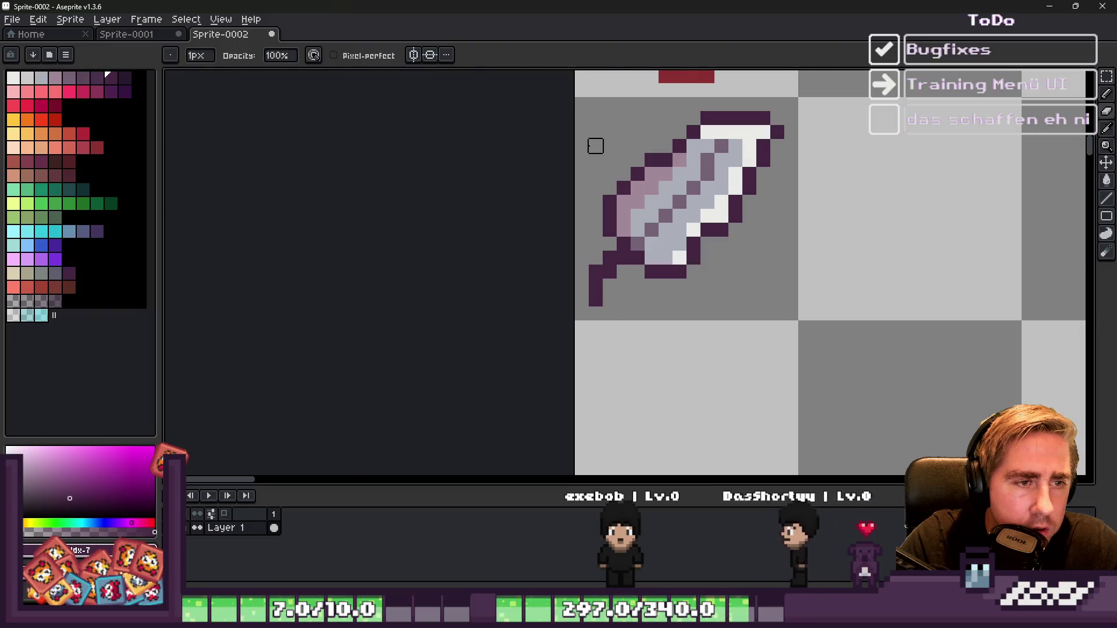
# Step: Shade the feather's left side by repainting a light grey pixel with its pink shade
pyautogui.scroll(5, 603, 192)
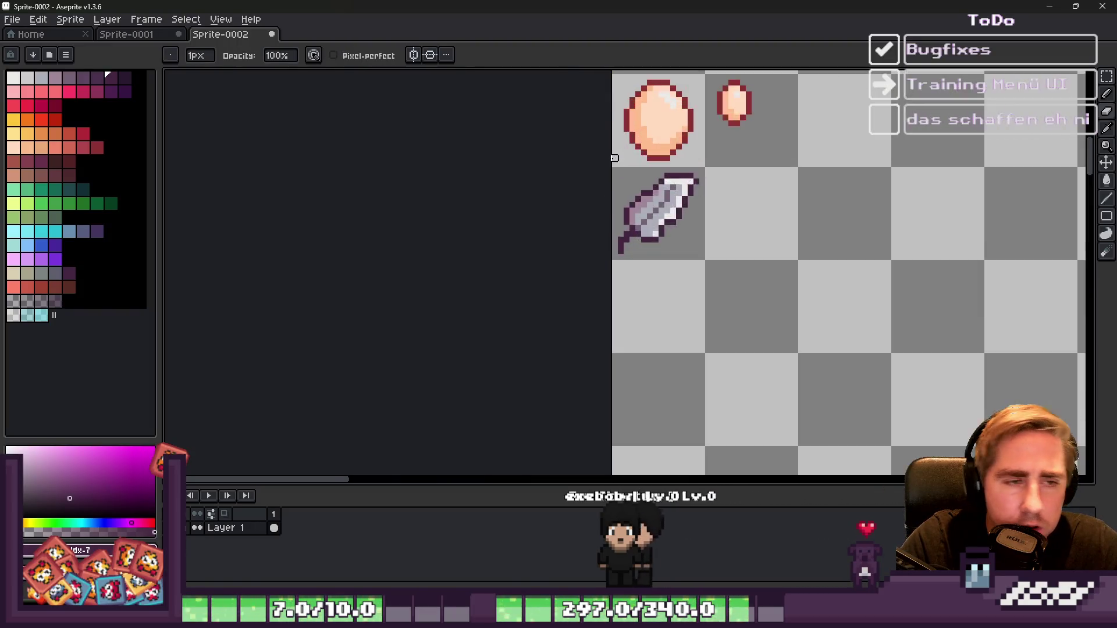
pyautogui.keyDown('alt'); pyautogui.click(657, 242); pyautogui.keyUp('alt')
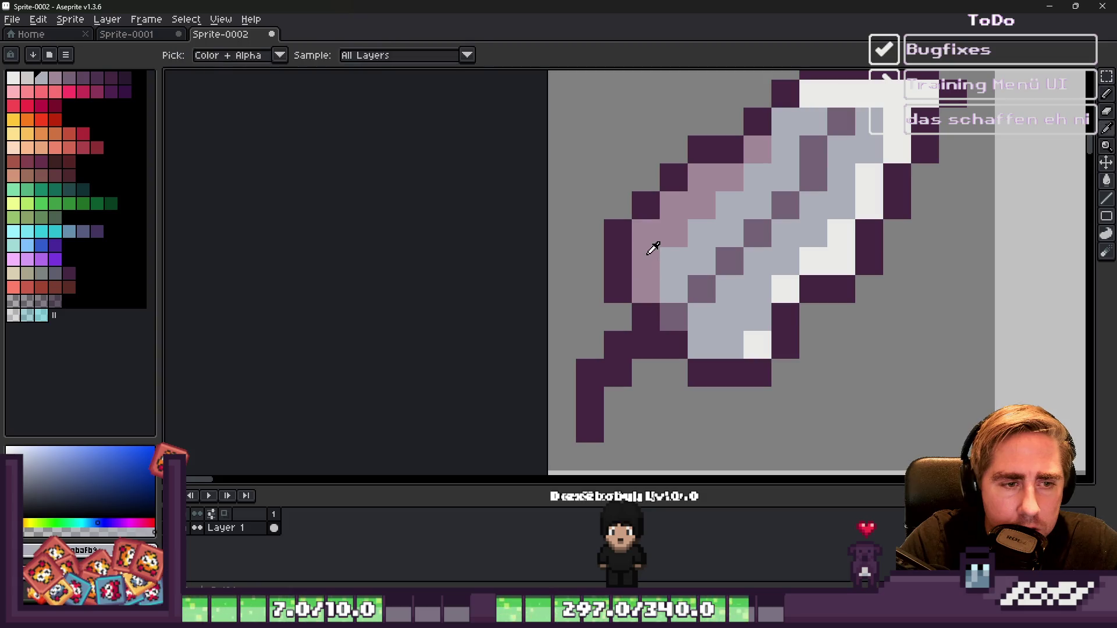
pyautogui.keyDown('alt'); pyautogui.click(652, 248); pyautogui.keyUp('alt')
pyautogui.click(670, 282)
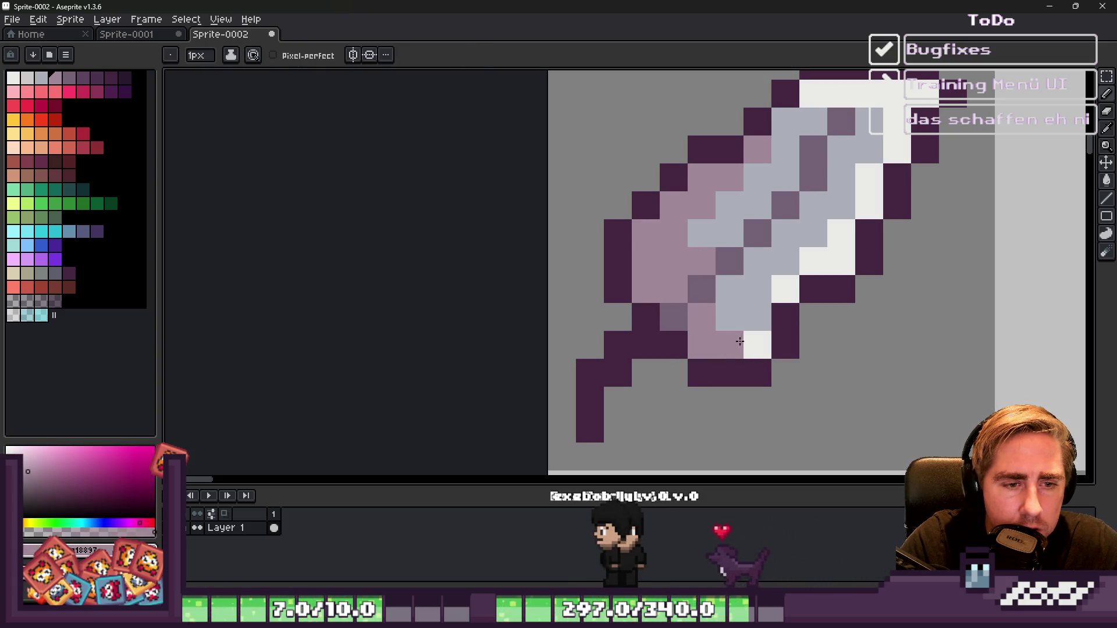
pyautogui.scroll(-6, 727, 279)
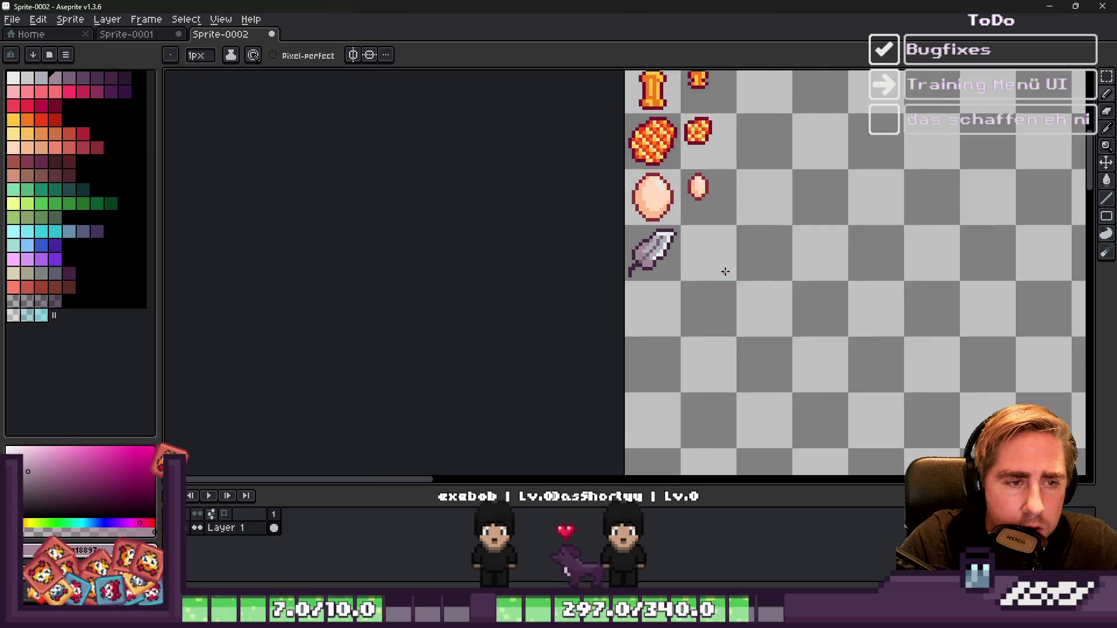
pyautogui.scroll(6, 725, 272)
pyautogui.keyDown('alt'); pyautogui.click(690, 242); pyautogui.keyUp('alt')
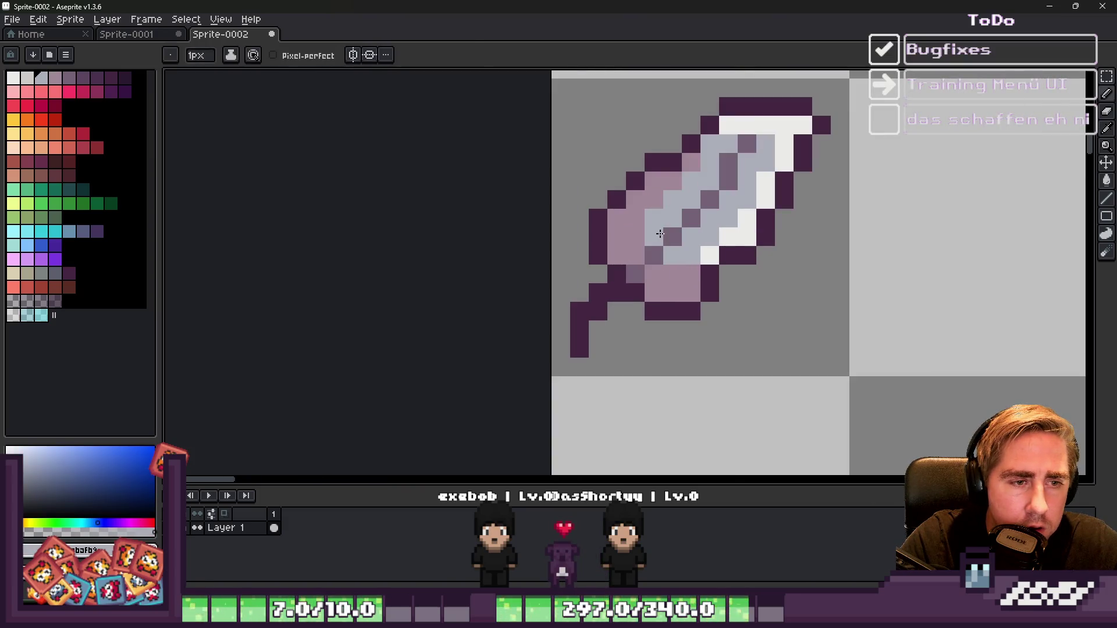
pyautogui.scroll(-5, 669, 232)
pyautogui.scroll(-3, 695, 233)
pyautogui.scroll(6, 541, 230)
pyautogui.scroll(3, 537, 229)
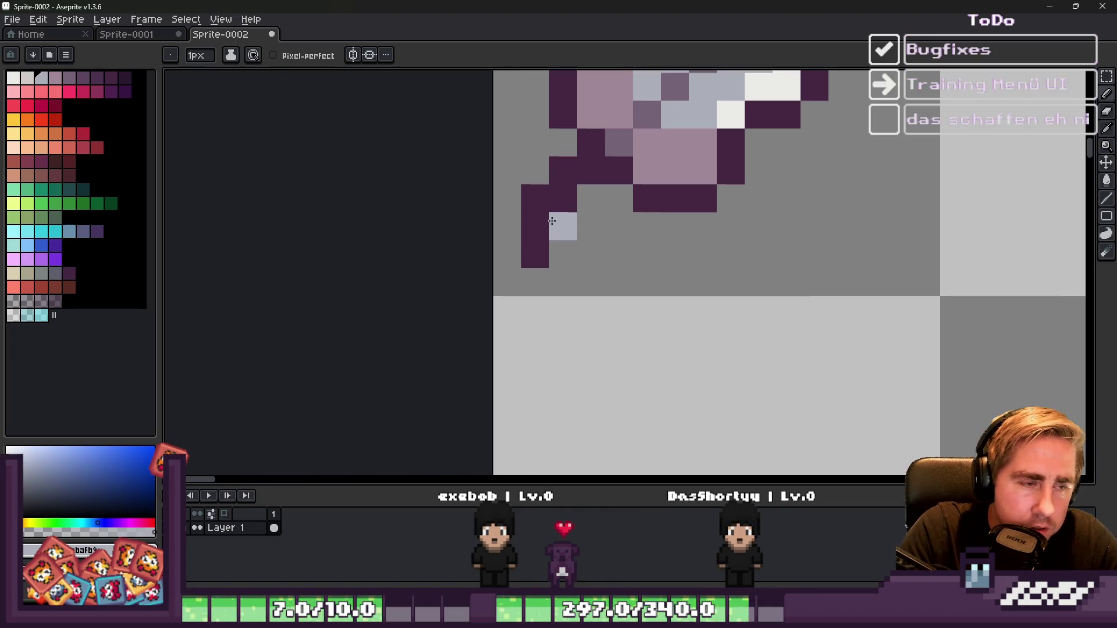
pyautogui.scroll(-2, 563, 198)
pyautogui.scroll(3, 582, 201)
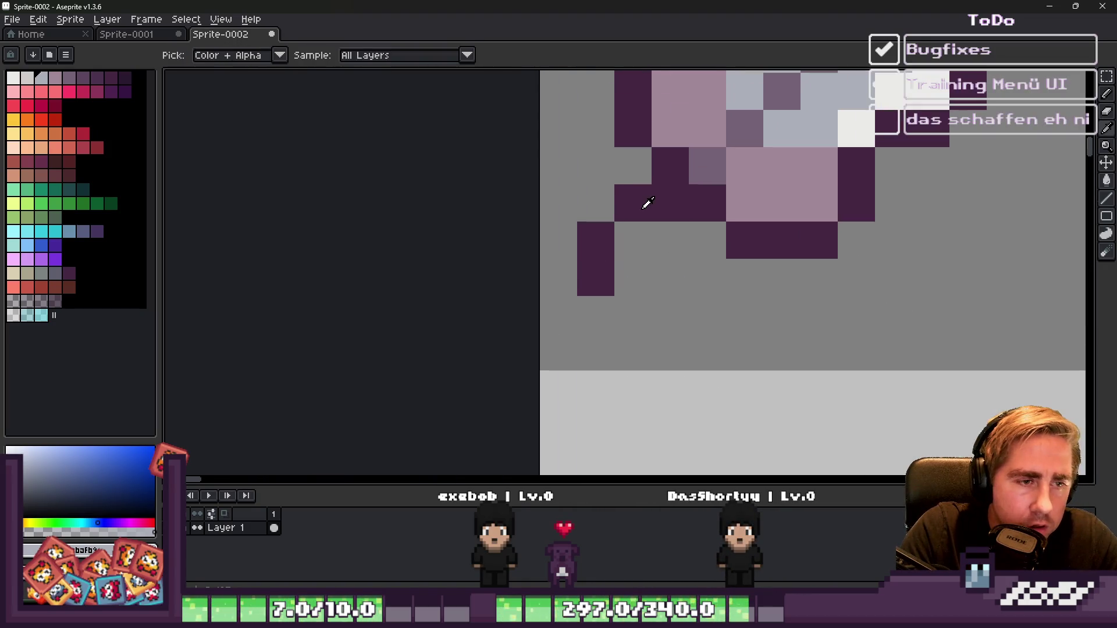
# Step: Redraw the lower-left quill tip outline in dark purple, erasing stray and misplaced pixels
pyautogui.keyDown('alt'); pyautogui.click(639, 204); pyautogui.keyUp('alt')
pyautogui.click(620, 229)
pyautogui.rightClick(594, 238)
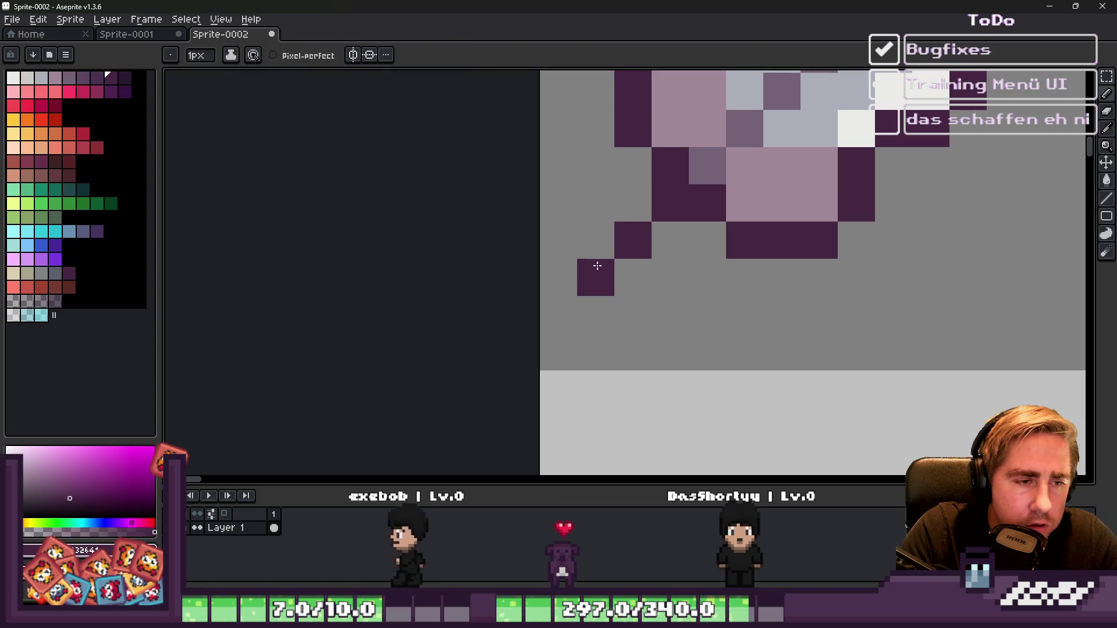
pyautogui.keyDown('alt'); pyautogui.click(666, 155); pyautogui.keyUp('alt')
pyautogui.click(632, 176)
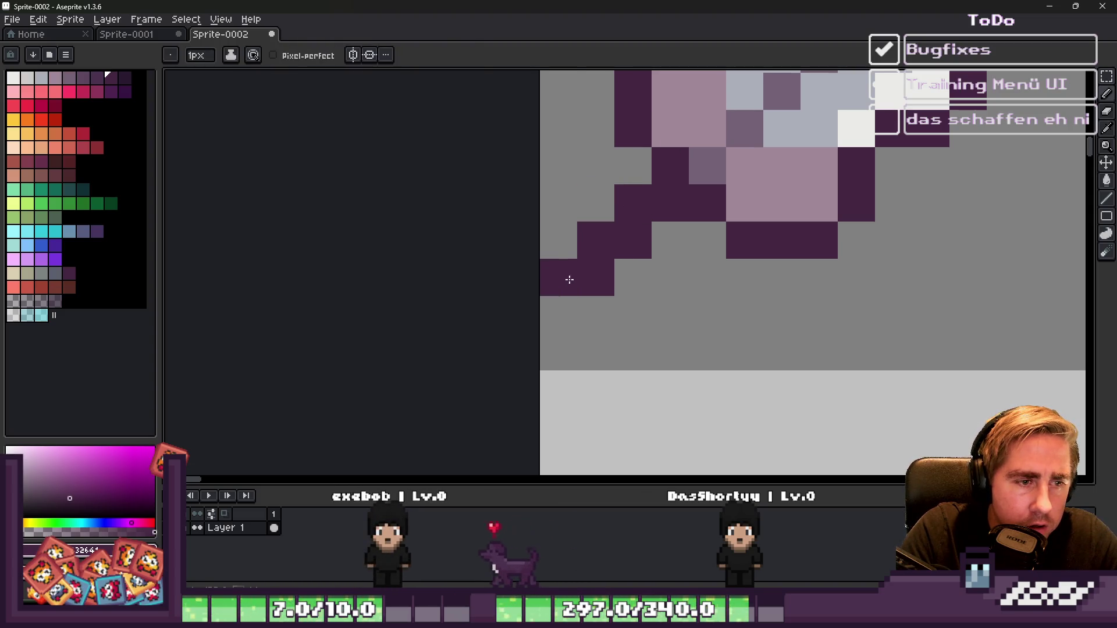
pyautogui.moveTo(602, 303); pyautogui.dragTo(678, 235)
pyautogui.click(692, 232)
pyautogui.rightClick(668, 238)
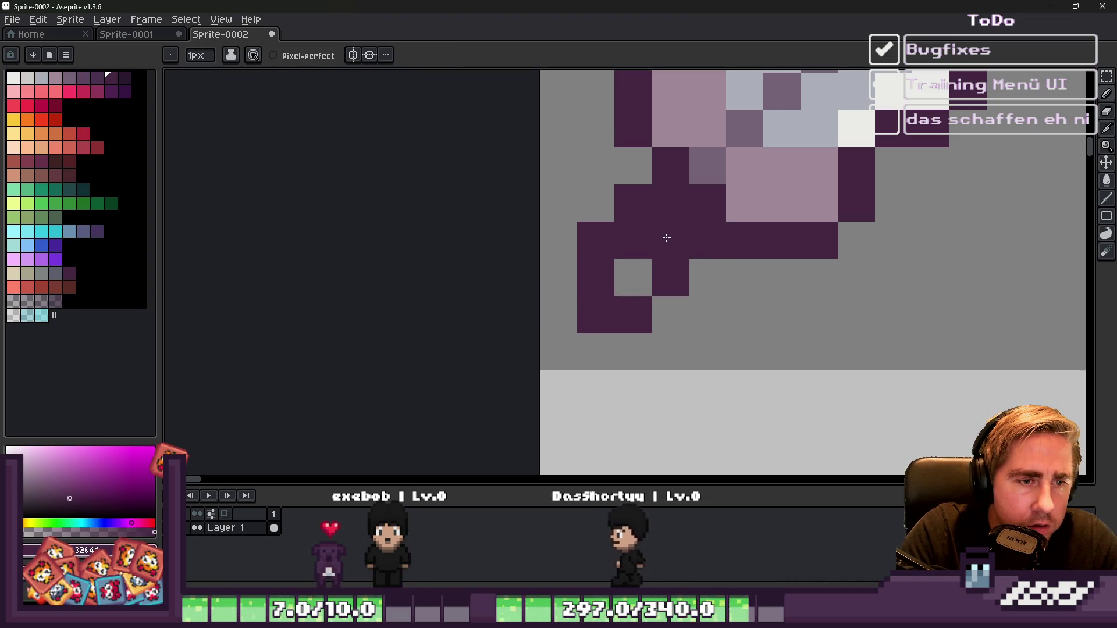
# Step: Fill the quill tip with muted purple and touch up dark purple pixels at the quill's end
pyautogui.keyDown('alt'); pyautogui.click(706, 153); pyautogui.keyUp('alt')
pyautogui.click(669, 205)
pyautogui.click(628, 247)
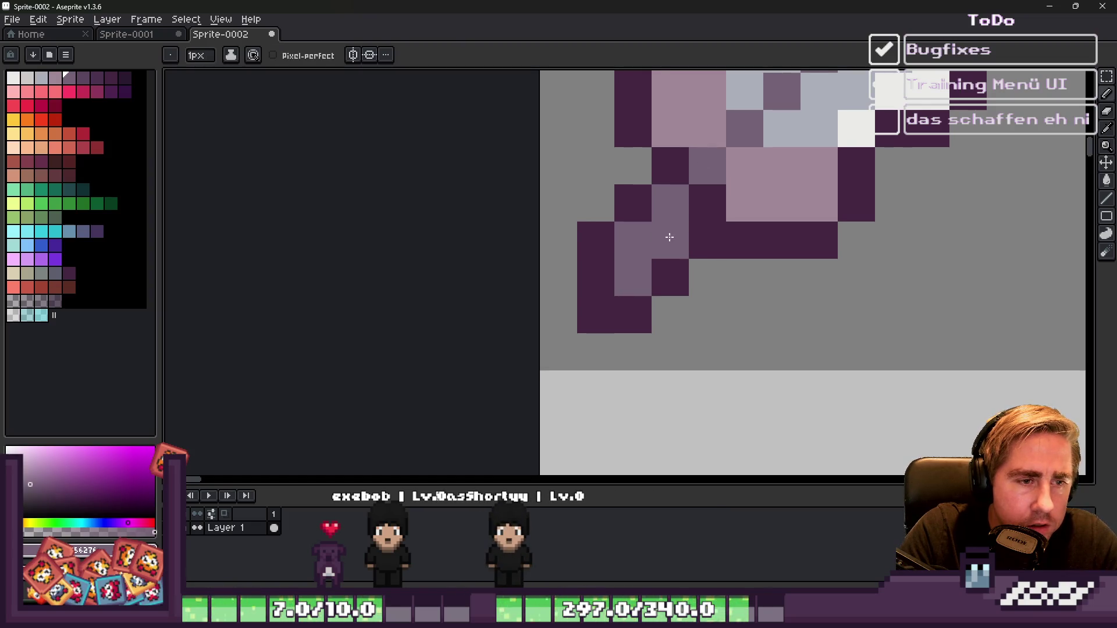
pyautogui.scroll(-9, 670, 238)
pyautogui.scroll(8, 653, 271)
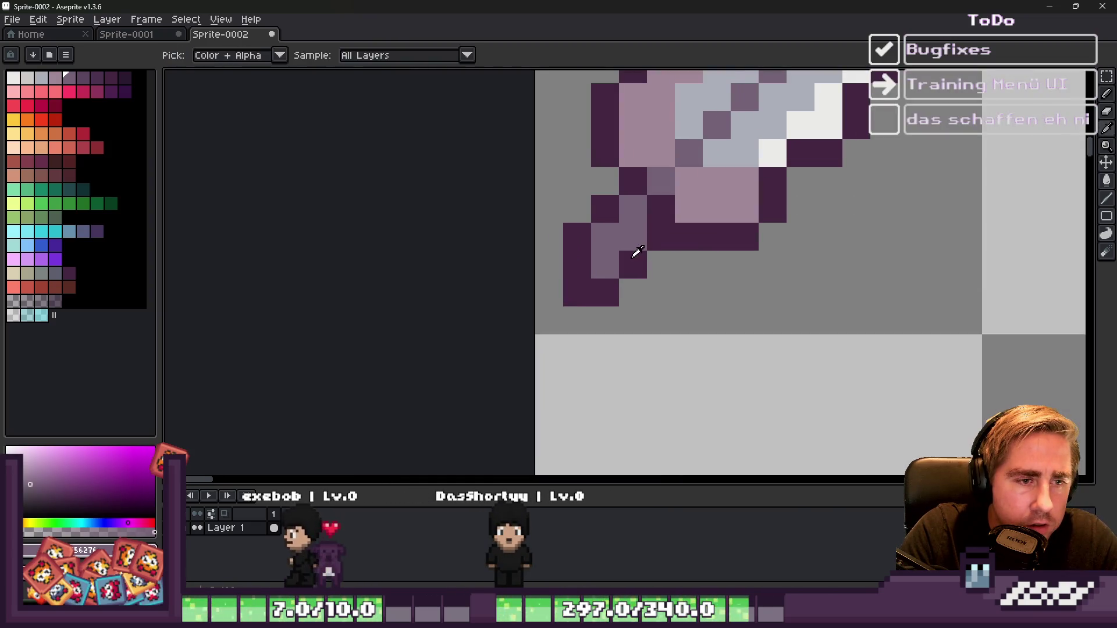
pyautogui.keyDown('alt'); pyautogui.click(635, 255); pyautogui.keyUp('alt')
pyautogui.click(633, 236)
pyautogui.scroll(-3, 632, 299)
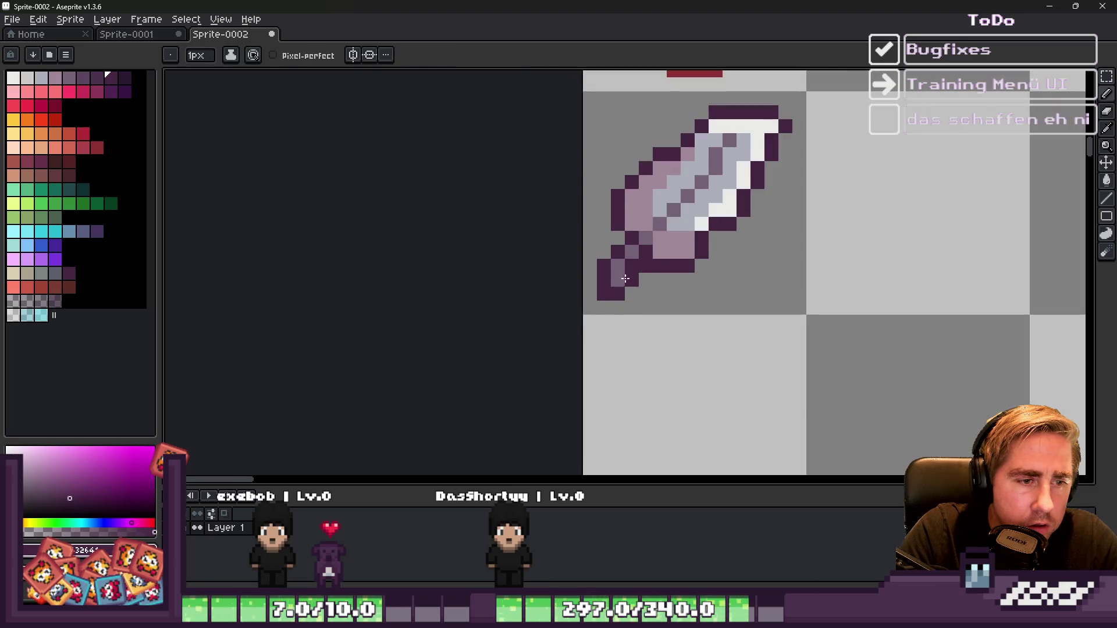
pyautogui.scroll(-4, 579, 212)
pyautogui.scroll(5, 578, 219)
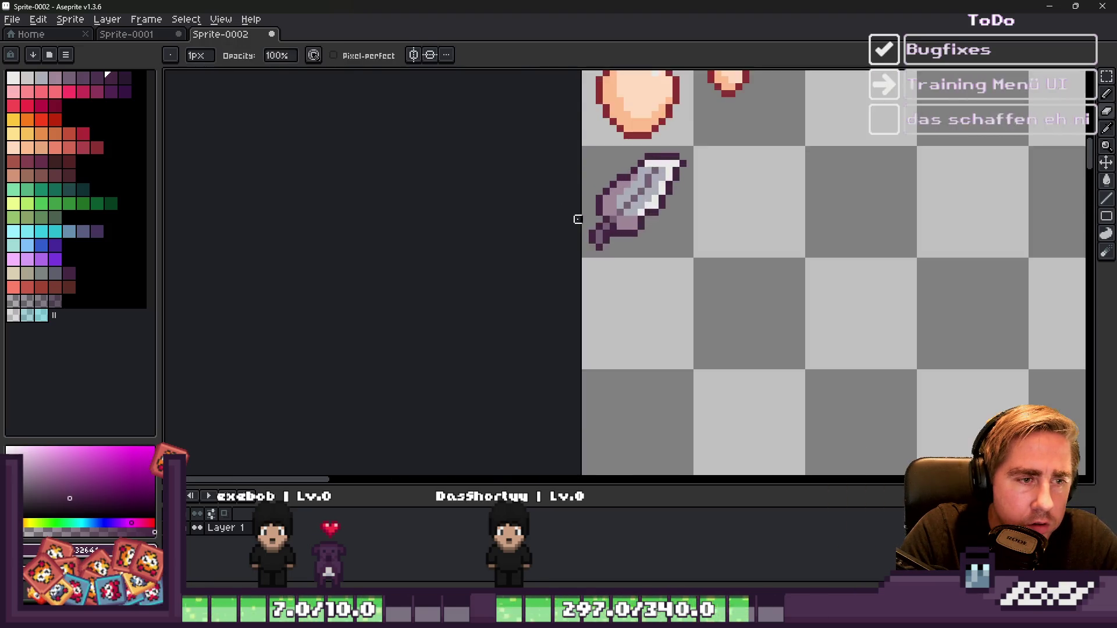
pyautogui.click(650, 263)
pyautogui.rightClick(679, 261)
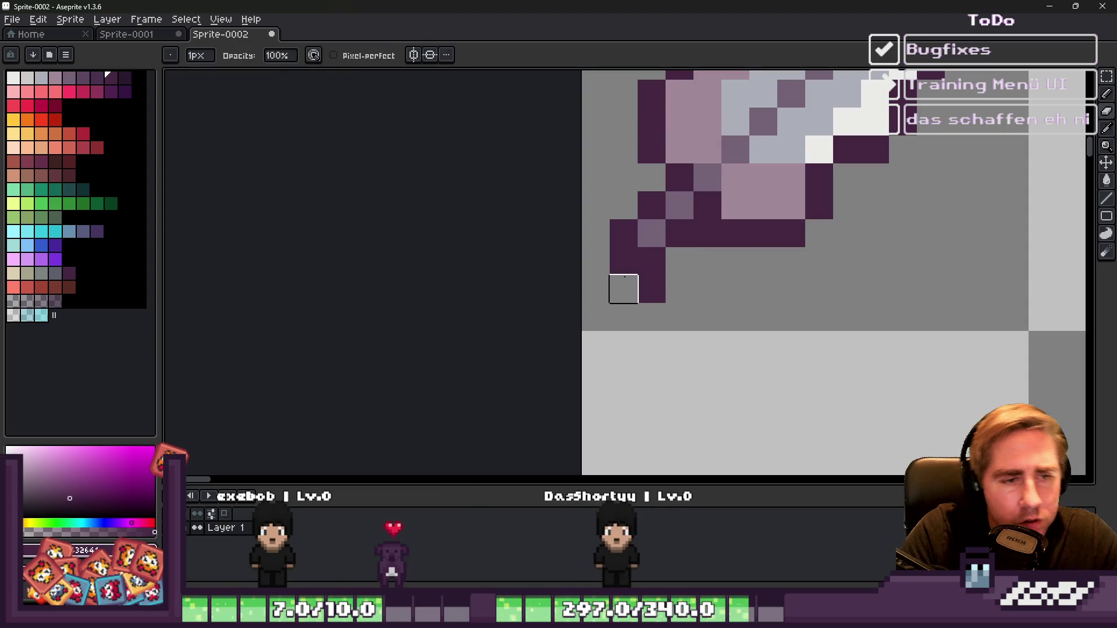
pyautogui.scroll(-4, 716, 257)
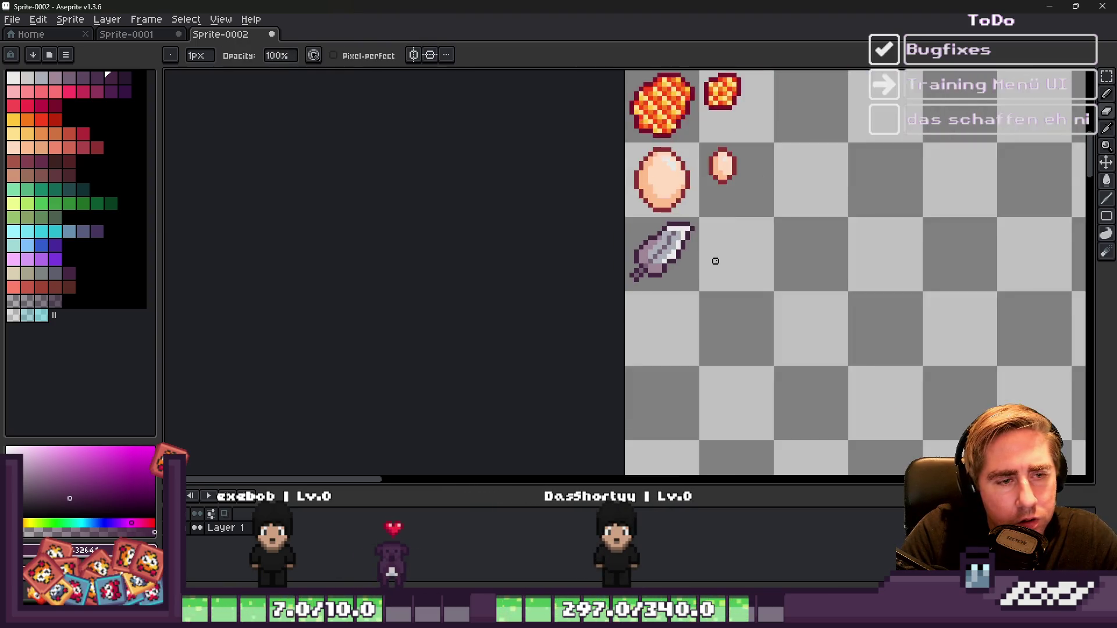
pyautogui.scroll(4, 633, 267)
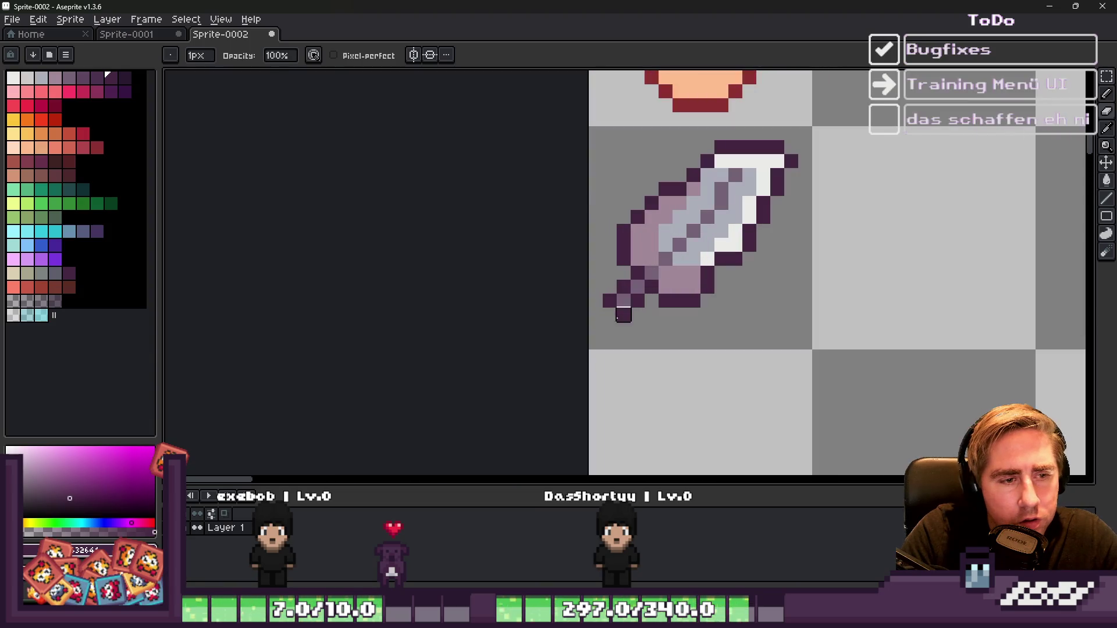
# Step: Select the whole feather sprite and move it down one pixel
pyautogui.press('m')
pyautogui.moveTo(586, 138); pyautogui.dragTo(857, 325)
pyautogui.moveTo(667, 249); pyautogui.dragTo(662, 266)
pyautogui.press('b')
# Step: Erase the top-right corner pixel, raise the feather's top section one pixel, and stretch a row to double height
pyautogui.scroll(2, 737, 157)
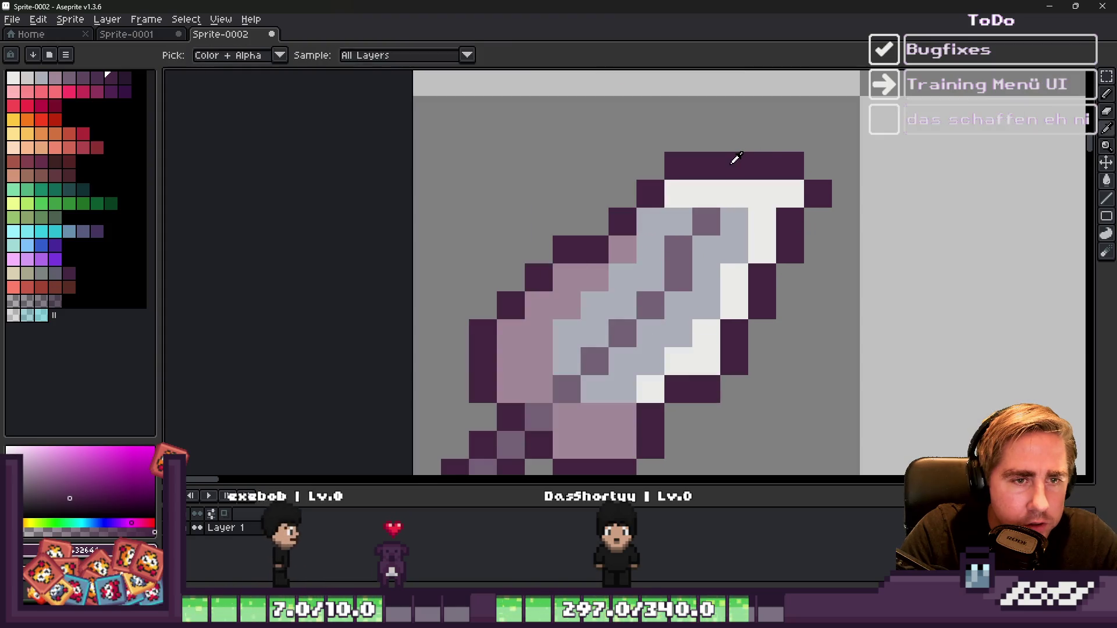
pyautogui.rightClick(813, 160)
pyautogui.press('m')
pyautogui.moveTo(578, 121)
pyautogui.mouseDown()
pyautogui.moveTo(747, 199)
pyautogui.moveTo(891, 239)
pyautogui.mouseUp()
pyautogui.moveTo(795, 191); pyautogui.dragTo(795, 162)
pyautogui.hotkey('ctrl', 'd')
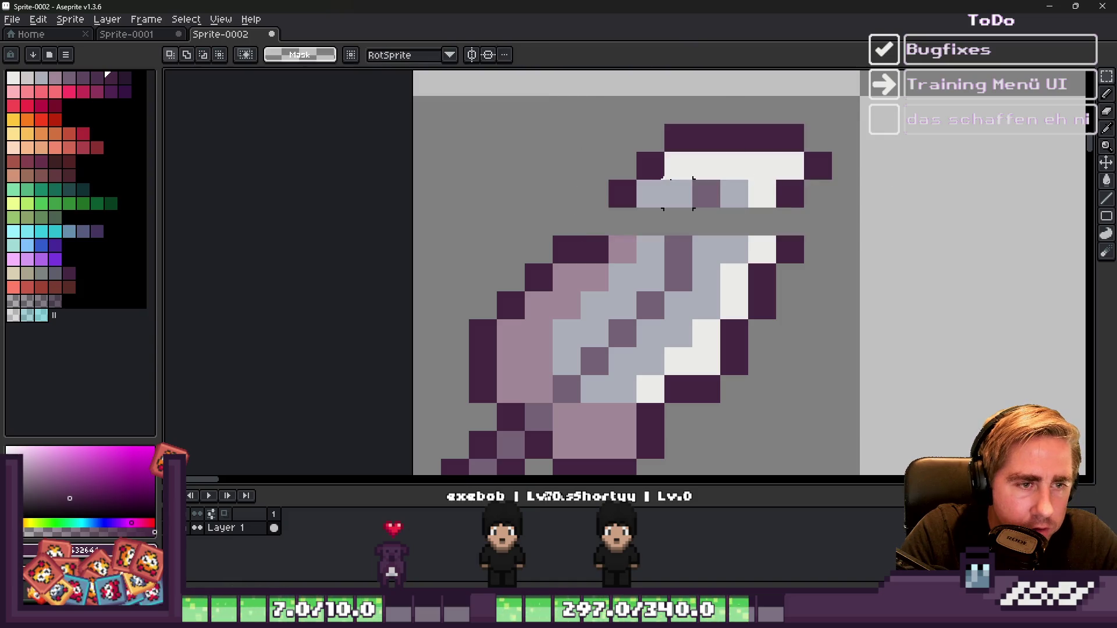
pyautogui.hotkey('ctrl', 'z')
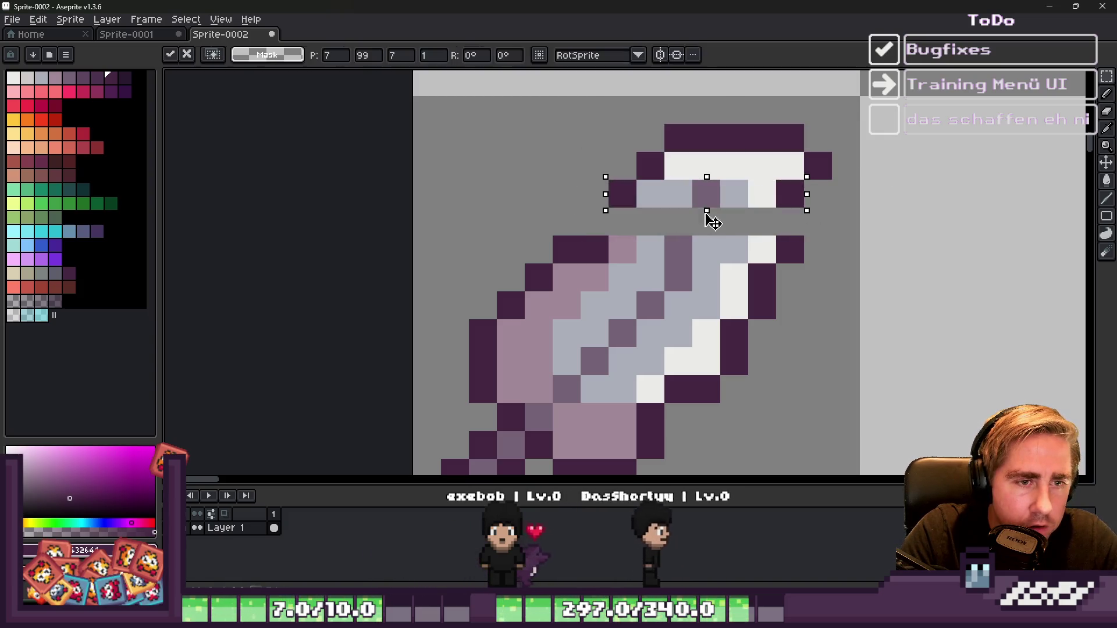
pyautogui.moveTo(711, 220); pyautogui.dragTo(708, 239)
pyautogui.hotkey('ctrl', 'd')
pyautogui.press('b')
# Step: Tidy the tip's outline and shading with pale pink and light grey pixels, removing a white pixel
pyautogui.click(595, 230)
pyautogui.keyDown('alt'); pyautogui.click(614, 247); pyautogui.keyUp('alt')
pyautogui.click(597, 260)
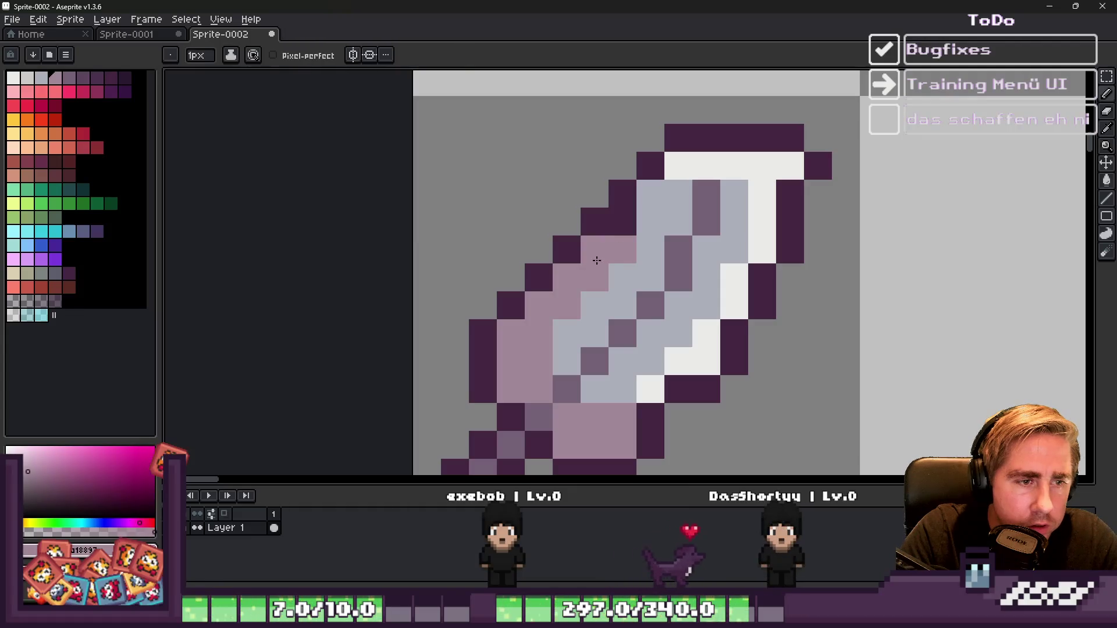
pyautogui.keyDown('alt'); pyautogui.click(644, 242); pyautogui.keyUp('alt')
pyautogui.scroll(-2, 643, 242)
pyautogui.scroll(2, 660, 199)
pyautogui.click(685, 203)
pyautogui.keyDown('alt'); pyautogui.click(691, 224); pyautogui.keyUp('alt')
pyautogui.scroll(-4, 663, 209)
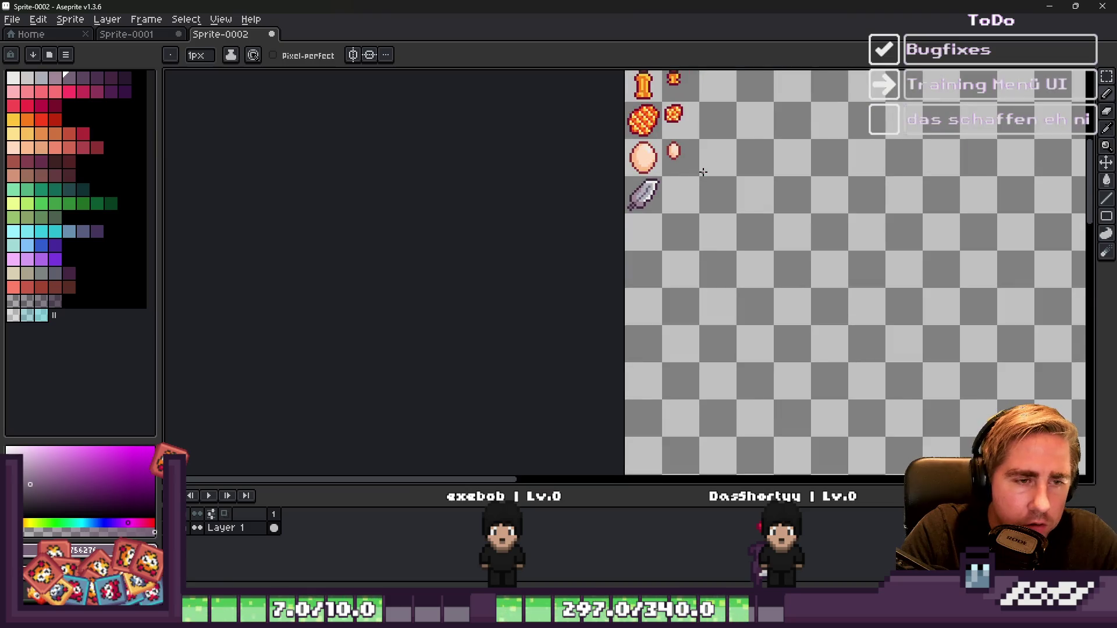
pyautogui.scroll(1, 644, 188)
pyautogui.scroll(5, 644, 187)
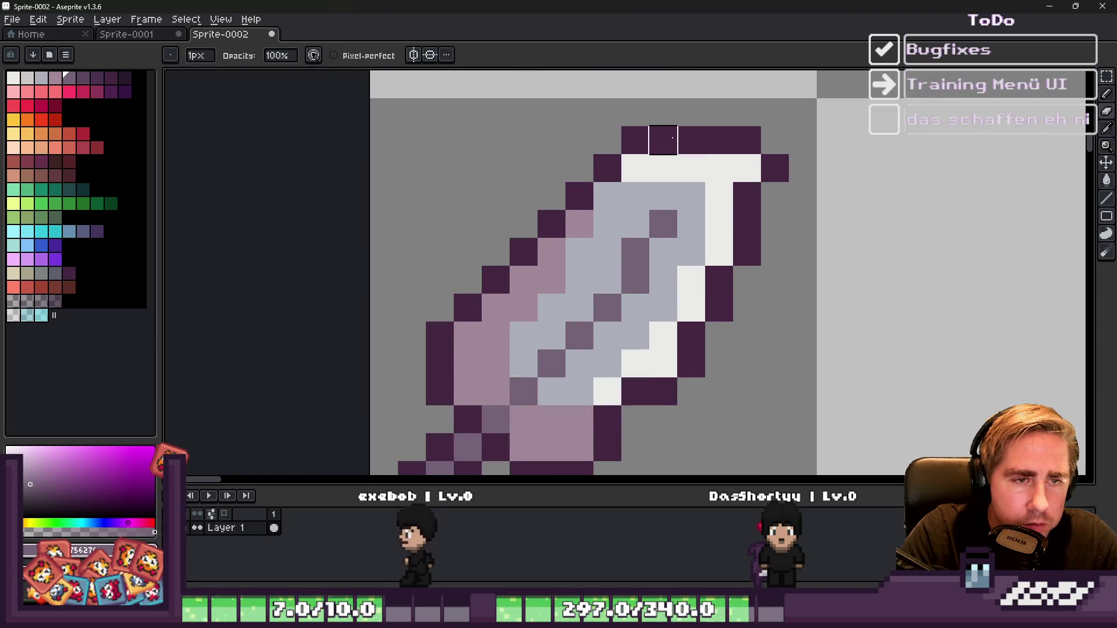
pyautogui.click(667, 174)
pyautogui.press('b')
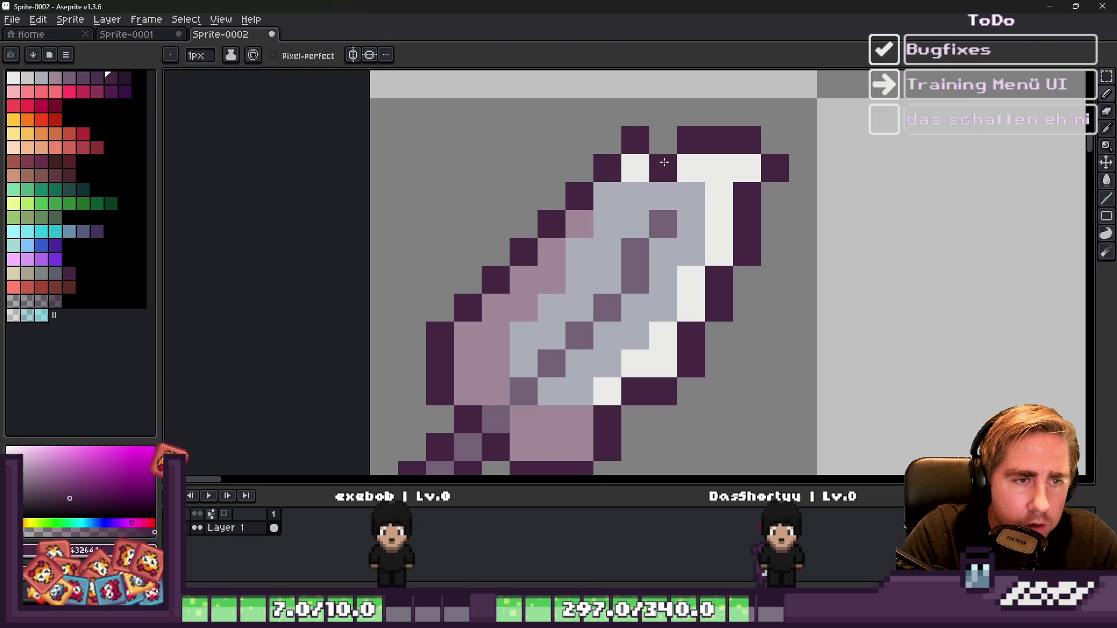
# Step: With a 2px brush, paint a dark block at the feather top, then undo the last edge pixel
pyautogui.scroll(-4, 664, 162)
pyautogui.scroll(4, 691, 135)
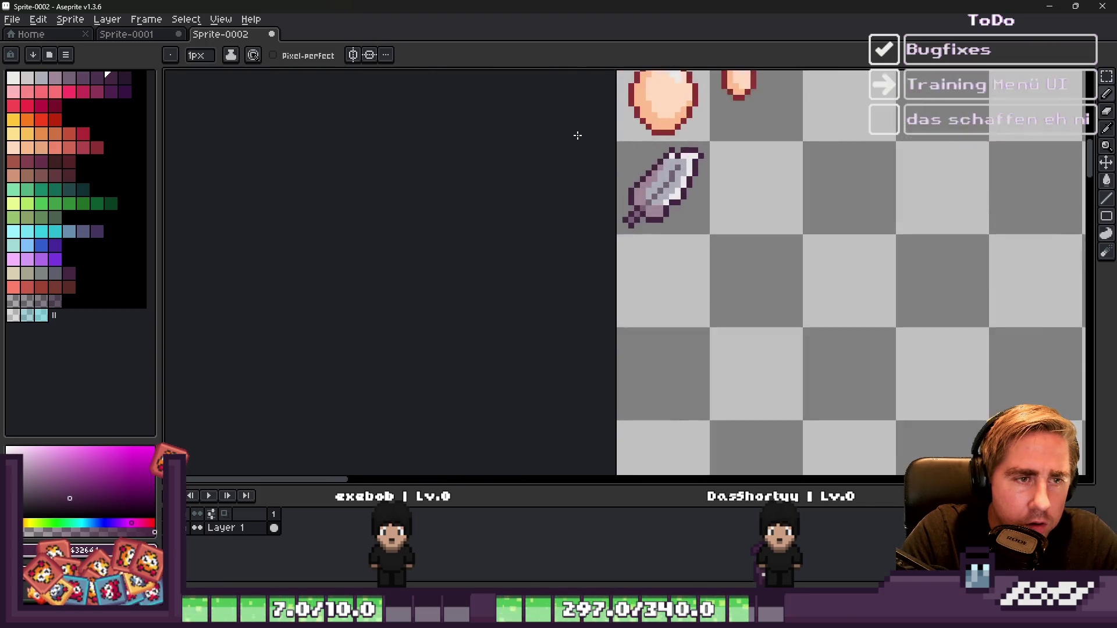
pyautogui.press('v')
pyautogui.scroll(3, 668, 151)
pyautogui.press('b')
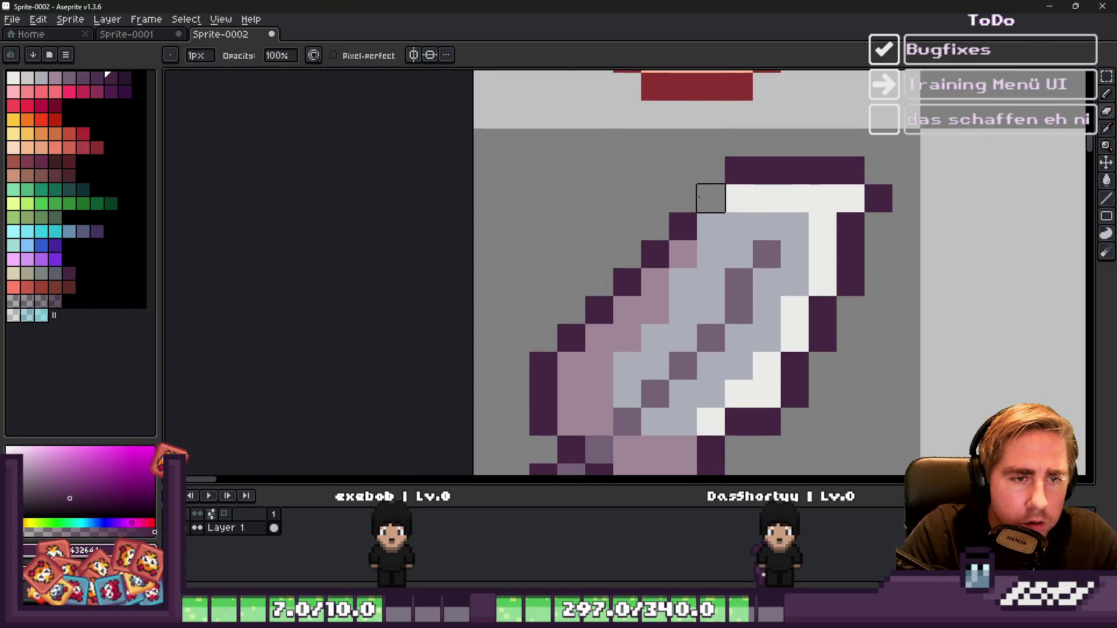
pyautogui.press('+')
pyautogui.click(787, 190)
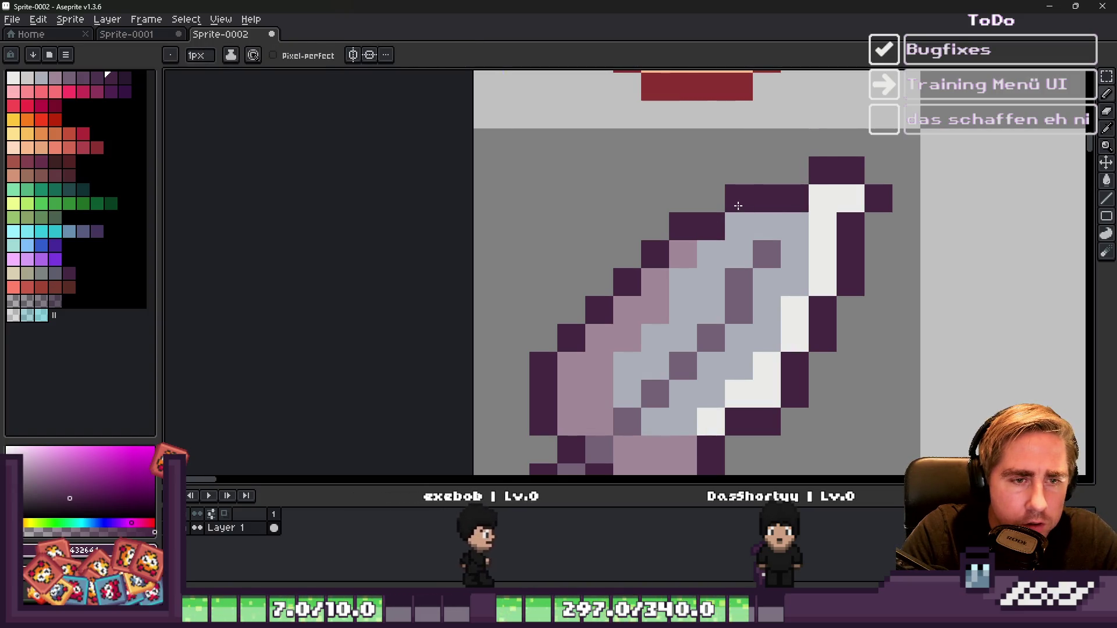
pyautogui.scroll(-4, 680, 174)
pyautogui.scroll(4, 681, 174)
pyautogui.hotkey('ctrl', 'z')
pyautogui.keyDown('alt'); pyautogui.click(649, 196); pyautogui.keyUp('alt')
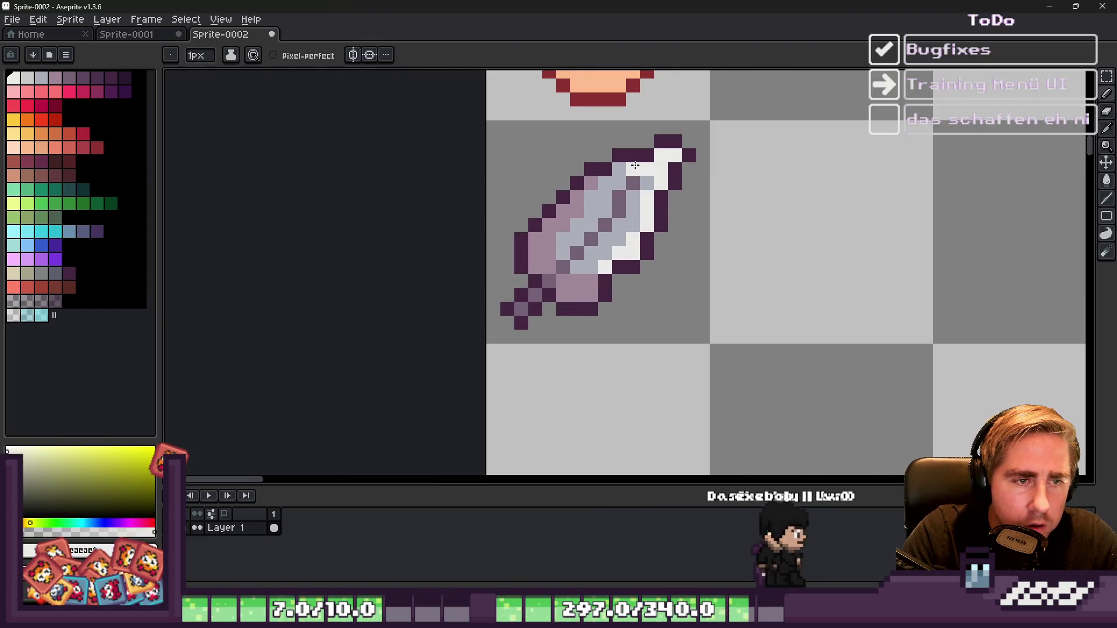
# Step: Refine the feather tip outline with a darker pixel and white highlight pixels
pyautogui.click(647, 156)
pyautogui.keyDown('alt'); pyautogui.click(661, 142); pyautogui.keyUp('alt')
pyautogui.click(646, 142)
pyautogui.keyDown('alt'); pyautogui.click(642, 163); pyautogui.keyUp('alt')
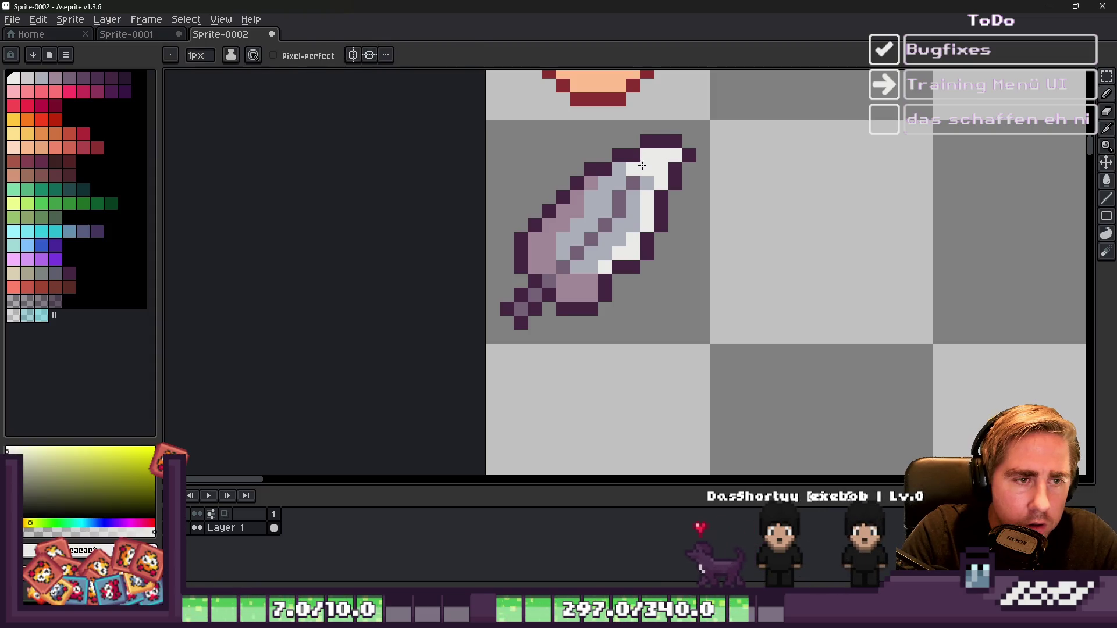
pyautogui.keyDown('alt'); pyautogui.click(648, 177); pyautogui.keyUp('alt')
# Step: Paint two of the item's pixels a darker grey using a palette shade
pyautogui.scroll(-5, 651, 168)
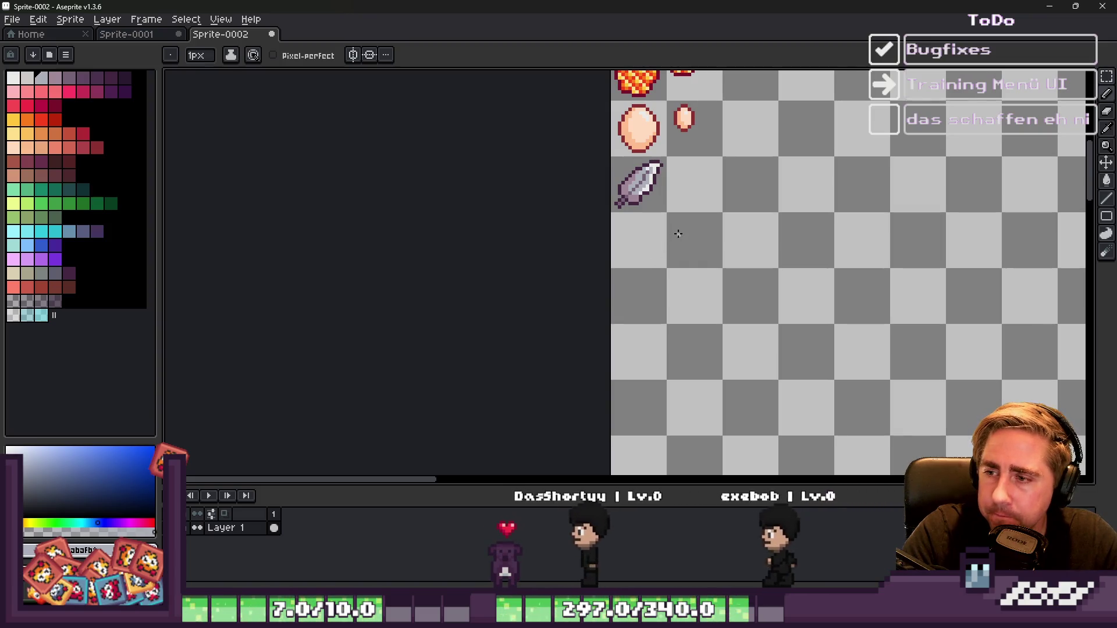
pyautogui.scroll(-1, 677, 233)
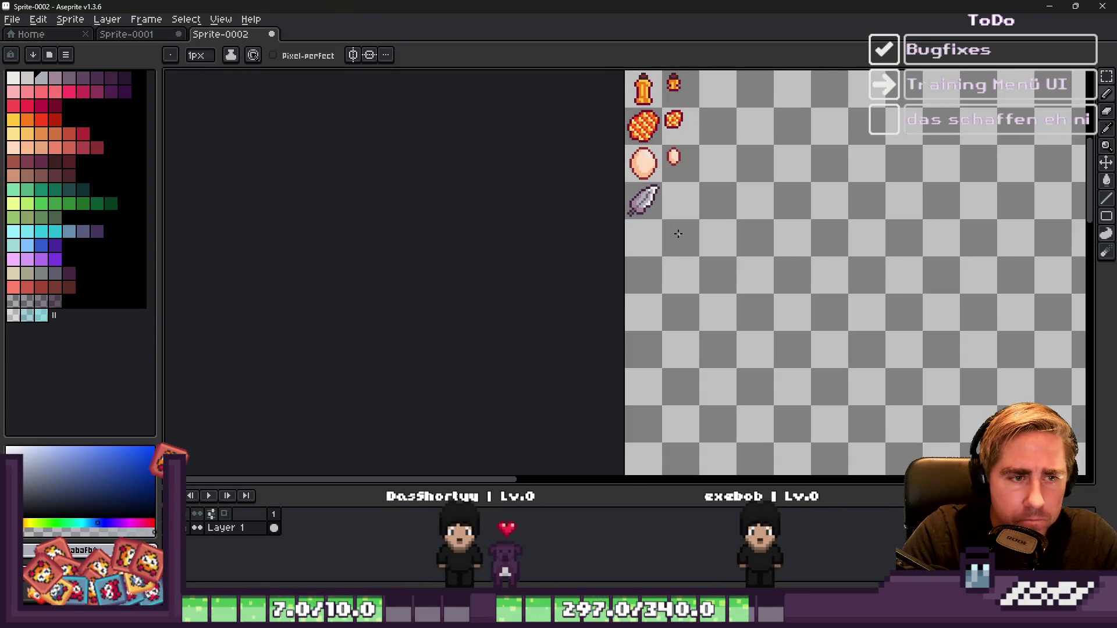
pyautogui.scroll(10, 659, 196)
pyautogui.keyDown('alt'); pyautogui.click(669, 210); pyautogui.keyUp('alt')
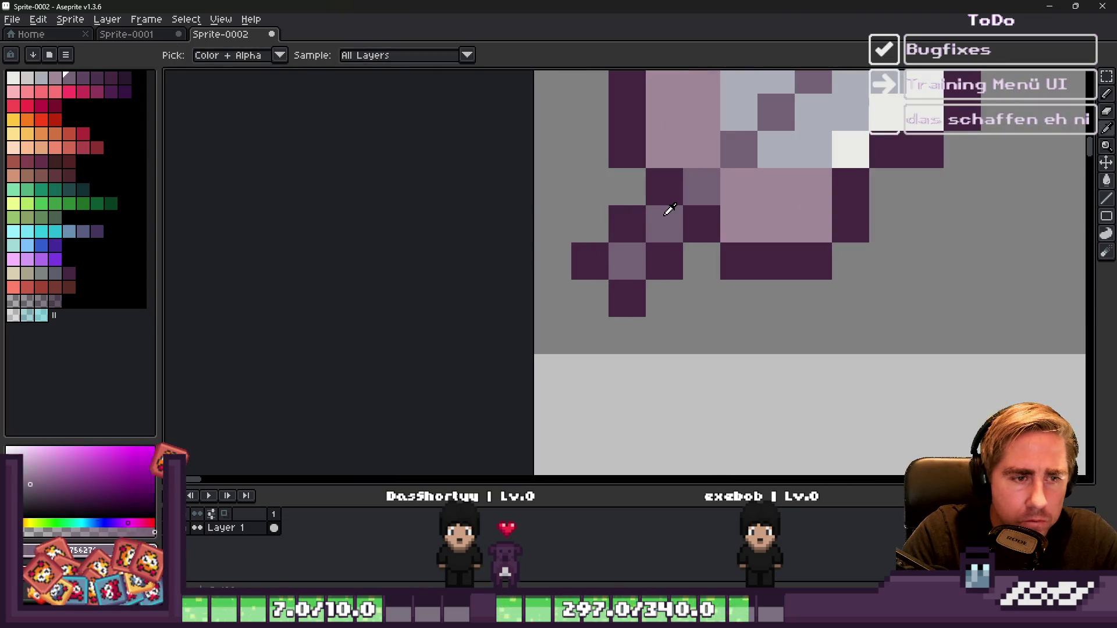
pyautogui.click(84, 78)
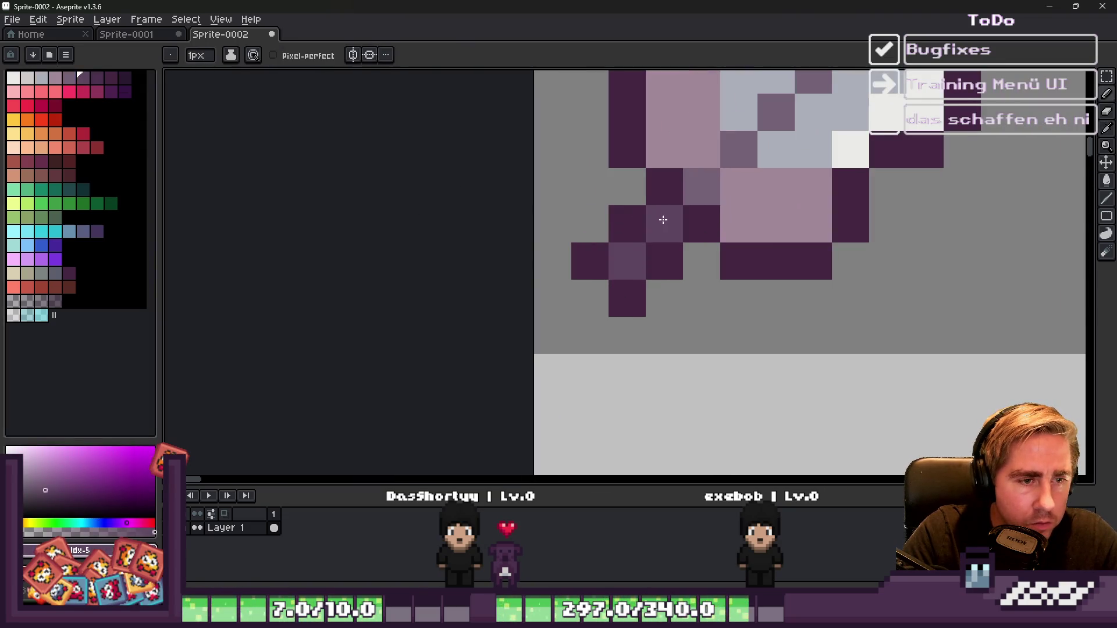
pyautogui.scroll(-8, 664, 219)
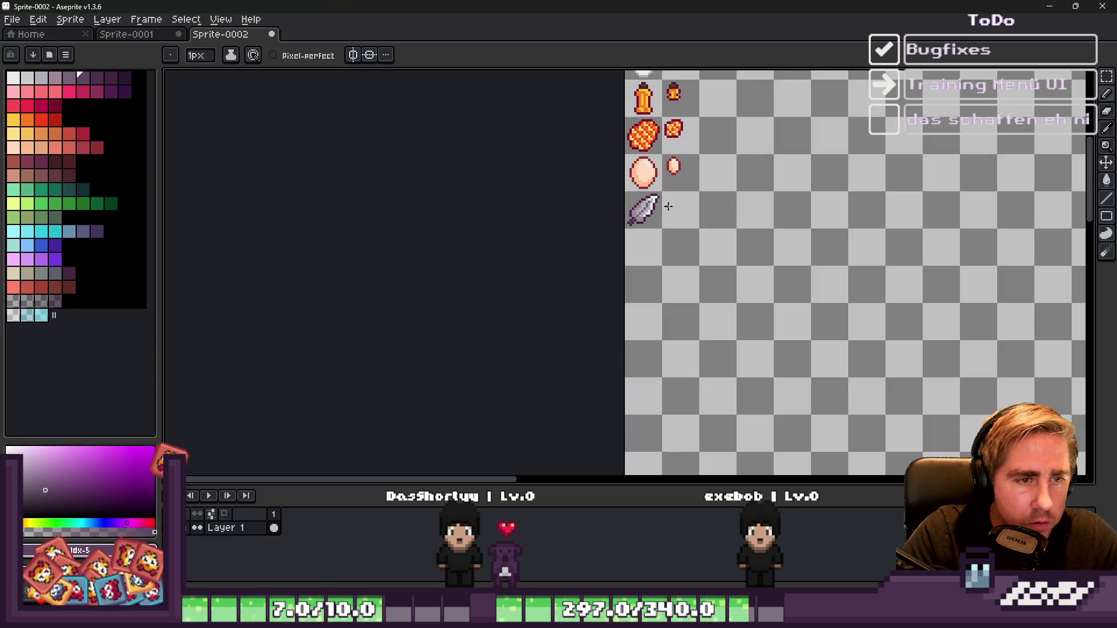
pyautogui.scroll(10, 668, 206)
pyautogui.press('alt')
pyautogui.moveTo(548, 230)
pyautogui.mouseDown()
pyautogui.moveTo(543, 202)
pyautogui.moveTo(638, 229)
pyautogui.mouseUp()
pyautogui.scroll(-5, 683, 202)
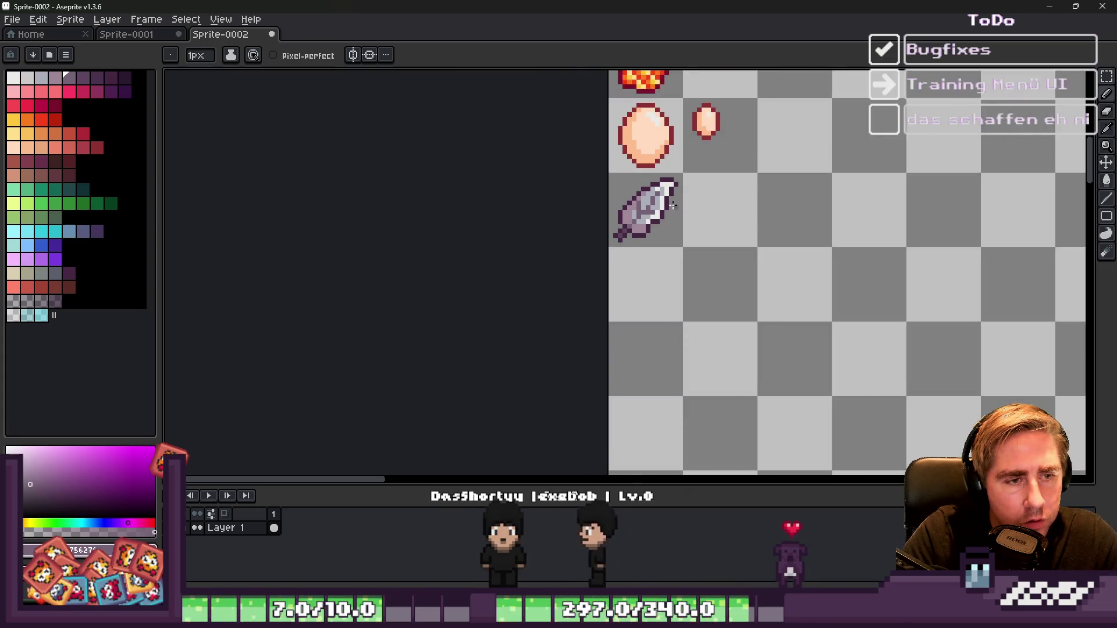
pyautogui.scroll(6, 678, 205)
# Step: Recolour a few shading pixels and move a dark shading pixel further up the item
pyautogui.moveTo(743, 184); pyautogui.dragTo(726, 205)
pyautogui.scroll(-5, 669, 186)
pyautogui.scroll(3, 629, 201)
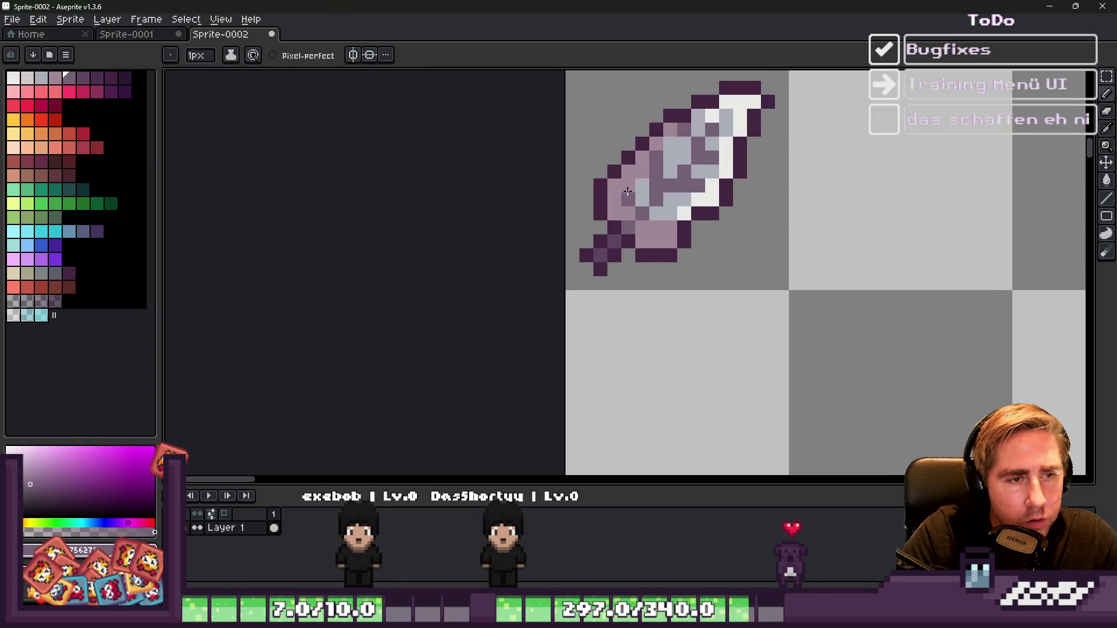
pyautogui.scroll(-2, 655, 211)
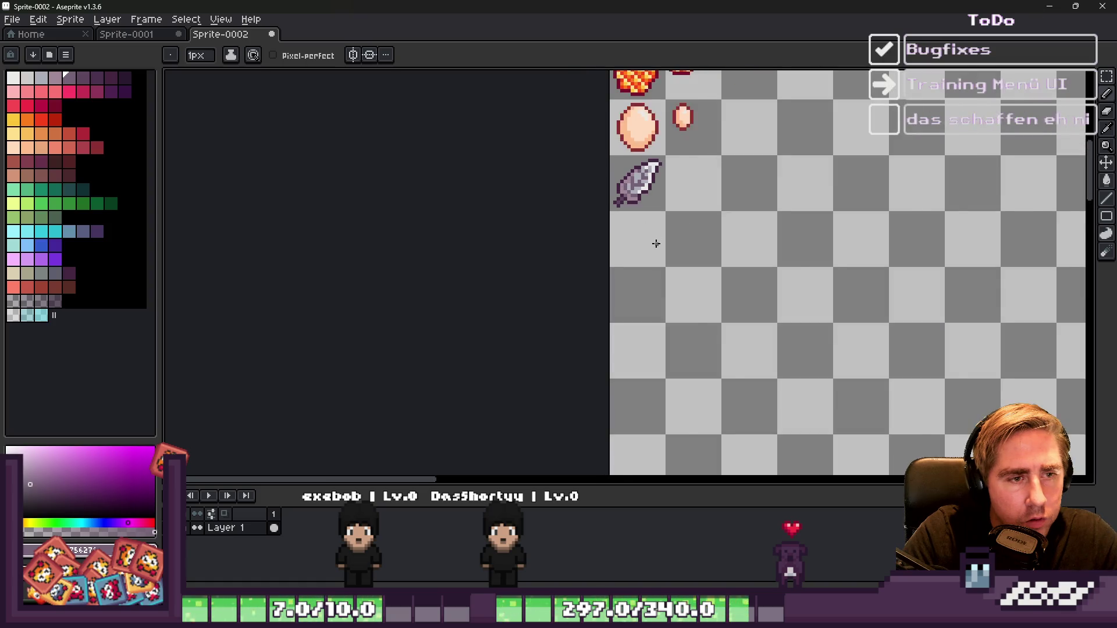
pyautogui.scroll(2, 649, 218)
pyautogui.scroll(-3, 640, 224)
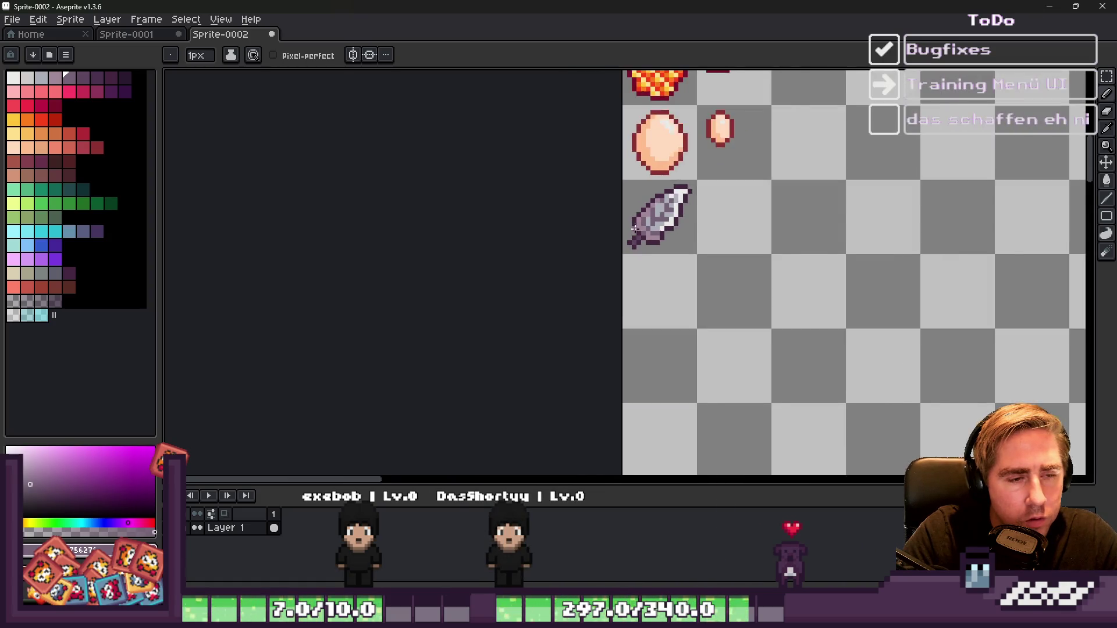
pyautogui.scroll(2, 611, 228)
pyautogui.scroll(2, 611, 229)
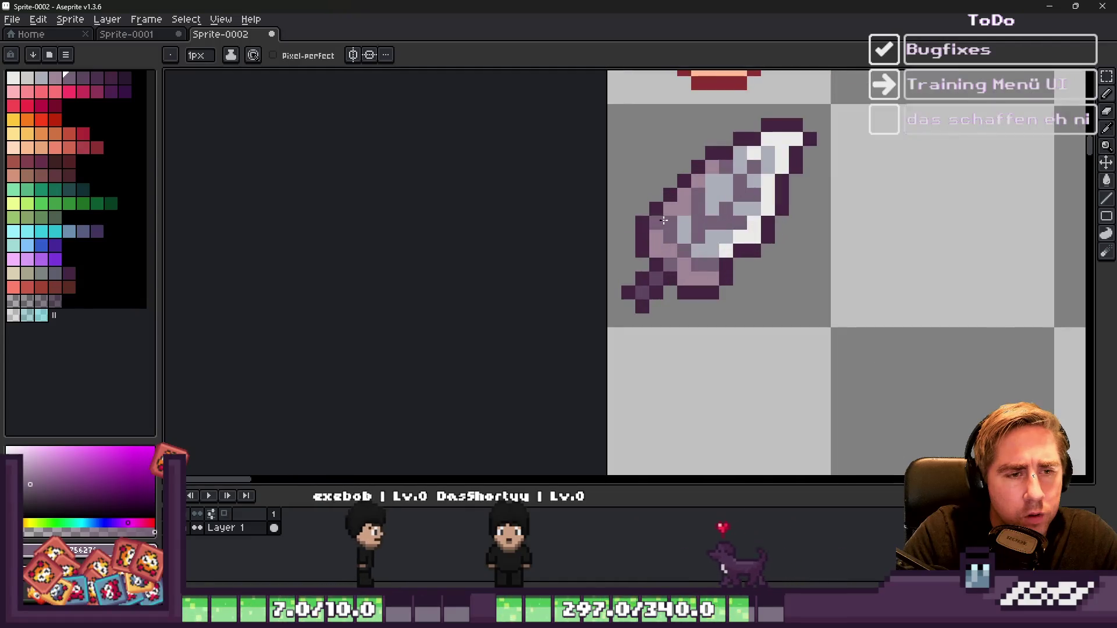
pyautogui.scroll(1, 699, 212)
pyautogui.keyDown('alt'); pyautogui.click(701, 214); pyautogui.keyUp('alt')
pyautogui.scroll(-3, 676, 205)
pyautogui.scroll(5, 676, 205)
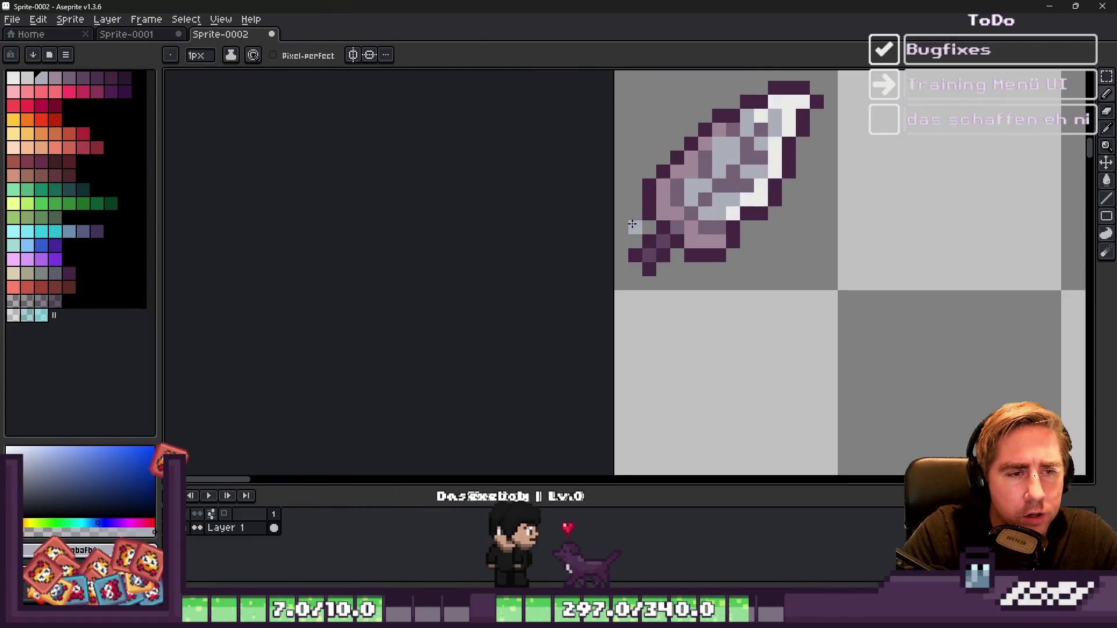
pyautogui.scroll(-5, 667, 242)
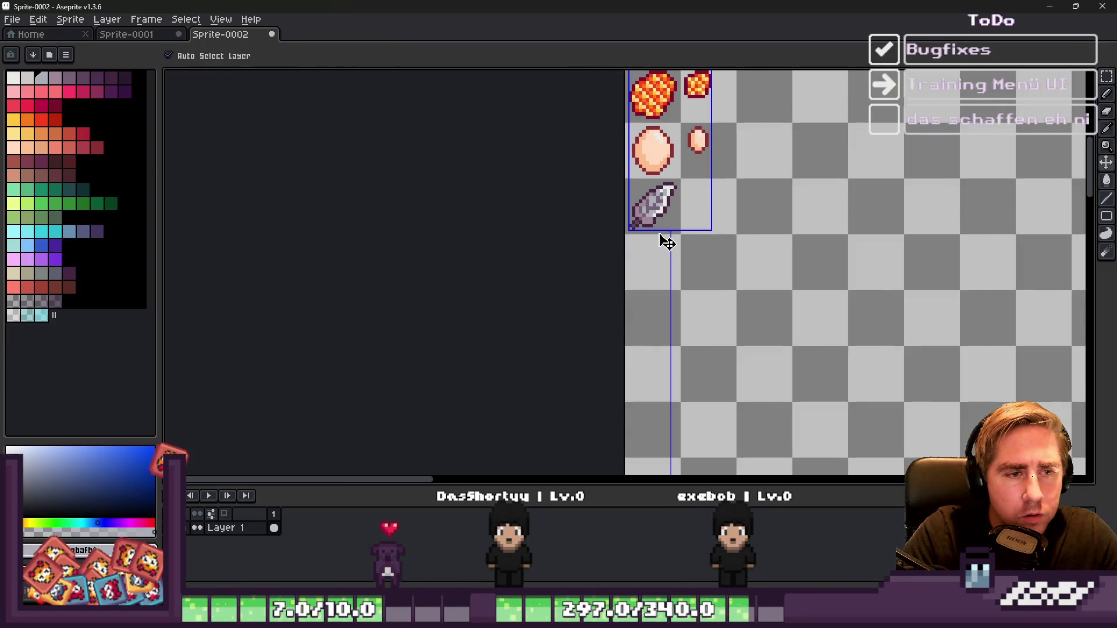
pyautogui.scroll(-1, 663, 237)
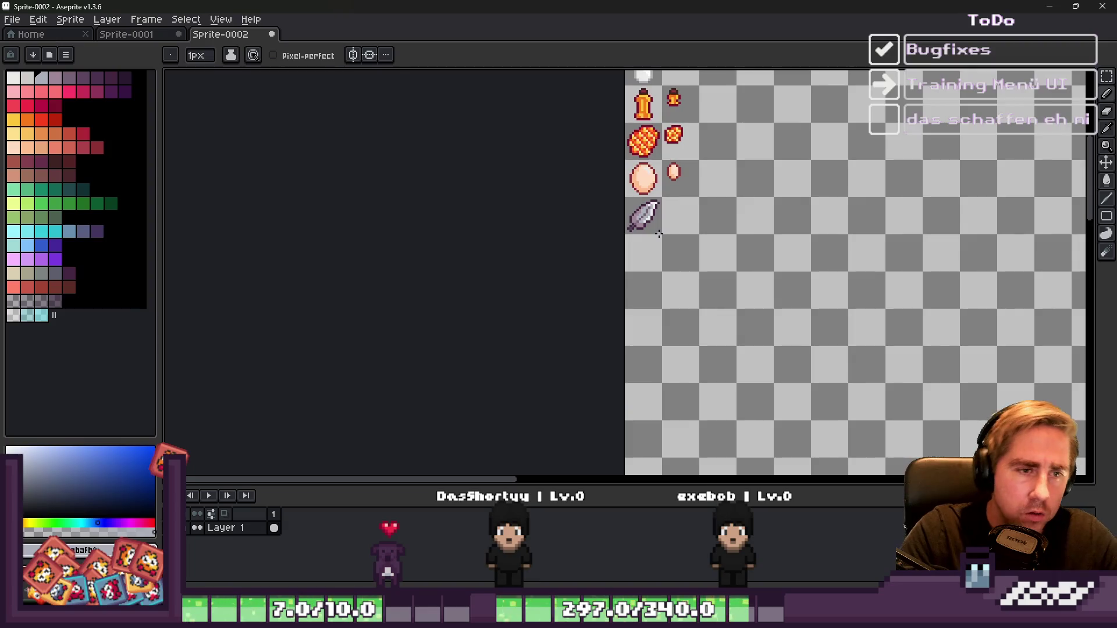
pyautogui.scroll(5, 674, 199)
pyautogui.press('alt')
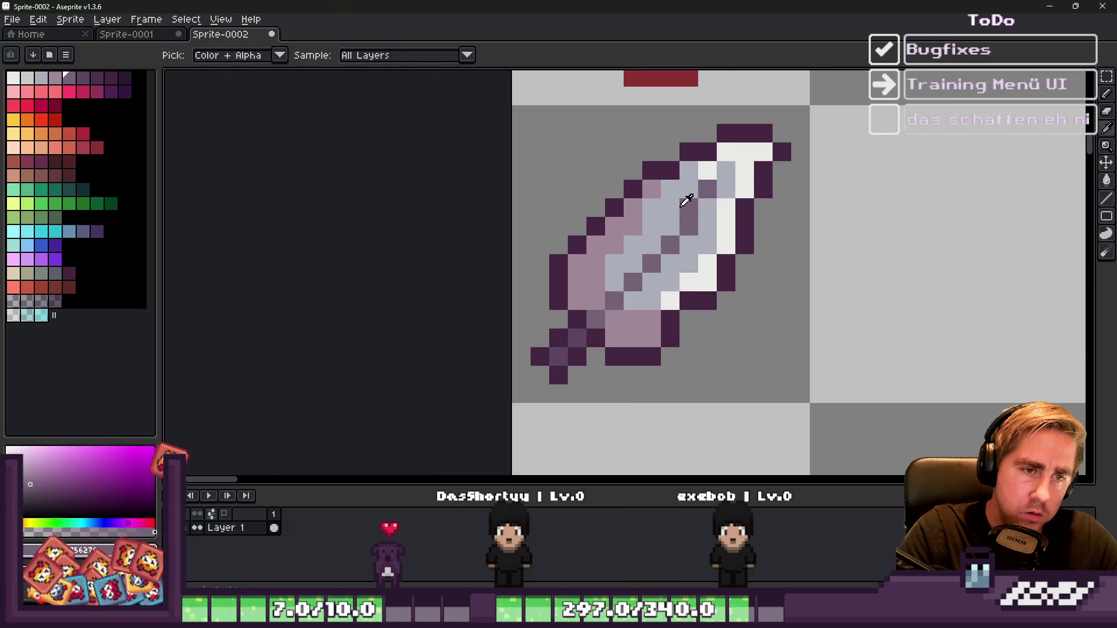
pyautogui.click(670, 225)
pyautogui.click(689, 227)
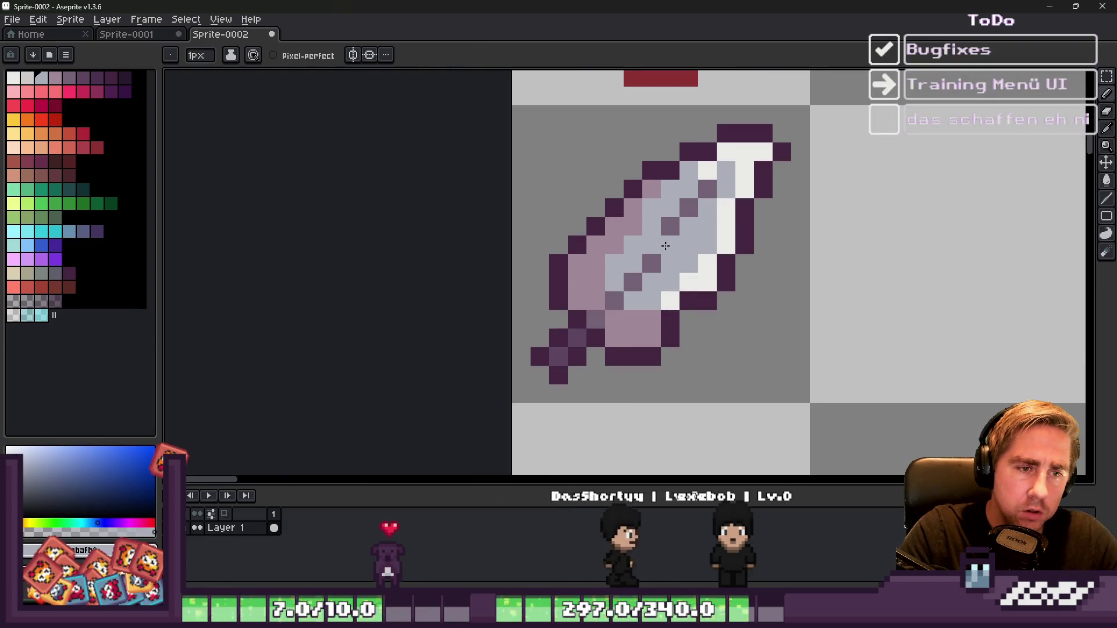
# Step: Repaint a run of white and dark pixels in the item's light blue
pyautogui.scroll(-4, 667, 243)
pyautogui.scroll(2, 639, 168)
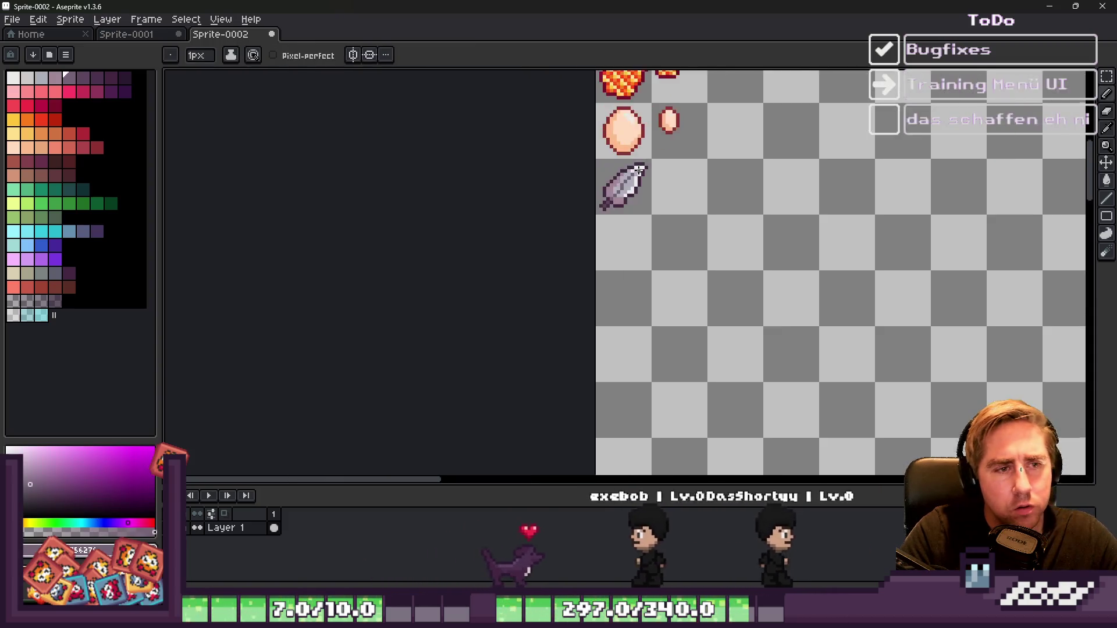
pyautogui.scroll(1, 638, 169)
pyautogui.scroll(3, 663, 189)
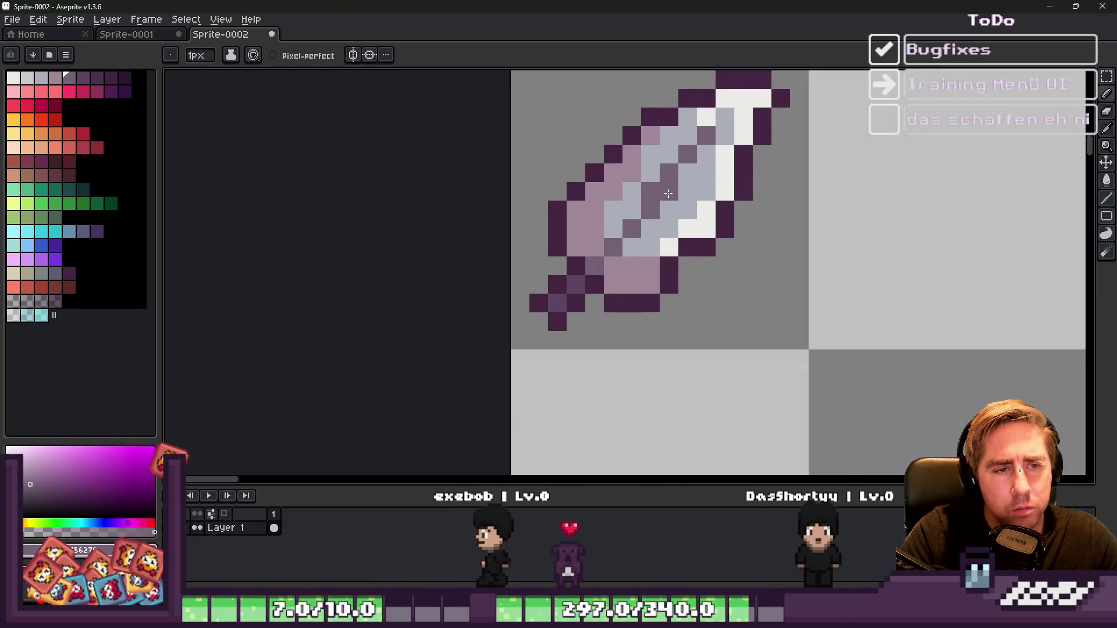
pyautogui.scroll(-4, 678, 167)
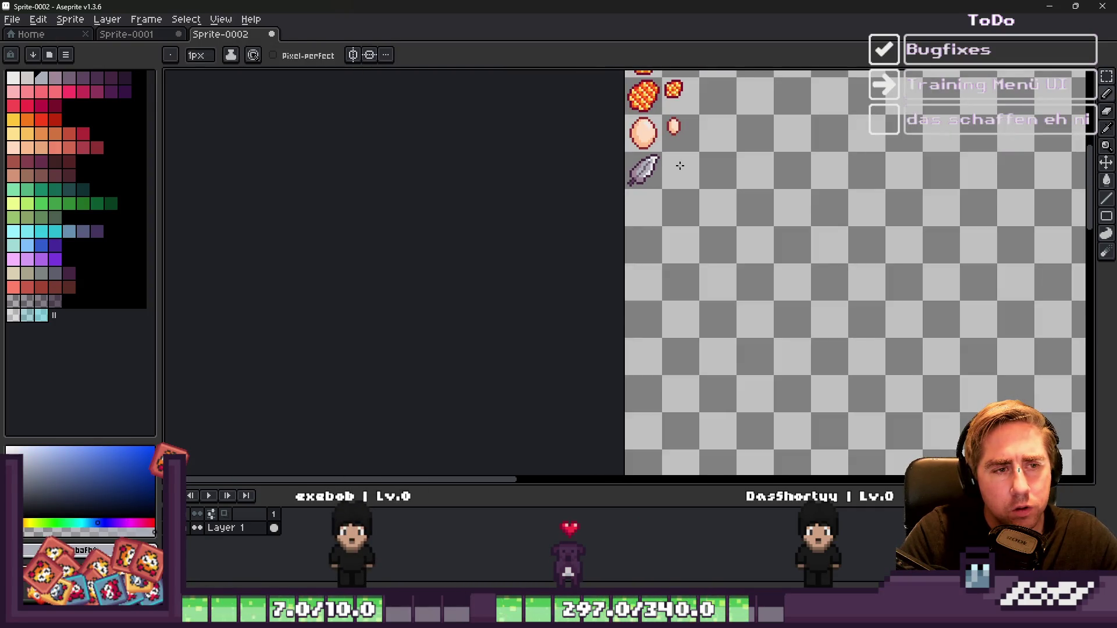
pyautogui.scroll(3, 679, 168)
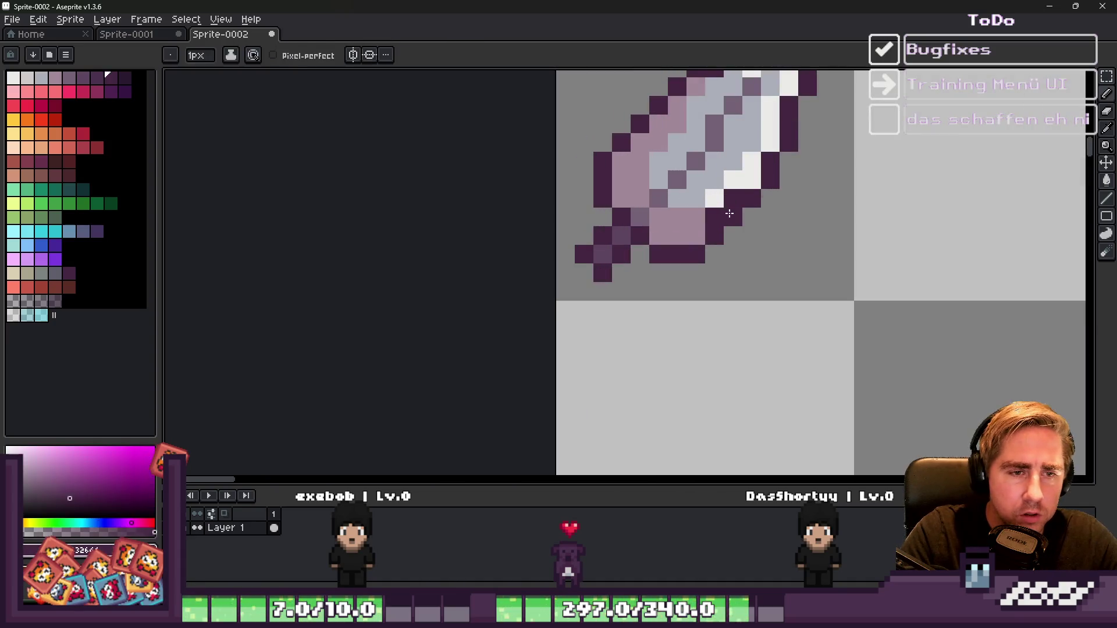
pyautogui.keyDown('alt'); pyautogui.click(719, 198); pyautogui.keyUp('alt')
pyautogui.keyDown('alt'); pyautogui.click(710, 186); pyautogui.keyUp('alt')
pyautogui.moveTo(715, 198); pyautogui.dragTo(733, 181)
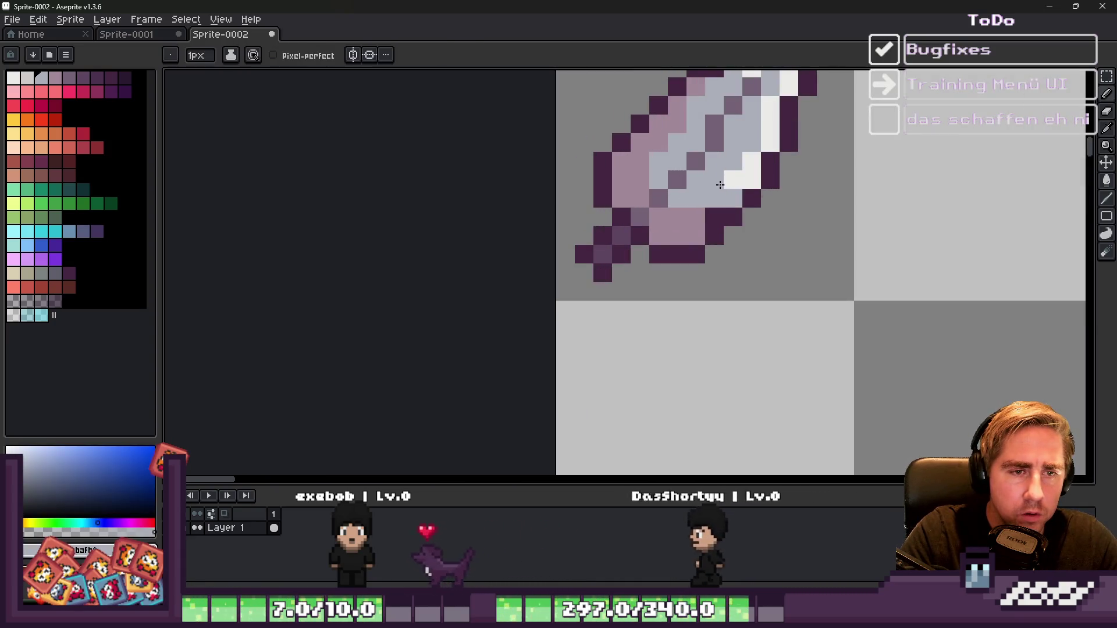
pyautogui.scroll(-1, 740, 184)
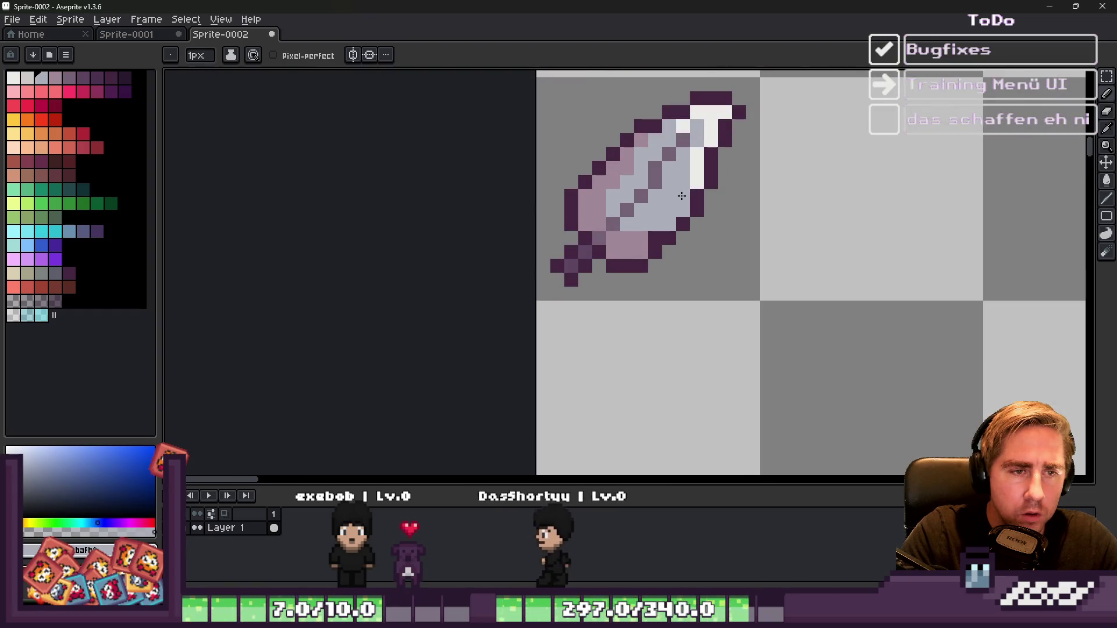
pyautogui.scroll(-2, 695, 179)
pyautogui.scroll(3, 643, 219)
# Step: Turn a light blue and a dark pixel pink, then restore one pixel to light blue
pyautogui.keyDown('alt'); pyautogui.click(644, 221); pyautogui.keyUp('alt')
pyautogui.click(695, 213)
pyautogui.click(688, 225)
pyautogui.keyDown('alt'); pyautogui.click(668, 200); pyautogui.keyUp('alt')
pyautogui.click(682, 208)
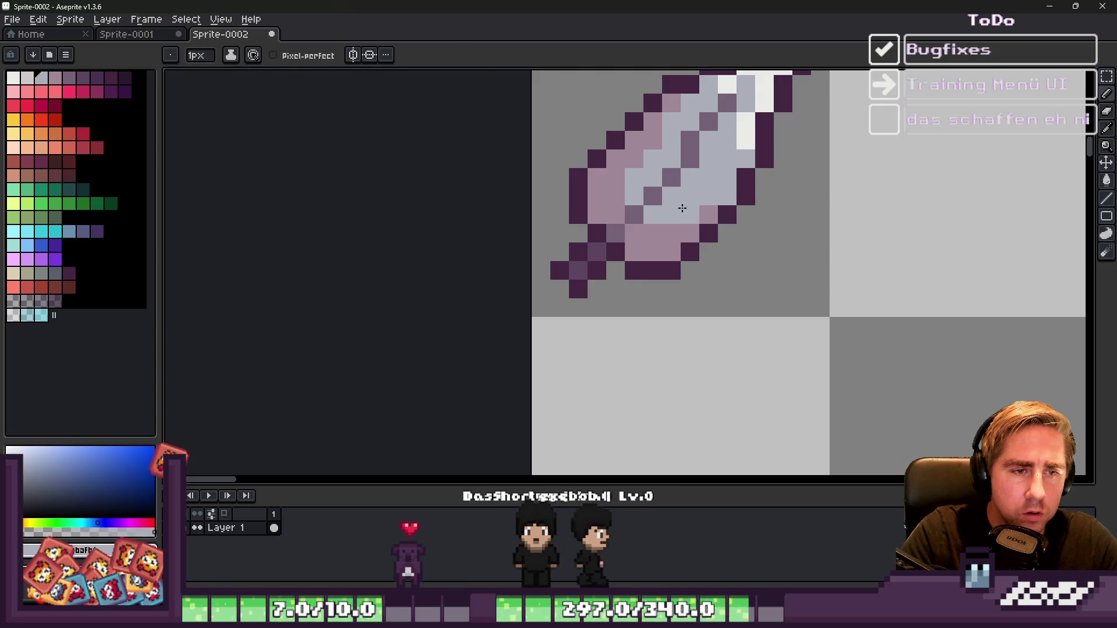
pyautogui.scroll(-4, 661, 227)
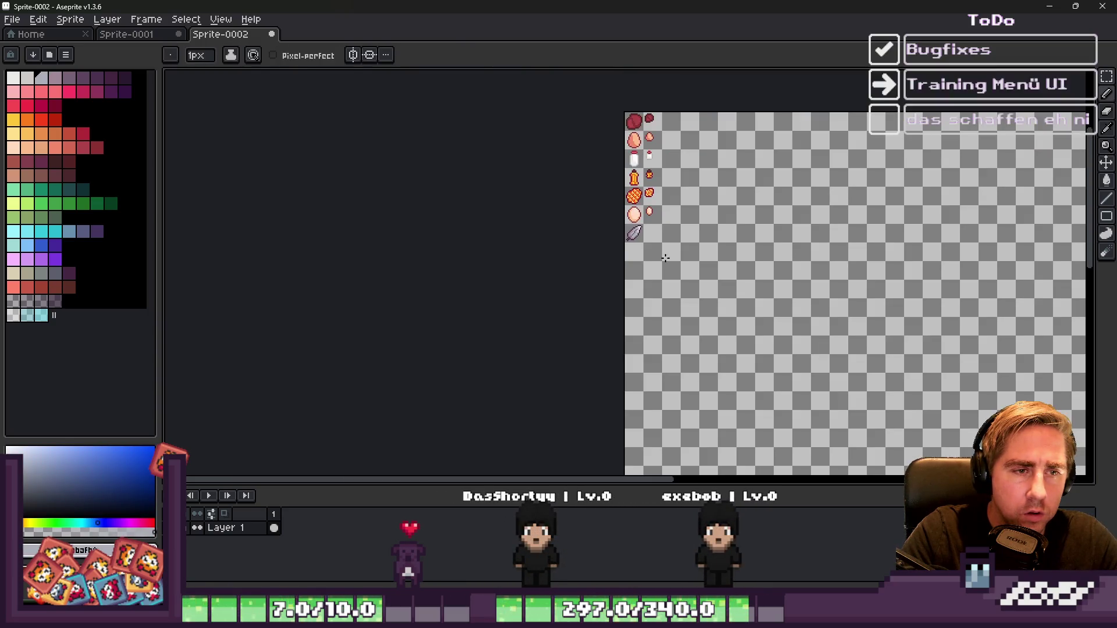
pyautogui.scroll(4, 620, 233)
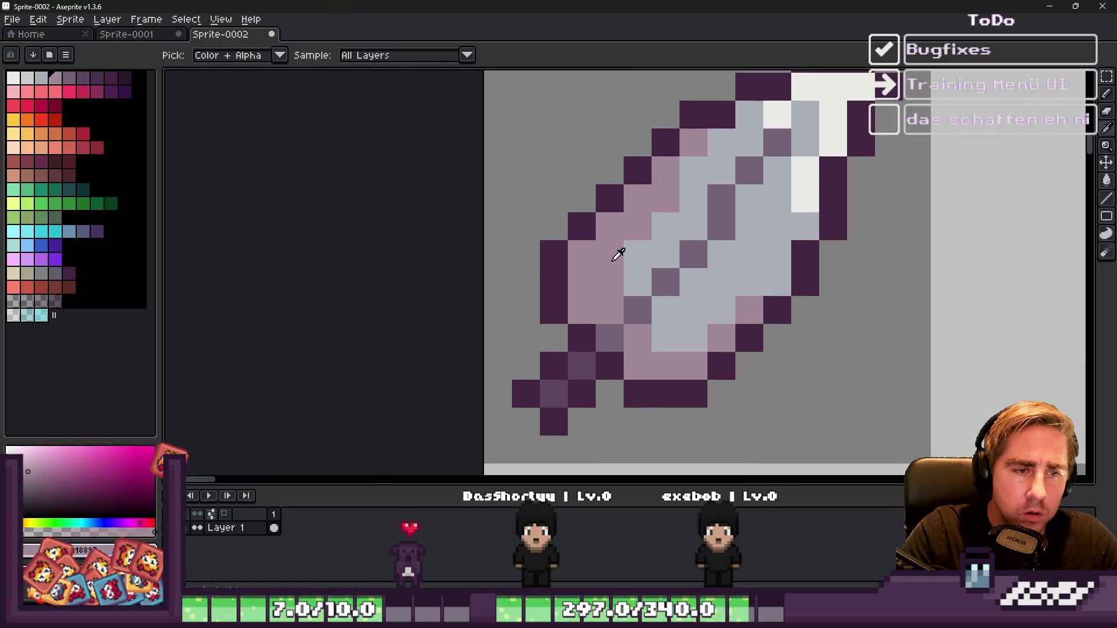
# Step: Add a light blue-grey highlight pixel to the large sword
pyautogui.keyDown('alt'); pyautogui.click(618, 255); pyautogui.keyUp('alt')
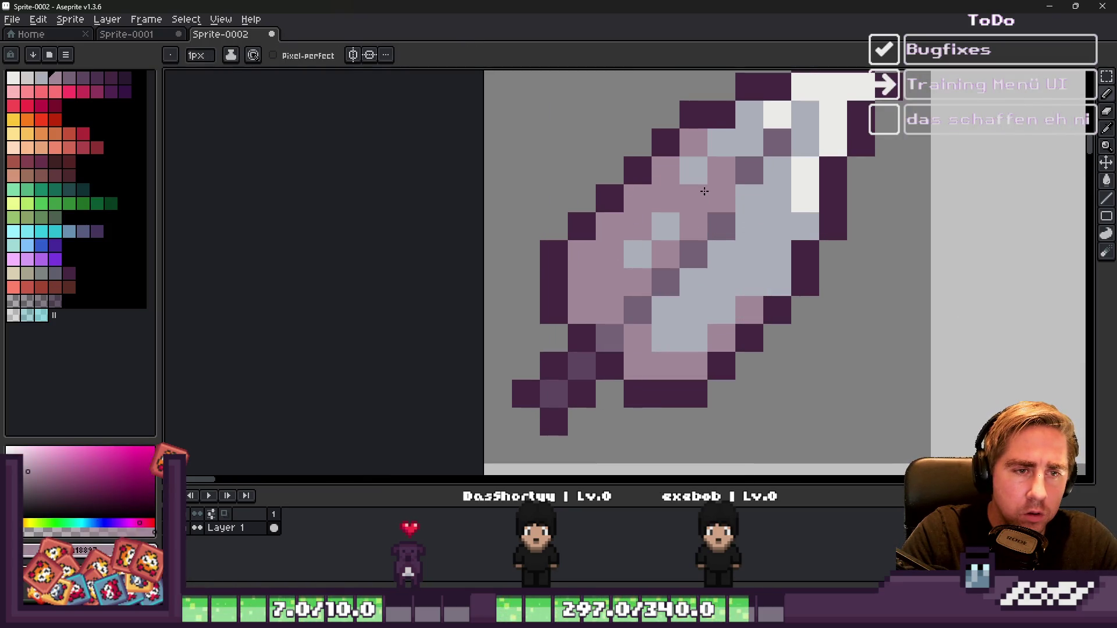
pyautogui.scroll(-4, 751, 216)
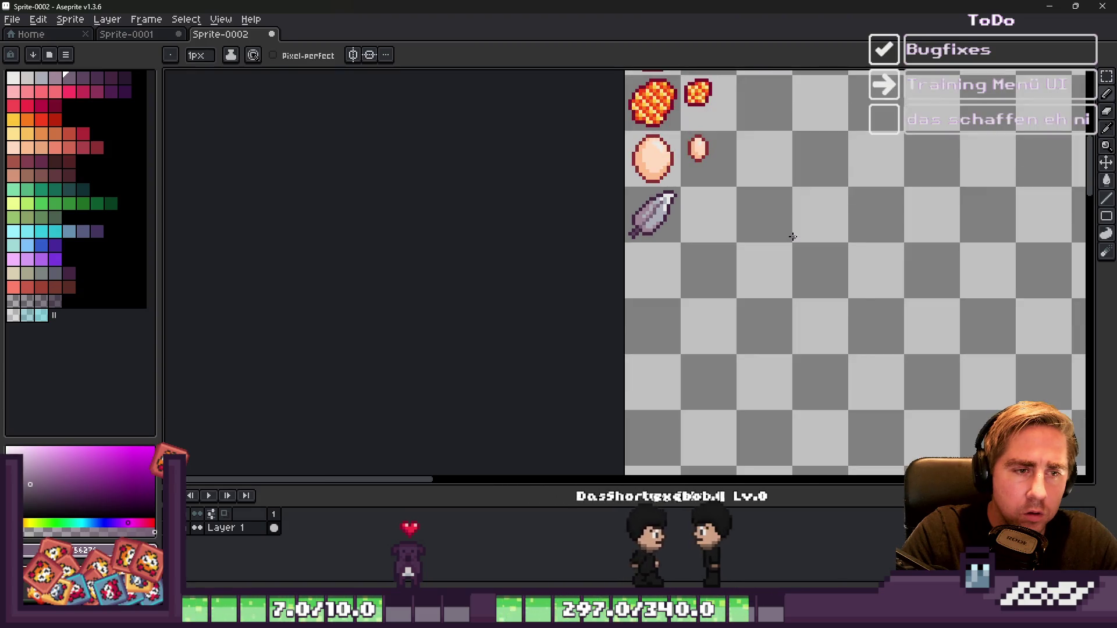
pyautogui.scroll(4, 636, 220)
pyautogui.keyDown('alt'); pyautogui.click(668, 225); pyautogui.keyUp('alt')
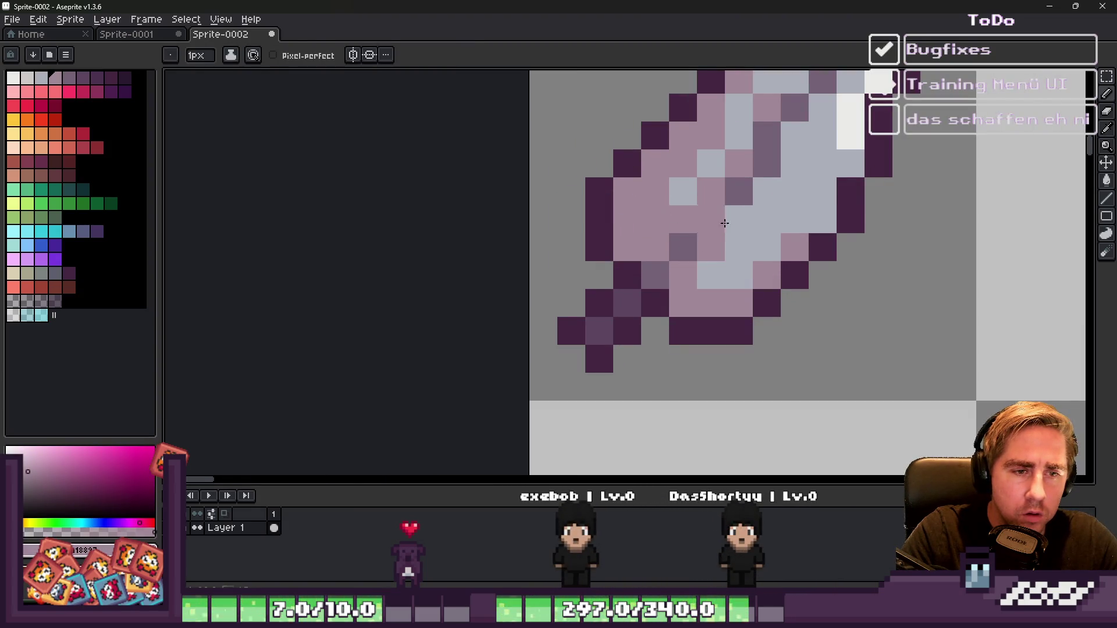
pyautogui.scroll(-4, 756, 203)
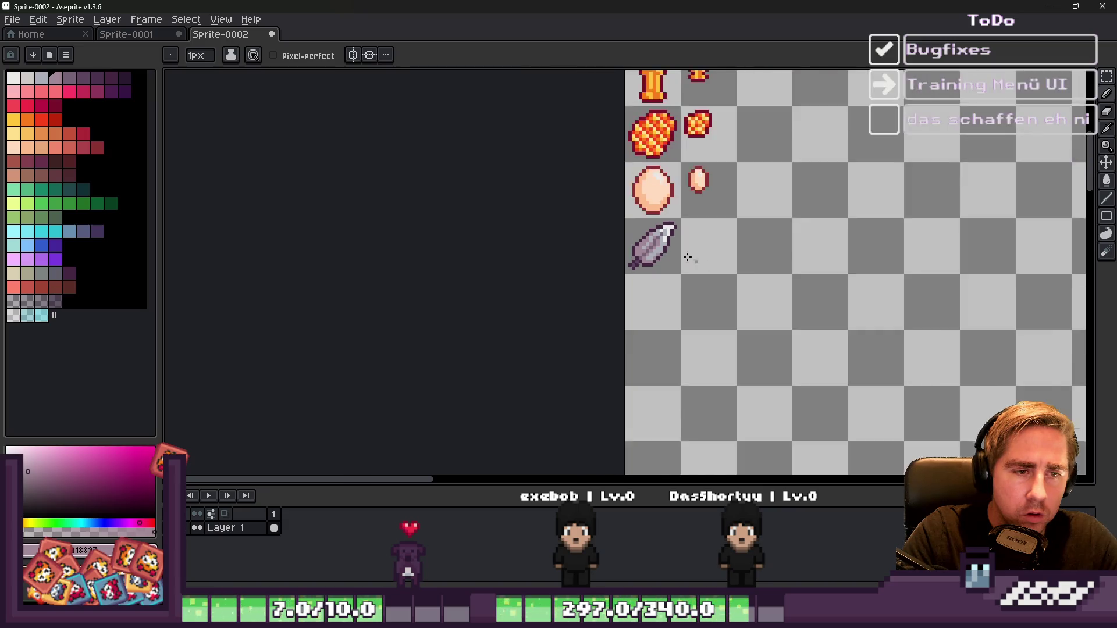
pyautogui.scroll(4, 651, 256)
pyautogui.scroll(-4, 635, 242)
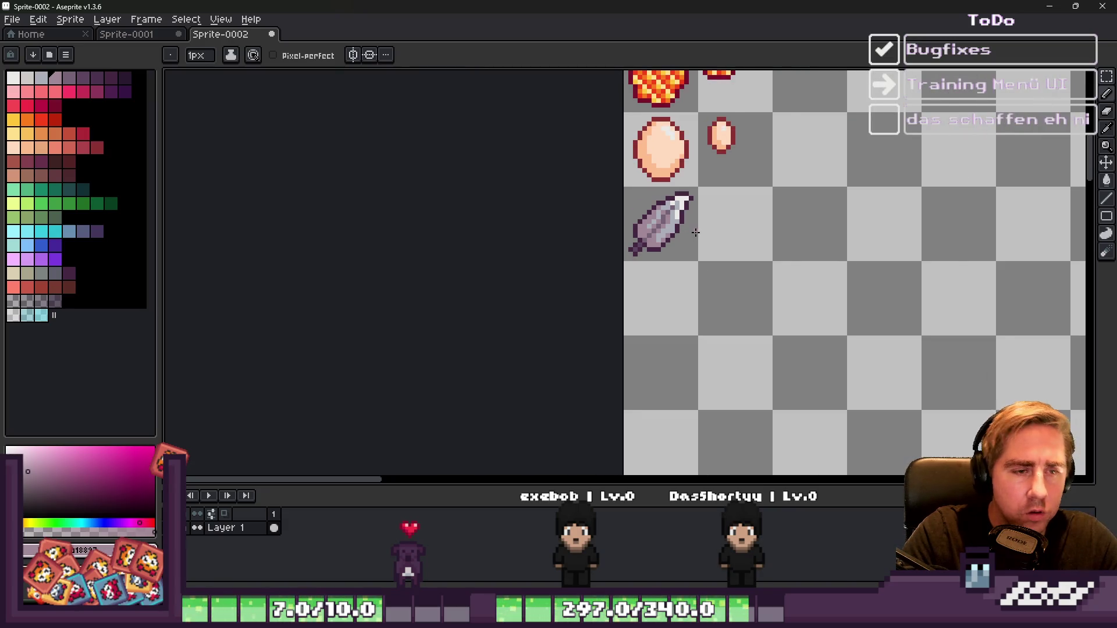
pyautogui.scroll(-3, 695, 232)
pyautogui.scroll(5, 605, 215)
pyautogui.keyDown('alt'); pyautogui.click(584, 187); pyautogui.keyUp('alt')
pyautogui.click(587, 136)
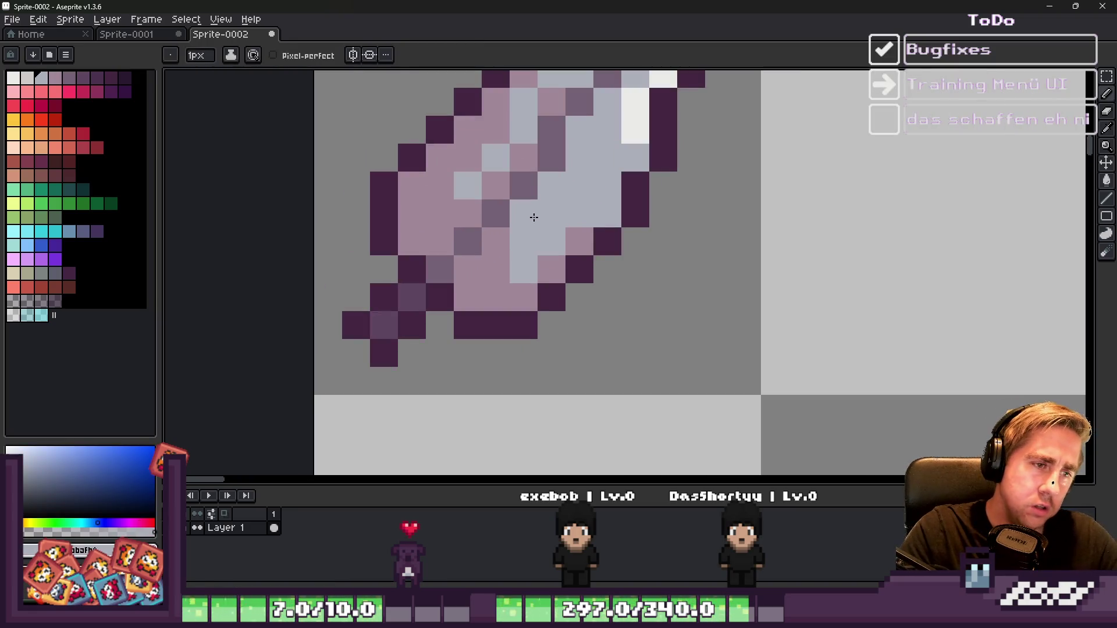
pyautogui.scroll(-4, 582, 262)
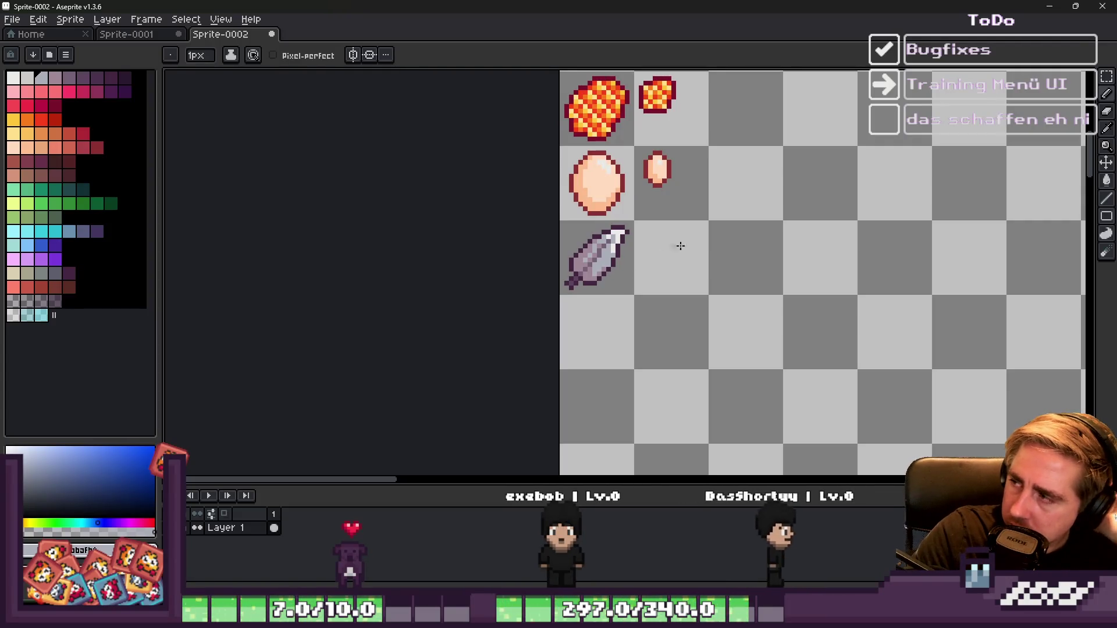
pyautogui.scroll(-1, 521, 237)
pyautogui.scroll(2, 598, 235)
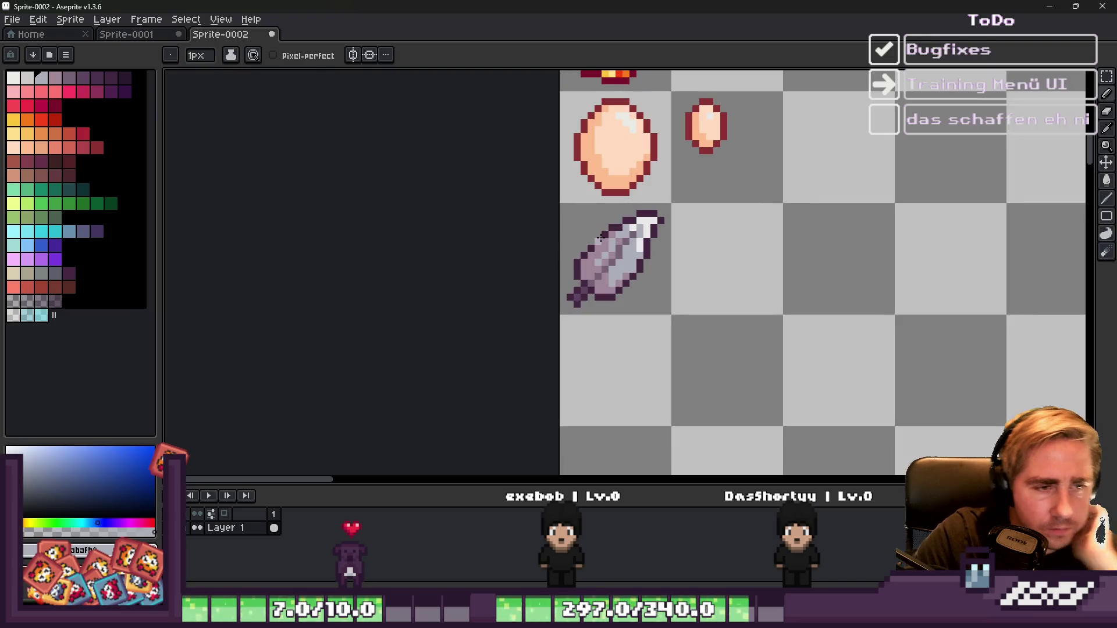
# Step: Copy the sword into the empty cell to its right and shrink the copy to about half size
pyautogui.press('m')
pyautogui.moveTo(659, 281); pyautogui.dragTo(719, 272)
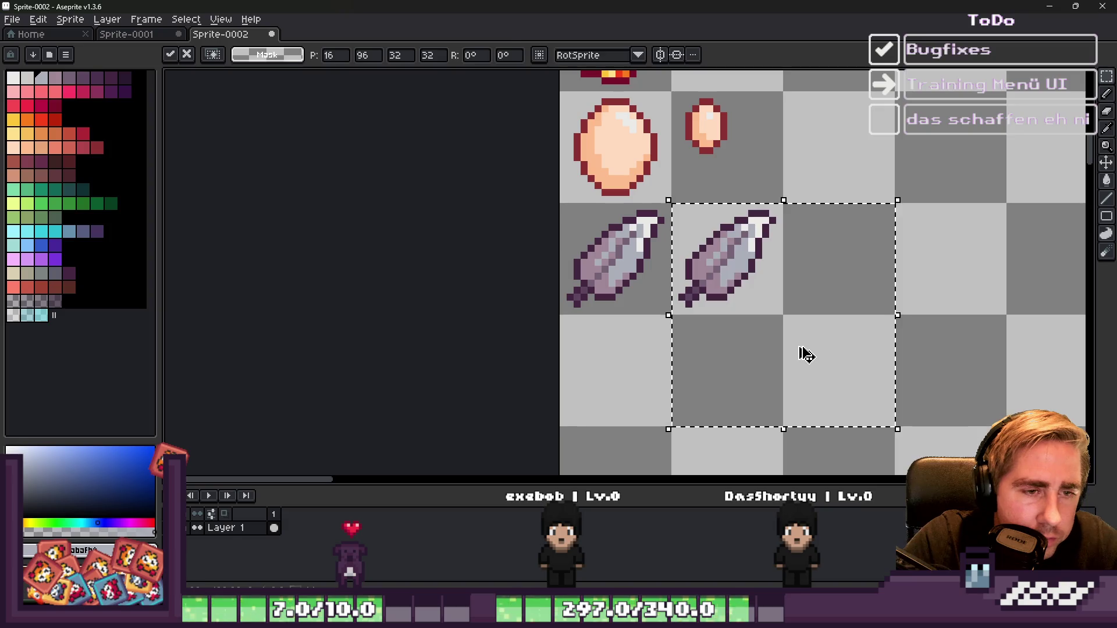
pyautogui.press('Escape')
pyautogui.scroll(2, 542, 220)
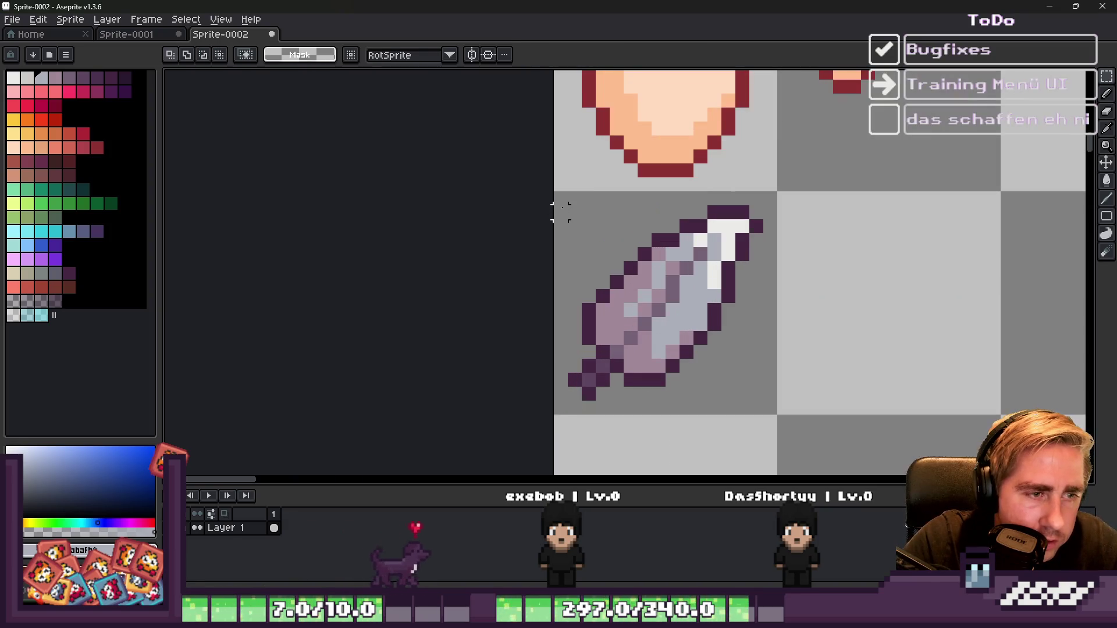
pyautogui.moveTo(559, 198)
pyautogui.mouseDown()
pyautogui.moveTo(775, 399)
pyautogui.moveTo(759, 410)
pyautogui.moveTo(855, 349)
pyautogui.moveTo(879, 347)
pyautogui.mouseUp()
pyautogui.moveTo(998, 412)
pyautogui.mouseDown()
pyautogui.moveTo(900, 316)
pyautogui.moveTo(925, 344)
pyautogui.mouseUp()
pyautogui.click(769, 337)
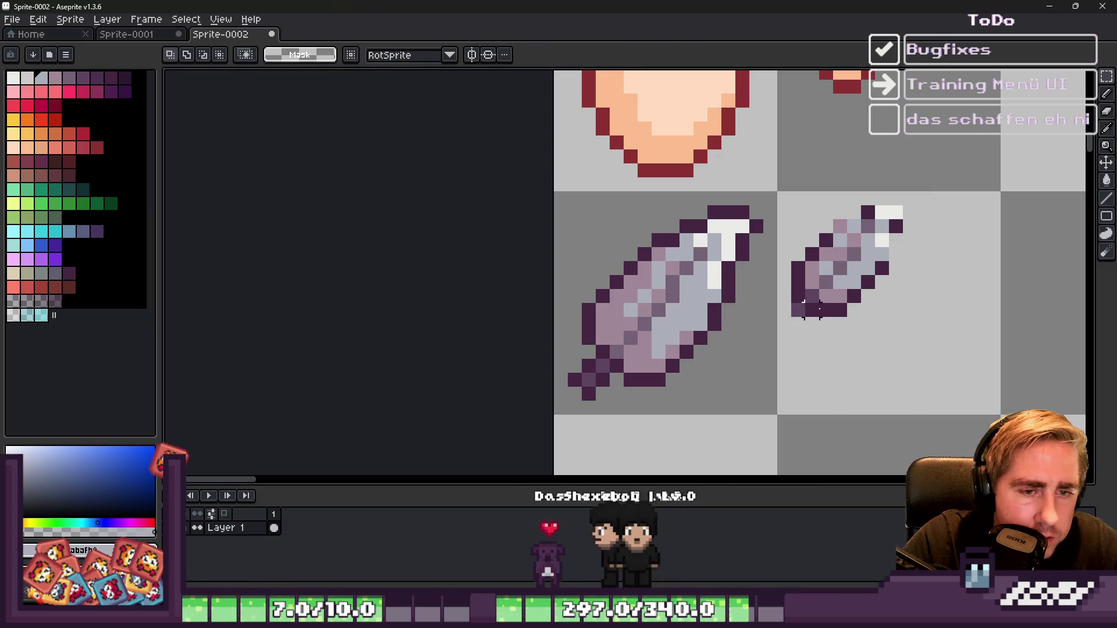
# Step: Paint the small sword's bottom outline dark purple and erase stray bottom-left pixels
pyautogui.press('b')
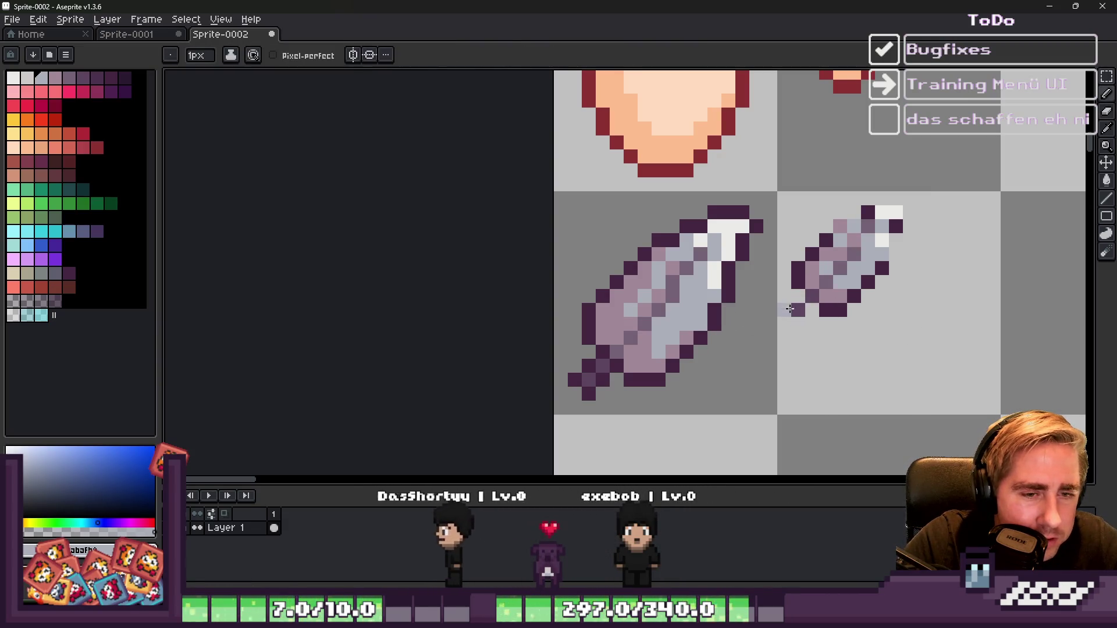
pyautogui.press('m')
pyautogui.moveTo(783, 198)
pyautogui.mouseDown()
pyautogui.moveTo(890, 324)
pyautogui.moveTo(924, 338)
pyautogui.mouseUp()
pyautogui.scroll(3, 878, 282)
pyautogui.press('b')
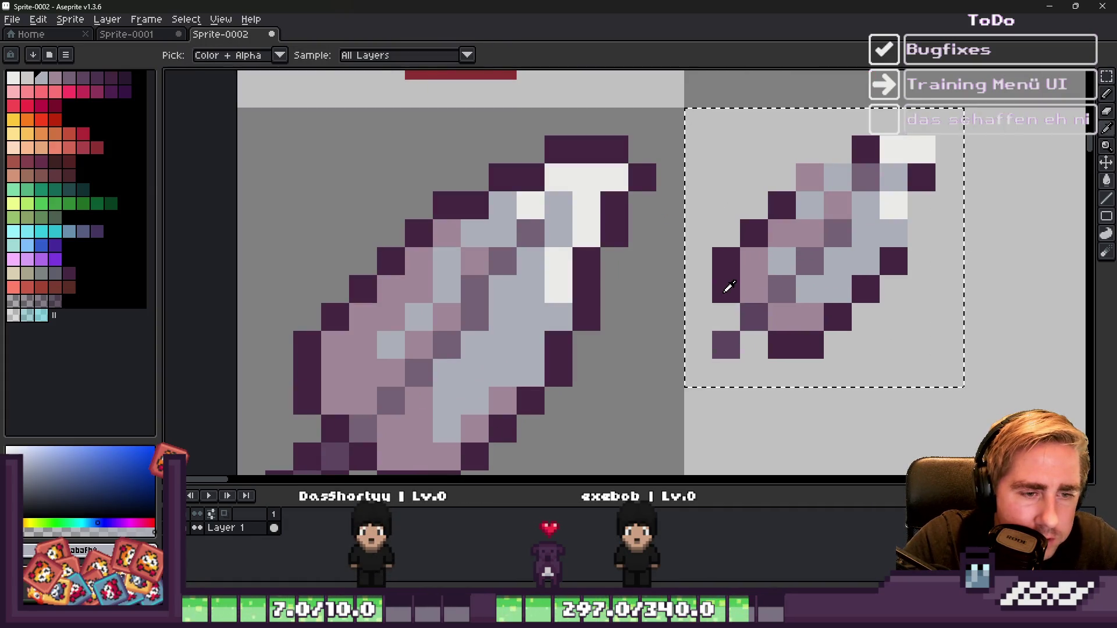
pyautogui.keyDown('alt'); pyautogui.click(728, 282); pyautogui.keyUp('alt')
pyautogui.moveTo(754, 344); pyautogui.dragTo(779, 323)
pyautogui.click(753, 289)
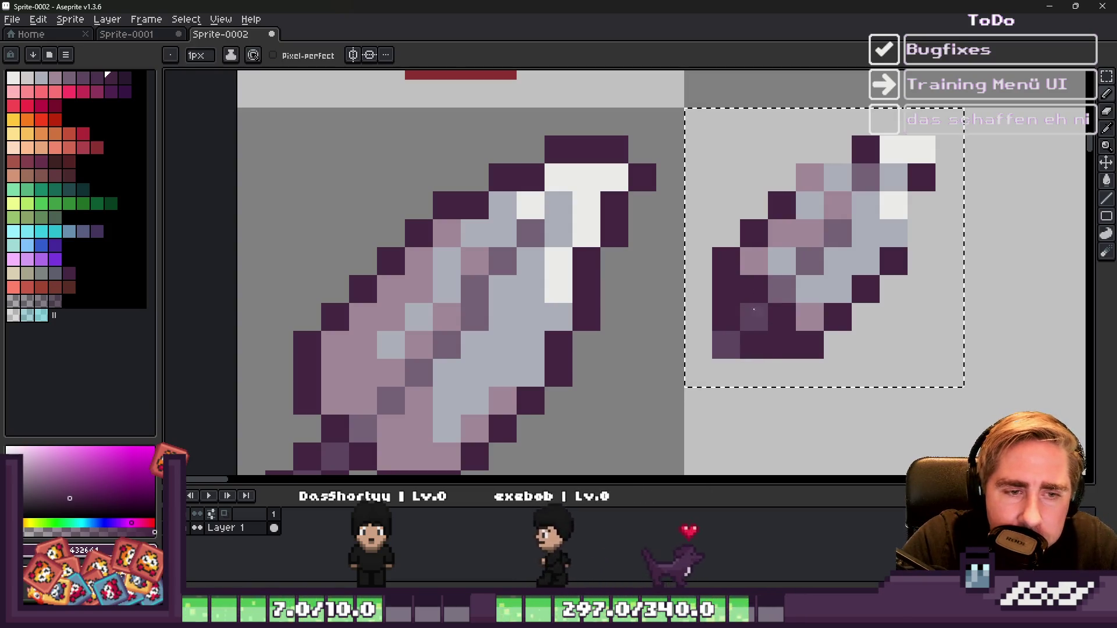
pyautogui.press('e')
pyautogui.click(782, 344)
pyautogui.click(726, 289)
pyautogui.click(726, 345)
pyautogui.scroll(-3, 661, 339)
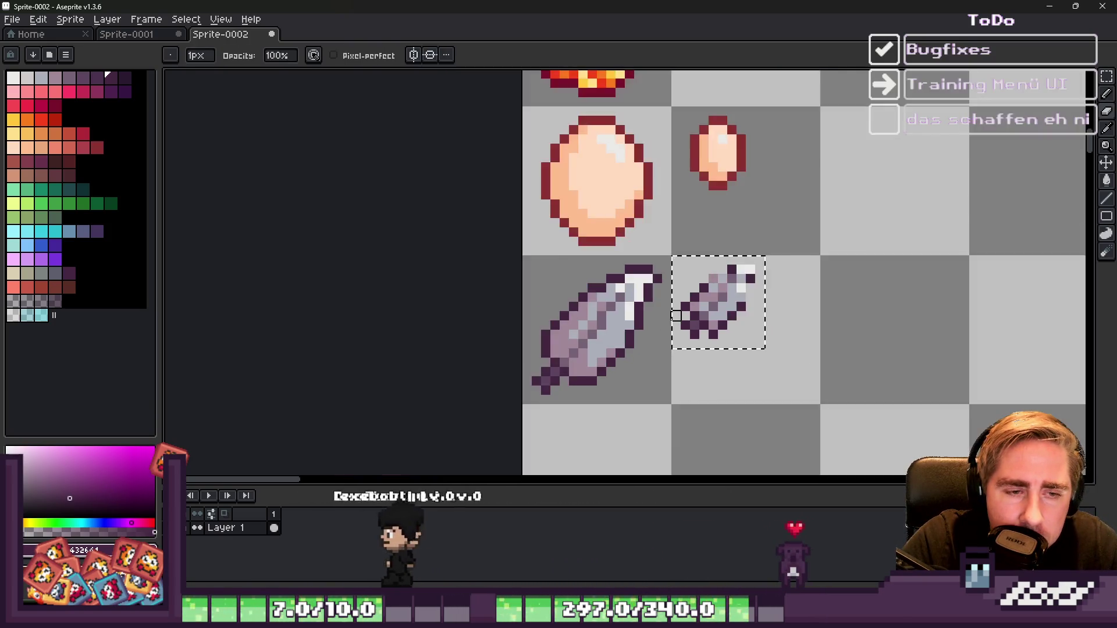
pyautogui.scroll(2, 674, 329)
pyautogui.press('b')
# Step: Extend the dark purple outline along the small sword's top, then deselect it
pyautogui.moveTo(727, 239); pyautogui.dragTo(764, 225)
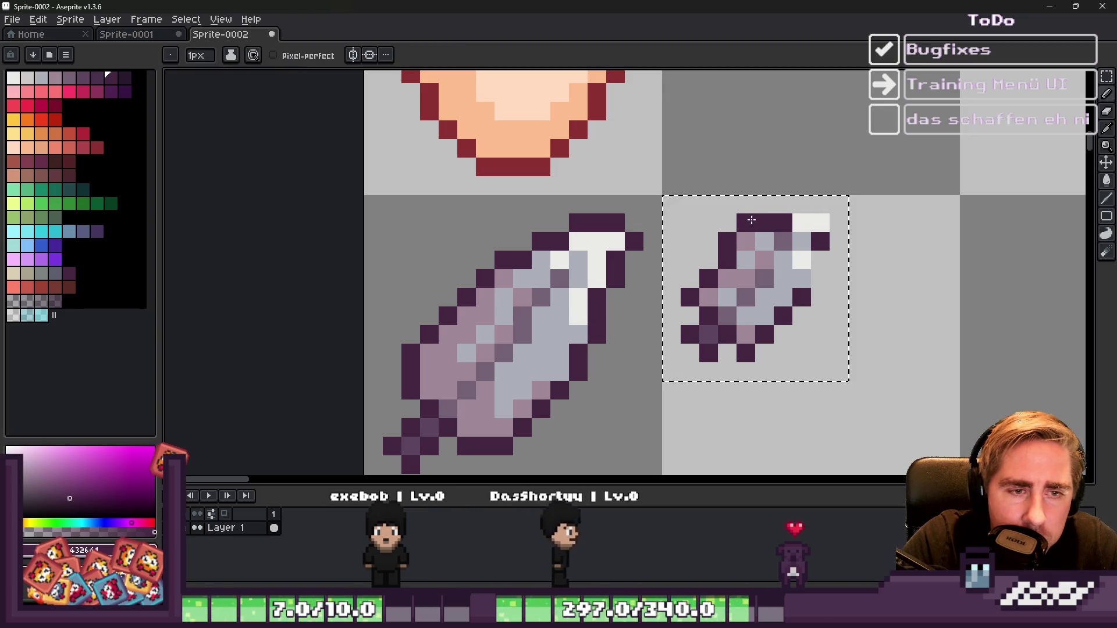
pyautogui.keyDown('alt'); pyautogui.click(797, 233); pyautogui.keyUp('alt')
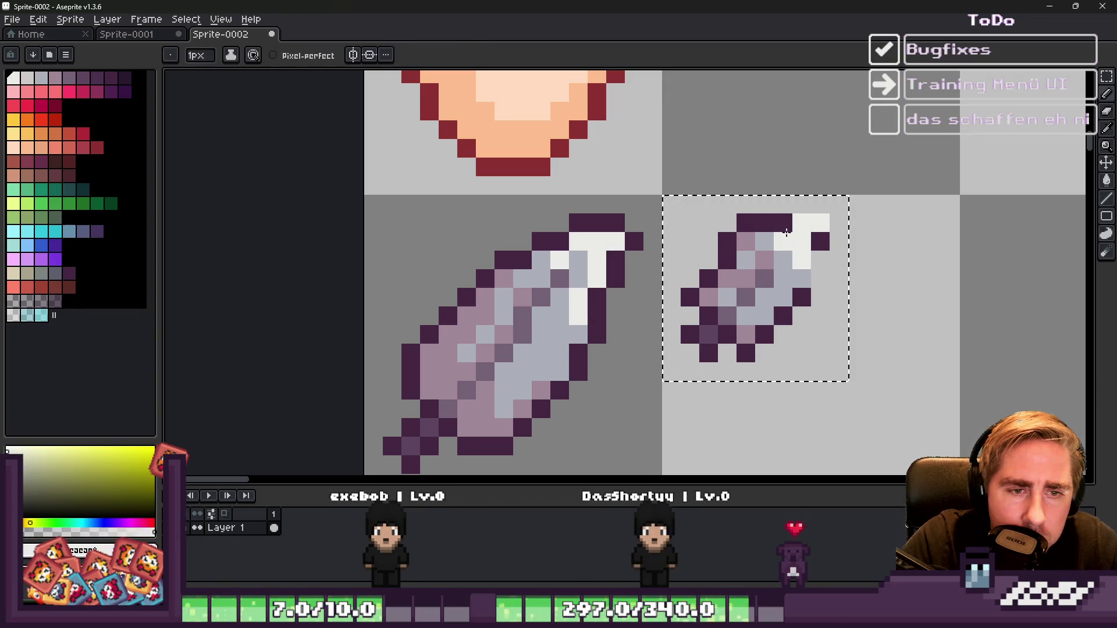
pyautogui.keyDown('alt'); pyautogui.click(783, 223); pyautogui.keyUp('alt')
pyautogui.click(802, 221)
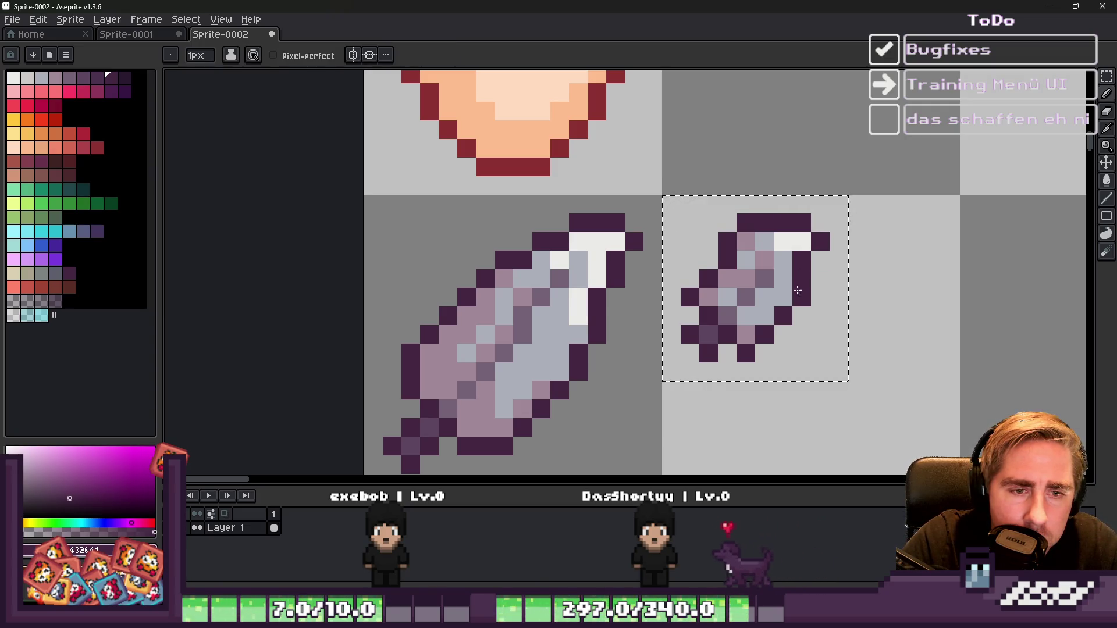
pyautogui.press('e')
pyautogui.scroll(-5, 751, 227)
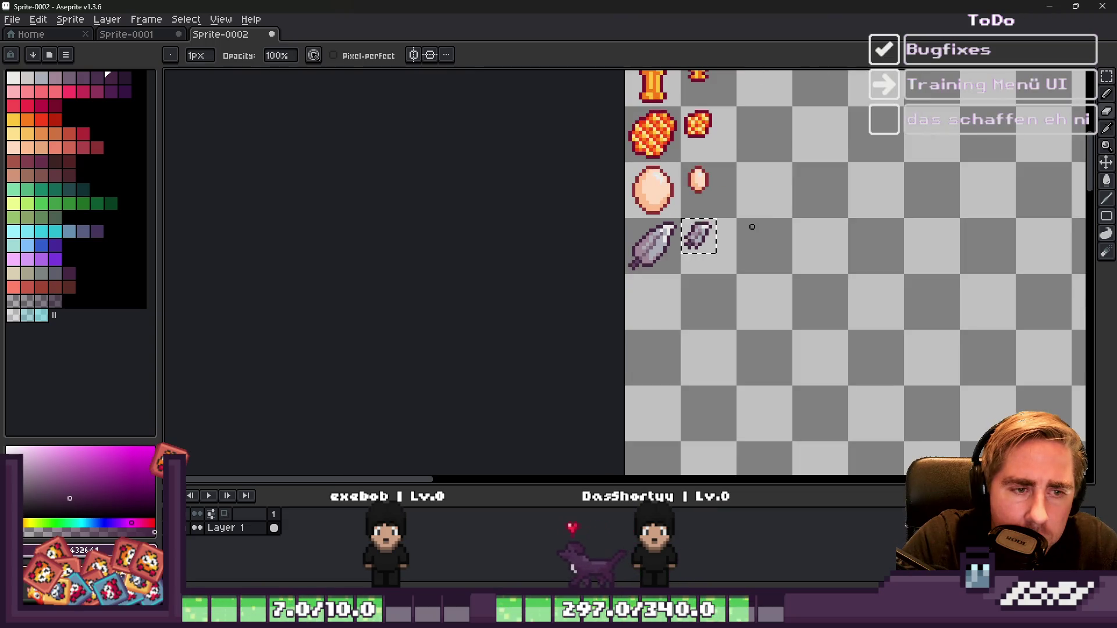
pyautogui.scroll(5, 752, 227)
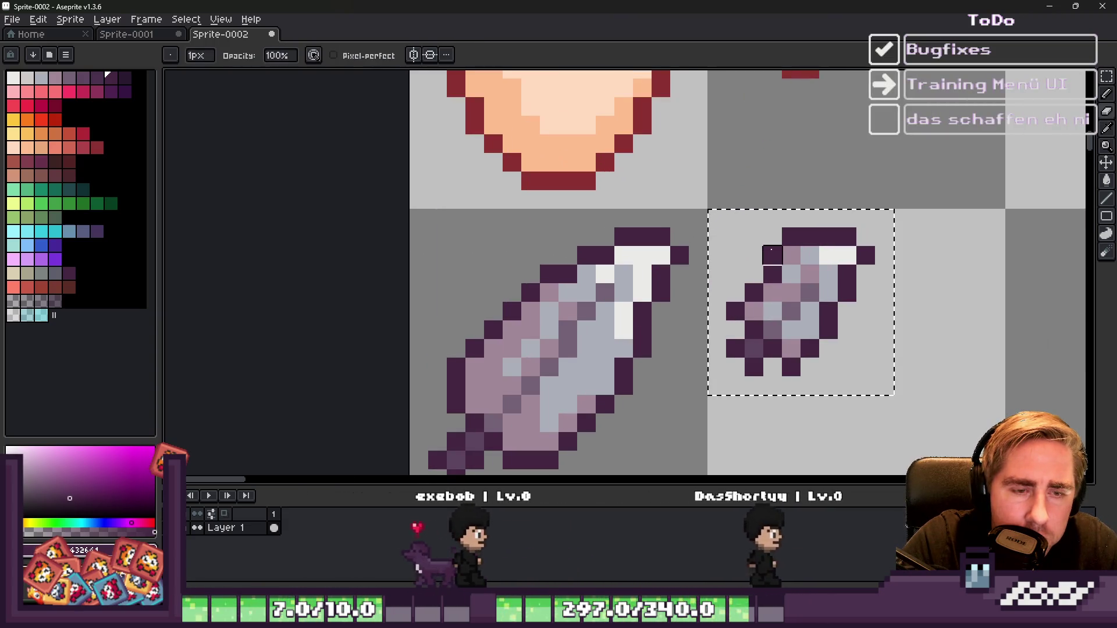
pyautogui.press('b')
pyautogui.click(778, 240)
pyautogui.press('e')
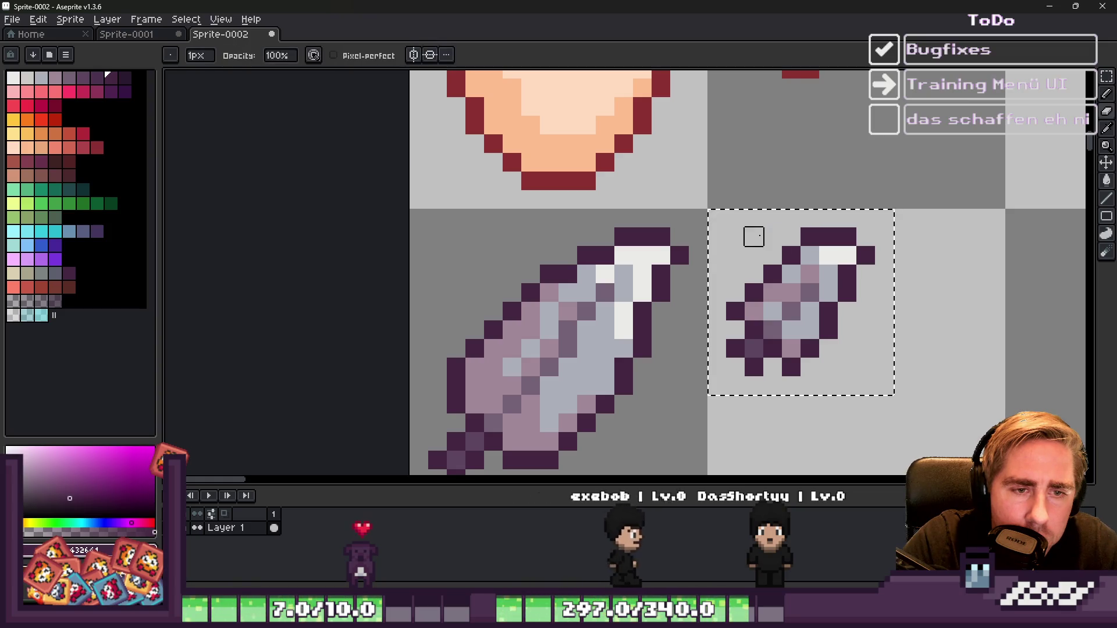
pyautogui.scroll(-5, 738, 220)
pyautogui.hotkey('ctrl', 'd')
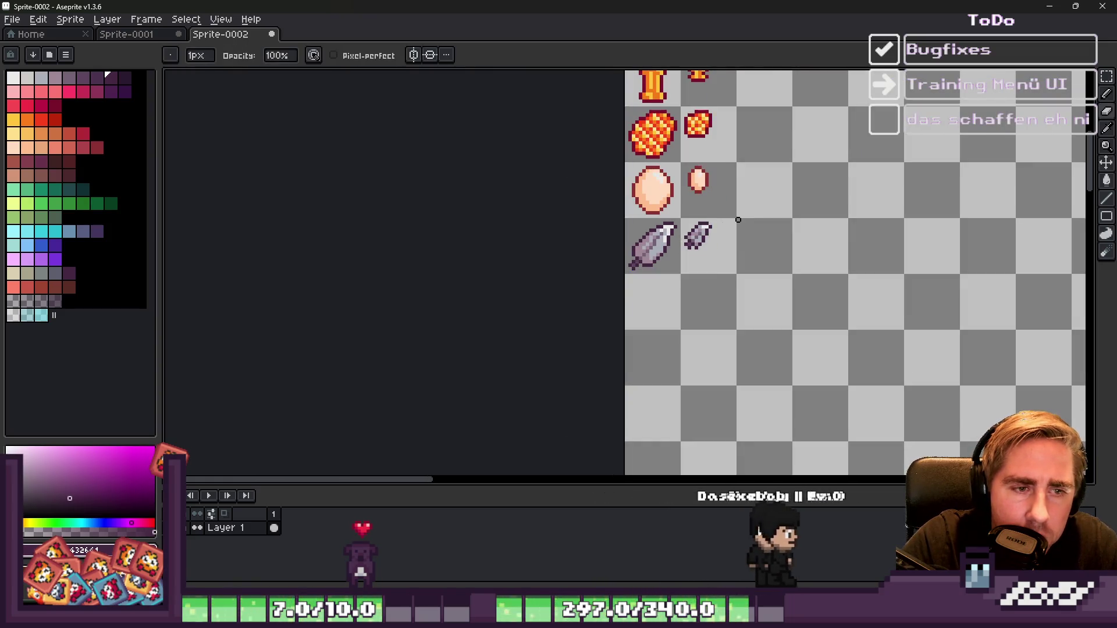
pyautogui.scroll(4, 717, 231)
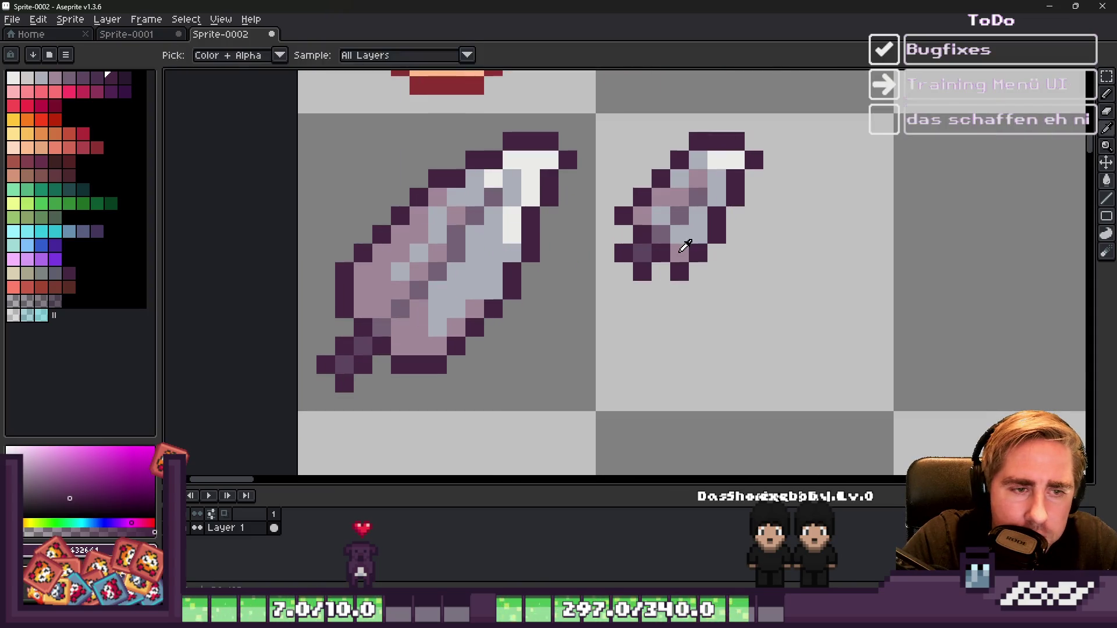
pyautogui.keyDown('alt'); pyautogui.click(703, 239); pyautogui.keyUp('alt')
pyautogui.press('b')
pyautogui.scroll(-5, 702, 239)
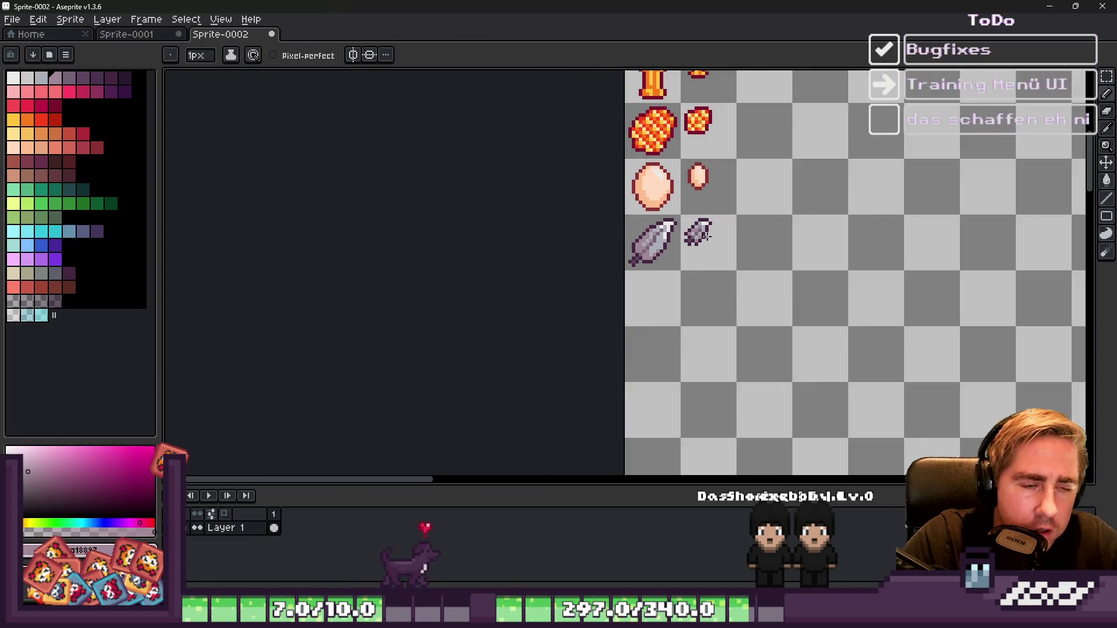
# Step: Move the sprite rows below the milk bottle down one cell, leaving an empty row
pyautogui.scroll(2, 619, 166)
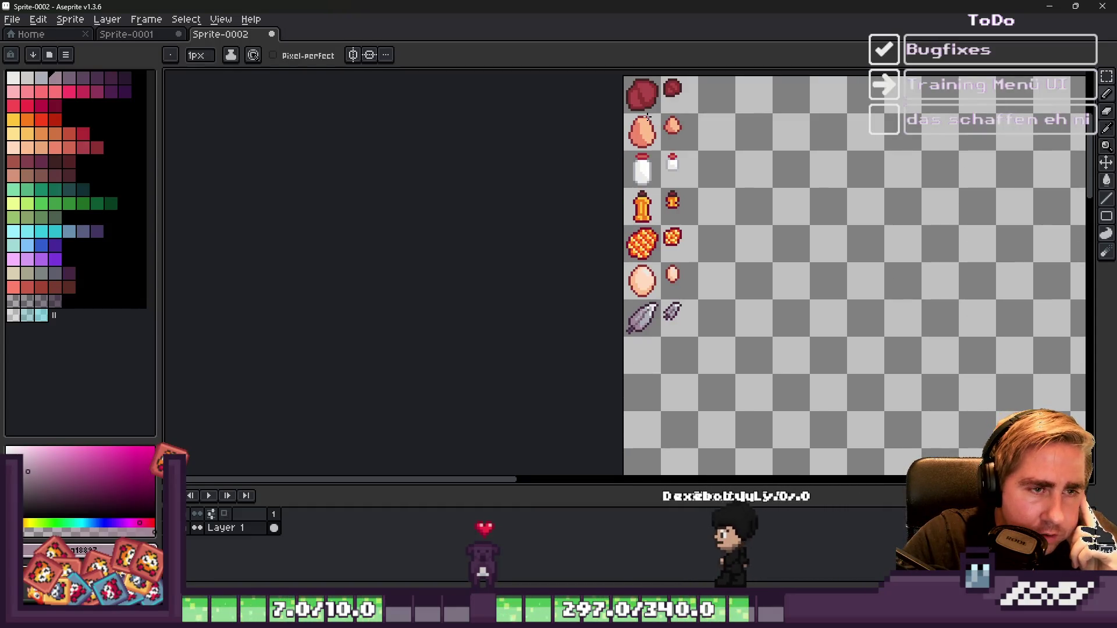
pyautogui.press('m')
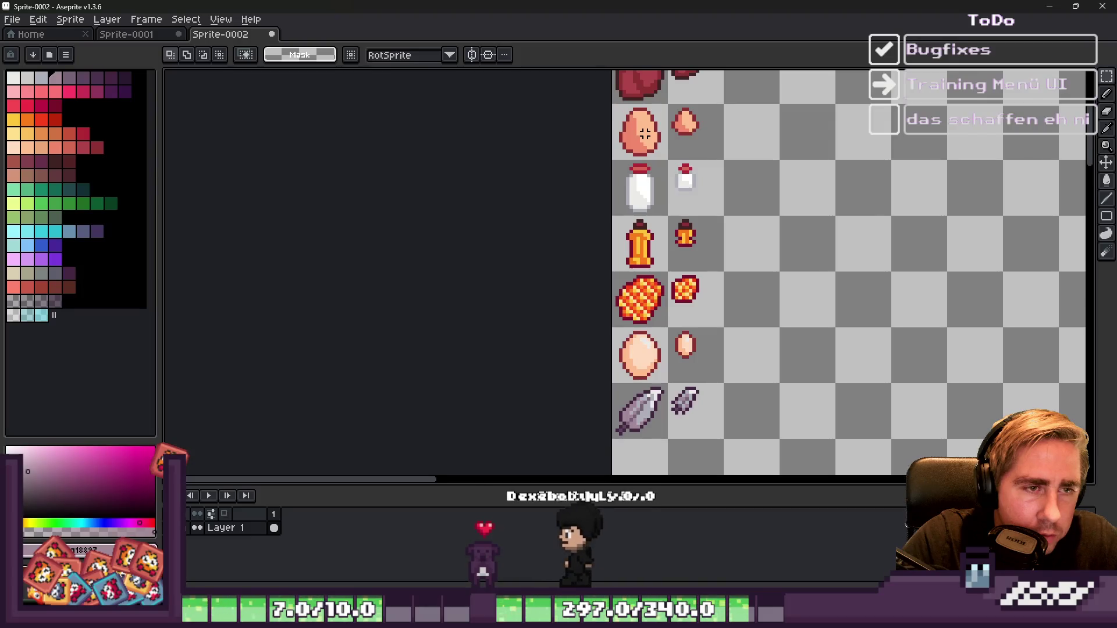
pyautogui.scroll(-2, 634, 140)
pyautogui.scroll(2, 634, 139)
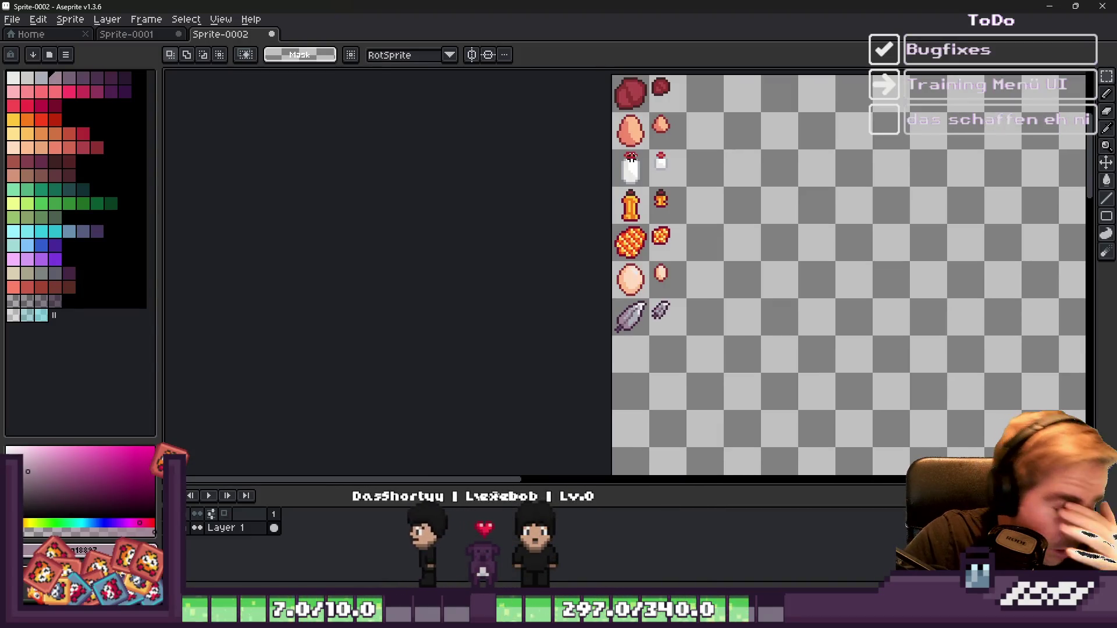
pyautogui.scroll(2, 611, 151)
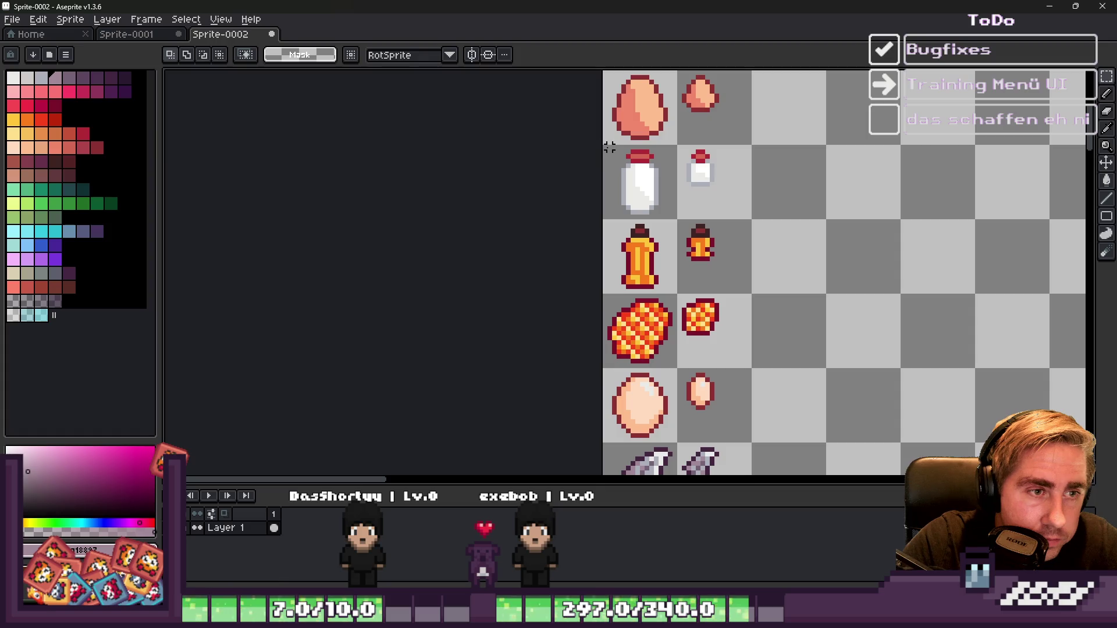
pyautogui.moveTo(654, 271)
pyautogui.mouseDown()
pyautogui.moveTo(740, 461)
pyautogui.moveTo(748, 304)
pyautogui.mouseUp()
pyautogui.scroll(-1, 666, 299)
pyautogui.scroll(-2, 666, 298)
pyautogui.scroll(3, 632, 127)
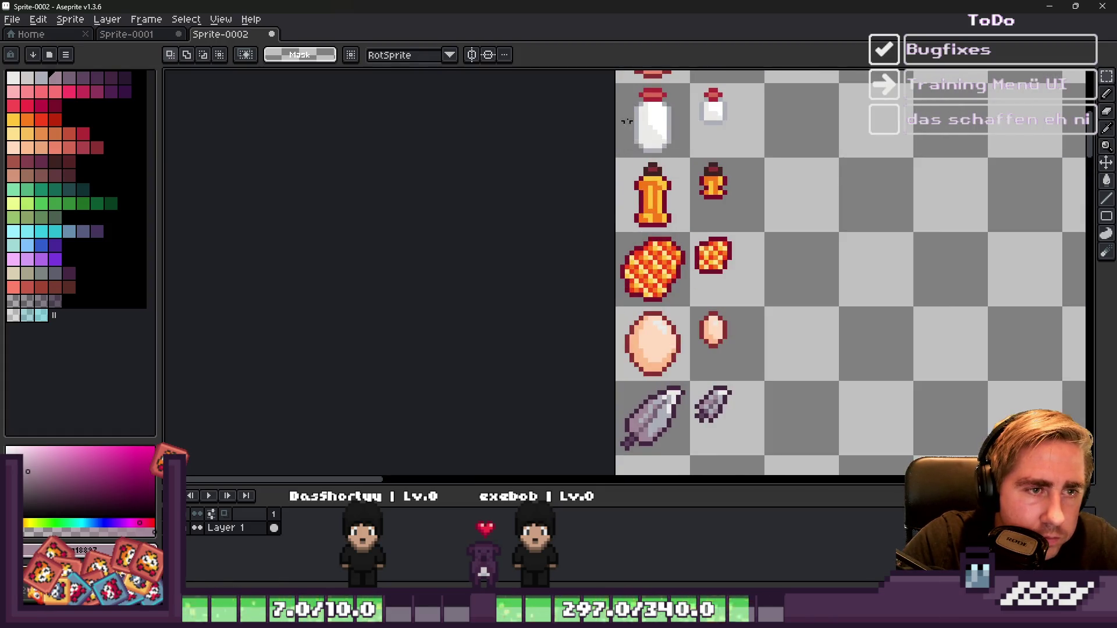
pyautogui.moveTo(623, 169); pyautogui.dragTo(767, 447)
pyautogui.moveTo(680, 235); pyautogui.dragTo(689, 284)
pyautogui.hotkey('ctrl', 'd')
# Step: Move the milk bottle and all sprites beneath it down one row, opening a gap after the eggs
pyautogui.scroll(-3, 663, 217)
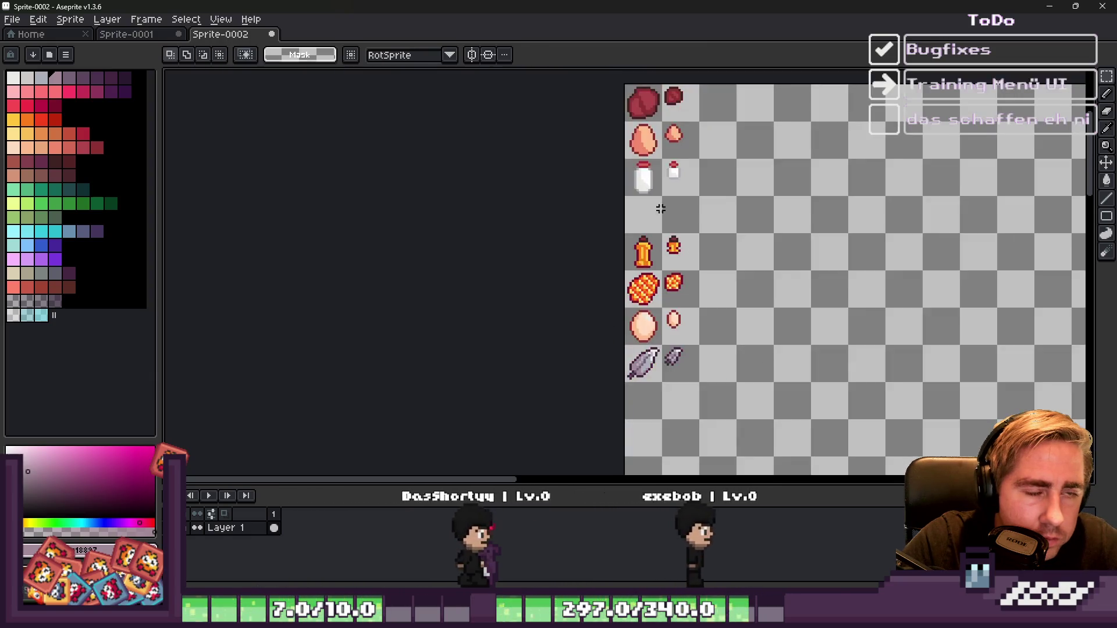
pyautogui.scroll(2, 633, 182)
pyautogui.moveTo(612, 159)
pyautogui.mouseDown()
pyautogui.moveTo(711, 471)
pyautogui.moveTo(714, 370)
pyautogui.moveTo(723, 376)
pyautogui.mouseUp()
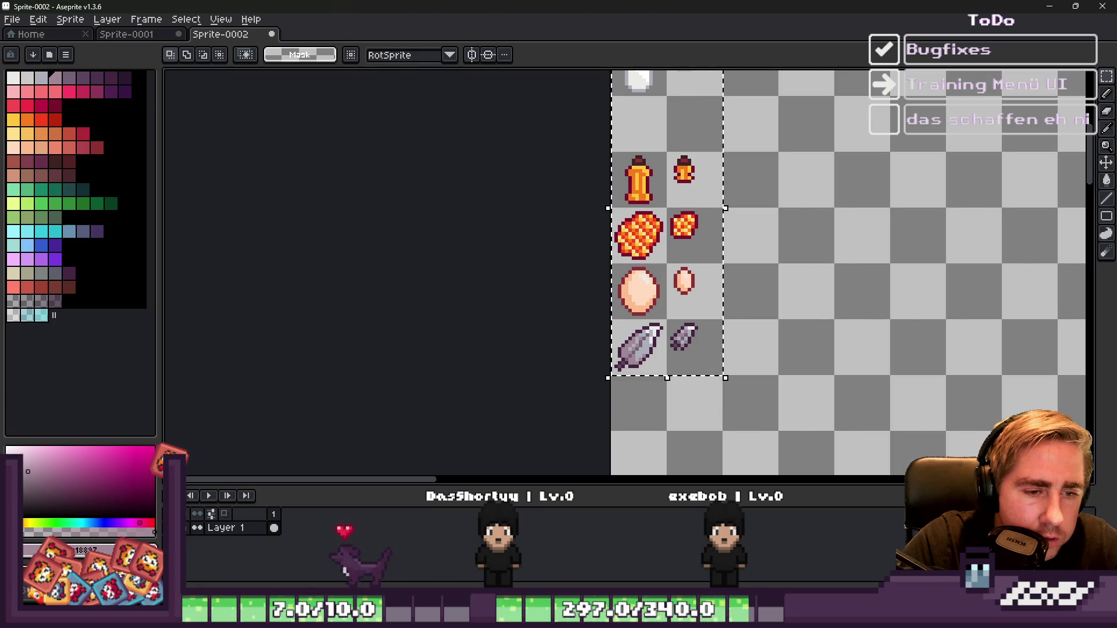
pyautogui.scroll(-2, 727, 378)
pyautogui.scroll(2, 640, 279)
pyautogui.click(634, 299)
pyautogui.moveTo(634, 300); pyautogui.dragTo(629, 340)
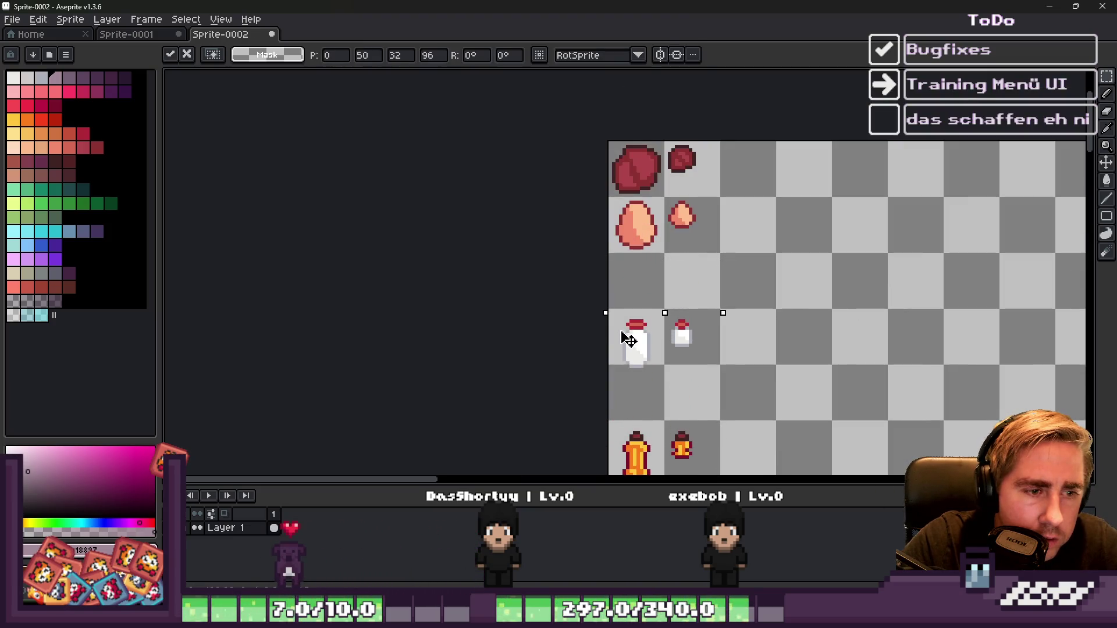
pyautogui.hotkey('ctrl', 'd')
pyautogui.scroll(1, 626, 312)
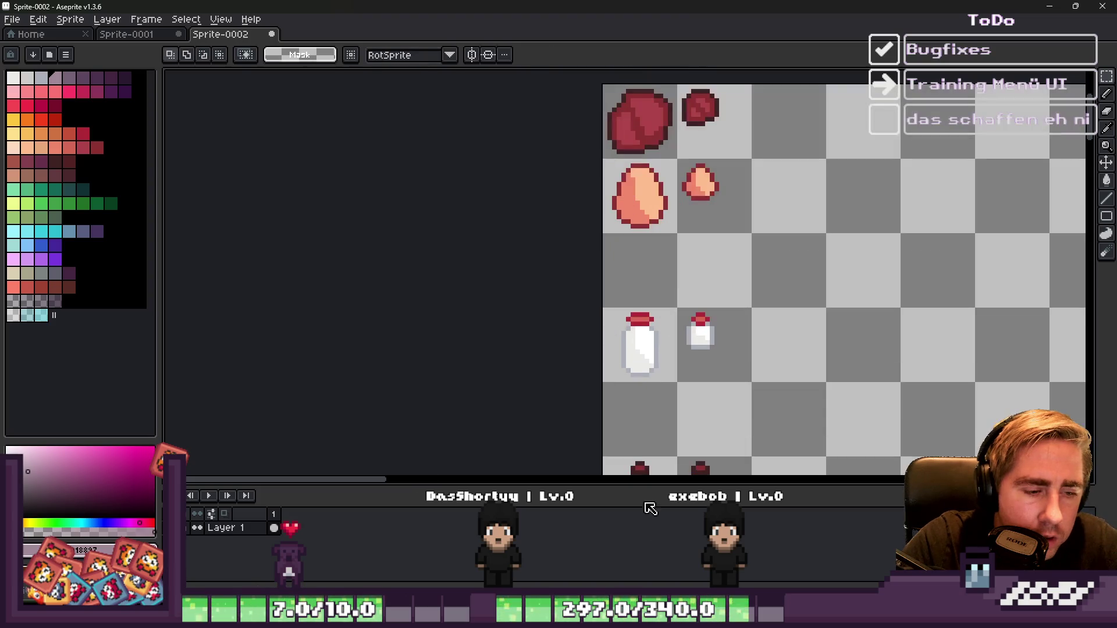
pyautogui.hotkey('alt', 'Tab')
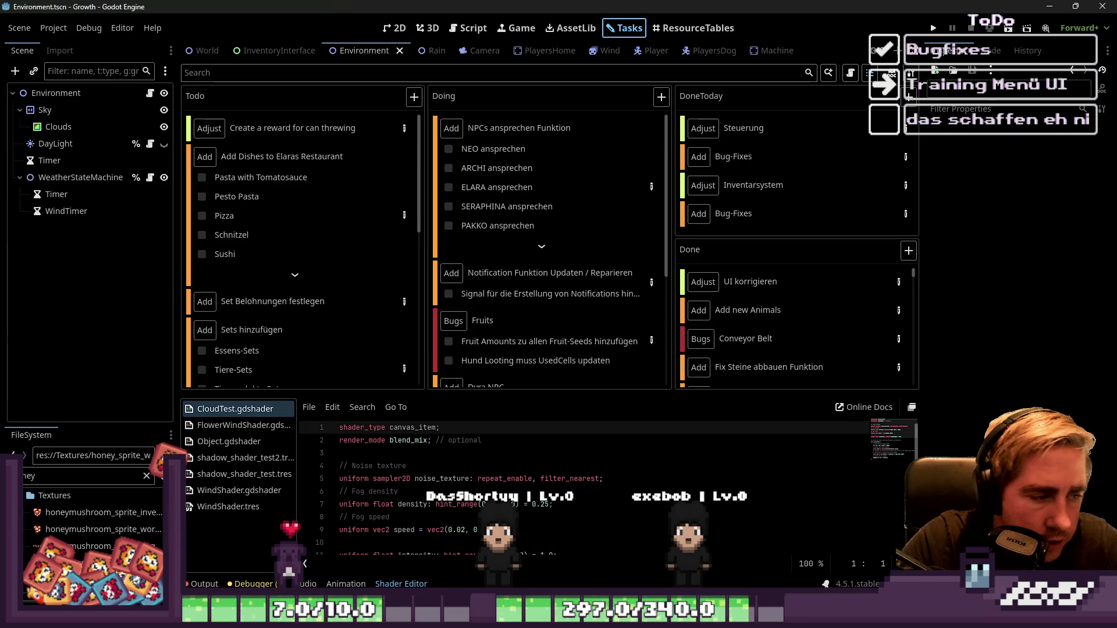
# Step: Filter the FileSystem panel by 'chicken' and copy the raw chicken sprite image
pyautogui.write('chicken')
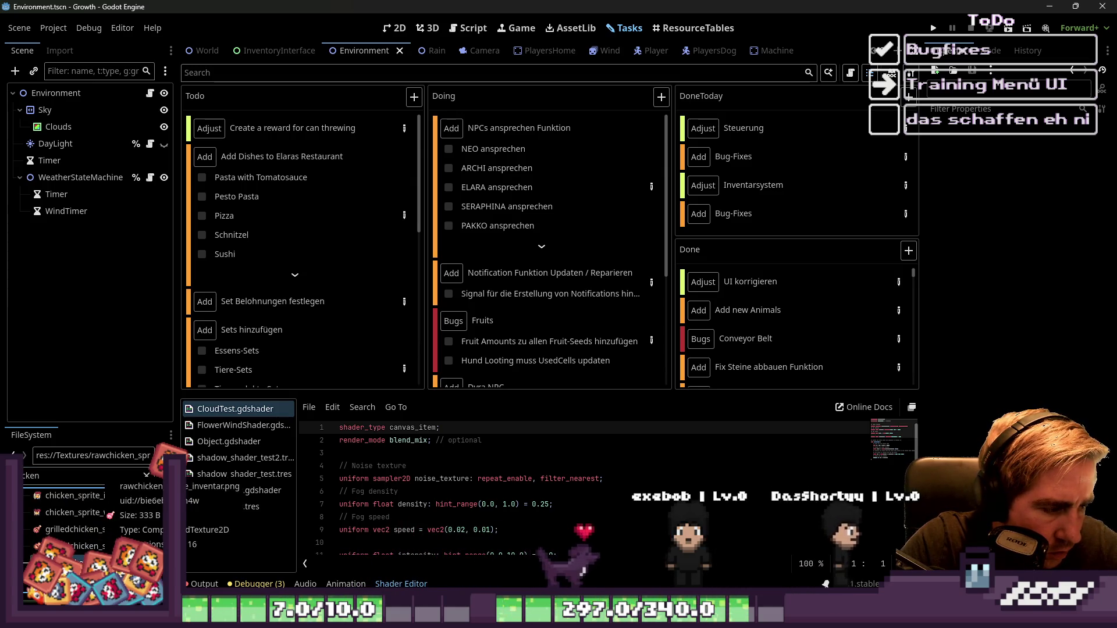
pyautogui.rightClick(99, 509)
pyautogui.press('Escape')
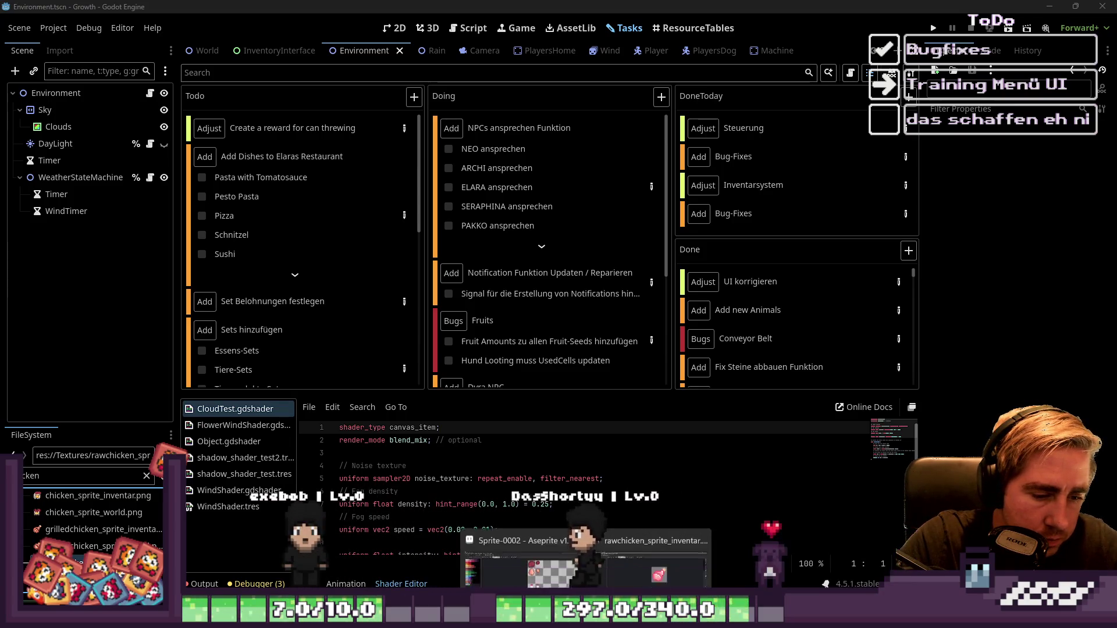
pyautogui.hotkey('alt', 'Tab')
# Step: Paste the raw chicken drumstick, nudge it one pixel down into the cell below the egg, and commit
pyautogui.scroll(1, 627, 263)
pyautogui.hotkey('ctrl', 'v')
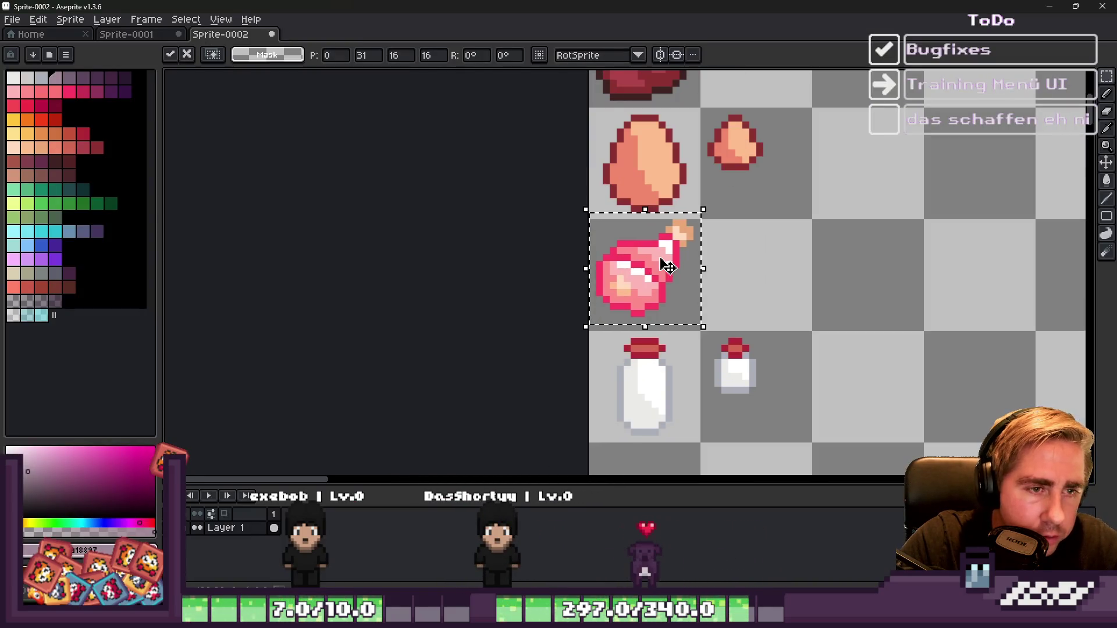
pyautogui.moveTo(664, 267); pyautogui.dragTo(665, 274)
pyautogui.click(717, 251)
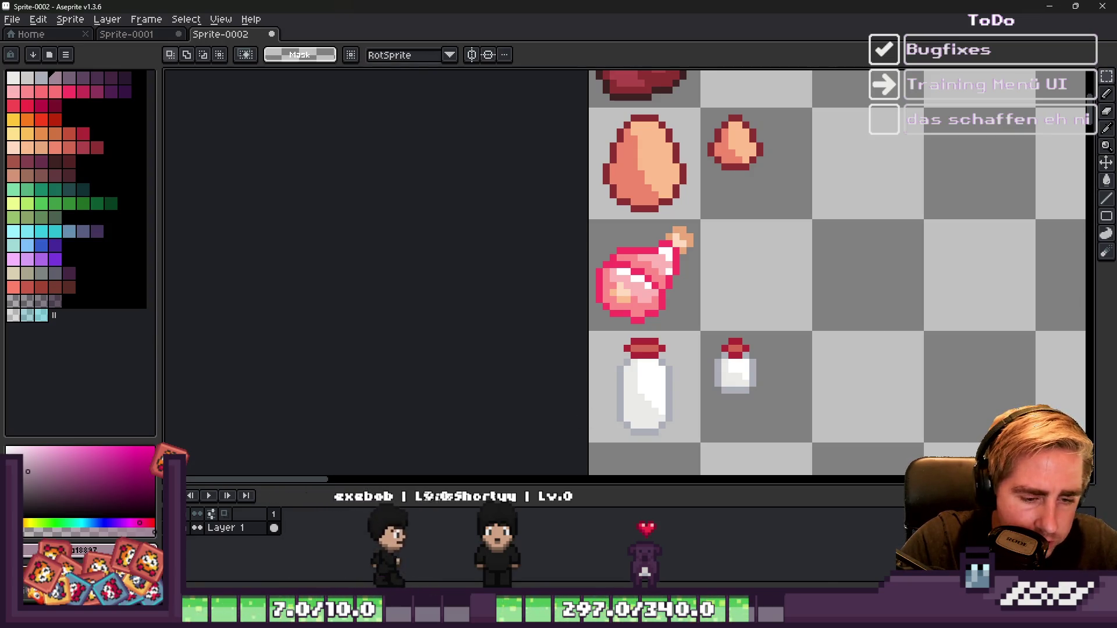
pyautogui.moveTo(766, 616)
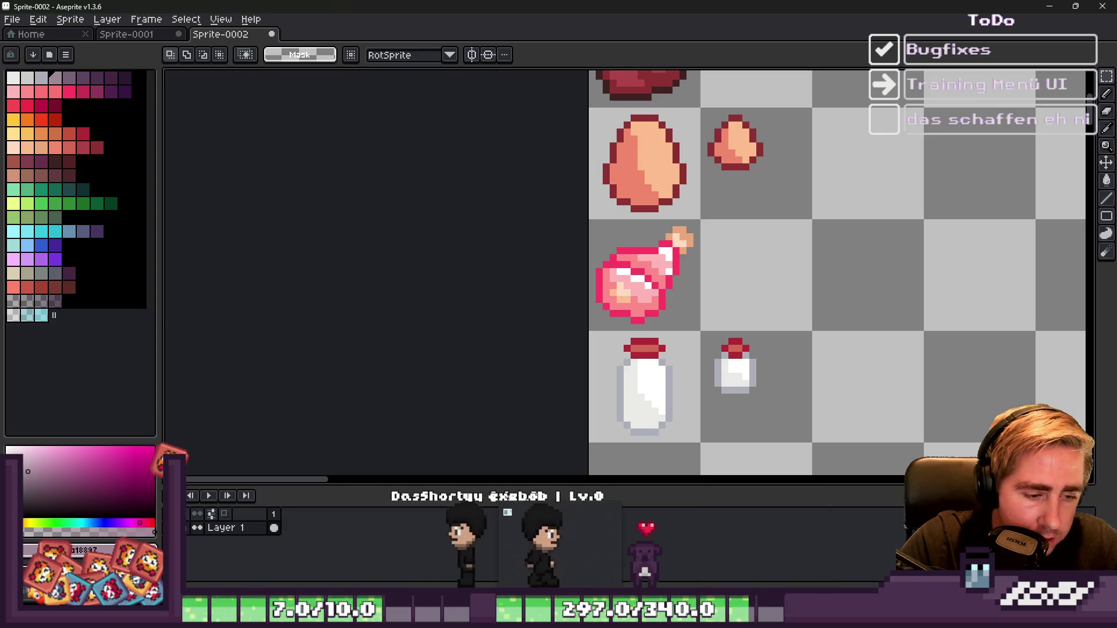
pyautogui.click(683, 561)
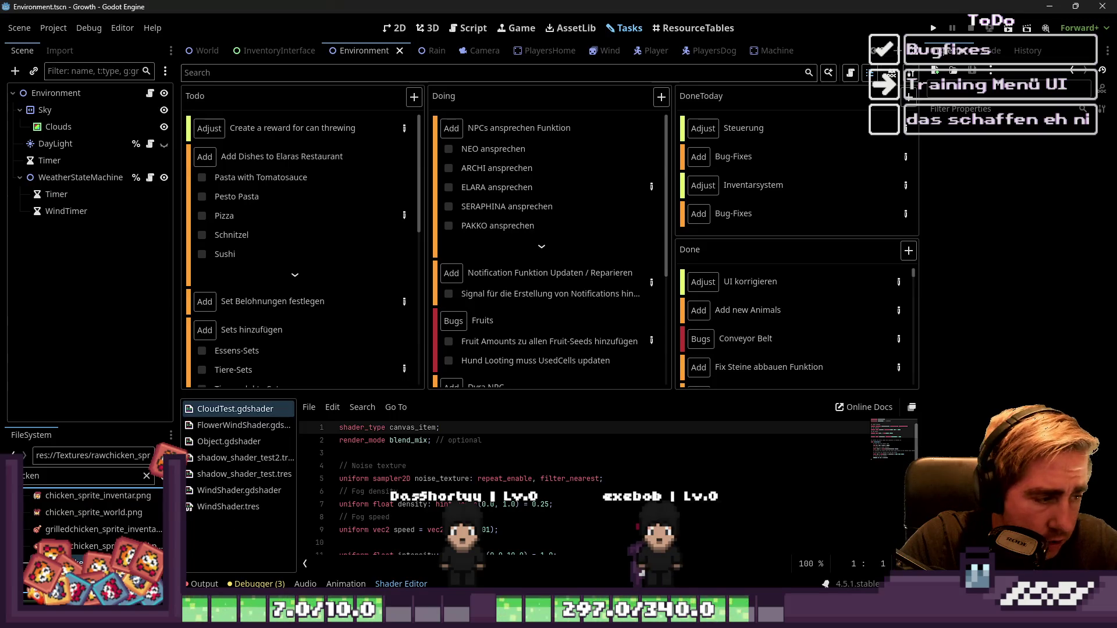
# Step: Copy the small raw chicken sprite image from the FileSystem panel
pyautogui.rightClick(74, 512)
pyautogui.press('Escape')
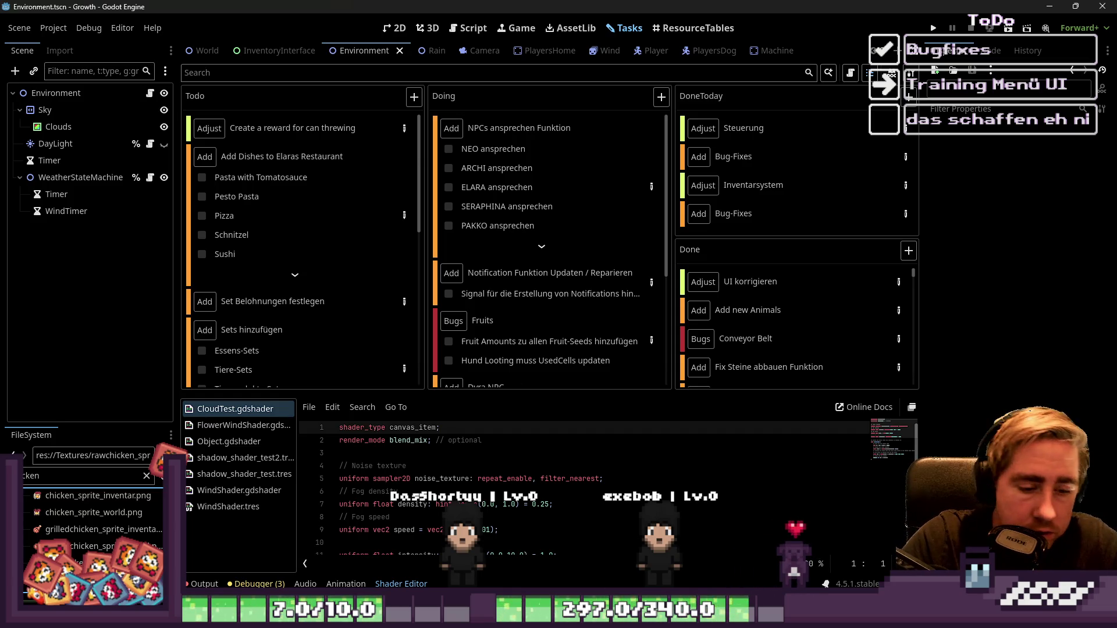
pyautogui.hotkey('alt', 'Tab')
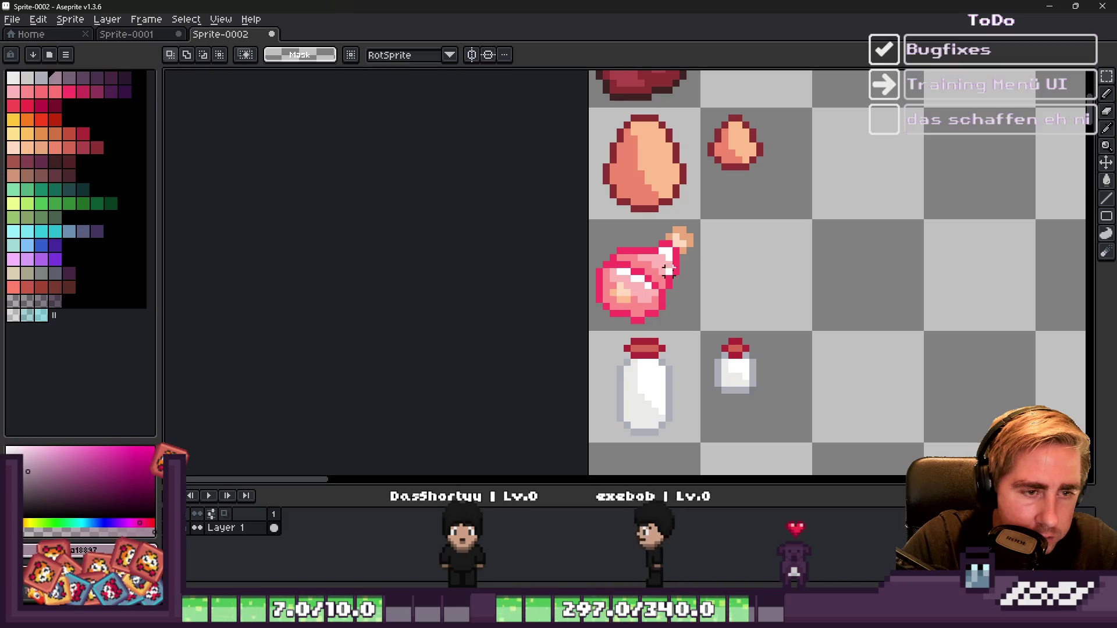
# Step: Paste the 10x10 small drumstick into the cell right of the large drumstick and commit it
pyautogui.hotkey('ctrl', 'v')
pyautogui.scroll(3, 659, 276)
pyautogui.moveTo(632, 282)
pyautogui.mouseDown()
pyautogui.moveTo(830, 249)
pyautogui.moveTo(842, 257)
pyautogui.mouseUp()
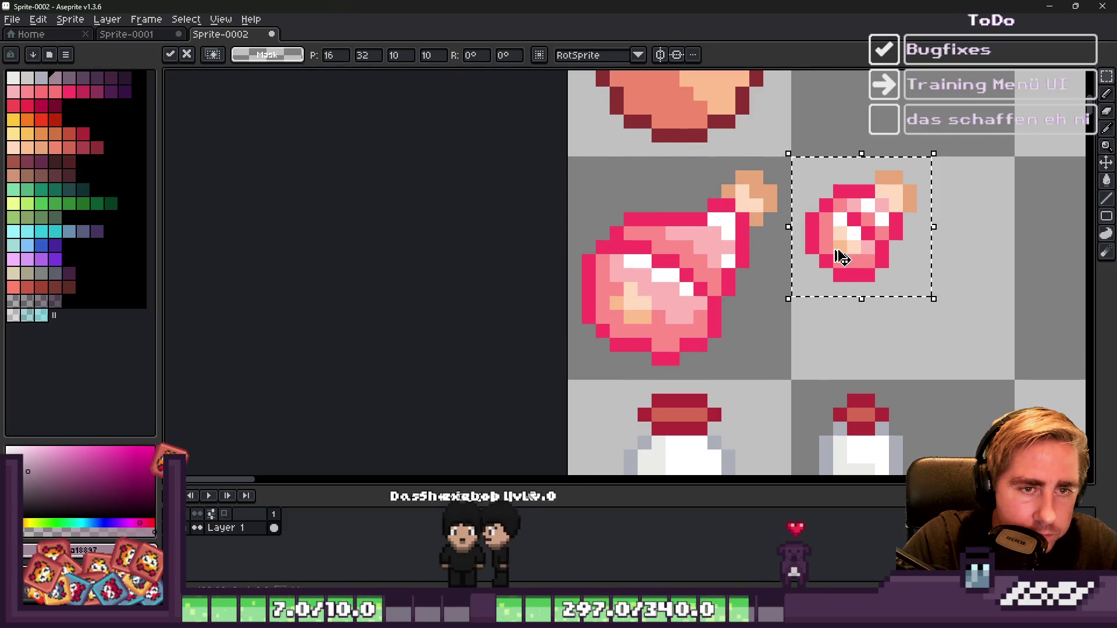
pyautogui.press('Return')
pyautogui.scroll(-6, 640, 262)
pyautogui.scroll(2, 593, 279)
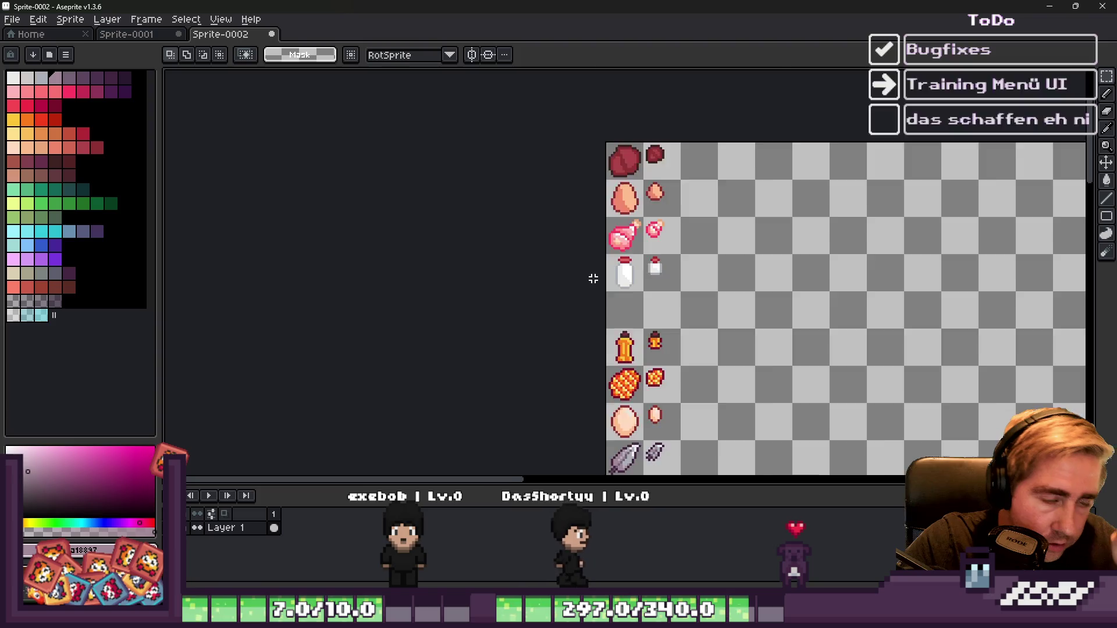
pyautogui.scroll(1, 593, 278)
pyautogui.scroll(-1, 640, 291)
pyautogui.scroll(1, 642, 279)
pyautogui.scroll(-1, 648, 244)
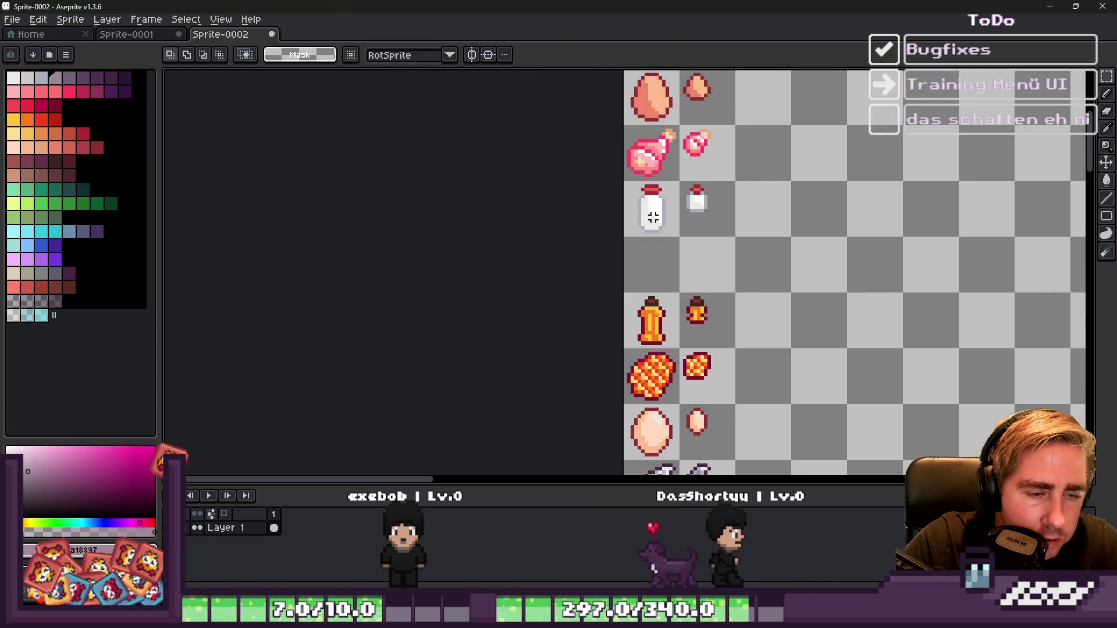
pyautogui.scroll(-1, 634, 304)
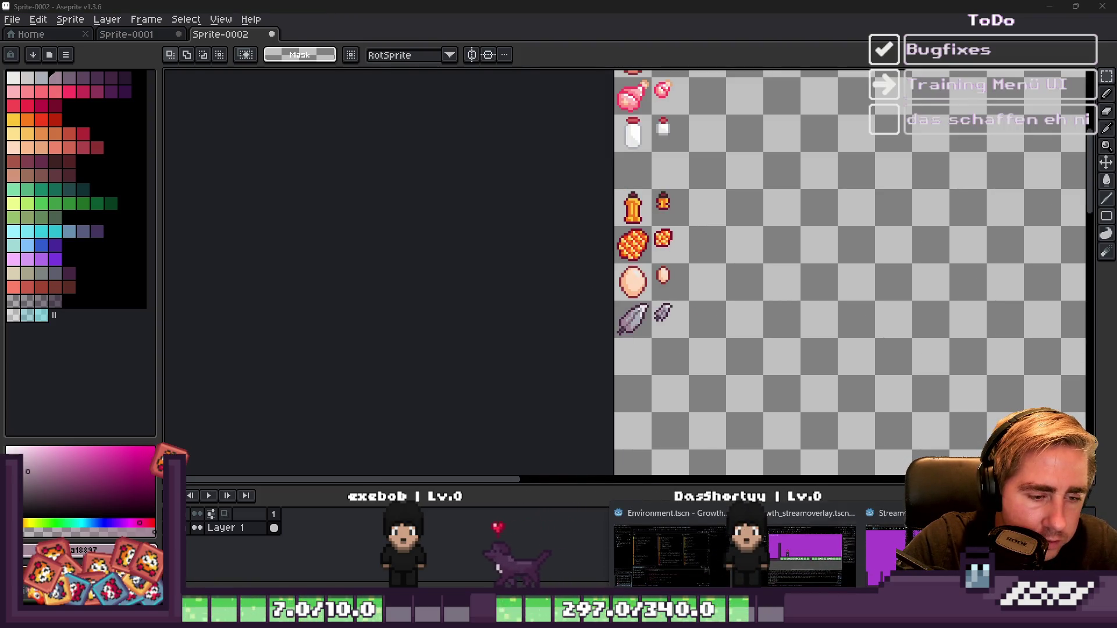
pyautogui.hotkey('alt', 'Tab')
pyautogui.write('beef')
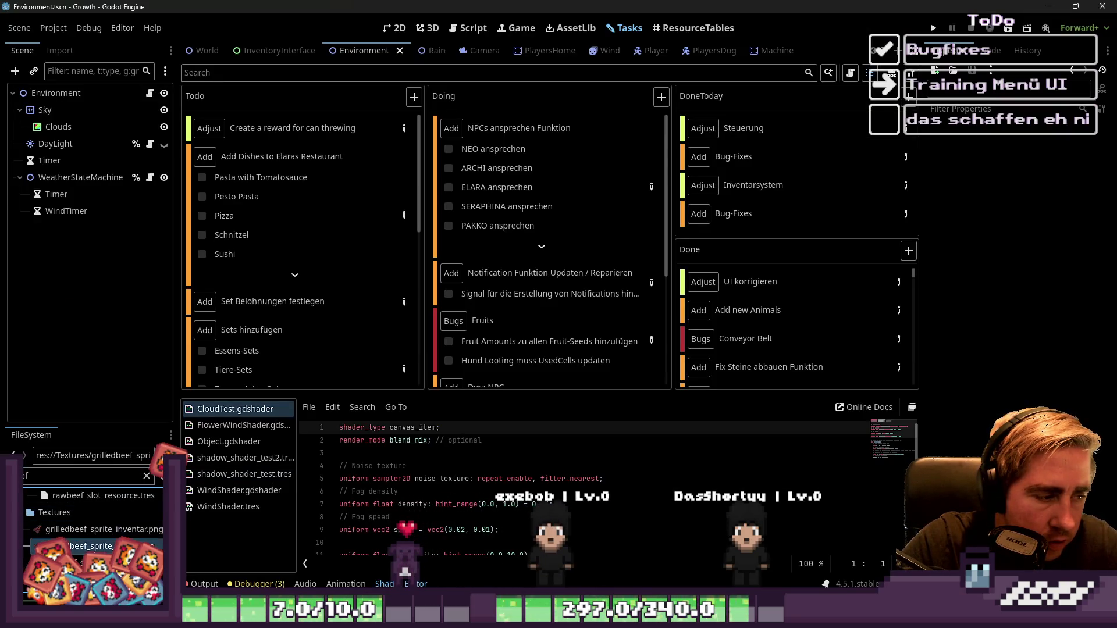
# Step: Copy the raw beef sprite image and paste it into the Aseprite food sheet
pyautogui.rightClick(78, 562)
pyautogui.press('Escape')
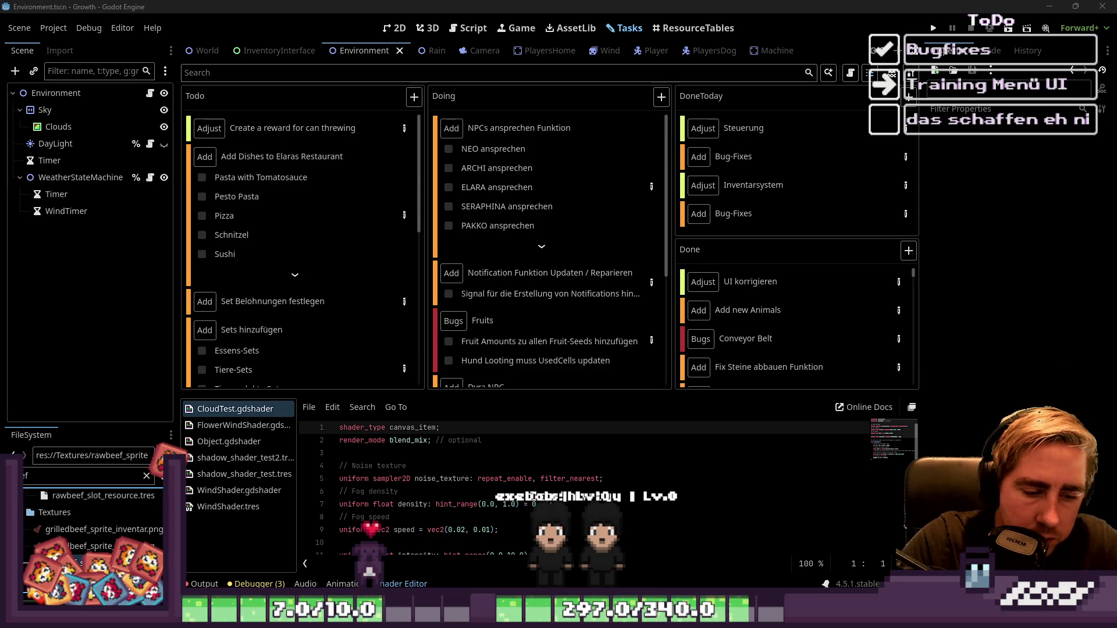
pyautogui.moveTo(658, 584)
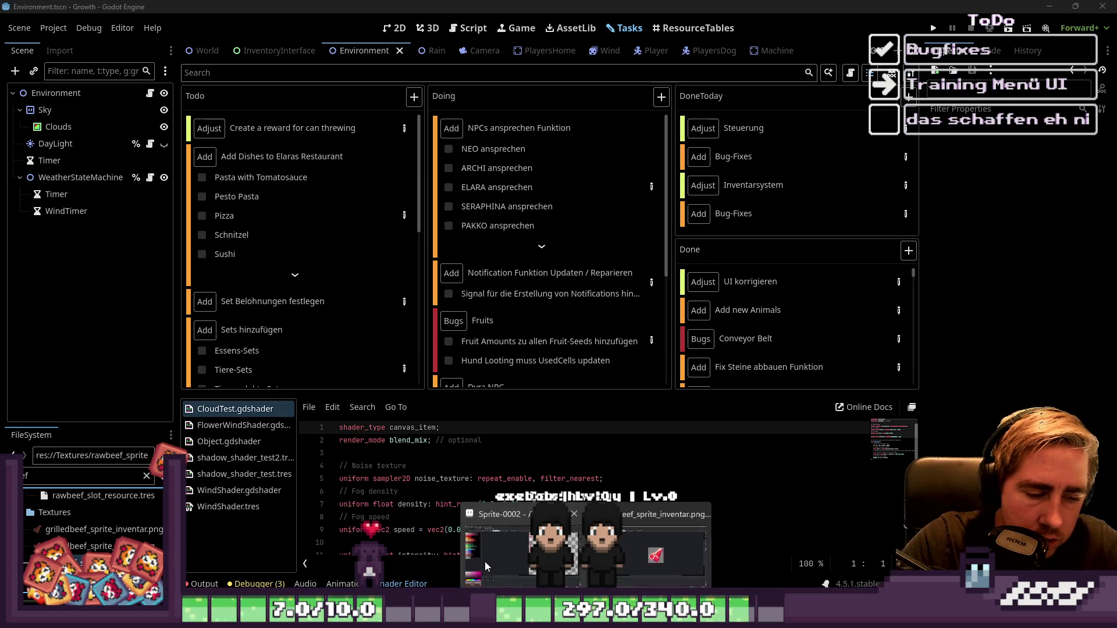
pyautogui.click(483, 563)
pyautogui.scroll(3, 614, 168)
pyautogui.hotkey('ctrl', 'v')
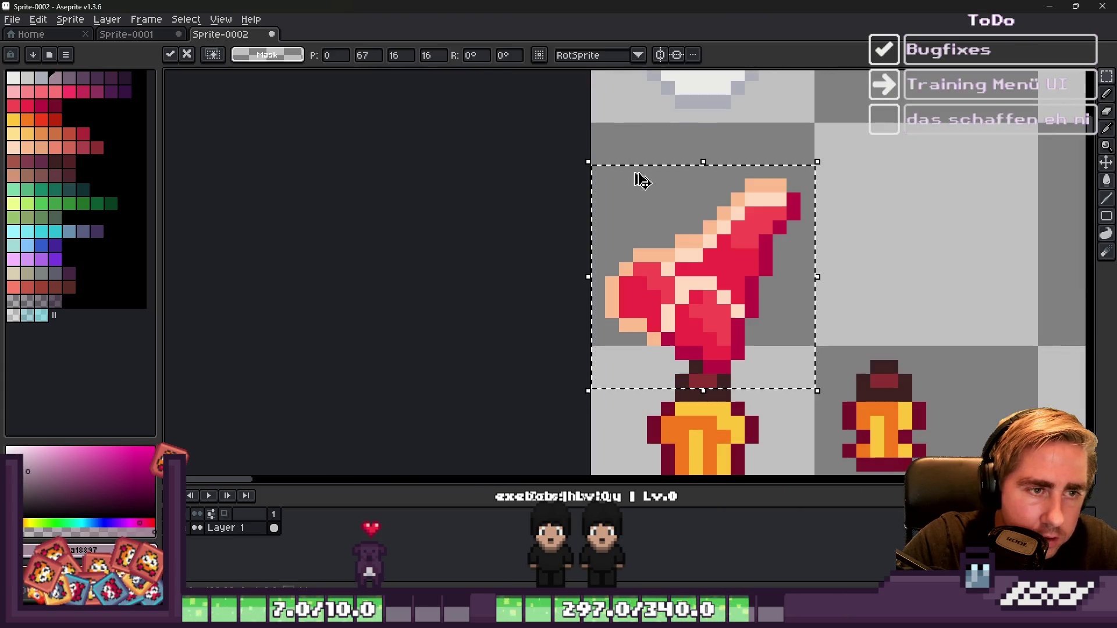
# Step: Settle the large beef steak in the cell below the milk bottle
pyautogui.moveTo(693, 194); pyautogui.dragTo(698, 192)
pyautogui.press('Return')
pyautogui.scroll(-2, 699, 192)
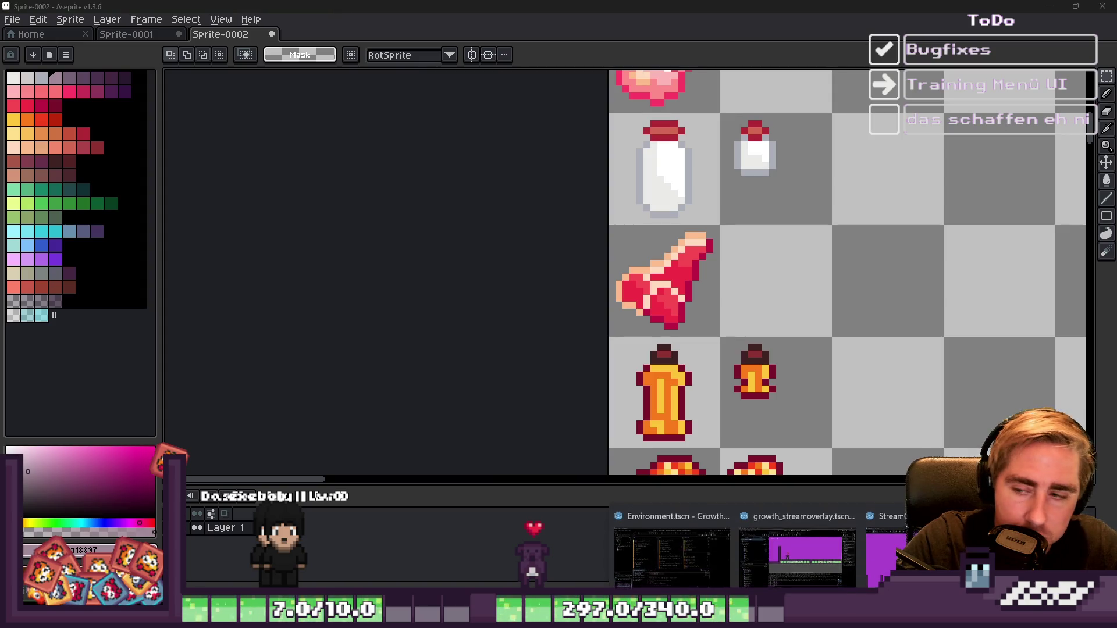
# Step: Copy the small raw beef sprite image from the Godot FileSystem panel
pyautogui.click(682, 569)
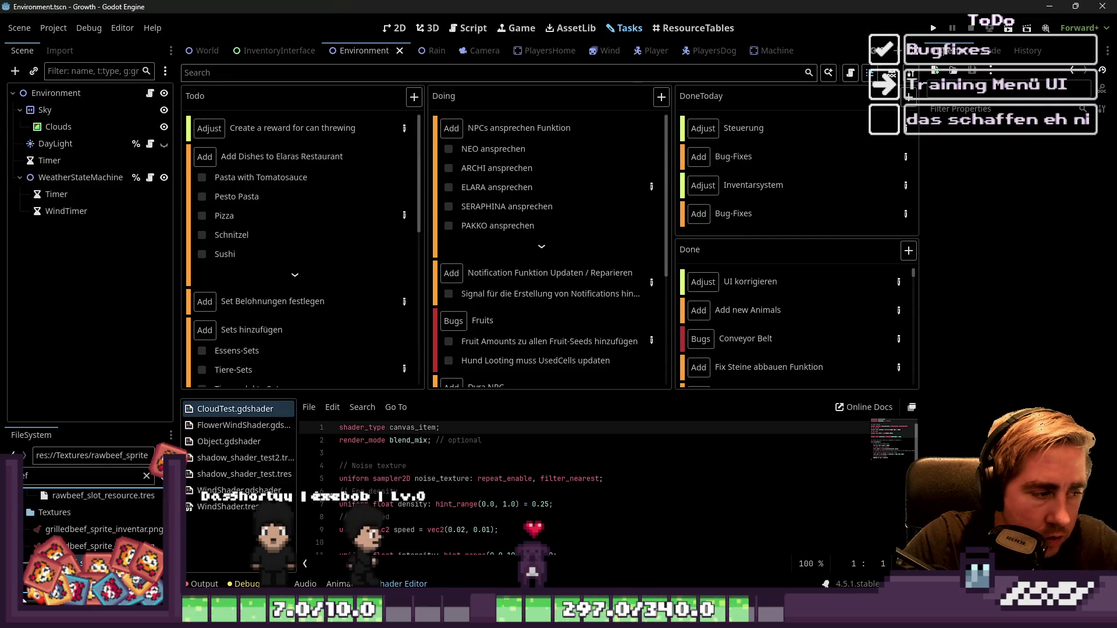
pyautogui.rightClick(93, 555)
pyautogui.press('Escape')
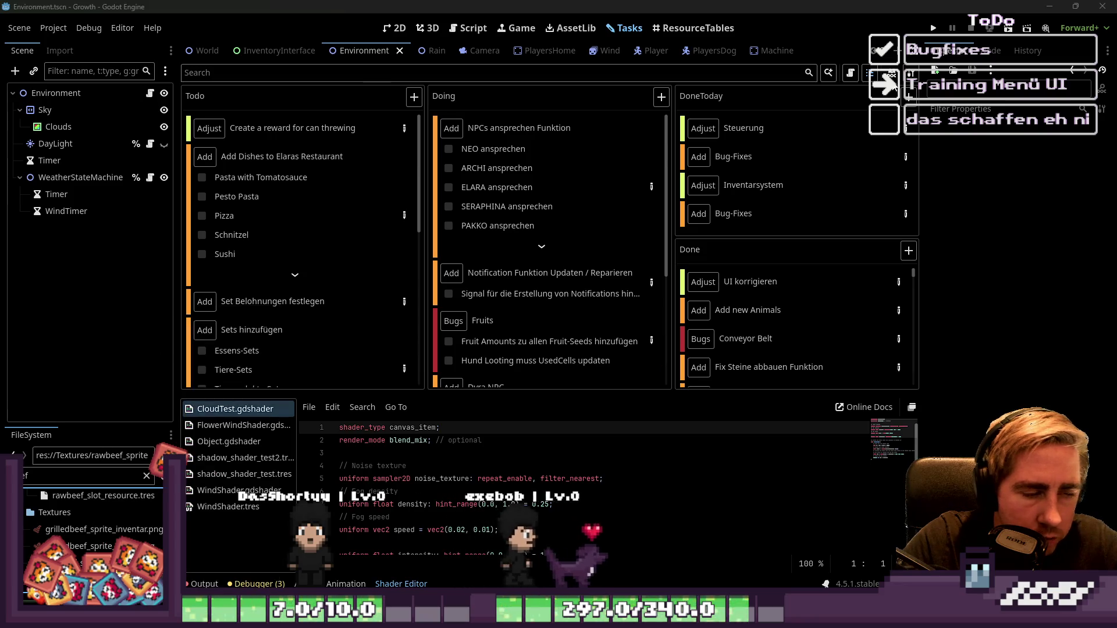
pyautogui.hotkey('alt', 'Tab')
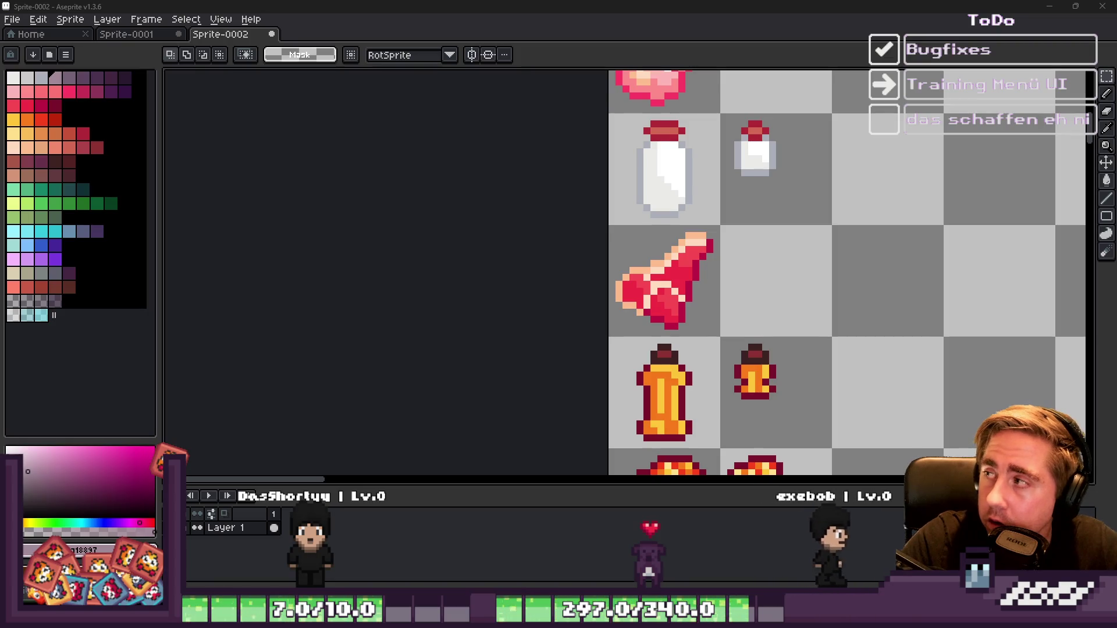
# Step: Paste the 10x10 small beef steak beside the large one, then select the sprites below the dark red meat
pyautogui.scroll(3, 785, 270)
pyautogui.hotkey('ctrl', 'v')
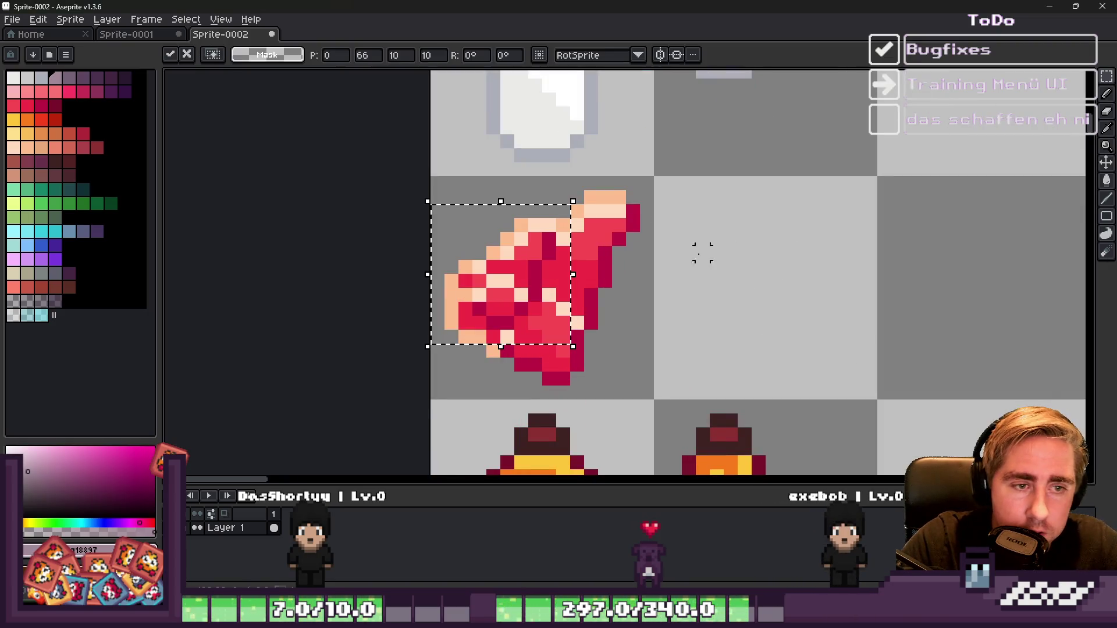
pyautogui.press('Return')
pyautogui.scroll(-6, 760, 250)
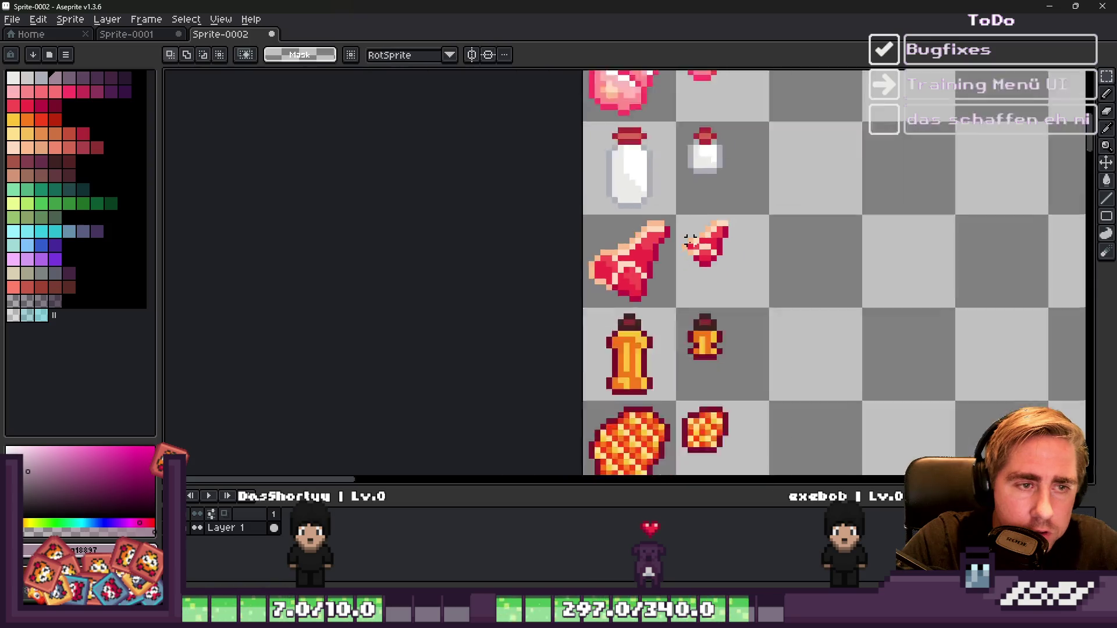
pyautogui.scroll(1, 625, 111)
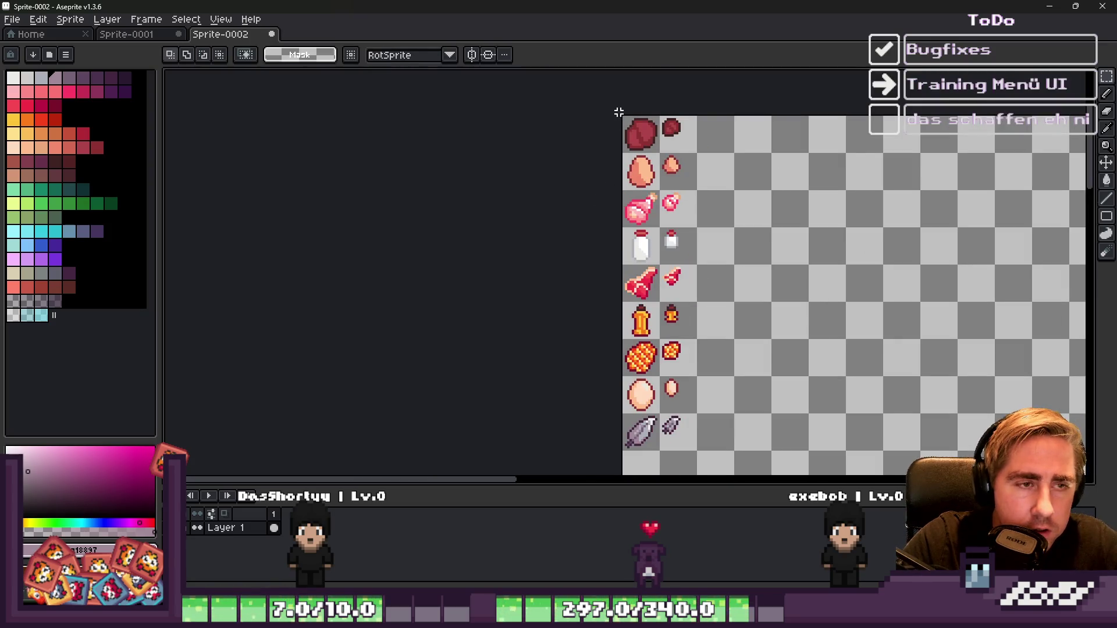
pyautogui.scroll(4, 619, 112)
pyautogui.moveTo(623, 175)
pyautogui.mouseDown()
pyautogui.moveTo(761, 477)
pyautogui.moveTo(798, 406)
pyautogui.moveTo(810, 295)
pyautogui.mouseUp()
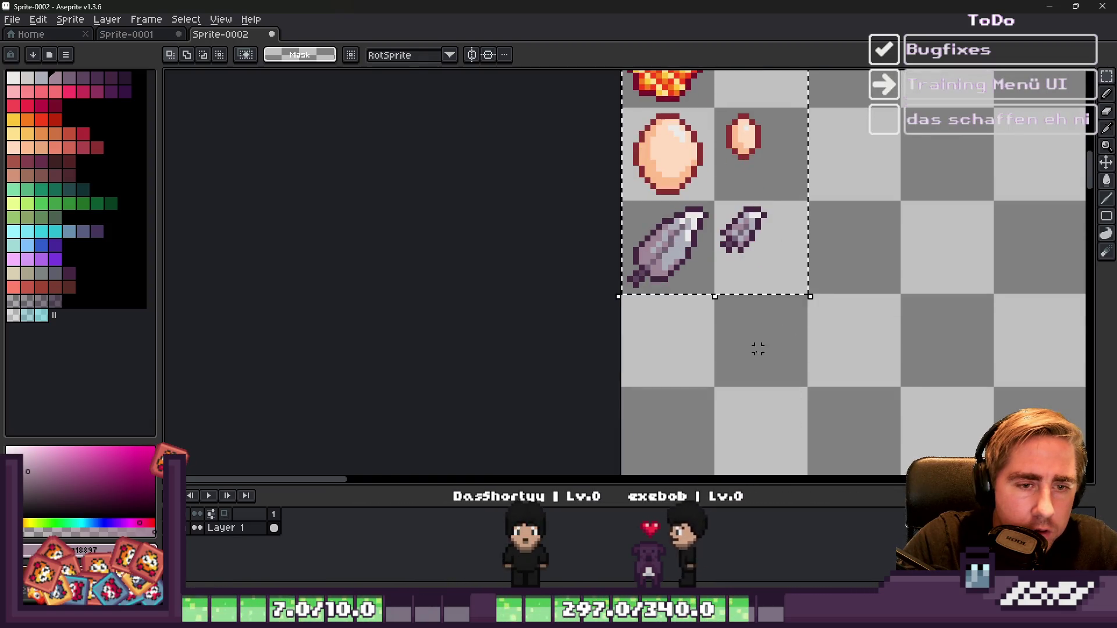
# Step: Drag the selected sprite block down one row and commit the move
pyautogui.scroll(-3, 763, 343)
pyautogui.scroll(3, 582, 175)
pyautogui.moveTo(553, 157); pyautogui.dragTo(552, 231)
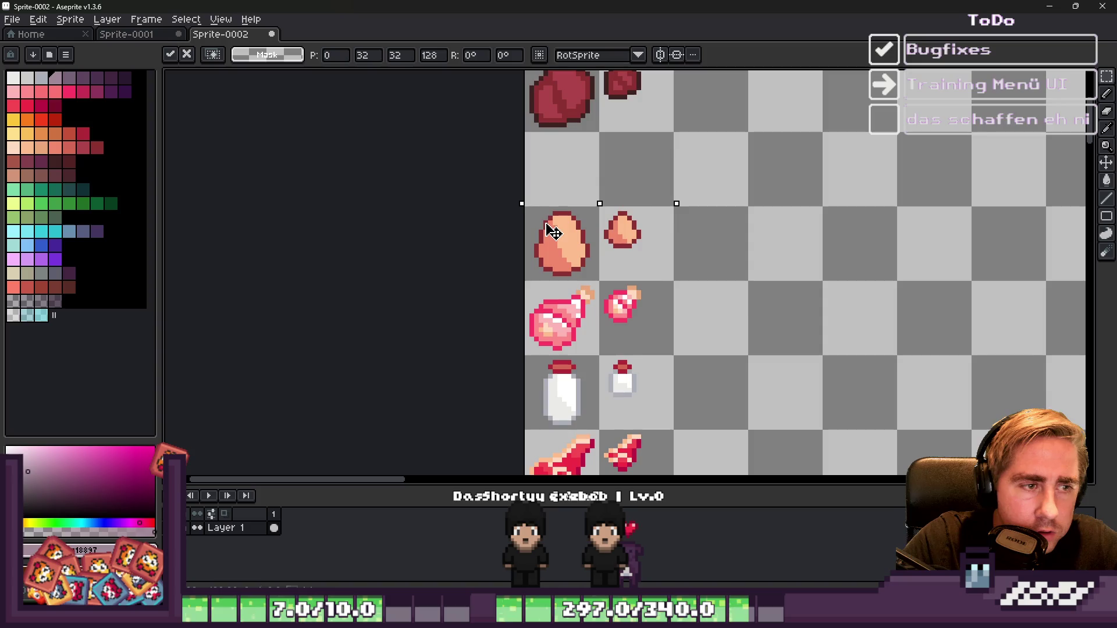
pyautogui.hotkey('ctrl', 'd')
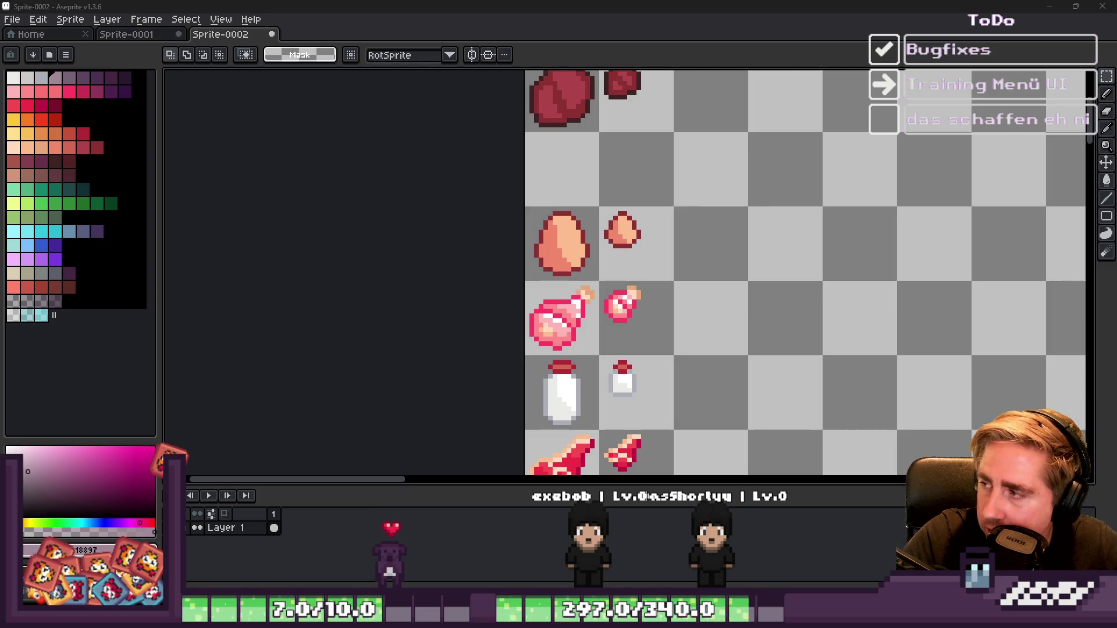
pyautogui.scroll(5, 560, 222)
pyautogui.scroll(-2, 519, 139)
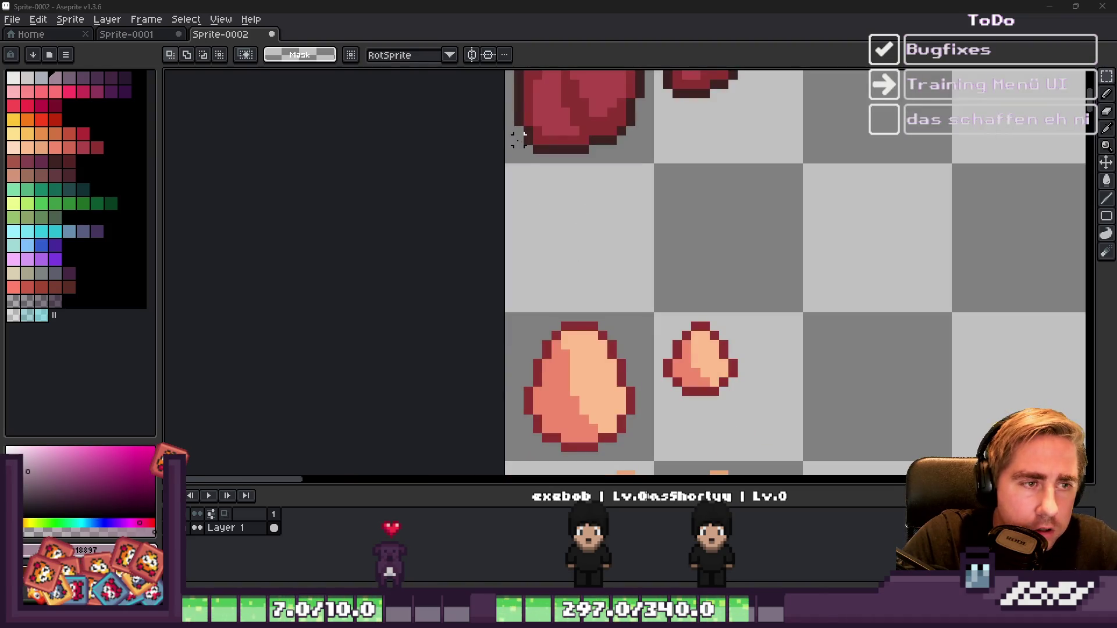
# Step: Pick dark purple on the 1px Pencil and mark the egg's top in the empty cell
pyautogui.click(123, 83)
pyautogui.press('b')
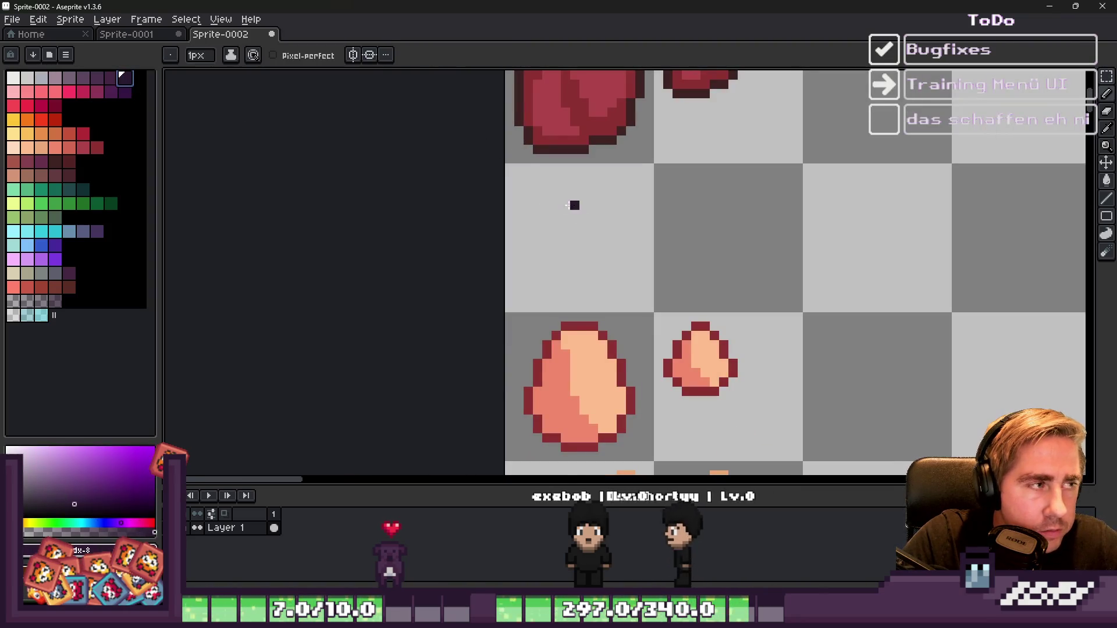
pyautogui.scroll(2, 576, 205)
pyautogui.scroll(2, 544, 186)
pyautogui.scroll(-2, 539, 145)
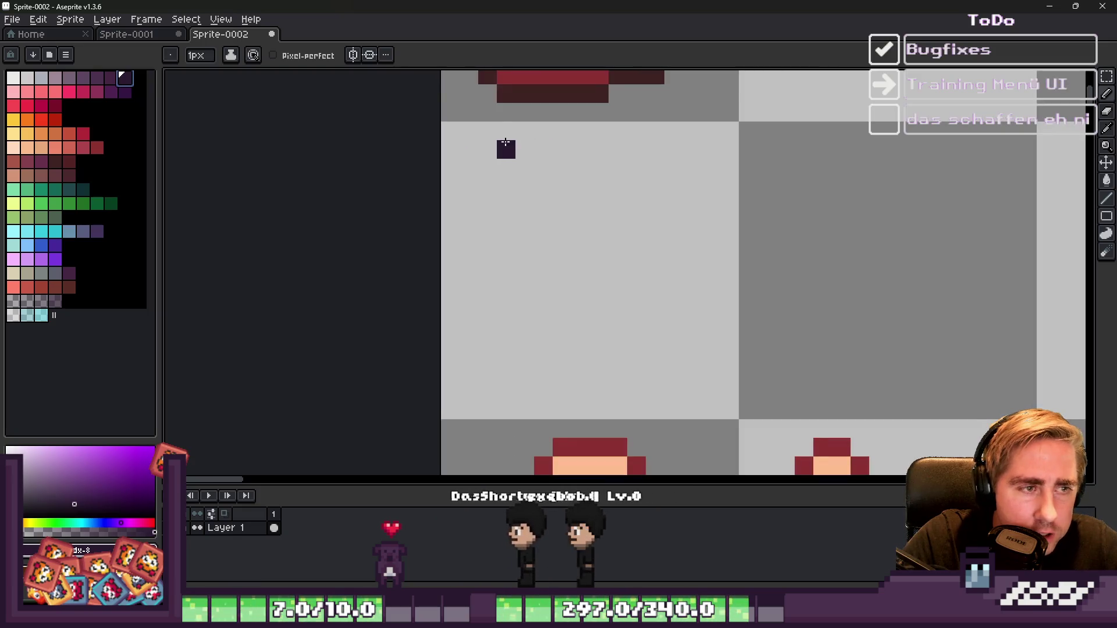
pyautogui.click(524, 149)
# Step: With a thicker brush, paint the egg's upper part, its right side and its lower-left body
pyautogui.press('+')
pyautogui.press('+')
pyautogui.press('+')
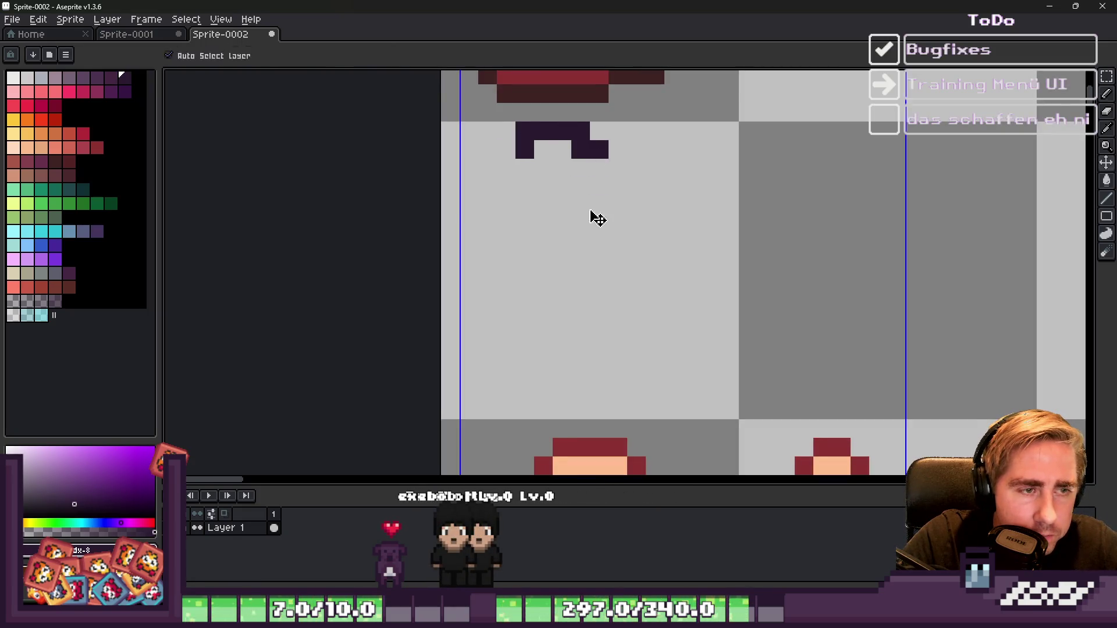
pyautogui.moveTo(579, 182); pyautogui.dragTo(617, 192)
pyautogui.moveTo(654, 225); pyautogui.dragTo(627, 270)
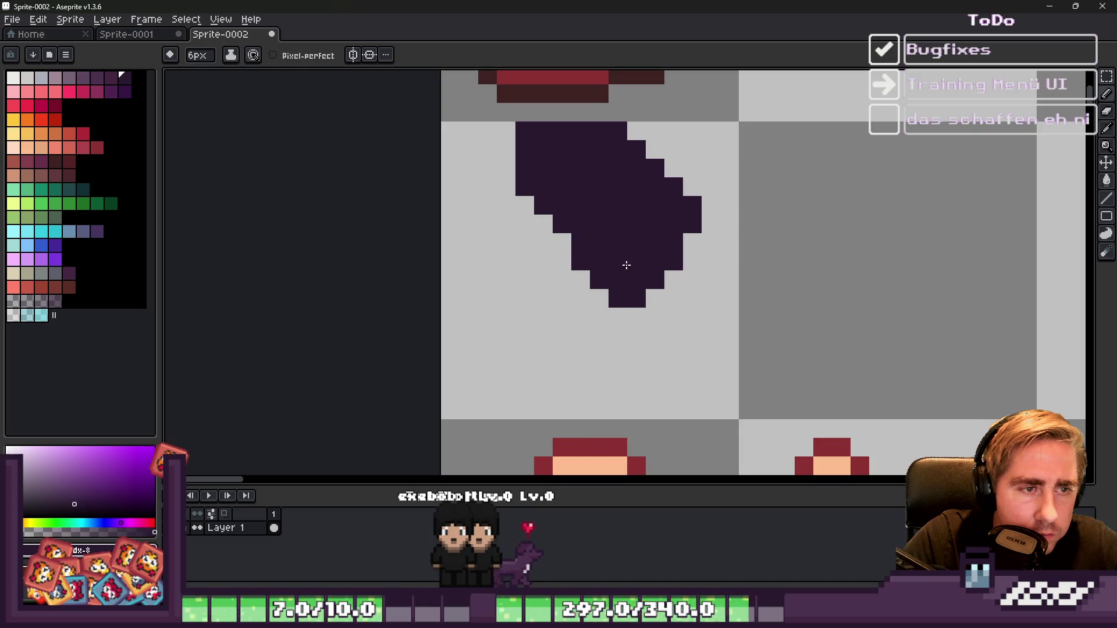
pyautogui.press('-')
pyautogui.press('-')
pyautogui.press('-')
pyautogui.press('+')
pyautogui.press('+')
pyautogui.press('+')
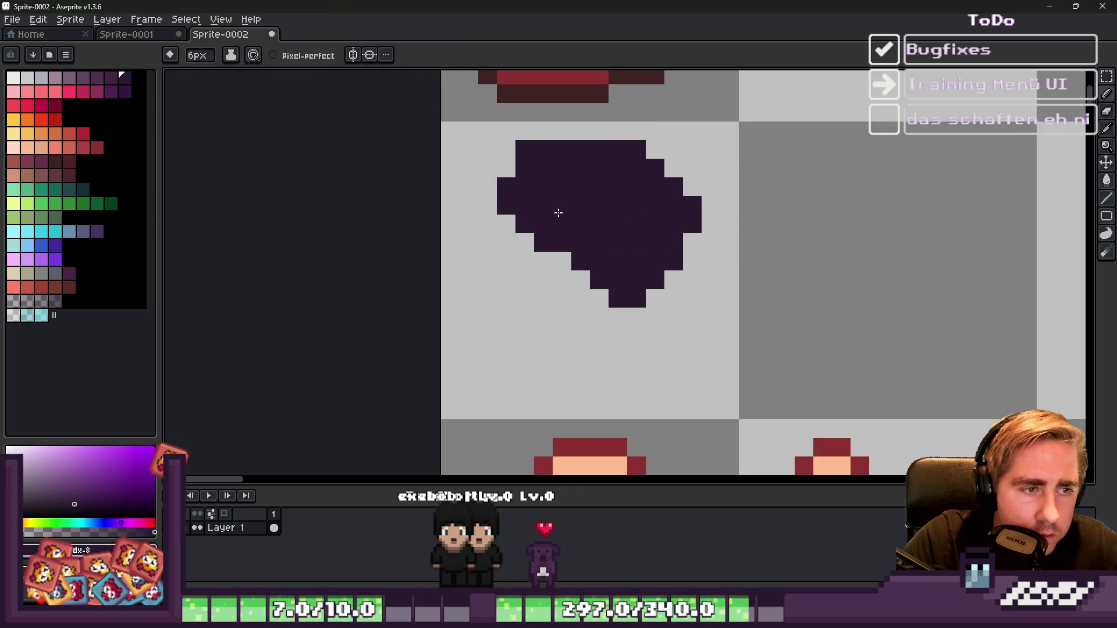
pyautogui.moveTo(539, 250)
pyautogui.mouseDown()
pyautogui.moveTo(513, 305)
pyautogui.moveTo(575, 340)
pyautogui.mouseUp()
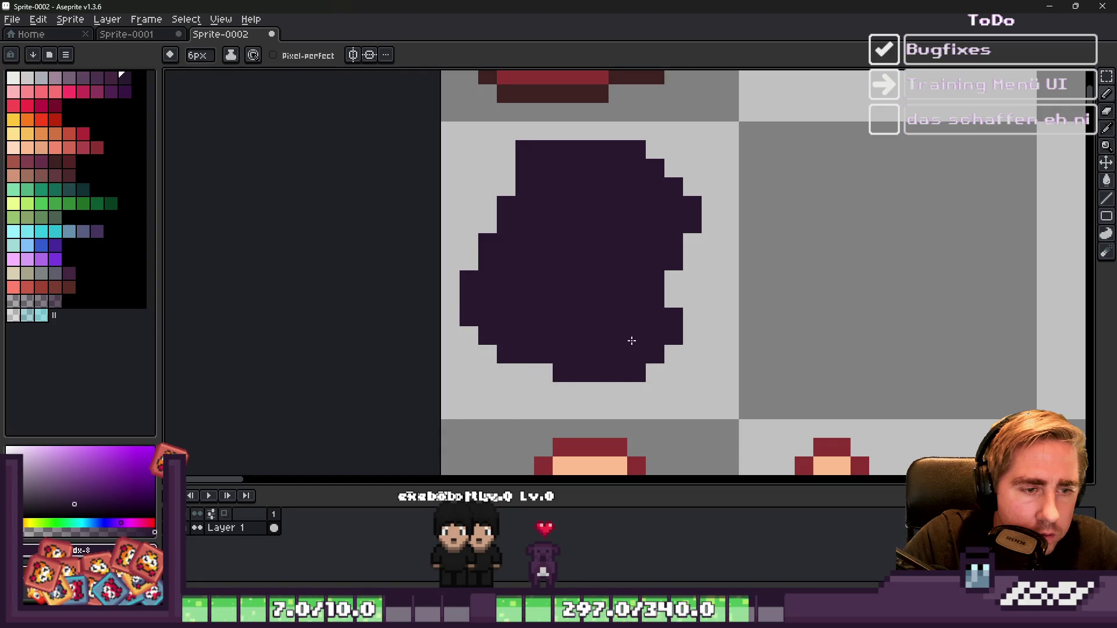
# Step: Reset the brush sizes and select a slightly lighter purple for speckles
pyautogui.scroll(-4, 620, 185)
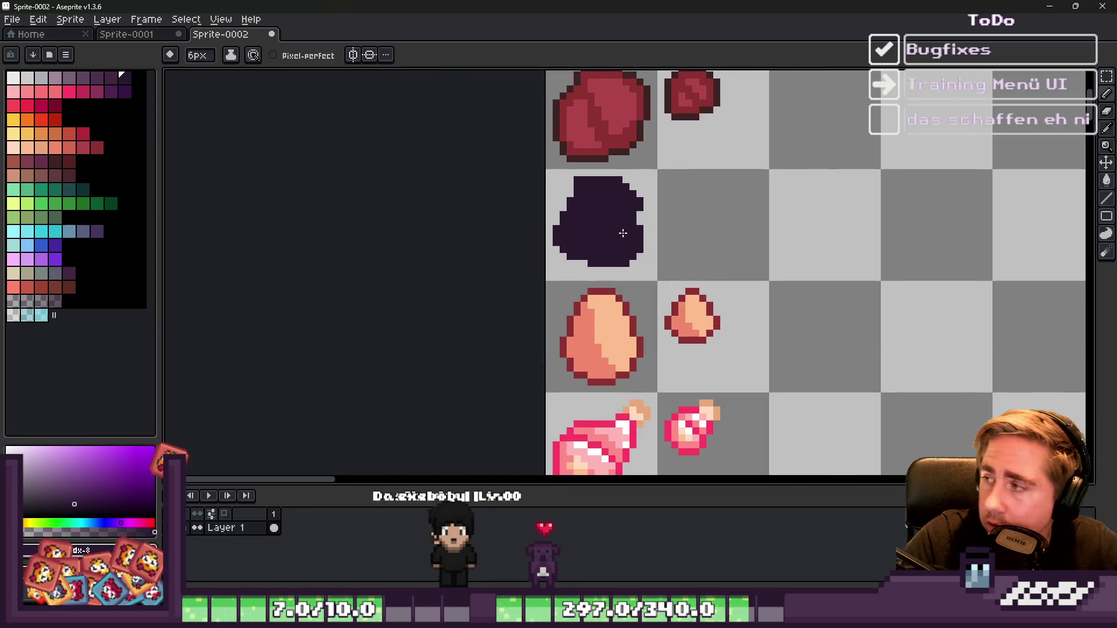
pyautogui.scroll(3, 599, 165)
pyautogui.press('-')
pyautogui.press('-')
pyautogui.press('-')
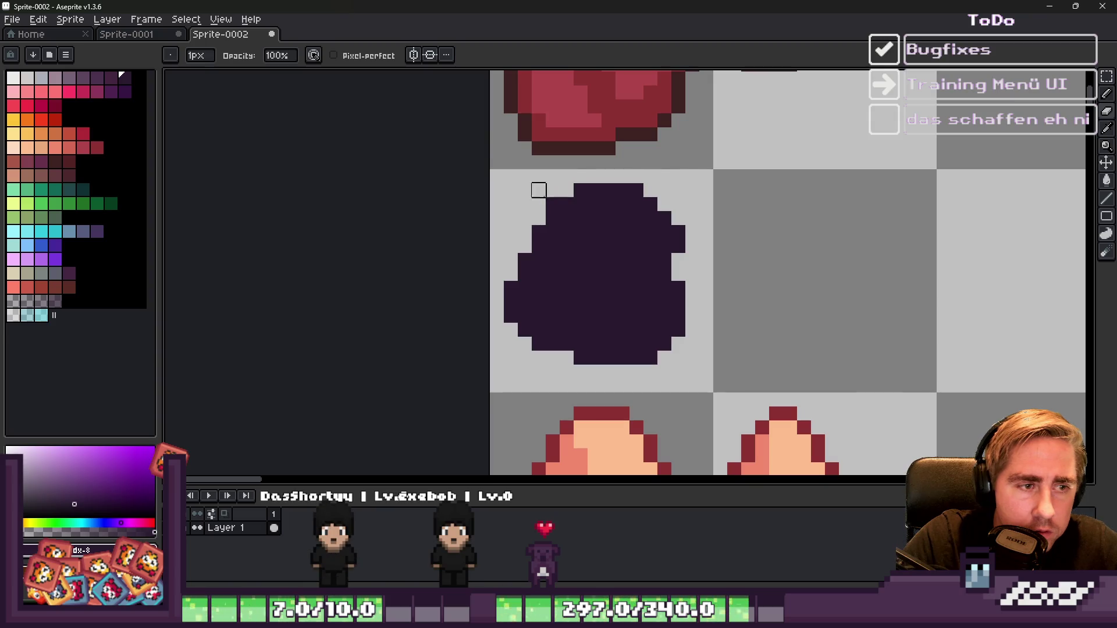
pyautogui.scroll(-7, 552, 190)
pyautogui.scroll(8, 681, 227)
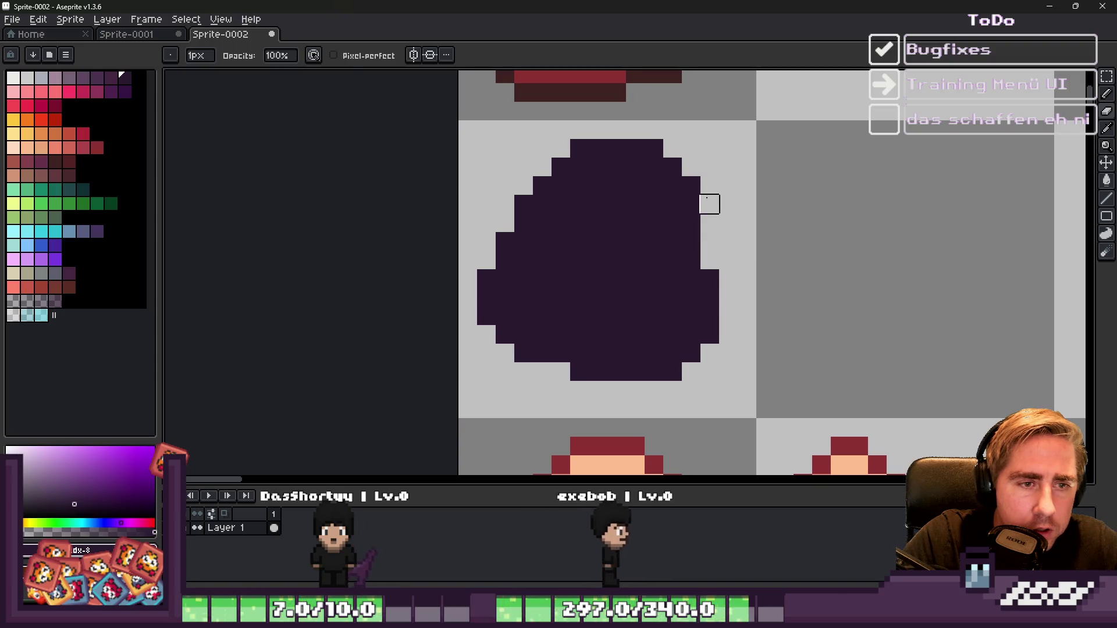
pyautogui.press('e')
pyautogui.scroll(-4, 677, 220)
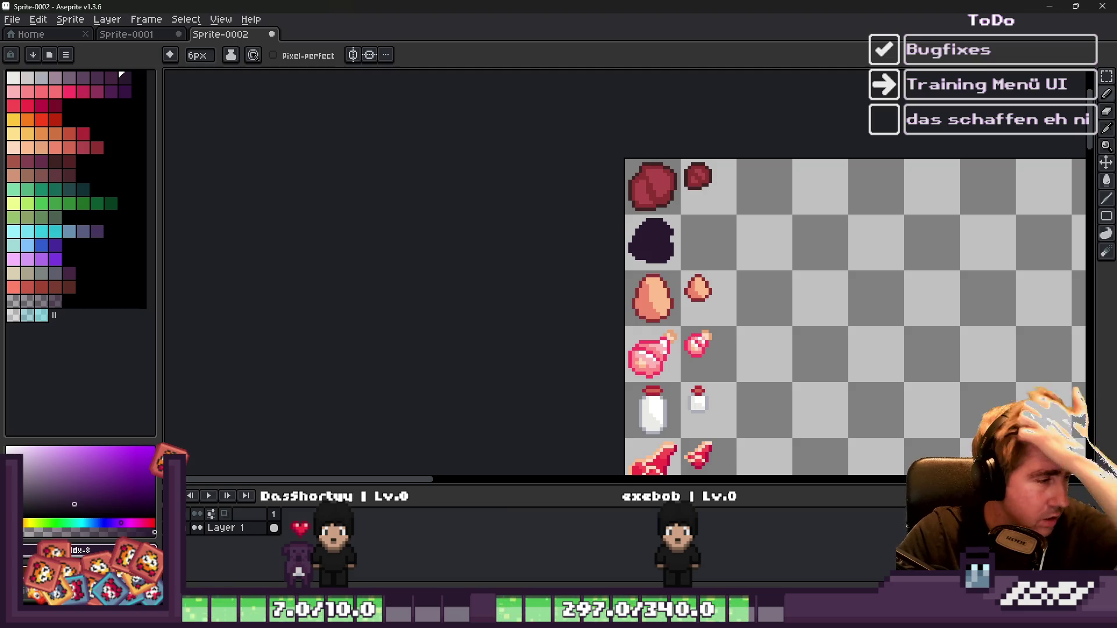
pyautogui.scroll(6, 690, 246)
pyautogui.keyDown('alt'); pyautogui.click(668, 227); pyautogui.keyUp('alt')
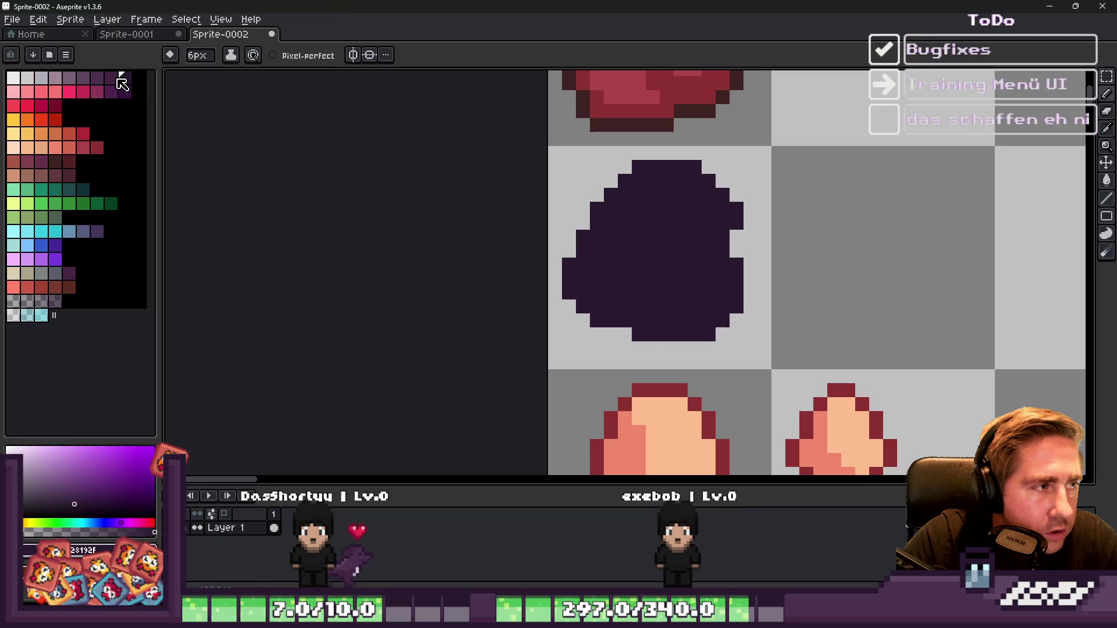
# Step: Pencil single idx-7 speckles onto the egg, undoing one stray diagonal run
pyautogui.scroll(2, 657, 169)
pyautogui.press('-')
pyautogui.press('-')
pyautogui.press('-')
pyautogui.click(703, 192)
pyautogui.moveTo(732, 215); pyautogui.dragTo(773, 264)
pyautogui.hotkey('ctrl', 'z')
pyautogui.click(731, 228)
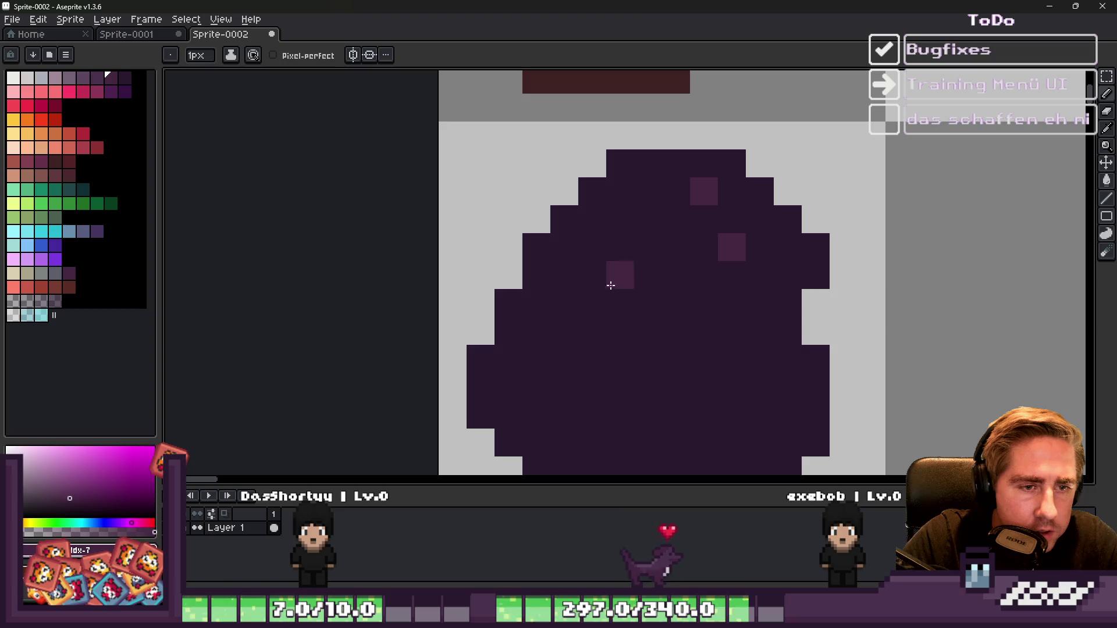
pyautogui.click(647, 414)
pyautogui.click(639, 347)
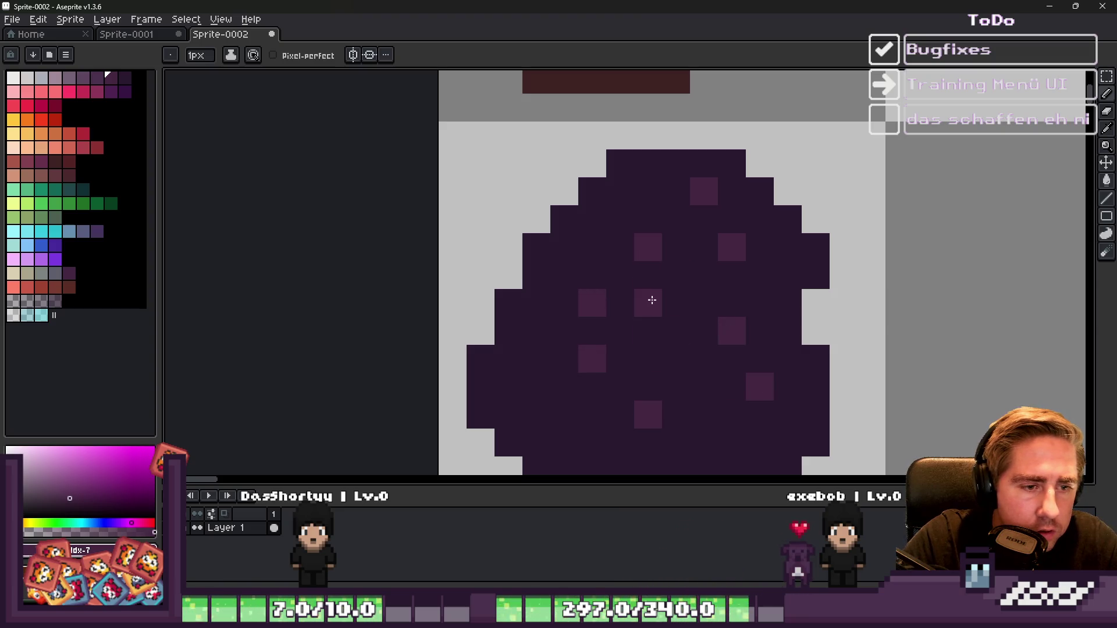
# Step: Paint Bucket the egg body in idx-6 lighter purple, then choose idx-8 for the Outline effect
pyautogui.scroll(-3, 608, 245)
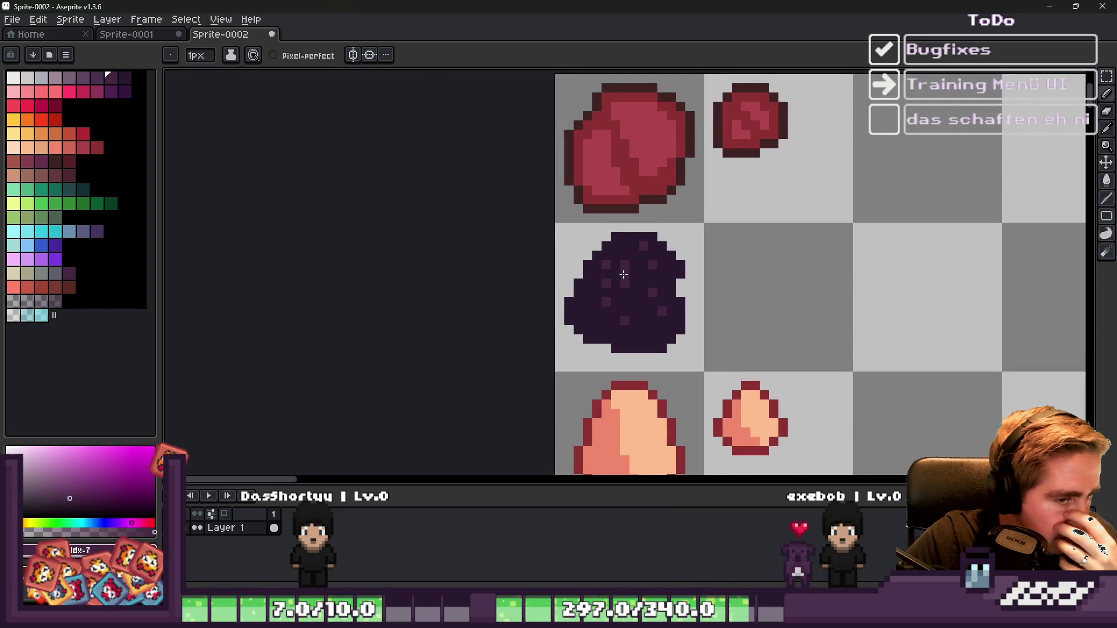
pyautogui.scroll(-1, 624, 274)
pyautogui.scroll(2, 628, 279)
pyautogui.click(97, 77)
pyautogui.press('g')
pyautogui.click(700, 247)
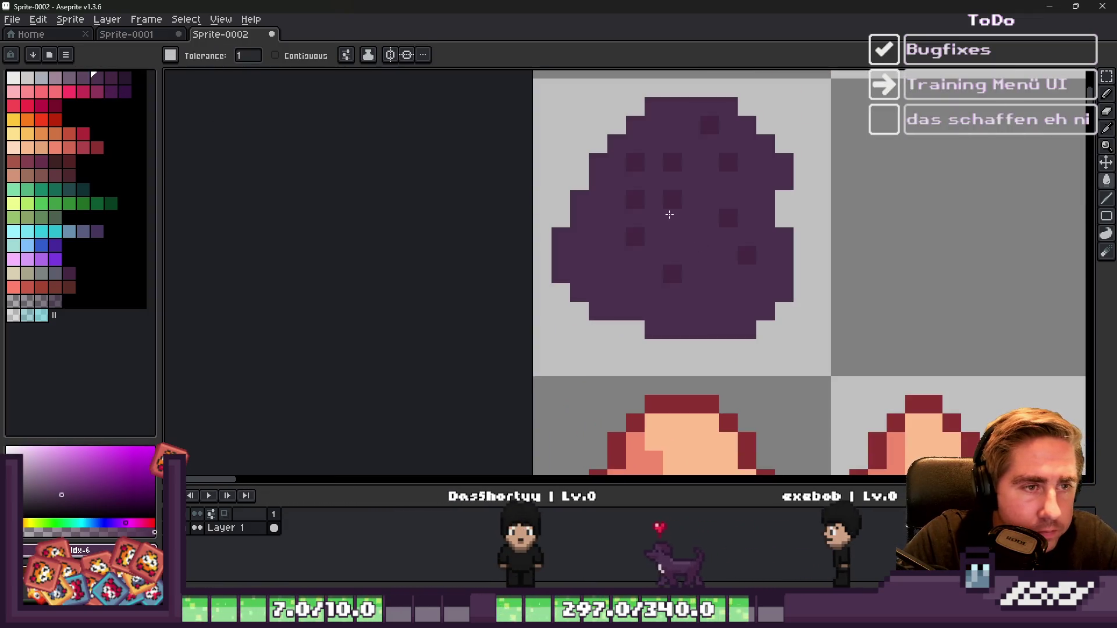
pyautogui.click(125, 78)
pyautogui.hotkey('shift', 'o')
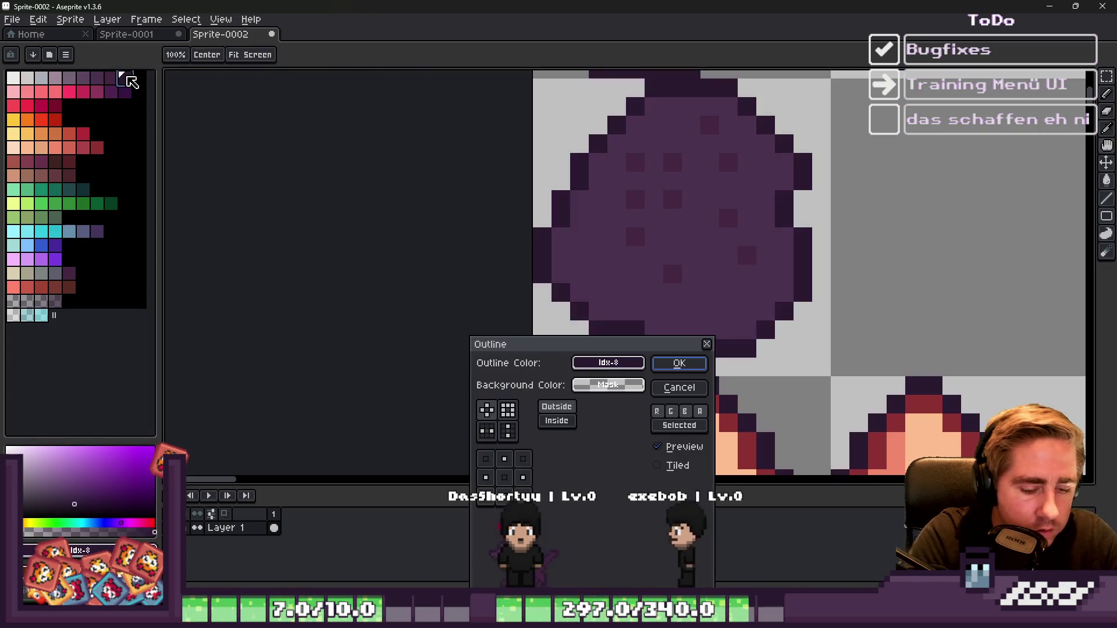
# Step: Marquee-select the egg and apply an Inside outline in idx-8 dark purple
pyautogui.press('Escape')
pyautogui.press('m')
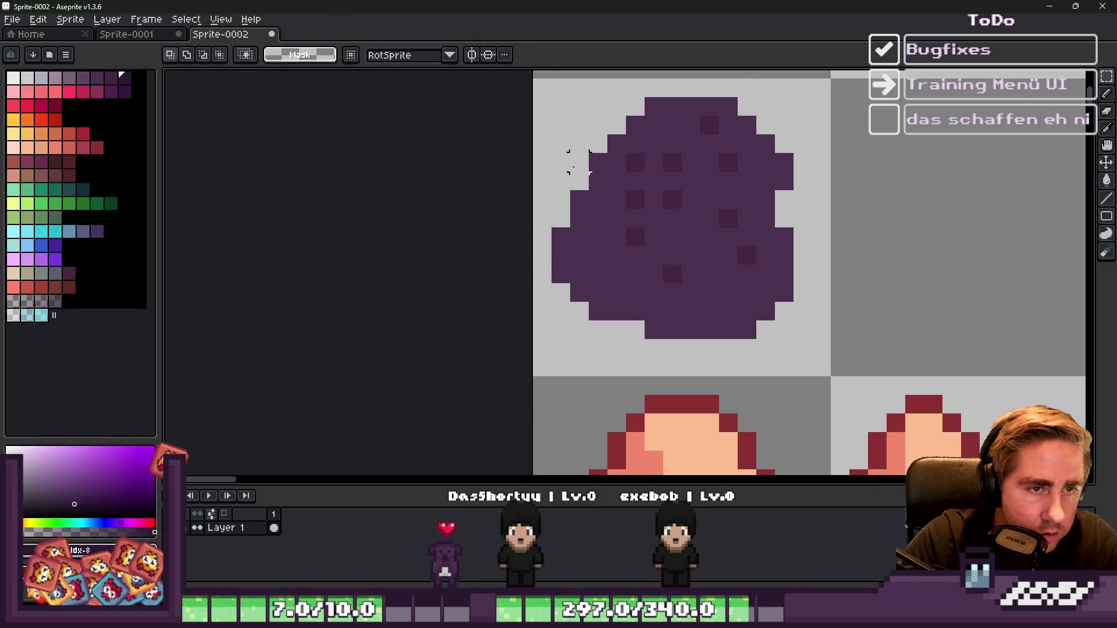
pyautogui.moveTo(531, 77); pyautogui.dragTo(831, 376)
pyautogui.hotkey('shift', 'o')
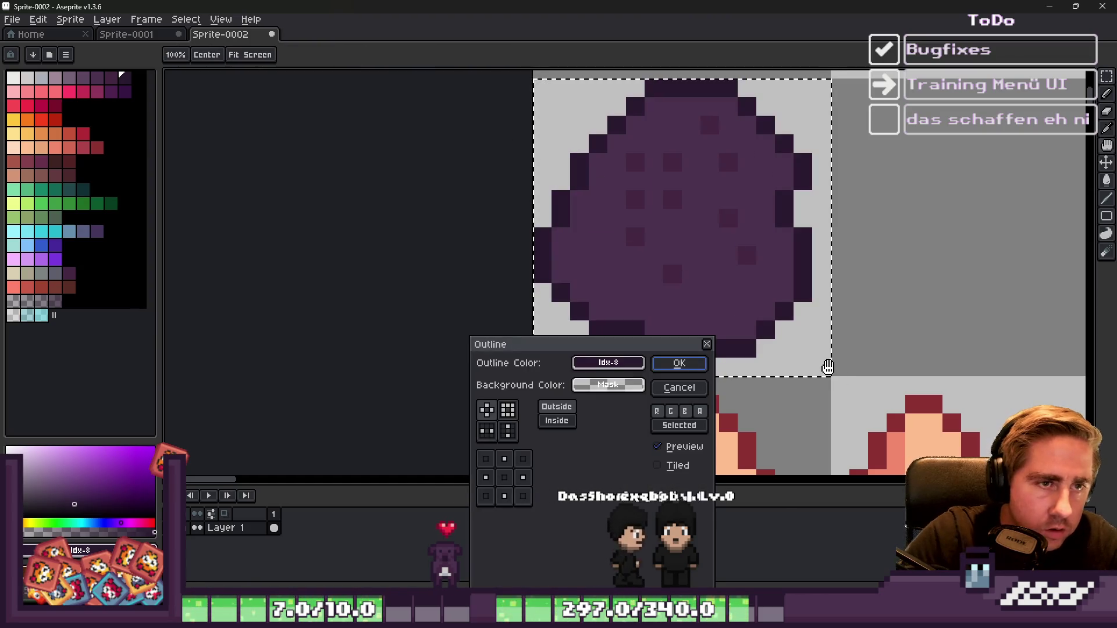
pyautogui.click(559, 421)
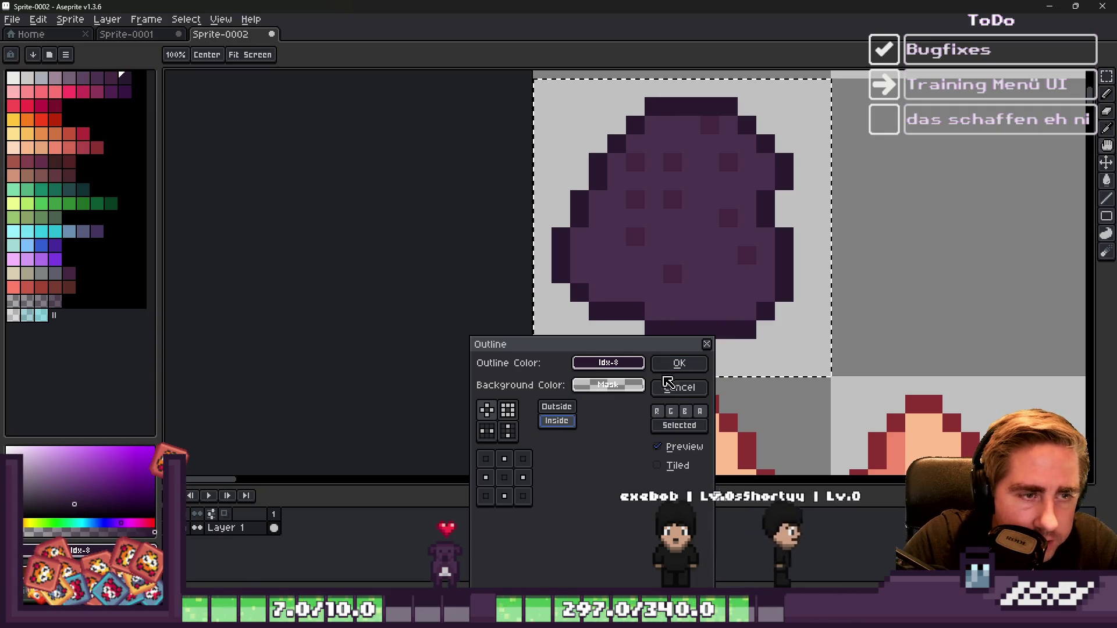
pyautogui.click(669, 365)
# Step: Sample a purple from the egg and return to the Pencil
pyautogui.scroll(3, 646, 156)
pyautogui.keyDown('alt'); pyautogui.click(619, 151); pyautogui.keyUp('alt')
pyautogui.press('b')
pyautogui.scroll(-1, 774, 277)
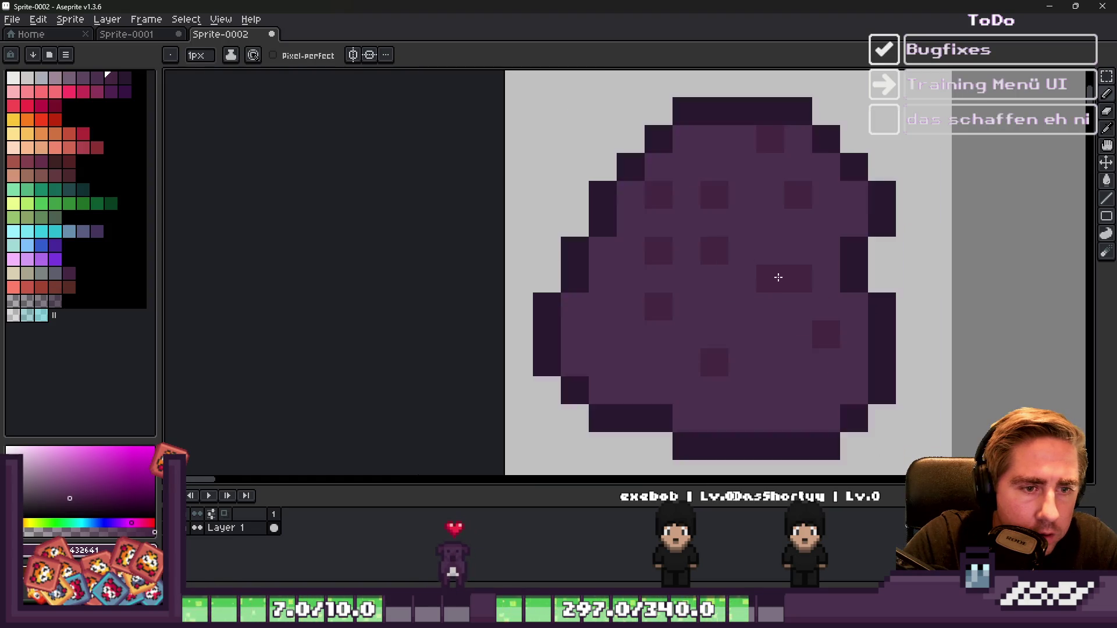
# Step: Add two dark speckles low on the egg, erasing a misplaced one, and sample the speckle colour
pyautogui.click(769, 307)
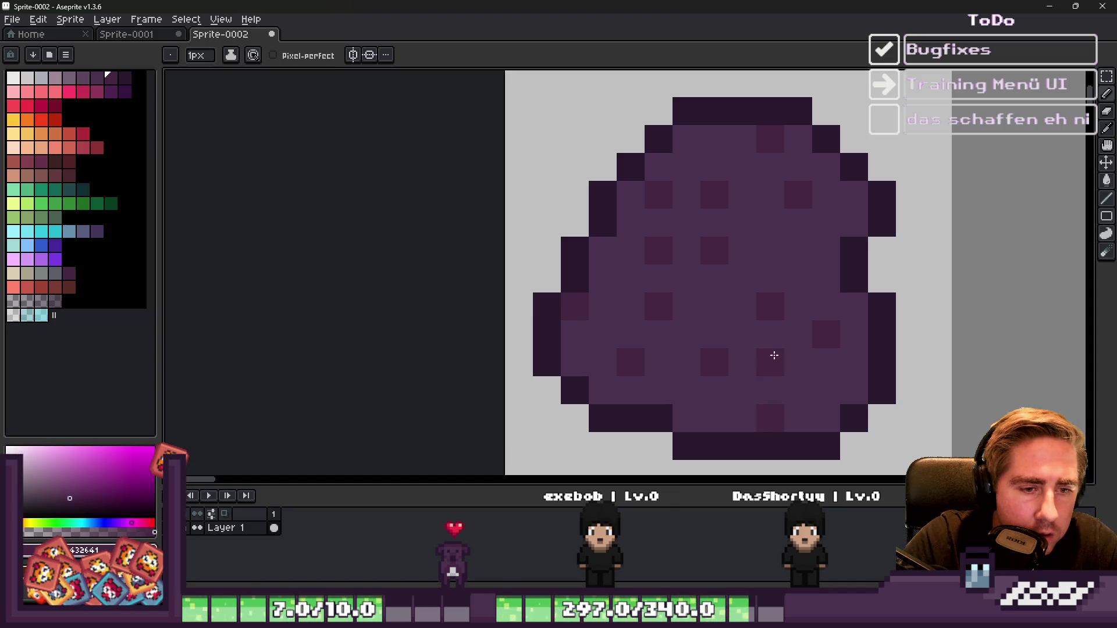
pyautogui.rightClick(798, 223)
pyautogui.click(798, 279)
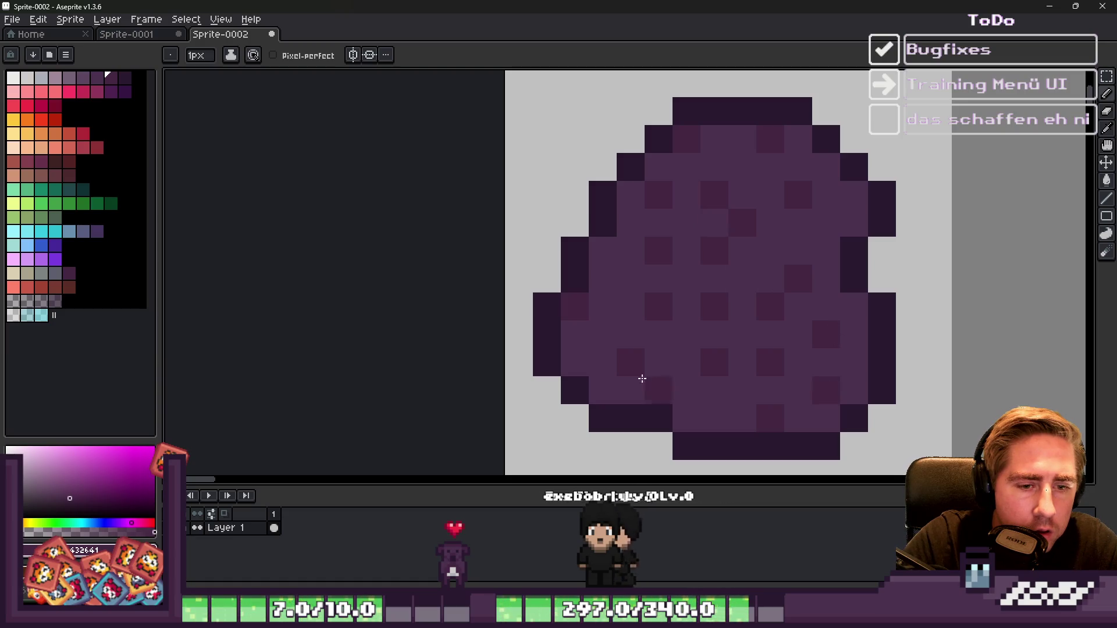
pyautogui.press('i')
pyautogui.keyDown('alt'); pyautogui.click(661, 295); pyautogui.keyUp('alt')
# Step: Choose a palette purple and step to its neighbouring darker shade for shading
pyautogui.scroll(-3, 735, 267)
pyautogui.scroll(2, 688, 234)
pyautogui.scroll(2, 669, 230)
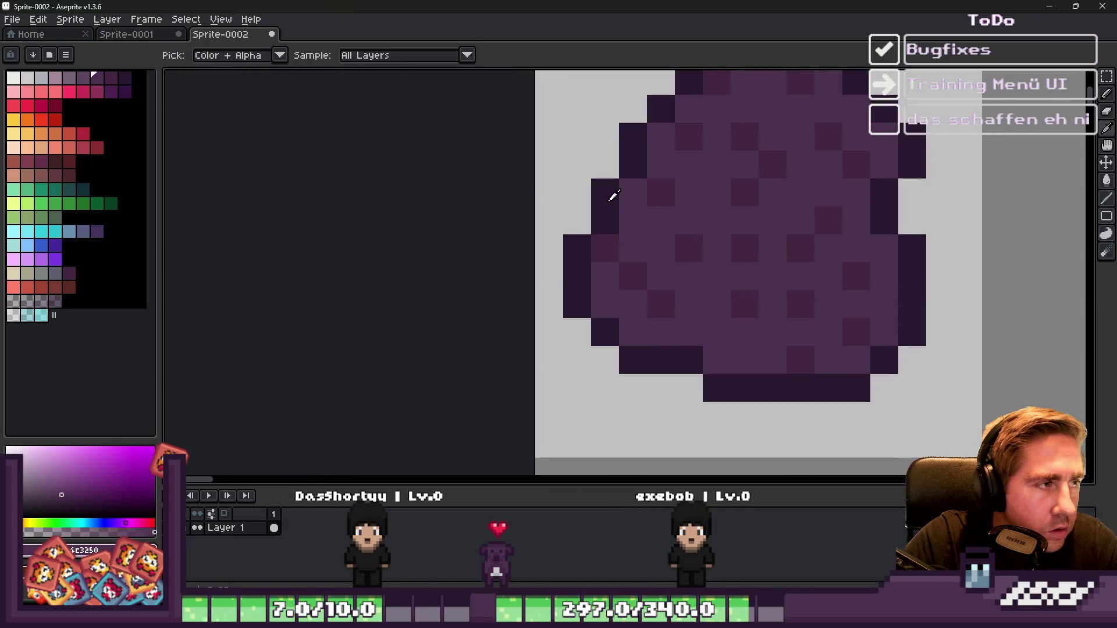
pyautogui.click(82, 79)
pyautogui.press('g')
pyautogui.scroll(-3, 639, 209)
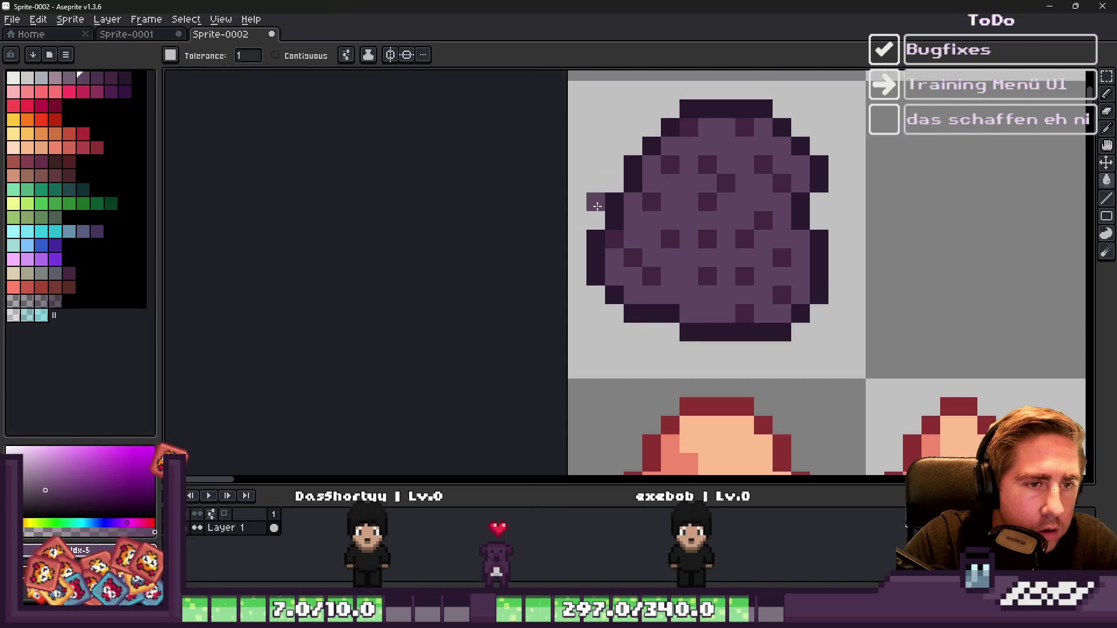
pyautogui.scroll(2, 593, 203)
pyautogui.press(']')
pyautogui.press('b')
pyautogui.scroll(2, 659, 204)
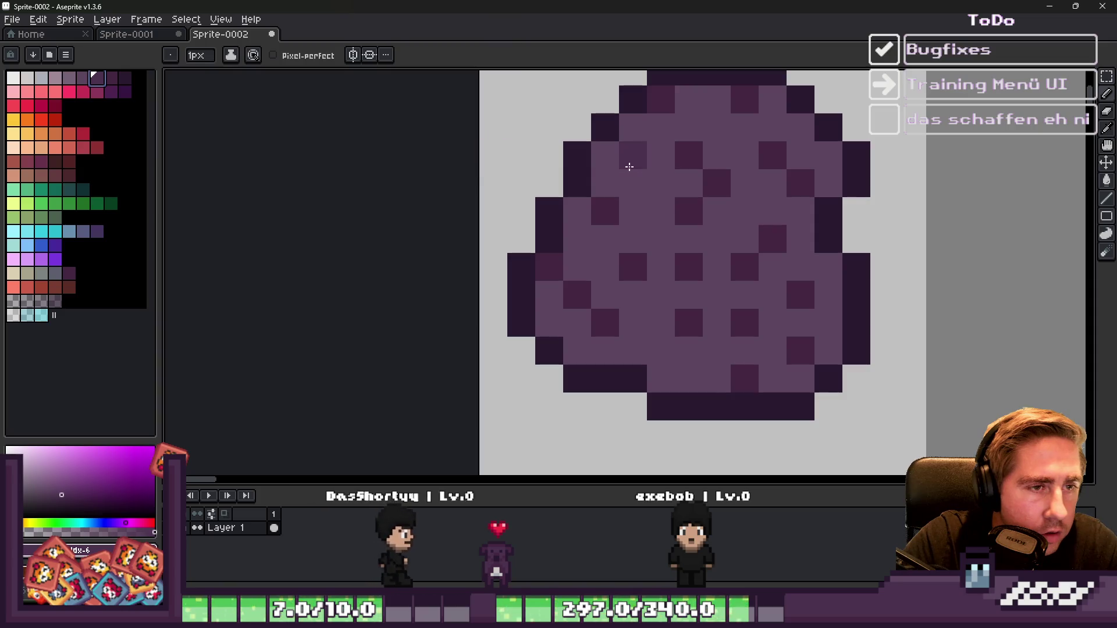
# Step: Darken pixels on the egg's upper left and fill a lower region with the darker purple
pyautogui.moveTo(608, 158)
pyautogui.mouseDown()
pyautogui.moveTo(631, 221)
pyautogui.moveTo(686, 239)
pyautogui.moveTo(741, 291)
pyautogui.moveTo(771, 299)
pyautogui.mouseUp()
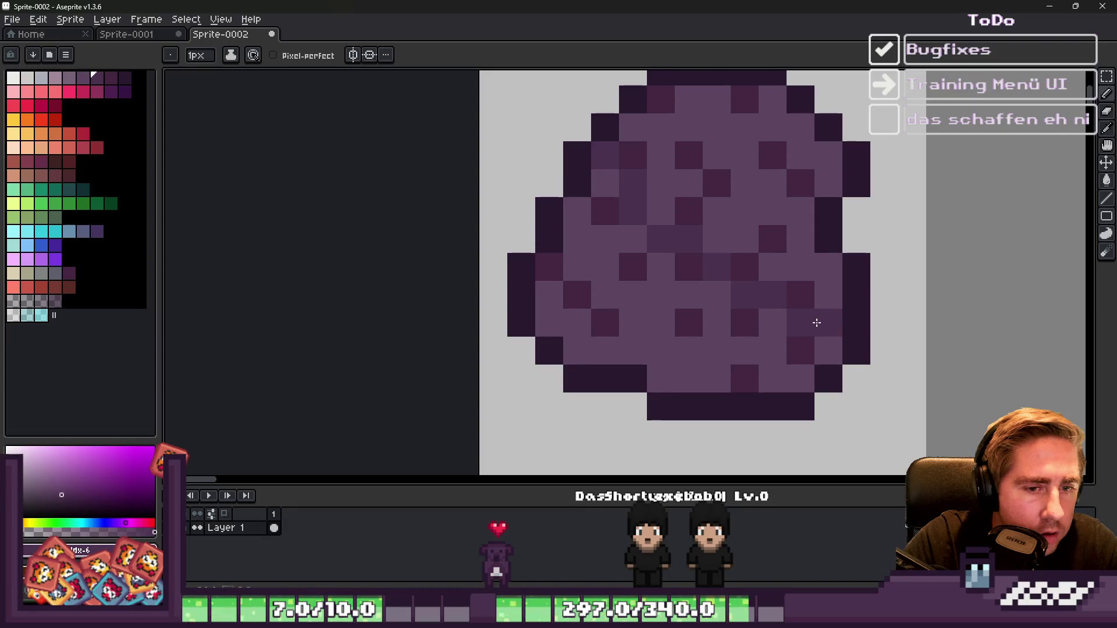
pyautogui.click(715, 345)
pyautogui.hotkey('ctrl', 'z')
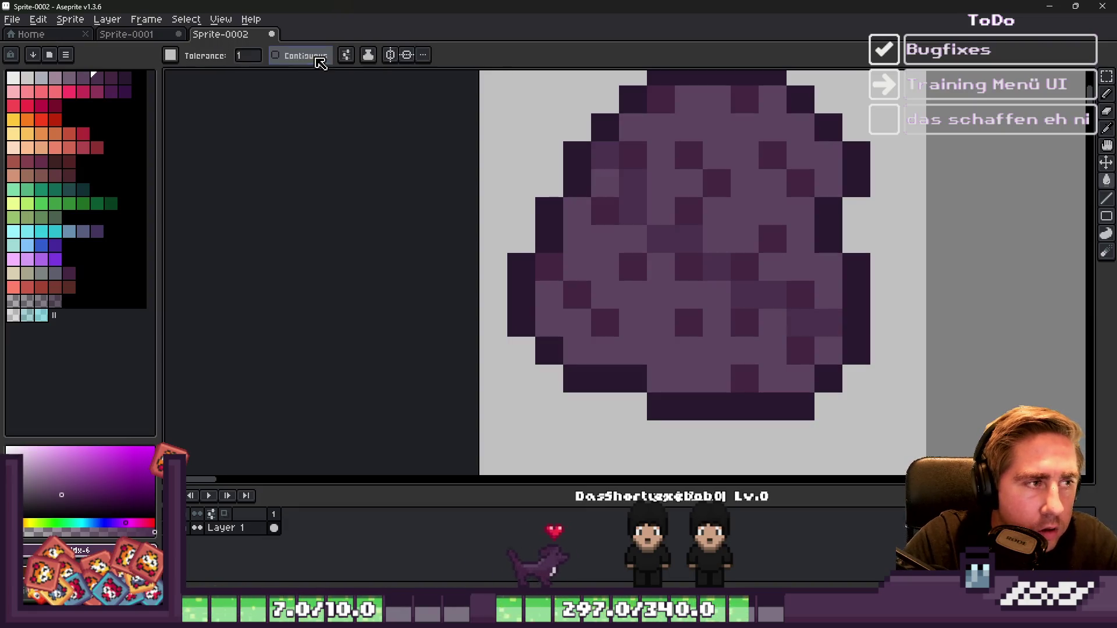
pyautogui.click(656, 376)
pyautogui.scroll(-3, 640, 349)
pyautogui.press('b')
pyautogui.scroll(3, 623, 291)
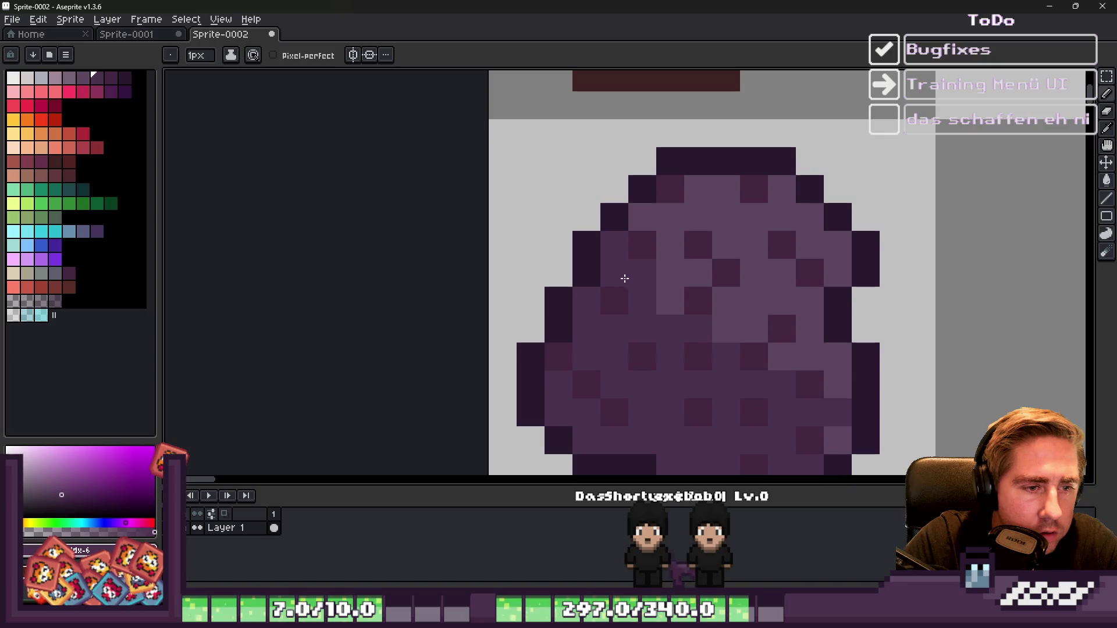
pyautogui.press('e')
pyautogui.scroll(-3, 652, 270)
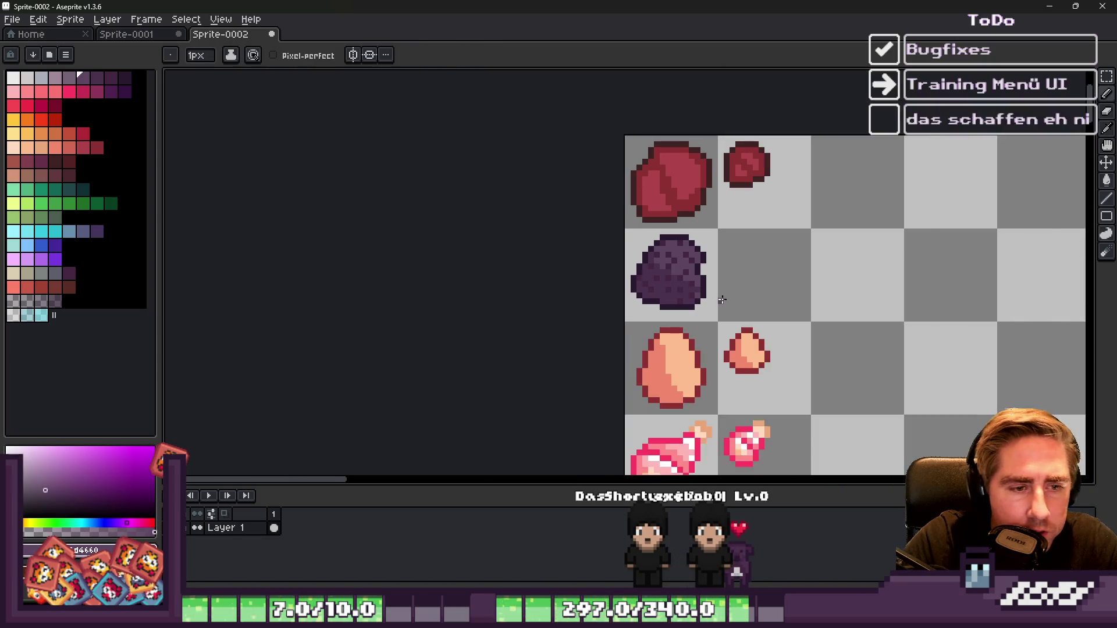
# Step: Add a darker shading pixel, then sample dark purple and paint a speckle on the egg
pyautogui.scroll(3, 633, 294)
pyautogui.click(645, 251)
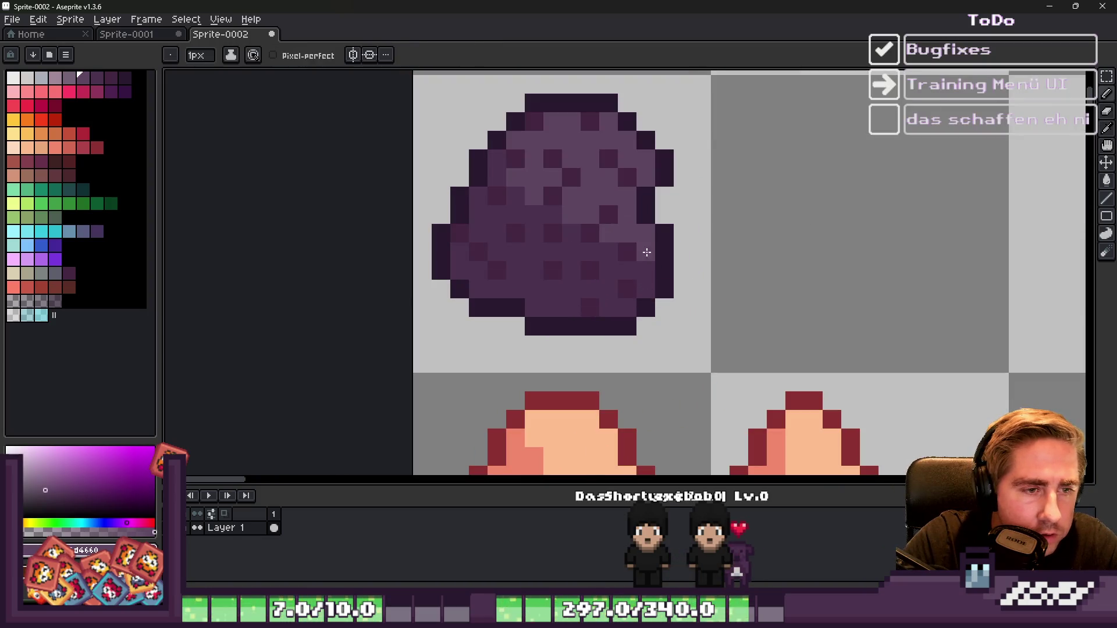
pyautogui.scroll(-3, 607, 227)
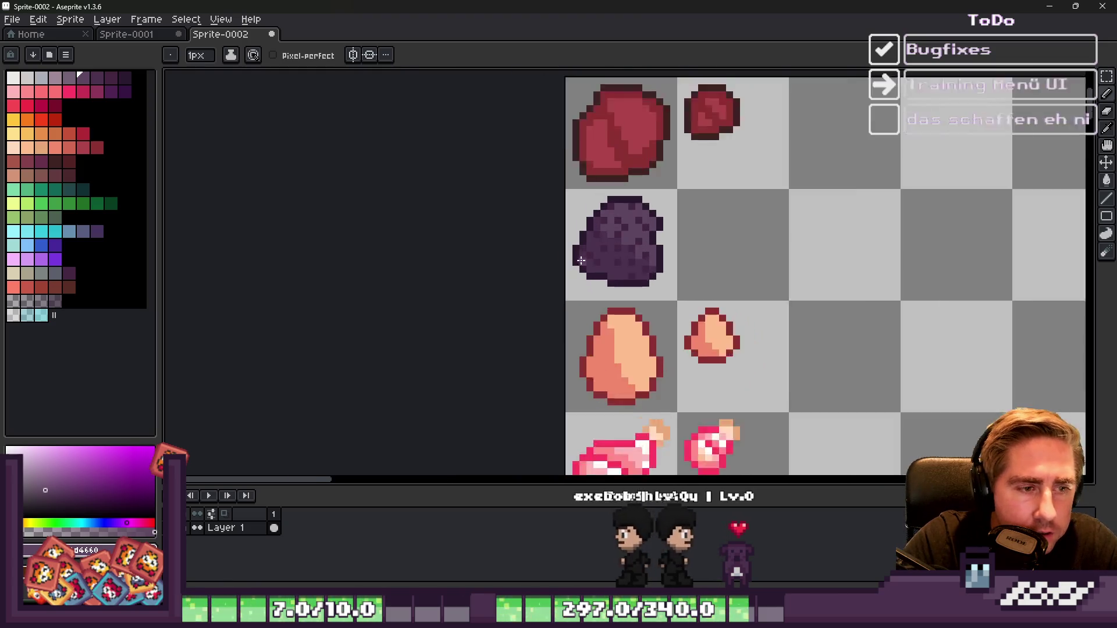
pyautogui.scroll(5, 643, 236)
pyautogui.press('alt')
pyautogui.click(617, 181)
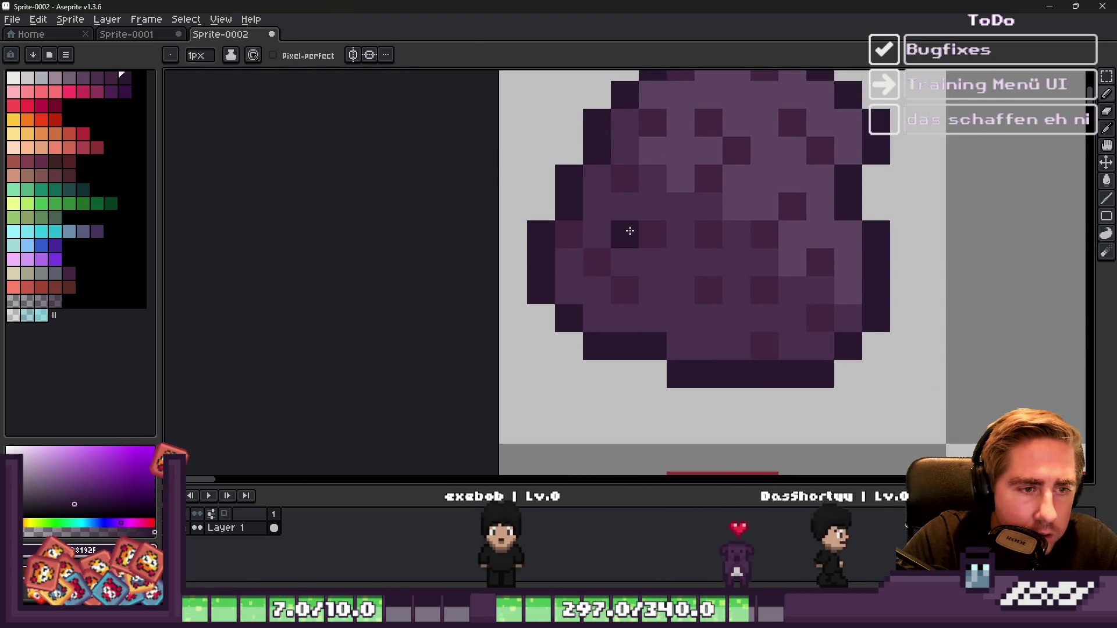
pyautogui.click(622, 261)
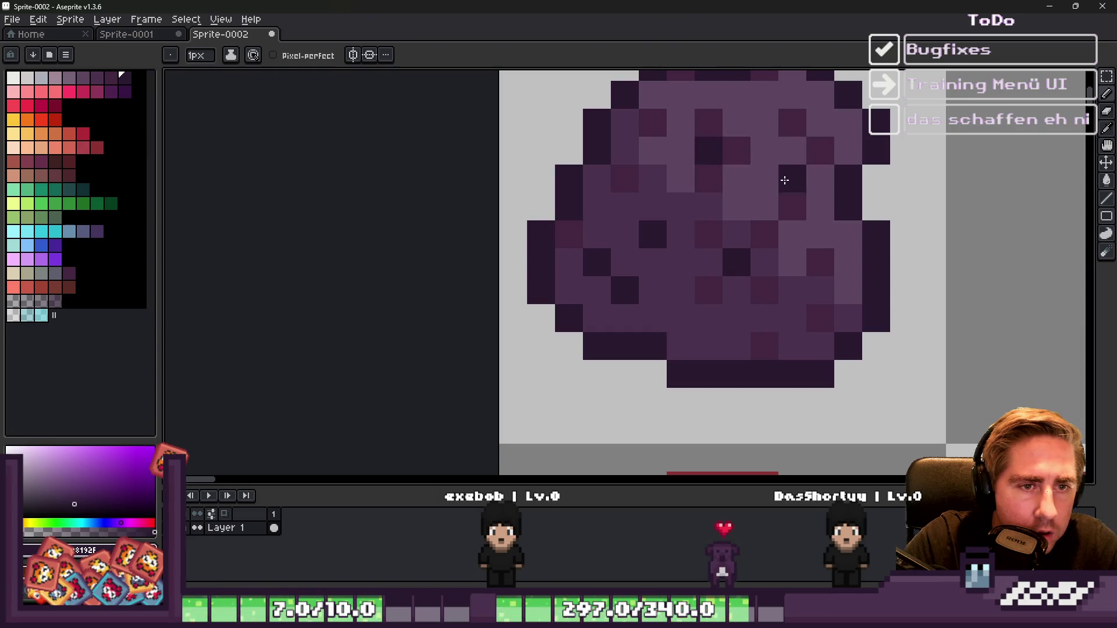
# Step: Sample another purple from the egg's upper area and darken one pixel near its top
pyautogui.scroll(-3, 759, 321)
pyautogui.scroll(2, 654, 283)
pyautogui.scroll(-1, 642, 245)
pyautogui.scroll(1, 647, 243)
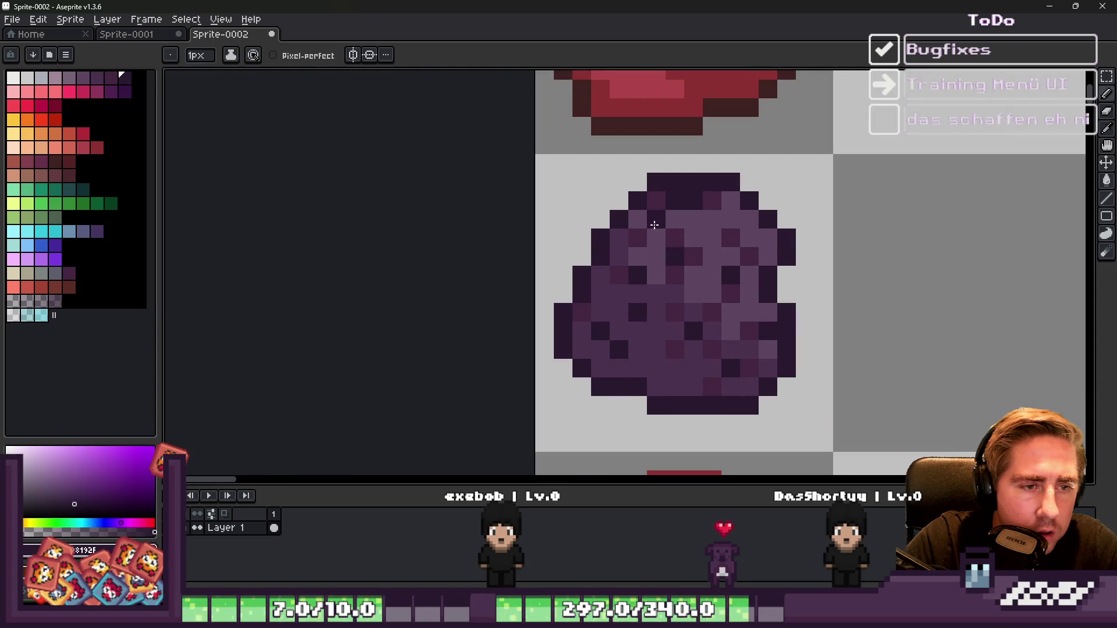
pyautogui.scroll(-4, 654, 225)
pyautogui.scroll(4, 627, 274)
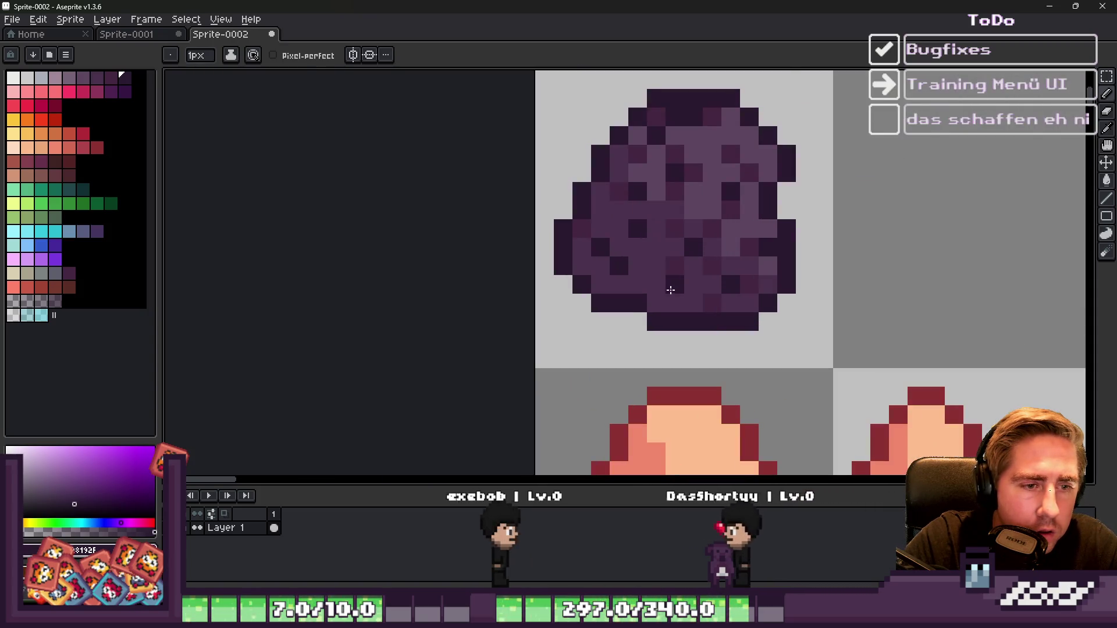
pyautogui.scroll(-3, 711, 302)
pyautogui.scroll(5, 679, 234)
pyautogui.press('alt')
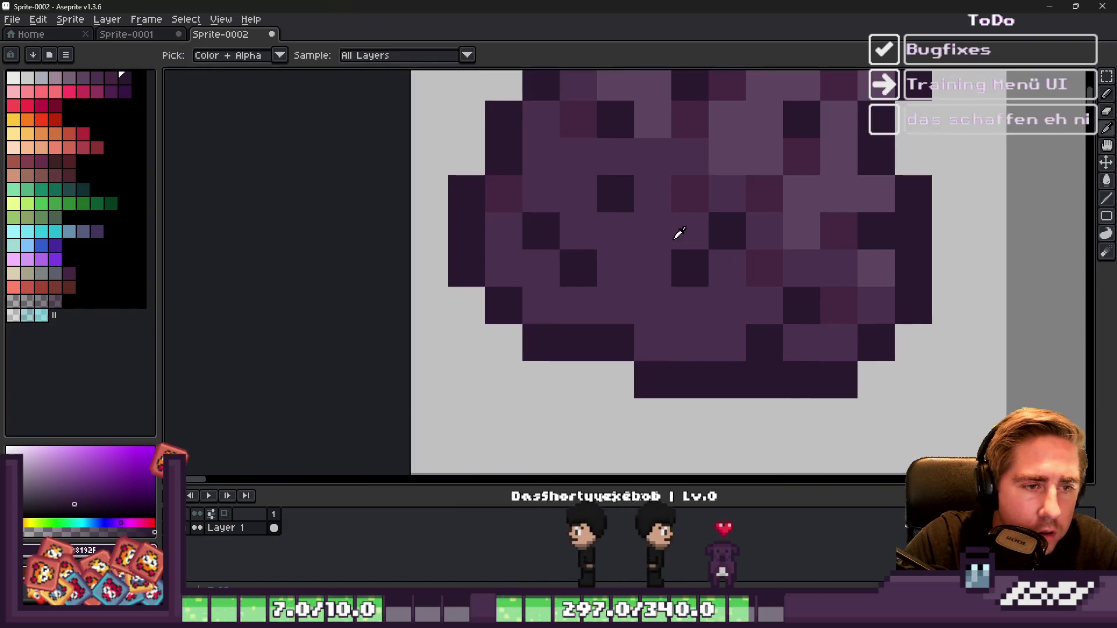
pyautogui.click(684, 194)
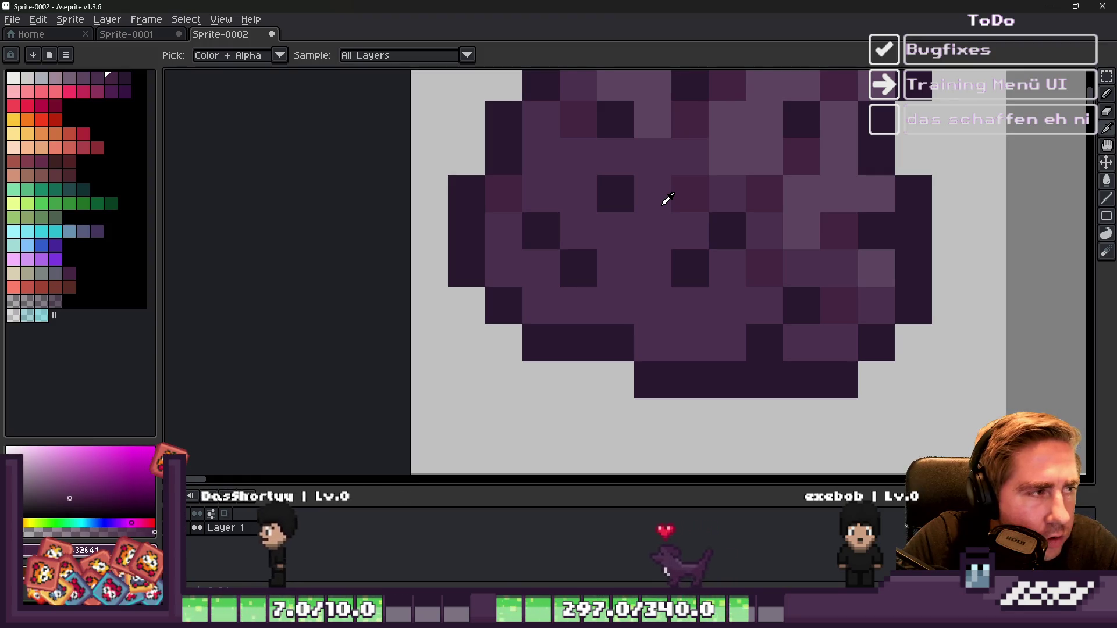
pyautogui.keyDown('alt'); pyautogui.click(620, 181); pyautogui.keyUp('alt')
pyautogui.scroll(-1, 705, 234)
pyautogui.scroll(1, 698, 214)
pyautogui.scroll(-1, 731, 212)
pyautogui.scroll(-1, 772, 191)
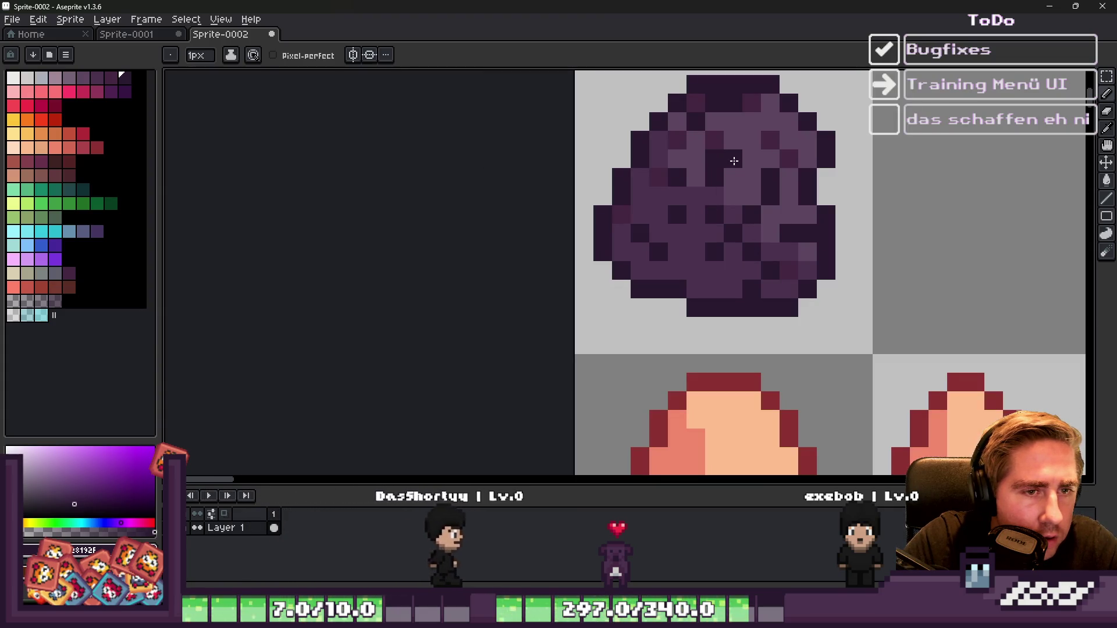
pyautogui.click(713, 147)
# Step: Pick a dark purple from the egg and select the whole cell holding it
pyautogui.keyDown('alt'); pyautogui.click(698, 154); pyautogui.keyUp('alt')
pyautogui.press('g')
pyautogui.press('m')
pyautogui.hotkey('ctrl', 'a')
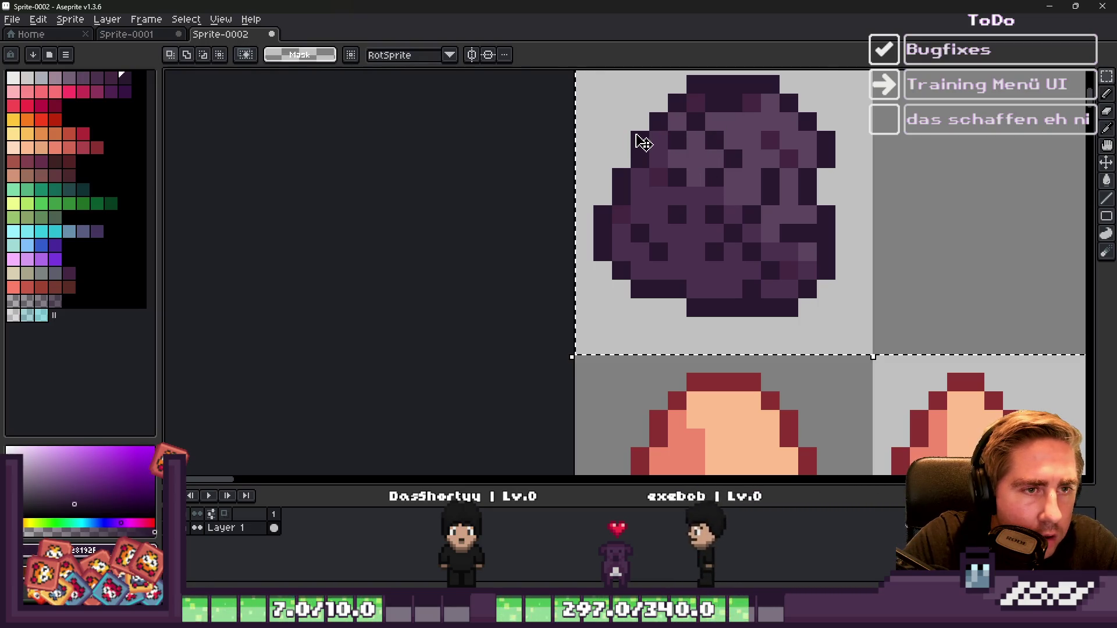
# Step: Try filling the egg with flat dark purple, then undo the fill
pyautogui.scroll(-1, 642, 142)
pyautogui.scroll(2, 702, 224)
pyautogui.press('g')
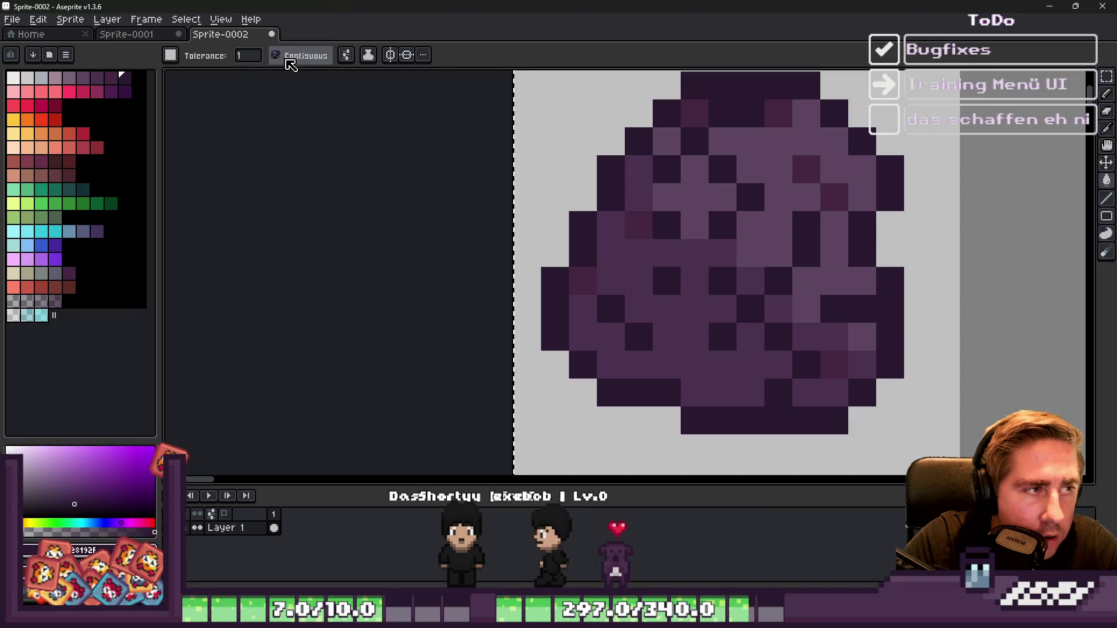
pyautogui.scroll(-2, 639, 221)
pyautogui.scroll(2, 639, 221)
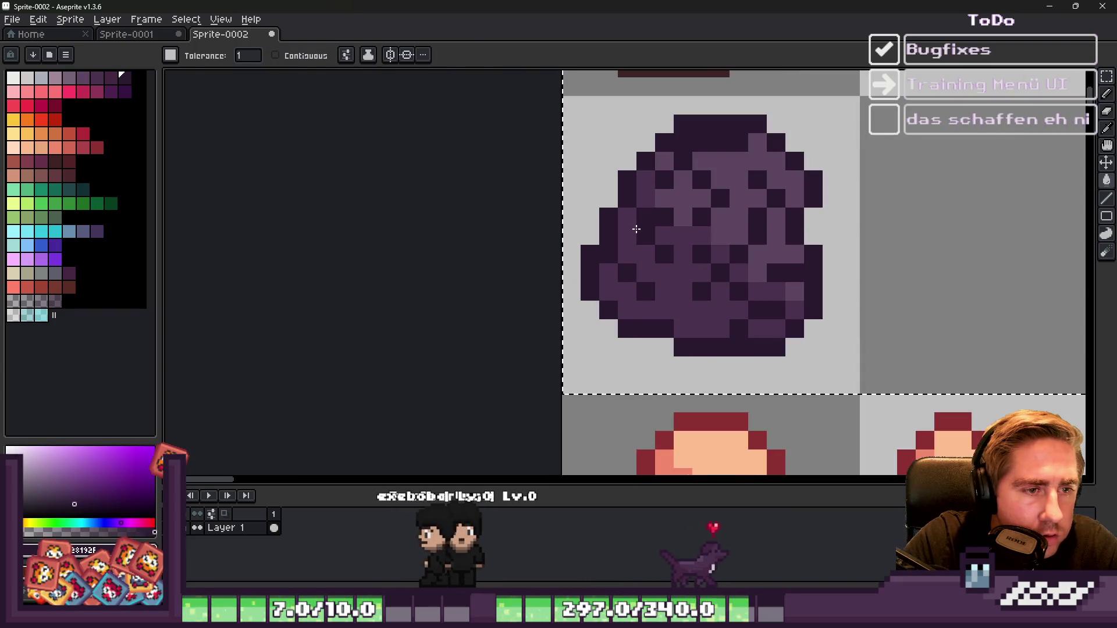
pyautogui.click(613, 249)
pyautogui.press('v')
pyautogui.hotkey('ctrl', 'z')
pyautogui.press('b')
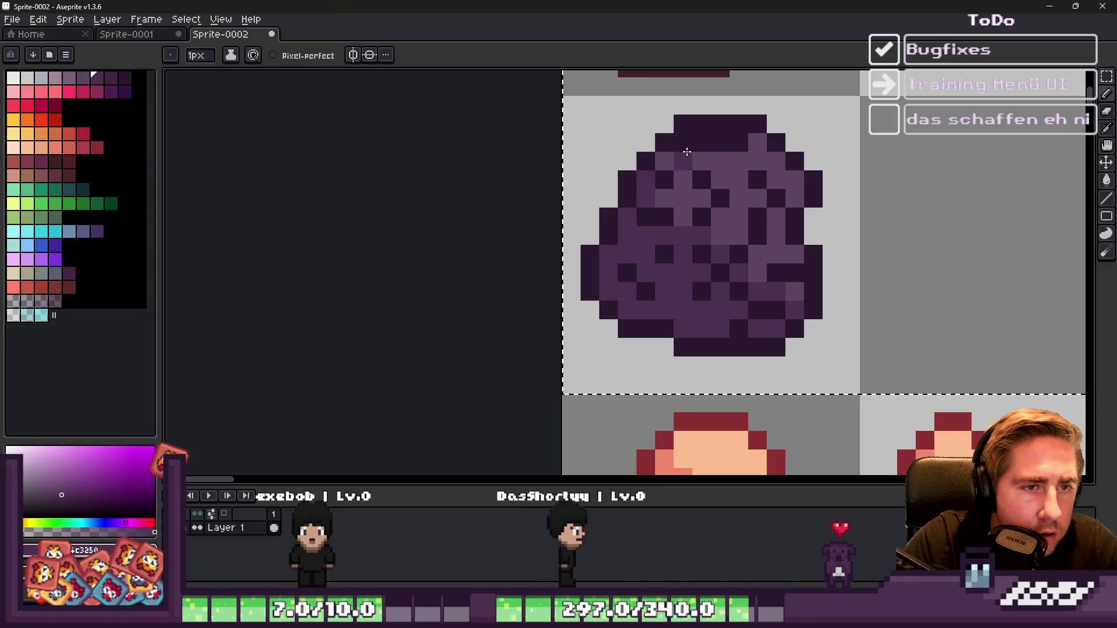
# Step: Paint light highlight pixels along the egg's top and darken a few pixels beside them
pyautogui.scroll(-2, 738, 147)
pyautogui.scroll(2, 698, 155)
pyautogui.press('i')
pyautogui.click(698, 140)
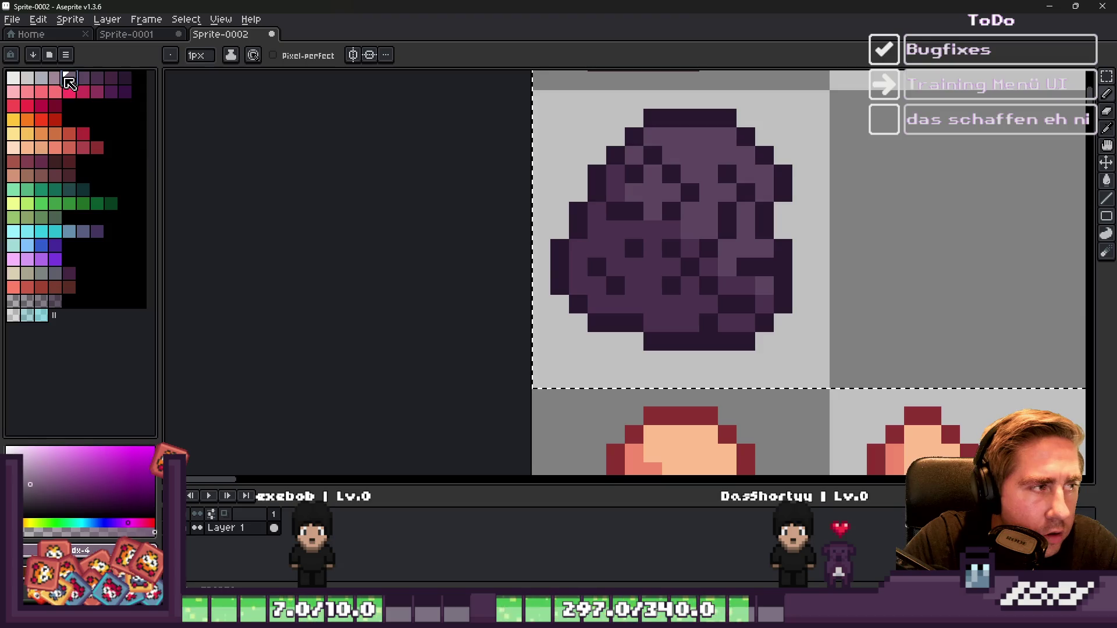
pyautogui.click(65, 80)
pyautogui.scroll(1, 619, 145)
pyautogui.moveTo(757, 145)
pyautogui.mouseDown()
pyautogui.moveTo(738, 138)
pyautogui.moveTo(780, 125)
pyautogui.moveTo(847, 175)
pyautogui.mouseUp()
pyautogui.hotkey('ctrl', 'z')
pyautogui.keyDown('alt'); pyautogui.click(777, 170); pyautogui.keyUp('alt')
pyautogui.moveTo(731, 148); pyautogui.dragTo(759, 149)
pyautogui.click(731, 121)
# Step: Sample the egg's purples and add two light 756276 highlight pixels
pyautogui.scroll(-3, 668, 123)
pyautogui.scroll(3, 649, 152)
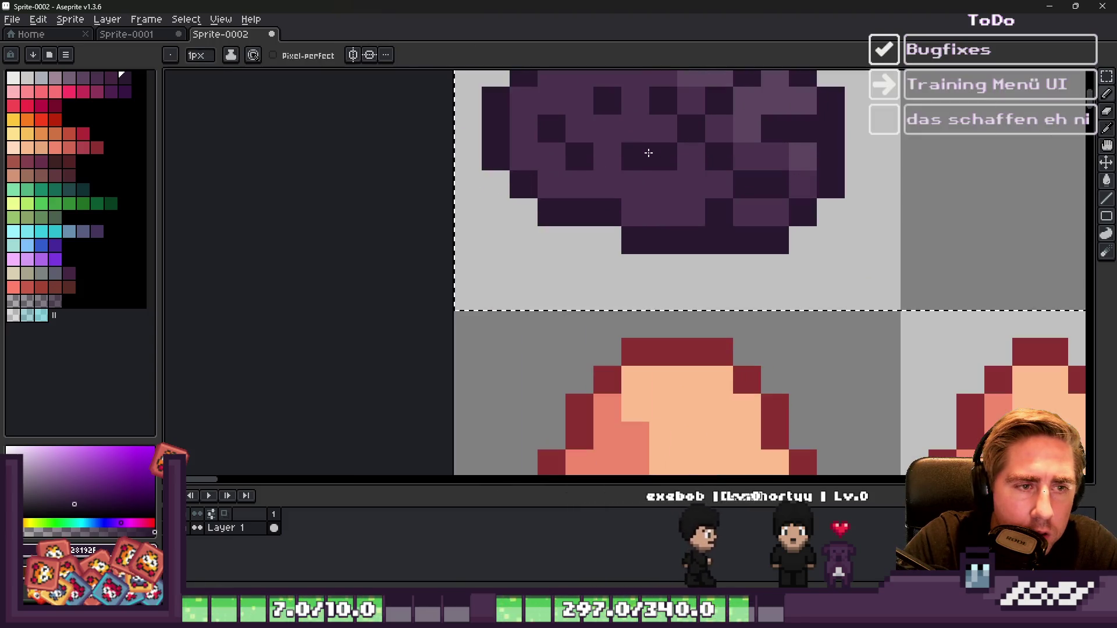
pyautogui.scroll(-3, 648, 179)
pyautogui.scroll(2, 693, 249)
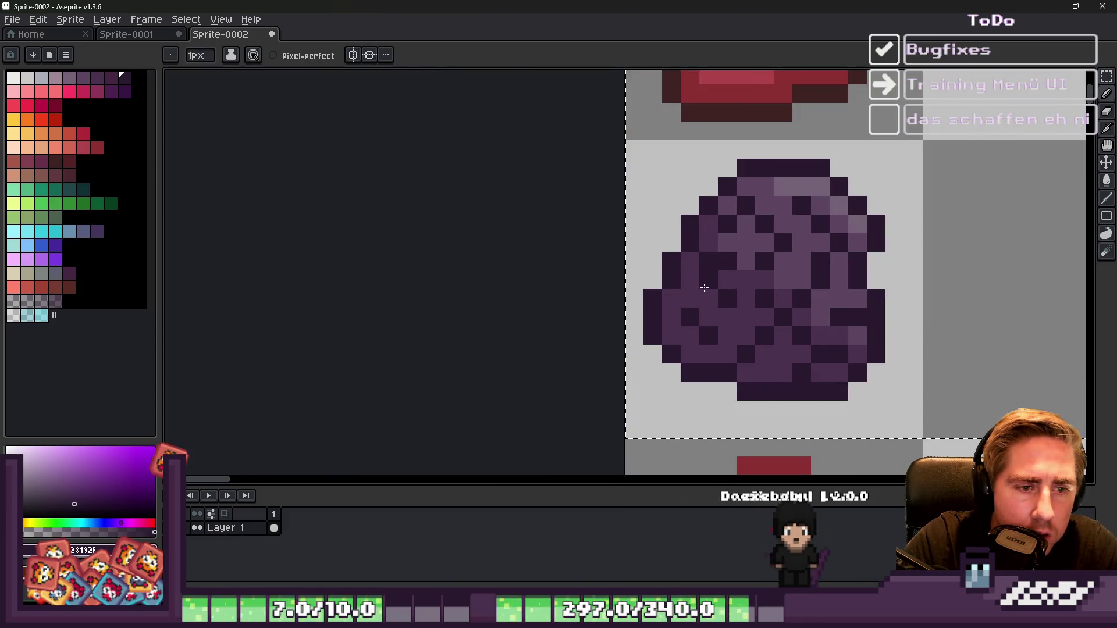
pyautogui.scroll(-3, 705, 288)
pyautogui.scroll(3, 675, 181)
pyautogui.keyDown('alt'); pyautogui.click(677, 189); pyautogui.keyUp('alt')
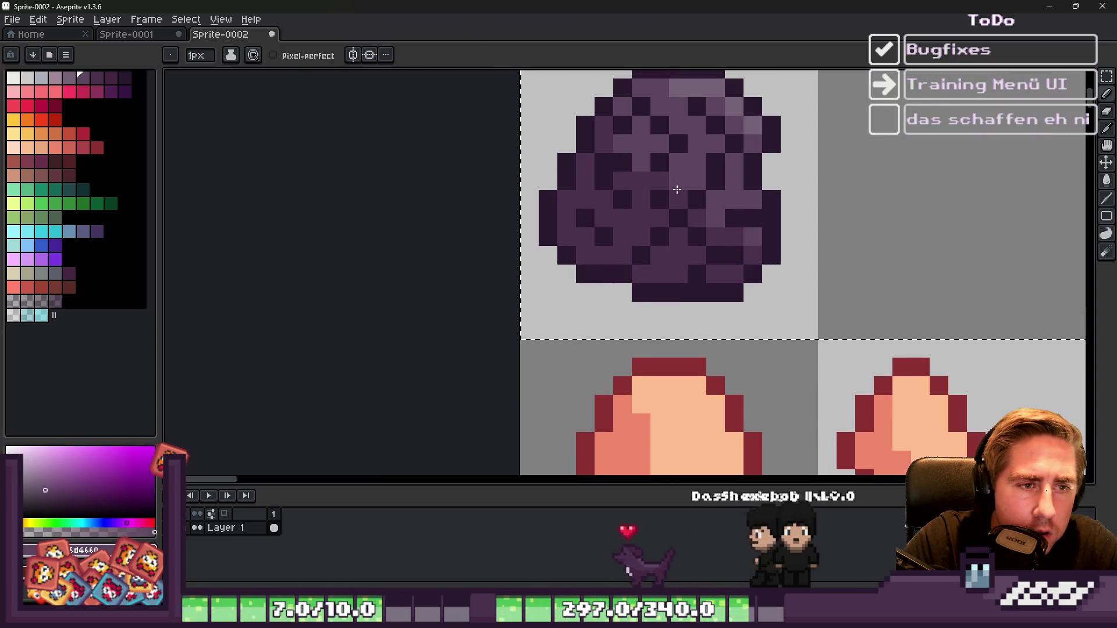
pyautogui.scroll(-3, 677, 189)
pyautogui.scroll(4, 605, 192)
pyautogui.keyDown('alt'); pyautogui.click(609, 198); pyautogui.keyUp('alt')
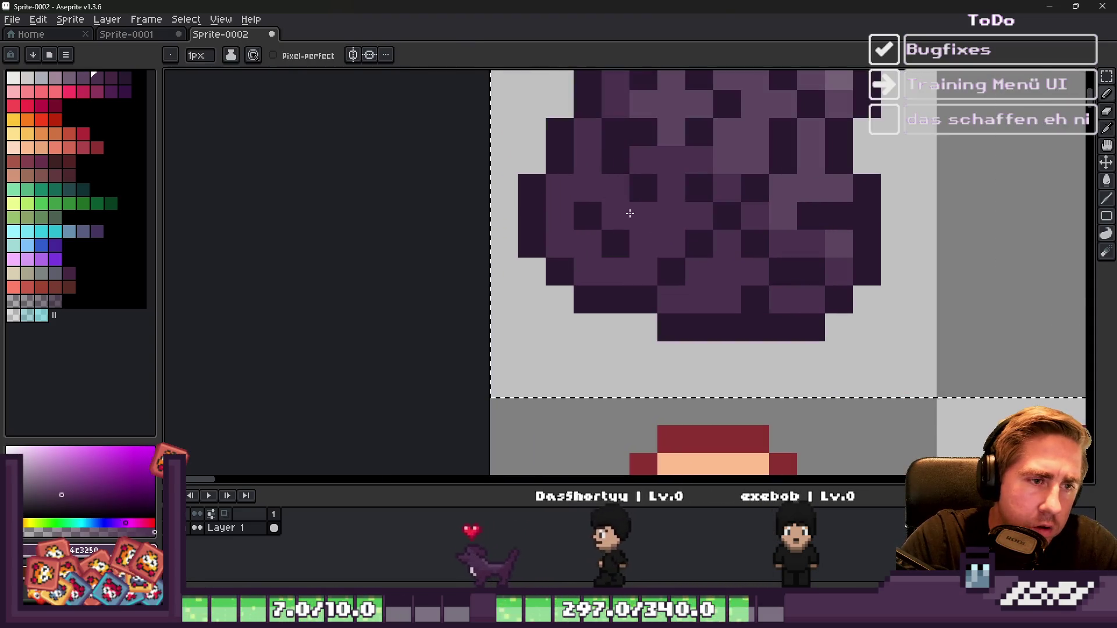
pyautogui.scroll(-3, 610, 198)
pyautogui.scroll(3, 663, 192)
pyautogui.keyDown('alt'); pyautogui.click(791, 134); pyautogui.keyUp('alt')
pyautogui.click(718, 194)
pyautogui.click(746, 222)
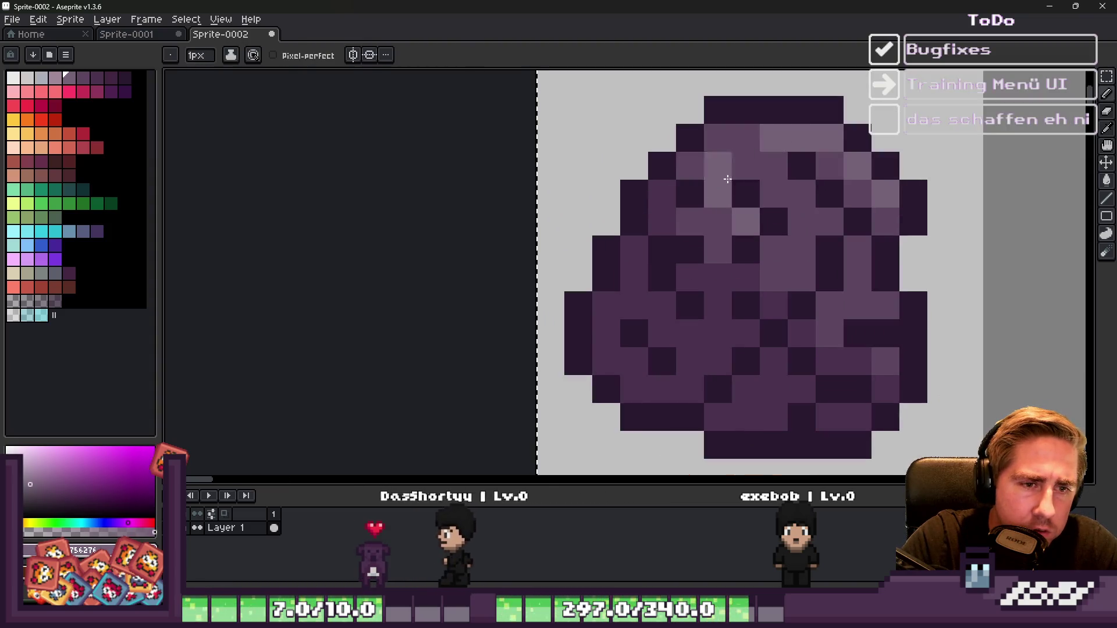
# Step: Retouch shading: lighten one pixel with 5d4660, darken two with 4c3250, including the lower part
pyautogui.scroll(-3, 727, 179)
pyautogui.scroll(3, 751, 232)
pyautogui.keyDown('alt'); pyautogui.click(693, 180); pyautogui.keyUp('alt')
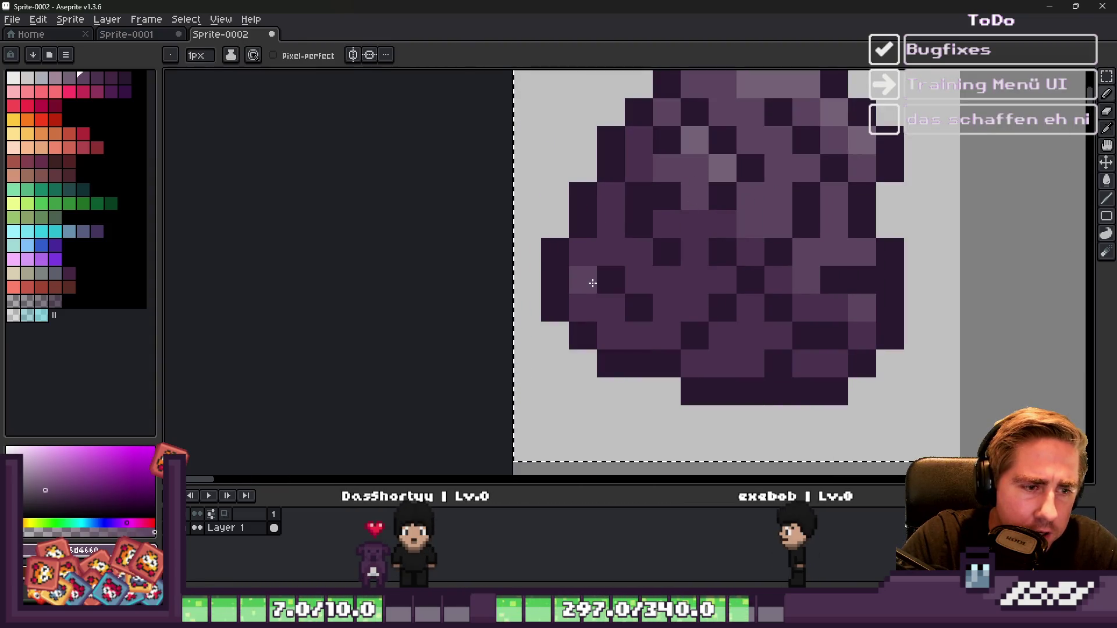
pyautogui.scroll(-3, 668, 244)
pyautogui.scroll(3, 691, 257)
pyautogui.click(647, 202)
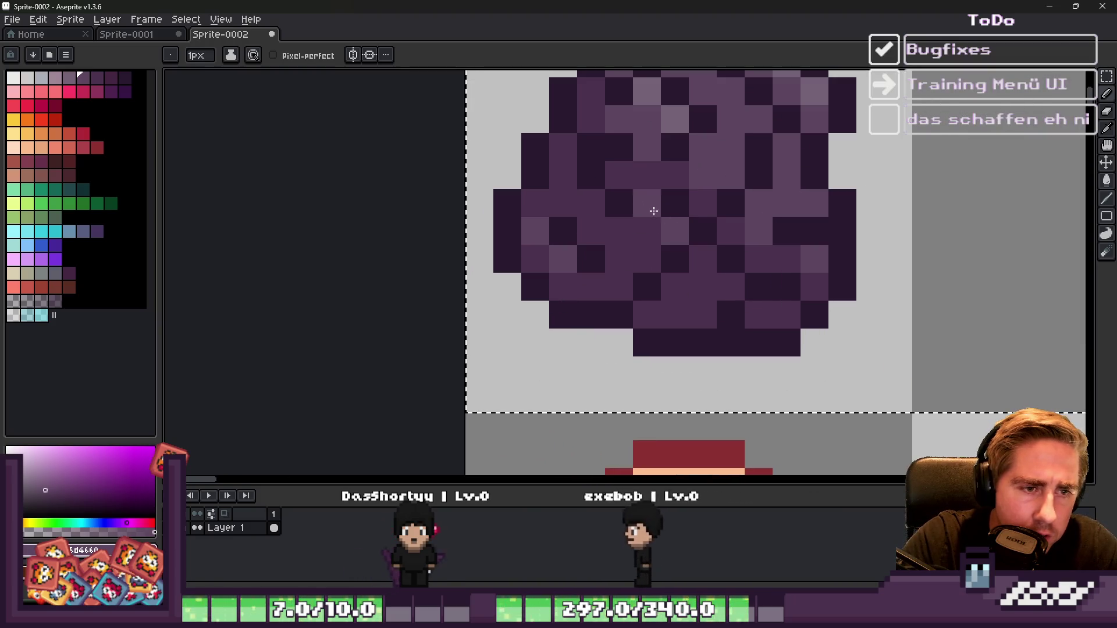
pyautogui.keyDown('alt'); pyautogui.click(708, 201); pyautogui.keyUp('alt')
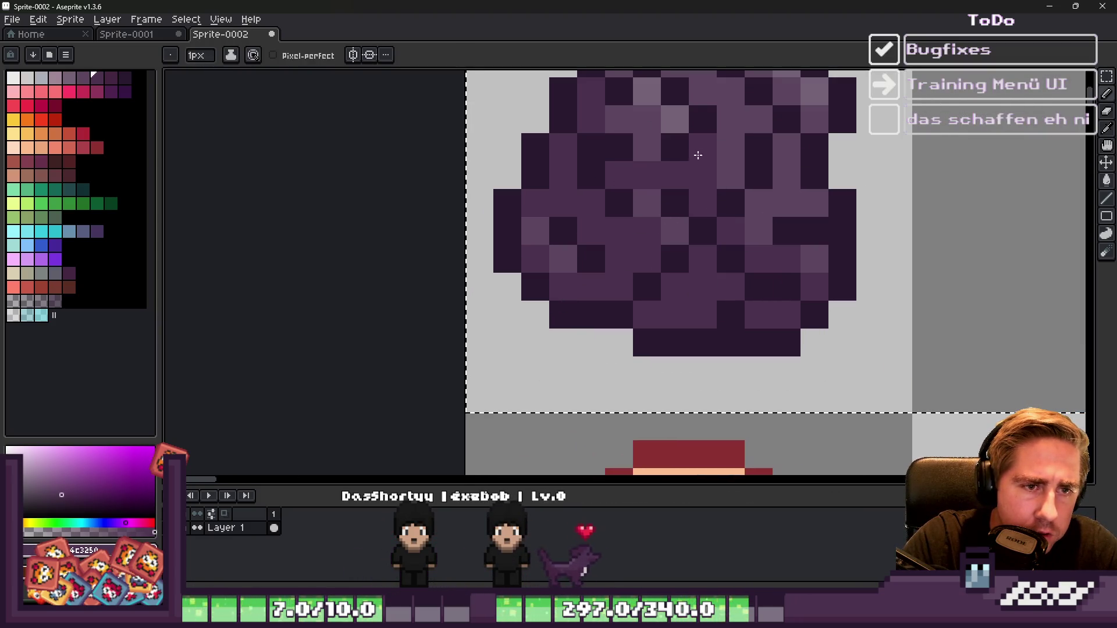
pyautogui.click(732, 174)
pyautogui.click(786, 258)
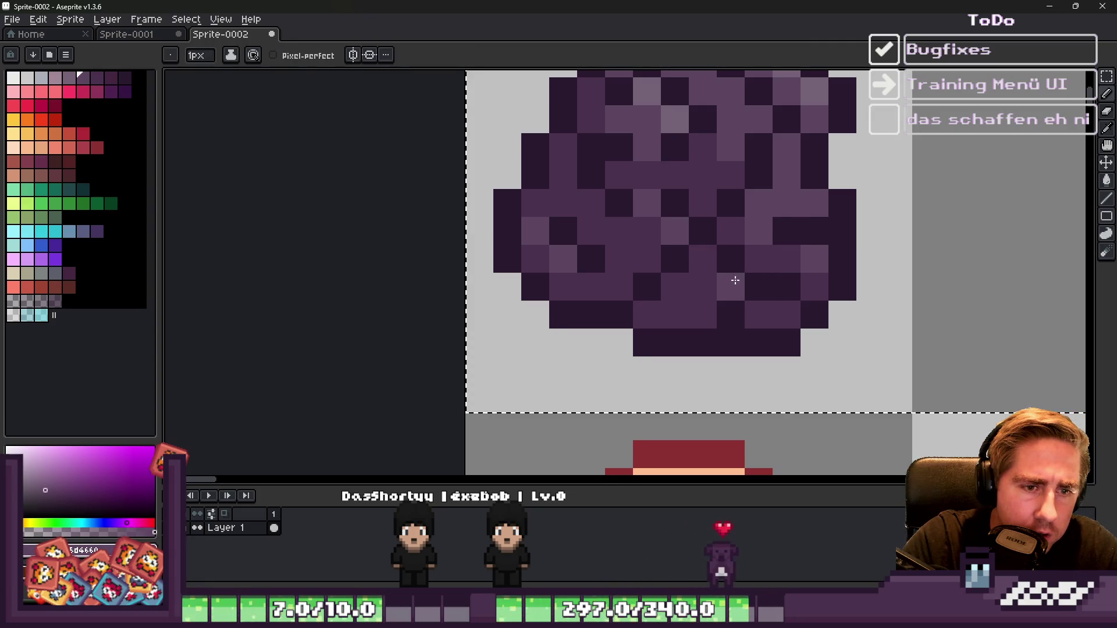
pyautogui.scroll(-3, 689, 307)
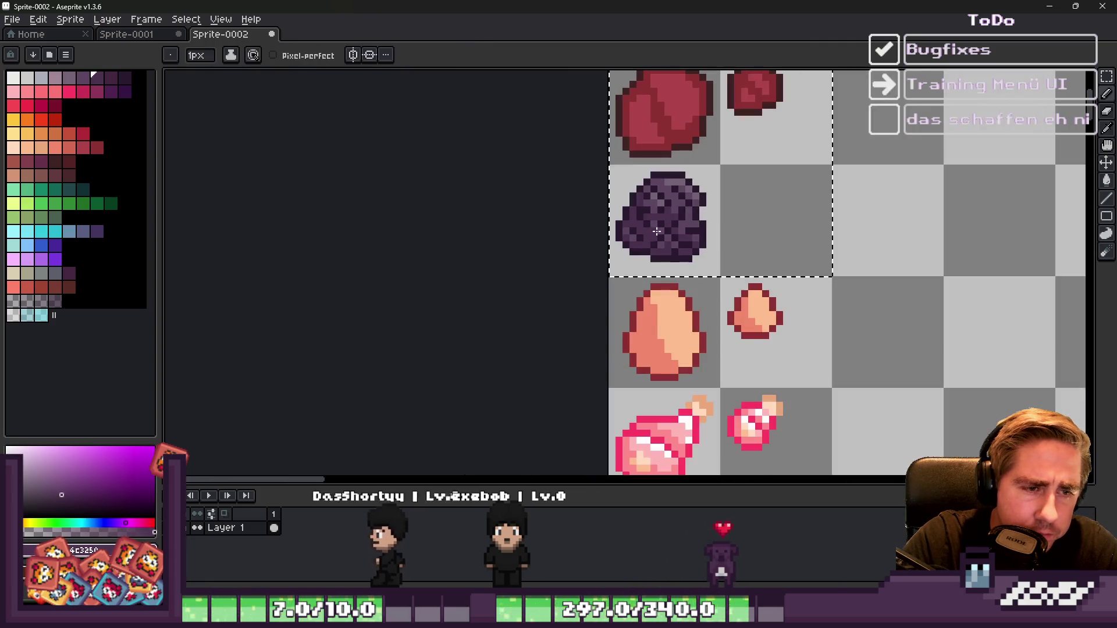
# Step: Sample the egg's purples (4c3250, 756276, 5d4660, 28192F) to settle on the darkest outline shade
pyautogui.keyDown('alt'); pyautogui.click(640, 198); pyautogui.keyUp('alt')
pyautogui.scroll(2, 690, 197)
pyautogui.keyDown('alt'); pyautogui.click(687, 200); pyautogui.keyUp('alt')
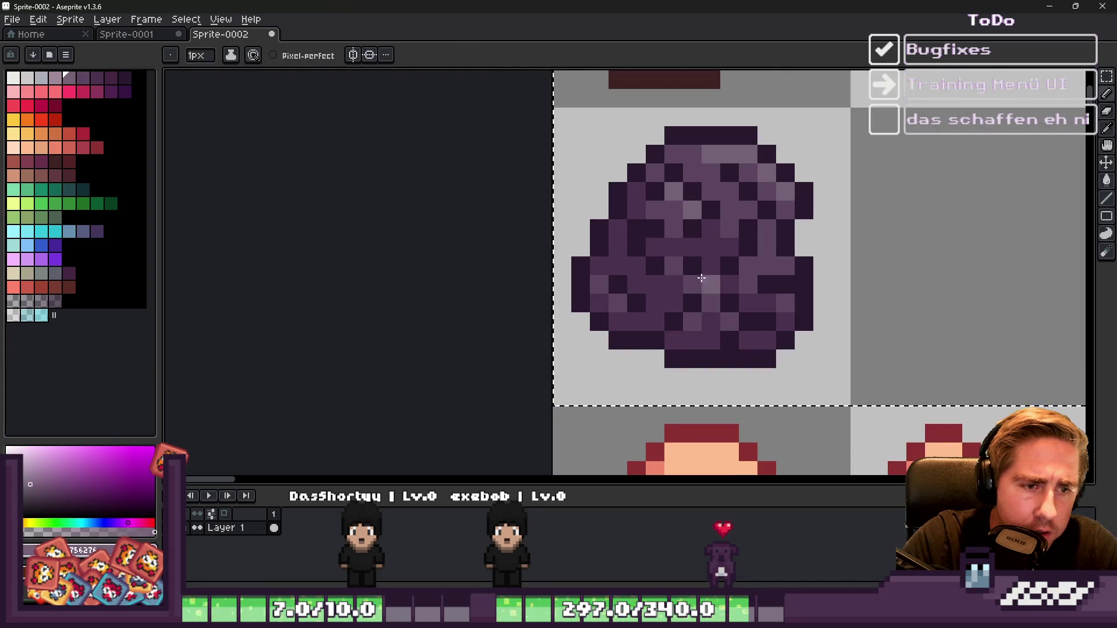
pyautogui.keyDown('alt'); pyautogui.click(668, 204); pyautogui.keyUp('alt')
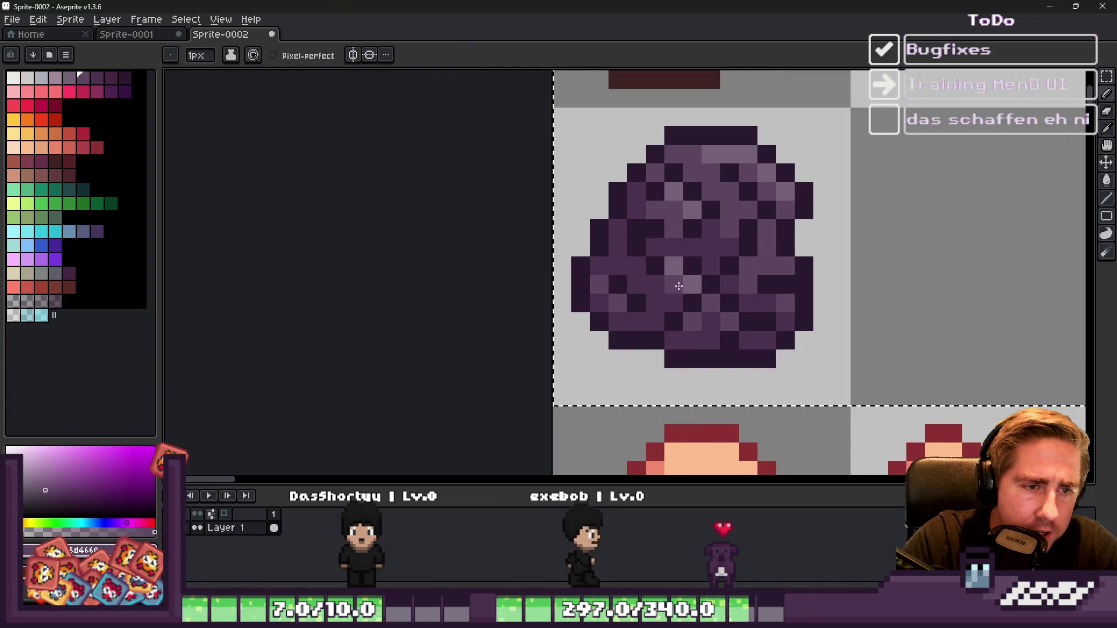
pyautogui.scroll(-3, 626, 172)
pyautogui.scroll(3, 634, 180)
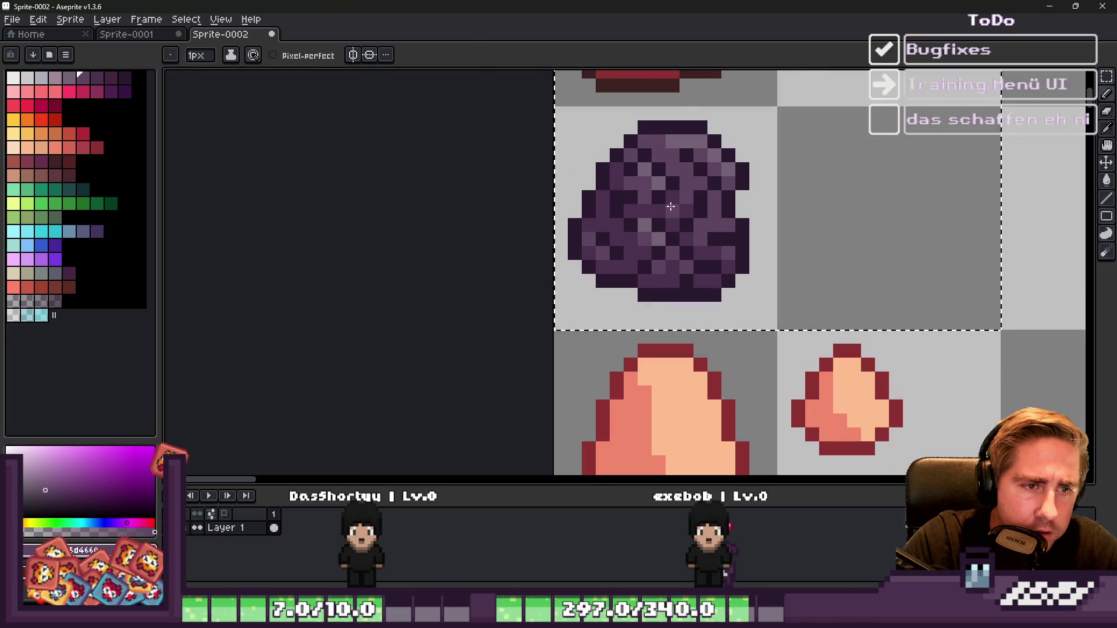
pyautogui.keyDown('alt'); pyautogui.click(681, 185); pyautogui.keyUp('alt')
pyautogui.scroll(-3, 667, 161)
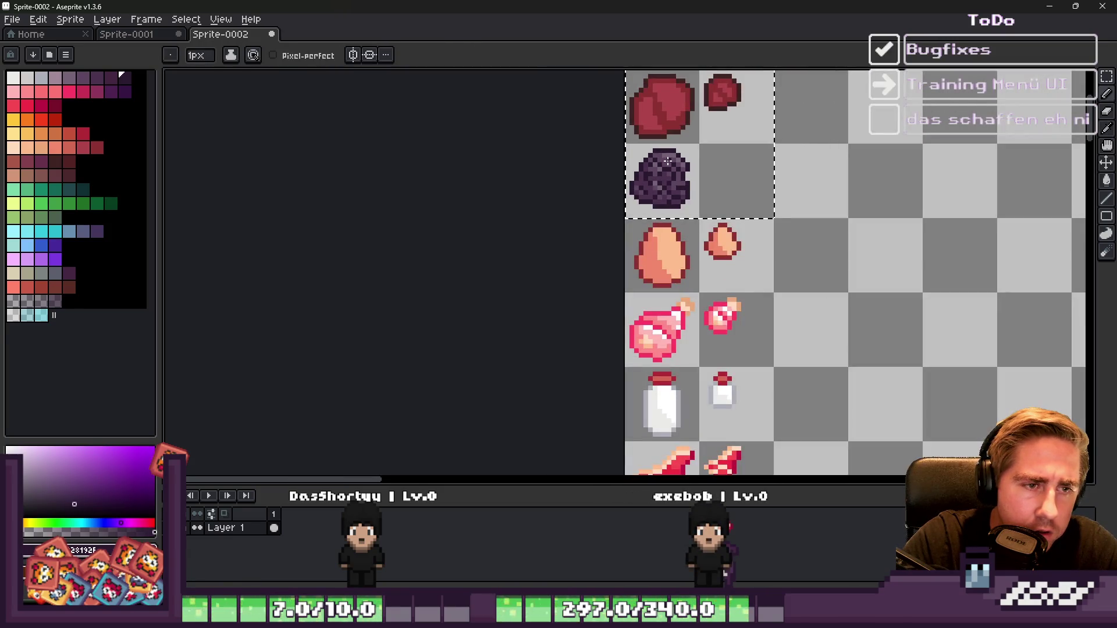
pyautogui.scroll(3, 657, 153)
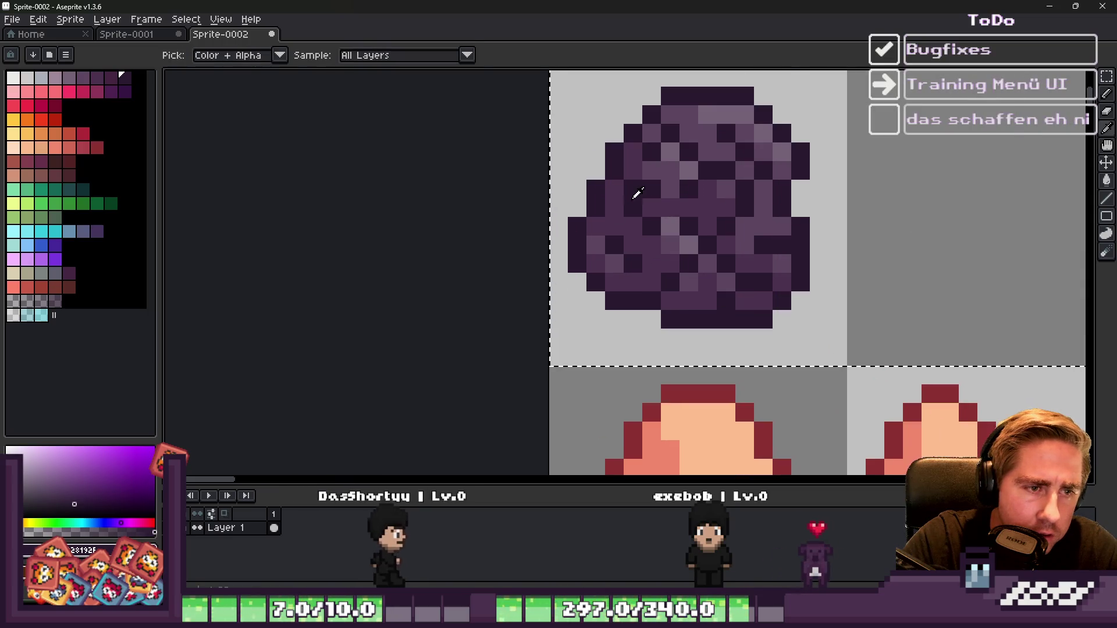
pyautogui.keyDown('alt'); pyautogui.click(670, 234); pyautogui.keyUp('alt')
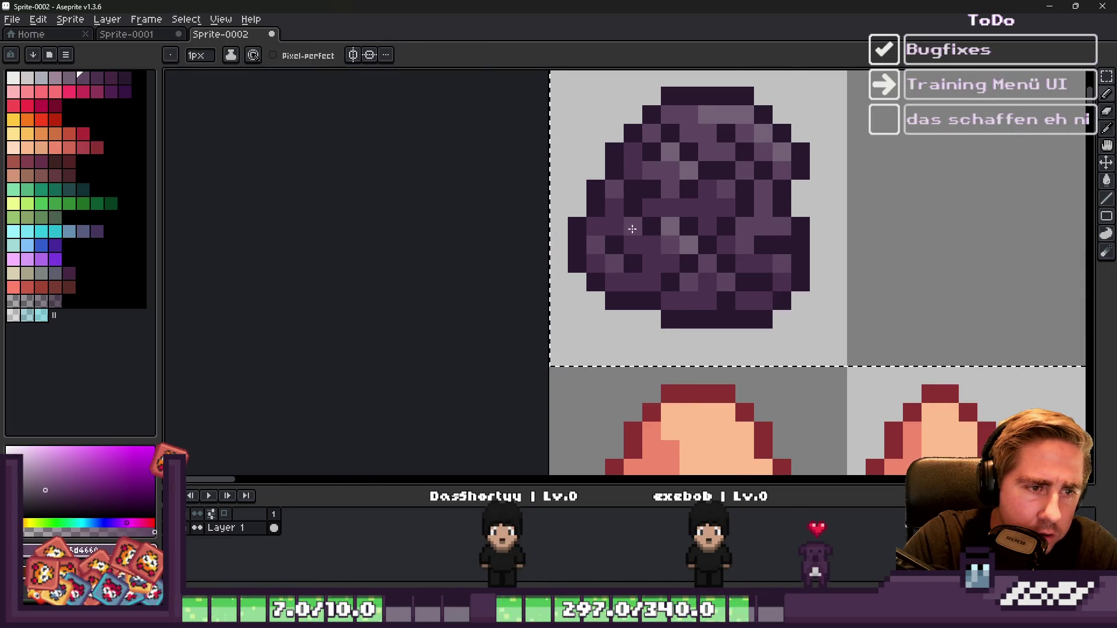
pyautogui.scroll(-3, 663, 205)
pyautogui.scroll(4, 704, 214)
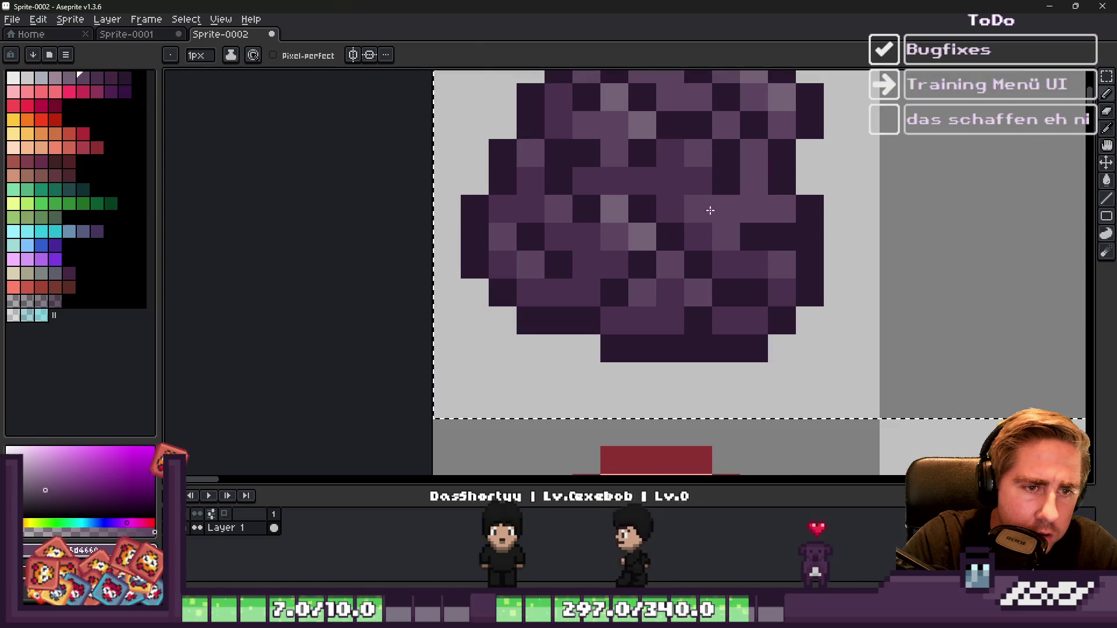
pyautogui.keyDown('alt'); pyautogui.click(706, 229); pyautogui.keyUp('alt')
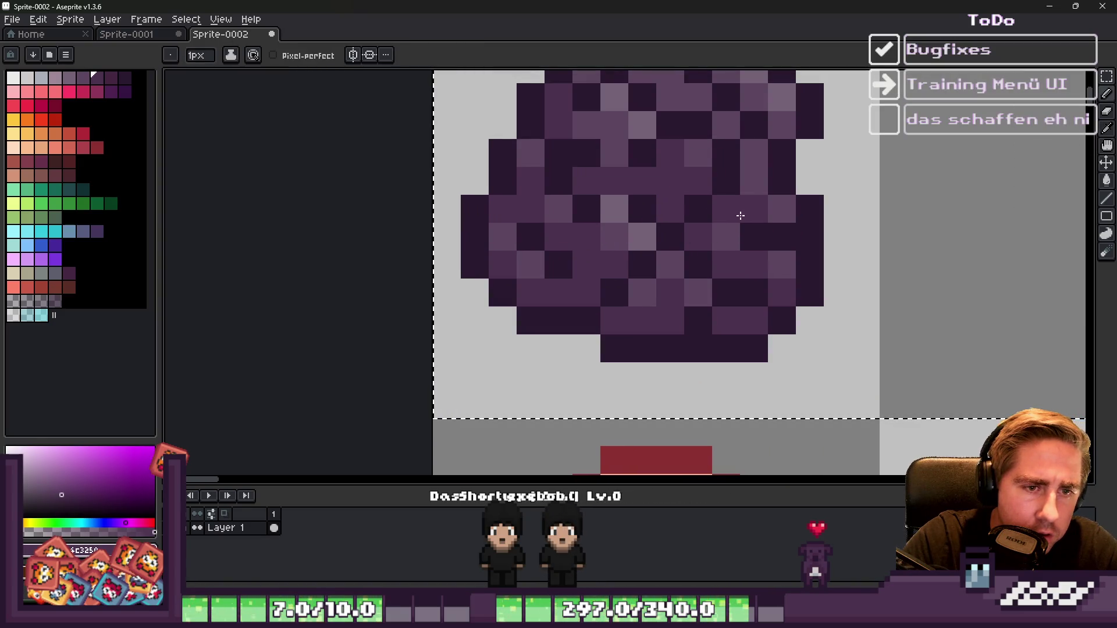
pyautogui.scroll(-5, 737, 187)
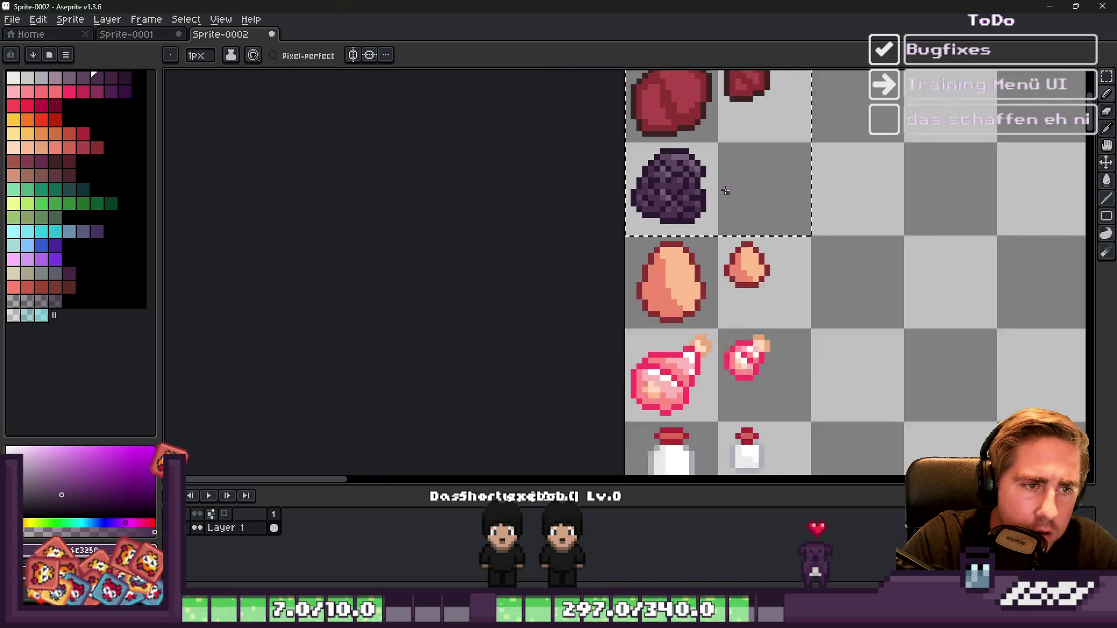
pyautogui.scroll(-1, 696, 191)
pyautogui.scroll(5, 594, 198)
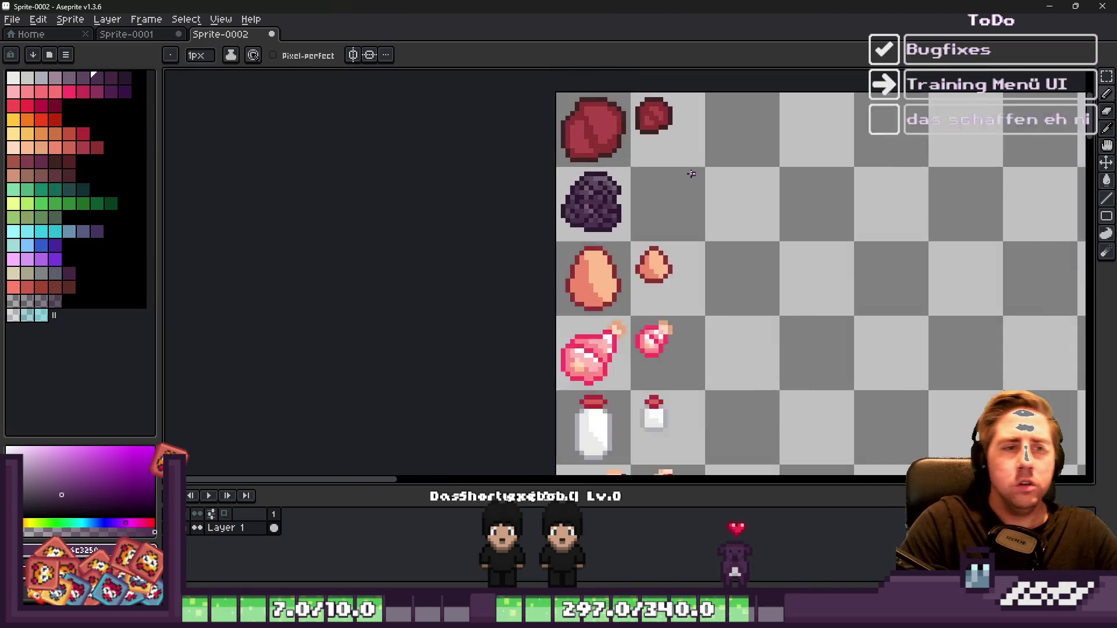
pyautogui.keyDown('alt'); pyautogui.click(569, 187); pyautogui.keyUp('alt')
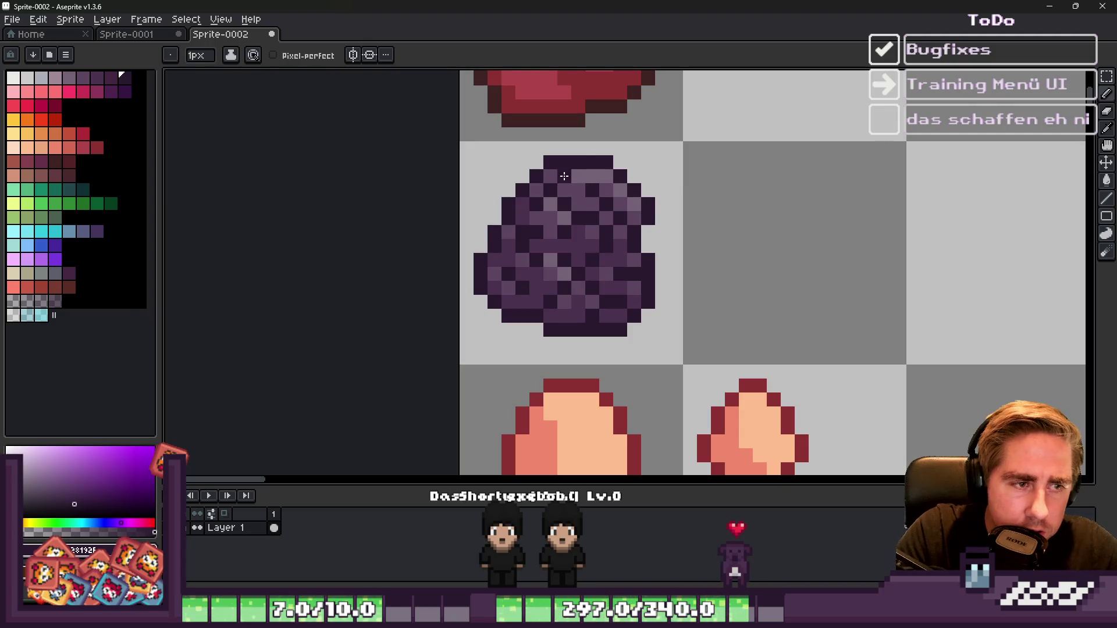
pyautogui.scroll(-3, 571, 166)
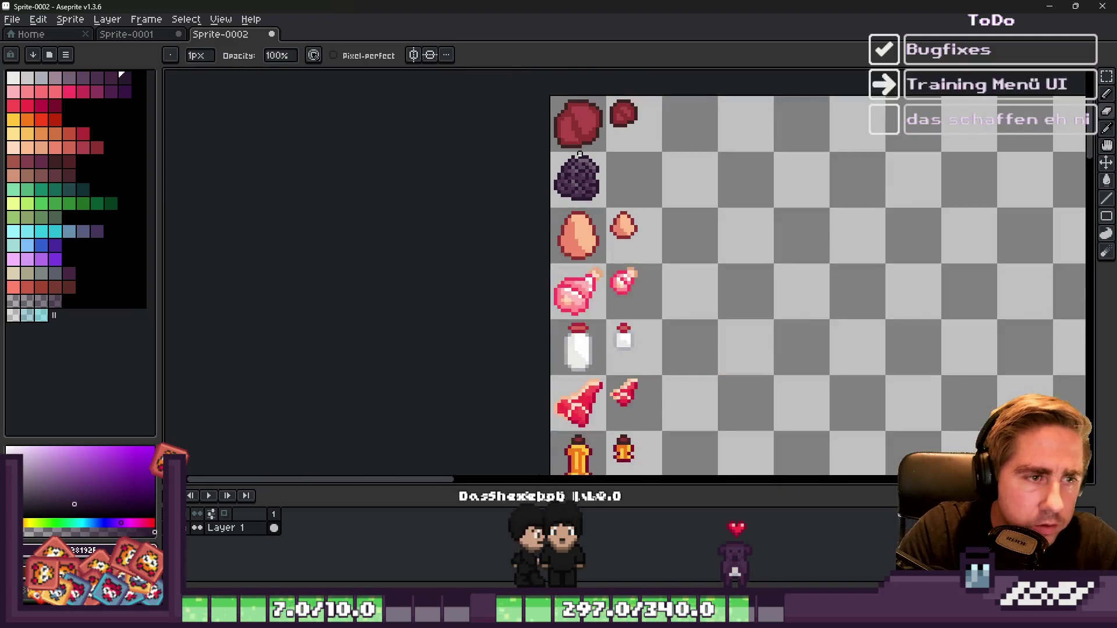
pyautogui.scroll(4, 561, 156)
pyautogui.scroll(3, 561, 156)
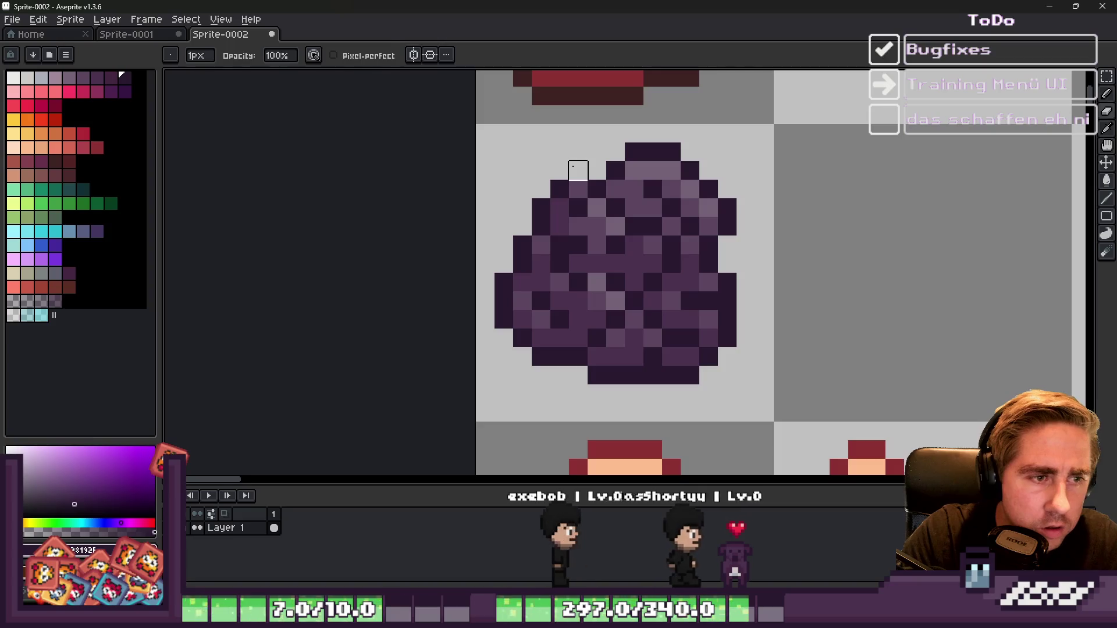
# Step: Erase two pixels at the blob's top-left bump and redraw one dark outline pixel
pyautogui.rightClick(573, 182)
pyautogui.rightClick(556, 187)
pyautogui.click(557, 201)
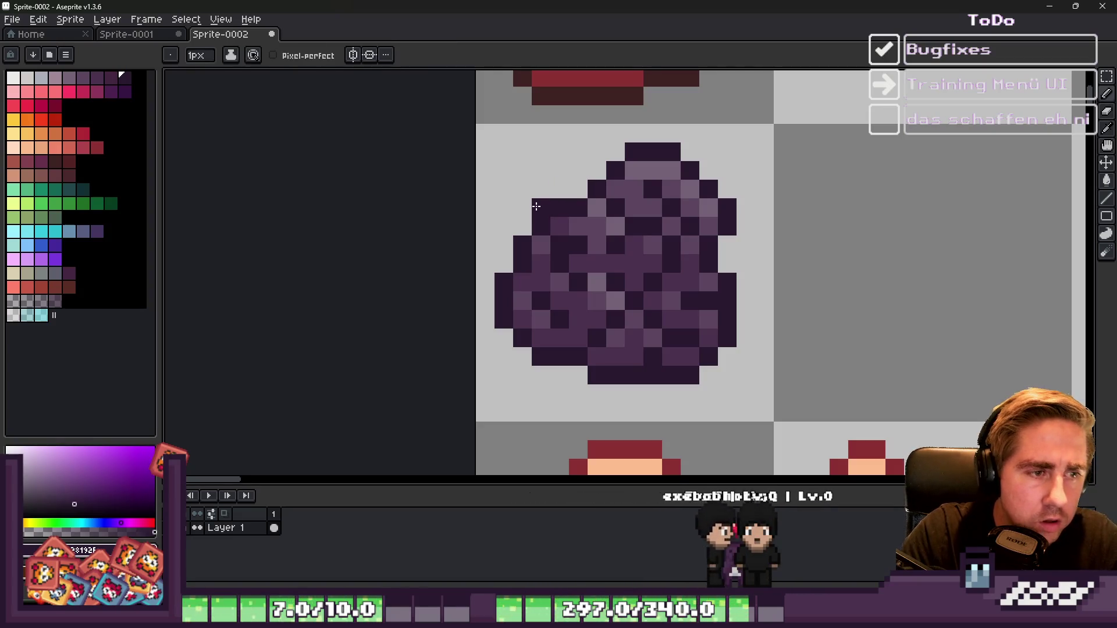
pyautogui.scroll(-4, 538, 207)
pyautogui.press('v')
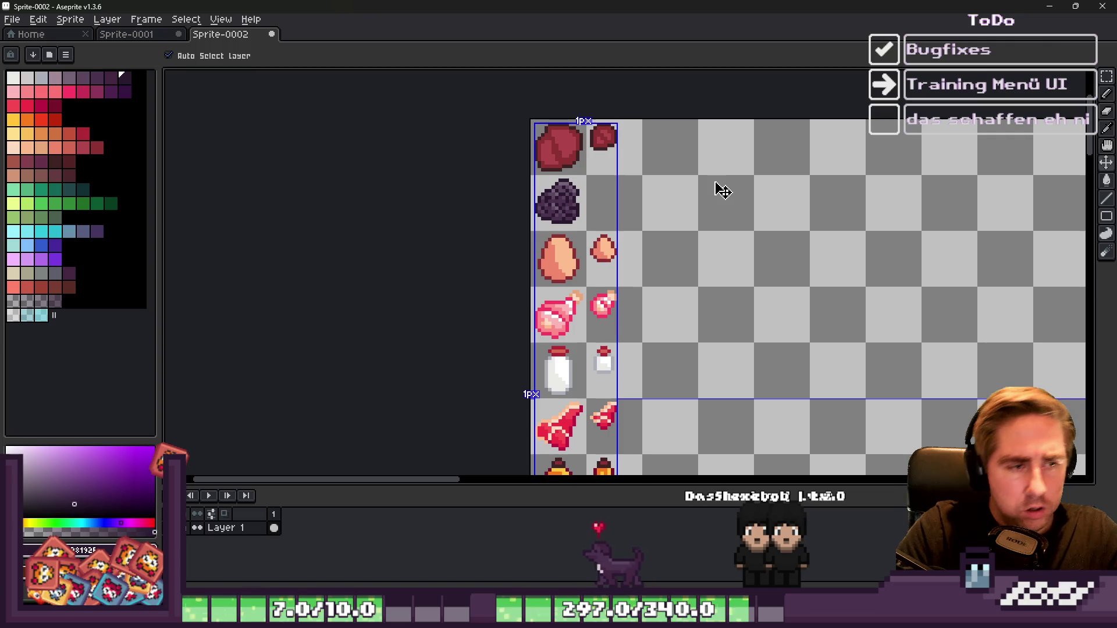
pyautogui.scroll(2, 578, 201)
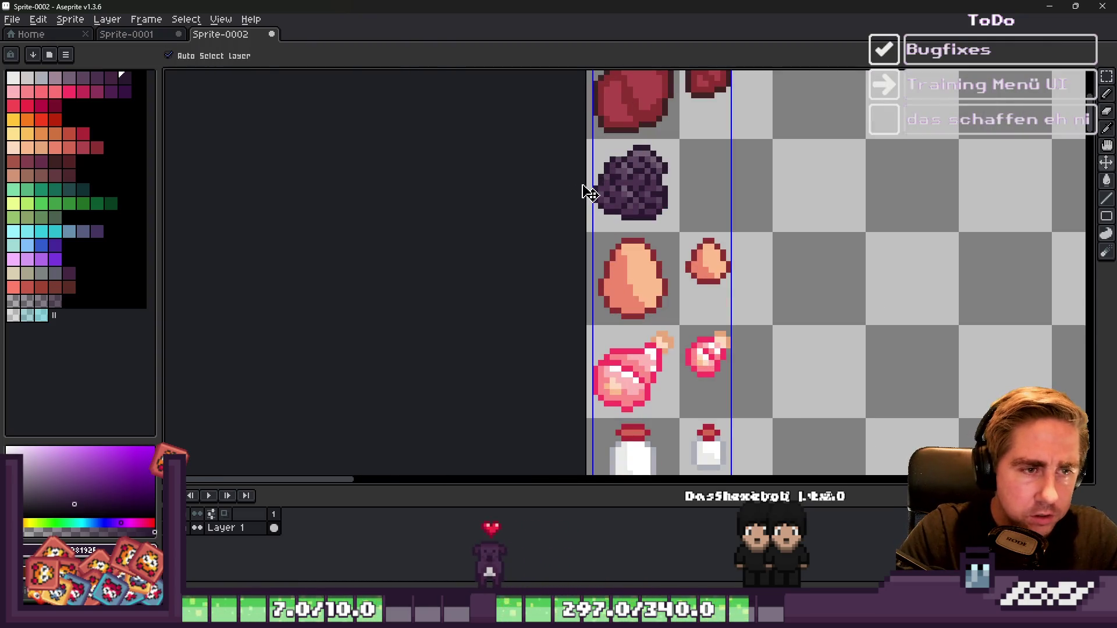
pyautogui.press('b')
pyautogui.scroll(5, 638, 167)
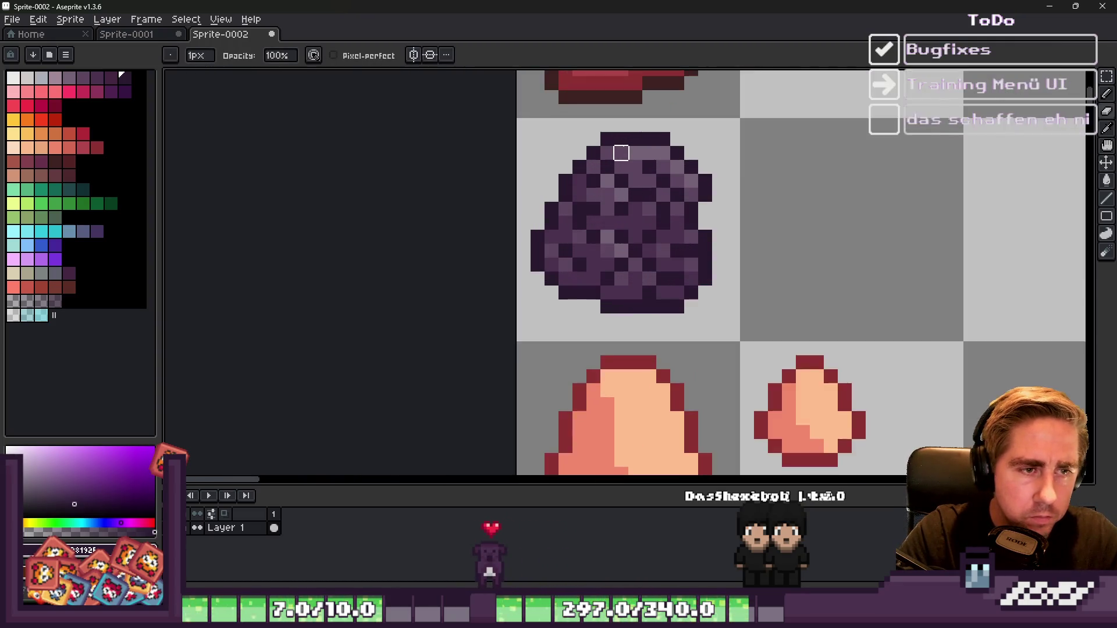
# Step: Select the blob's lower half, shift it down one pixel, and deselect
pyautogui.scroll(-5, 639, 155)
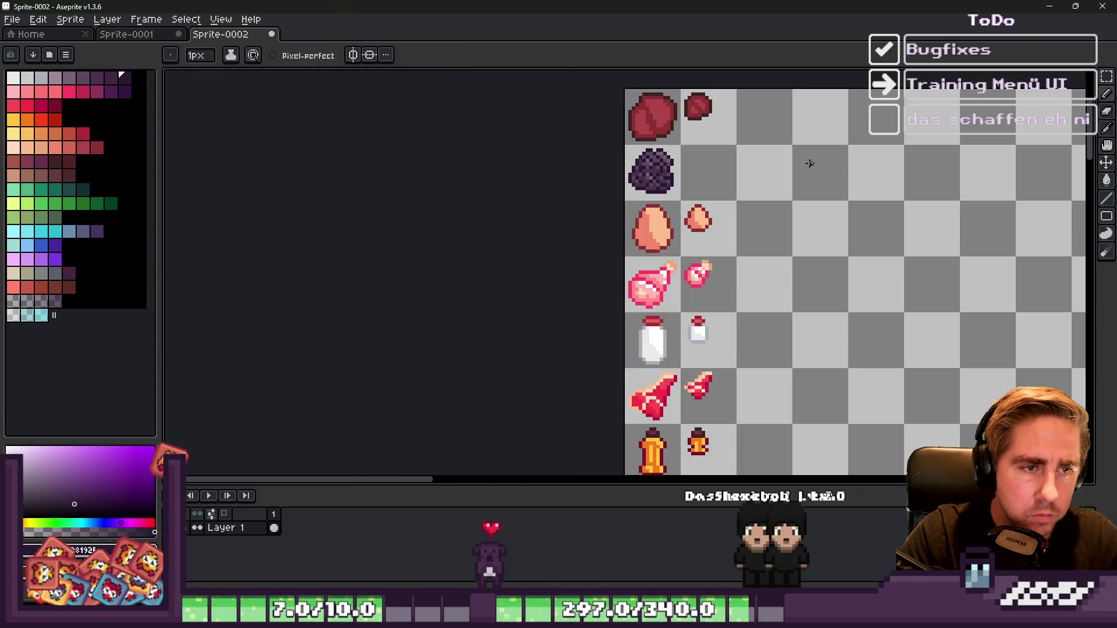
pyautogui.scroll(-1, 834, 186)
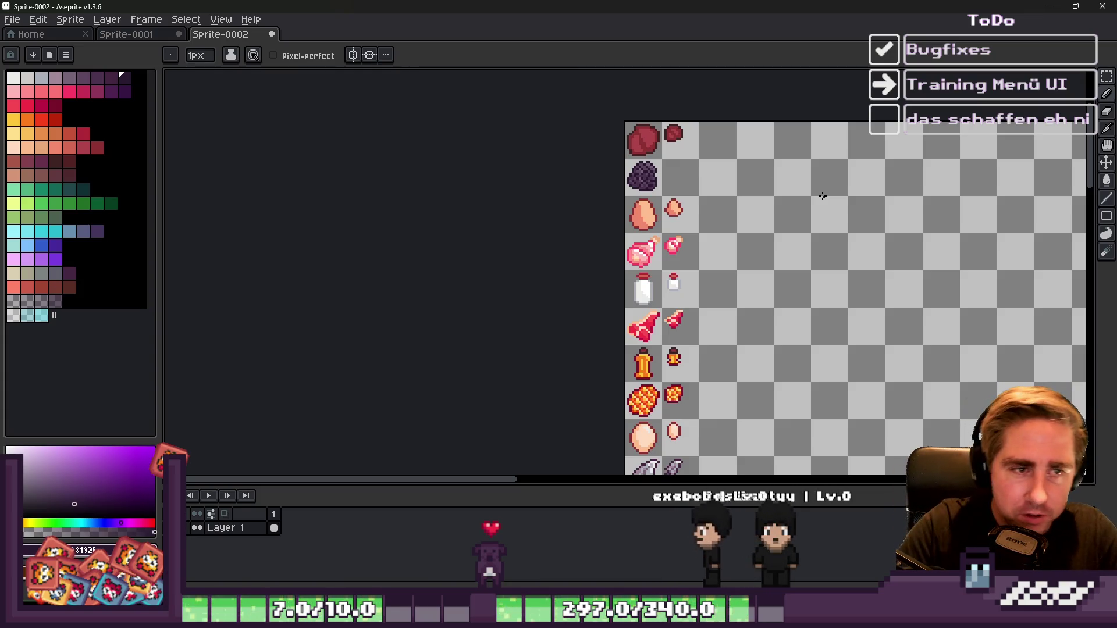
pyautogui.scroll(3, 678, 148)
pyautogui.press('m')
pyautogui.scroll(3, 506, 252)
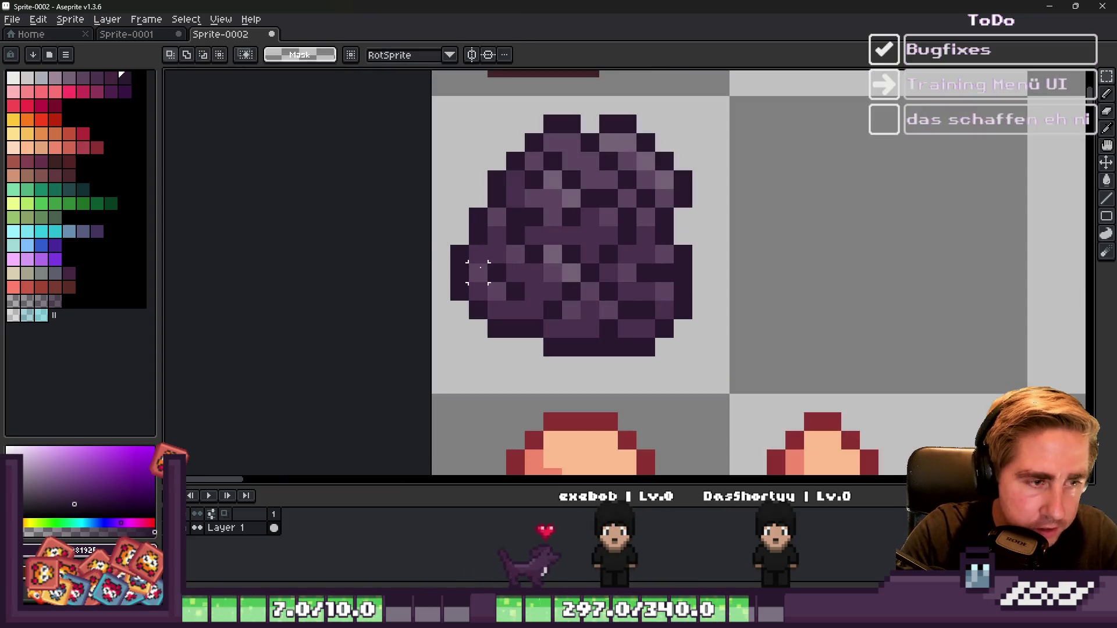
pyautogui.moveTo(421, 272); pyautogui.dragTo(767, 357)
pyautogui.moveTo(587, 346); pyautogui.dragTo(589, 364)
pyautogui.press('b')
pyautogui.hotkey('ctrl', 'd')
# Step: Fill the split row's gap pixels with matching dark purples sampled from the blob
pyautogui.click(437, 267)
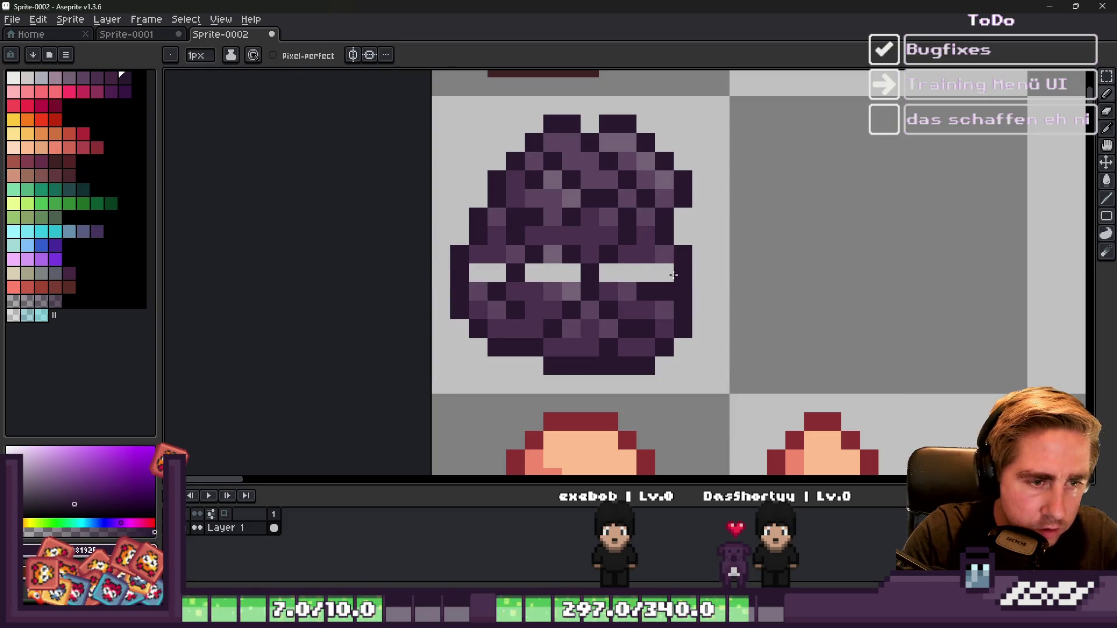
pyautogui.keyDown('alt'); pyautogui.click(646, 246); pyautogui.keyUp('alt')
pyautogui.click(649, 274)
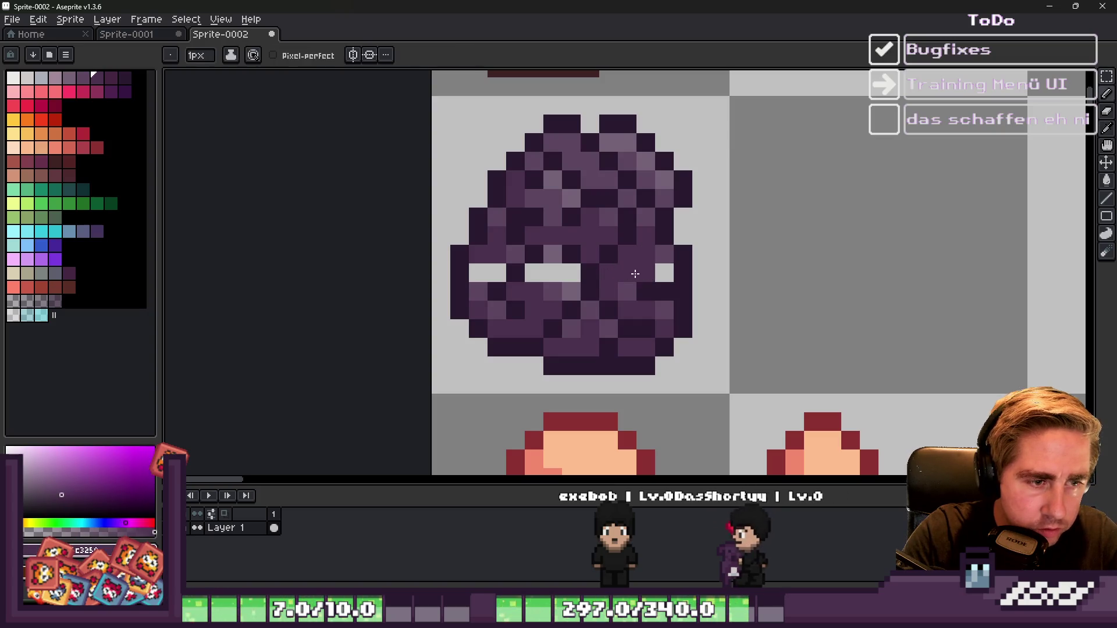
pyautogui.click(664, 273)
pyautogui.keyDown('alt'); pyautogui.click(620, 248); pyautogui.keyUp('alt')
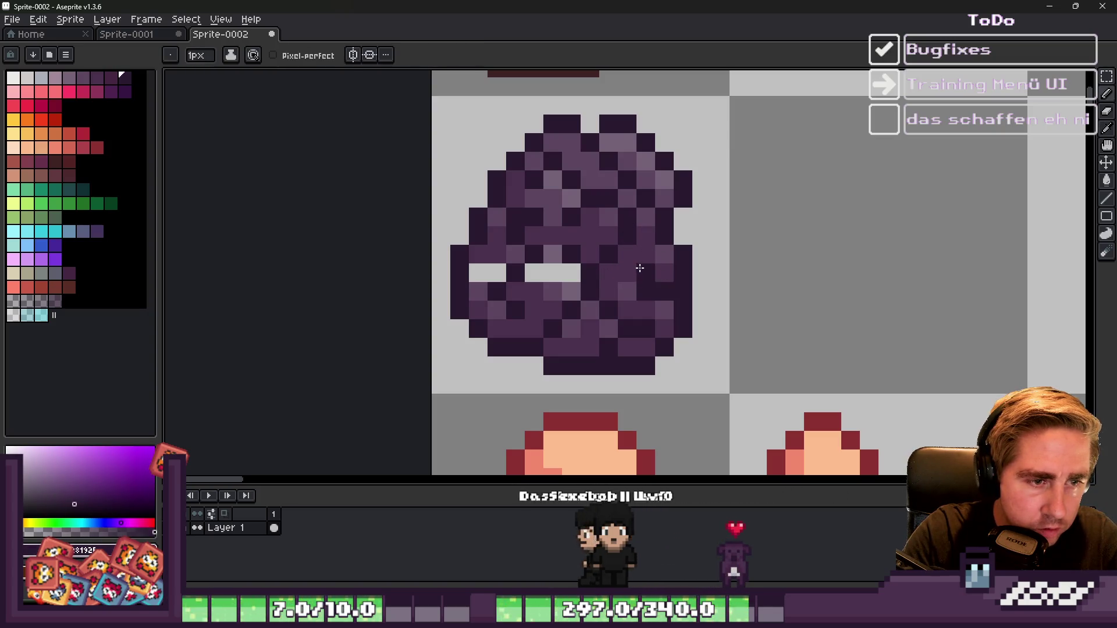
pyautogui.scroll(3, 596, 269)
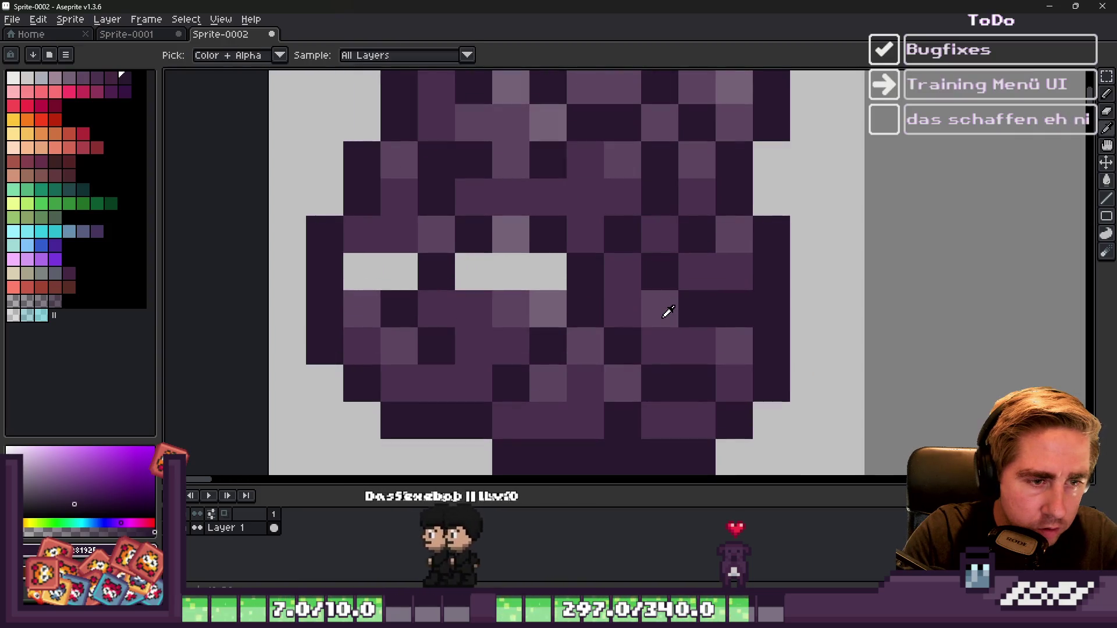
pyautogui.scroll(-2, 623, 270)
pyautogui.scroll(2, 644, 246)
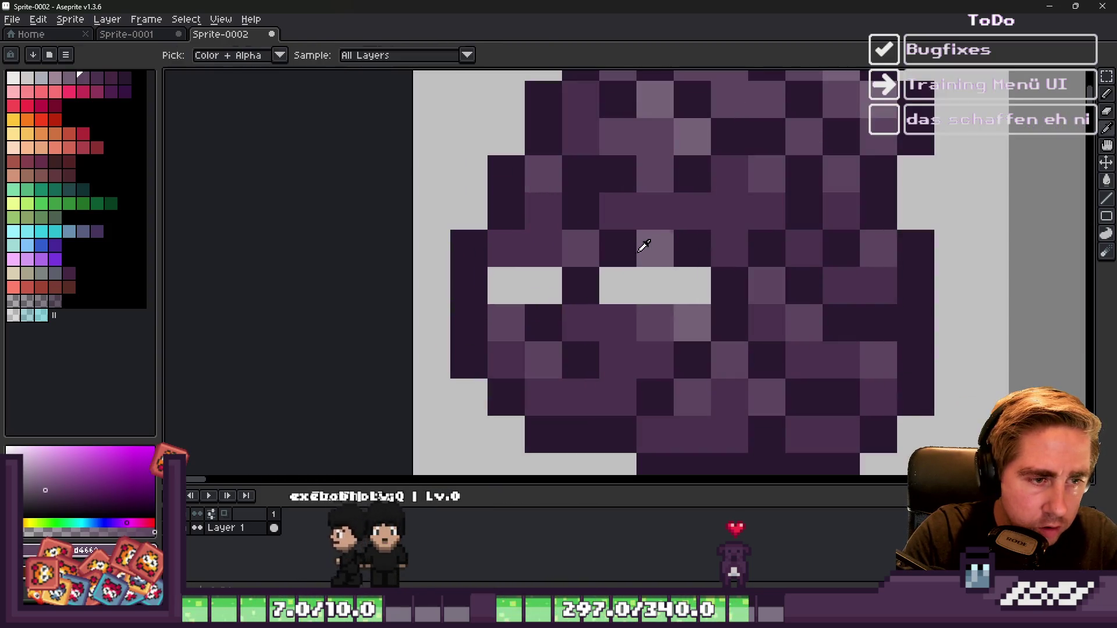
pyautogui.keyDown('alt'); pyautogui.click(609, 315); pyautogui.keyUp('alt')
pyautogui.moveTo(614, 288); pyautogui.dragTo(642, 298)
# Step: Add two lighter speckles into the gap row and sample the darkest outline purple
pyautogui.keyDown('alt'); pyautogui.click(673, 302); pyautogui.keyUp('alt')
pyautogui.click(611, 281)
pyautogui.keyDown('alt'); pyautogui.click(698, 314); pyautogui.keyUp('alt')
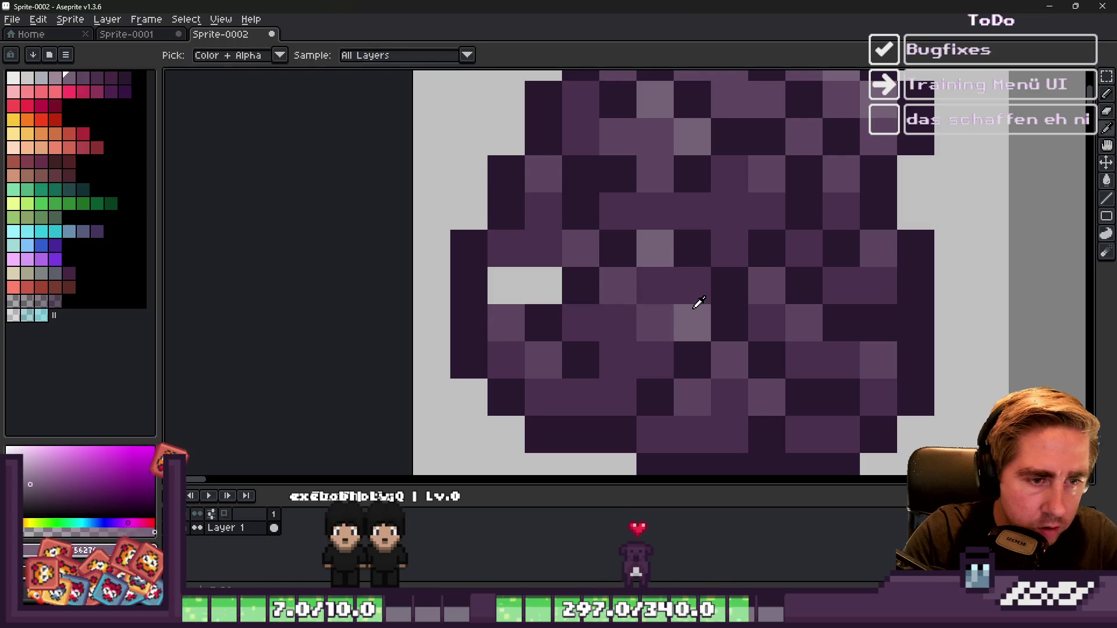
pyautogui.click(692, 291)
pyautogui.scroll(-3, 617, 286)
pyautogui.scroll(2, 529, 253)
pyautogui.keyDown('alt'); pyautogui.click(573, 261); pyautogui.keyUp('alt')
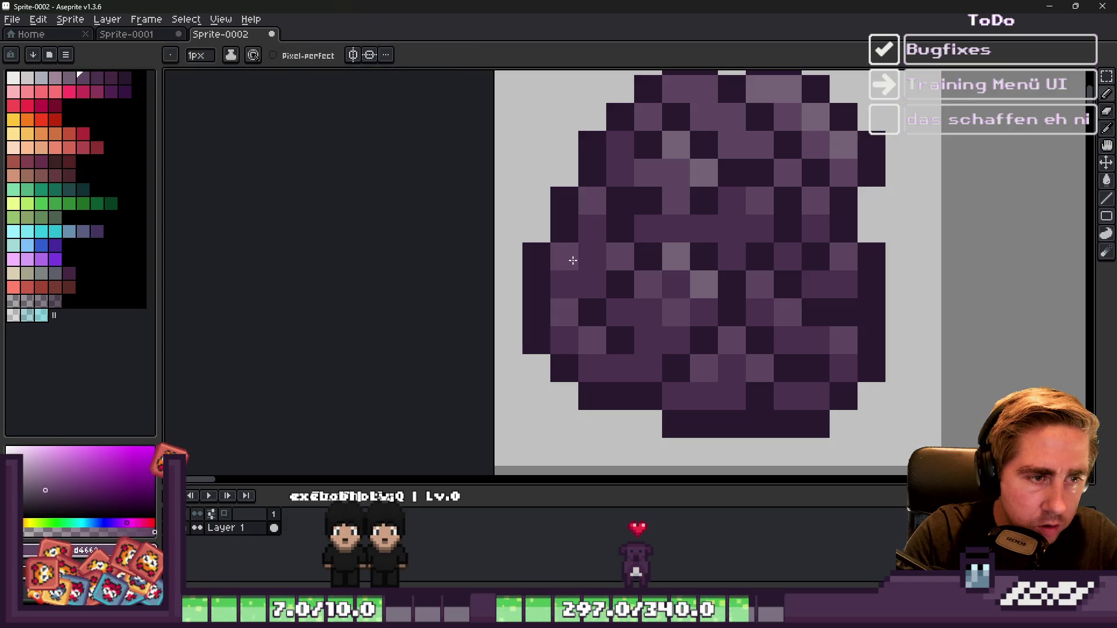
pyautogui.keyDown('alt'); pyautogui.click(613, 277); pyautogui.keyUp('alt')
# Step: Sample the egg's medium purple and marquee-select the purple egg's tile
pyautogui.scroll(-4, 563, 210)
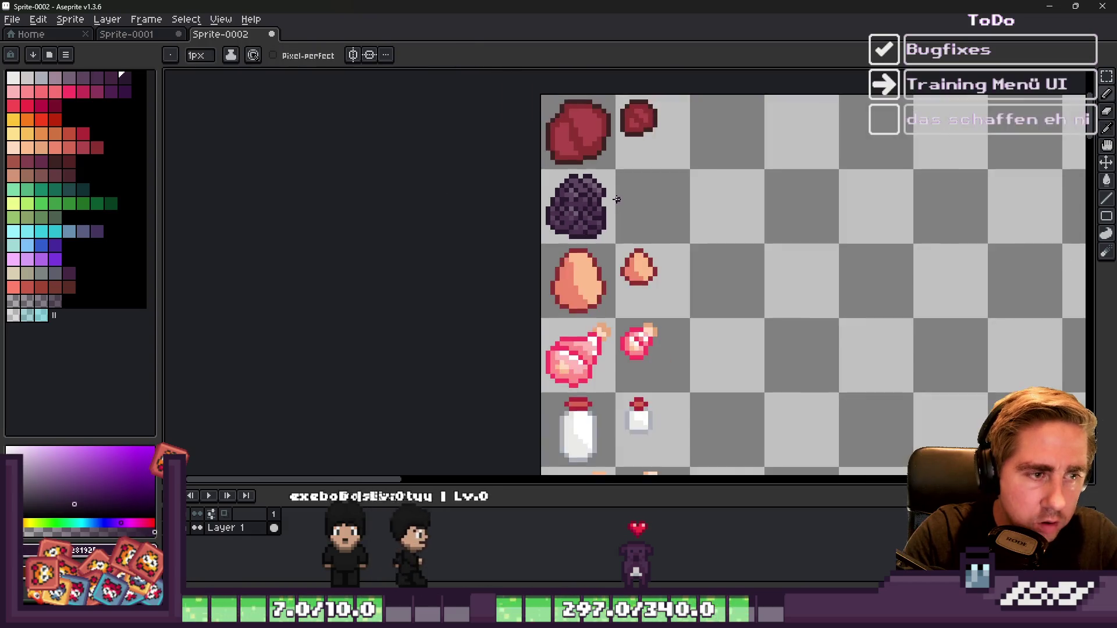
pyautogui.scroll(2, 563, 211)
pyautogui.scroll(3, 531, 210)
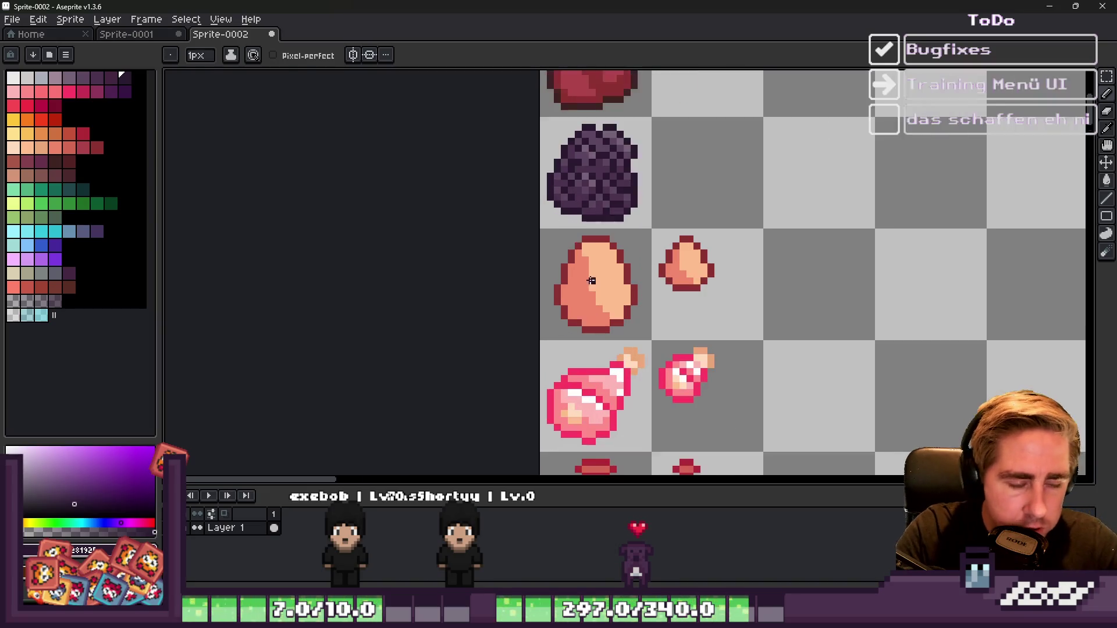
pyautogui.scroll(-2, 680, 309)
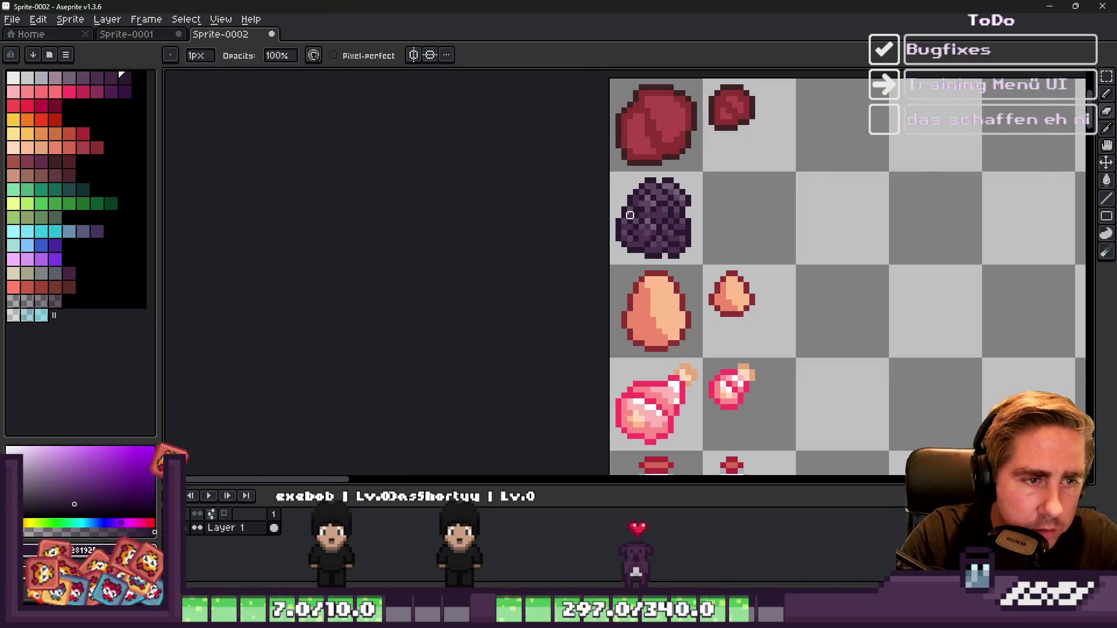
pyautogui.scroll(2, 629, 215)
pyautogui.scroll(-4, 564, 260)
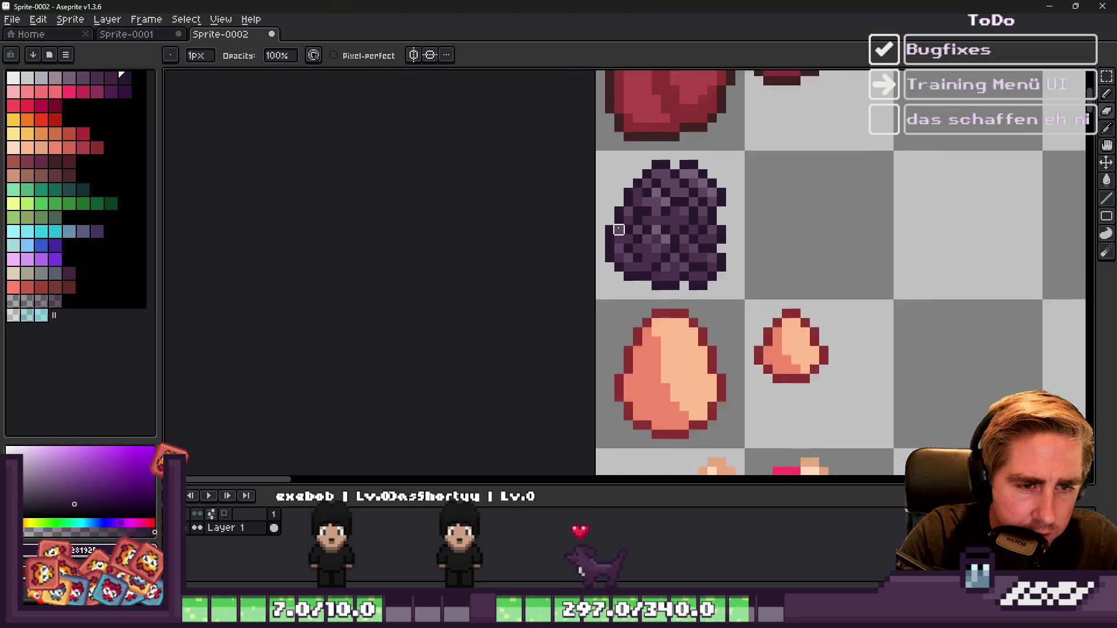
pyautogui.scroll(-1, 565, 259)
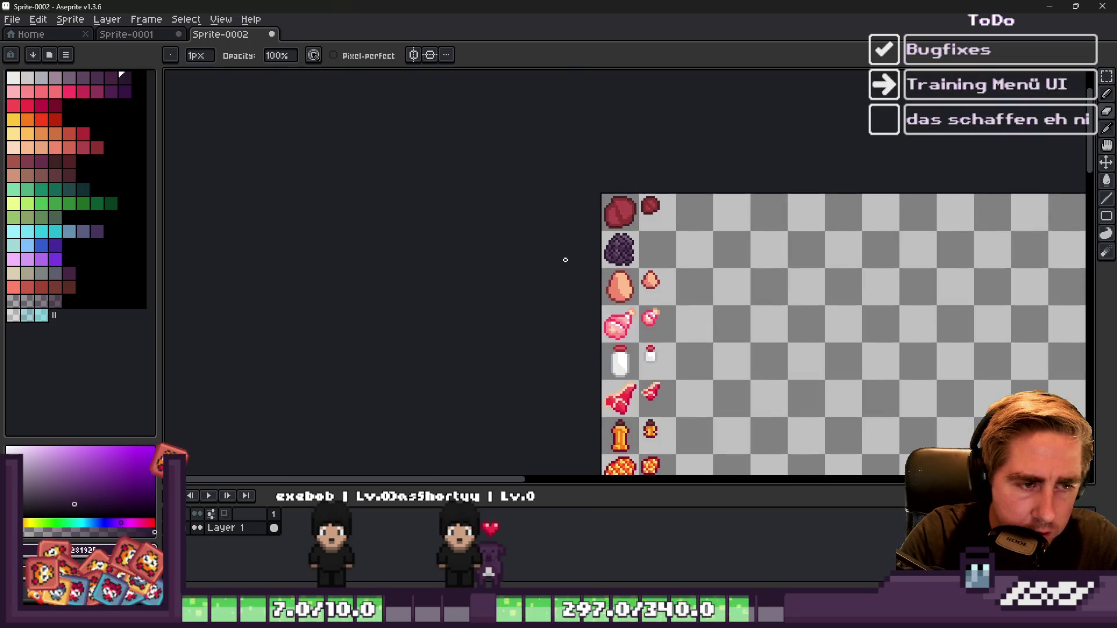
pyautogui.scroll(4, 598, 244)
pyautogui.press('m')
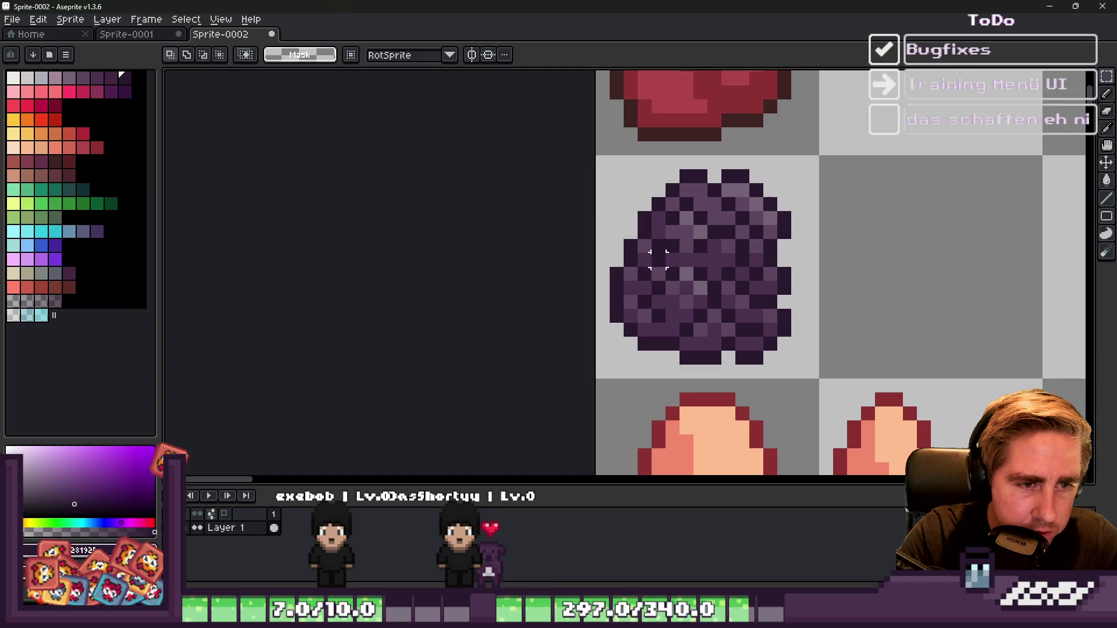
pyautogui.scroll(2, 704, 248)
pyautogui.press('i')
pyautogui.click(688, 289)
pyautogui.press('b')
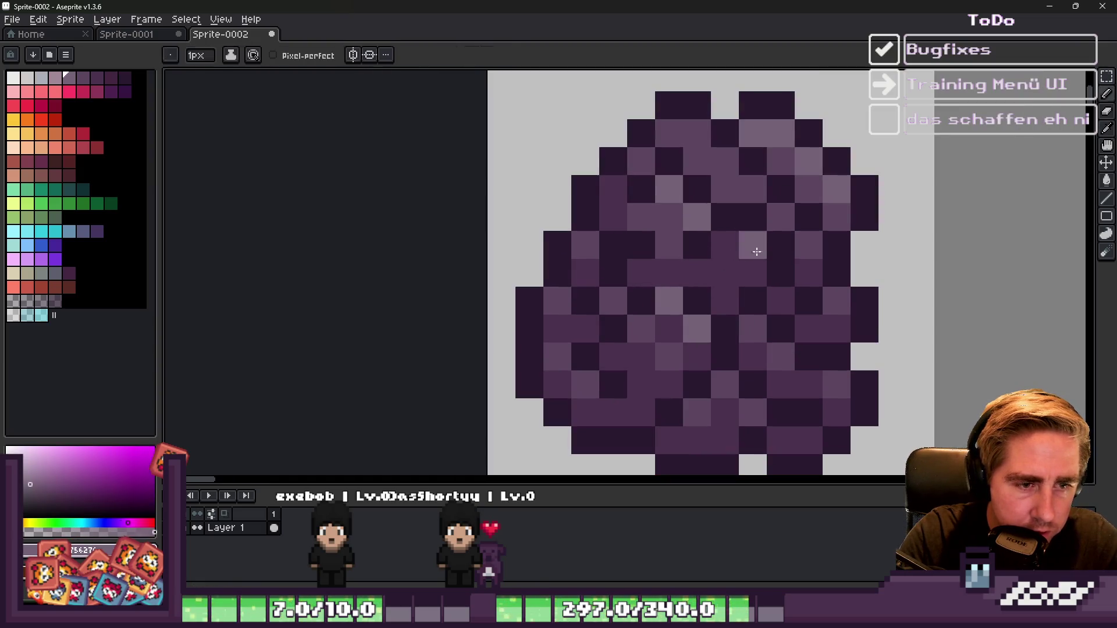
pyautogui.keyDown('alt'); pyautogui.click(654, 204); pyautogui.keyUp('alt')
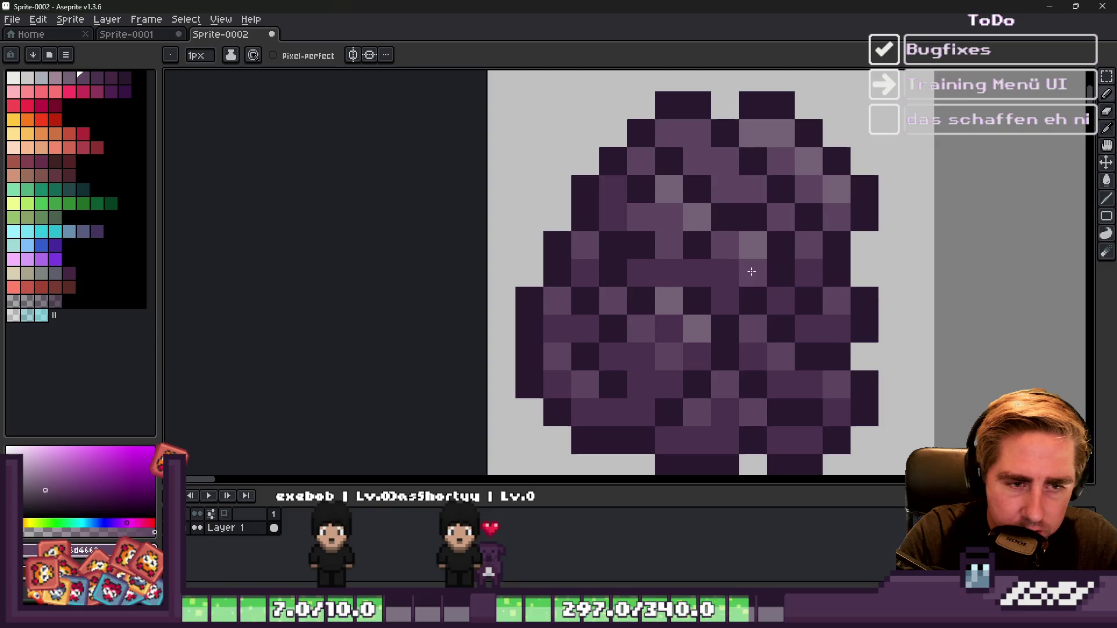
pyautogui.scroll(-2, 751, 272)
pyautogui.press('m')
pyautogui.moveTo(591, 168); pyautogui.dragTo(811, 390)
# Step: Paste a copy of the purple egg into the empty right tile, scaled down to about 10x10
pyautogui.click(709, 314)
pyautogui.hotkey('ctrl', 'v')
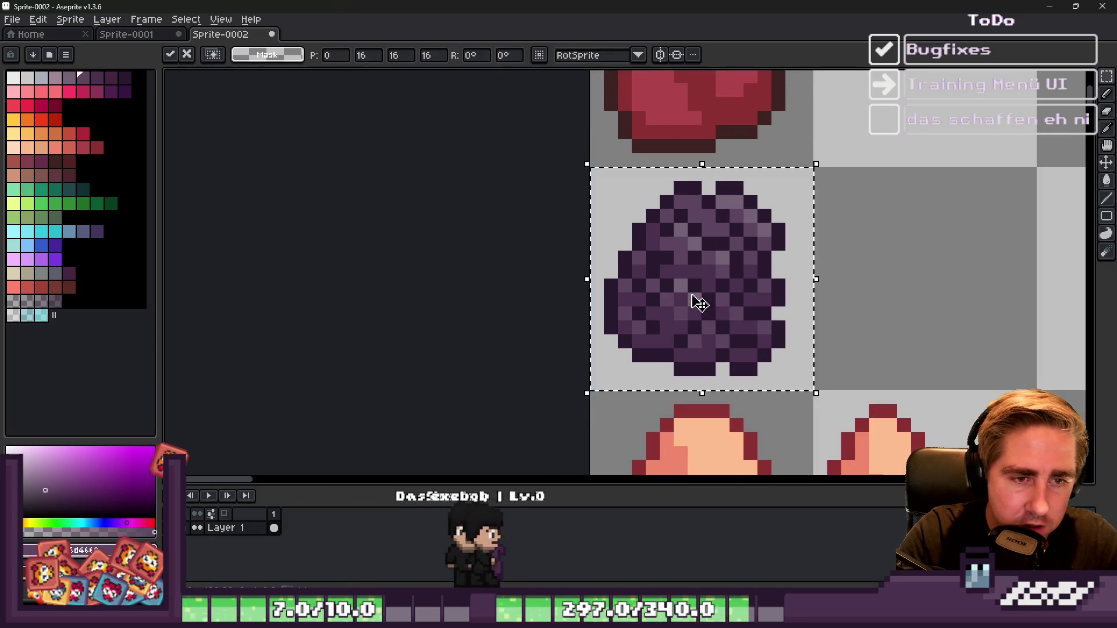
pyautogui.moveTo(698, 301); pyautogui.dragTo(917, 299)
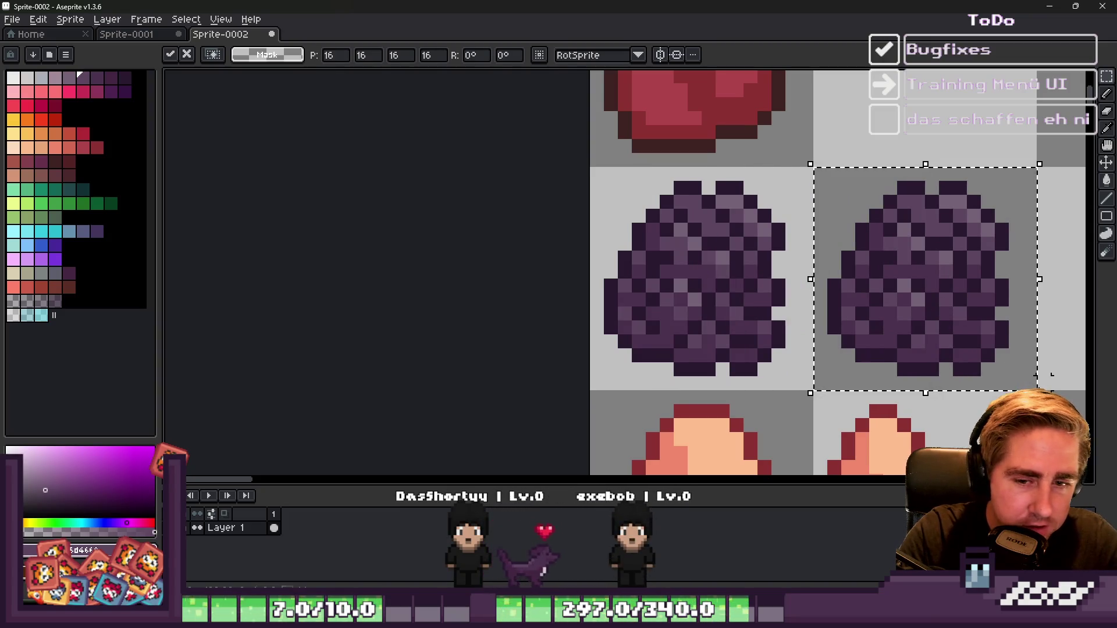
pyautogui.moveTo(1039, 393)
pyautogui.mouseDown()
pyautogui.moveTo(1009, 379)
pyautogui.moveTo(940, 297)
pyautogui.moveTo(966, 312)
pyautogui.mouseUp()
pyautogui.press('Return')
pyautogui.scroll(2, 962, 263)
# Step: With the pencil, sample purple and repaint pixels along the small egg's right edge
pyautogui.press('b')
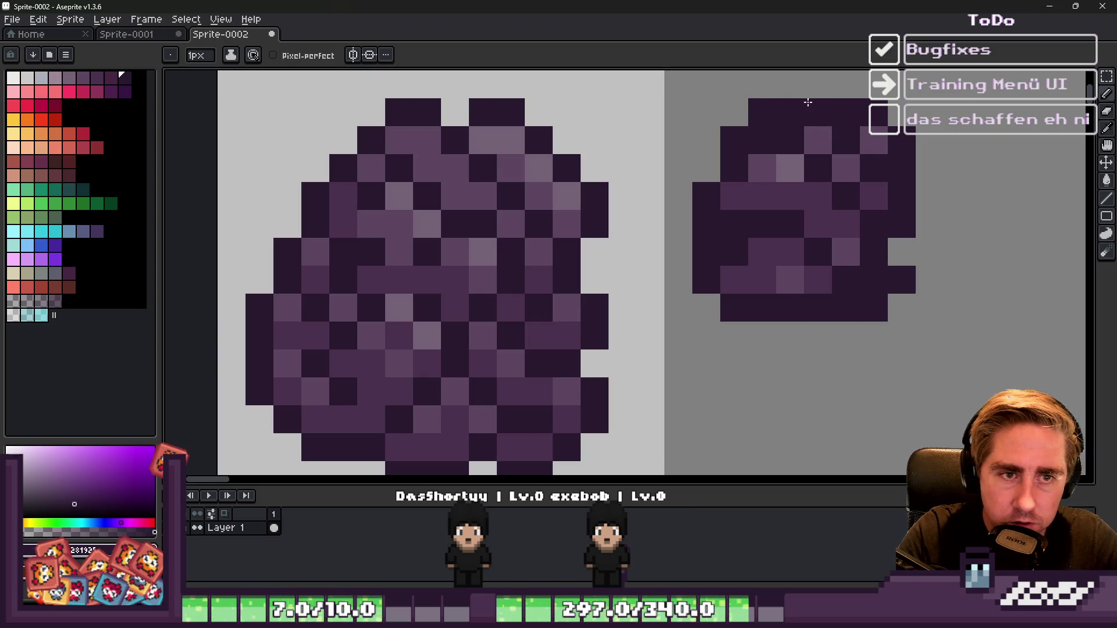
pyautogui.scroll(-3, 790, 111)
pyautogui.scroll(3, 834, 189)
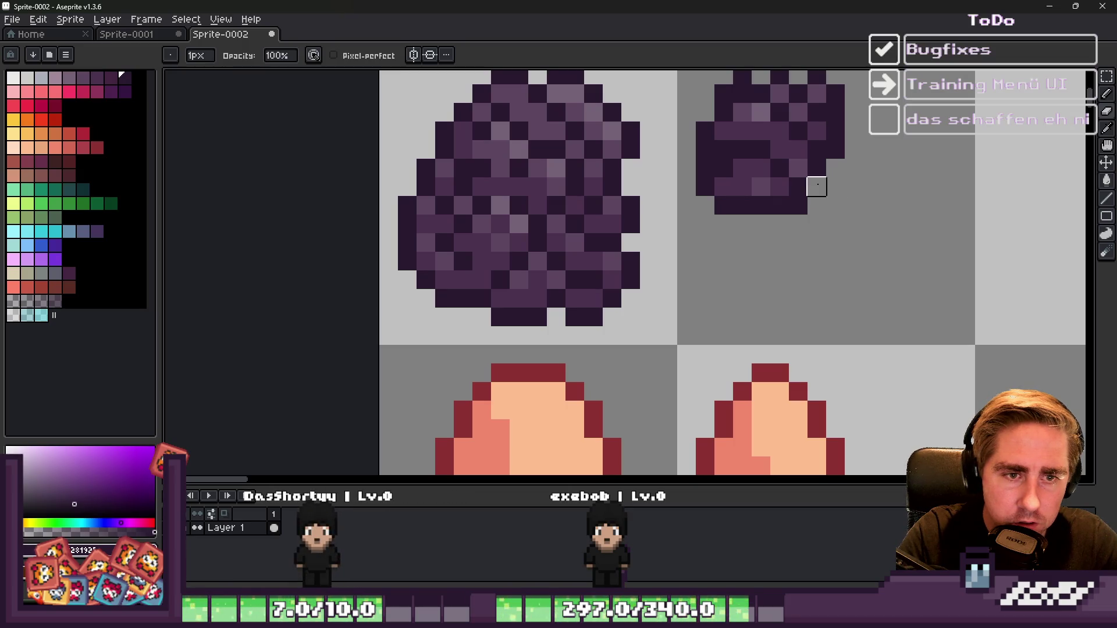
pyautogui.click(816, 187)
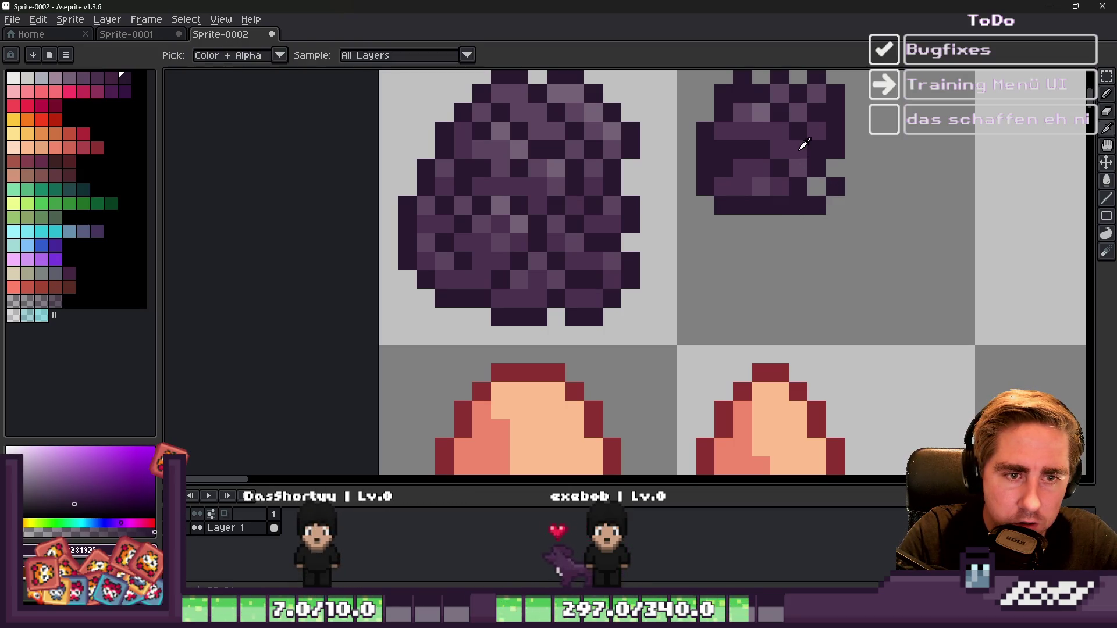
pyautogui.keyDown('alt'); pyautogui.click(803, 150); pyautogui.keyUp('alt')
pyautogui.click(816, 168)
# Step: Sample the lighter purple and dark purple from the small egg for further edge fixes
pyautogui.scroll(-1, 815, 180)
pyautogui.scroll(1, 812, 187)
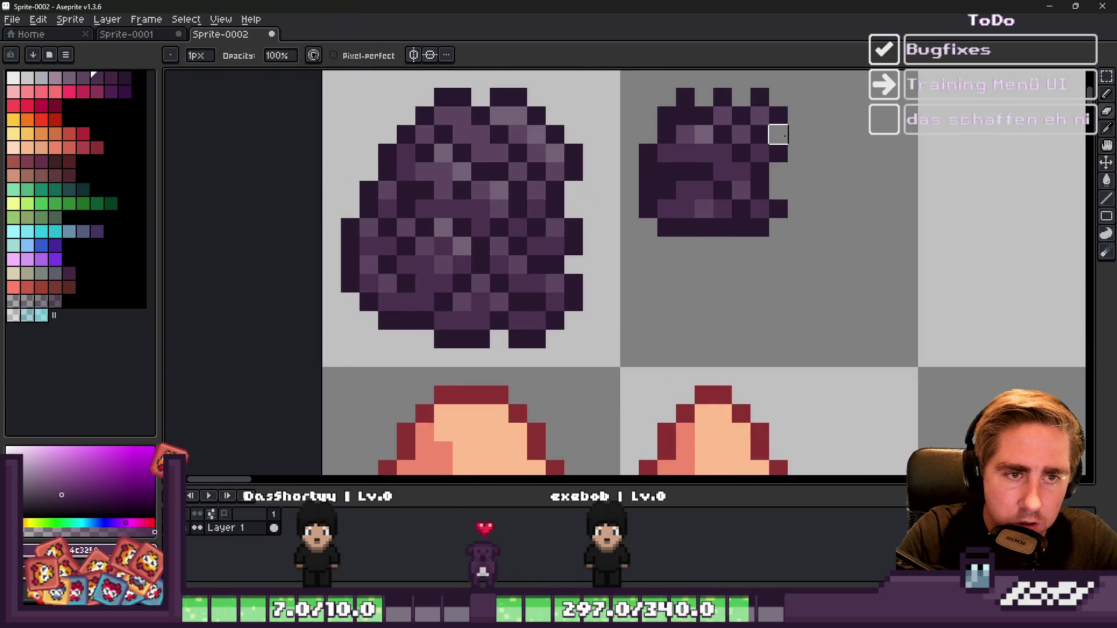
pyautogui.scroll(-2, 778, 134)
pyautogui.scroll(2, 756, 152)
pyautogui.scroll(-2, 733, 169)
pyautogui.scroll(2, 732, 173)
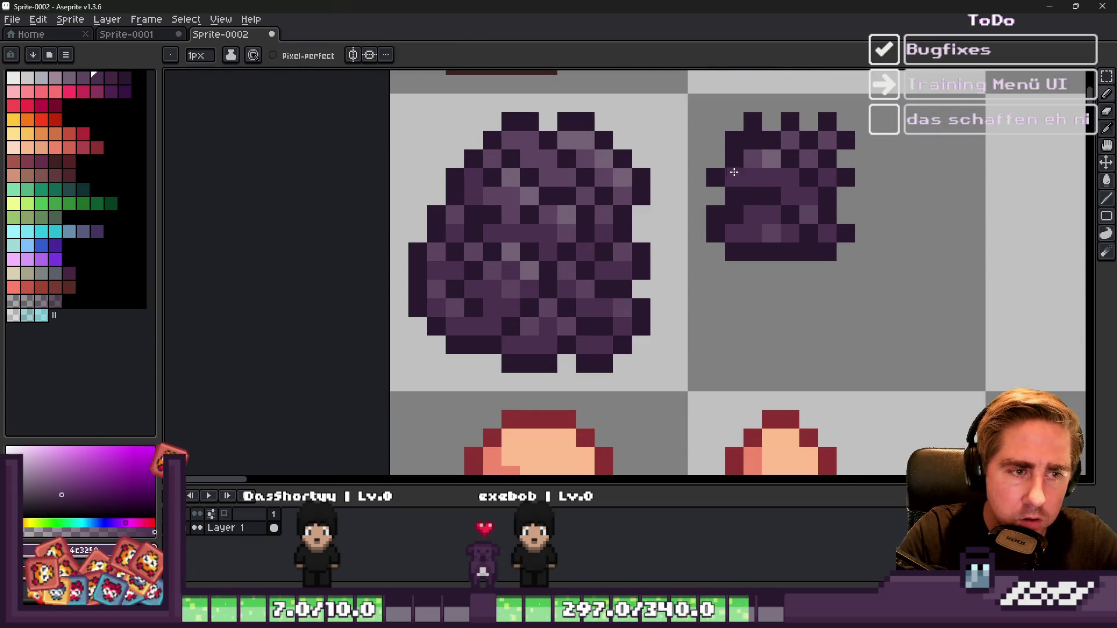
pyautogui.keyDown('alt'); pyautogui.click(771, 154); pyautogui.keyUp('alt')
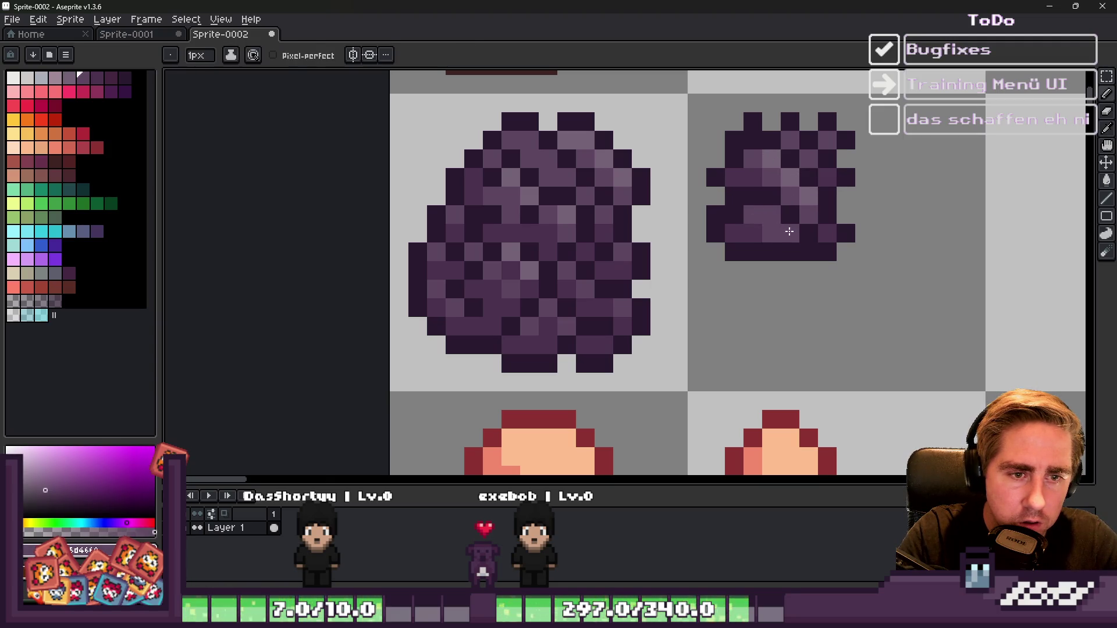
pyautogui.scroll(-4, 724, 249)
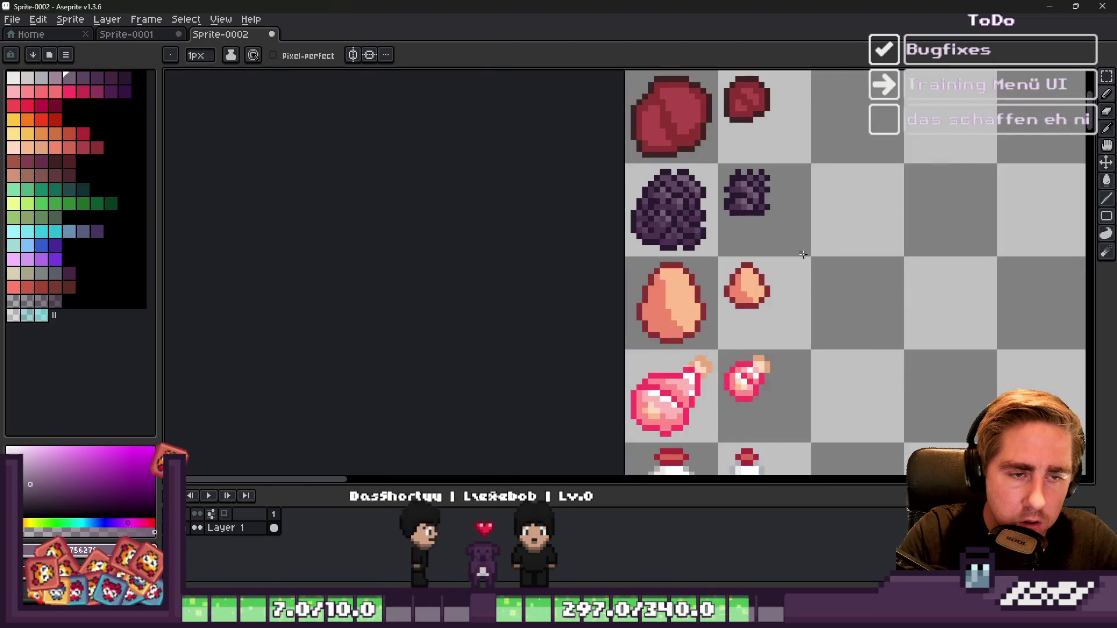
pyautogui.scroll(3, 728, 233)
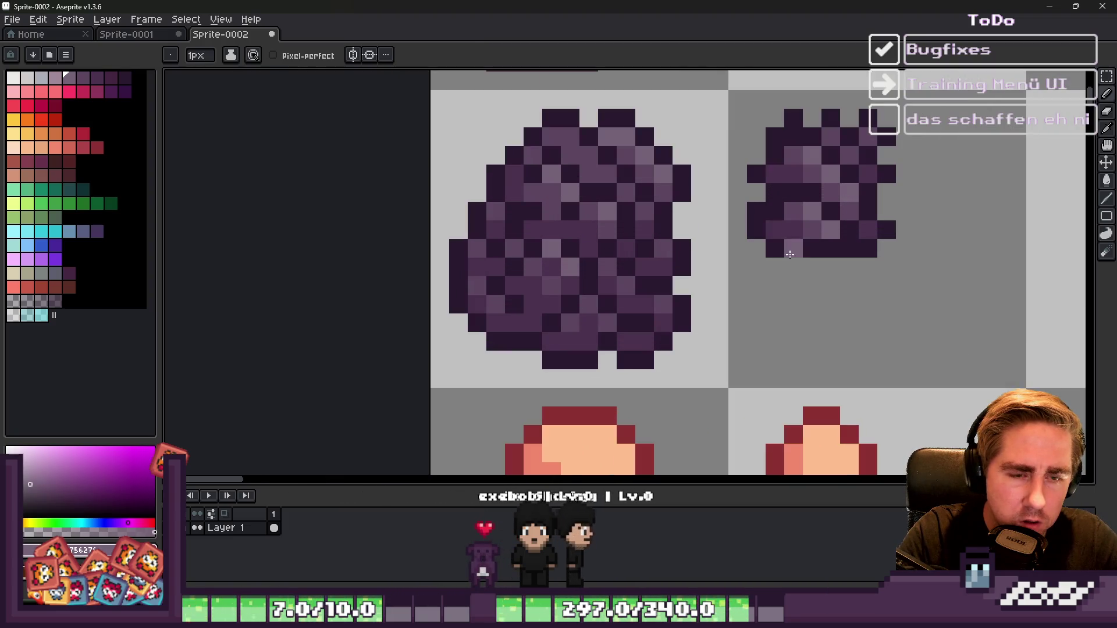
pyautogui.keyDown('alt'); pyautogui.click(792, 250); pyautogui.keyUp('alt')
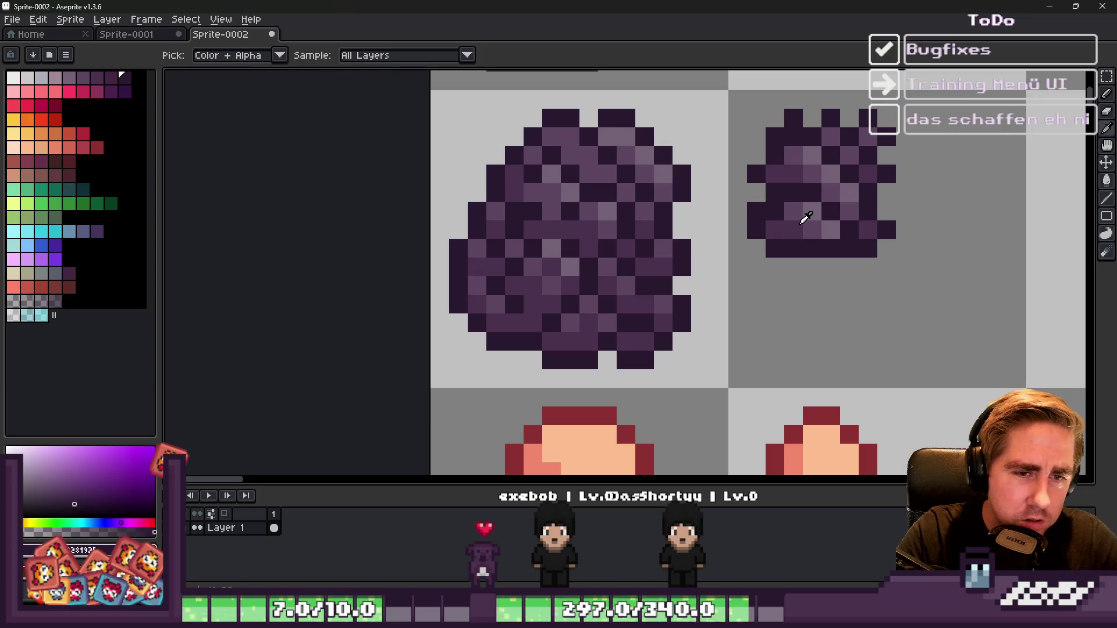
pyautogui.scroll(-4, 774, 169)
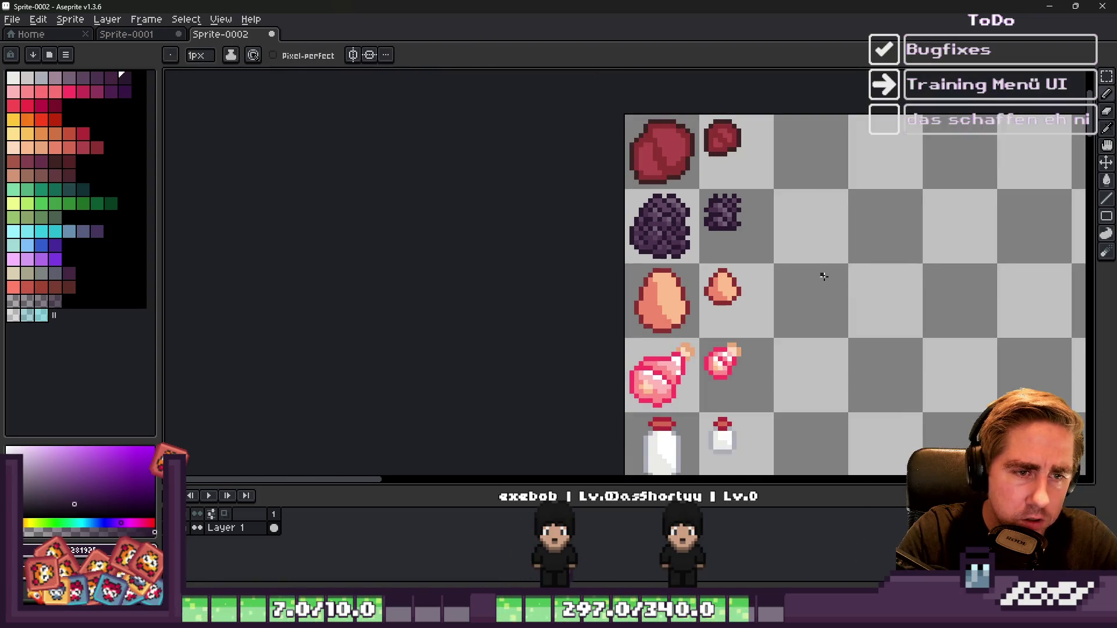
pyautogui.scroll(4, 722, 208)
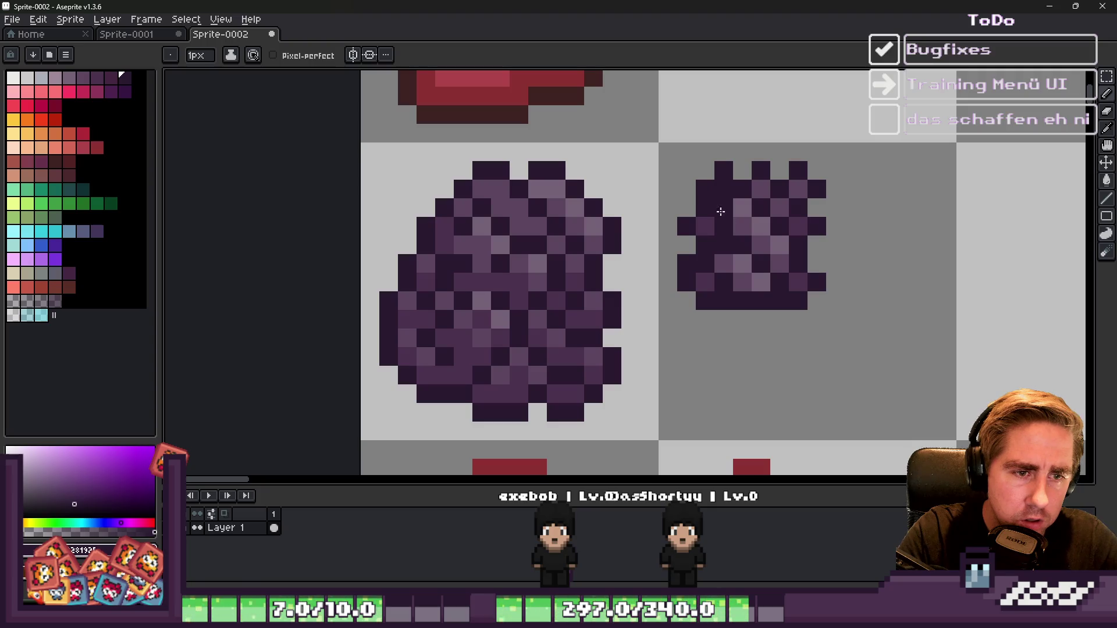
pyautogui.scroll(-4, 727, 218)
pyautogui.scroll(3, 704, 208)
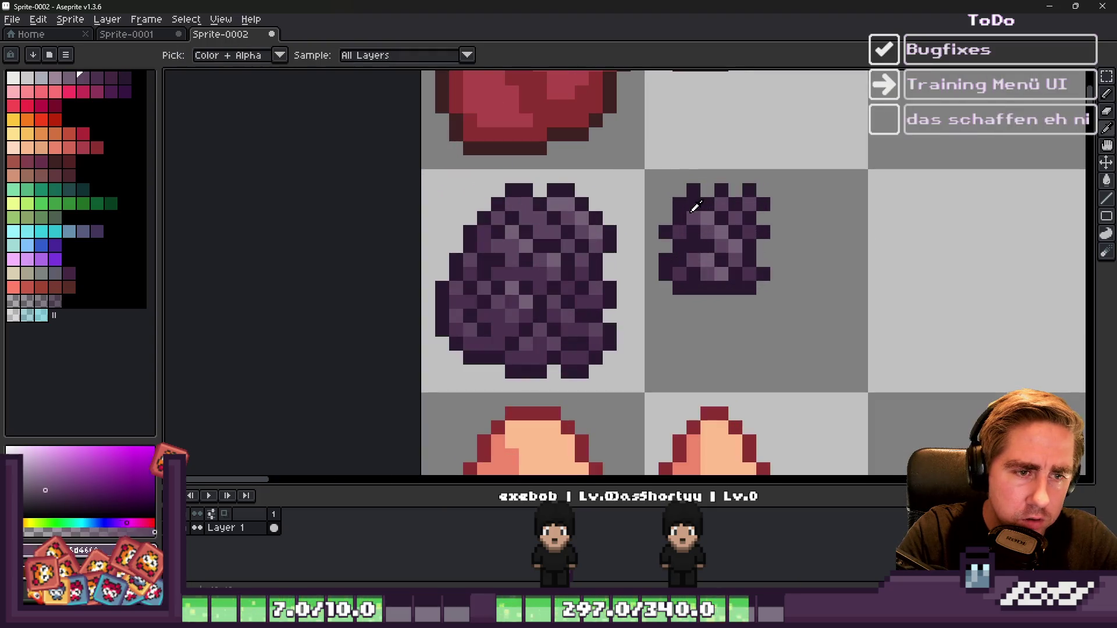
pyautogui.scroll(1, 677, 200)
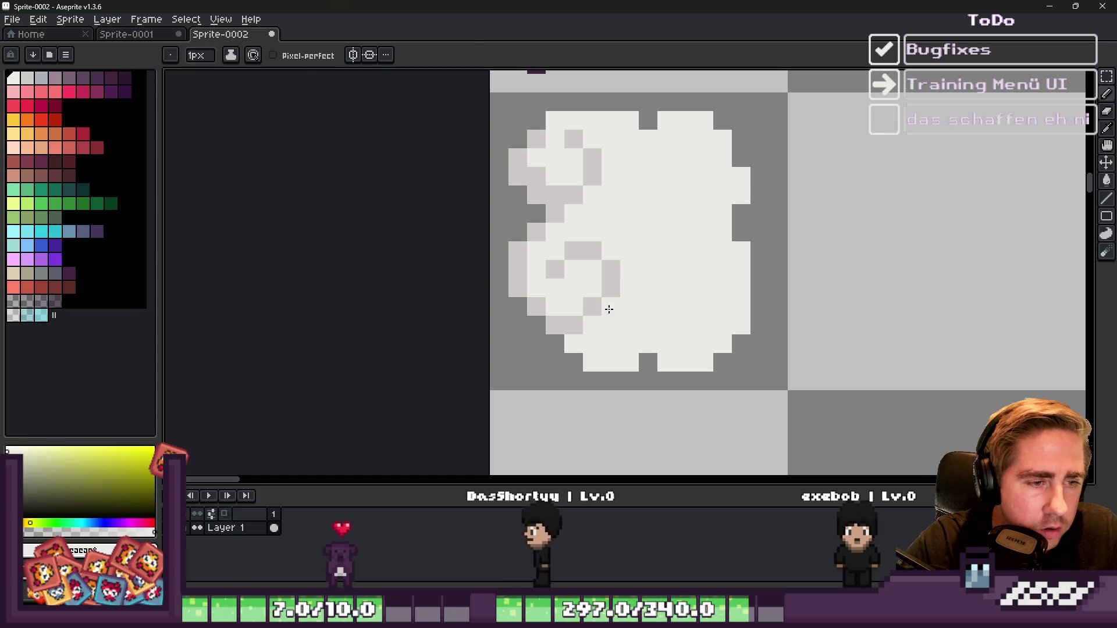
# Step: Paint a short vertical grey shading line and a grey pixel on the fluffy sprite
pyautogui.moveTo(648, 344); pyautogui.dragTo(648, 325)
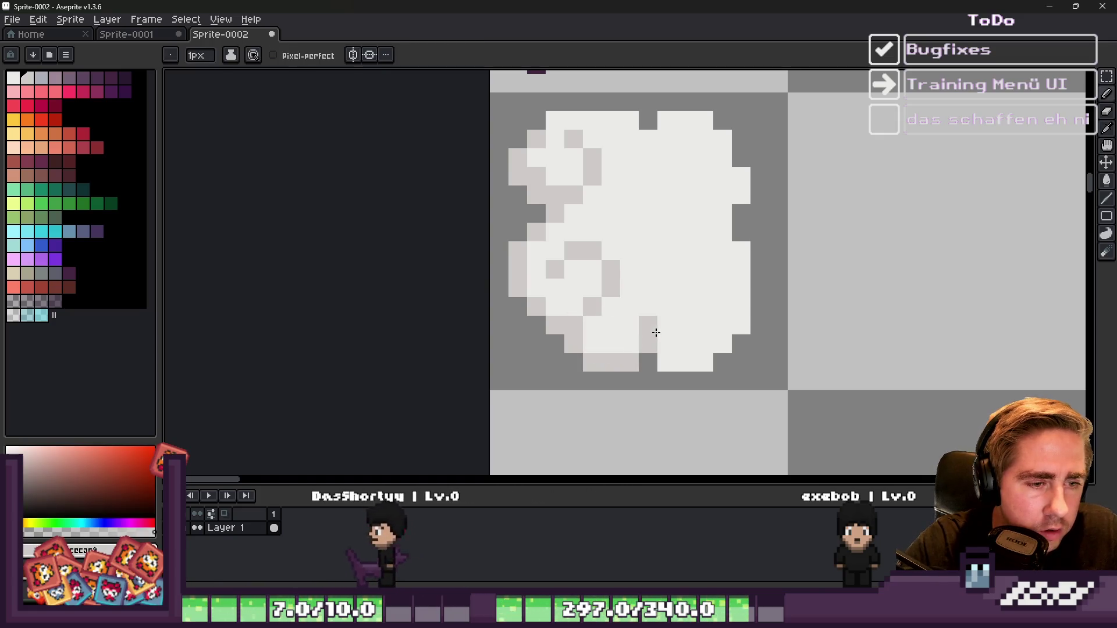
pyautogui.click(637, 302)
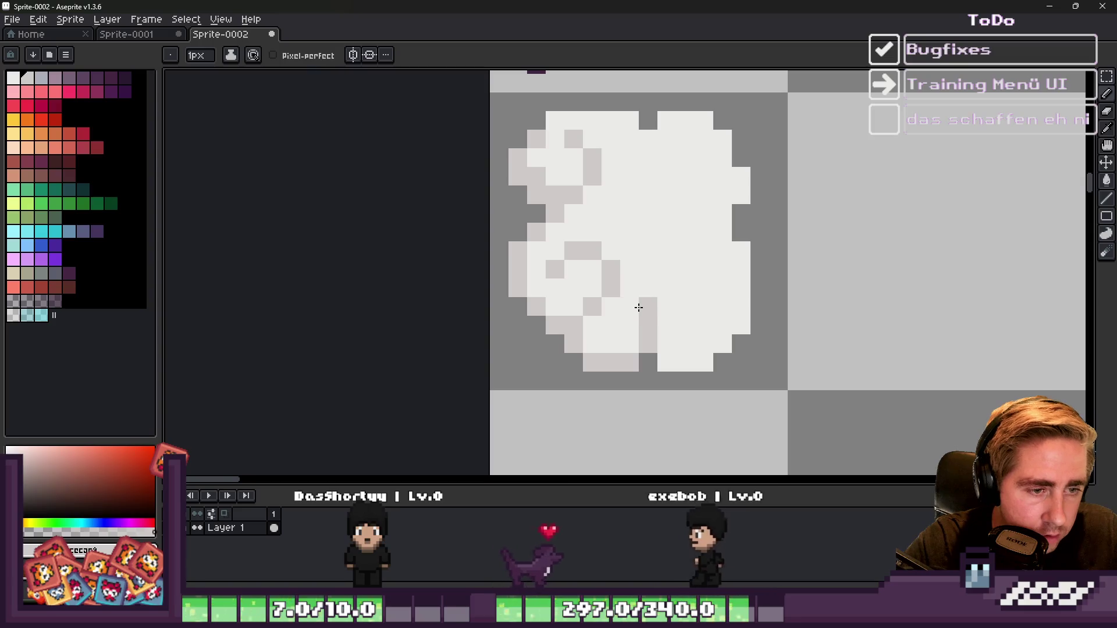
pyautogui.scroll(-4, 628, 294)
pyautogui.scroll(3, 597, 279)
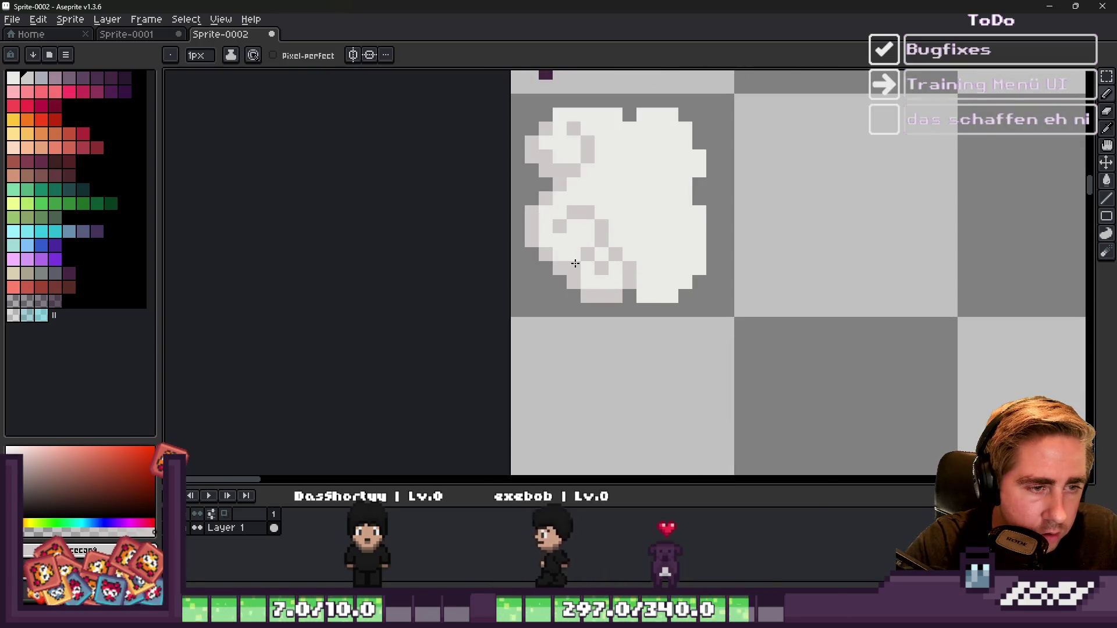
pyautogui.scroll(-4, 583, 262)
pyautogui.scroll(5, 569, 257)
pyautogui.scroll(-1, 581, 227)
pyautogui.scroll(2, 573, 210)
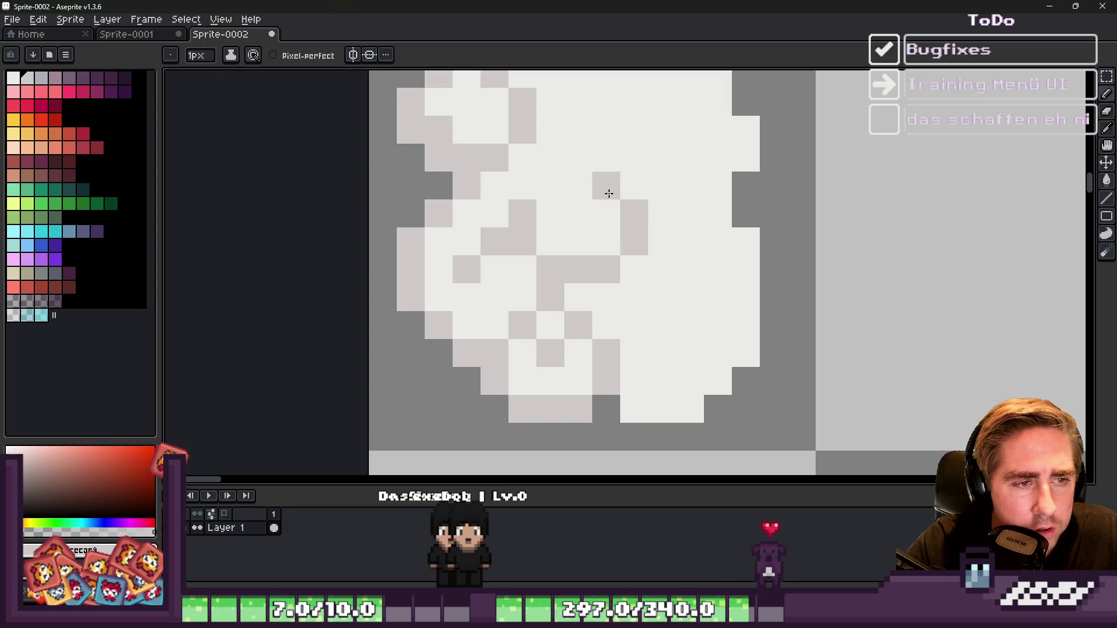
pyautogui.scroll(-3, 576, 229)
pyautogui.scroll(1, 582, 233)
pyautogui.scroll(-1, 610, 250)
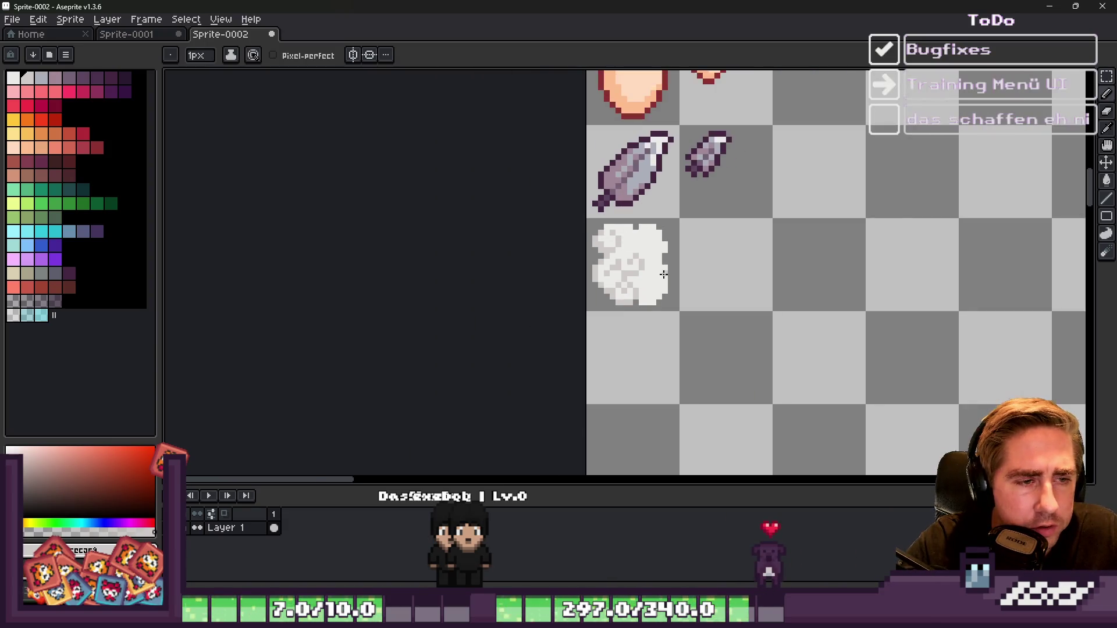
pyautogui.scroll(3, 642, 273)
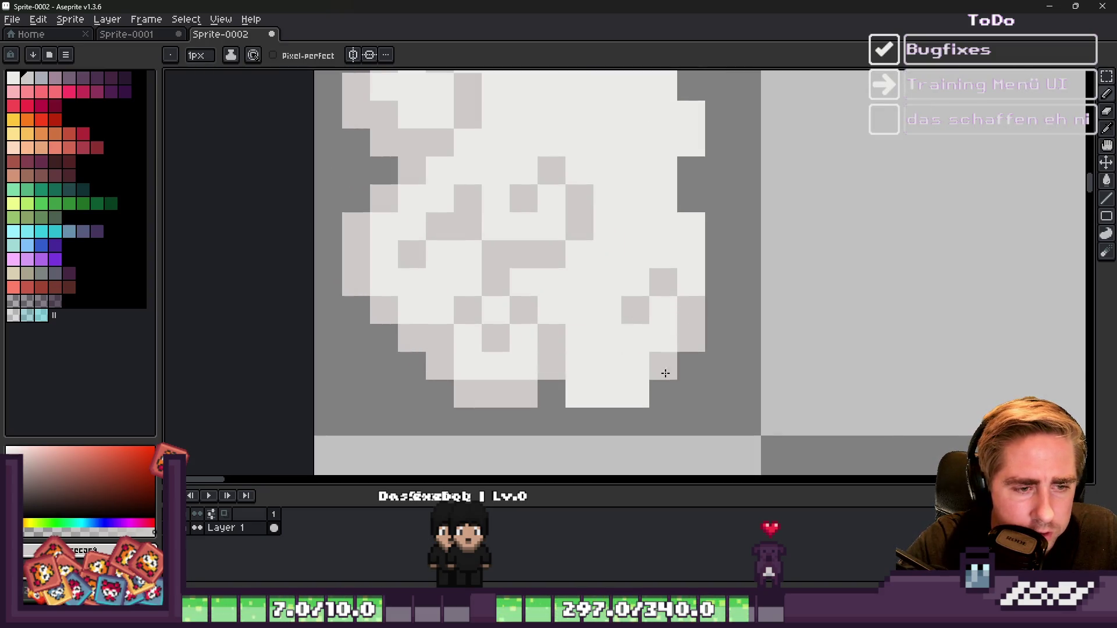
pyautogui.scroll(-3, 568, 355)
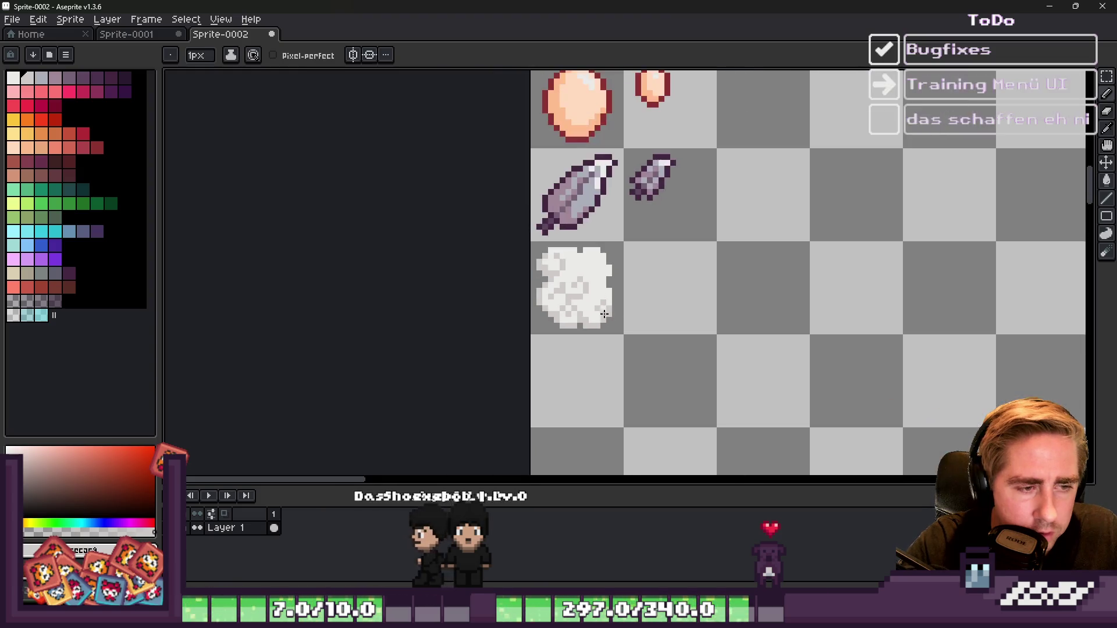
pyautogui.scroll(2, 573, 310)
# Step: Restore one pixel to white, then add grey shading pixels on the right side and top
pyautogui.keyDown('alt'); pyautogui.click(643, 314); pyautogui.keyUp('alt')
pyautogui.click(645, 304)
pyautogui.keyDown('alt'); pyautogui.click(661, 285); pyautogui.keyUp('alt')
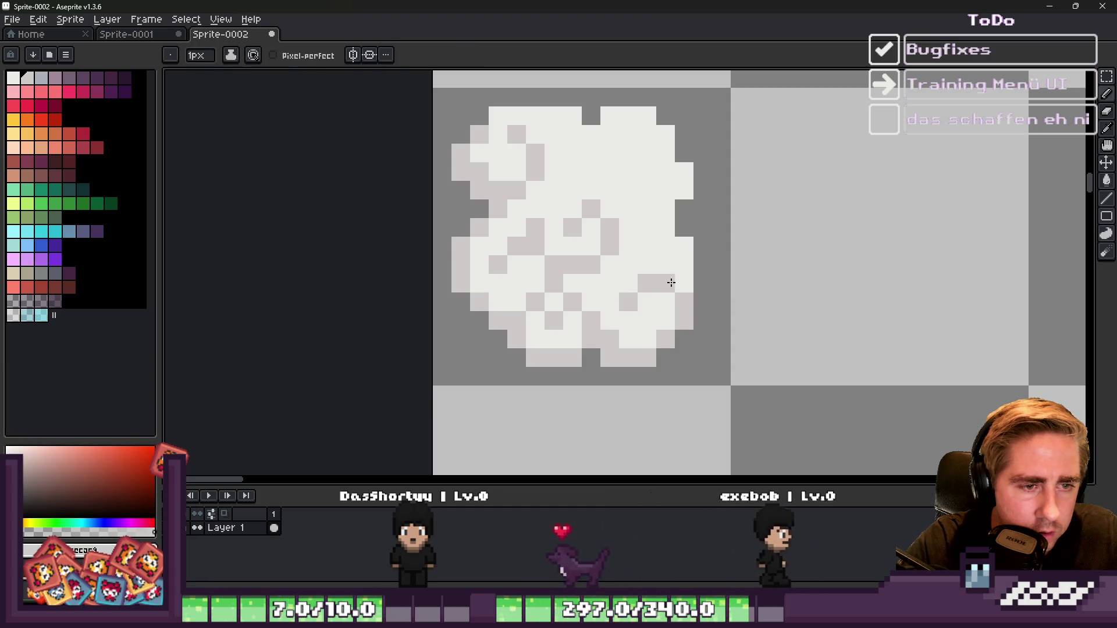
pyautogui.click(679, 282)
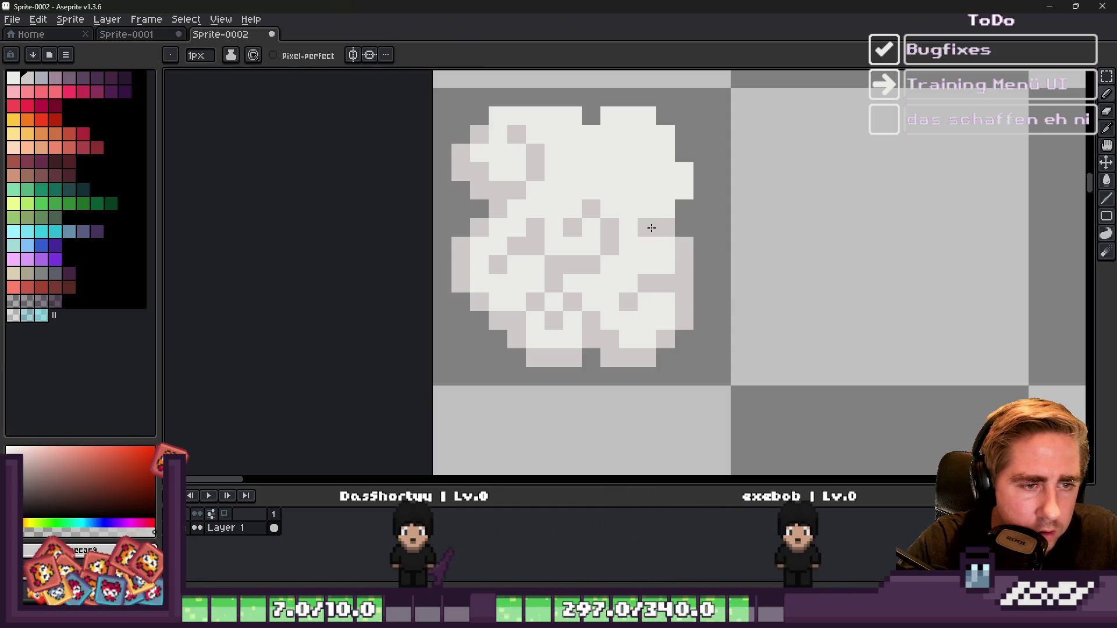
pyautogui.scroll(-3, 647, 227)
pyautogui.scroll(3, 698, 232)
pyautogui.scroll(-3, 701, 238)
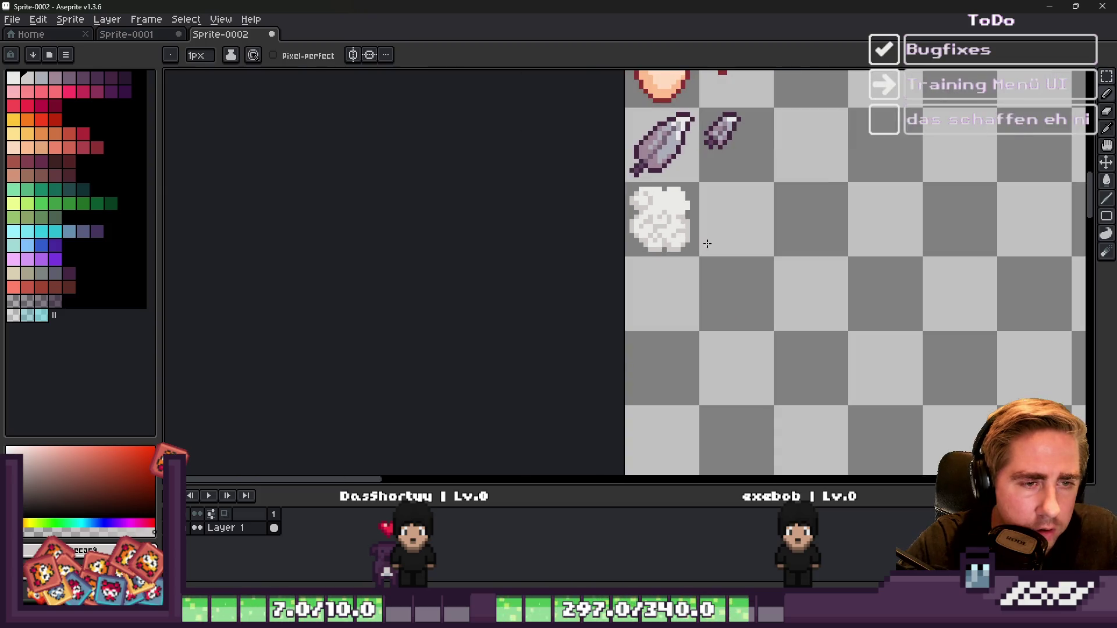
pyautogui.scroll(2, 660, 203)
pyautogui.scroll(1, 660, 203)
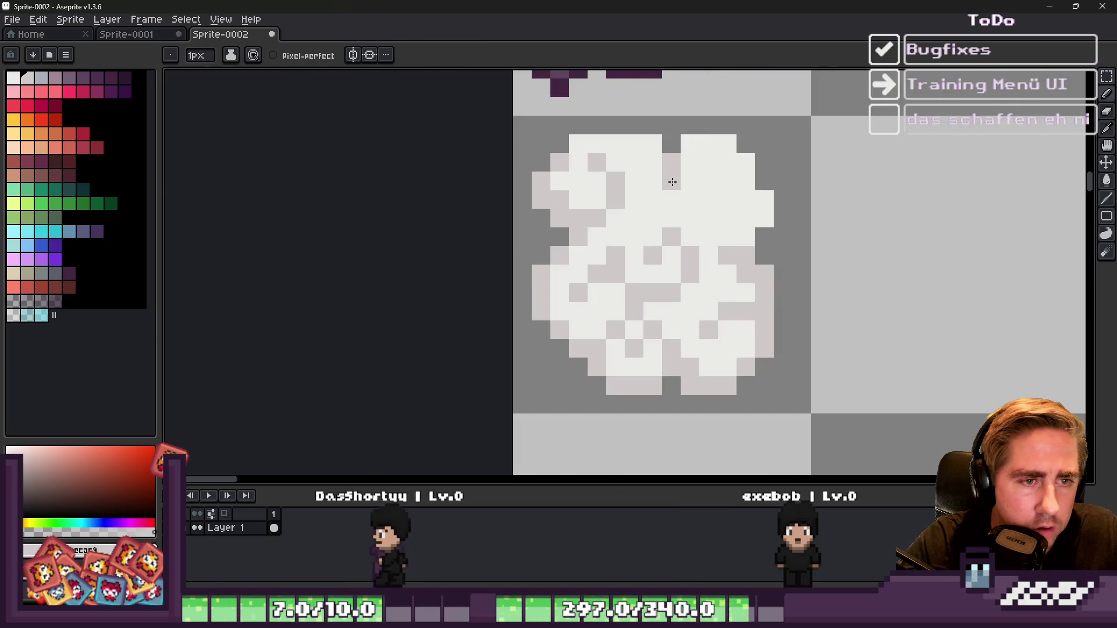
pyautogui.click(653, 192)
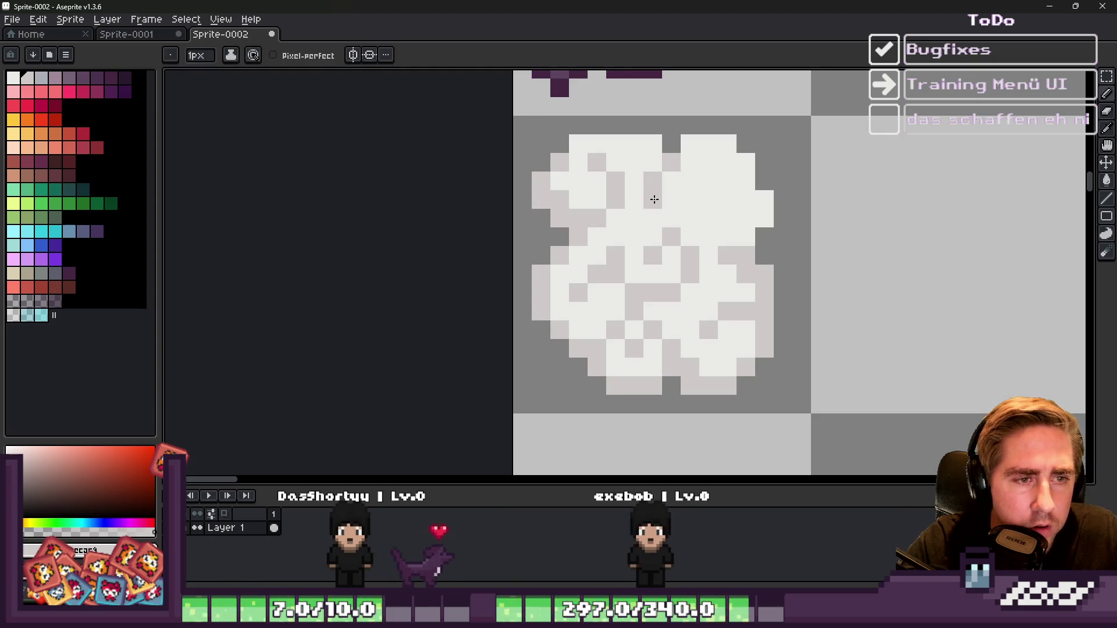
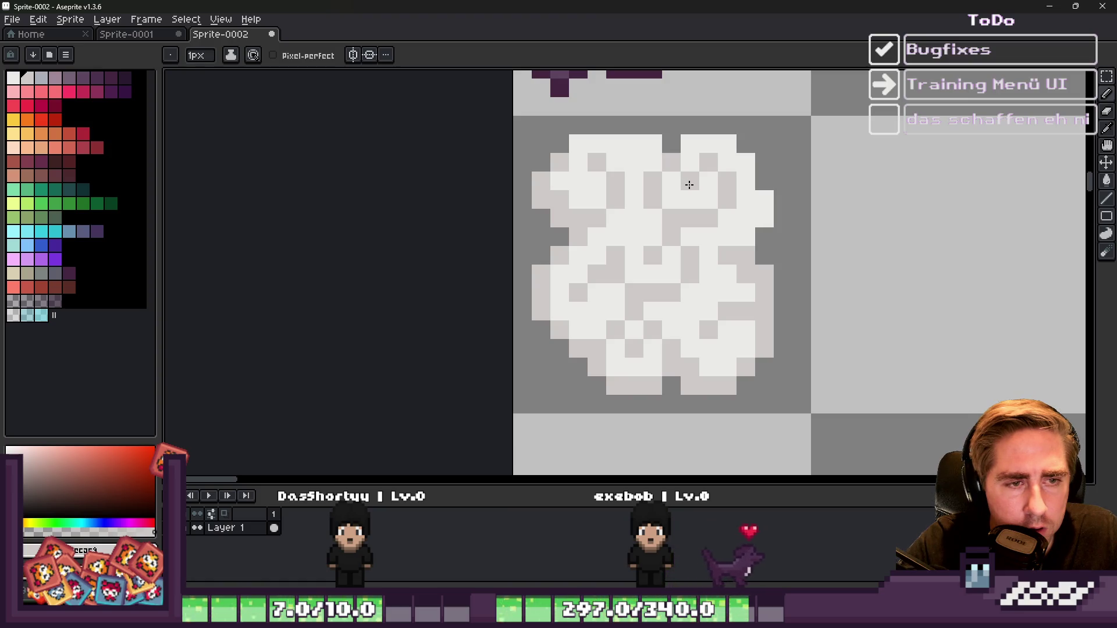
# Step: Paint a cloud pixel grey and sample the light grey from the cloud
pyautogui.click(690, 181)
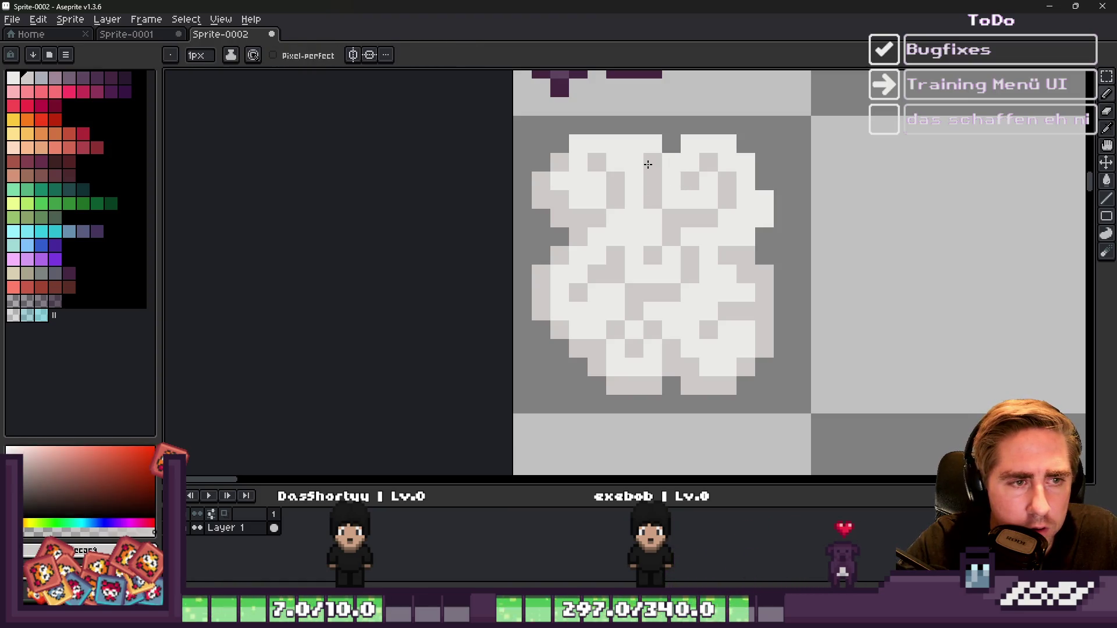
pyautogui.scroll(-3, 632, 159)
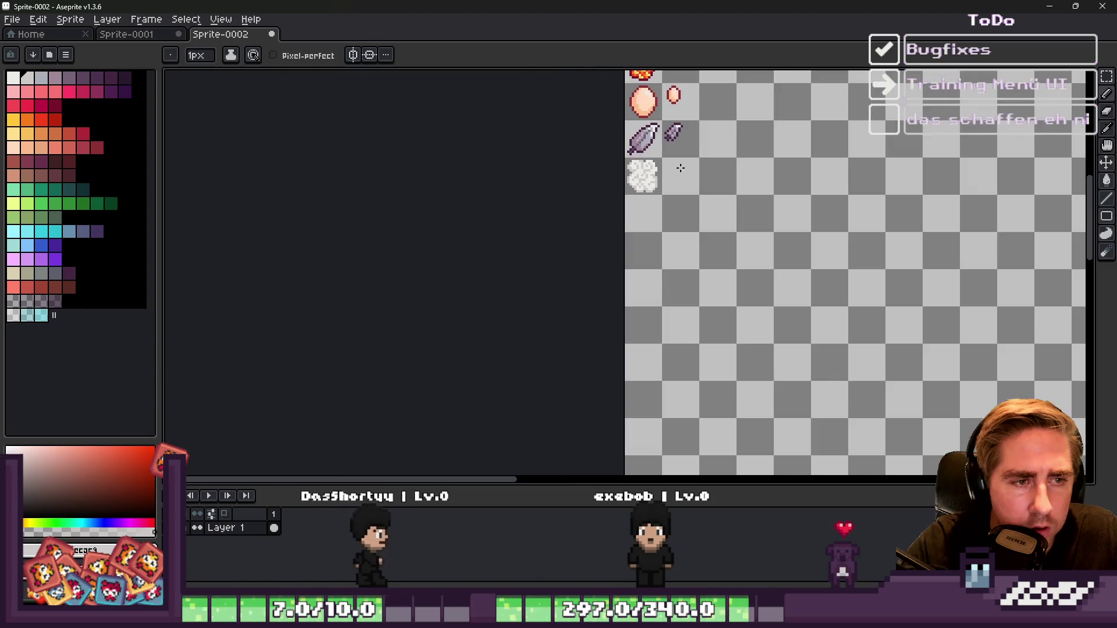
pyautogui.scroll(5, 669, 171)
pyautogui.press('alt')
pyautogui.keyDown('alt'); pyautogui.click(684, 182); pyautogui.keyUp('alt')
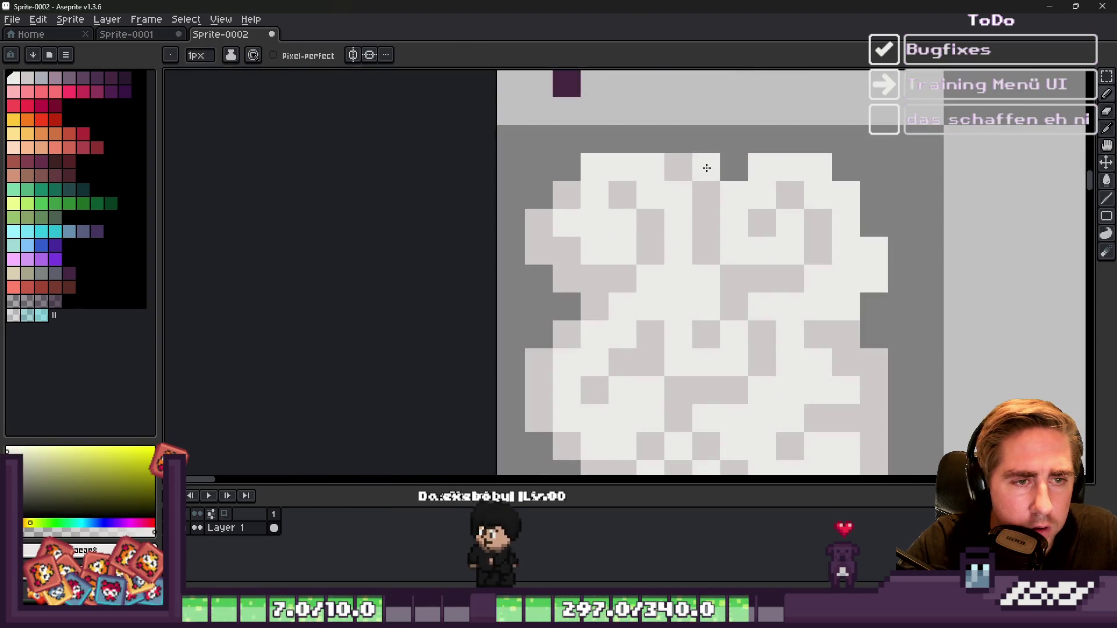
pyautogui.scroll(-3, 698, 163)
pyautogui.scroll(2, 680, 155)
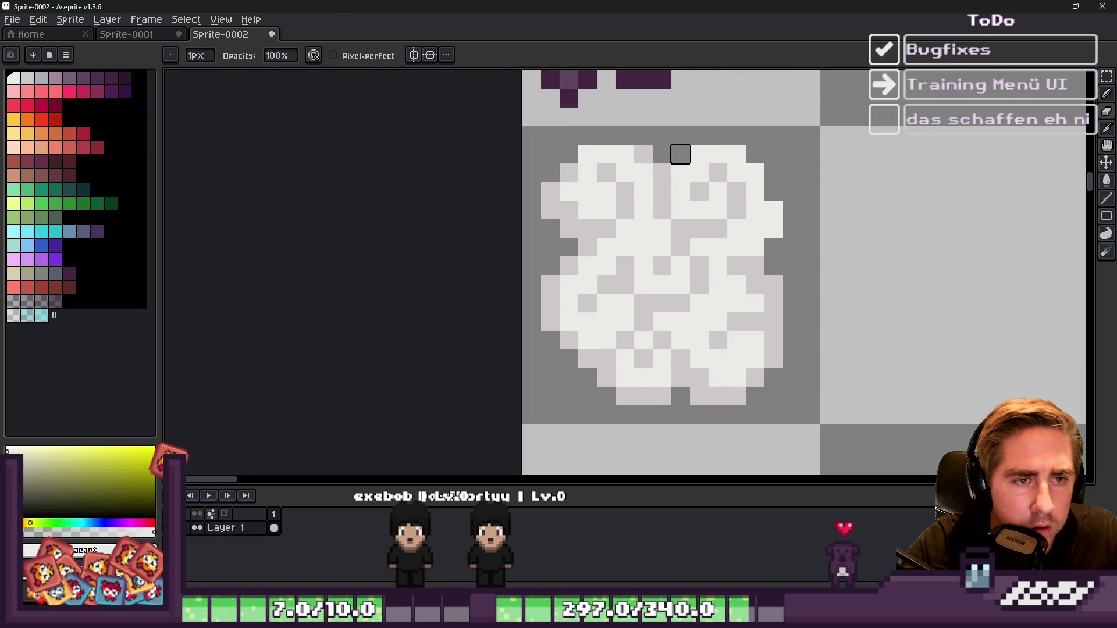
# Step: Drag a rectangle selection around the cloud's cell on the sheet
pyautogui.press('m')
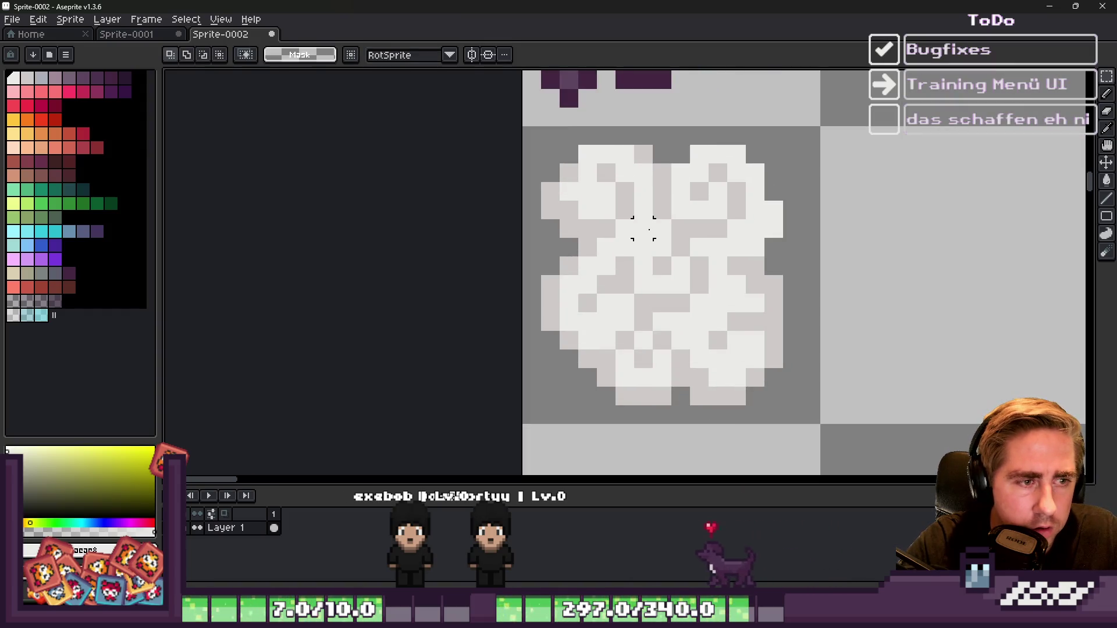
pyautogui.moveTo(643, 229); pyautogui.dragTo(832, 436)
pyautogui.scroll(-2, 655, 238)
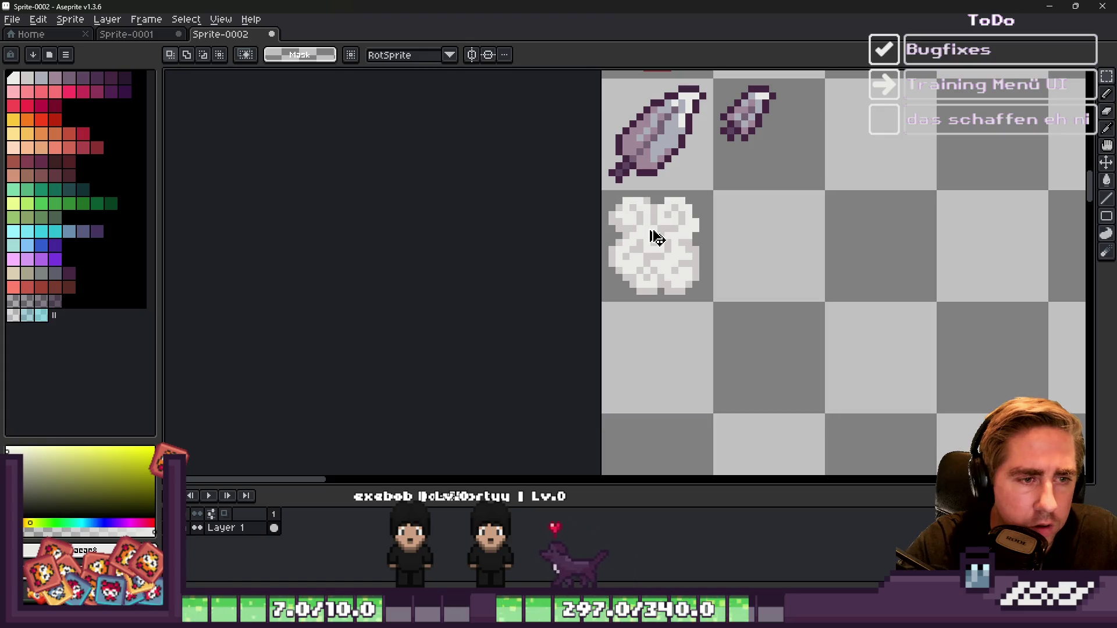
pyautogui.scroll(2, 656, 238)
# Step: Choose a muted pink from the palette and test it on the cloud's edge
pyautogui.keyDown('alt'); pyautogui.click(560, 216); pyautogui.keyUp('alt')
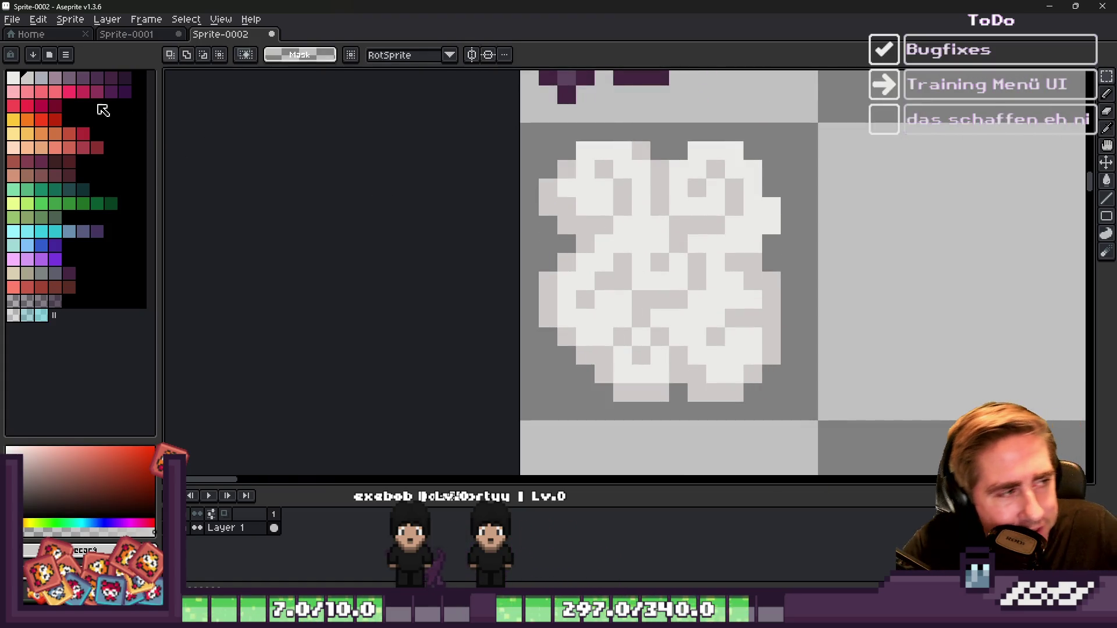
pyautogui.click(57, 79)
pyautogui.press('b')
pyautogui.click(554, 208)
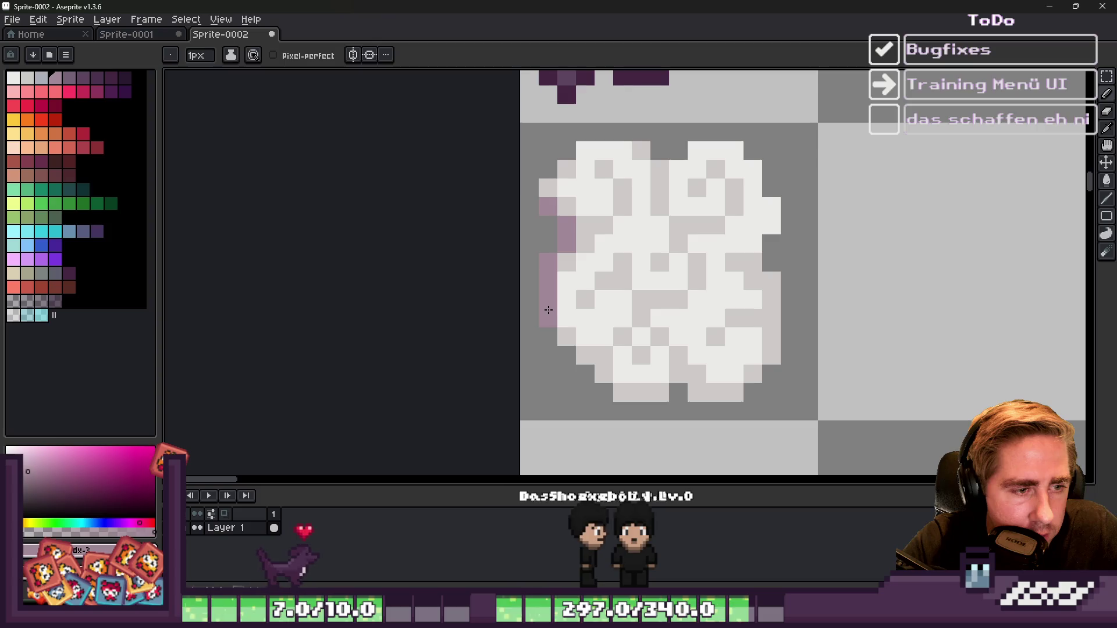
# Step: Select the whole area around the cloud with Ctrl+A
pyautogui.press('v')
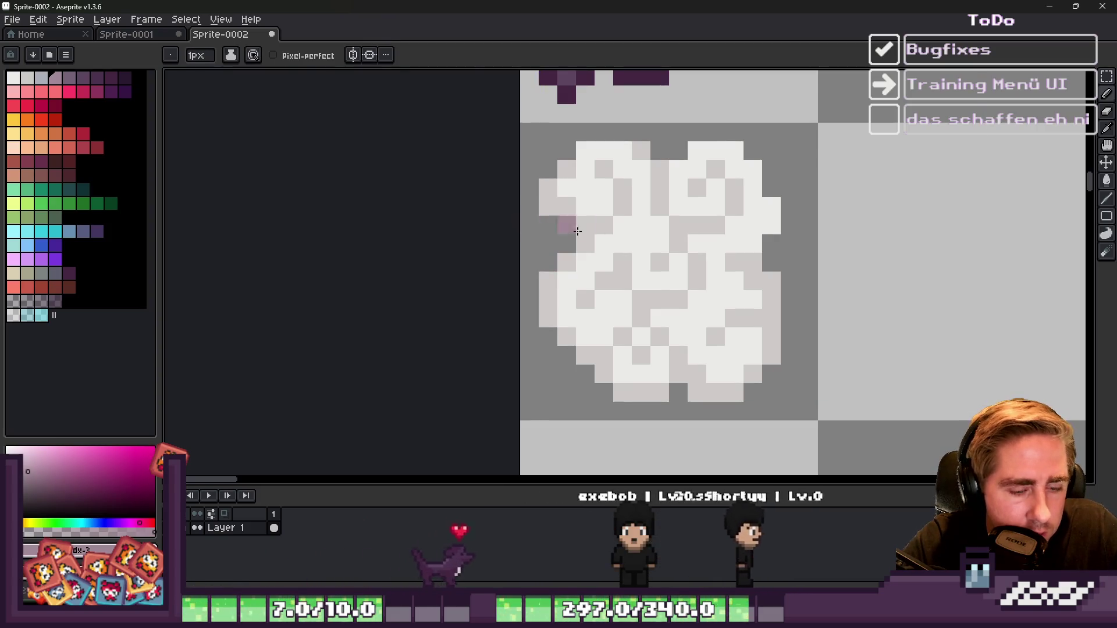
pyautogui.press('m')
pyautogui.hotkey('ctrl', 'a')
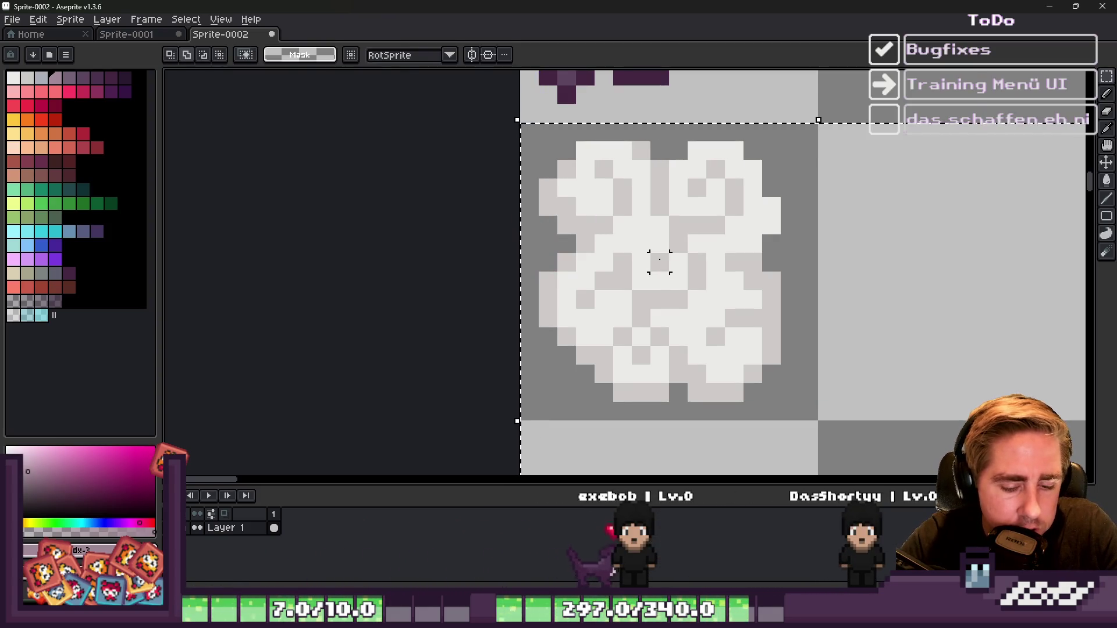
# Step: Apply a muted pink outline to the cloud sprite
pyautogui.hotkey('shift', 'o')
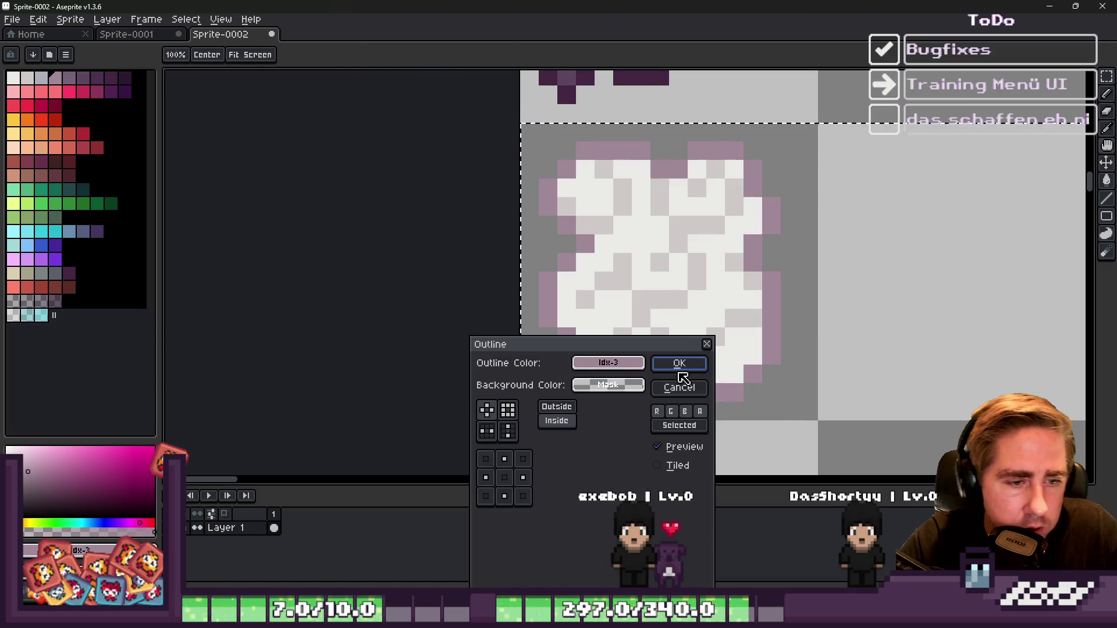
pyautogui.click(679, 363)
pyautogui.scroll(2, 582, 331)
# Step: Paint three of the cloud's pixels light grey with the pencil
pyautogui.press('b')
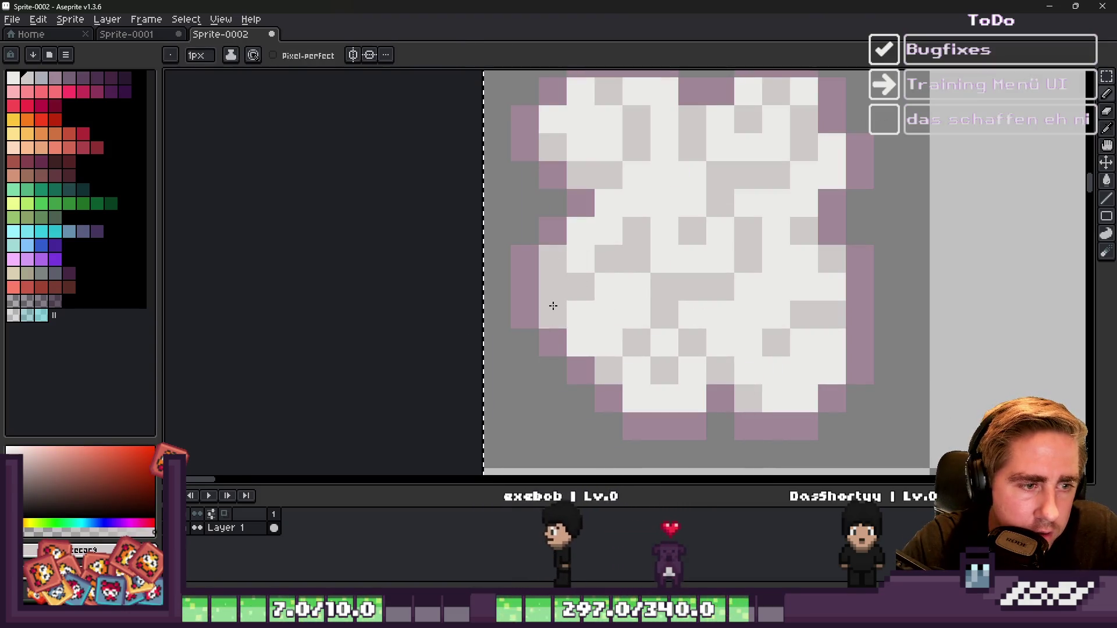
pyautogui.click(578, 337)
pyautogui.click(626, 368)
pyautogui.click(617, 313)
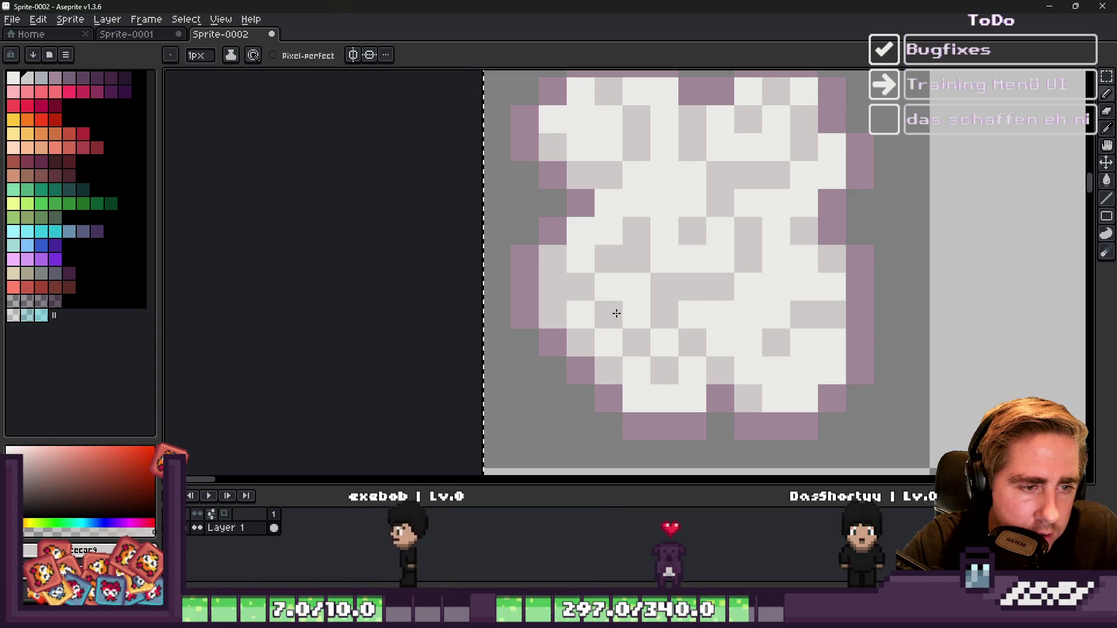
# Step: Repaint a row of grey cloud pixels near-white and add one grey shading pixel
pyautogui.keyDown('alt'); pyautogui.click(617, 314); pyautogui.keyUp('alt')
pyautogui.moveTo(605, 259); pyautogui.dragTo(640, 258)
pyautogui.keyDown('alt'); pyautogui.click(673, 301); pyautogui.keyUp('alt')
pyautogui.click(657, 266)
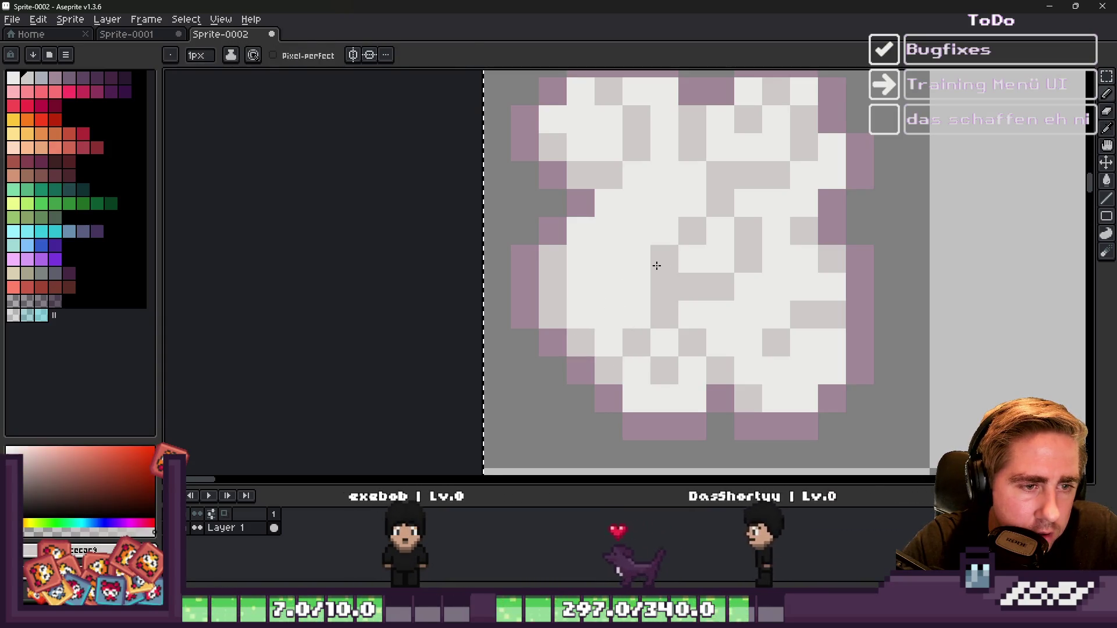
pyautogui.keyDown('alt'); pyautogui.click(663, 249); pyautogui.keyUp('alt')
pyautogui.scroll(-4, 620, 204)
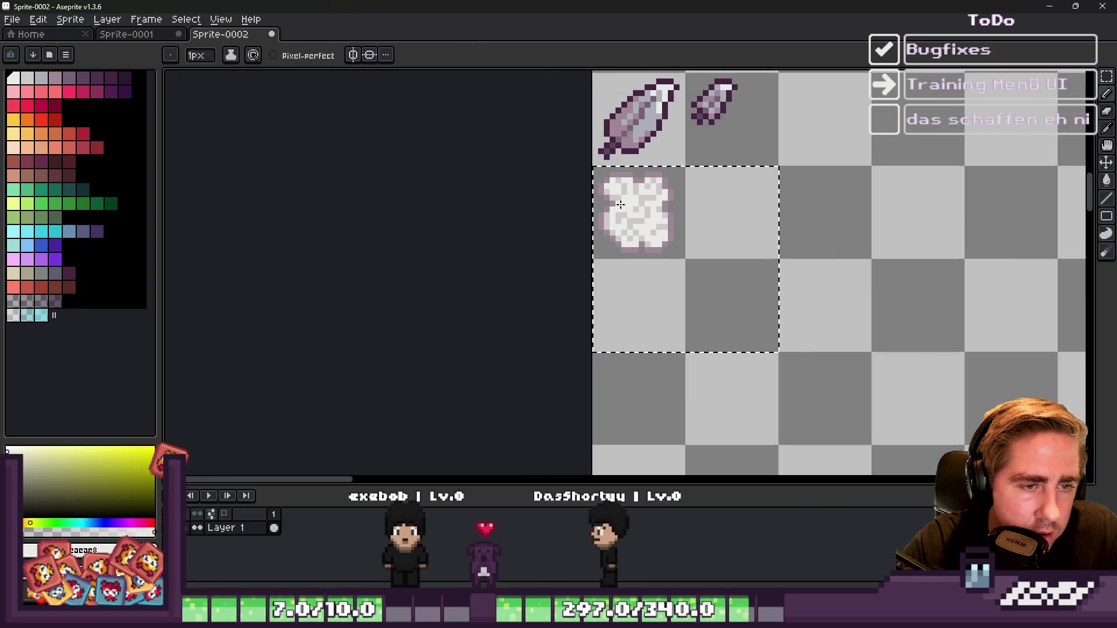
# Step: Whiten a few grey pixels on the cloud's right side and add a grey shading pixel
pyautogui.scroll(-1, 620, 205)
pyautogui.scroll(5, 640, 218)
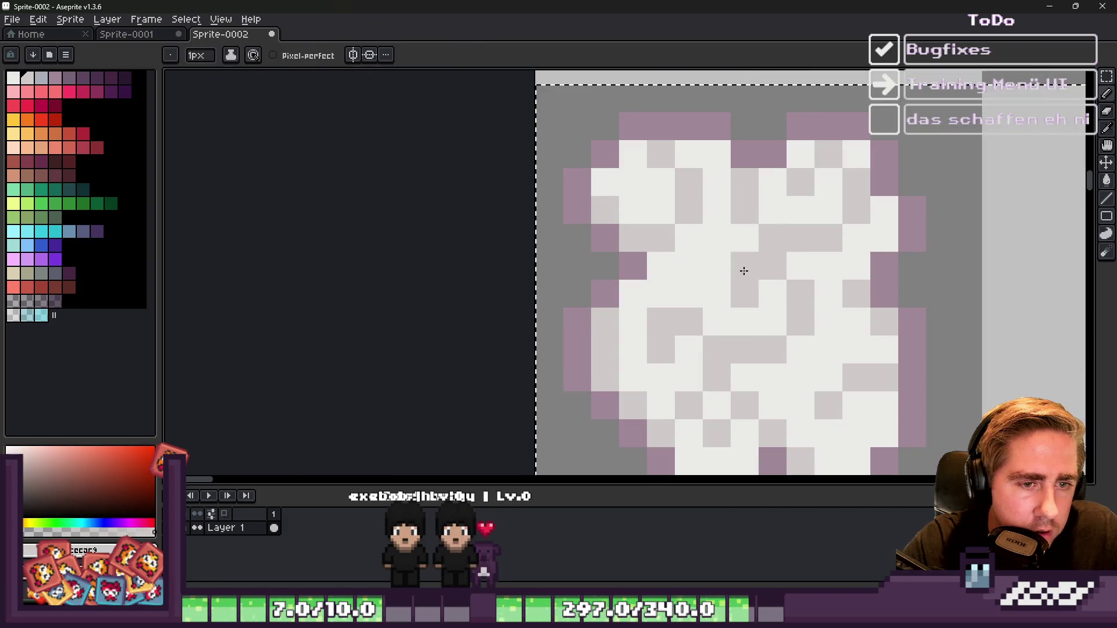
pyautogui.keyDown('alt'); pyautogui.click(768, 282); pyautogui.keyUp('alt')
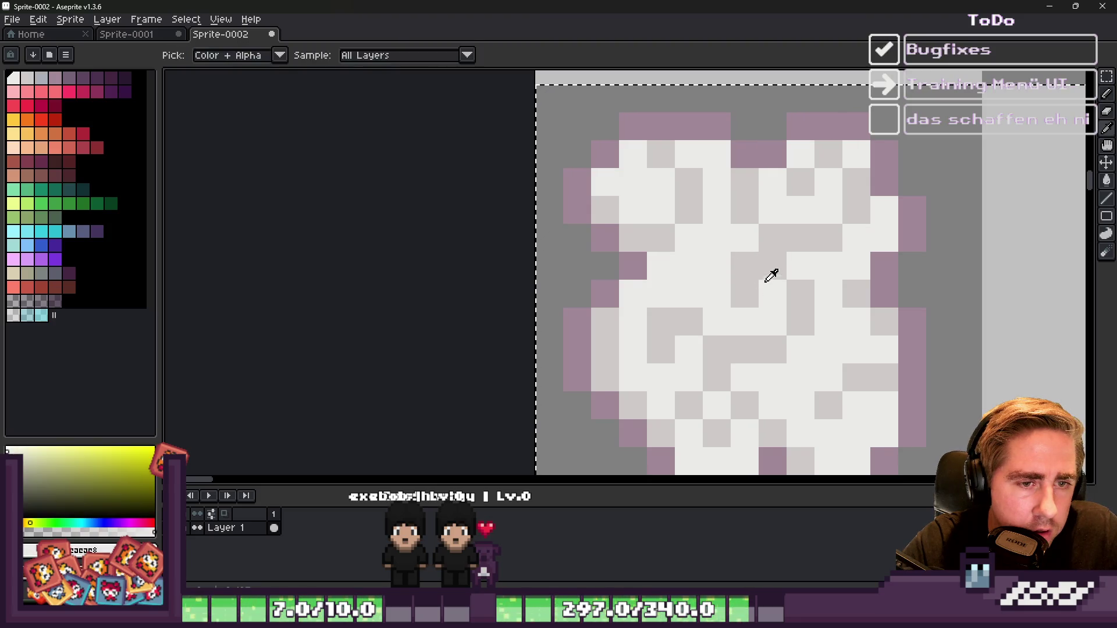
pyautogui.moveTo(774, 266); pyautogui.dragTo(753, 276)
pyautogui.keyDown('alt'); pyautogui.click(805, 285); pyautogui.keyUp('alt')
pyautogui.click(794, 265)
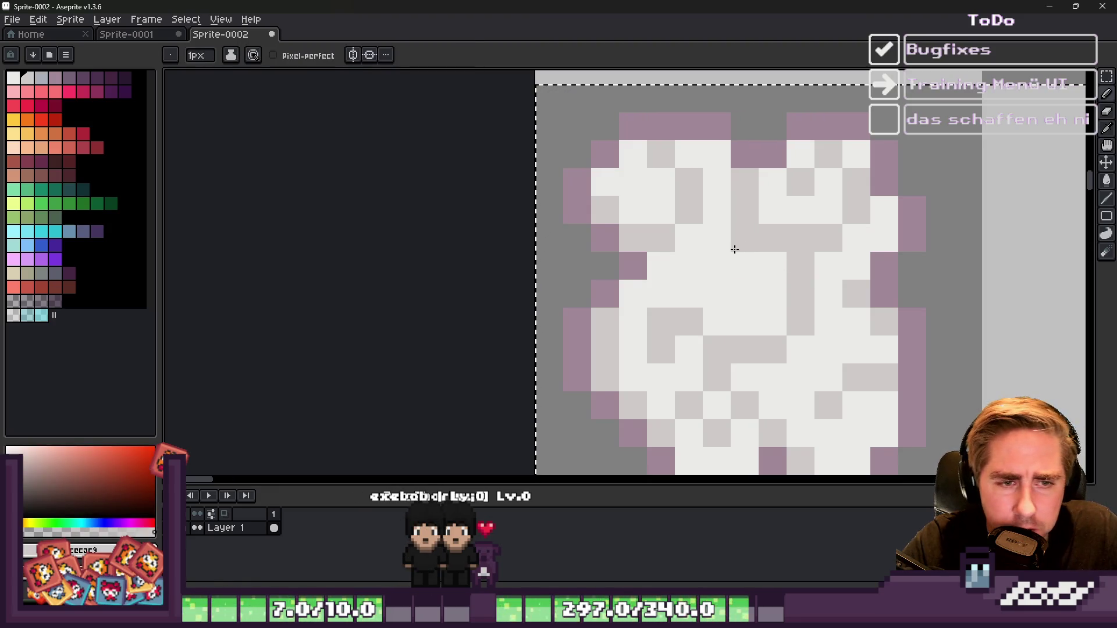
# Step: Clear the selection and lighten the dark block and right-edge pixel to light grey
pyautogui.scroll(-1, 723, 260)
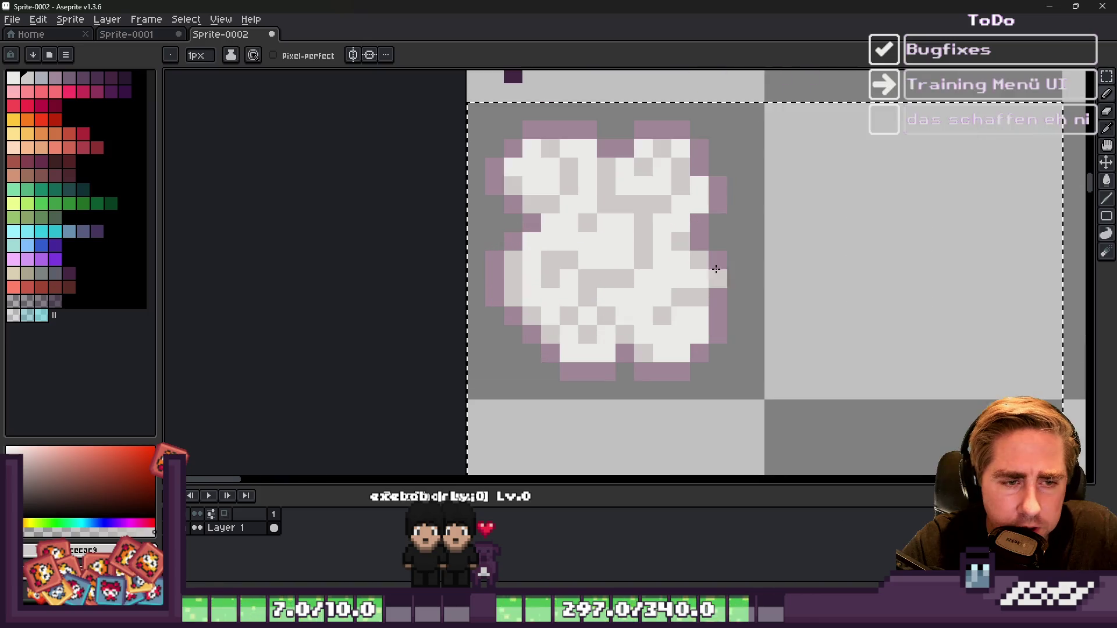
pyautogui.keyDown('alt'); pyautogui.click(653, 262); pyautogui.keyUp('alt')
pyautogui.scroll(-5, 629, 285)
pyautogui.scroll(6, 669, 273)
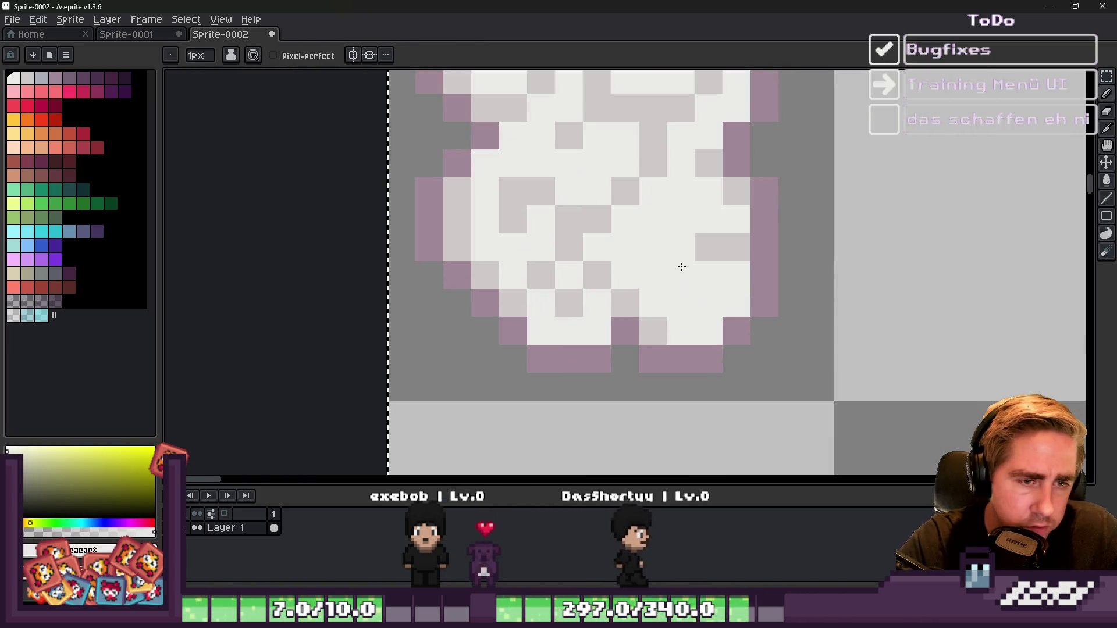
pyautogui.keyDown('alt'); pyautogui.click(673, 279); pyautogui.keyUp('alt')
pyautogui.press('v')
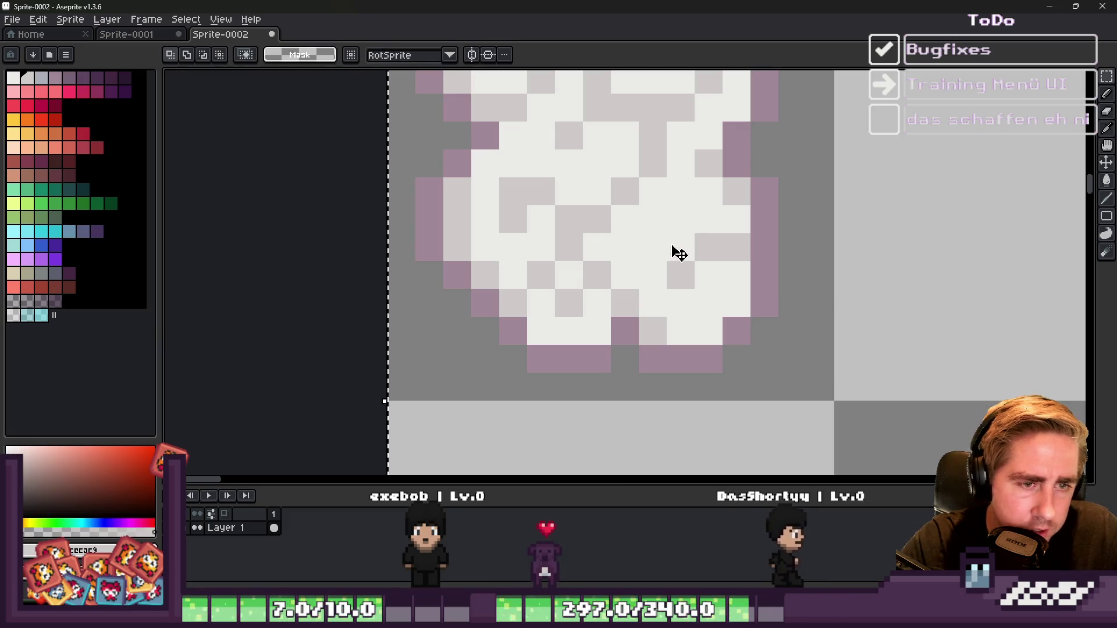
pyautogui.hotkey('ctrl', 'd')
pyautogui.keyDown('alt'); pyautogui.click(668, 282); pyautogui.keyUp('alt')
pyautogui.press('b')
pyautogui.keyDown('alt'); pyautogui.click(692, 249); pyautogui.keyUp('alt')
pyautogui.click(723, 252)
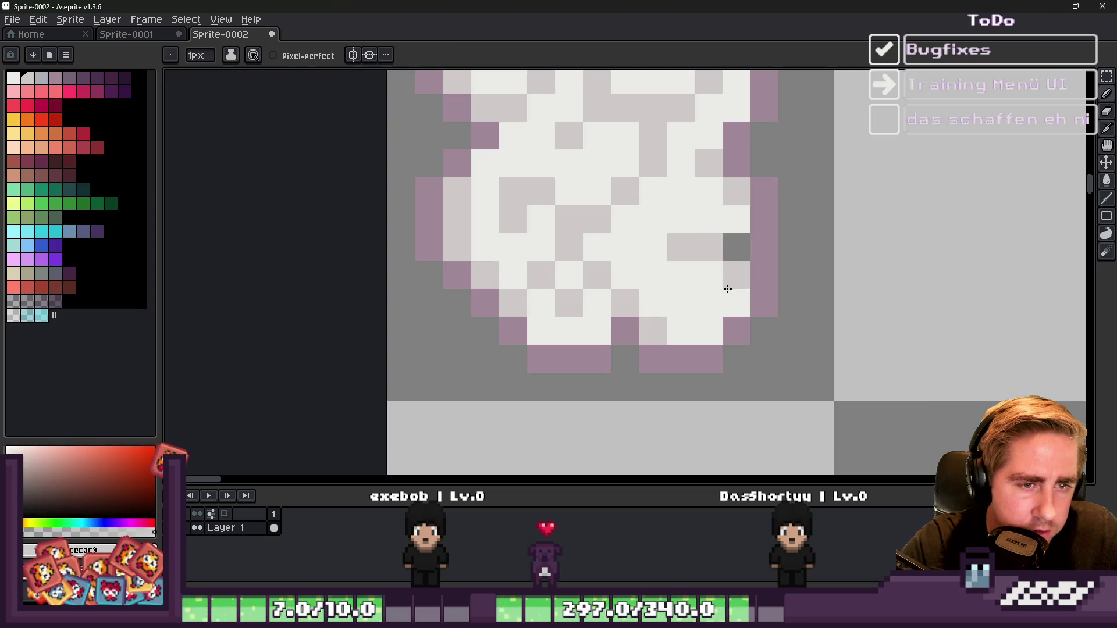
# Step: Paint a vertical run of light-grey cloud pixels near-white
pyautogui.scroll(-4, 681, 277)
pyautogui.scroll(4, 646, 299)
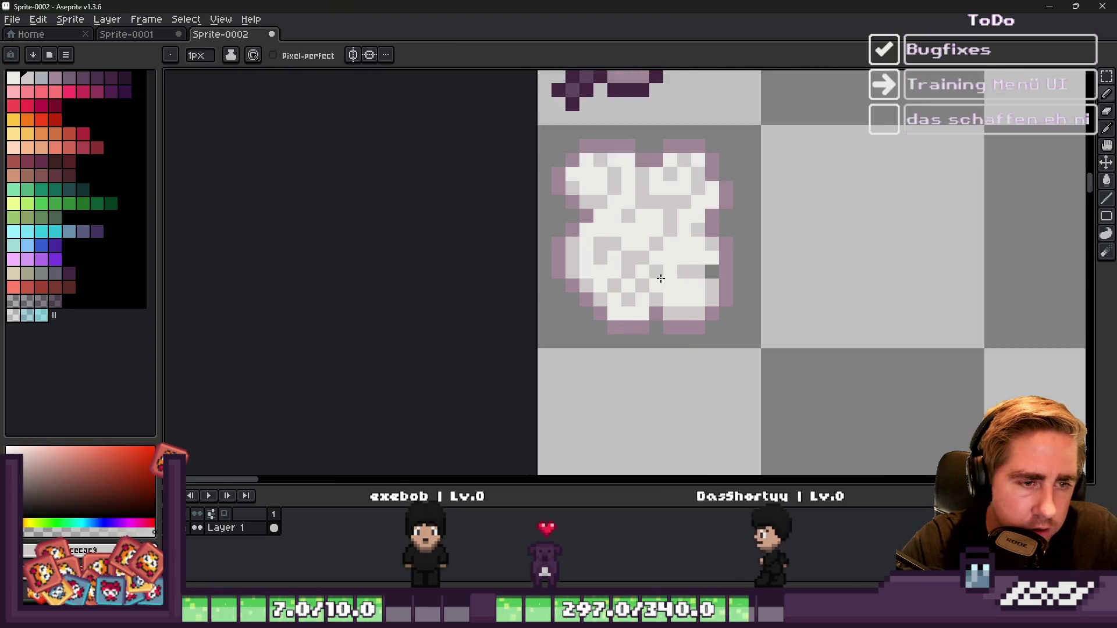
pyautogui.keyDown('alt'); pyautogui.click(646, 299); pyautogui.keyUp('alt')
pyautogui.keyDown('alt'); pyautogui.click(660, 291); pyautogui.keyUp('alt')
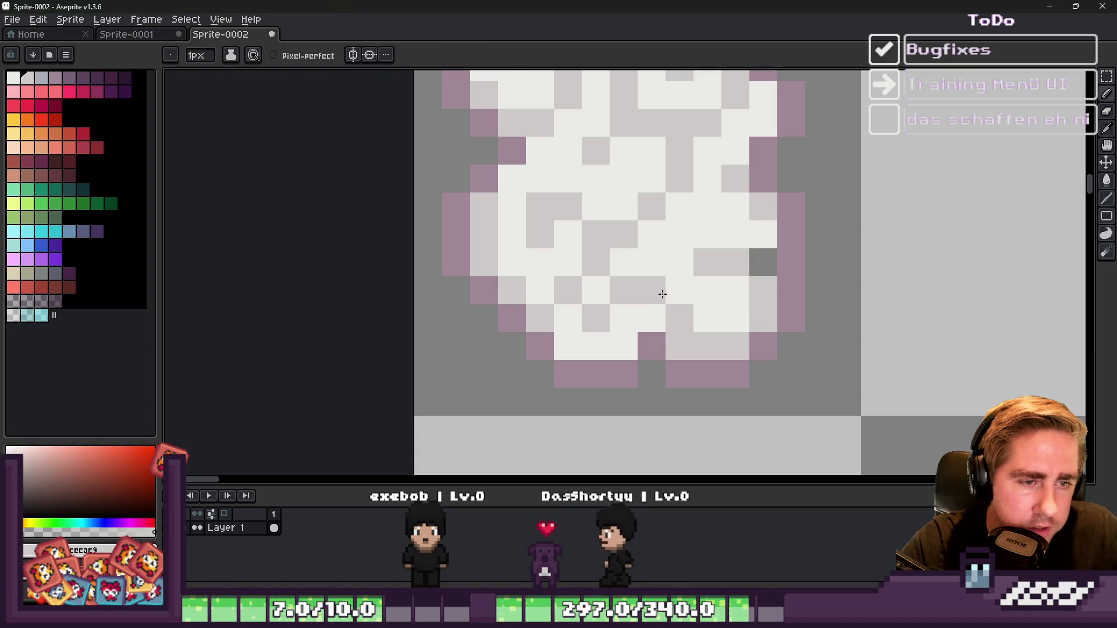
pyautogui.scroll(-3, 640, 273)
pyautogui.scroll(2, 615, 249)
pyautogui.scroll(-3, 615, 249)
pyautogui.scroll(4, 644, 244)
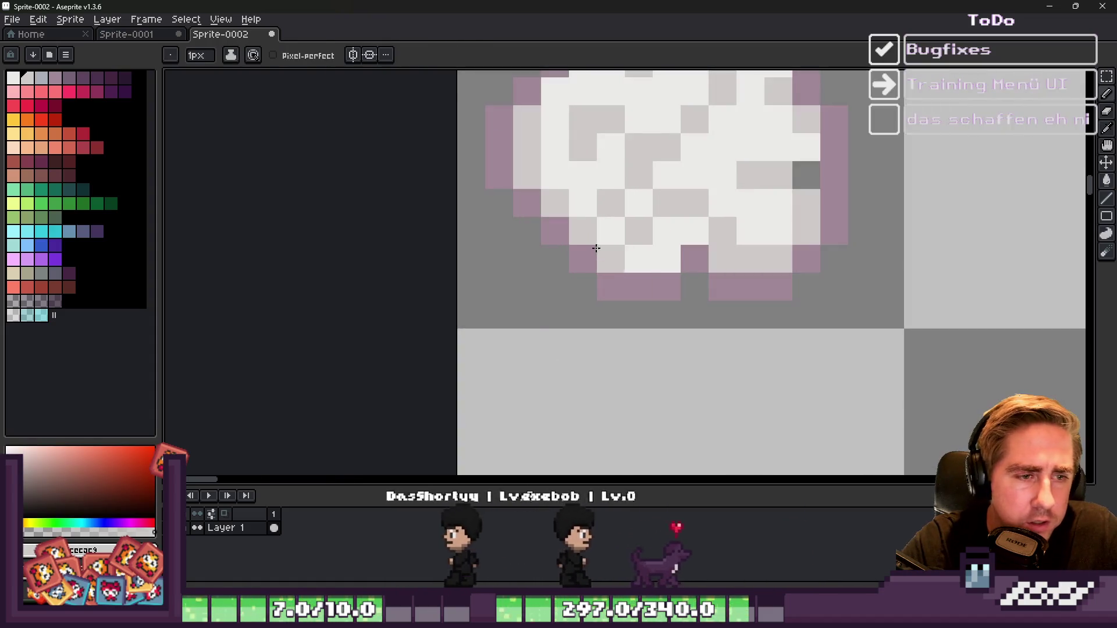
pyautogui.keyDown('alt'); pyautogui.click(620, 227); pyautogui.keyUp('alt')
pyautogui.moveTo(621, 227); pyautogui.dragTo(606, 190)
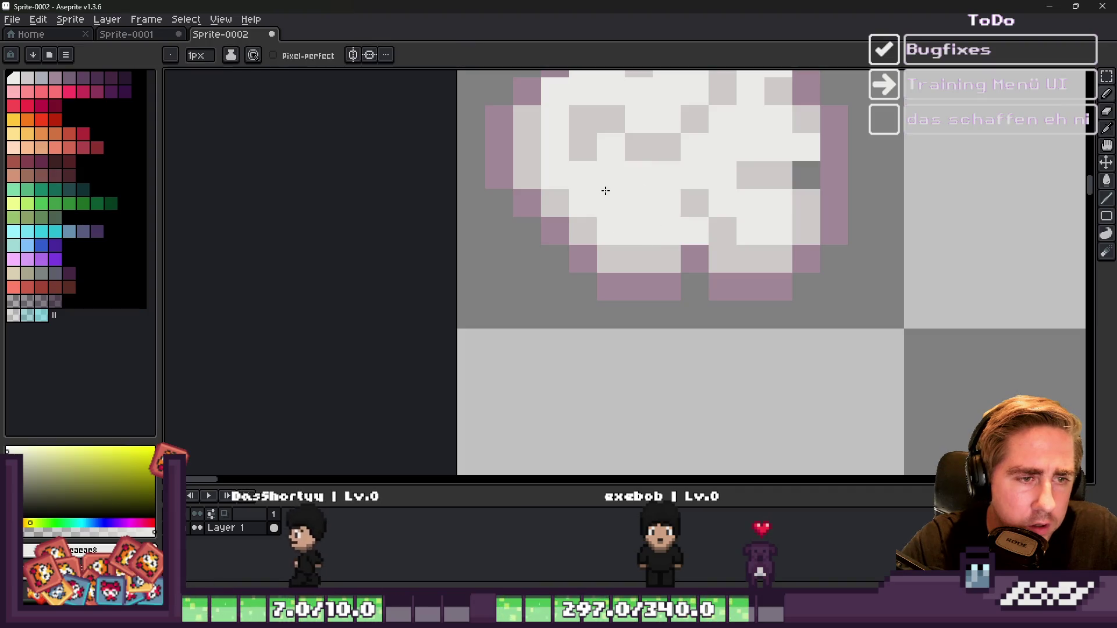
# Step: Alternate reddish grey and near-white to repaint pixels in the cloud's upper area
pyautogui.keyDown('alt'); pyautogui.click(679, 244); pyautogui.keyUp('alt')
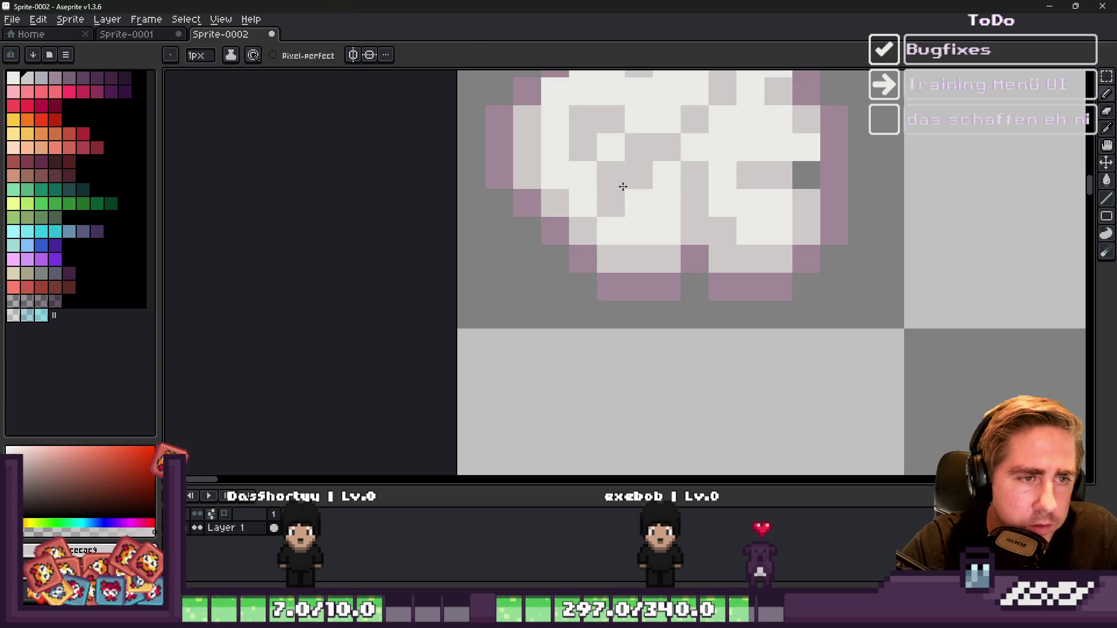
pyautogui.keyDown('alt'); pyautogui.click(637, 210); pyautogui.keyUp('alt')
pyautogui.press('x')
pyautogui.click(615, 183)
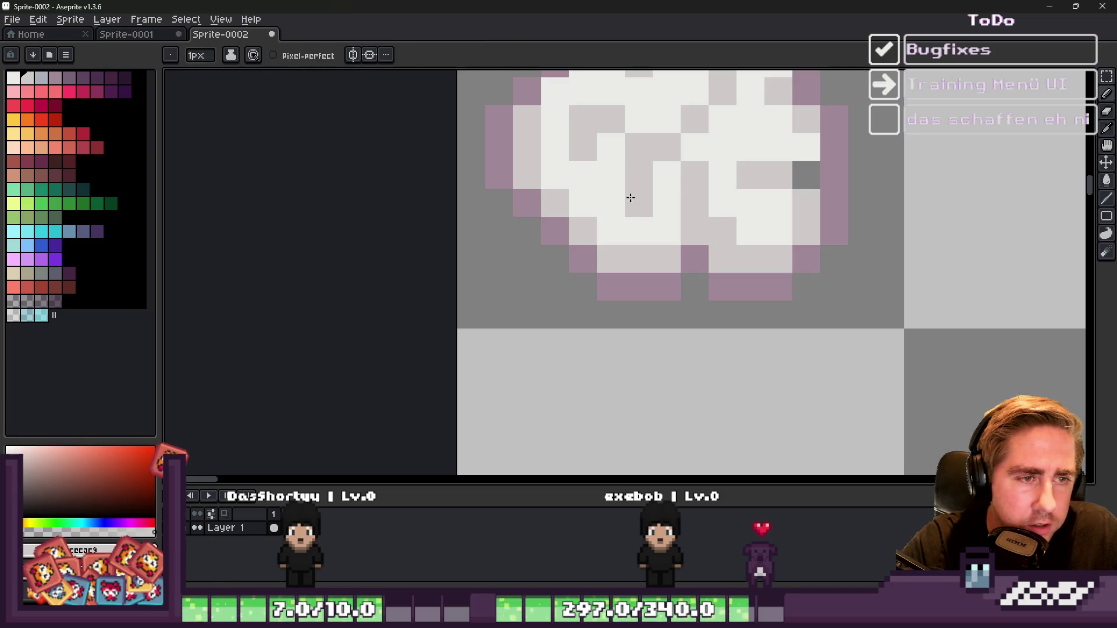
pyautogui.press('x')
pyautogui.click(638, 185)
pyautogui.scroll(-3, 638, 184)
pyautogui.scroll(4, 695, 250)
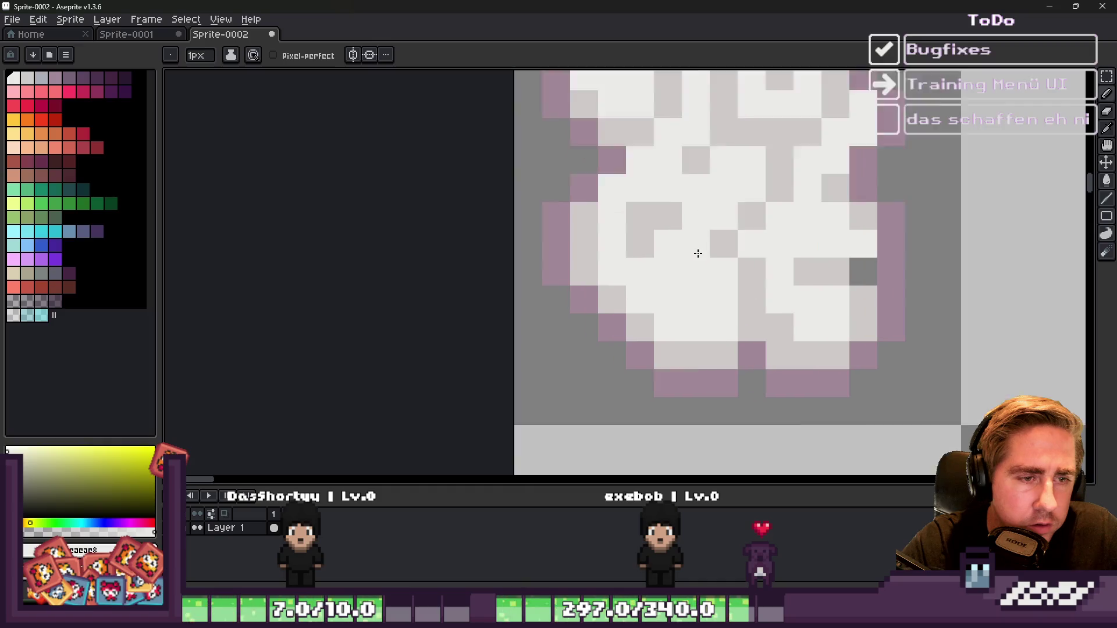
pyautogui.press('x')
pyautogui.keyDown('alt'); pyautogui.click(801, 267); pyautogui.keyUp('alt')
# Step: Add light grey shading pixels diagonally across the cloud's centre
pyautogui.click(732, 240)
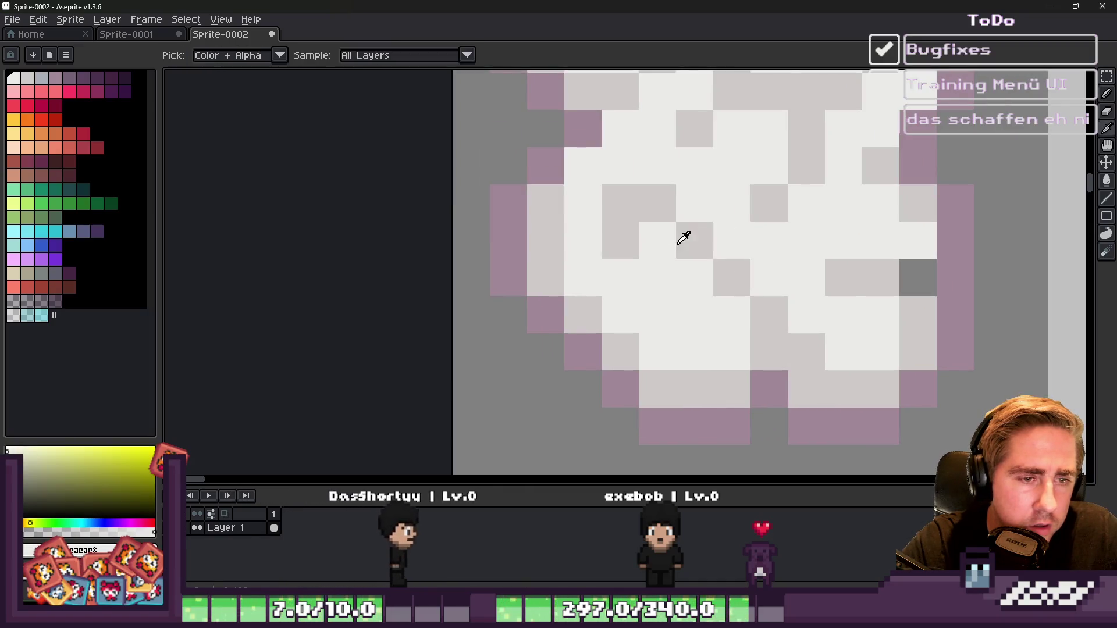
pyautogui.keyDown('alt'); pyautogui.click(680, 239); pyautogui.keyUp('alt')
pyautogui.click(664, 274)
pyautogui.click(695, 317)
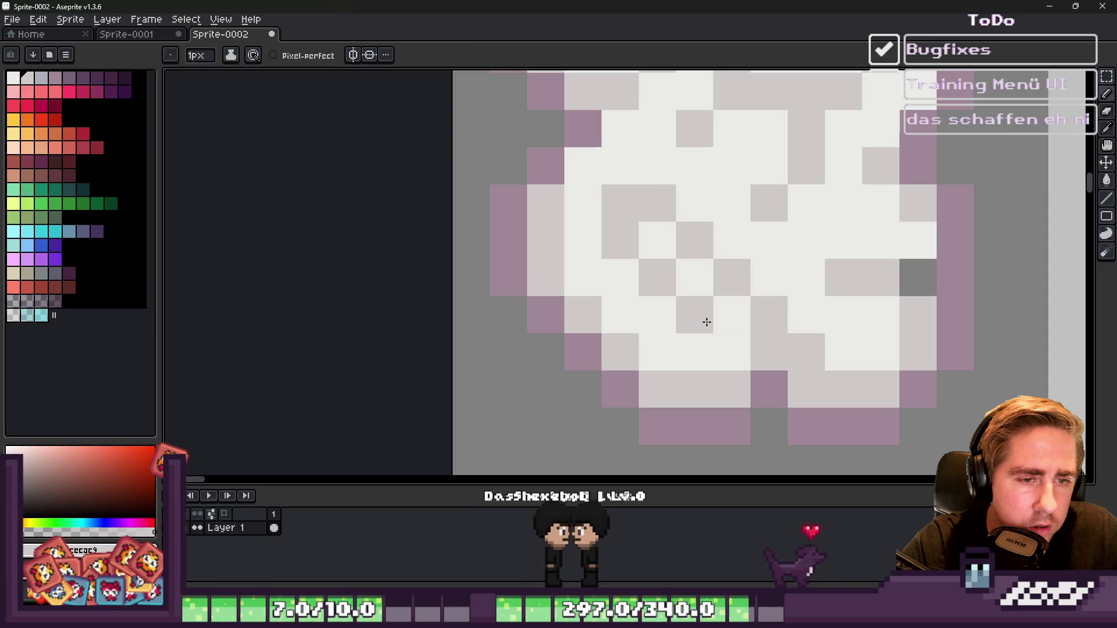
pyautogui.click(728, 238)
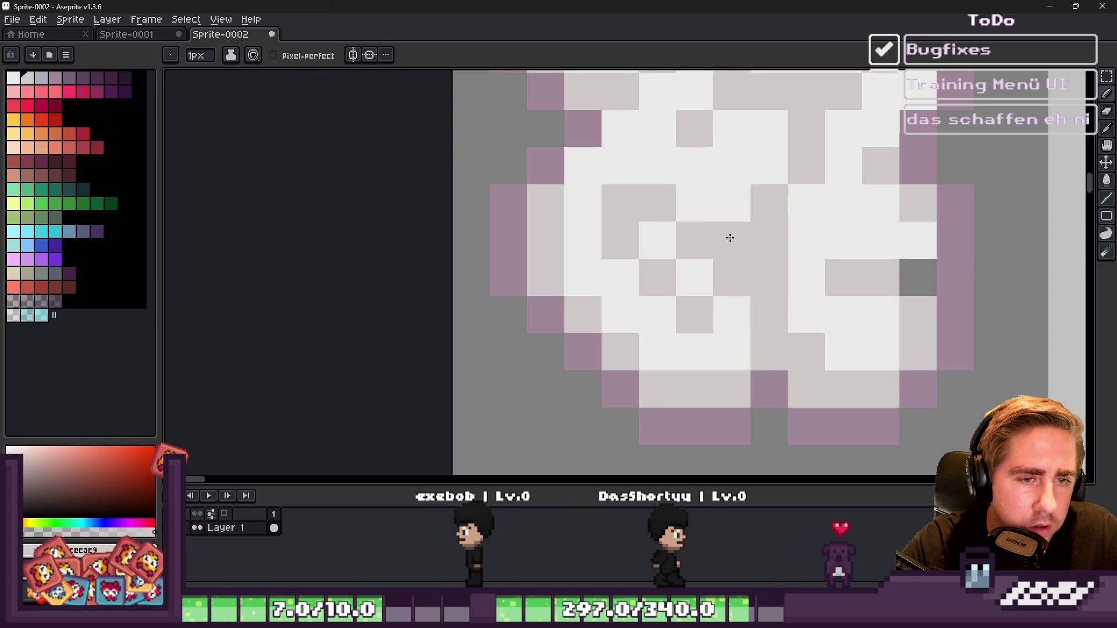
pyautogui.keyDown('alt'); pyautogui.click(801, 232); pyautogui.keyUp('alt')
pyautogui.scroll(-4, 656, 264)
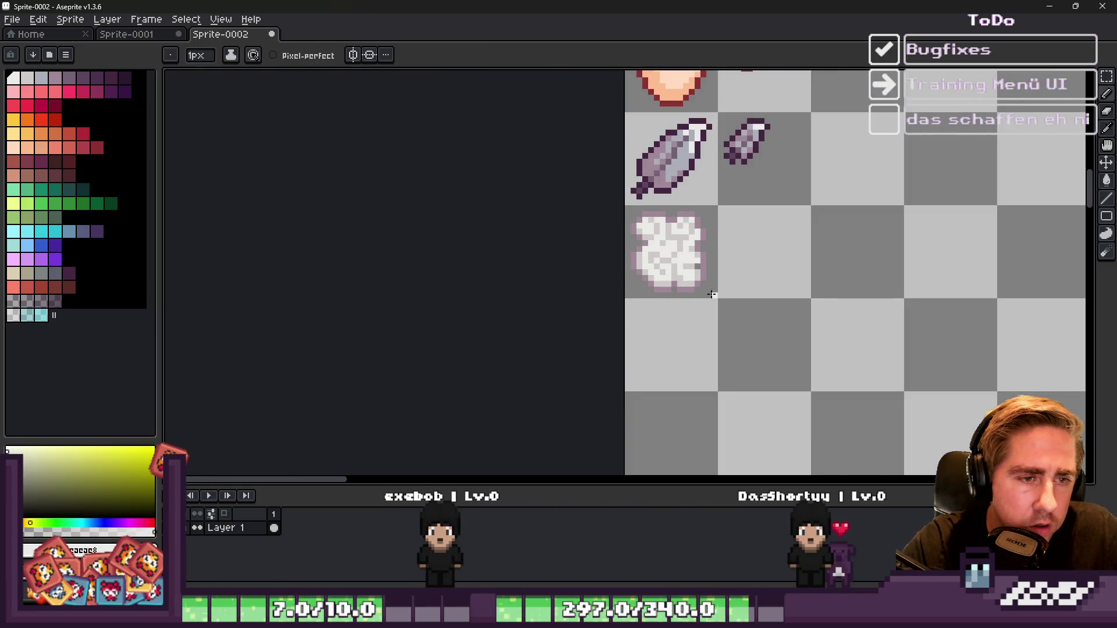
# Step: Sample a shading colour and swap grey and white pixels in the cloud's texture
pyautogui.scroll(1, 651, 287)
pyautogui.keyDown('alt'); pyautogui.click(663, 264); pyautogui.keyUp('alt')
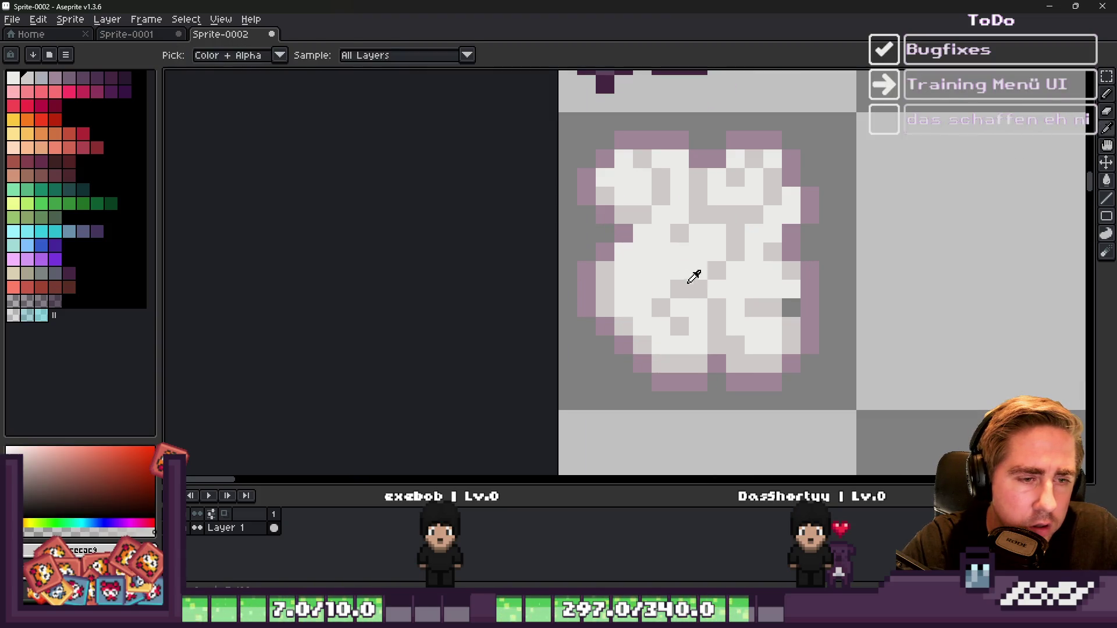
pyautogui.scroll(-5, 685, 180)
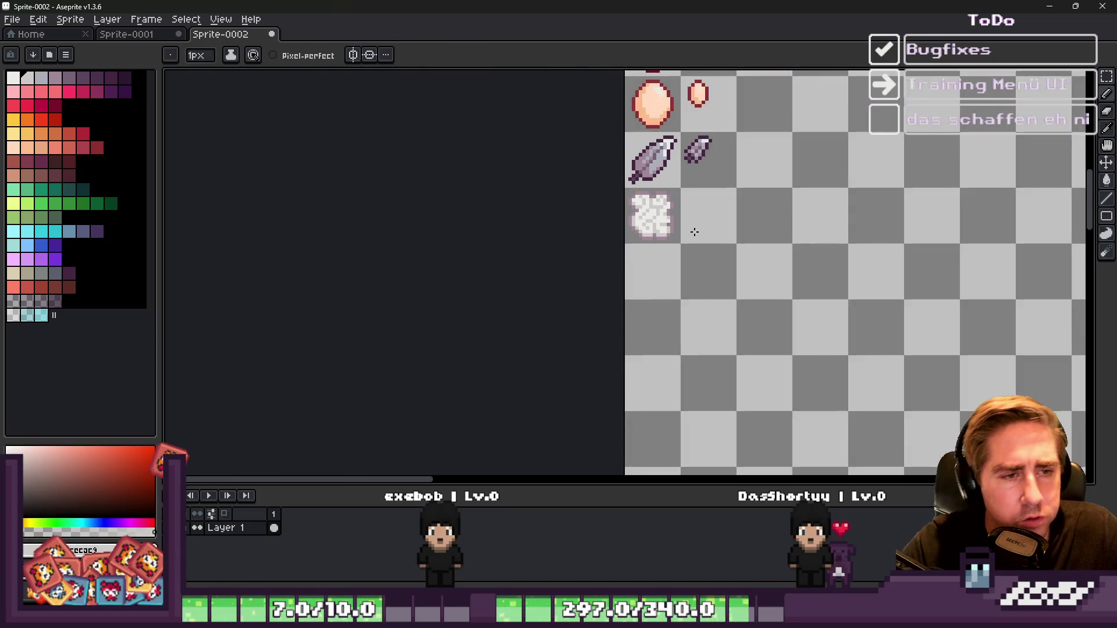
pyautogui.scroll(7, 698, 233)
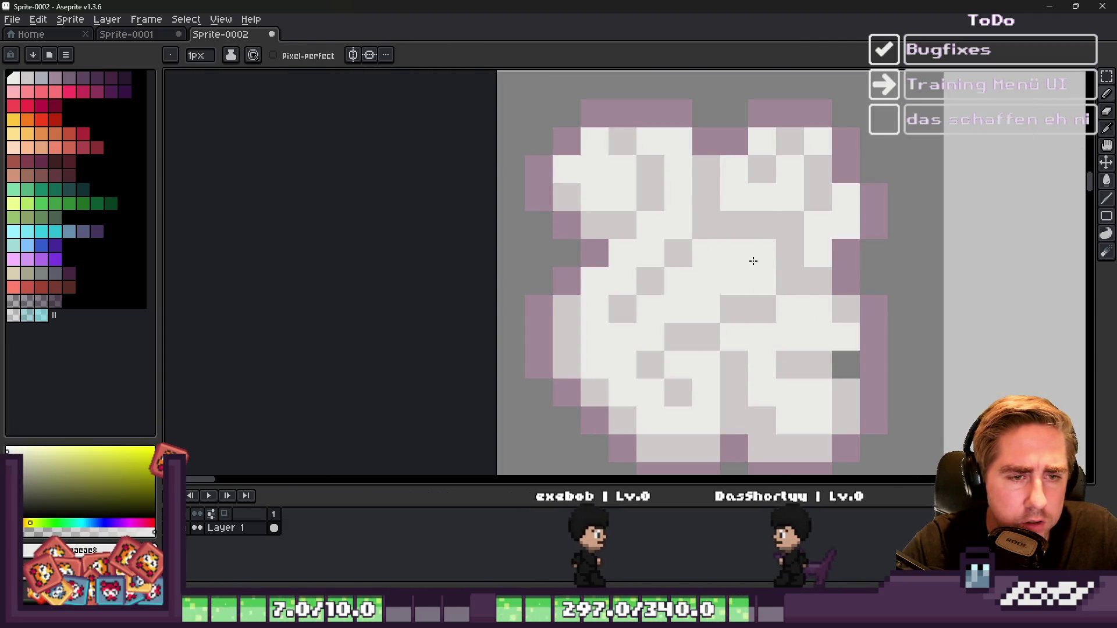
pyautogui.click(764, 205)
pyautogui.click(733, 197)
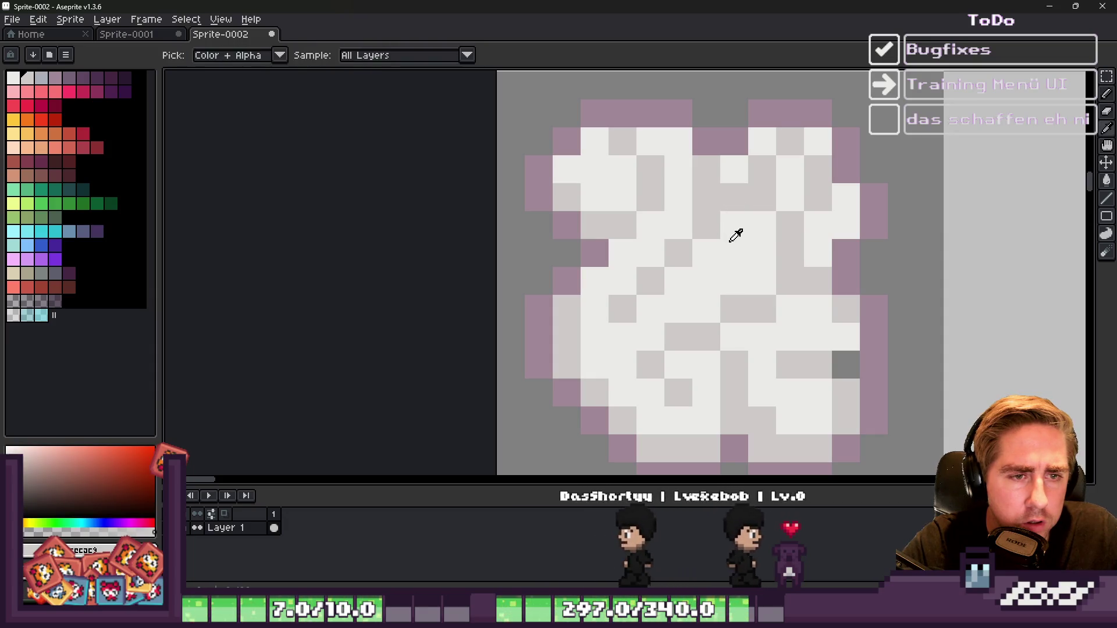
pyautogui.keyDown('alt'); pyautogui.click(733, 229); pyautogui.keyUp('alt')
pyautogui.click(706, 197)
pyautogui.keyDown('alt'); pyautogui.click(703, 222); pyautogui.keyUp('alt')
# Step: Move the grey shading pixels in the cloud's middle to new spots
pyautogui.click(705, 225)
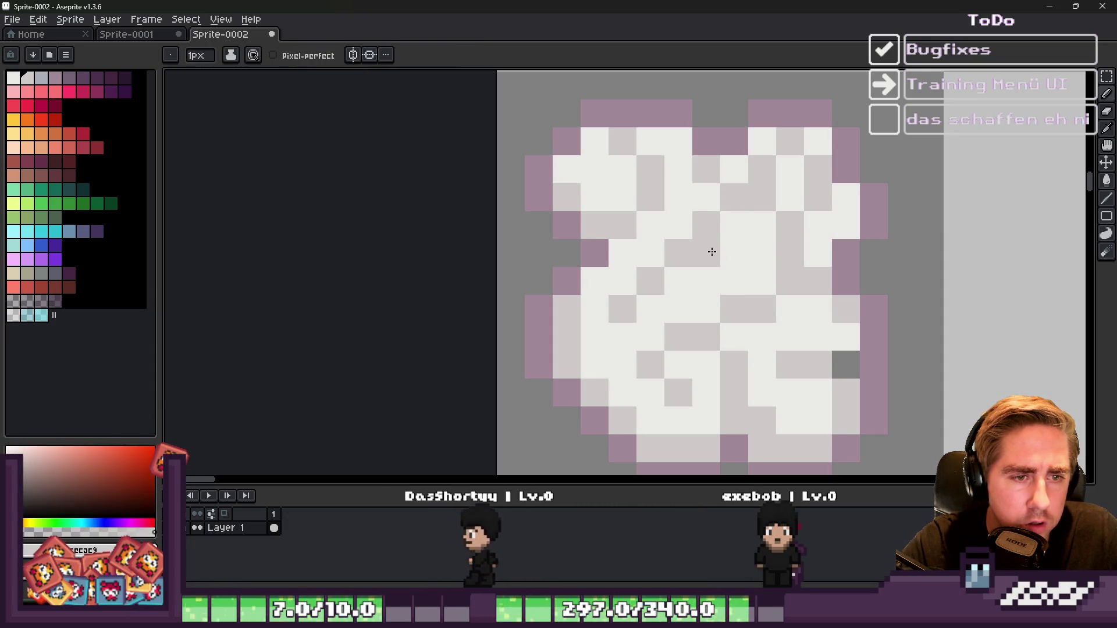
pyautogui.click(727, 254)
pyautogui.keyDown('alt'); pyautogui.click(707, 284); pyautogui.keyUp('alt')
pyautogui.click(673, 263)
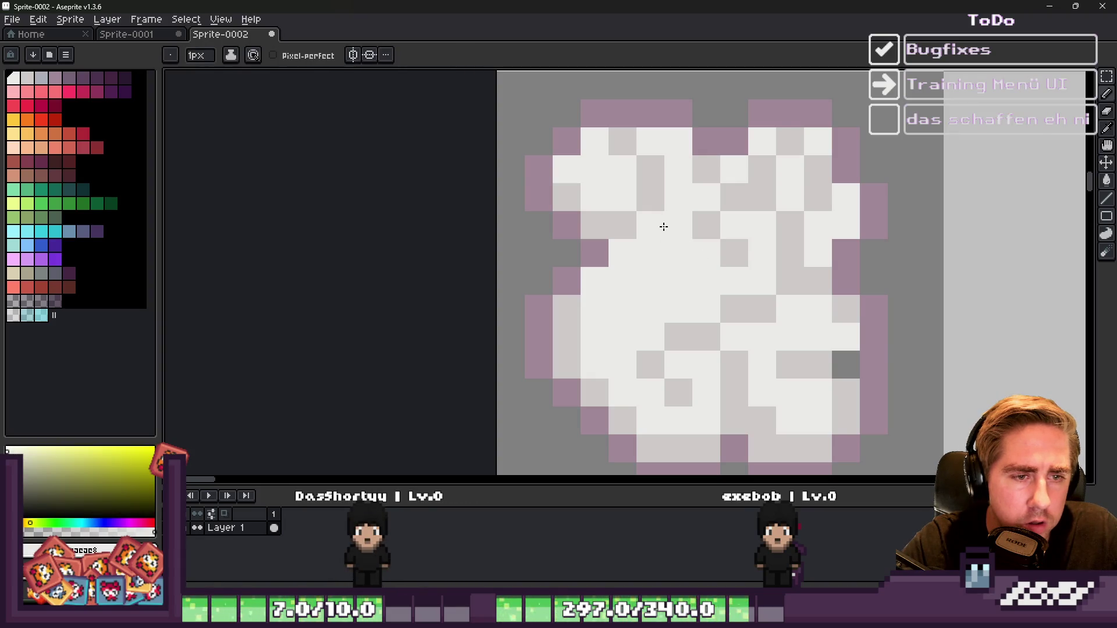
pyautogui.scroll(-2, 662, 233)
# Step: Sample the cloud's pale white colour with the eyedropper
pyautogui.keyDown('alt'); pyautogui.click(665, 183); pyautogui.keyUp('alt')
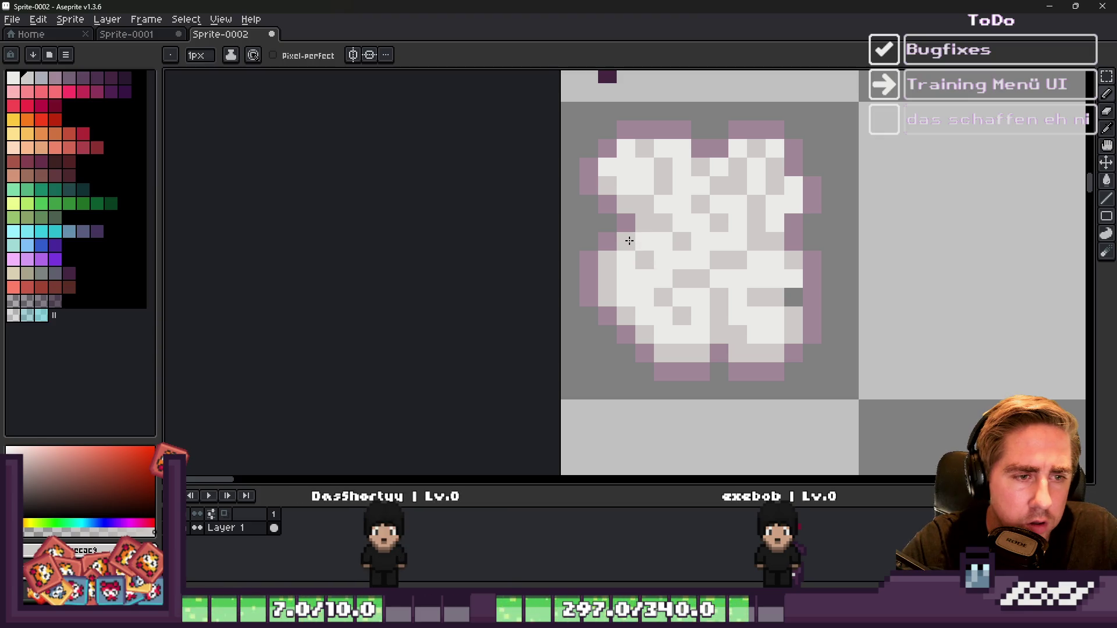
pyautogui.scroll(-5, 629, 240)
pyautogui.scroll(-1, 696, 216)
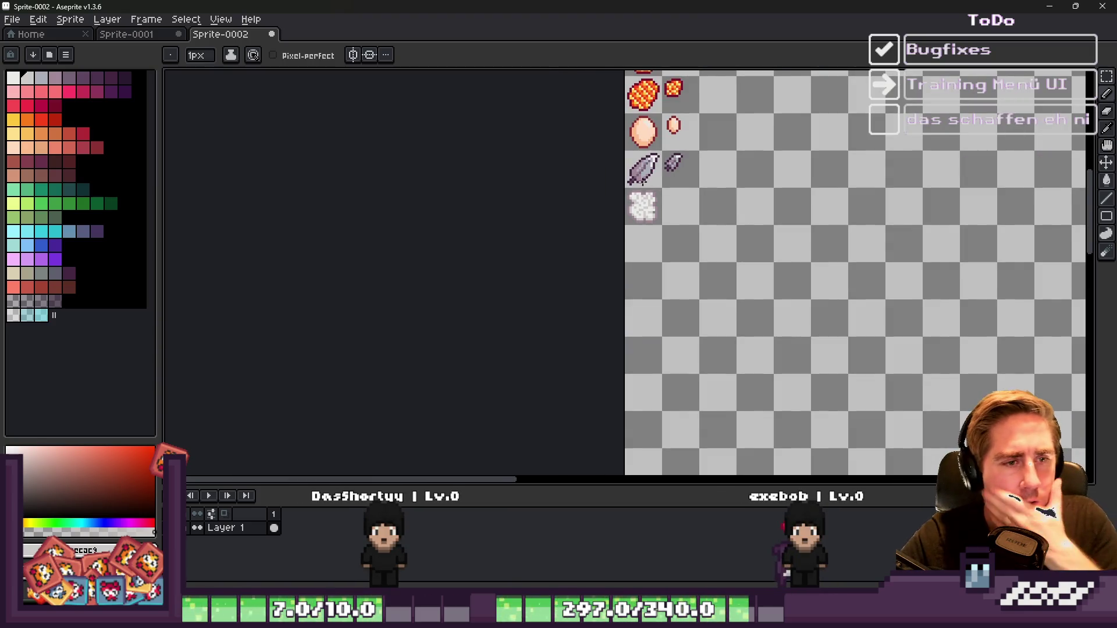
pyautogui.scroll(3, 683, 238)
pyautogui.scroll(-1, 671, 262)
pyautogui.scroll(-1, 673, 274)
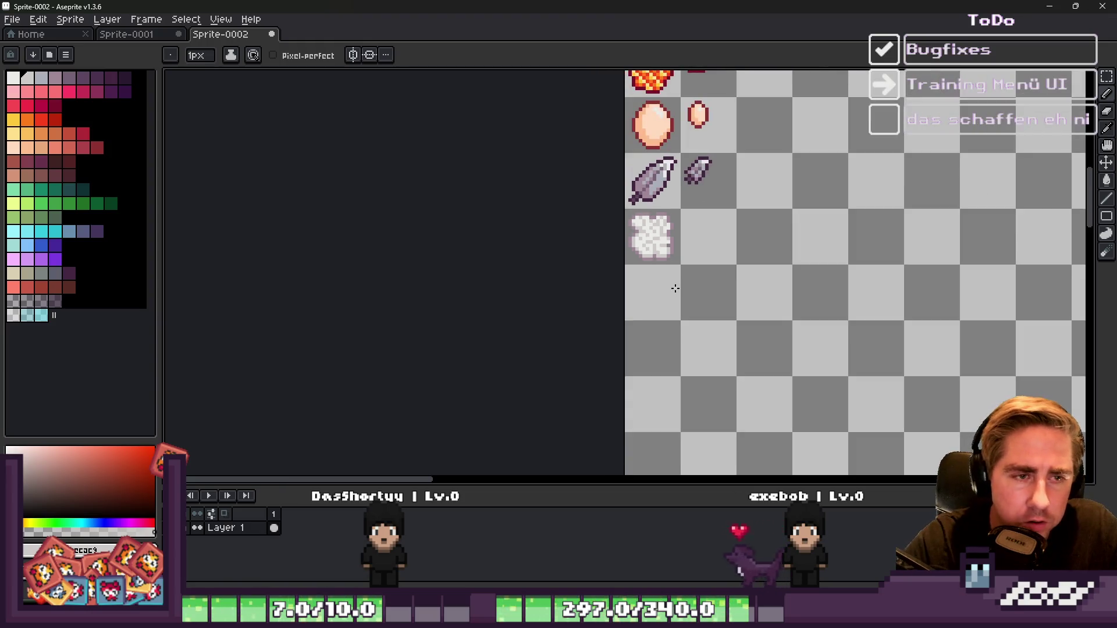
pyautogui.scroll(6, 666, 237)
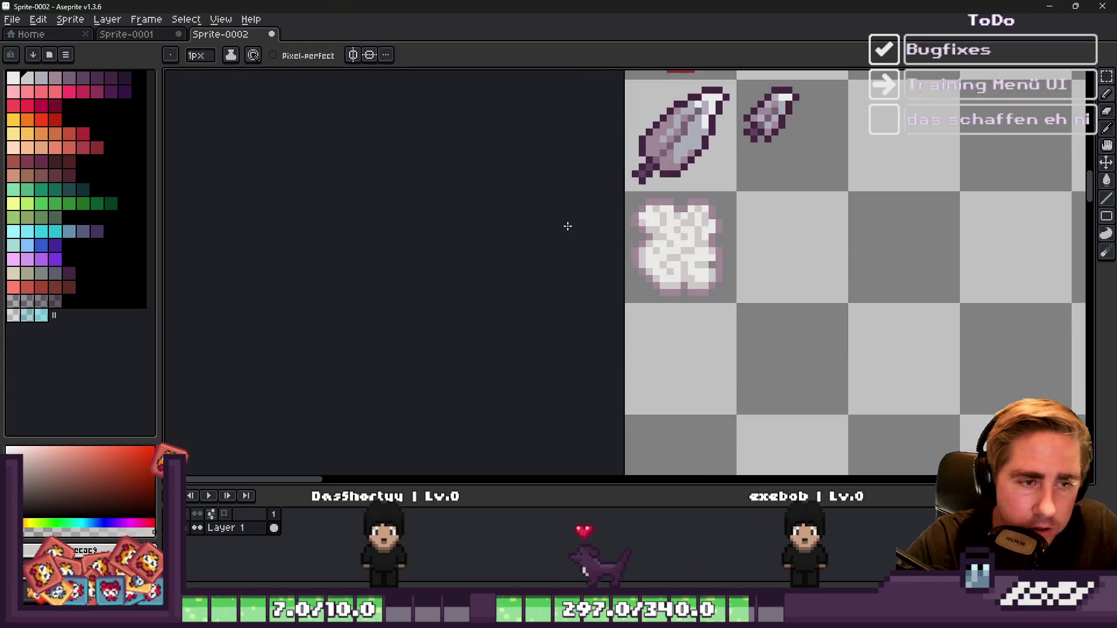
pyautogui.press('i')
pyautogui.click(669, 295)
# Step: Flood-fill the cloud's interior white with the Paint Bucket, then undo it
pyautogui.press('g')
pyautogui.click(739, 287)
pyautogui.scroll(-3, 676, 289)
pyautogui.scroll(-2, 675, 289)
pyautogui.hotkey('ctrl', 'z')
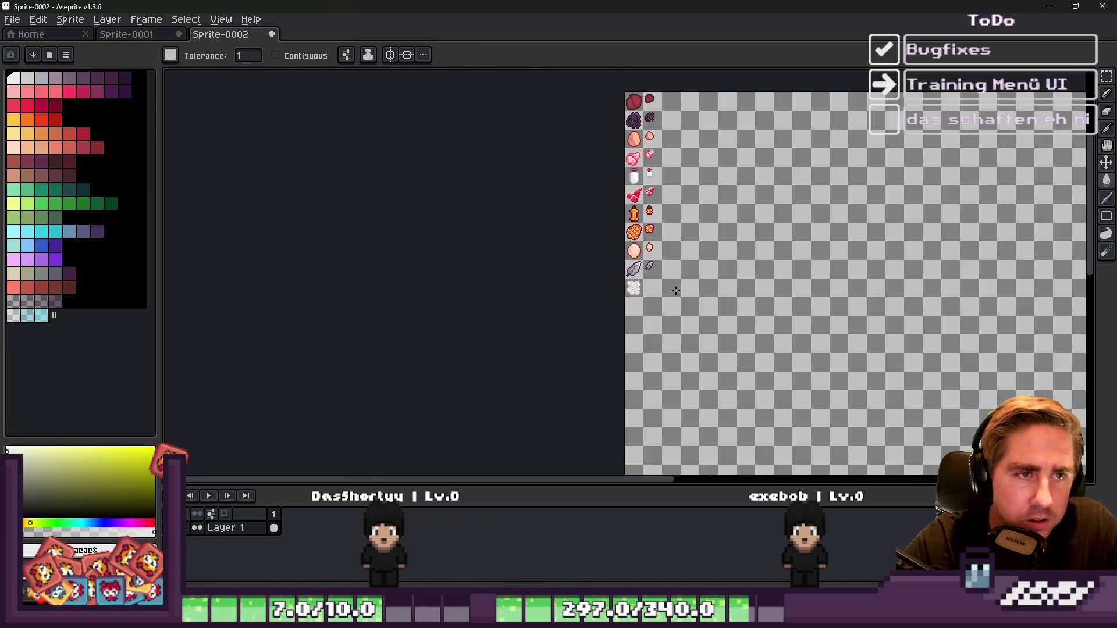
pyautogui.scroll(4, 606, 292)
pyautogui.scroll(2, 682, 305)
# Step: Refill the cloud's textured interior white and pencil over the leftover grey edge pixel
pyautogui.keyDown('alt'); pyautogui.click(660, 267); pyautogui.keyUp('alt')
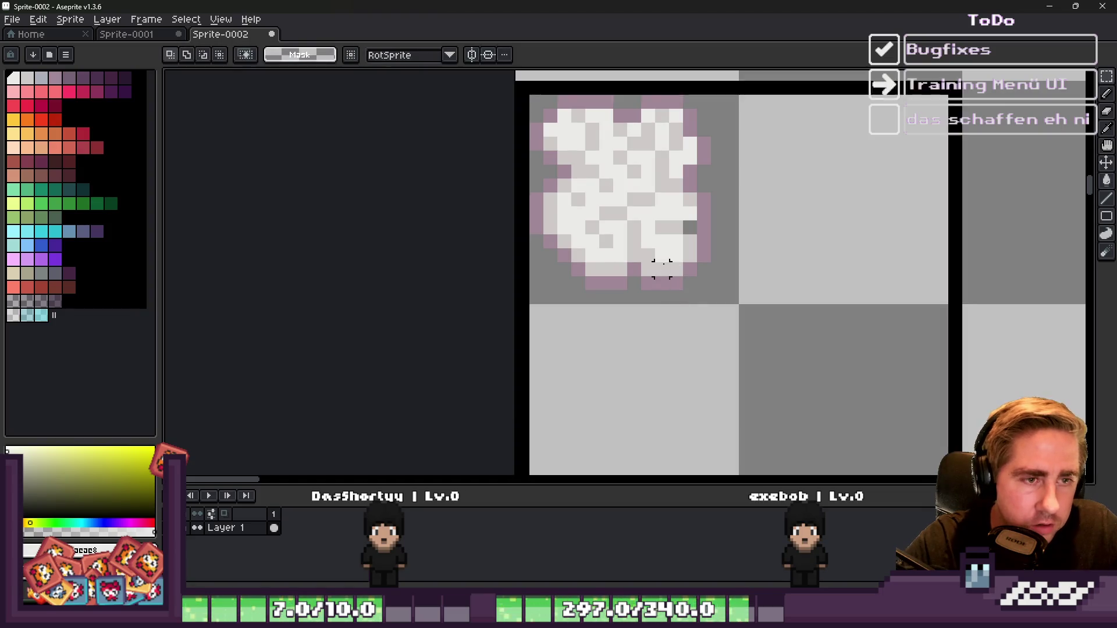
pyautogui.scroll(2, 660, 266)
pyautogui.click(706, 205)
pyautogui.scroll(-2, 720, 282)
pyautogui.scroll(2, 718, 279)
pyautogui.keyDown('alt'); pyautogui.click(718, 280); pyautogui.keyUp('alt')
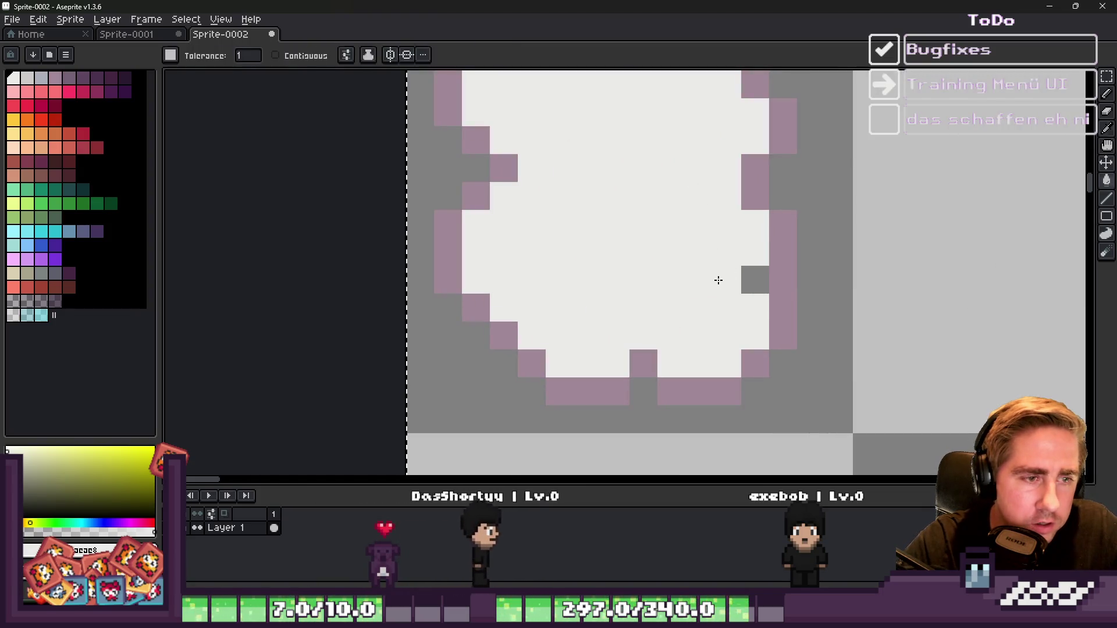
pyautogui.press('b')
pyautogui.click(751, 278)
pyautogui.scroll(-2, 772, 270)
pyautogui.scroll(2, 641, 167)
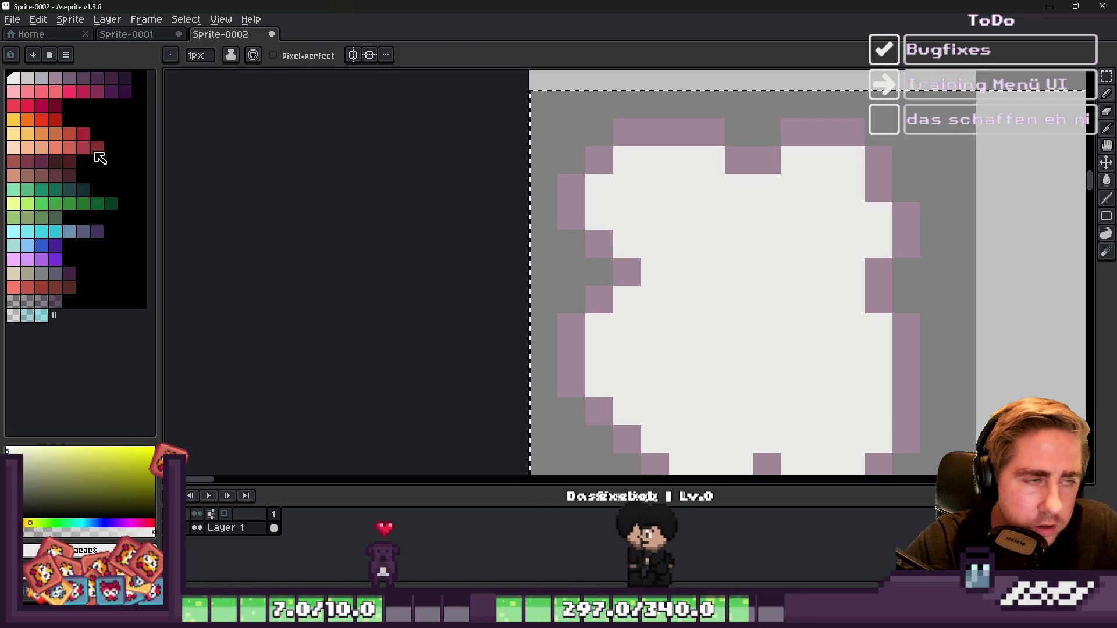
# Step: Shade the cloud's left edge and a curved fold across it in light pinkish grey
pyautogui.keyDown('alt'); pyautogui.click(599, 242); pyautogui.keyUp('alt')
pyautogui.moveTo(599, 214); pyautogui.dragTo(599, 188)
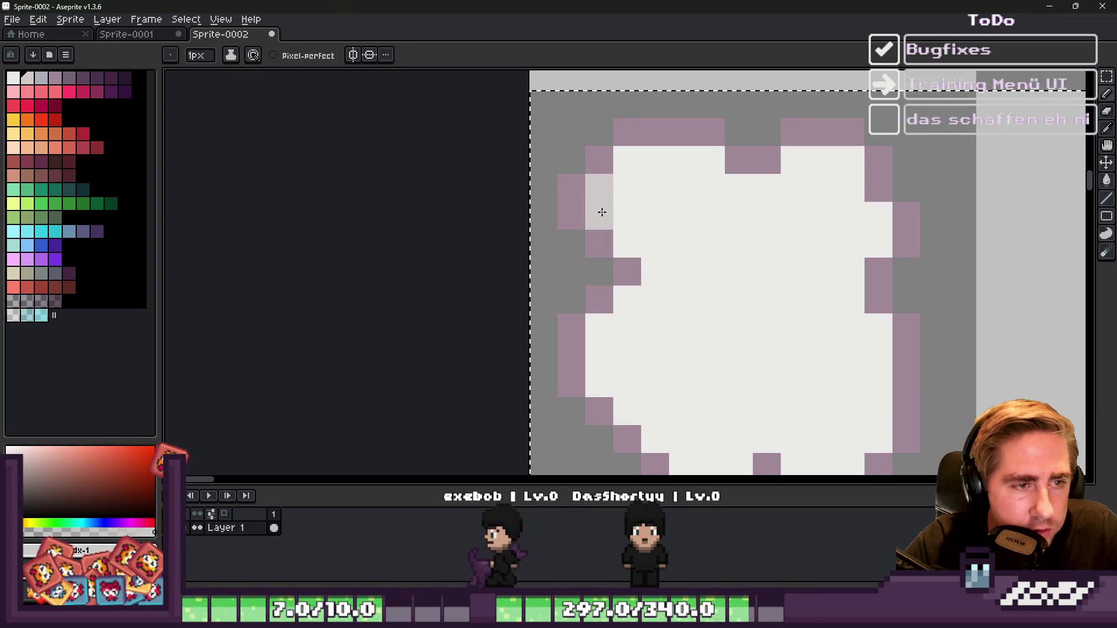
pyautogui.moveTo(630, 233)
pyautogui.mouseDown()
pyautogui.moveTo(646, 264)
pyautogui.moveTo(678, 267)
pyautogui.moveTo(713, 249)
pyautogui.moveTo(730, 209)
pyautogui.moveTo(712, 217)
pyautogui.mouseUp()
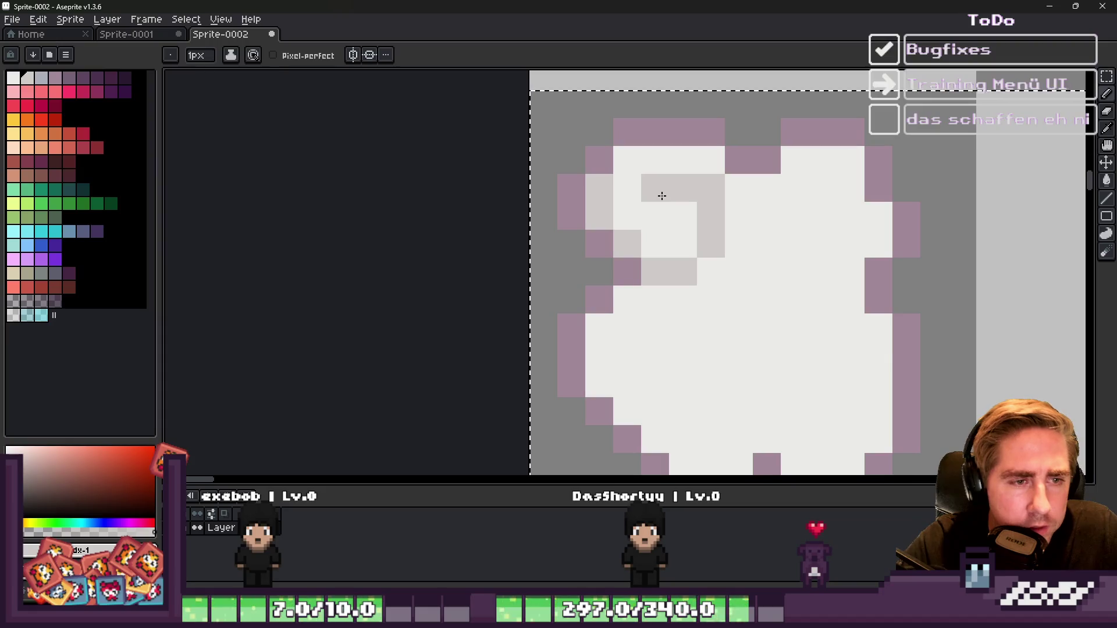
pyautogui.scroll(-3, 662, 196)
pyautogui.scroll(3, 663, 175)
# Step: Add light grey shading along the cloud's left and bottom-left edges, plus an inner pixel
pyautogui.keyDown('alt'); pyautogui.click(667, 155); pyautogui.keyUp('alt')
pyautogui.scroll(-3, 669, 175)
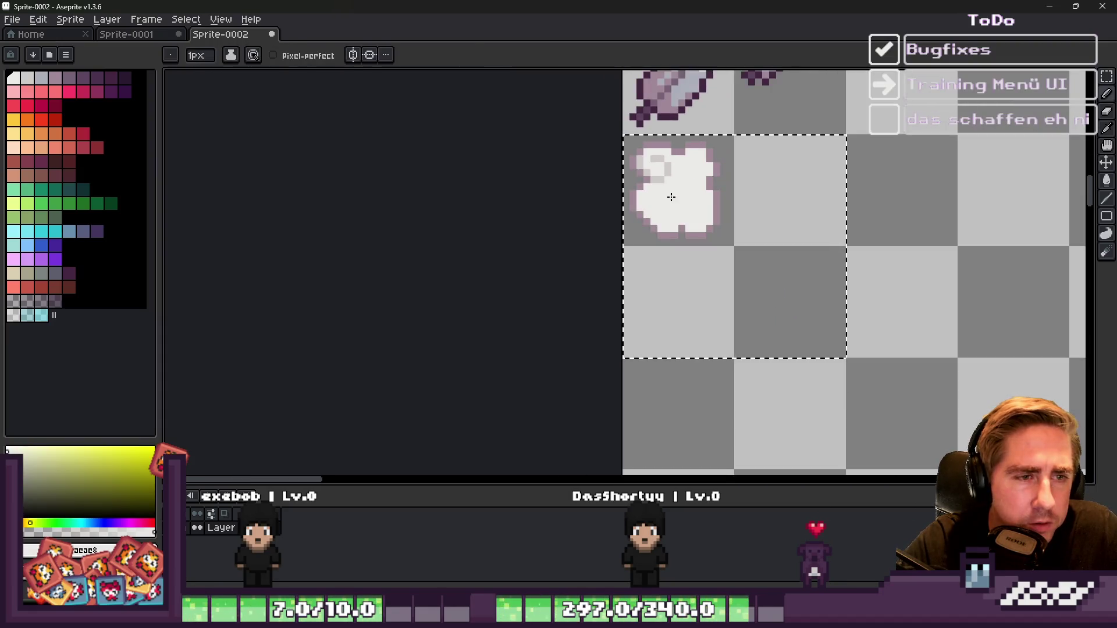
pyautogui.scroll(3, 671, 197)
pyautogui.keyDown('alt'); pyautogui.click(669, 174); pyautogui.keyUp('alt')
pyautogui.moveTo(621, 230); pyautogui.dragTo(603, 245)
pyautogui.moveTo(621, 284)
pyautogui.mouseDown()
pyautogui.moveTo(686, 319)
pyautogui.moveTo(713, 259)
pyautogui.moveTo(705, 241)
pyautogui.mouseUp()
pyautogui.click(714, 288)
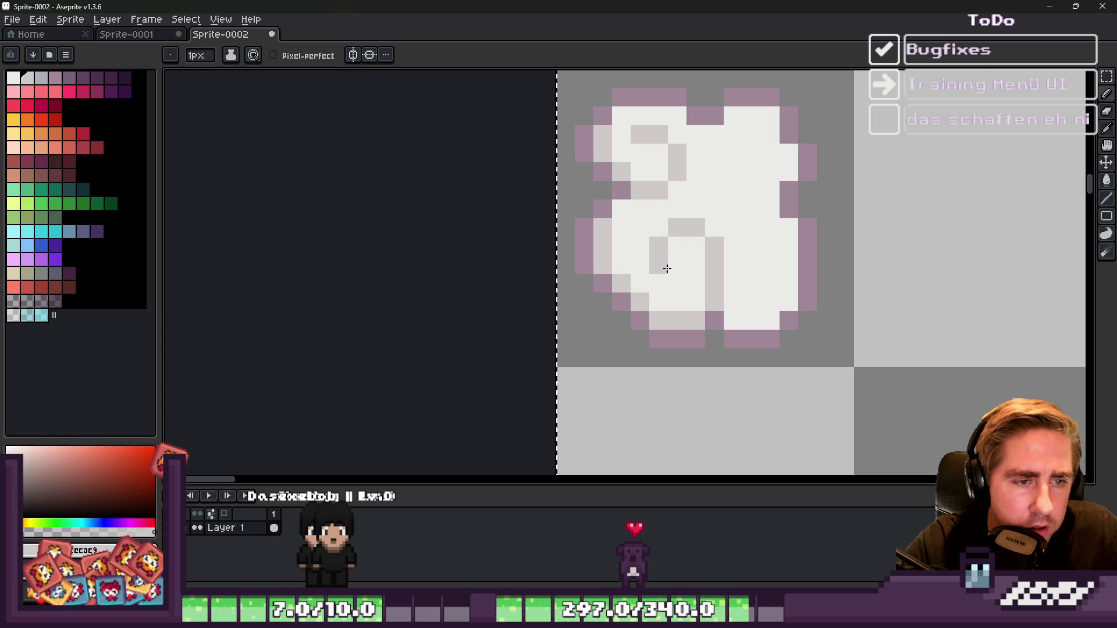
# Step: Draw a vertical grey shading line in the cloud and clean the lower pixels with white
pyautogui.keyDown('alt'); pyautogui.click(715, 274); pyautogui.keyUp('alt')
pyautogui.moveTo(732, 255)
pyautogui.mouseDown()
pyautogui.moveTo(725, 276)
pyautogui.moveTo(706, 265)
pyautogui.mouseUp()
pyautogui.keyDown('alt'); pyautogui.click(708, 280); pyautogui.keyUp('alt')
pyautogui.scroll(-4, 669, 245)
pyautogui.scroll(3, 643, 237)
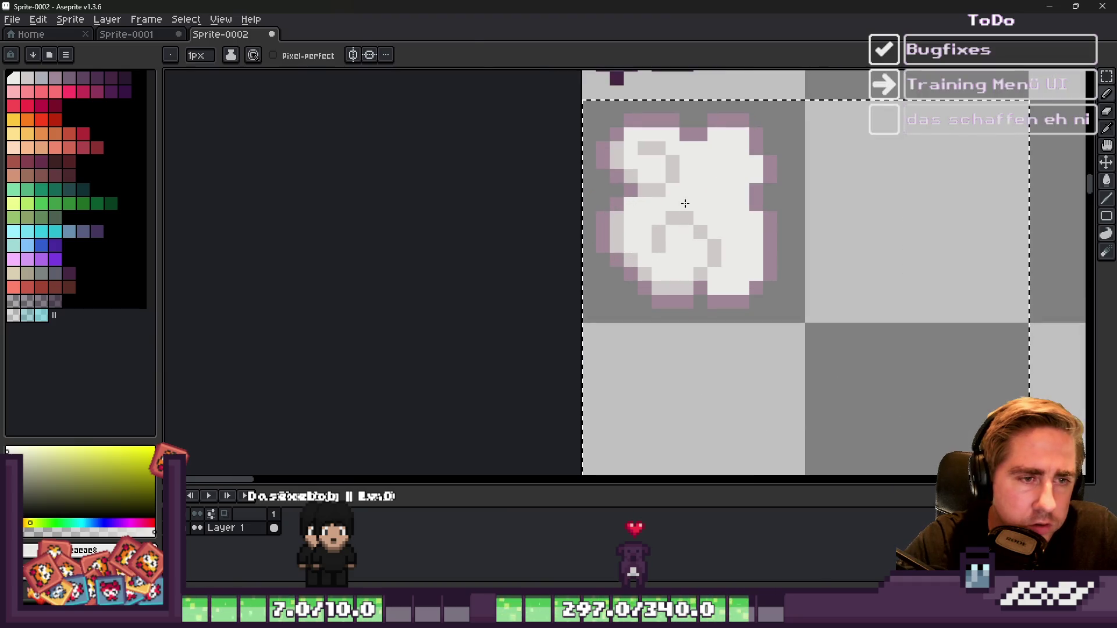
# Step: Add a light grey shading pixel and whiten stray grey pixels near the cloud's right edge
pyautogui.keyDown('alt'); pyautogui.click(693, 213); pyautogui.keyUp('alt')
pyautogui.scroll(2, 748, 206)
pyautogui.click(747, 203)
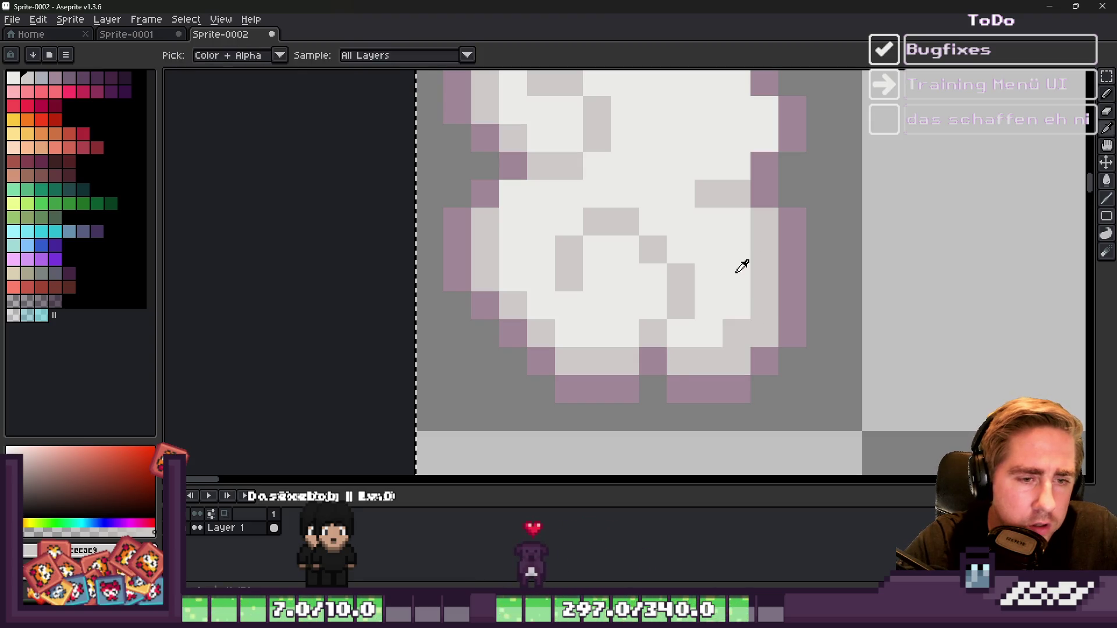
pyautogui.scroll(-5, 738, 274)
pyautogui.scroll(5, 678, 262)
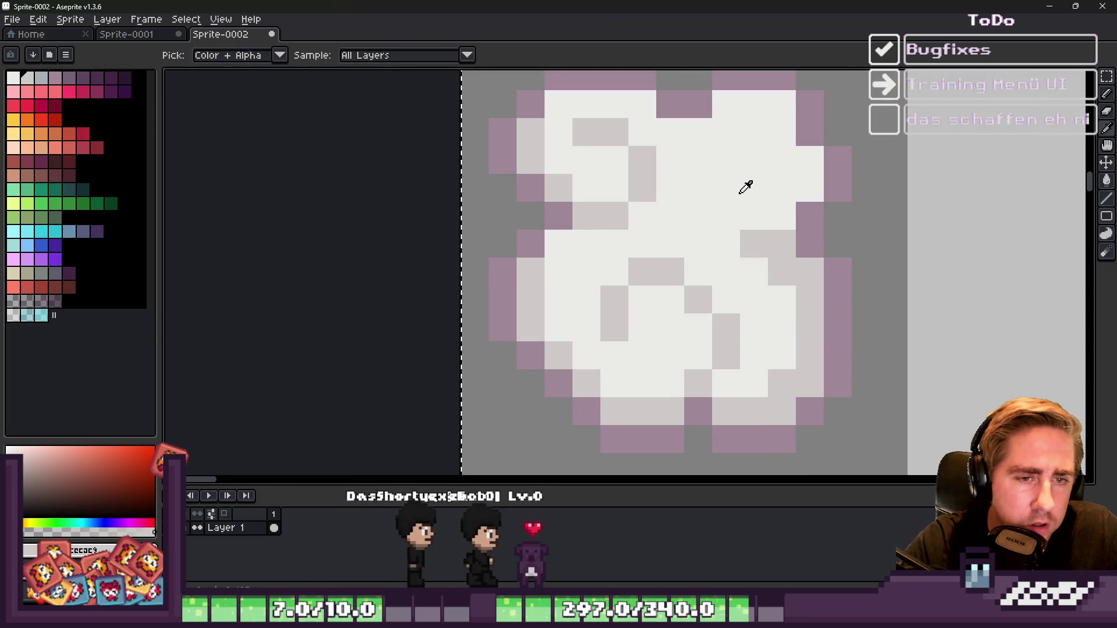
pyautogui.click(780, 242)
pyautogui.click(808, 270)
pyautogui.scroll(-3, 722, 198)
pyautogui.scroll(2, 707, 198)
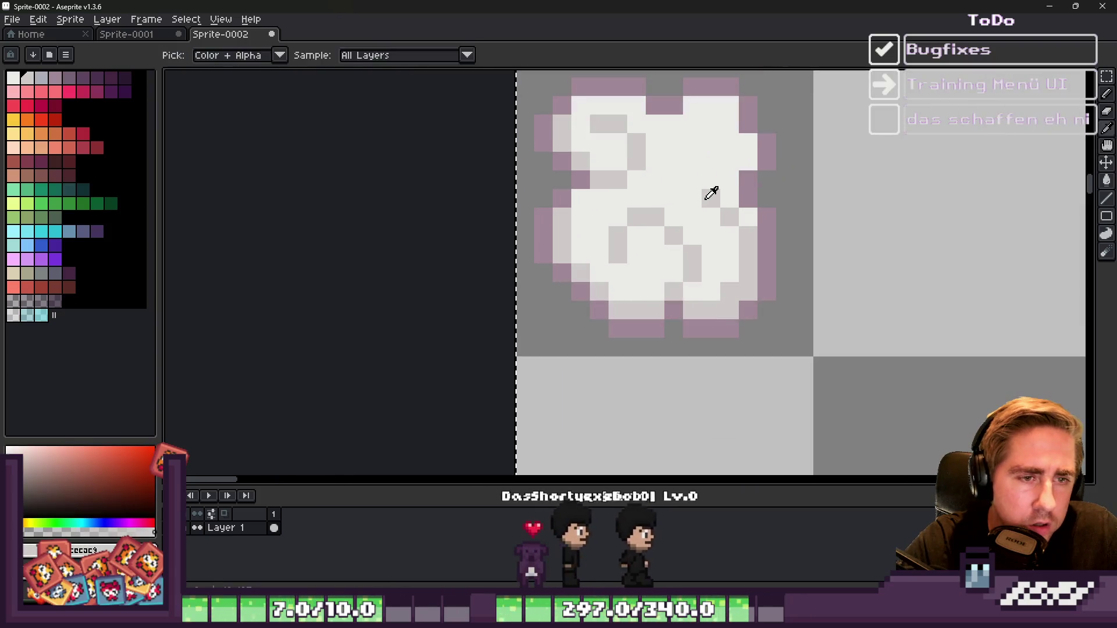
pyautogui.click(728, 215)
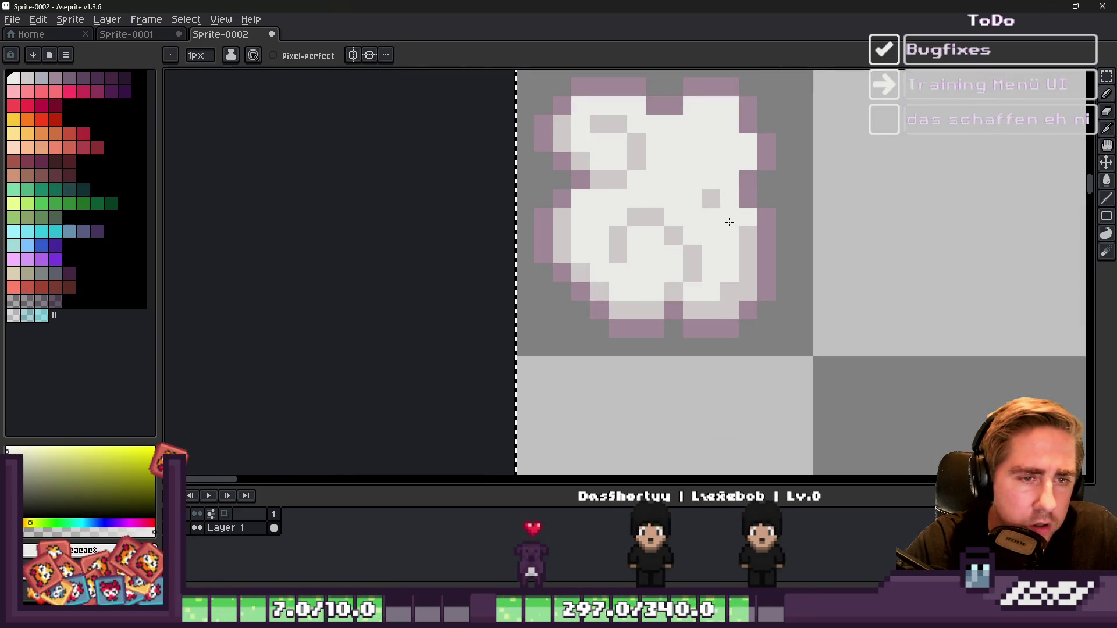
# Step: Repaint one pixel pale pink-grey and turn three stray grey pixels white
pyautogui.keyDown('alt'); pyautogui.click(752, 221); pyautogui.keyUp('alt')
pyautogui.click(732, 197)
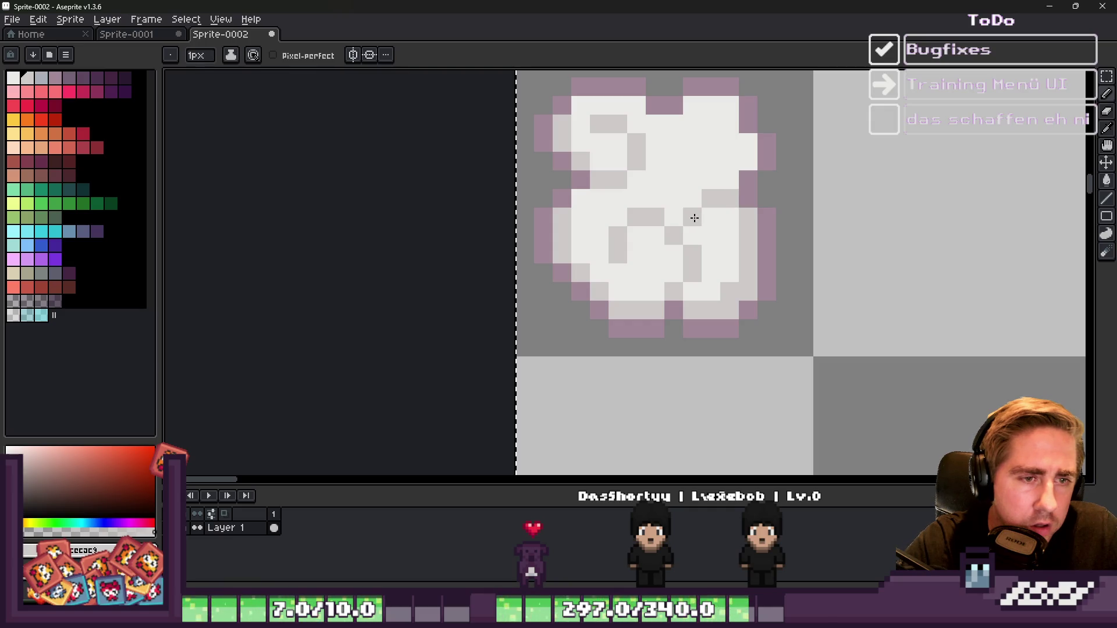
pyautogui.keyDown('alt'); pyautogui.click(696, 207); pyautogui.keyUp('alt')
pyautogui.click(710, 201)
pyautogui.keyDown('alt'); pyautogui.click(727, 196); pyautogui.keyUp('alt')
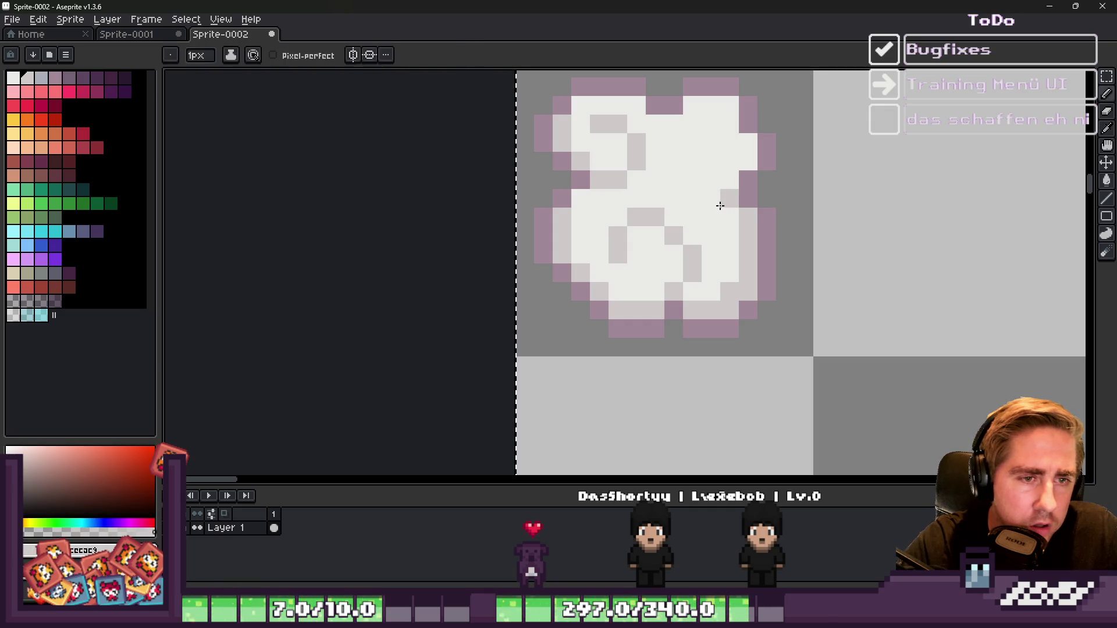
pyautogui.scroll(-1, 663, 198)
pyautogui.scroll(2, 664, 198)
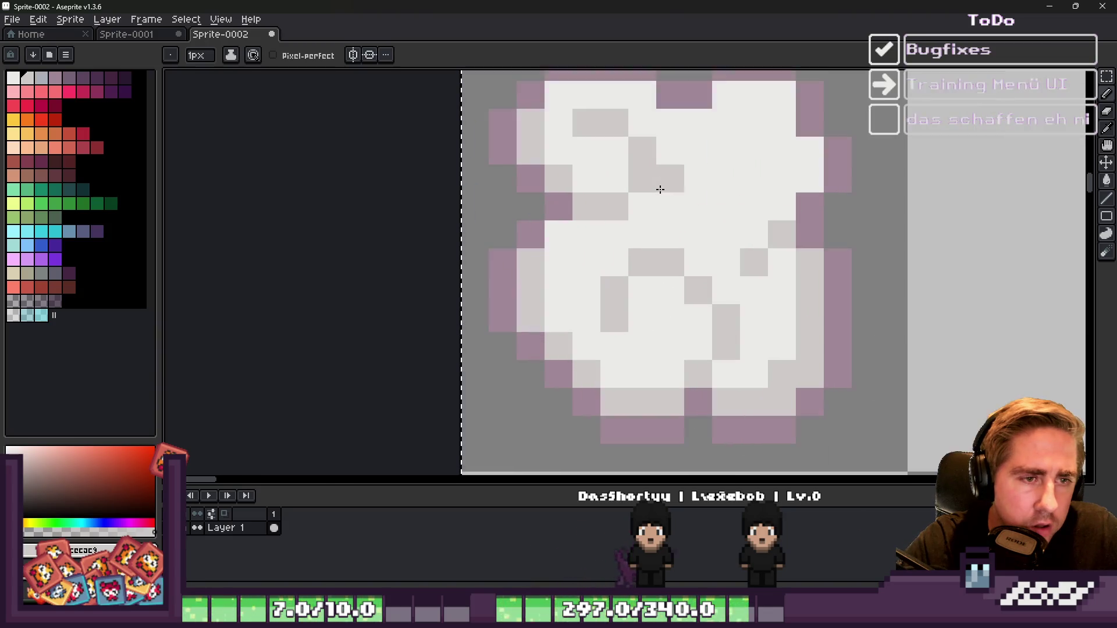
# Step: Add grey shading in the cloud's middle and upper right, clearing a grey column there
pyautogui.click(698, 233)
pyautogui.click(722, 233)
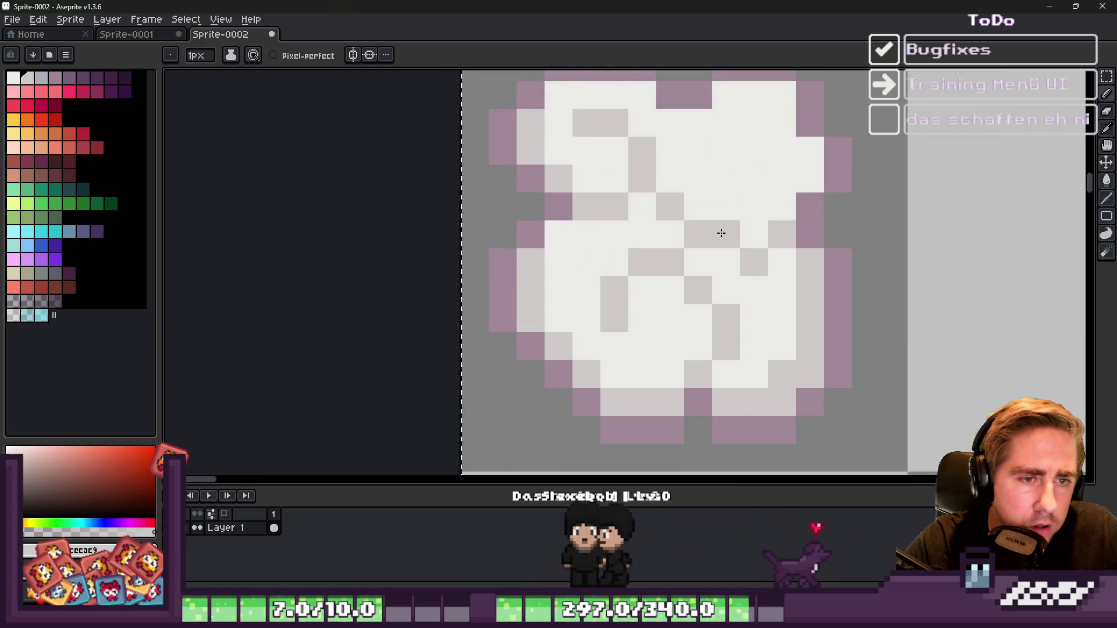
pyautogui.click(752, 204)
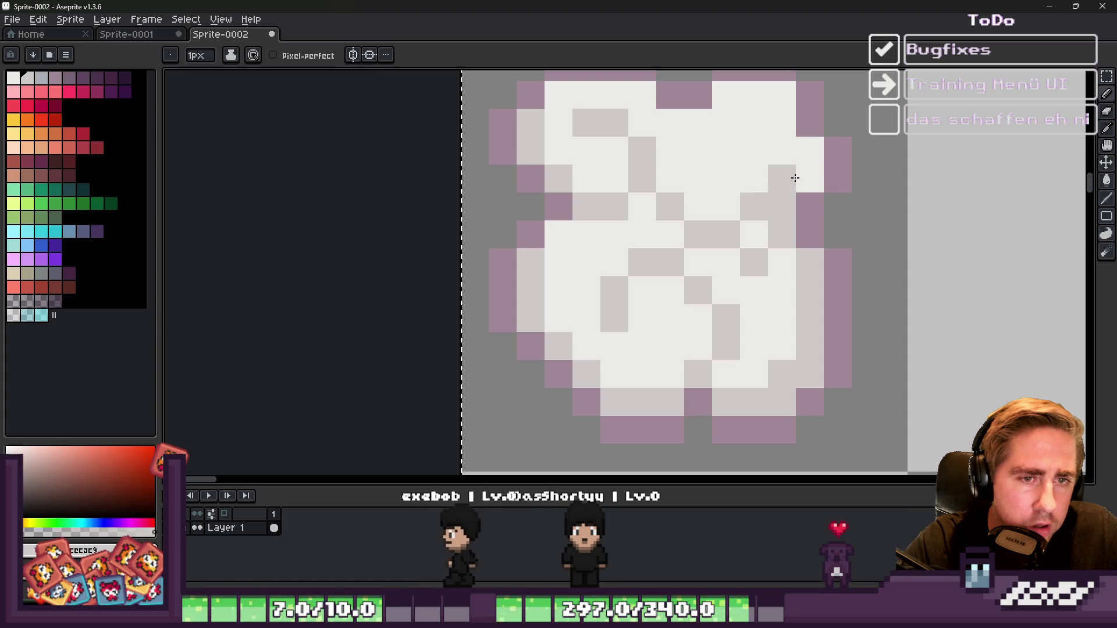
pyautogui.click(787, 146)
pyautogui.moveTo(791, 156)
pyautogui.mouseDown()
pyautogui.moveTo(785, 174)
pyautogui.moveTo(800, 156)
pyautogui.mouseUp()
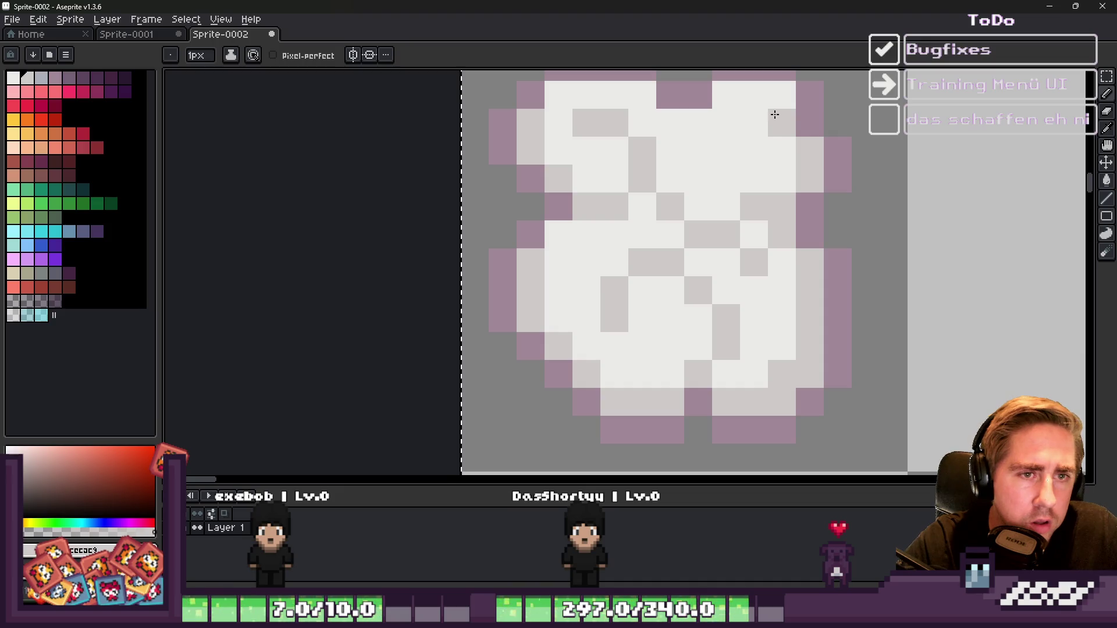
pyautogui.scroll(-5, 729, 152)
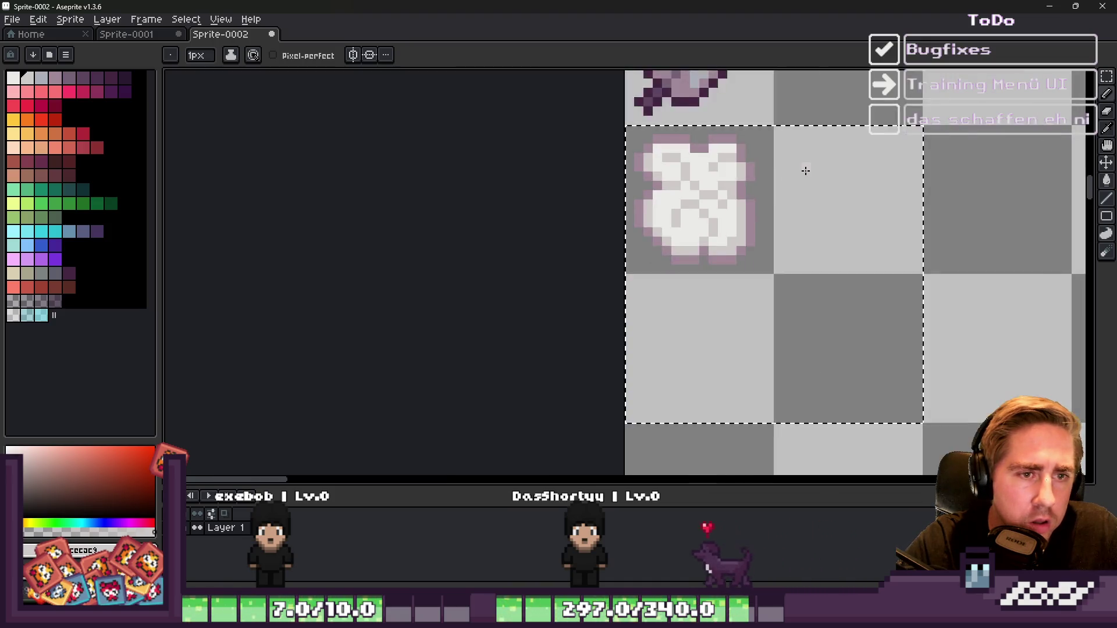
pyautogui.scroll(5, 627, 173)
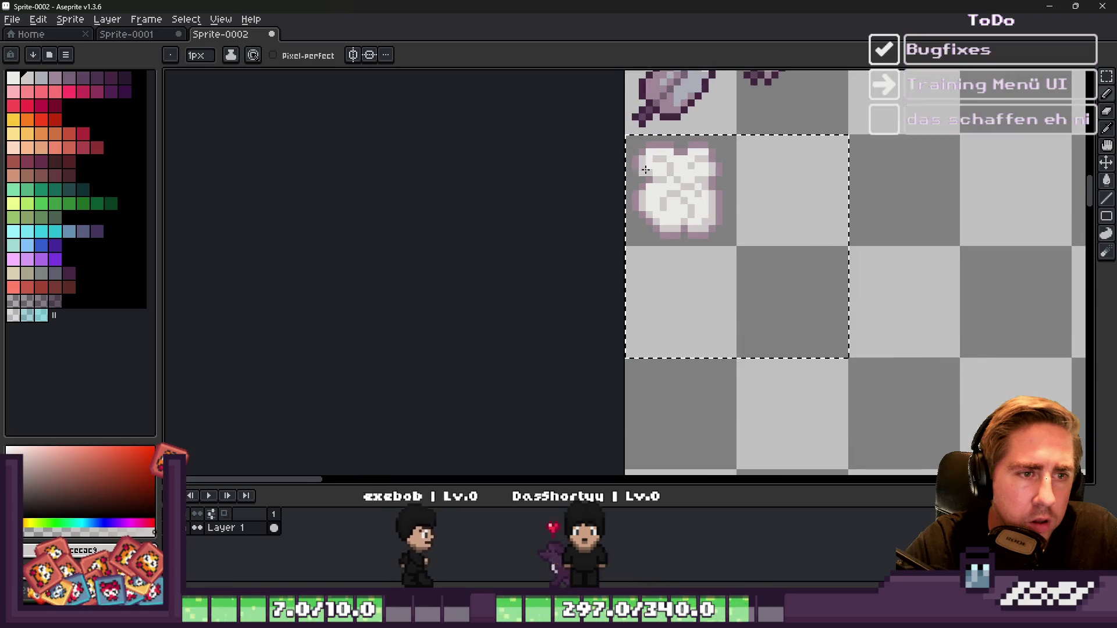
pyautogui.keyDown('alt'); pyautogui.click(646, 241); pyautogui.keyUp('alt')
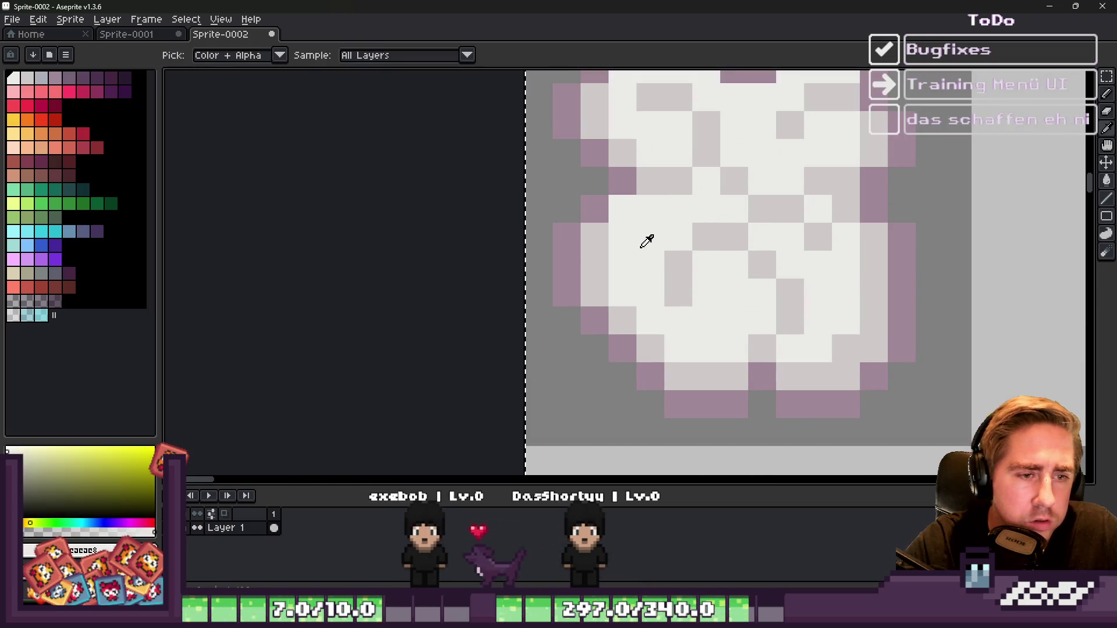
# Step: Bucket-fill the light grey shading with blue-grey and the pink outline with dark purple
pyautogui.click(41, 77)
pyautogui.press('g')
pyautogui.click(601, 261)
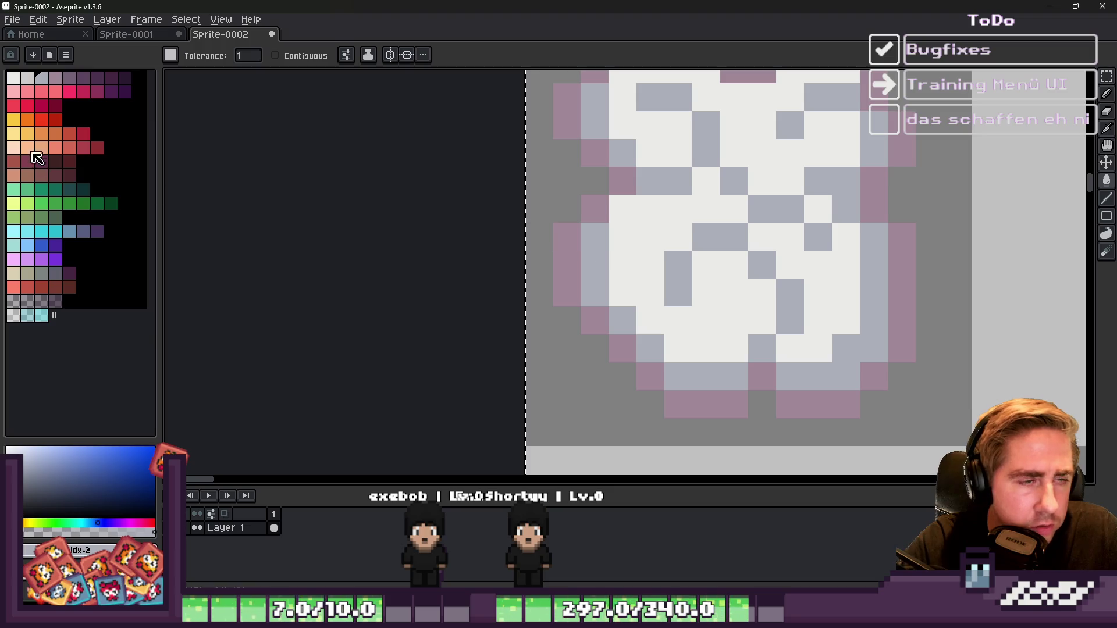
pyautogui.click(82, 81)
pyautogui.click(573, 263)
# Step: Bucket-fill the sprite's white base pixels with light grey
pyautogui.scroll(-3, 572, 263)
pyautogui.scroll(3, 563, 261)
pyautogui.keyDown('alt'); pyautogui.click(570, 262); pyautogui.keyUp('alt')
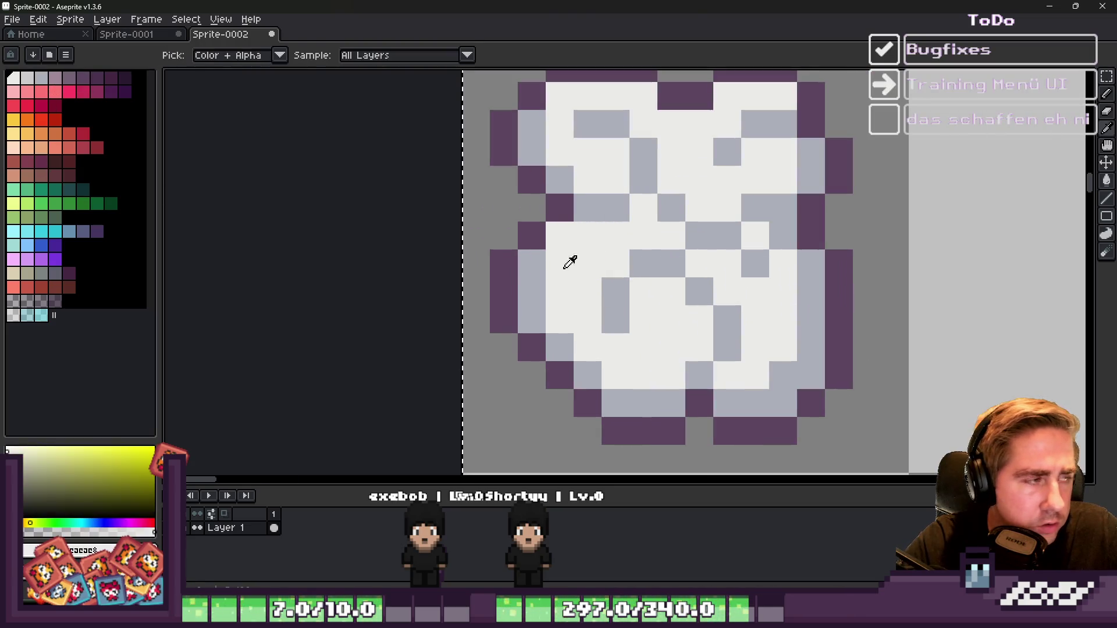
pyautogui.click(13, 77)
pyautogui.press('g')
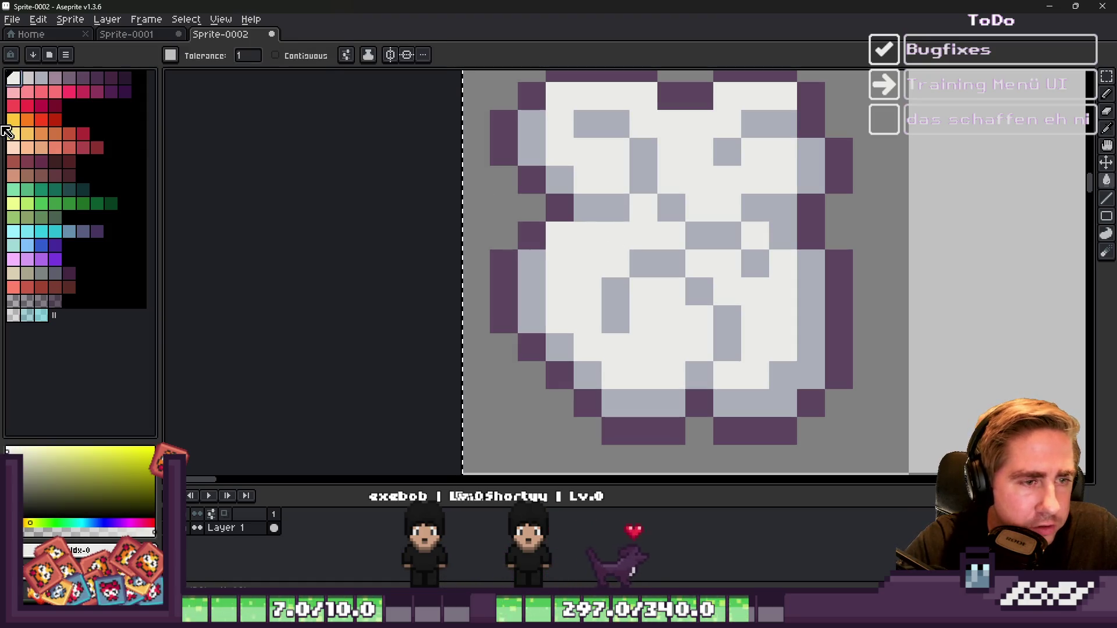
pyautogui.click(26, 77)
pyautogui.click(581, 259)
pyautogui.scroll(-2, 551, 257)
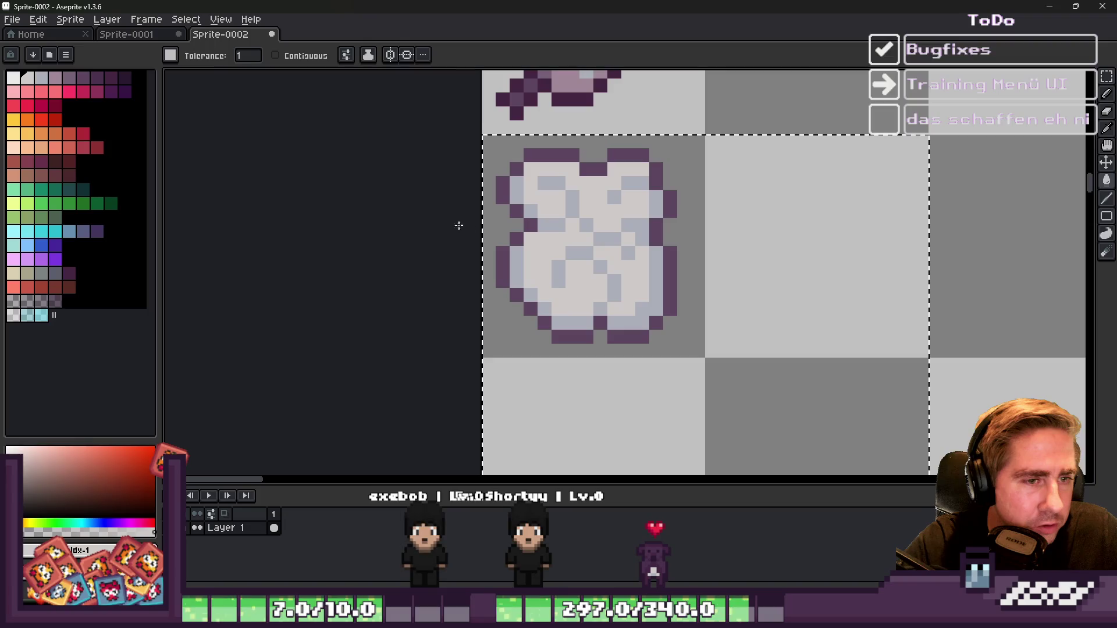
pyautogui.click(15, 81)
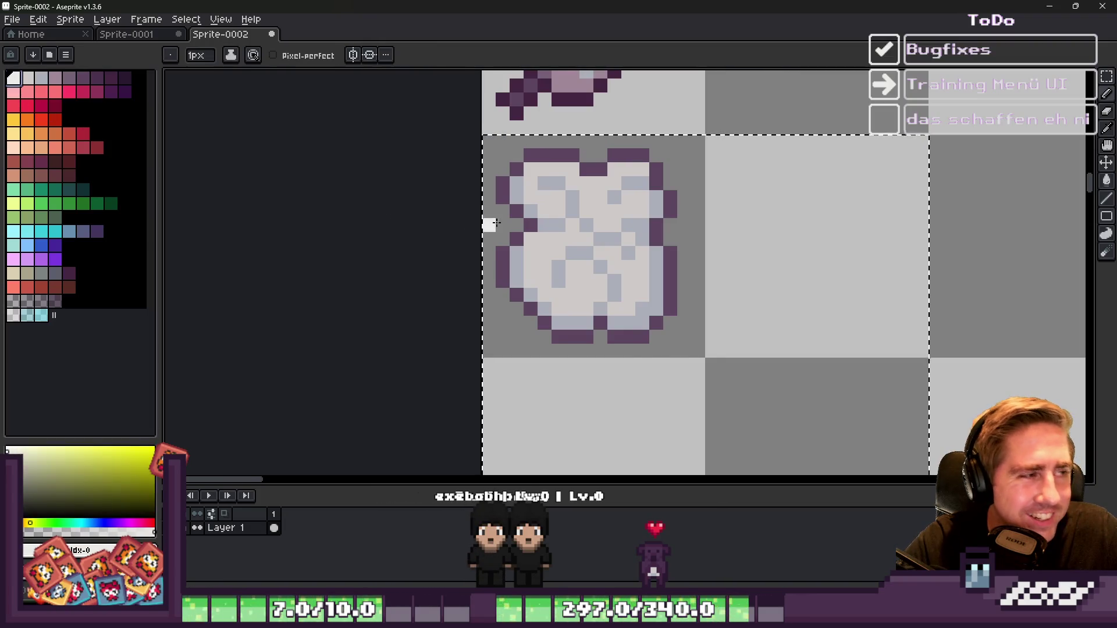
# Step: Paint white highlight pixels on the sprite, including a stroke along its top
pyautogui.press('b')
pyautogui.scroll(2, 505, 228)
pyautogui.click(671, 249)
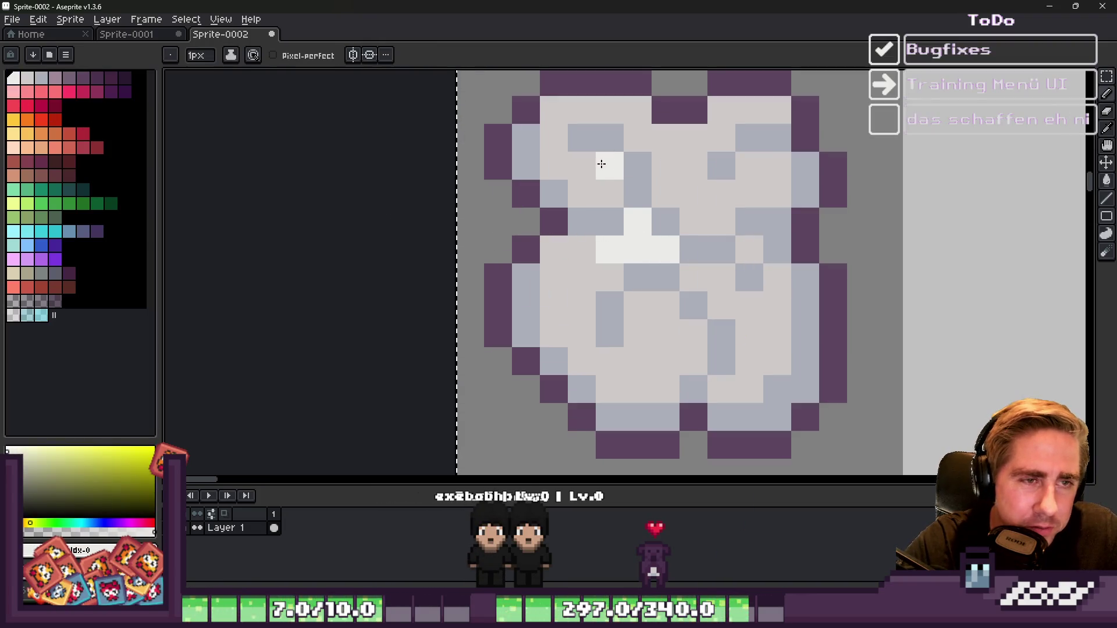
pyautogui.moveTo(603, 170)
pyautogui.mouseDown()
pyautogui.moveTo(586, 119)
pyautogui.moveTo(636, 114)
pyautogui.mouseUp()
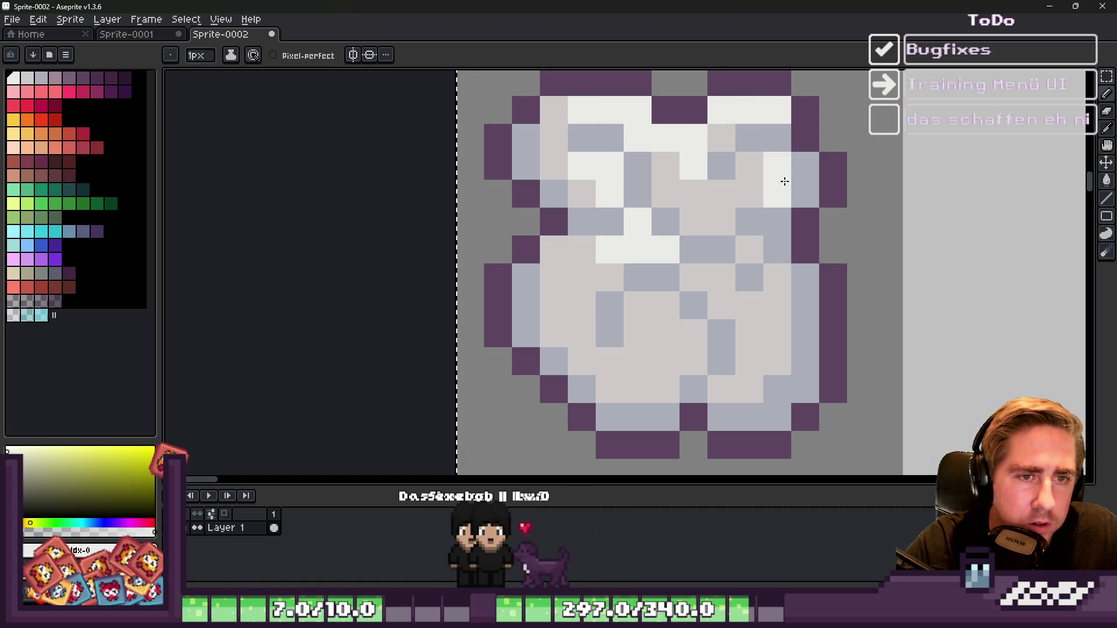
# Step: Zoom around the sprite and sample its light beige and near-white highlight tones
pyautogui.scroll(-5, 774, 169)
pyautogui.scroll(6, 714, 185)
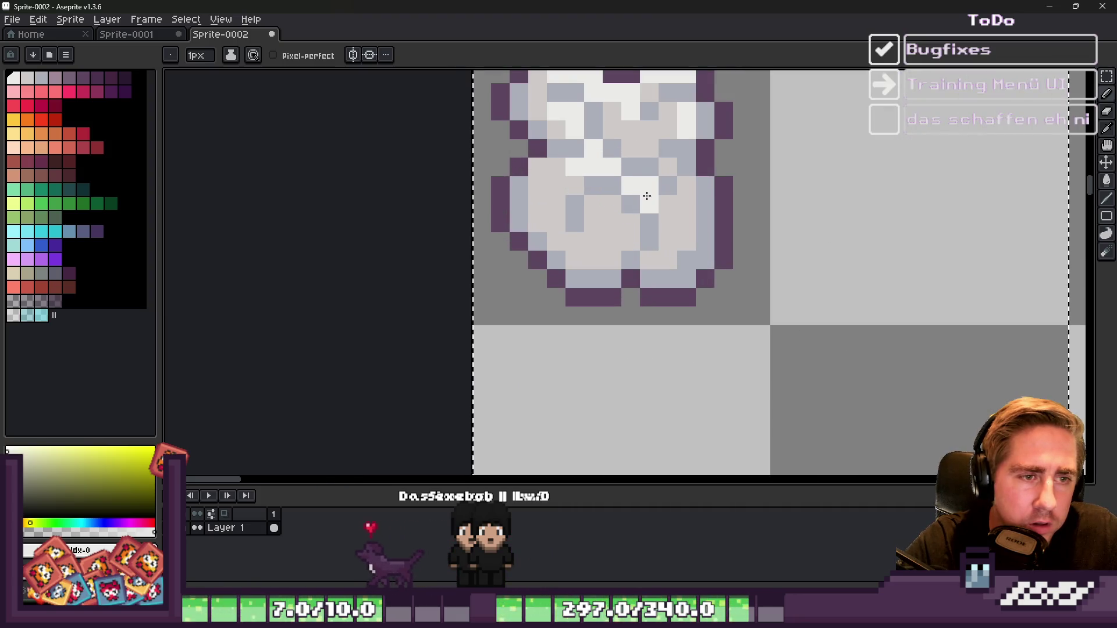
pyautogui.scroll(-4, 675, 182)
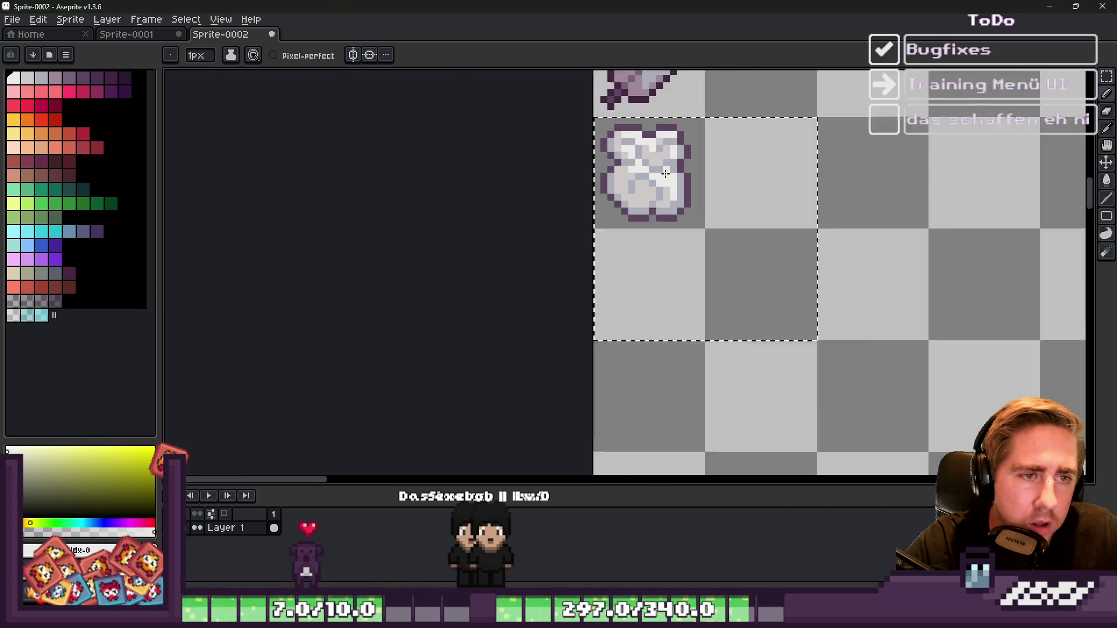
pyautogui.scroll(5, 669, 191)
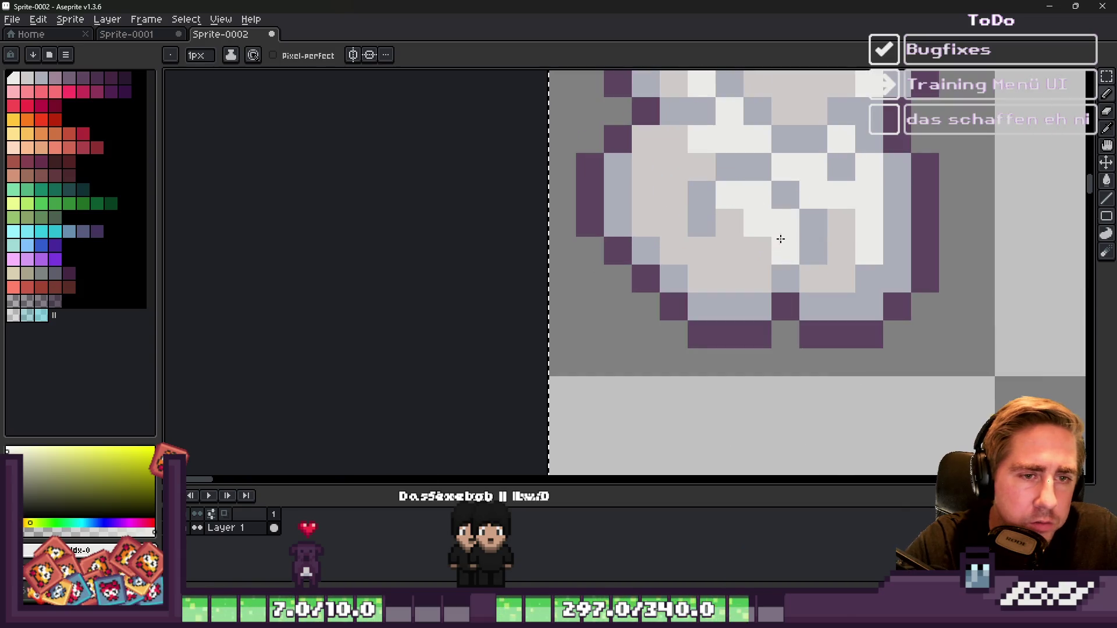
pyautogui.scroll(-4, 748, 228)
pyautogui.scroll(4, 625, 162)
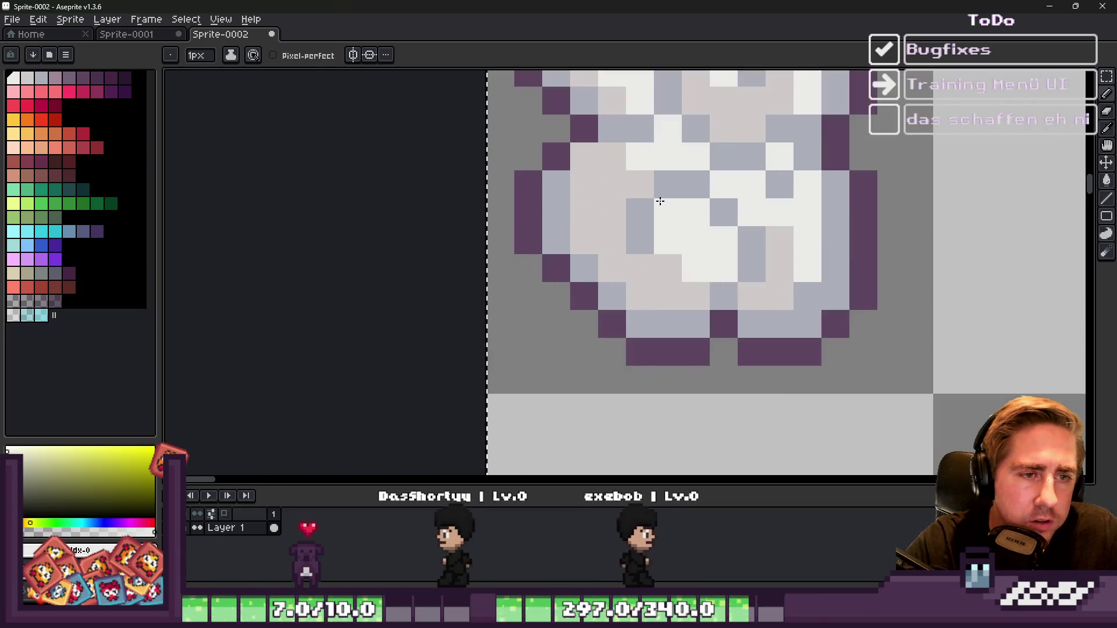
pyautogui.scroll(-3, 640, 175)
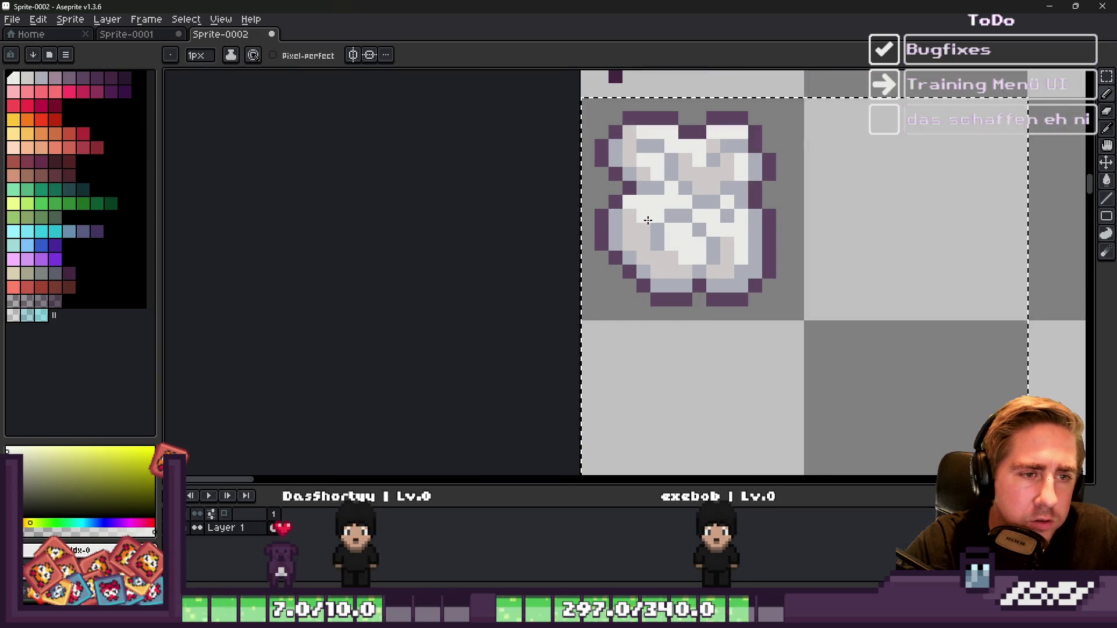
pyautogui.scroll(3, 656, 212)
pyautogui.scroll(-3, 674, 169)
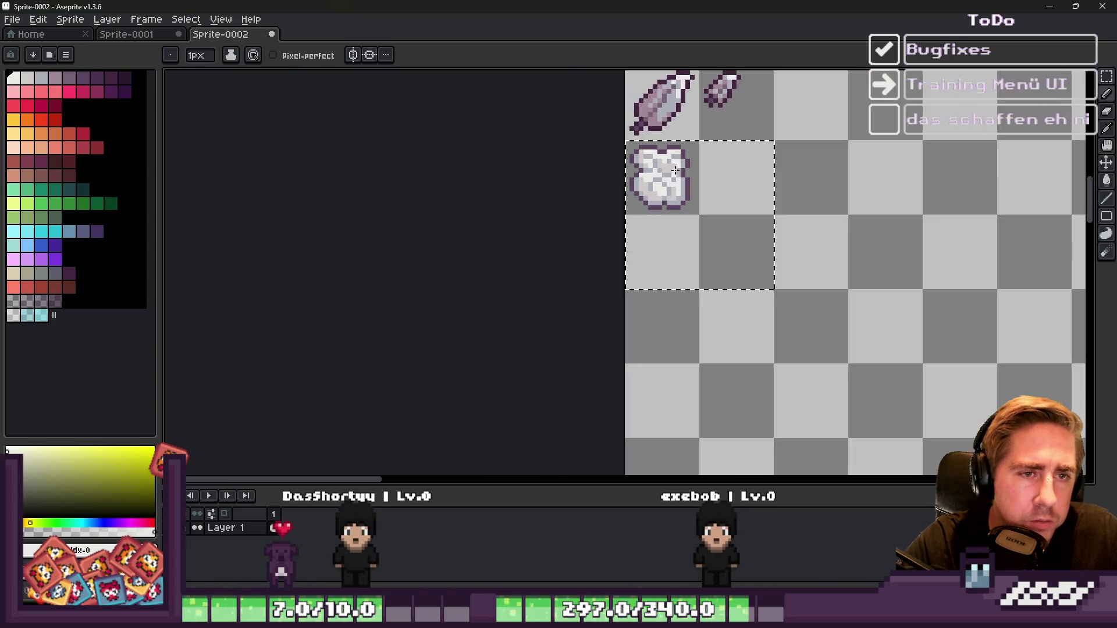
pyautogui.scroll(3, 666, 182)
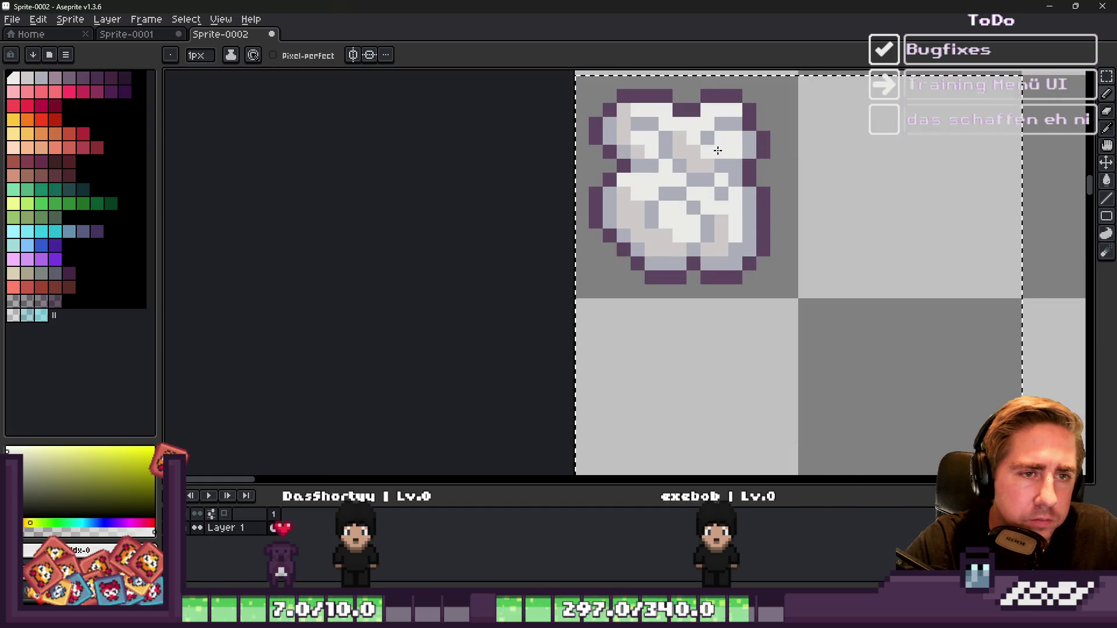
pyautogui.scroll(-3, 675, 202)
pyautogui.scroll(2, 686, 188)
pyautogui.scroll(2, 687, 188)
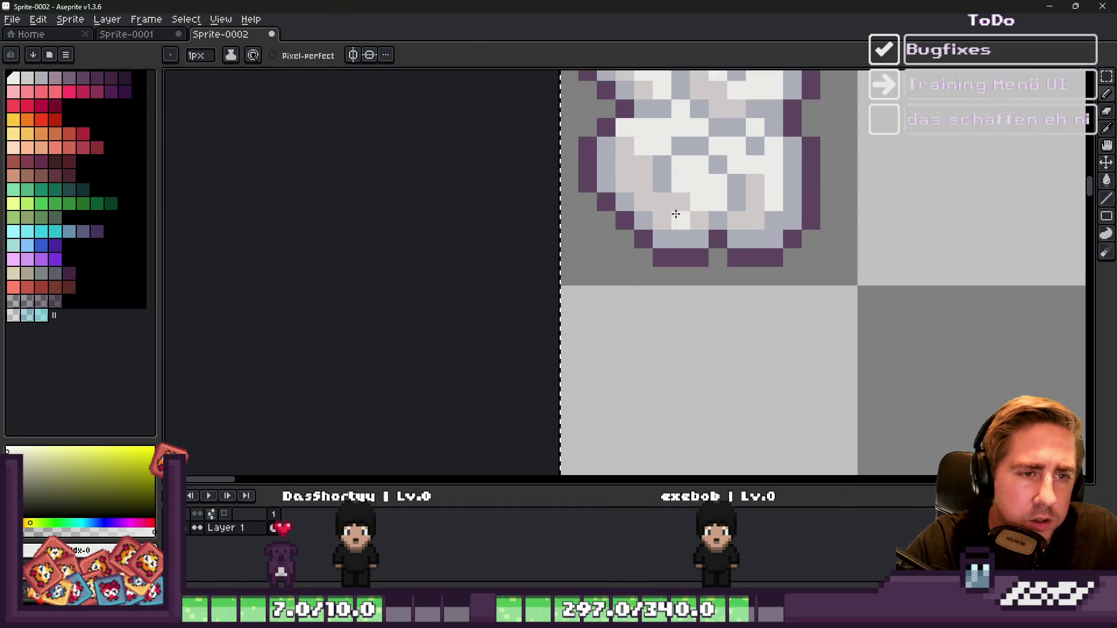
pyautogui.keyDown('alt'); pyautogui.click(686, 188); pyautogui.keyUp('alt')
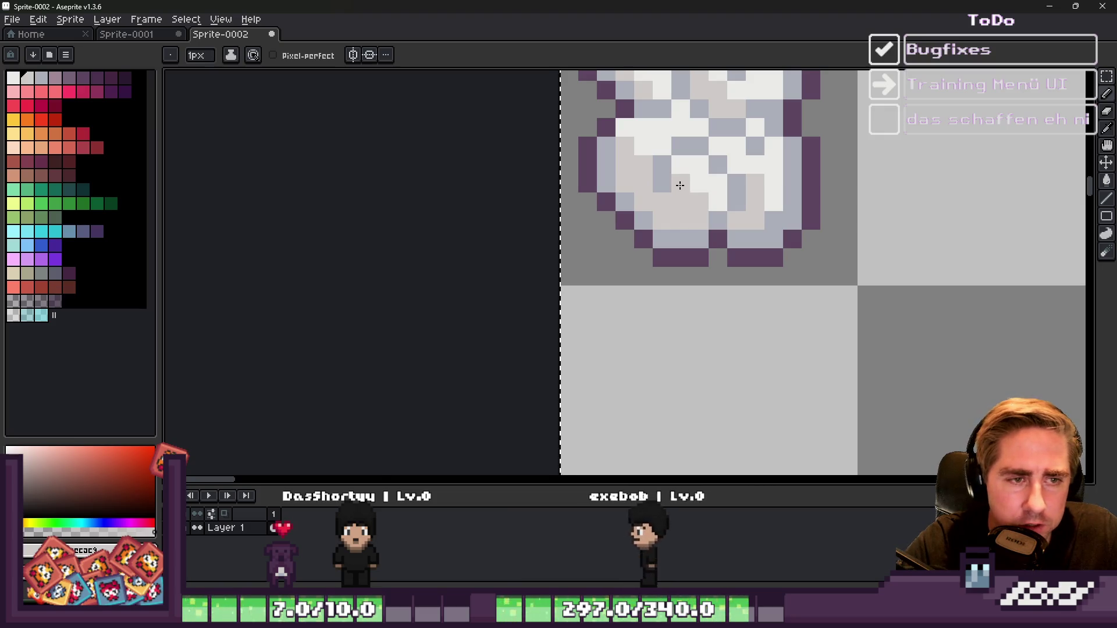
pyautogui.scroll(-4, 640, 224)
pyautogui.scroll(2, 627, 229)
pyautogui.scroll(2, 627, 230)
pyautogui.scroll(-2, 640, 239)
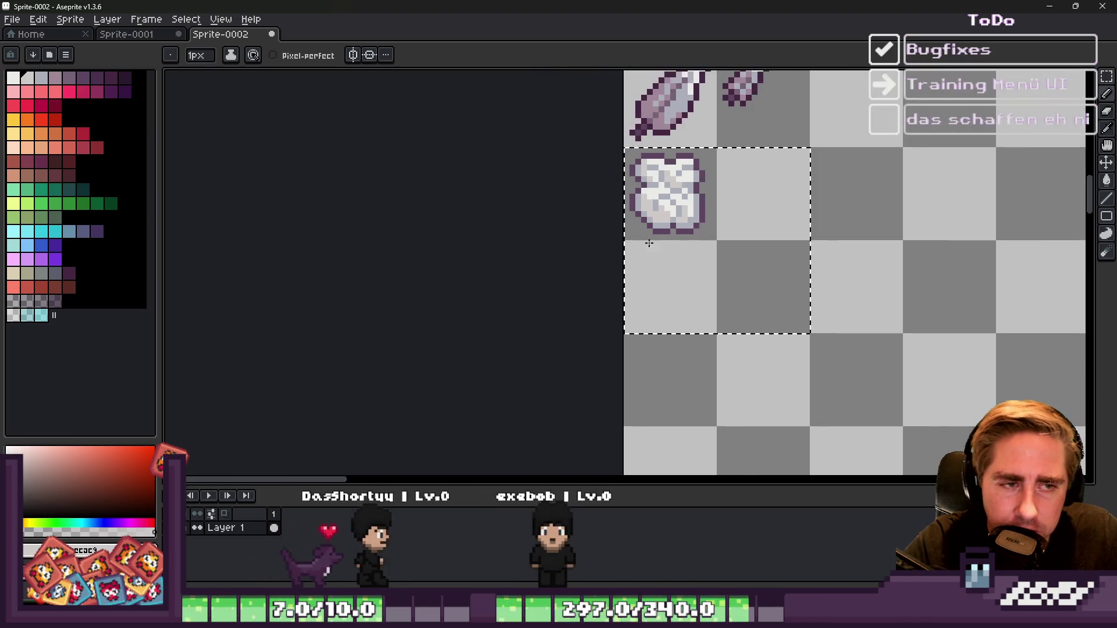
pyautogui.scroll(2, 692, 233)
pyautogui.keyDown('alt'); pyautogui.click(681, 205); pyautogui.keyUp('alt')
pyautogui.scroll(2, 652, 157)
pyautogui.scroll(-5, 666, 165)
pyautogui.scroll(2, 633, 192)
pyautogui.scroll(2, 618, 219)
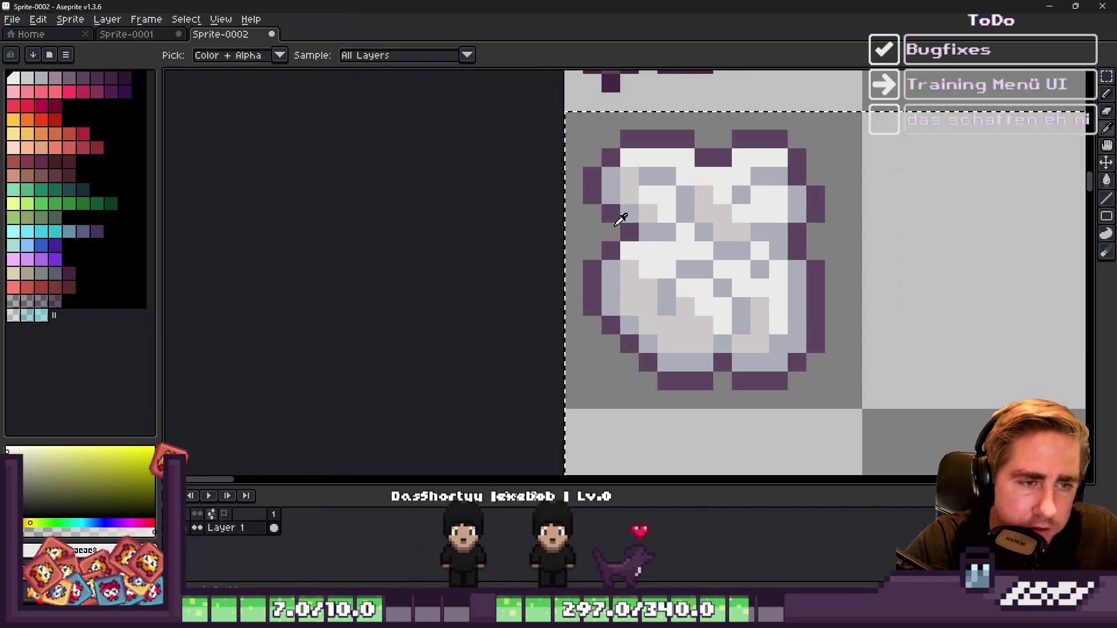
# Step: Sample the dark purple outline and extend the cloth's crease lines with dark purple pixels
pyautogui.keyDown('alt'); pyautogui.click(626, 226); pyautogui.keyUp('alt')
pyautogui.keyDown('alt'); pyautogui.click(639, 230); pyautogui.keyUp('alt')
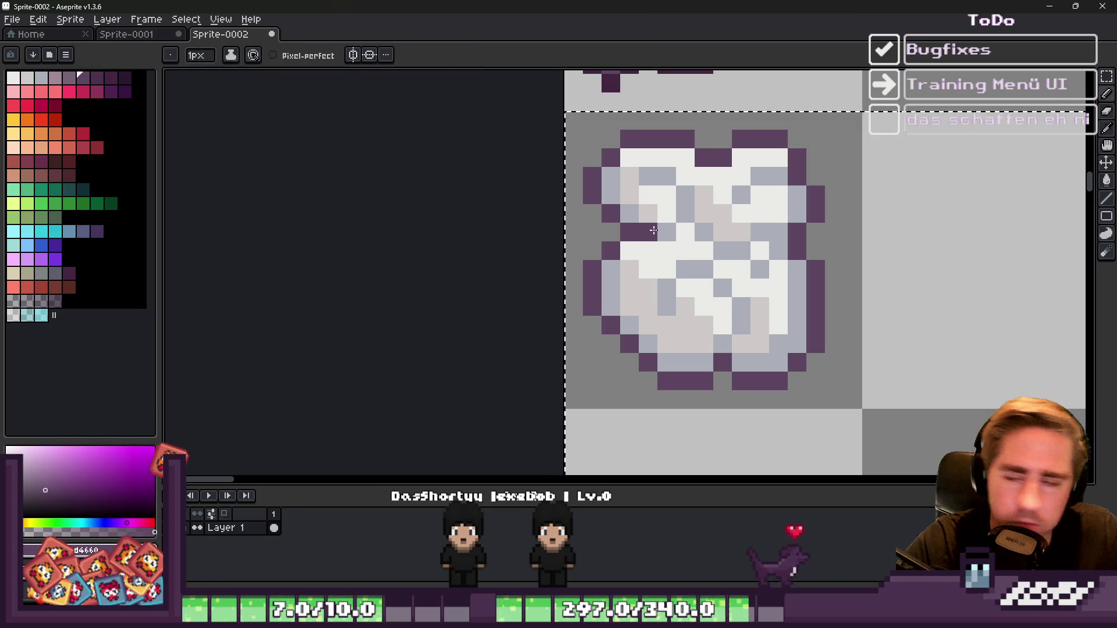
pyautogui.scroll(-3, 655, 230)
pyautogui.scroll(3, 654, 230)
pyautogui.click(770, 265)
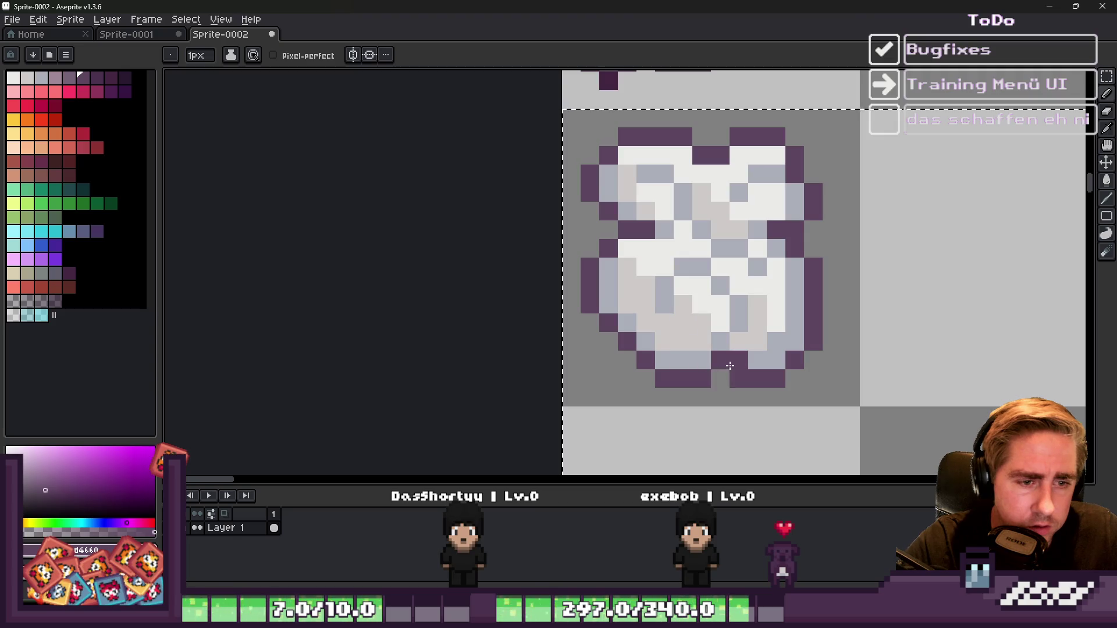
pyautogui.scroll(-3, 739, 304)
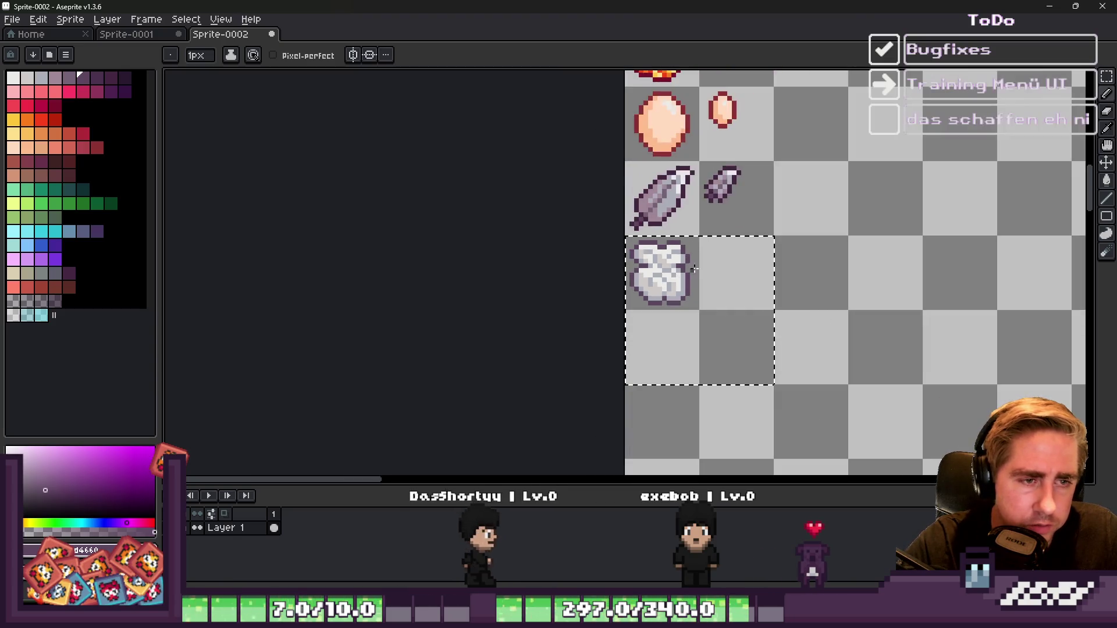
pyautogui.scroll(-2, 717, 251)
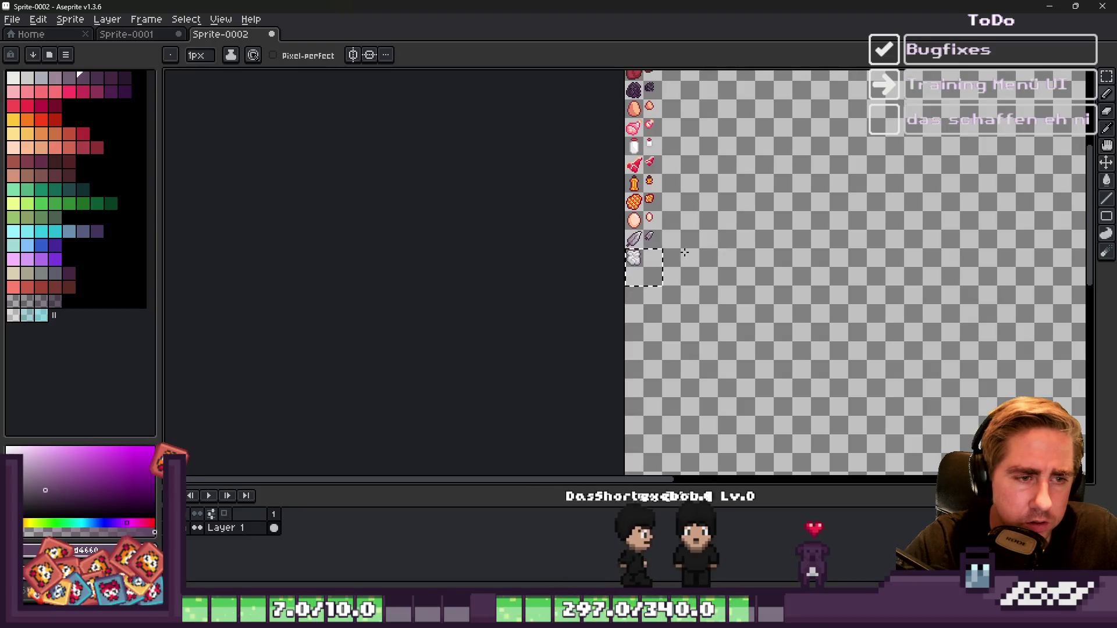
pyautogui.scroll(5, 669, 255)
pyautogui.scroll(2, 623, 235)
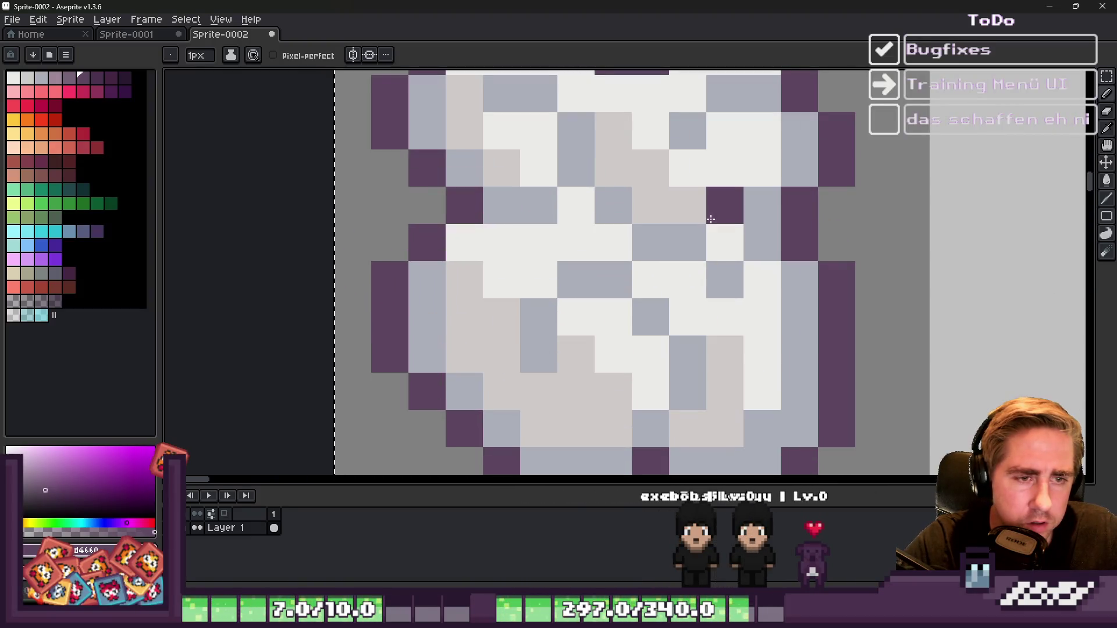
pyautogui.moveTo(682, 225); pyautogui.dragTo(653, 239)
pyautogui.scroll(-3, 653, 239)
pyautogui.scroll(1, 552, 214)
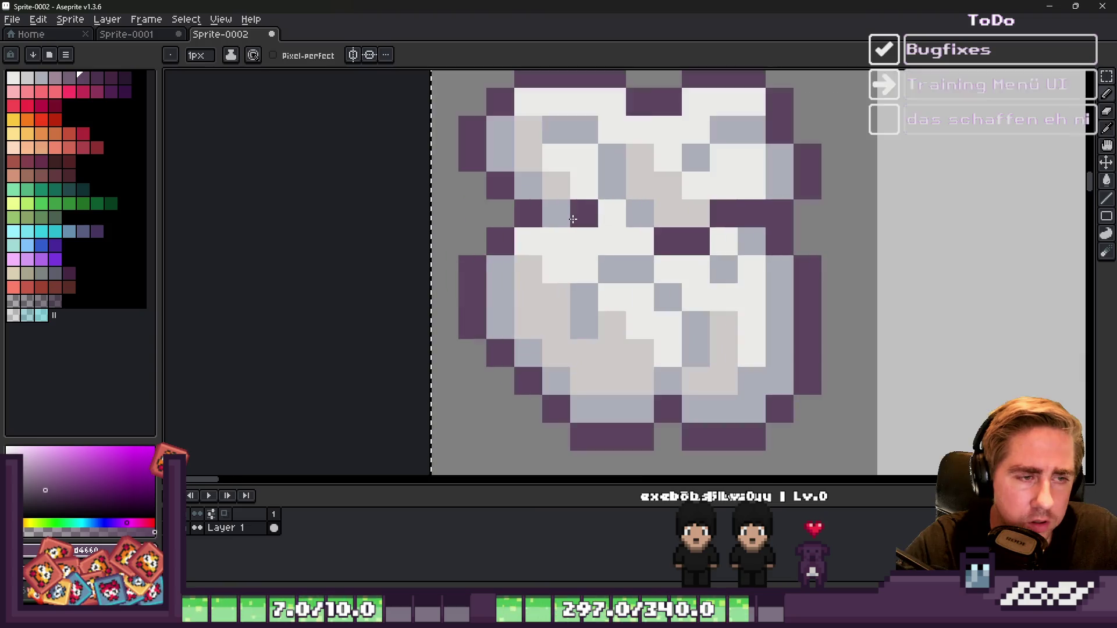
pyautogui.scroll(-3, 660, 200)
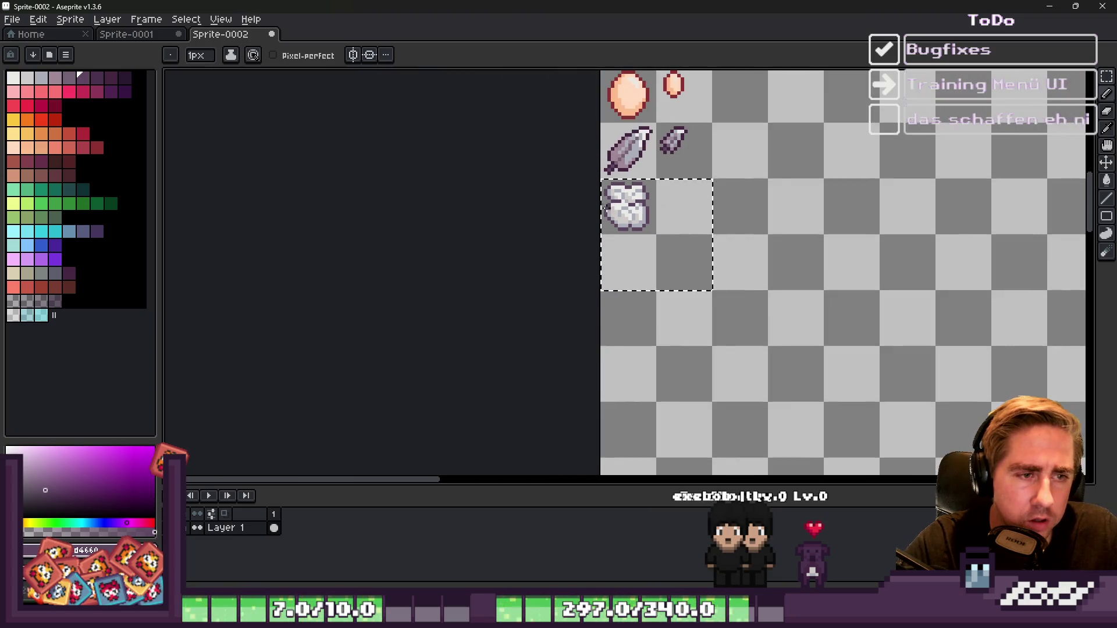
pyautogui.scroll(3, 687, 267)
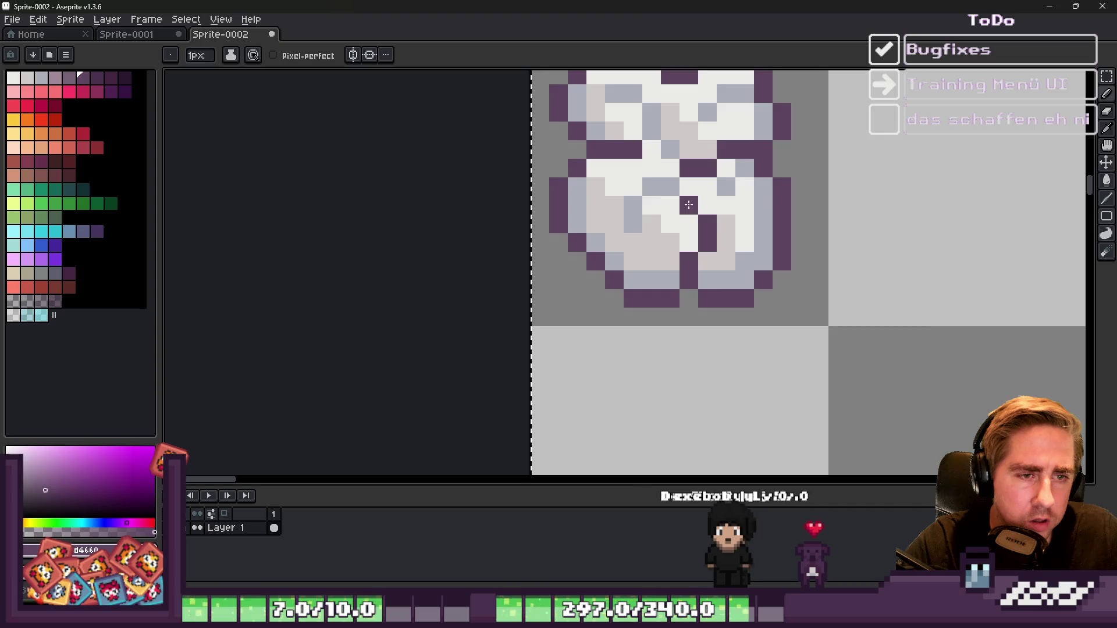
pyautogui.scroll(-3, 688, 205)
pyautogui.scroll(3, 666, 260)
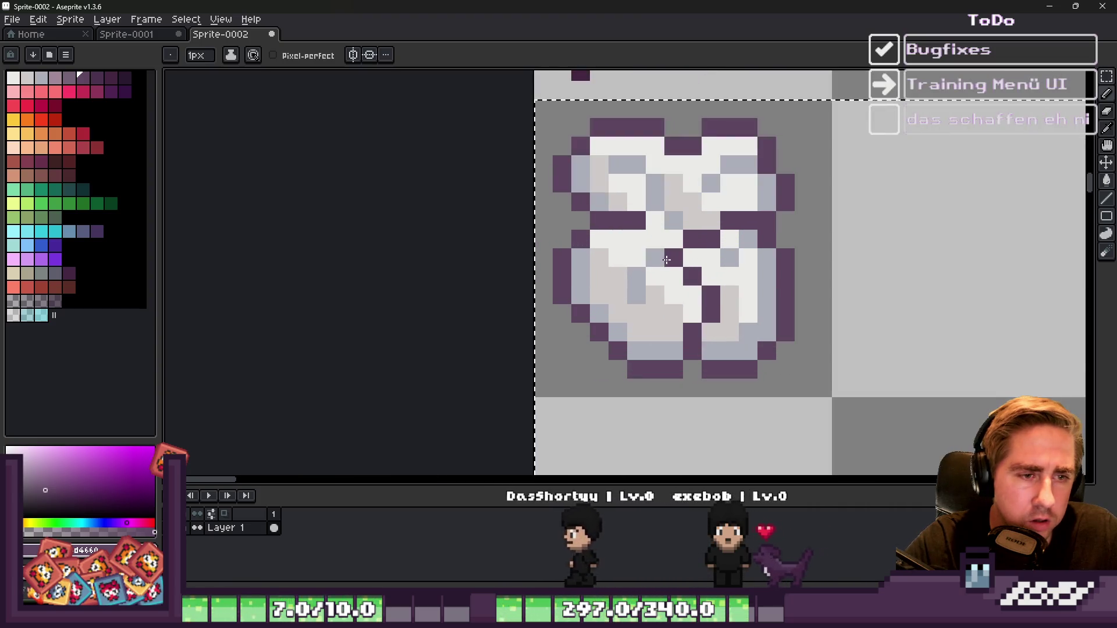
pyautogui.moveTo(666, 259); pyautogui.dragTo(651, 260)
# Step: Repaint several inner cloth pixels and a short diagonal crease line in dark purple
pyautogui.scroll(-3, 638, 294)
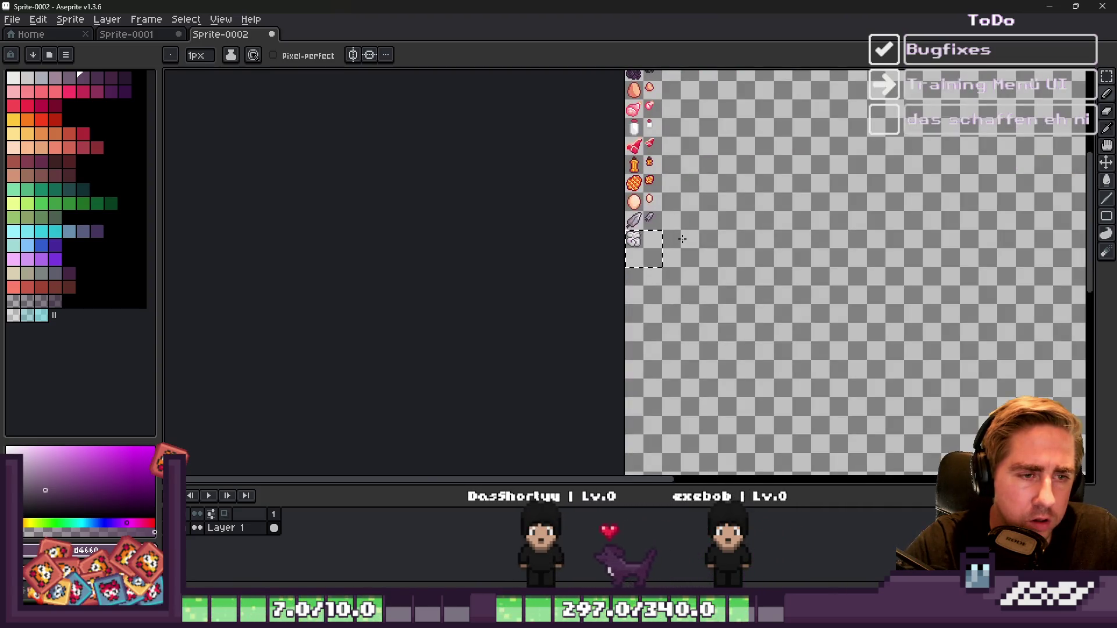
pyautogui.scroll(3, 606, 205)
pyautogui.scroll(2, 607, 205)
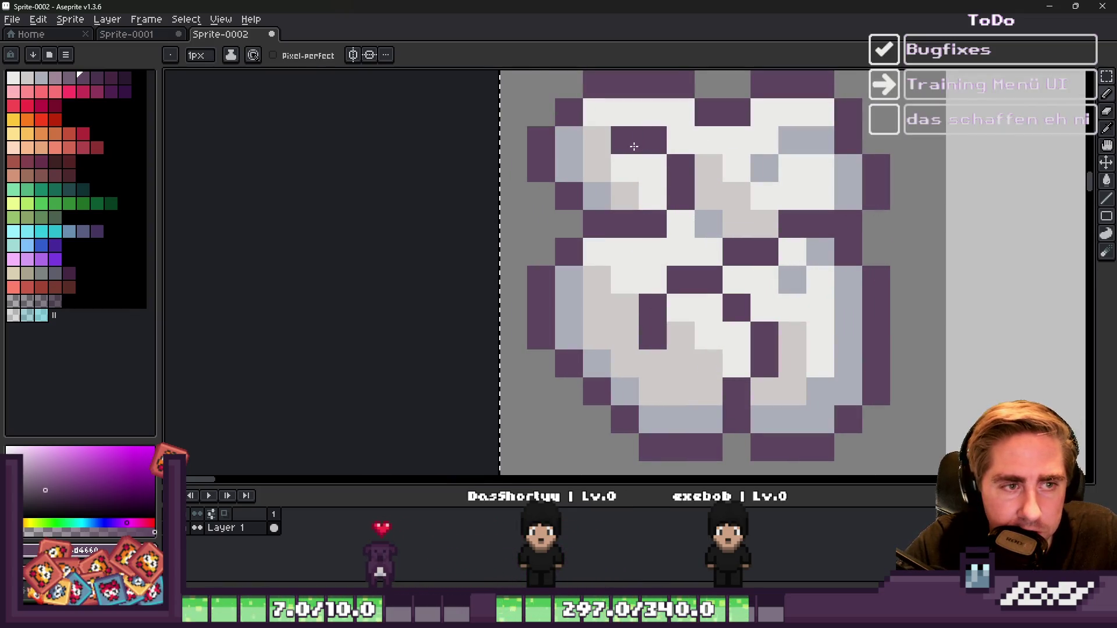
pyautogui.scroll(-4, 634, 146)
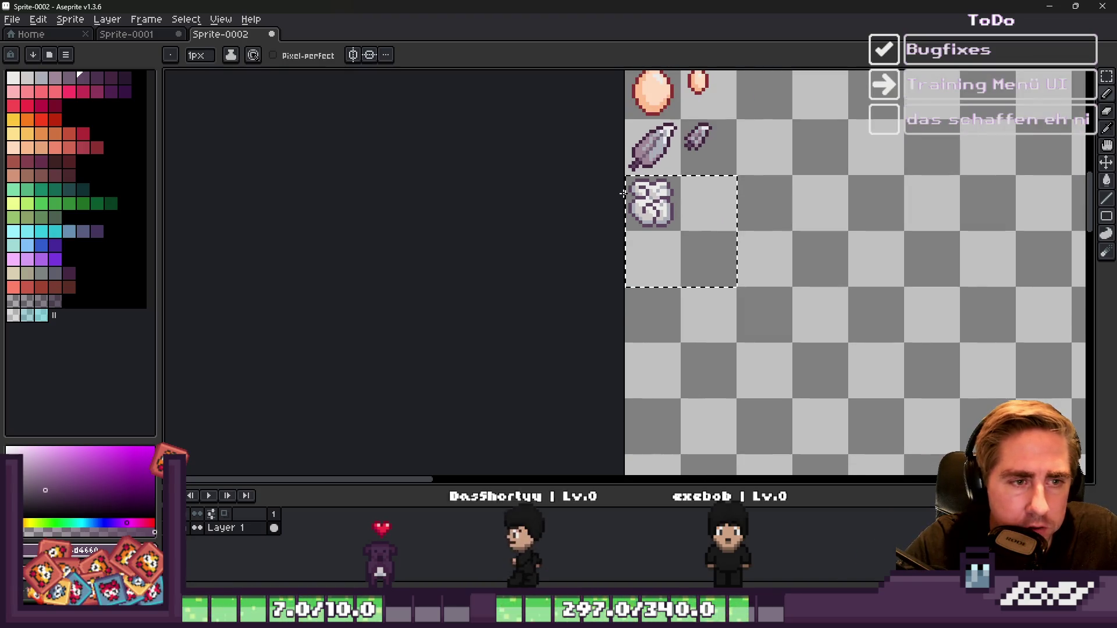
pyautogui.scroll(4, 622, 194)
pyautogui.scroll(-2, 709, 203)
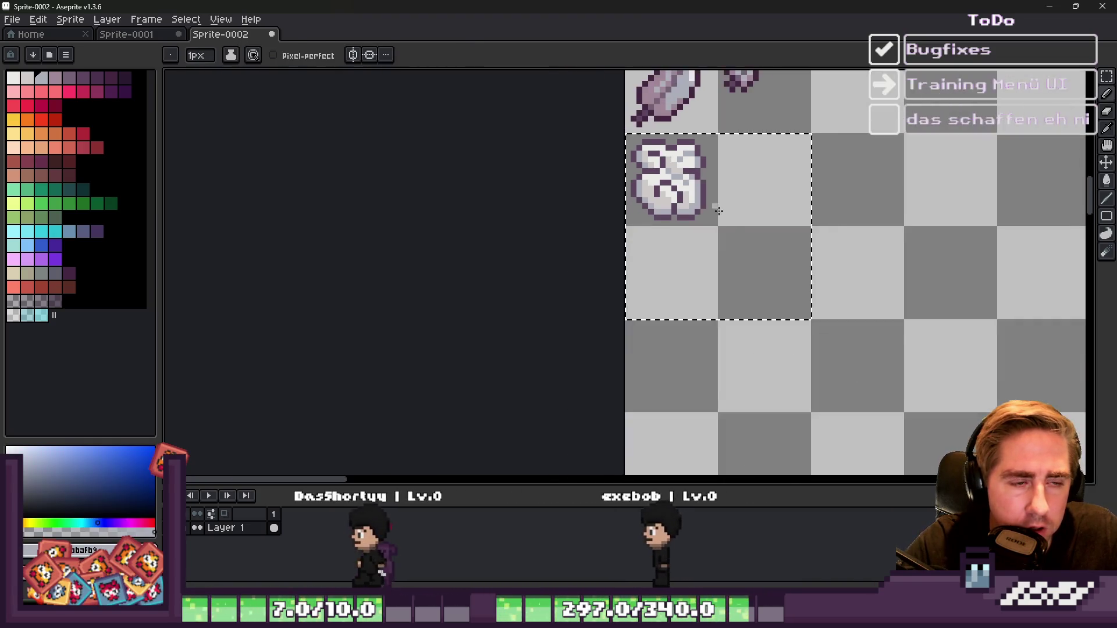
pyautogui.scroll(-2, 709, 203)
pyautogui.scroll(4, 727, 215)
pyautogui.scroll(-4, 740, 228)
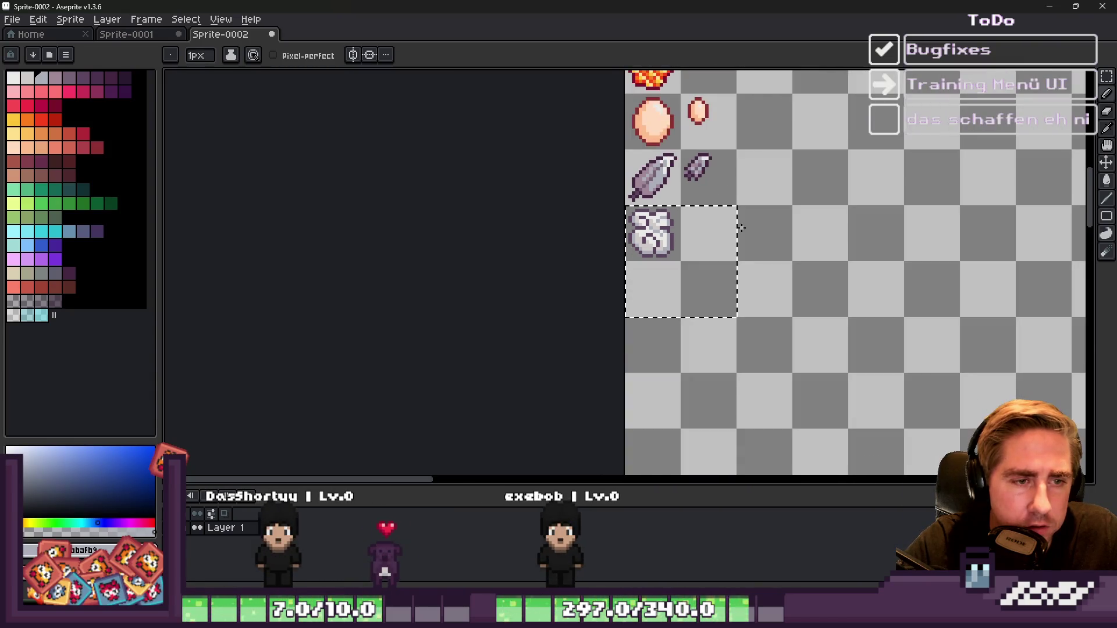
pyautogui.scroll(5, 740, 228)
pyautogui.keyDown('alt'); pyautogui.click(699, 175); pyautogui.keyUp('alt')
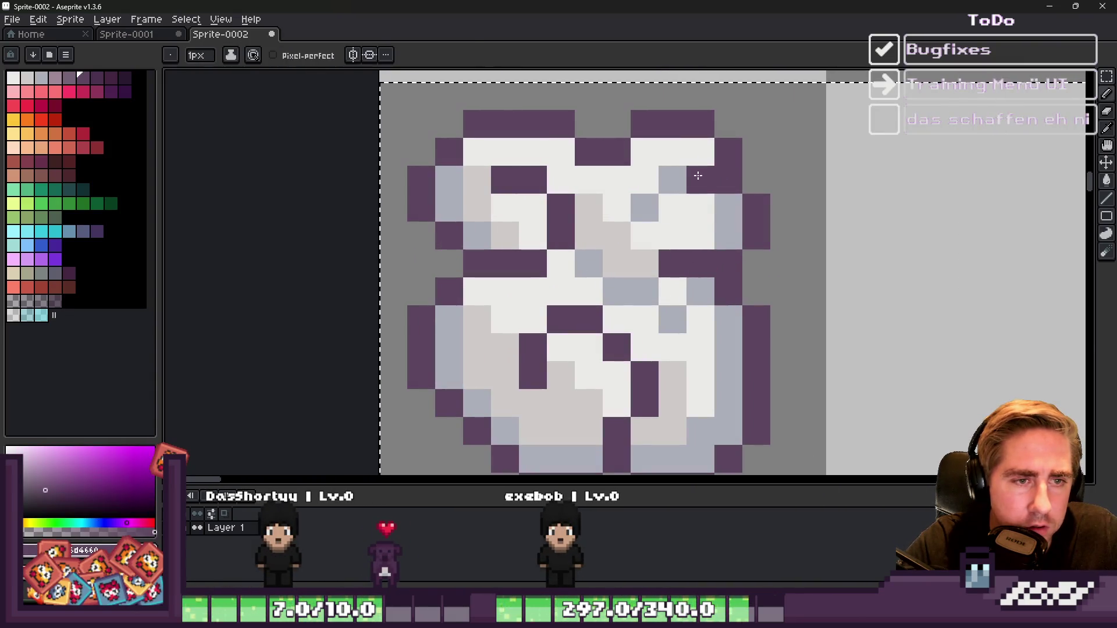
pyautogui.scroll(-4, 665, 183)
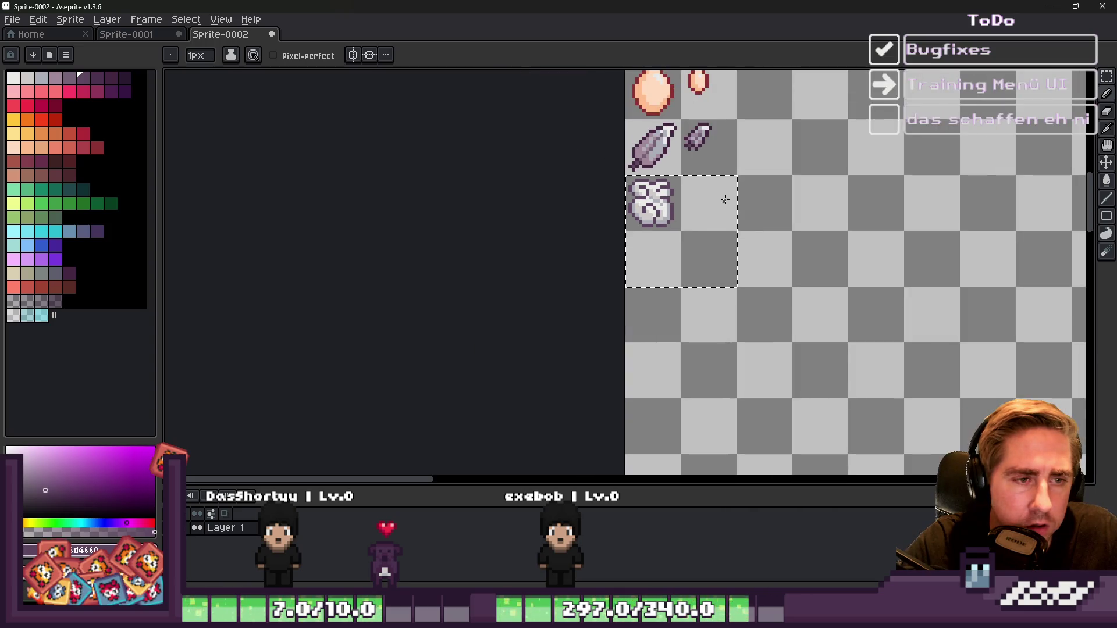
pyautogui.press('v')
pyautogui.scroll(4, 663, 187)
pyautogui.press('b')
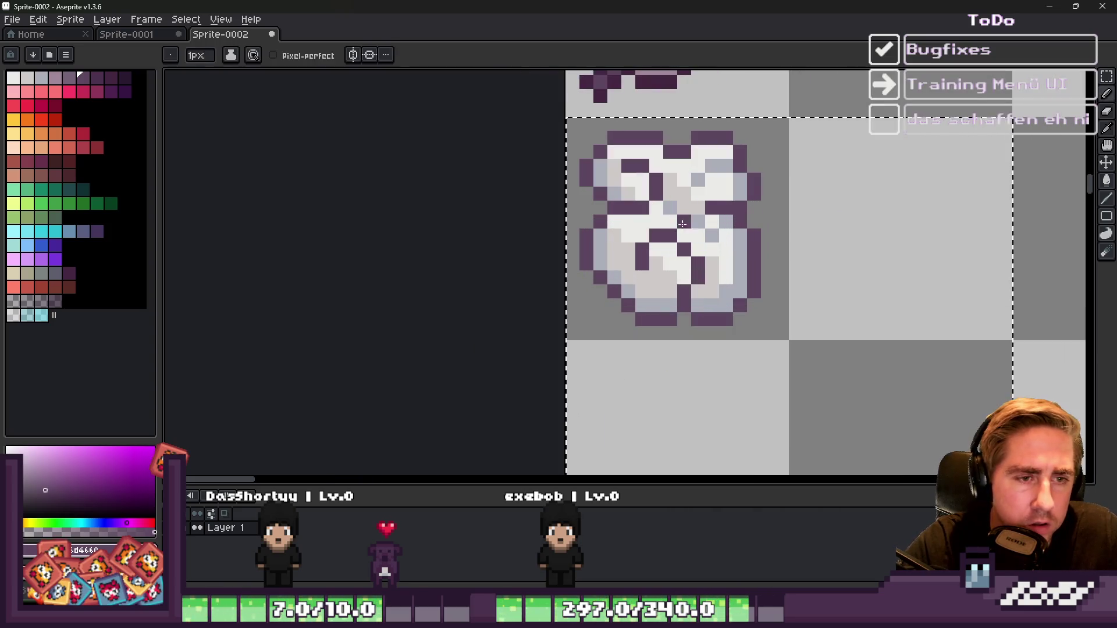
pyautogui.keyDown('alt'); pyautogui.click(716, 207); pyautogui.keyUp('alt')
pyautogui.click(719, 208)
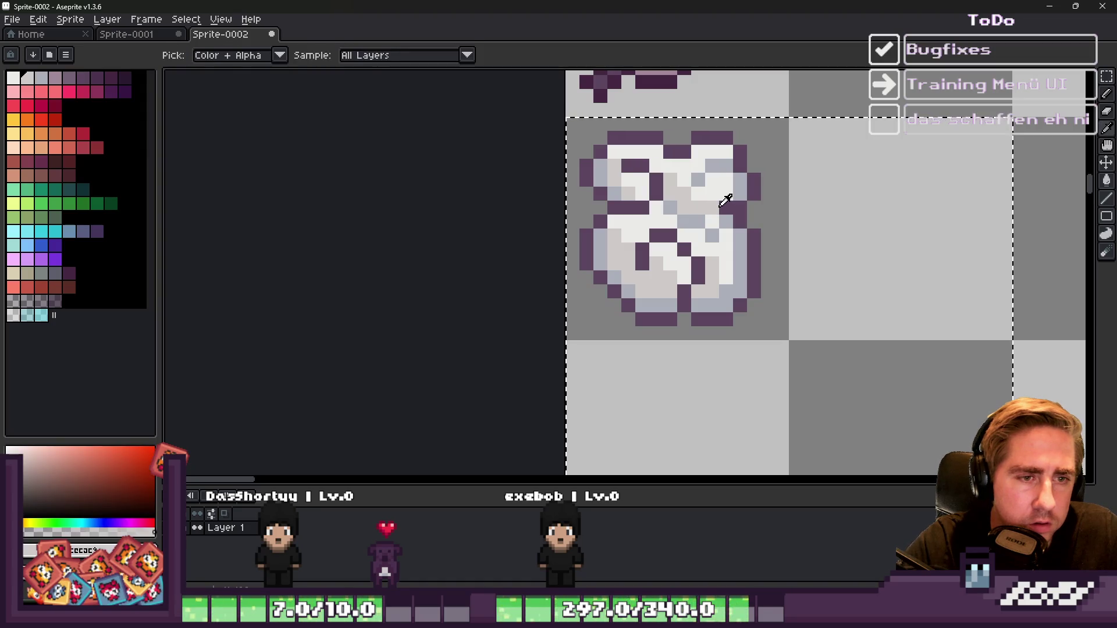
pyautogui.keyDown('alt'); pyautogui.click(728, 211); pyautogui.keyUp('alt')
pyautogui.moveTo(729, 211); pyautogui.dragTo(727, 222)
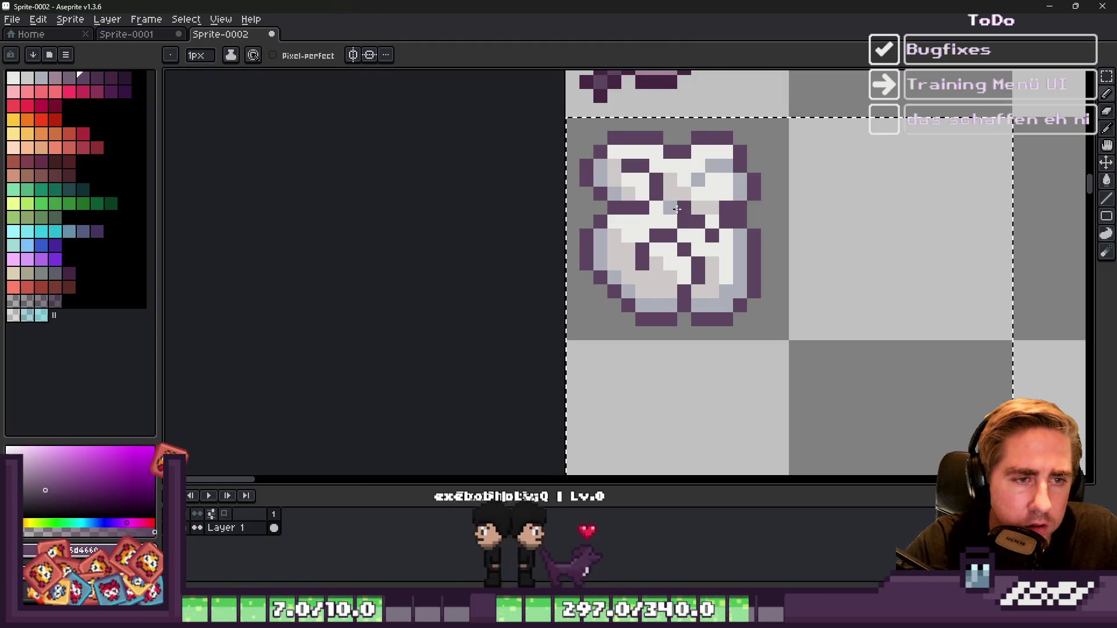
pyautogui.moveTo(713, 237); pyautogui.dragTo(681, 201)
# Step: Whiten two light-grey pixels near the top of the cloth sprite
pyautogui.keyDown('alt'); pyautogui.click(682, 201); pyautogui.keyUp('alt')
pyautogui.scroll(-3, 692, 200)
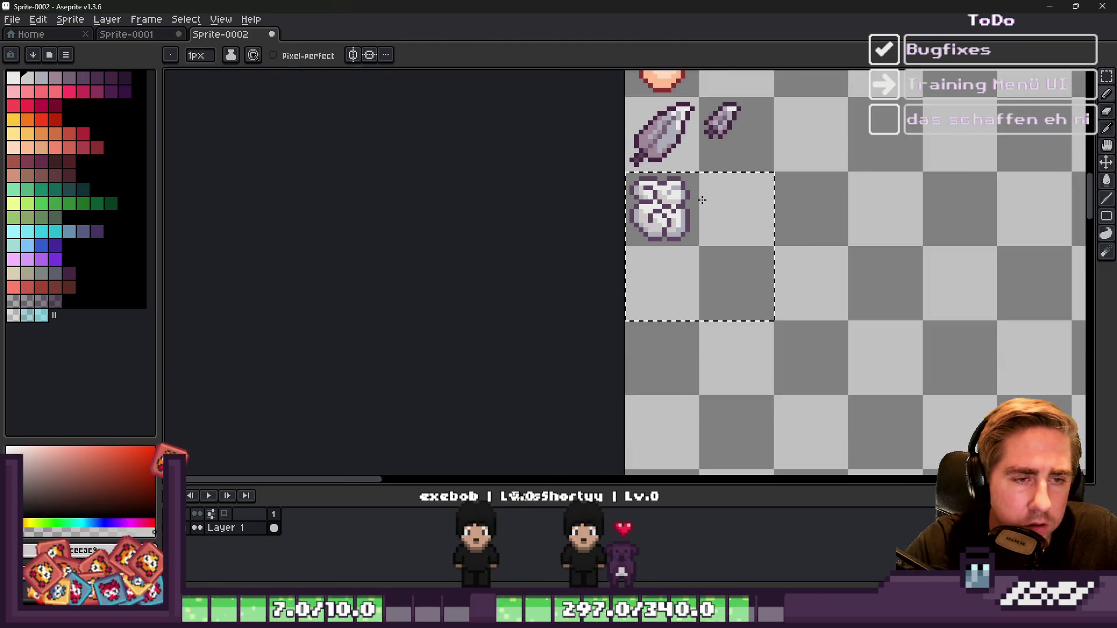
pyautogui.scroll(5, 685, 206)
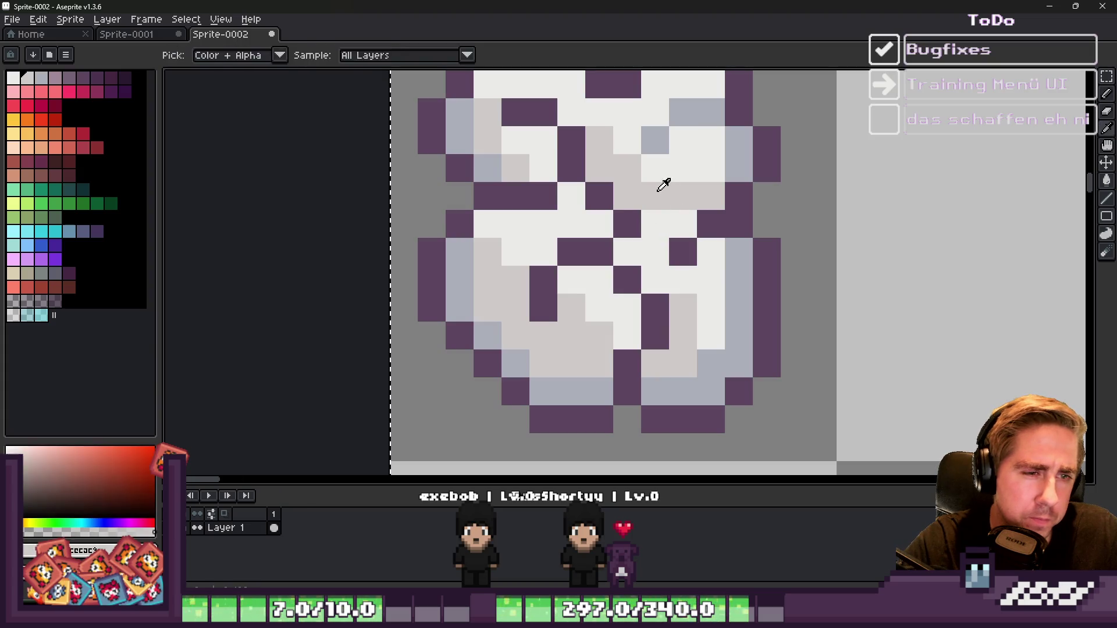
pyautogui.keyDown('alt'); pyautogui.click(707, 221); pyautogui.keyUp('alt')
pyautogui.scroll(-3, 686, 174)
pyautogui.scroll(3, 705, 139)
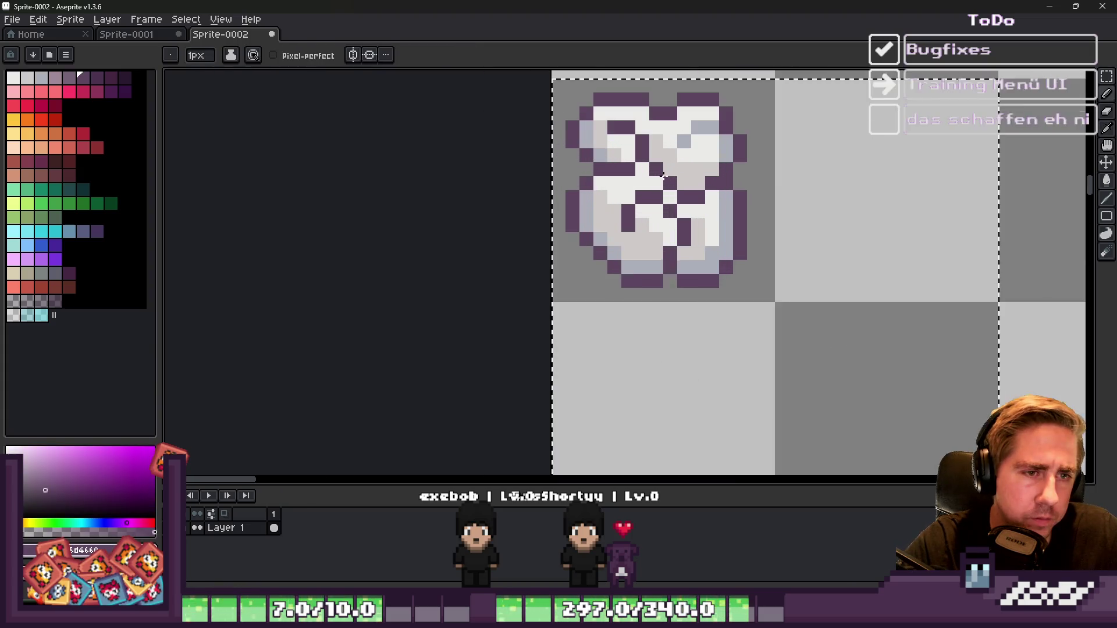
pyautogui.keyDown('alt'); pyautogui.click(701, 146); pyautogui.keyUp('alt')
pyautogui.moveTo(701, 163); pyautogui.dragTo(721, 160)
pyautogui.scroll(-4, 678, 125)
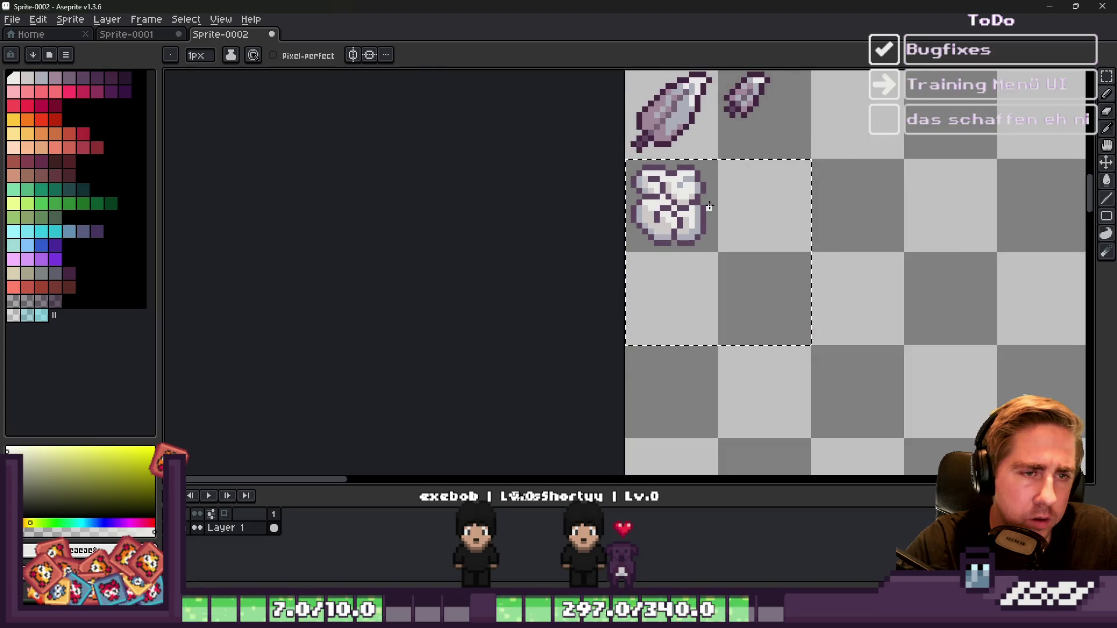
pyautogui.scroll(3, 701, 210)
# Step: Turn two light-blue pixels dark purple (5d4660) and review the retouched cloth
pyautogui.keyDown('alt'); pyautogui.click(694, 219); pyautogui.keyUp('alt')
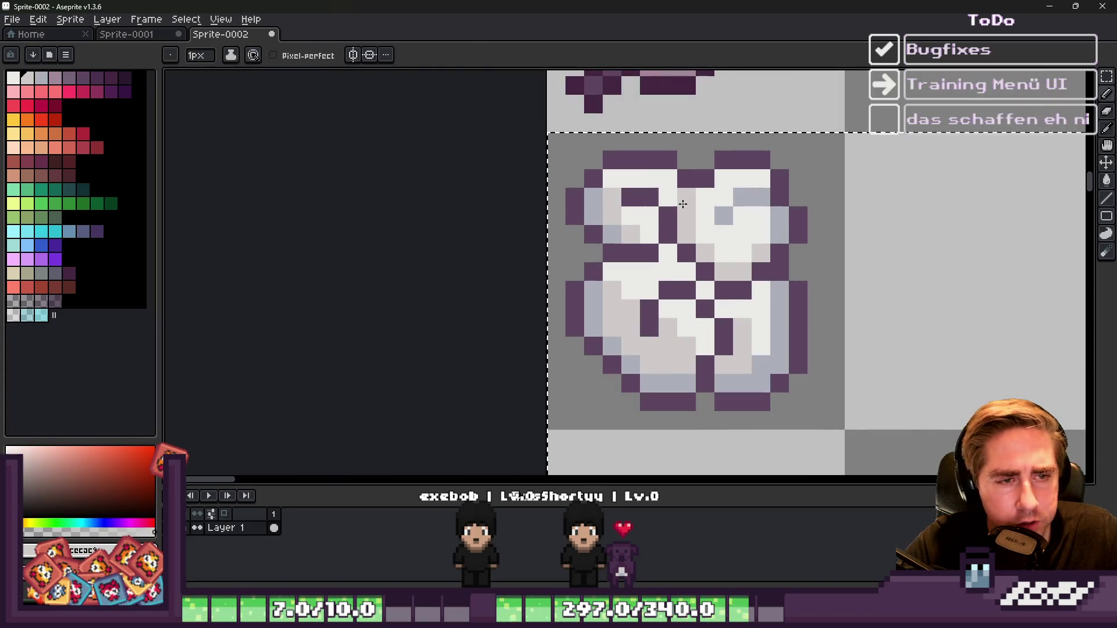
pyautogui.scroll(-5, 675, 192)
pyautogui.scroll(3, 656, 166)
pyautogui.scroll(5, 656, 166)
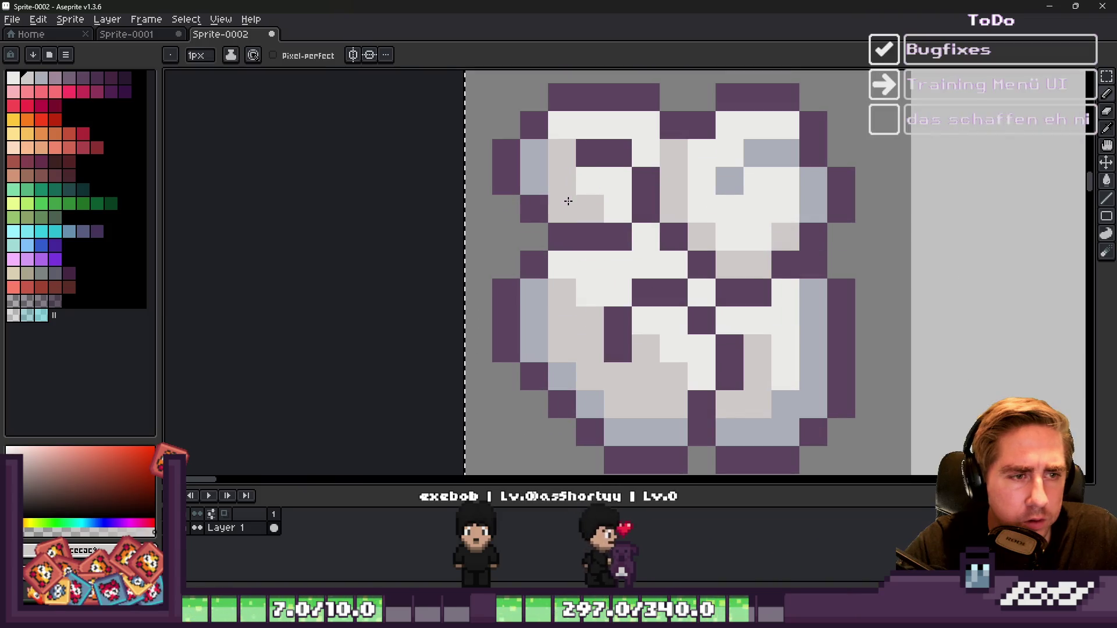
pyautogui.keyDown('alt'); pyautogui.click(710, 256); pyautogui.keyUp('alt')
pyautogui.moveTo(756, 153); pyautogui.dragTo(785, 153)
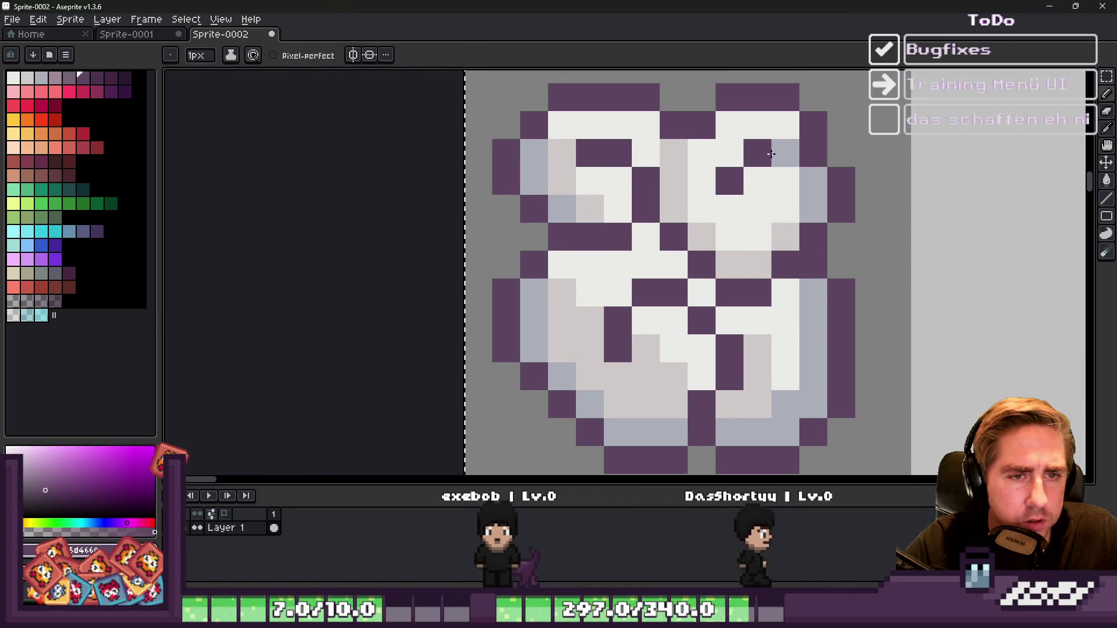
pyautogui.scroll(-4, 727, 177)
pyautogui.scroll(5, 721, 177)
pyautogui.scroll(-4, 755, 187)
pyautogui.scroll(-3, 739, 174)
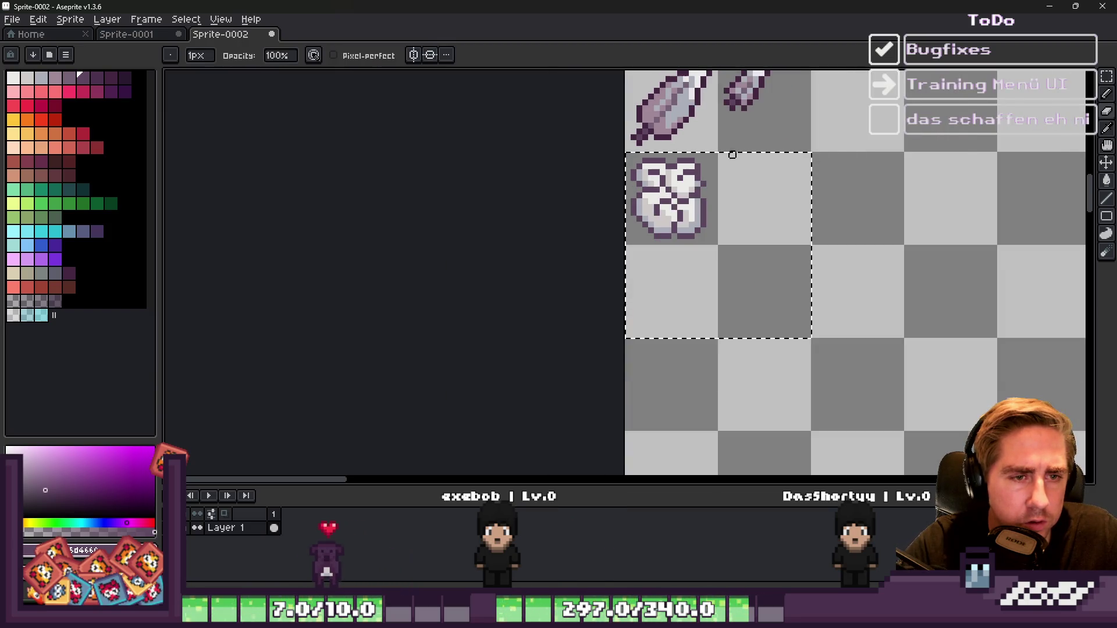
pyautogui.scroll(5, 698, 169)
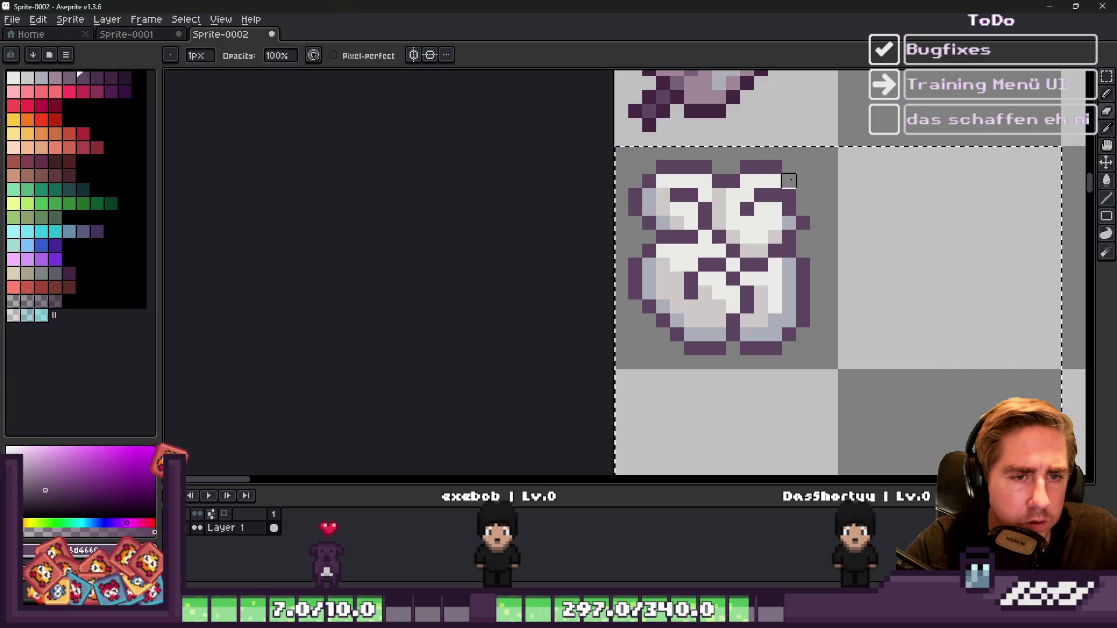
pyautogui.press('e')
pyautogui.scroll(-3, 774, 183)
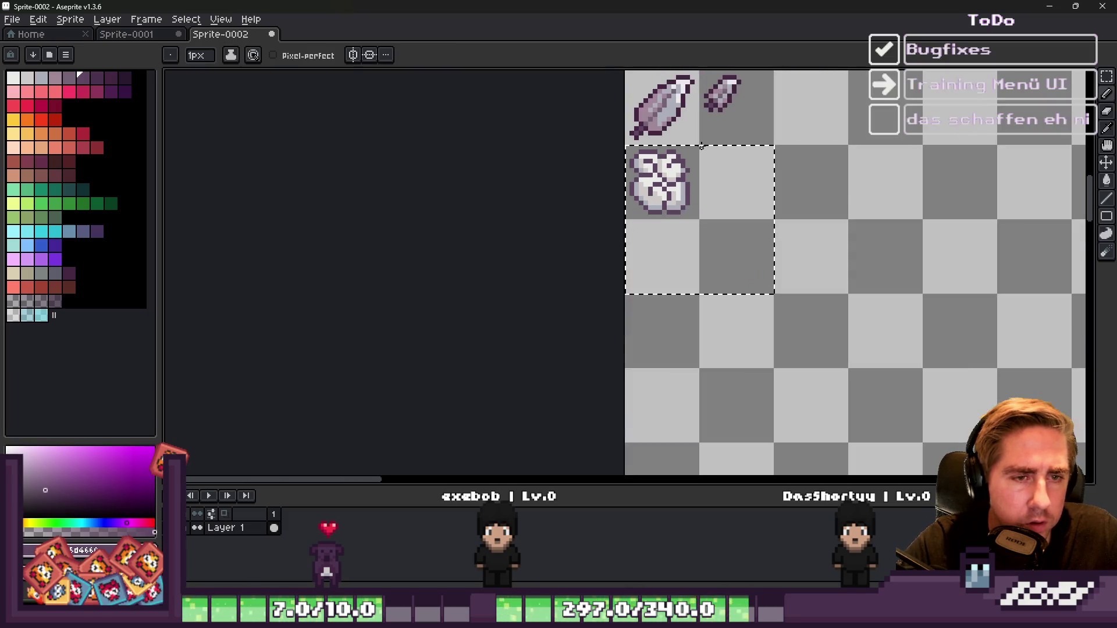
pyautogui.scroll(3, 517, 166)
pyautogui.scroll(3, 517, 165)
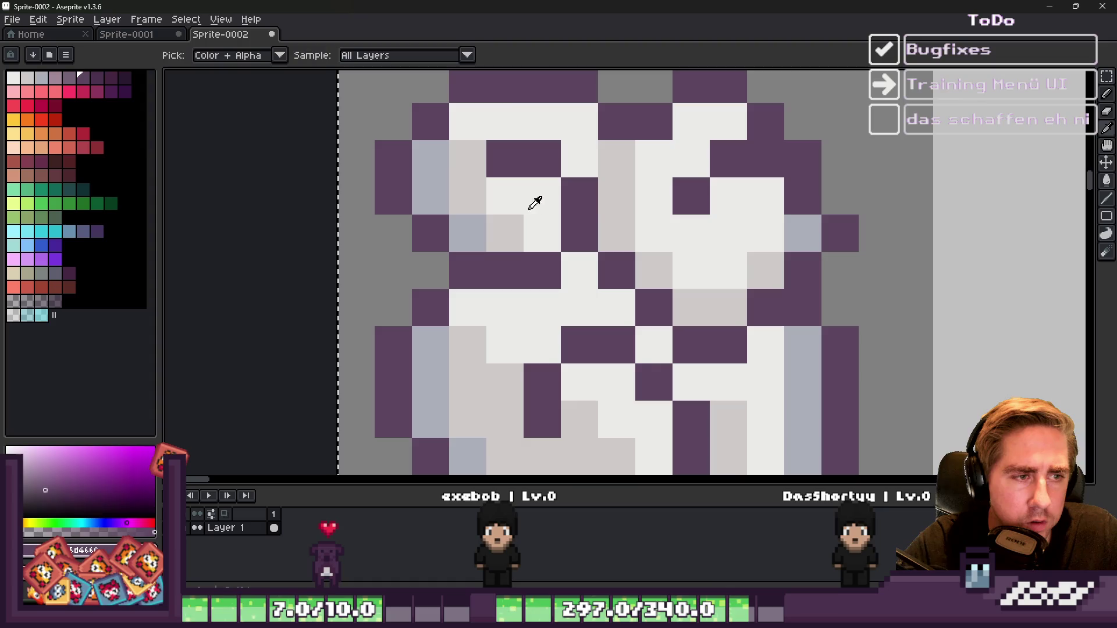
pyautogui.scroll(-5, 685, 267)
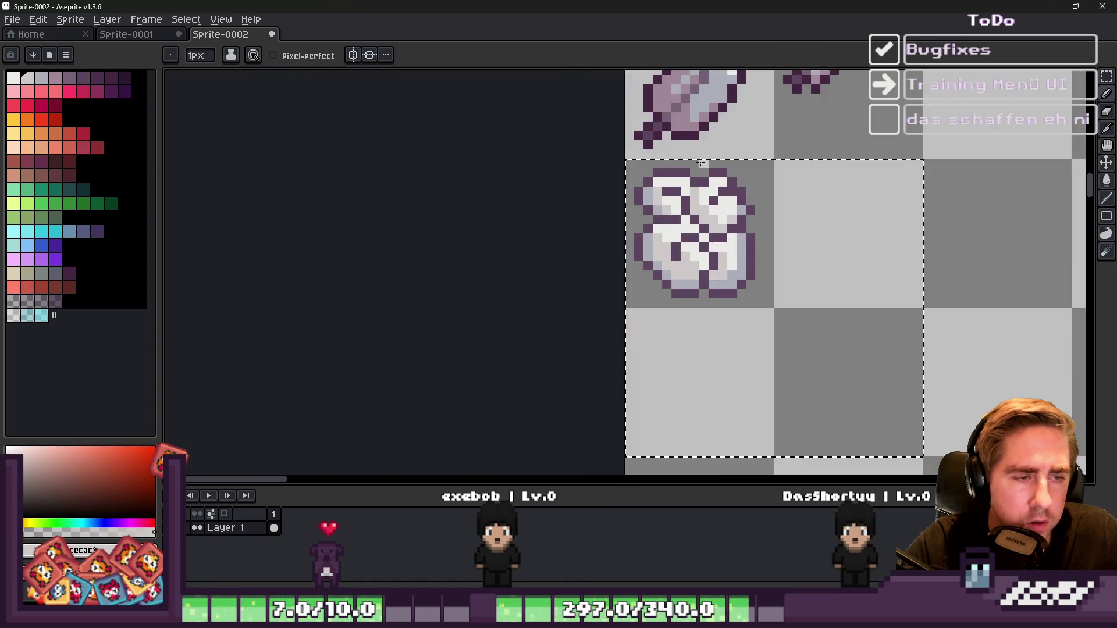
pyautogui.scroll(2, 629, 194)
pyautogui.scroll(3, 629, 194)
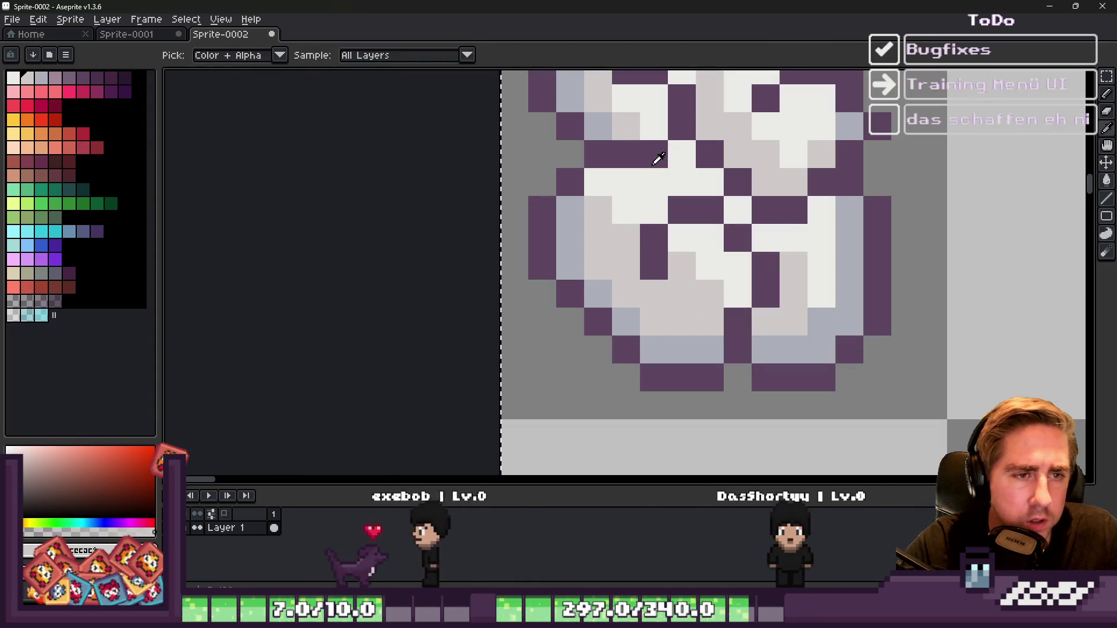
pyautogui.scroll(-3, 745, 213)
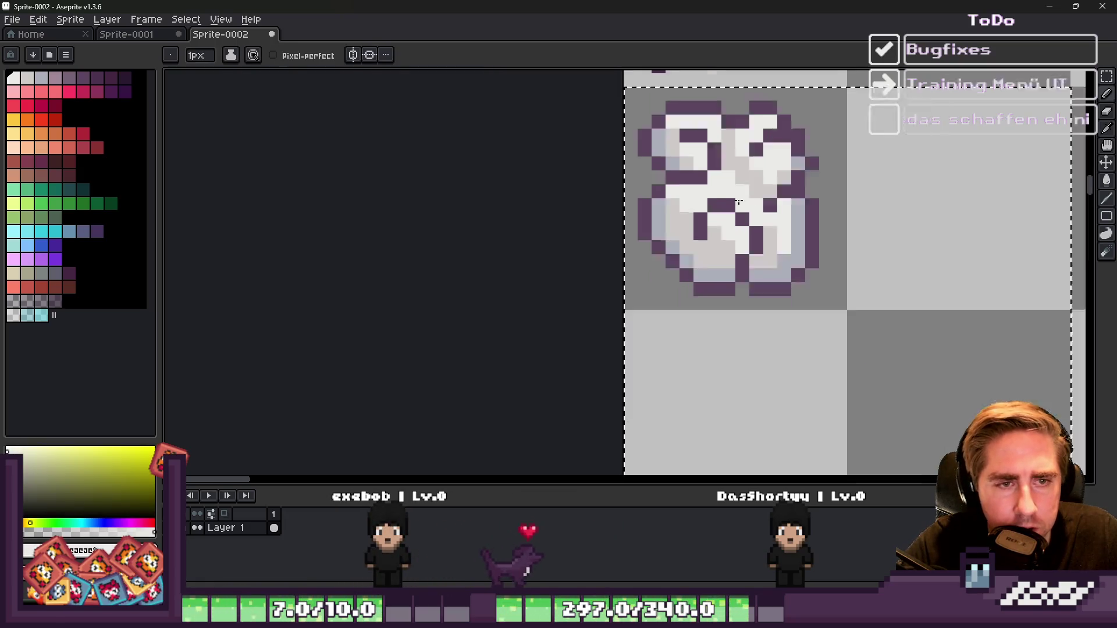
pyautogui.scroll(3, 706, 209)
pyautogui.press('v')
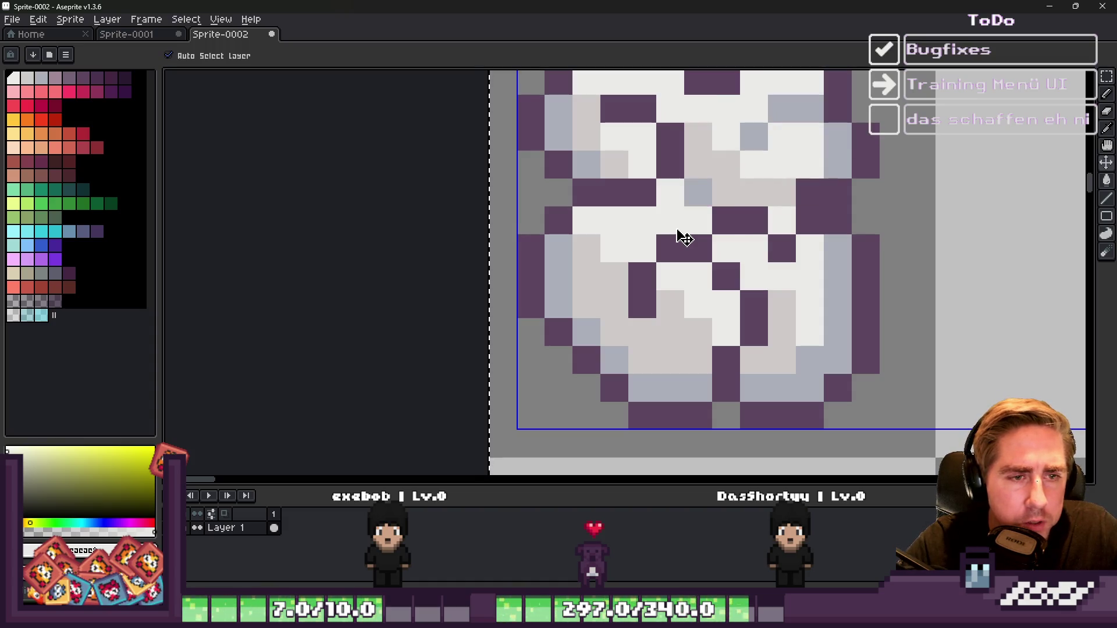
# Step: Undo the latest dark purple strokes on the cloth sprite and return to the Pencil
pyautogui.hotkey('ctrl', 'z')
pyautogui.hotkey('ctrl', 'z')
pyautogui.hotkey('ctrl', 'z')
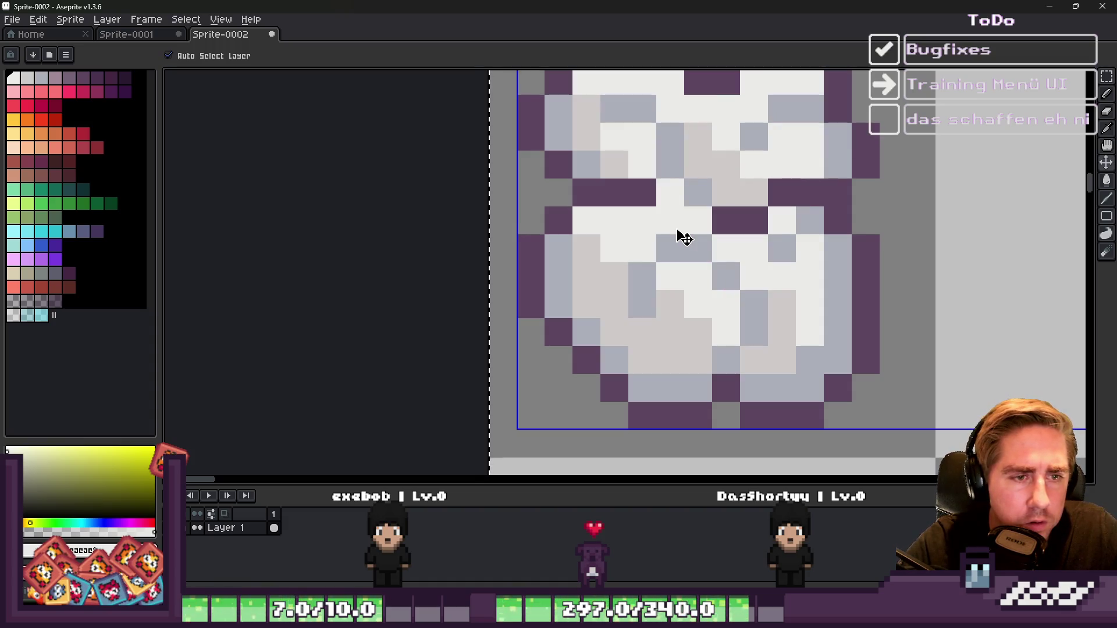
pyautogui.press('b')
pyautogui.scroll(-4, 684, 238)
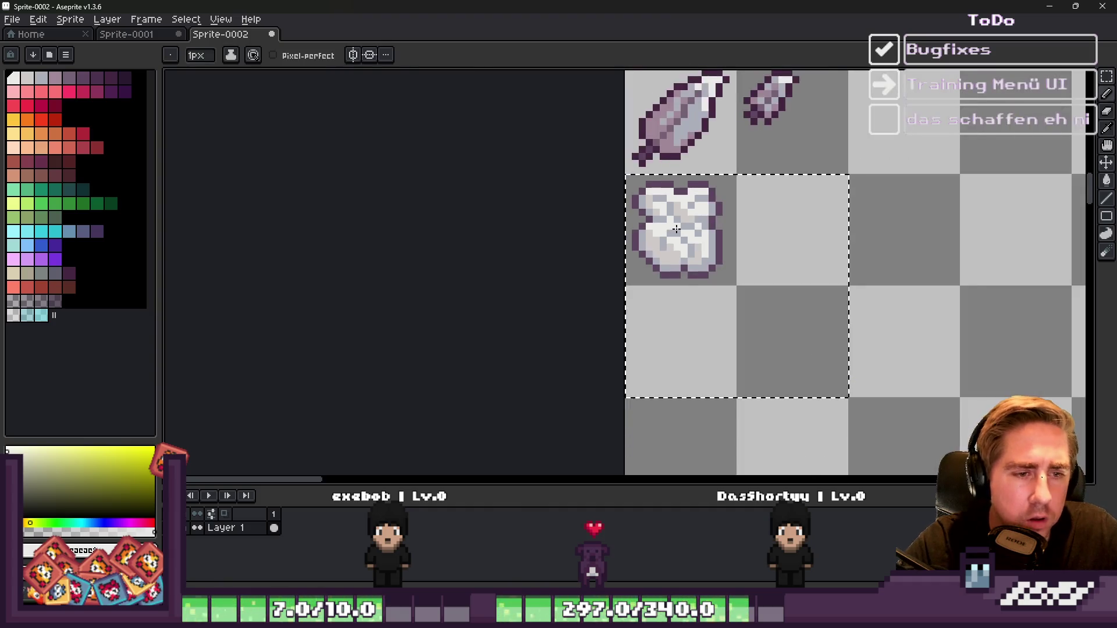
pyautogui.scroll(2, 662, 243)
pyautogui.scroll(2, 662, 243)
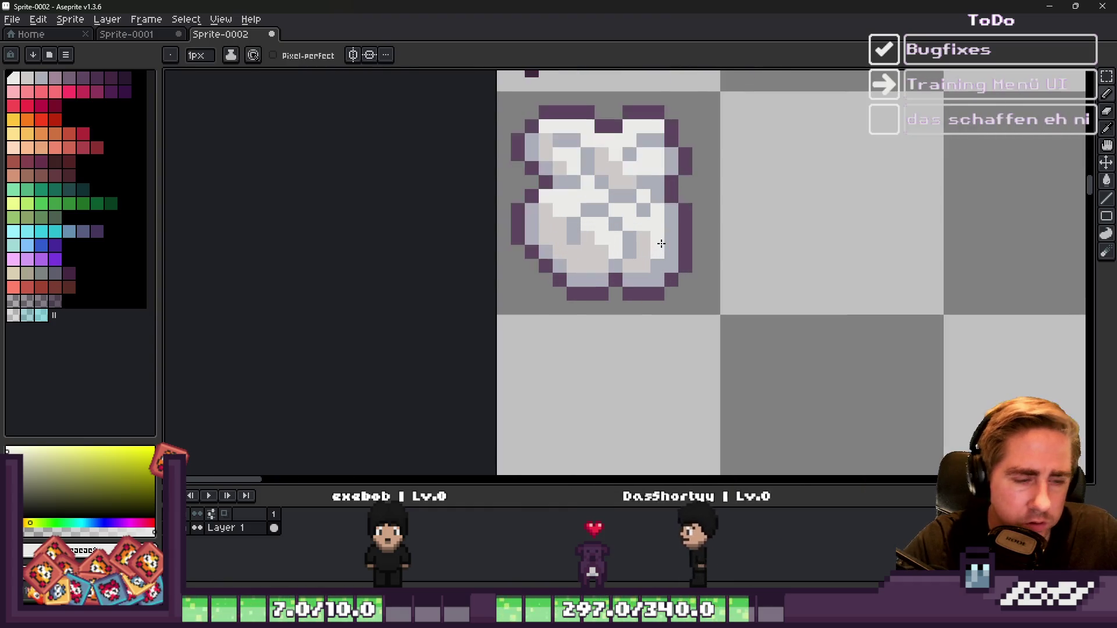
pyautogui.scroll(-1, 585, 215)
# Step: Copy the cloth sprite into the next cell to the right and scale the copy down
pyautogui.press('m')
pyautogui.moveTo(584, 214)
pyautogui.mouseDown()
pyautogui.moveTo(639, 218)
pyautogui.moveTo(623, 229)
pyautogui.moveTo(756, 238)
pyautogui.mouseUp()
pyautogui.press('Right')
pyautogui.press('Return')
pyautogui.moveTo(677, 138)
pyautogui.mouseDown()
pyautogui.moveTo(821, 282)
pyautogui.moveTo(791, 255)
pyautogui.mouseUp()
pyautogui.press('b')
pyautogui.scroll(1, 687, 156)
pyautogui.keyDown('alt'); pyautogui.click(760, 155); pyautogui.keyUp('alt')
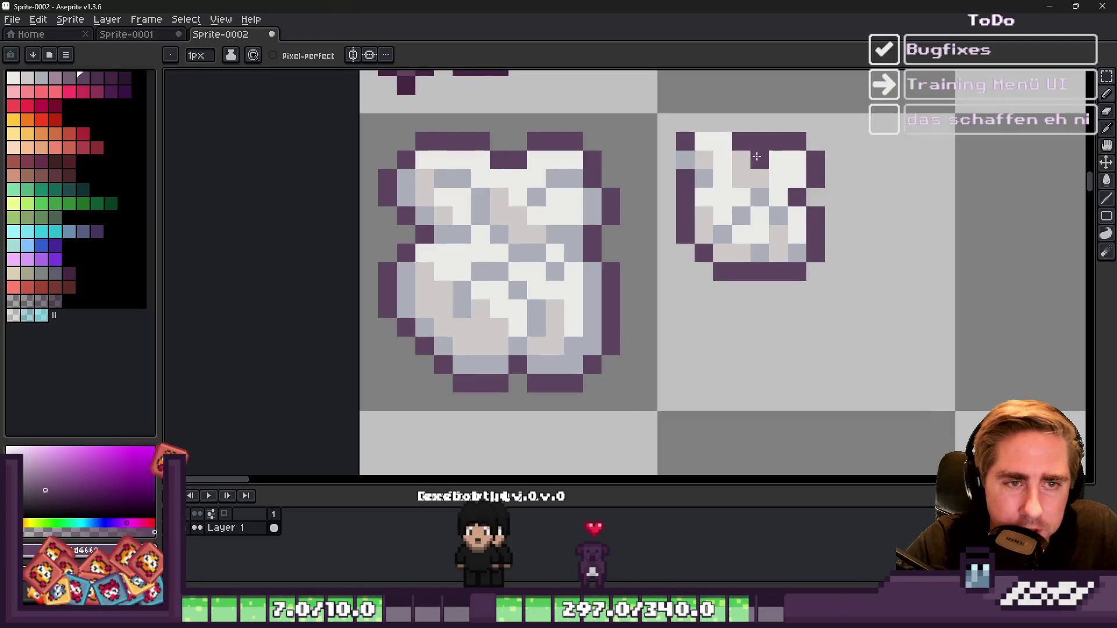
# Step: Fix the small copy's top outline, erasing one purple pixel and painting a white one purple
pyautogui.rightClick(734, 145)
pyautogui.click(713, 147)
pyautogui.press('e')
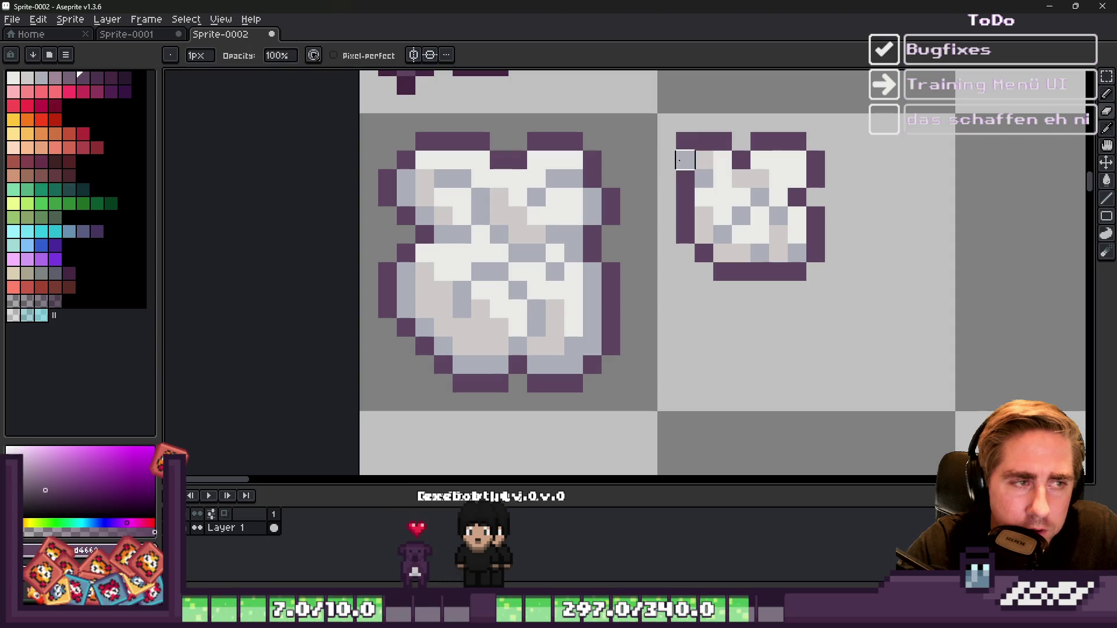
pyautogui.press('i')
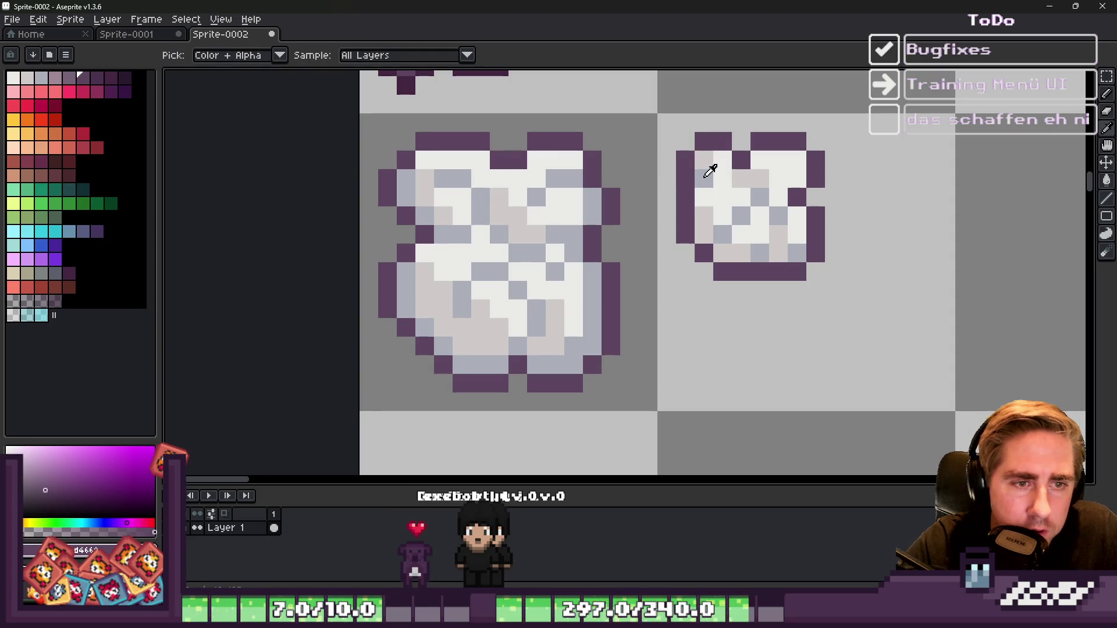
pyautogui.press('b')
pyautogui.scroll(-5, 710, 212)
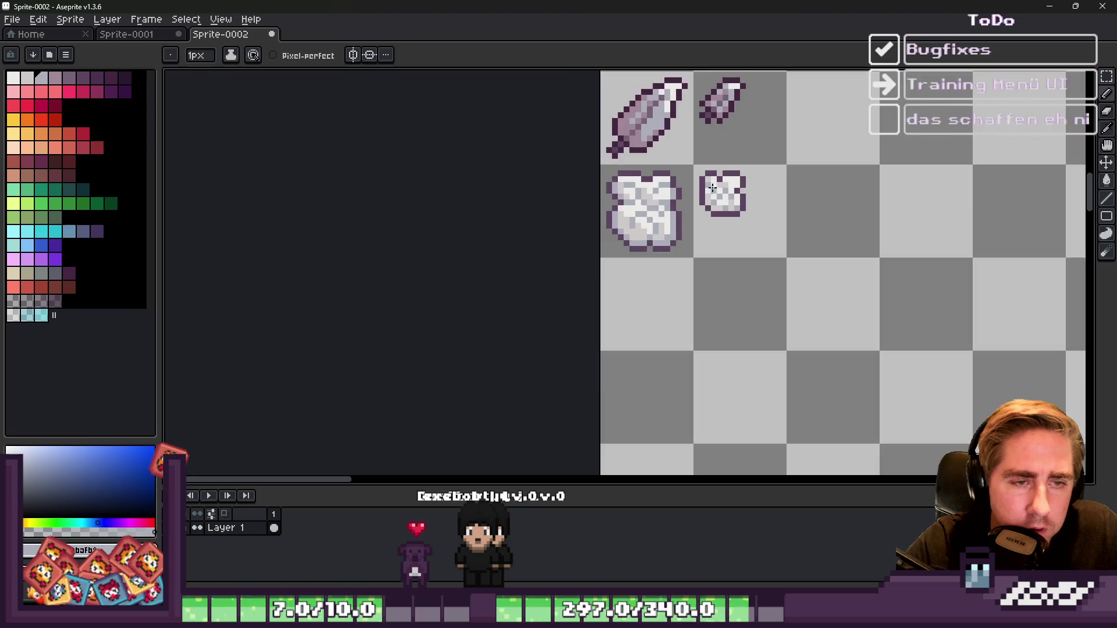
pyautogui.scroll(4, 720, 188)
pyautogui.scroll(1, 719, 188)
# Step: Add a grey-blue shading pixel to the small sprite and sample the purple outline colour
pyautogui.keyDown('alt'); pyautogui.click(742, 175); pyautogui.keyUp('alt')
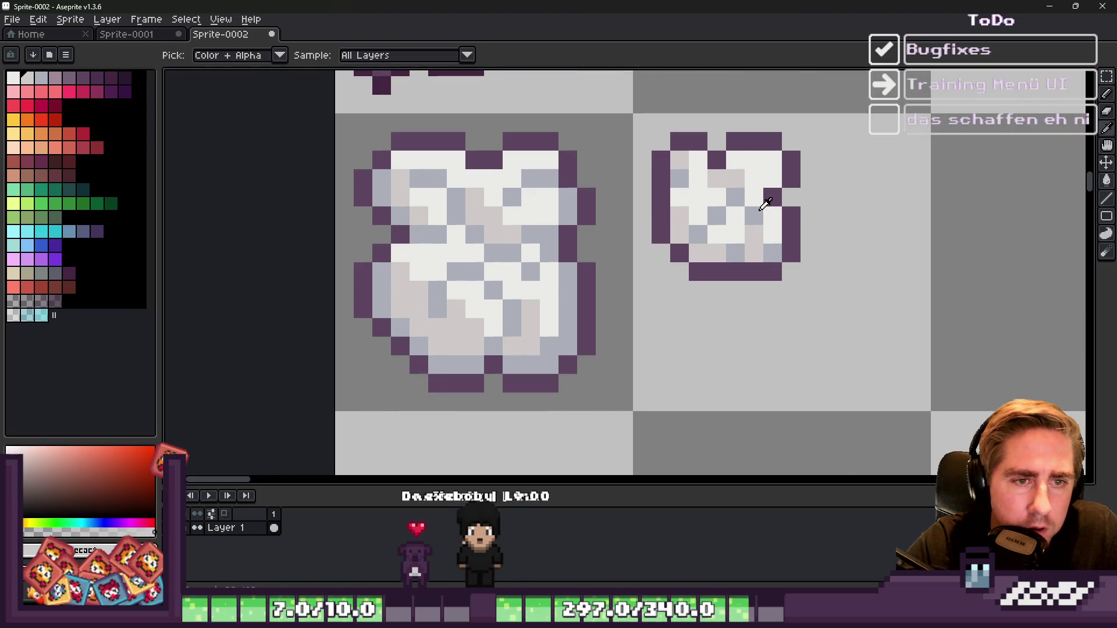
pyautogui.keyDown('alt'); pyautogui.click(756, 174); pyautogui.keyUp('alt')
pyautogui.click(771, 180)
pyautogui.scroll(-6, 687, 178)
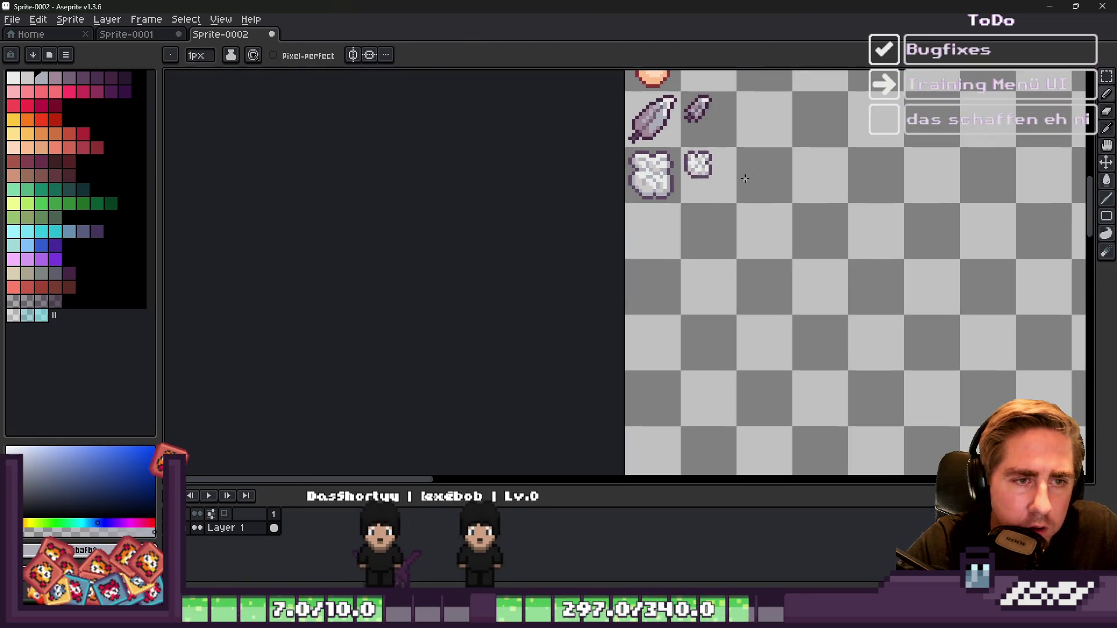
pyautogui.scroll(1, 687, 178)
pyautogui.scroll(4, 687, 178)
pyautogui.keyDown('alt'); pyautogui.click(720, 172); pyautogui.keyUp('alt')
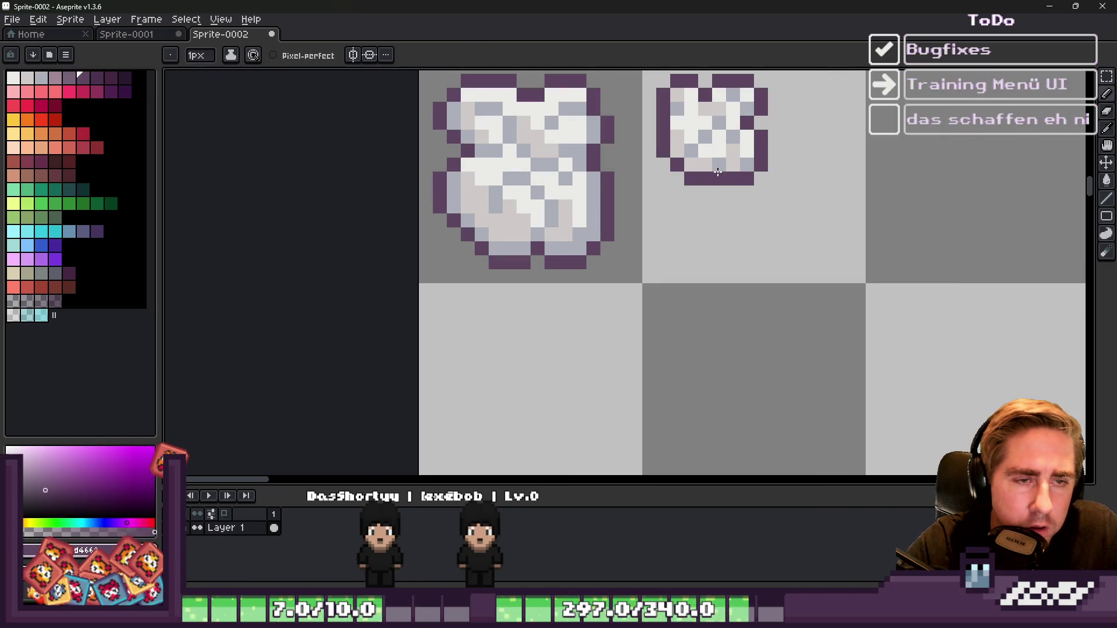
pyautogui.scroll(-4, 719, 180)
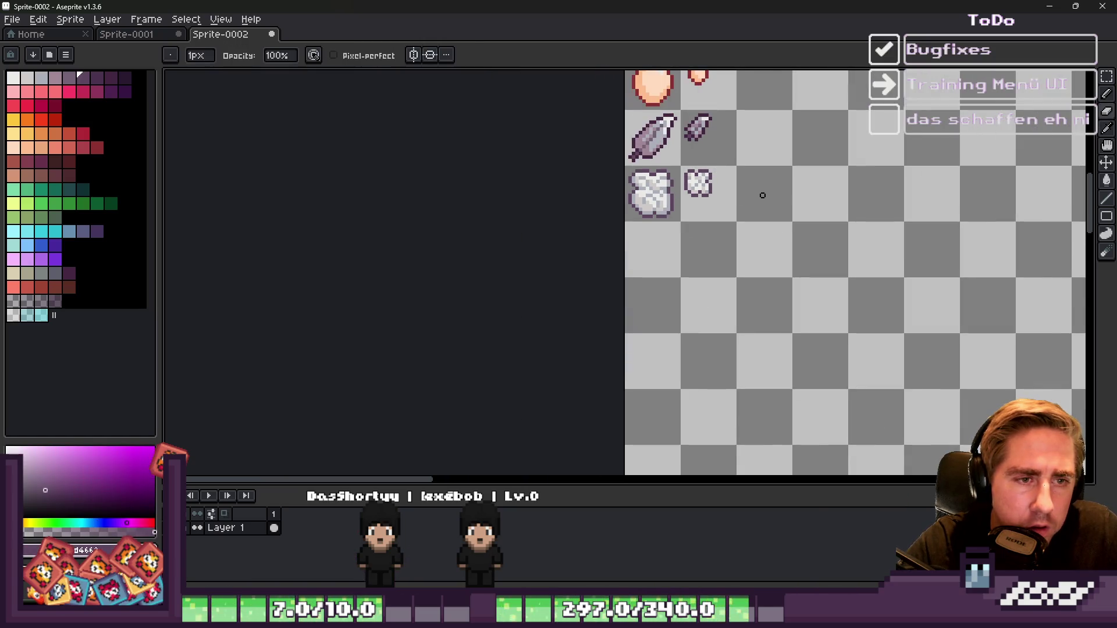
pyautogui.scroll(5, 631, 162)
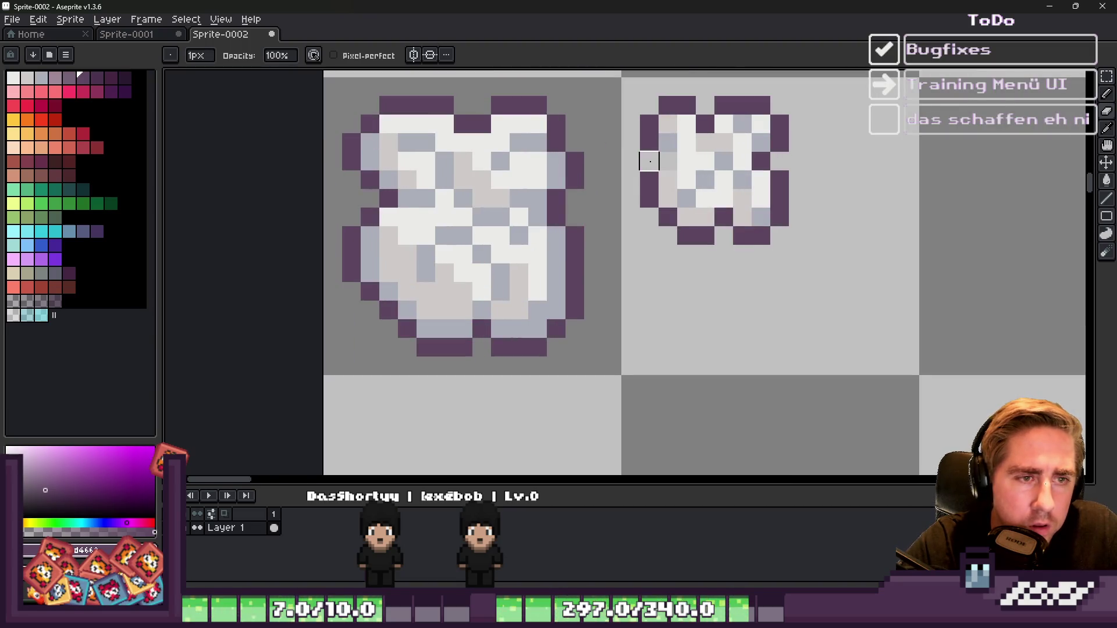
pyautogui.scroll(-3, 794, 189)
pyautogui.scroll(-1, 794, 189)
pyautogui.scroll(-1, 797, 181)
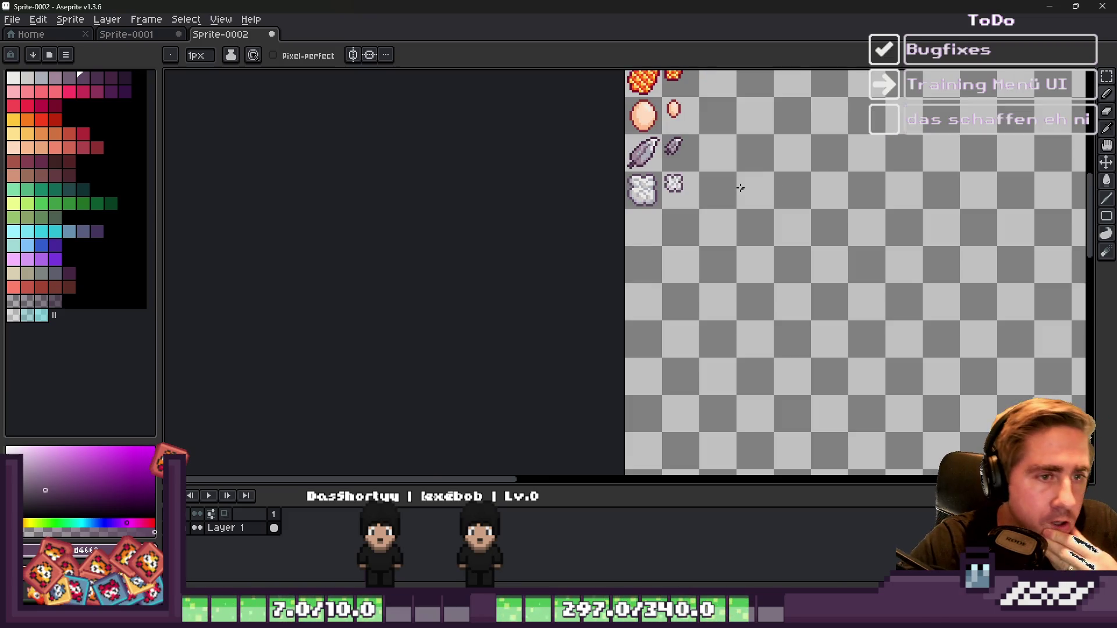
pyautogui.press('m')
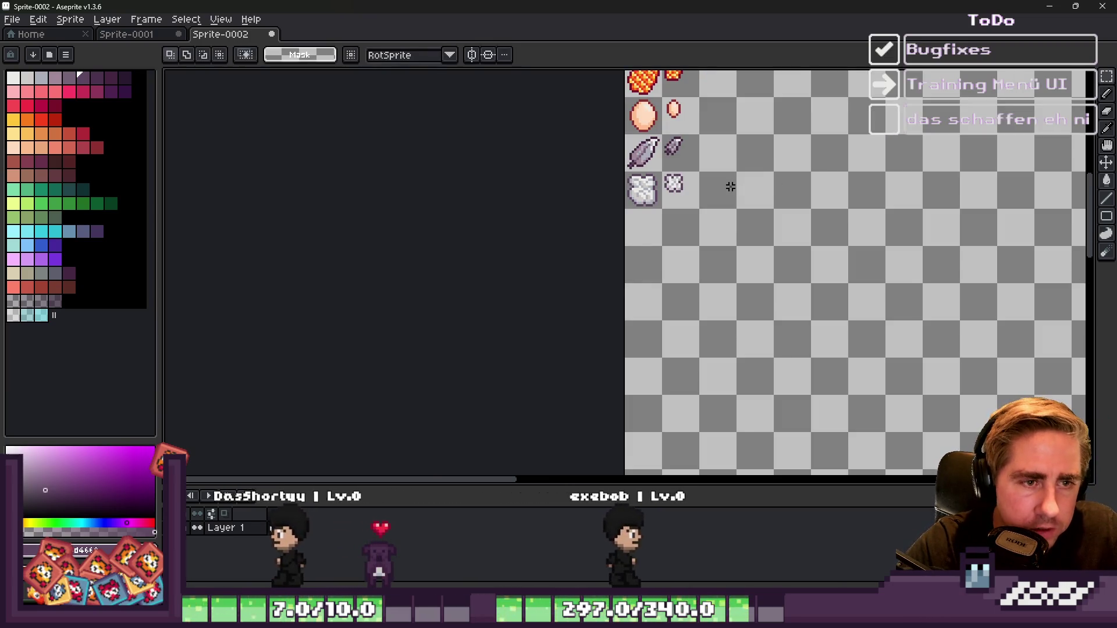
pyautogui.scroll(2, 733, 226)
pyautogui.press('b')
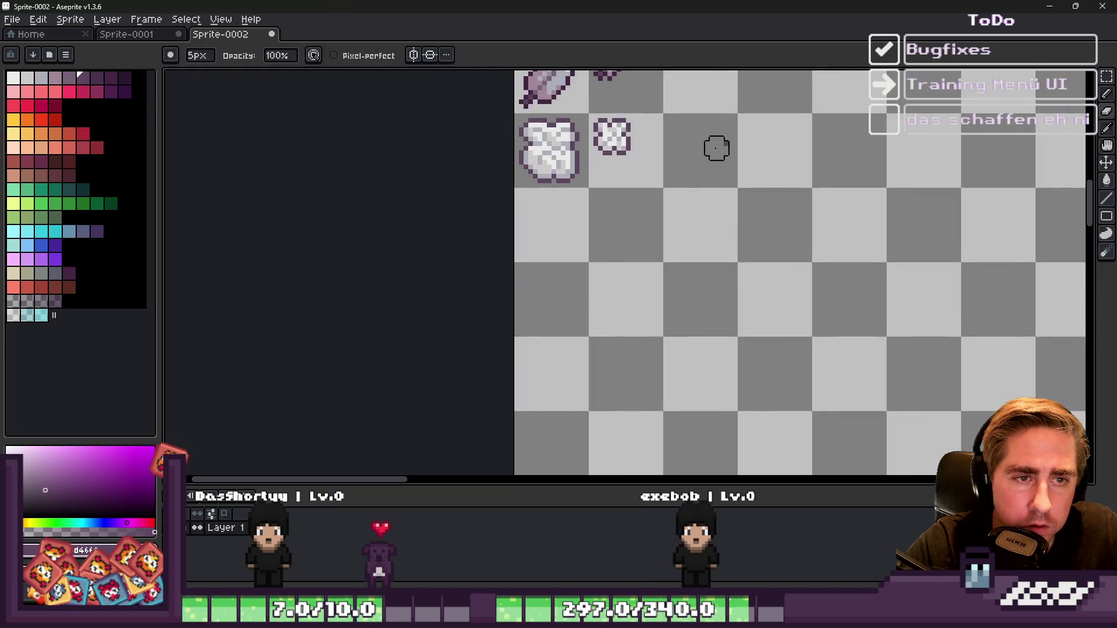
pyautogui.scroll(-5, 757, 200)
pyautogui.press('m')
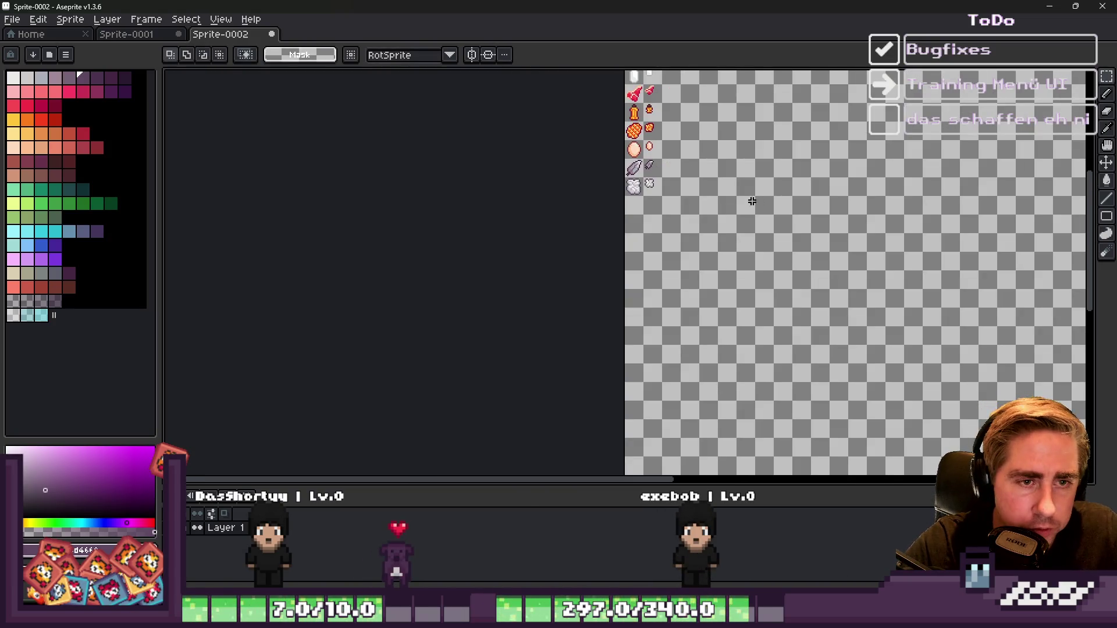
pyautogui.scroll(4, 637, 188)
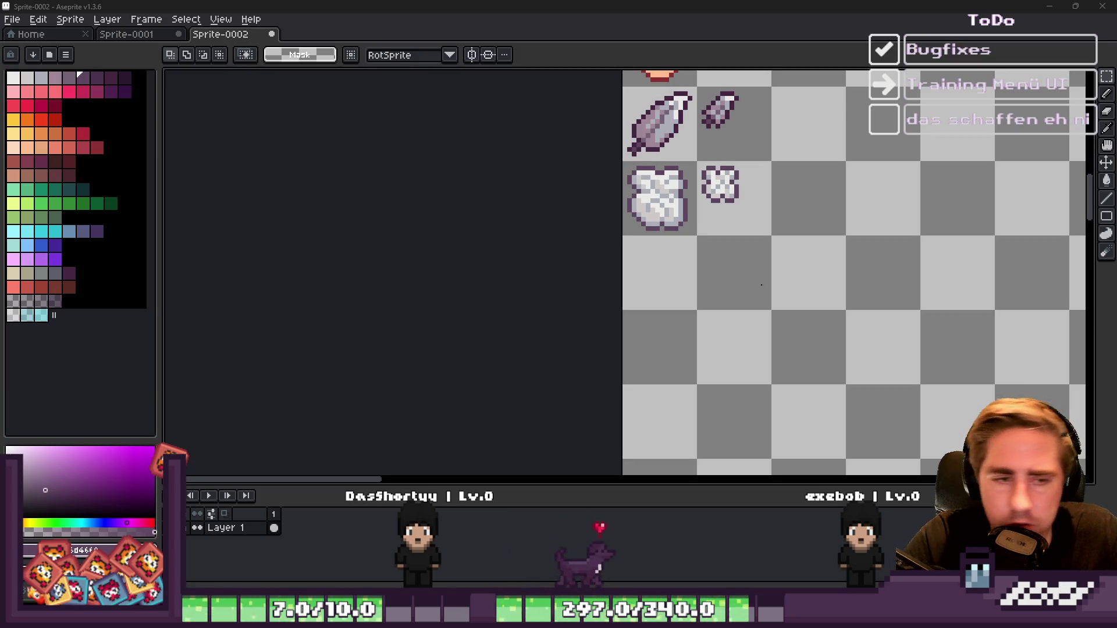
pyautogui.scroll(3, 651, 257)
pyautogui.click(41, 77)
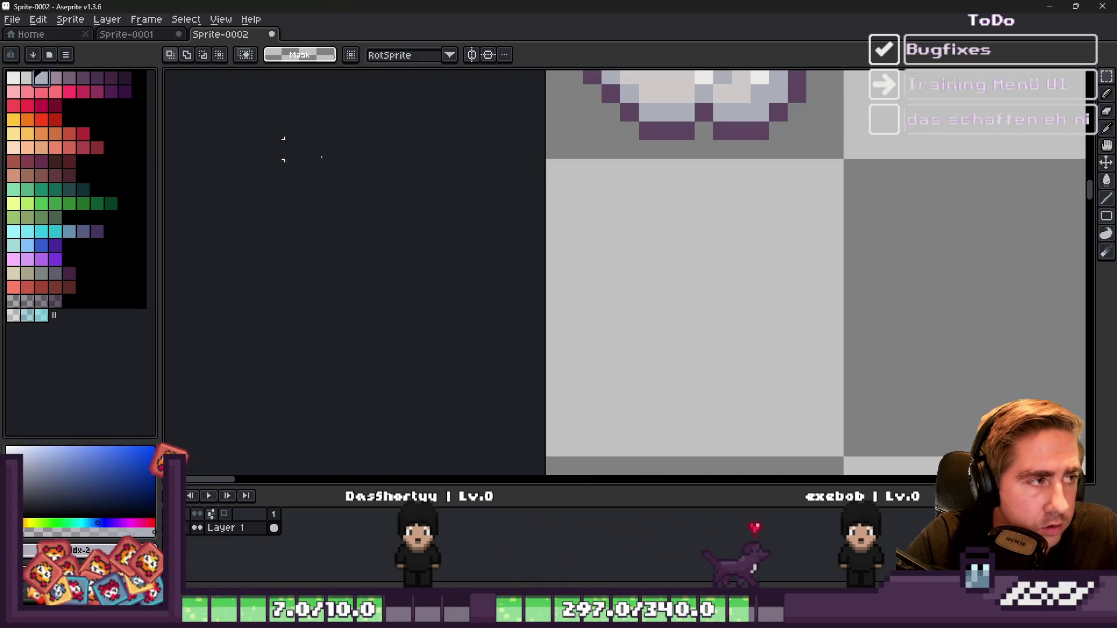
pyautogui.press('b')
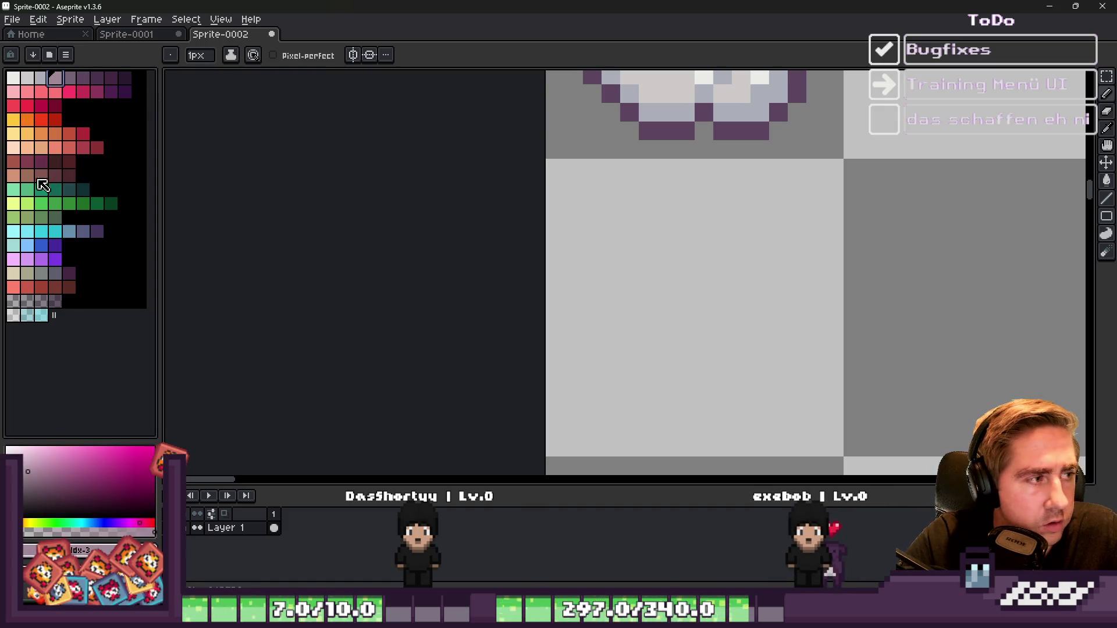
pyautogui.click(15, 180)
# Step: Sketch the peach meat outline, erasing stray pixels at the bone joint and lower left
pyautogui.moveTo(796, 185)
pyautogui.mouseDown()
pyautogui.moveTo(777, 271)
pyautogui.moveTo(721, 335)
pyautogui.moveTo(736, 338)
pyautogui.moveTo(731, 391)
pyautogui.moveTo(645, 427)
pyautogui.mouseUp()
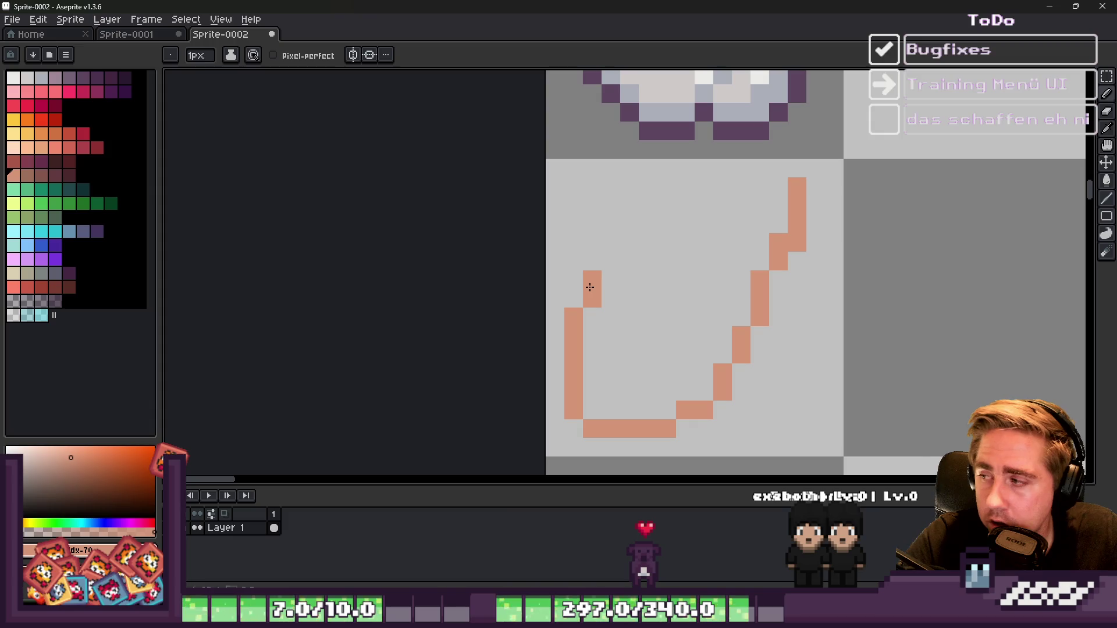
pyautogui.moveTo(701, 261); pyautogui.dragTo(734, 268)
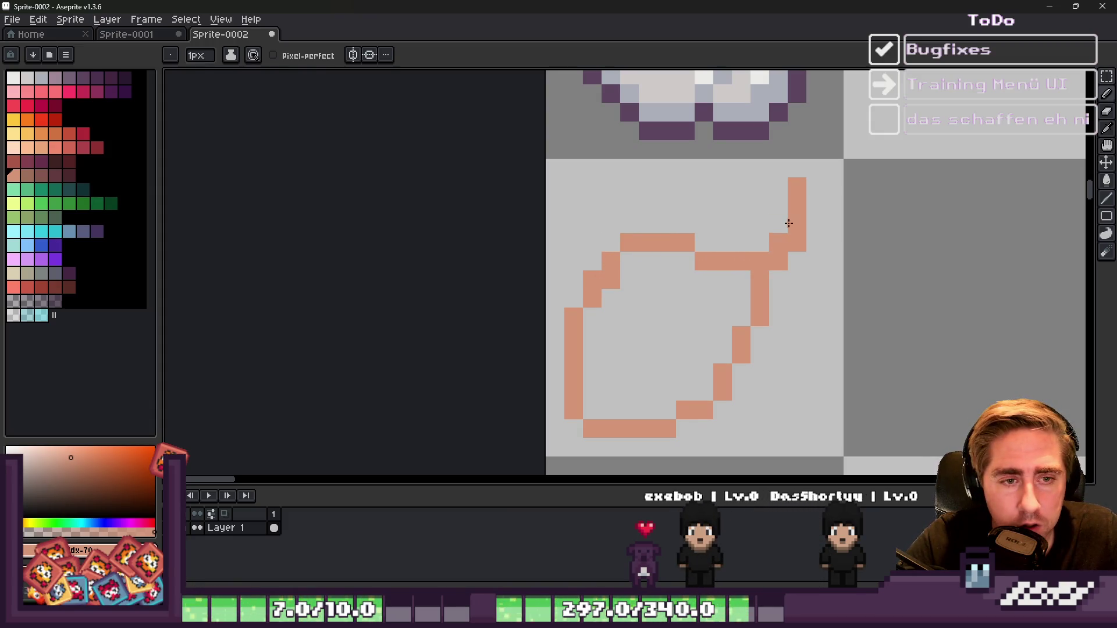
pyautogui.press('e')
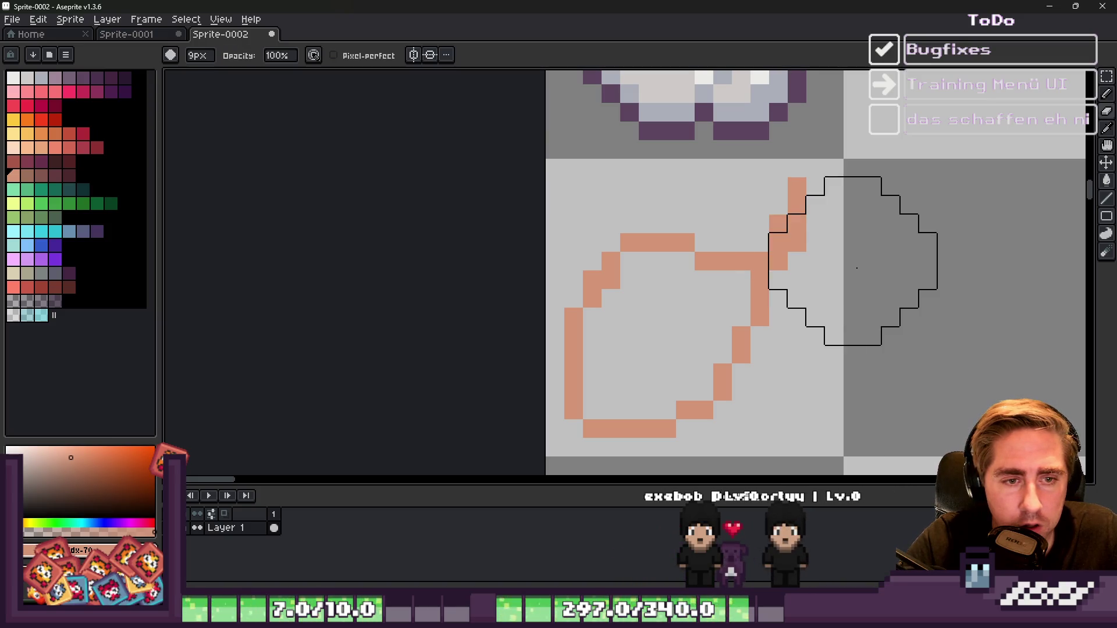
pyautogui.click(866, 257)
pyautogui.press('b')
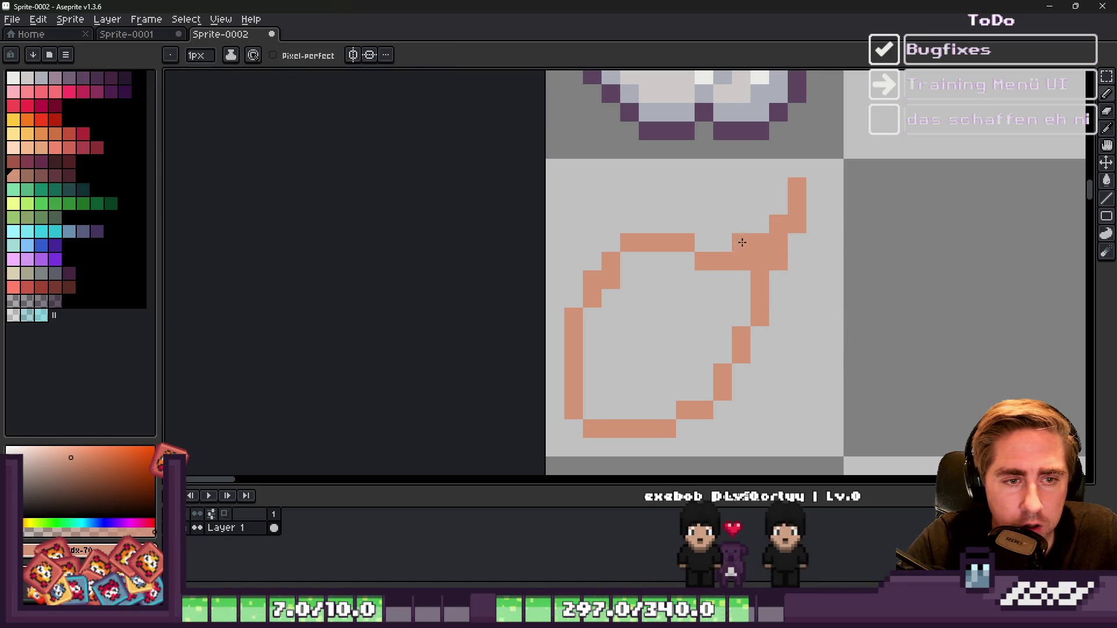
pyautogui.scroll(-1, 752, 246)
pyautogui.scroll(1, 715, 278)
pyautogui.press('e')
pyautogui.click(575, 430)
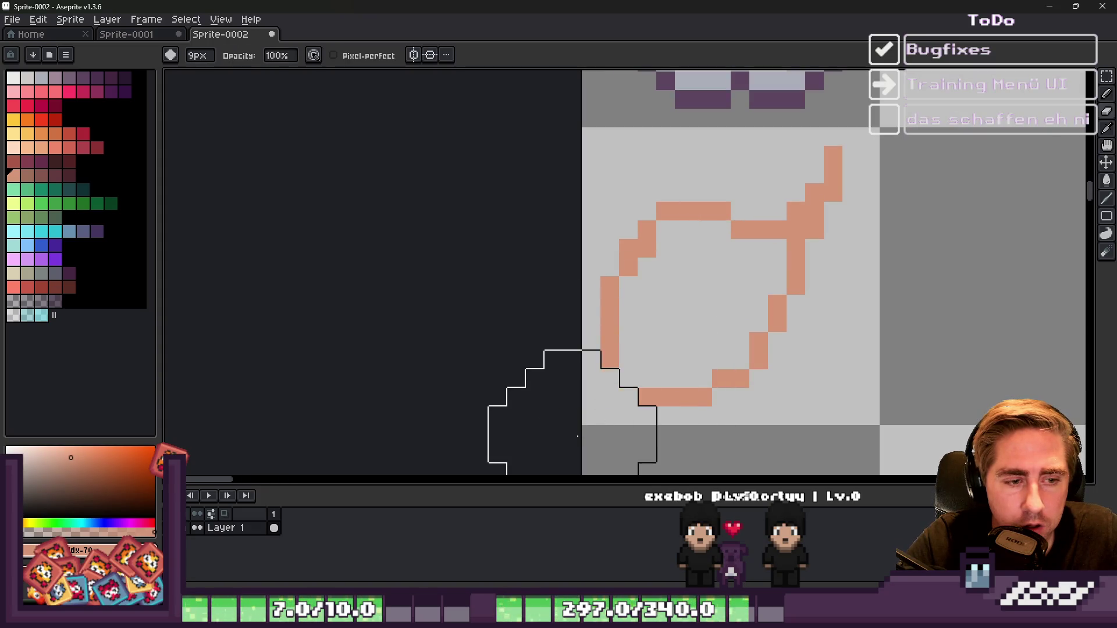
pyautogui.press('b')
pyautogui.click(619, 397)
# Step: Thicken the bone where it joins the meat and add pixels along the bone
pyautogui.scroll(-5, 626, 288)
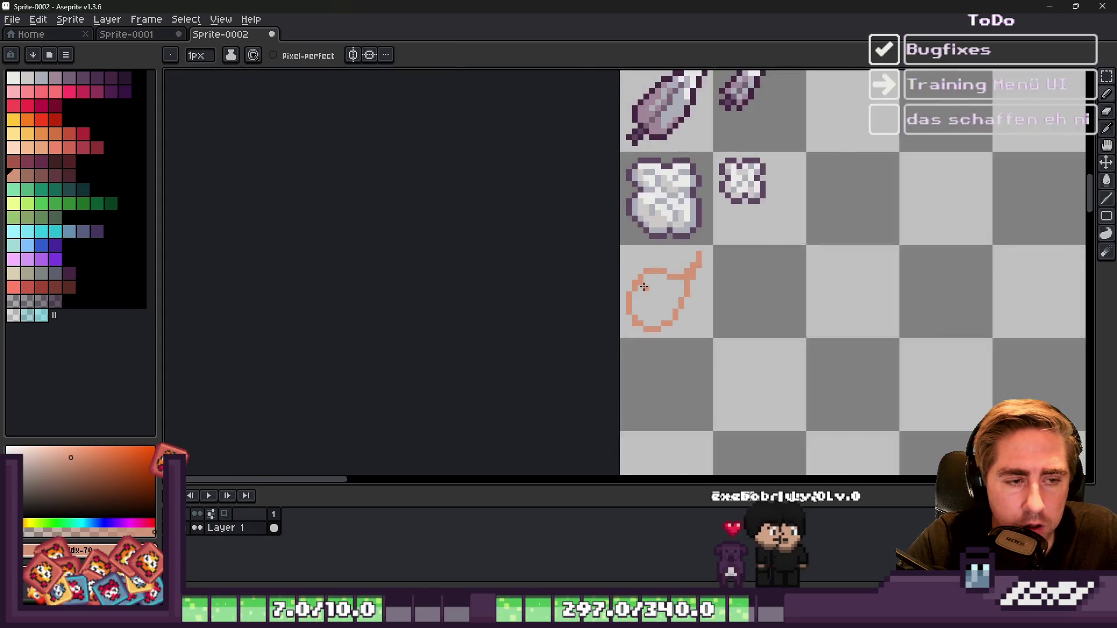
pyautogui.scroll(4, 623, 282)
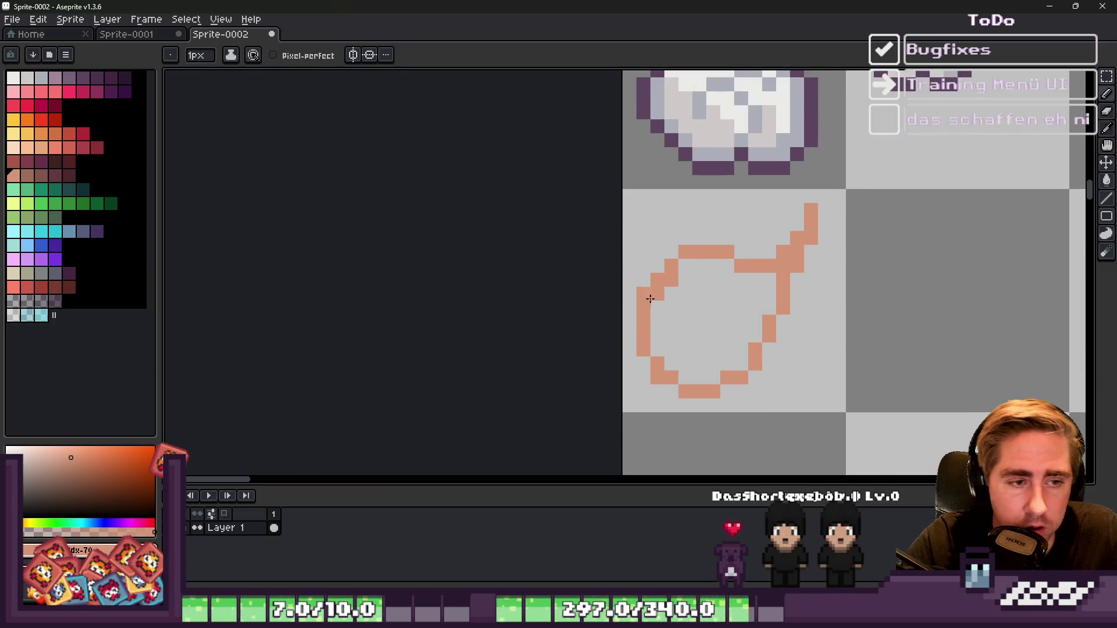
pyautogui.press('e')
pyautogui.scroll(-5, 669, 279)
pyautogui.press('b')
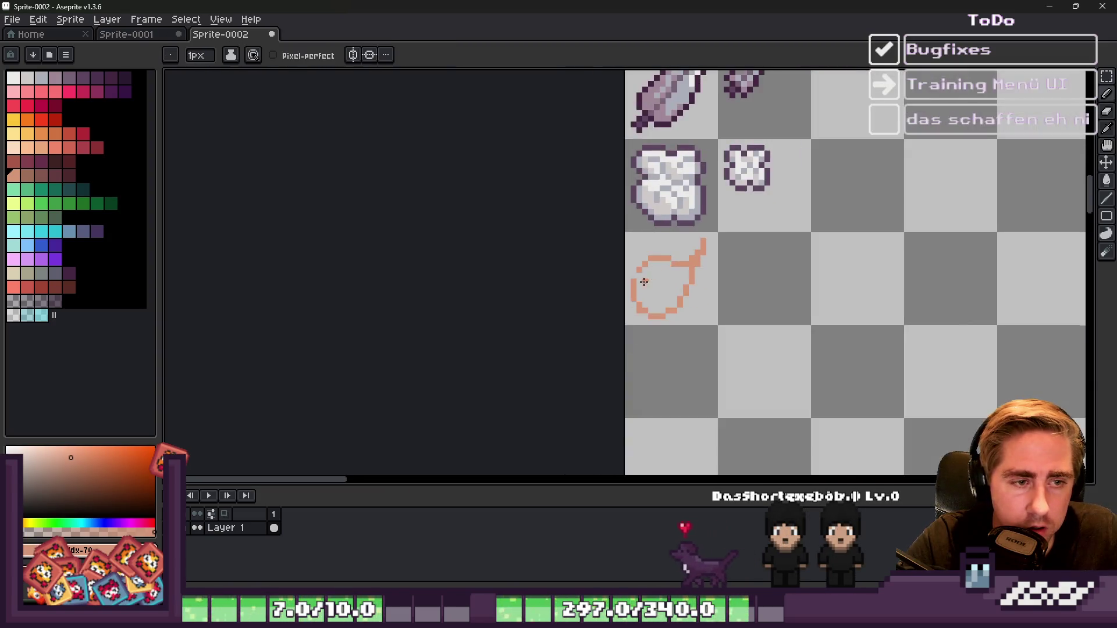
pyautogui.scroll(4, 601, 257)
pyautogui.scroll(-4, 640, 245)
pyautogui.scroll(4, 655, 213)
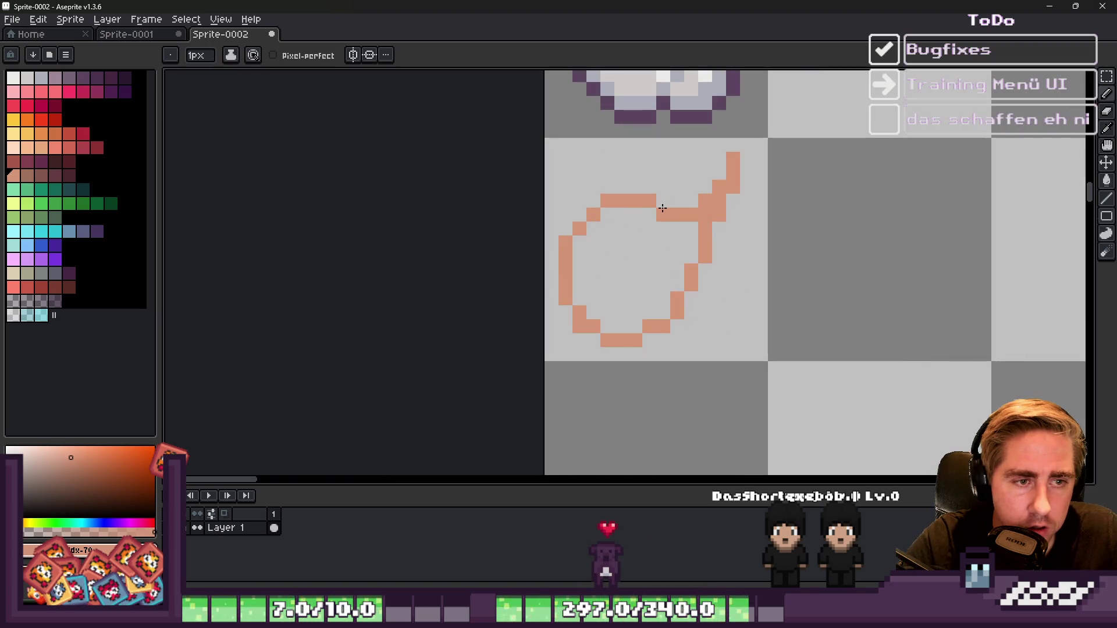
pyautogui.press('e')
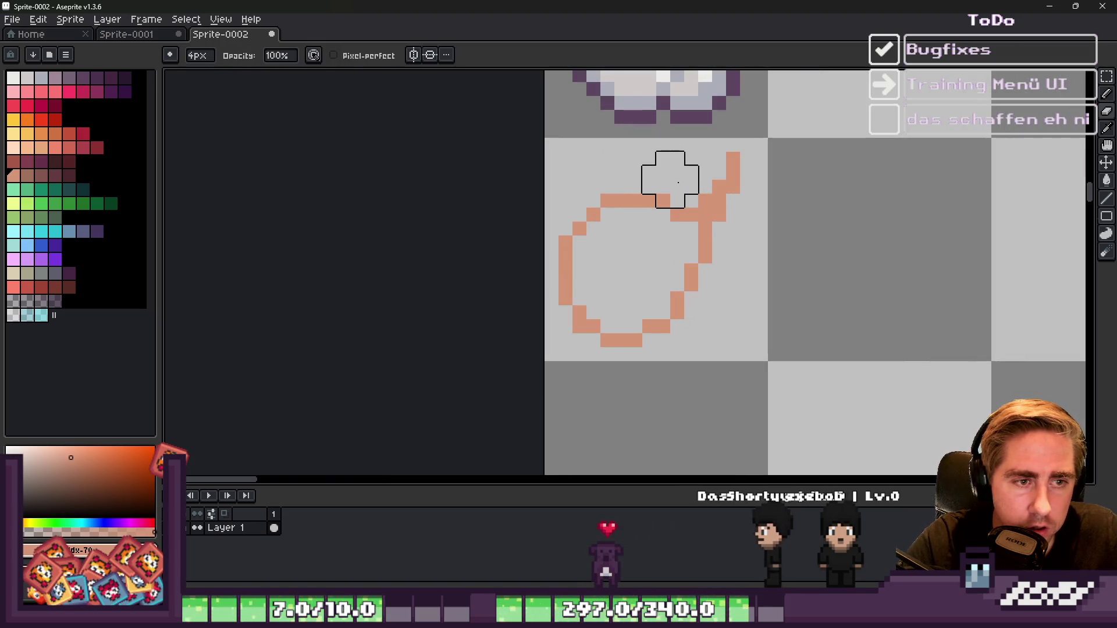
pyautogui.press('b')
pyautogui.scroll(-4, 575, 197)
pyautogui.scroll(-2, 576, 196)
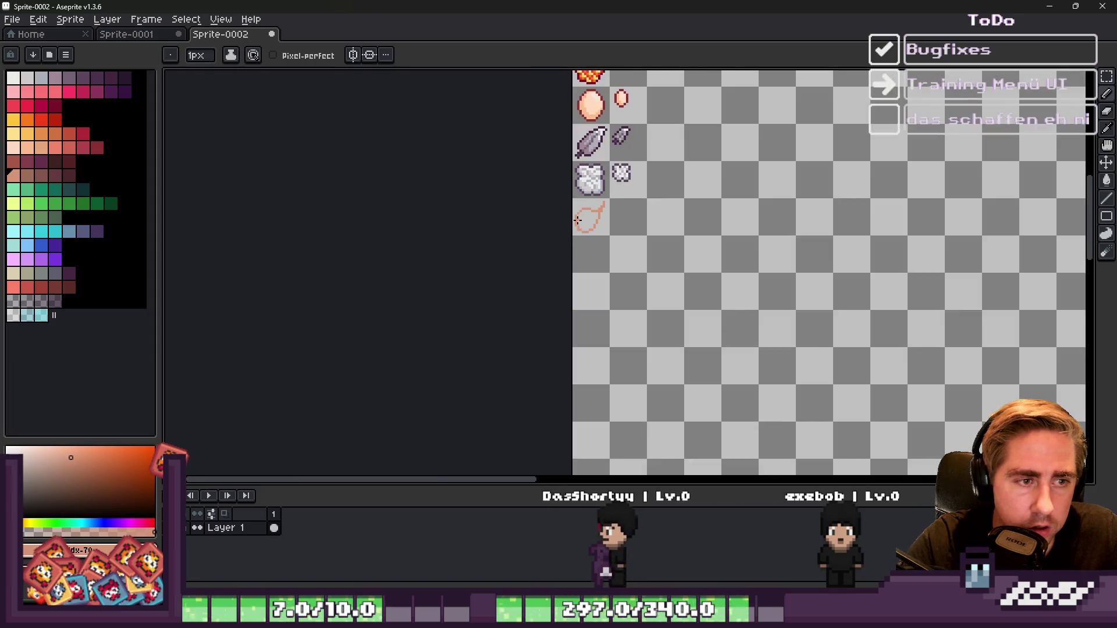
pyautogui.scroll(5, 588, 216)
pyautogui.moveTo(692, 220); pyautogui.dragTo(711, 220)
pyautogui.click(748, 182)
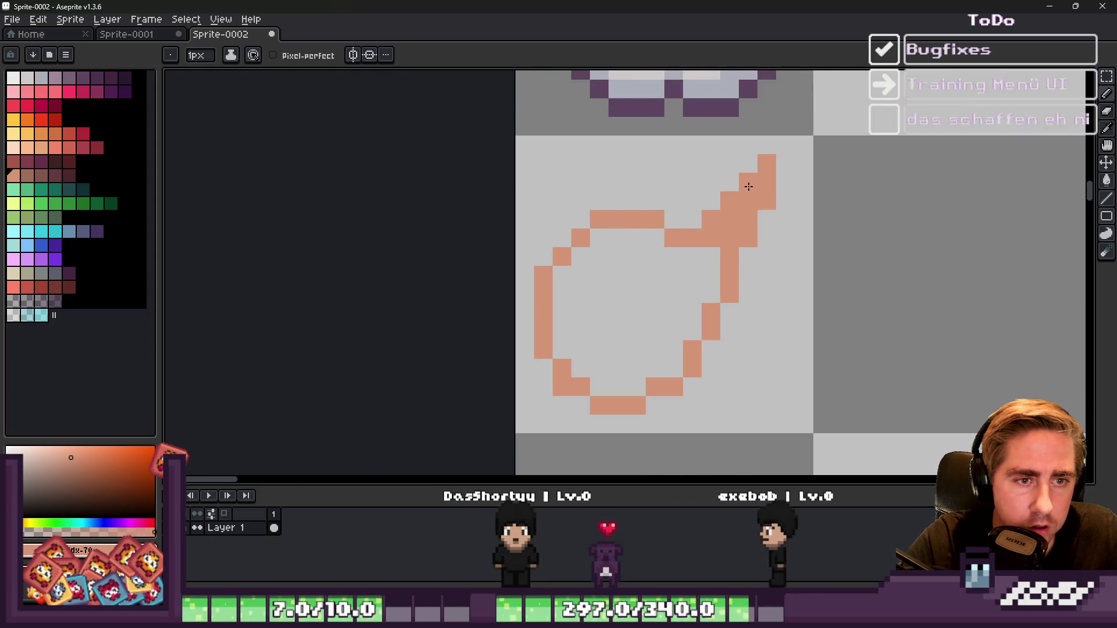
pyautogui.click(730, 163)
# Step: Trim pixels from the bone tip and place a dot inside the meat outline
pyautogui.scroll(-2, 733, 175)
pyautogui.scroll(3, 727, 186)
pyautogui.press('e')
pyautogui.click(730, 200)
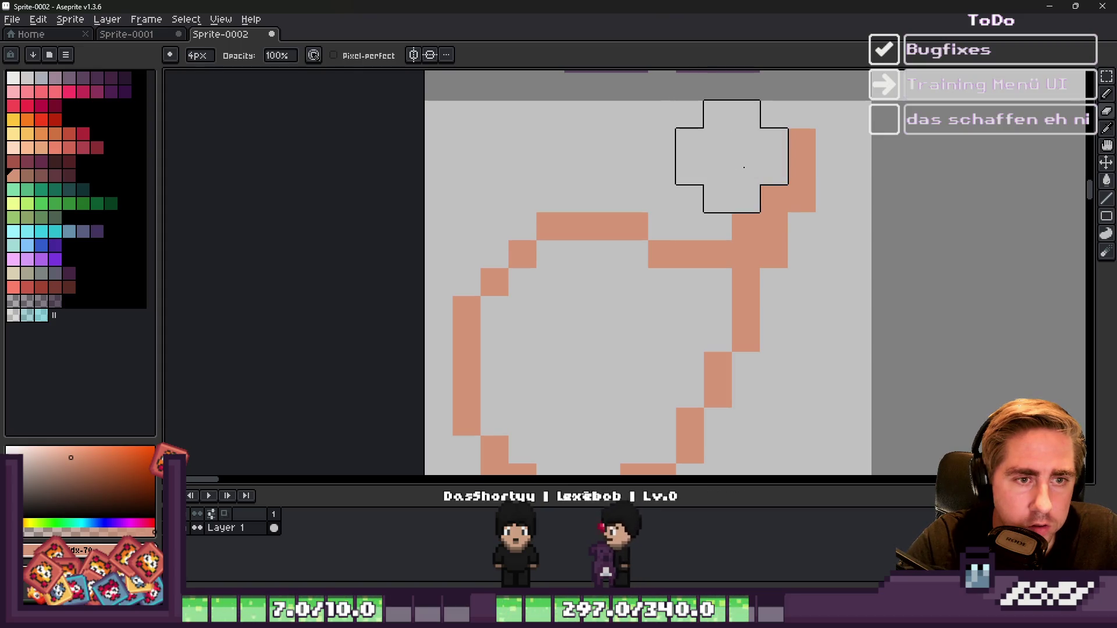
pyautogui.click(756, 170)
pyautogui.press('b')
pyautogui.scroll(-3, 693, 186)
pyautogui.scroll(3, 672, 222)
pyautogui.click(673, 222)
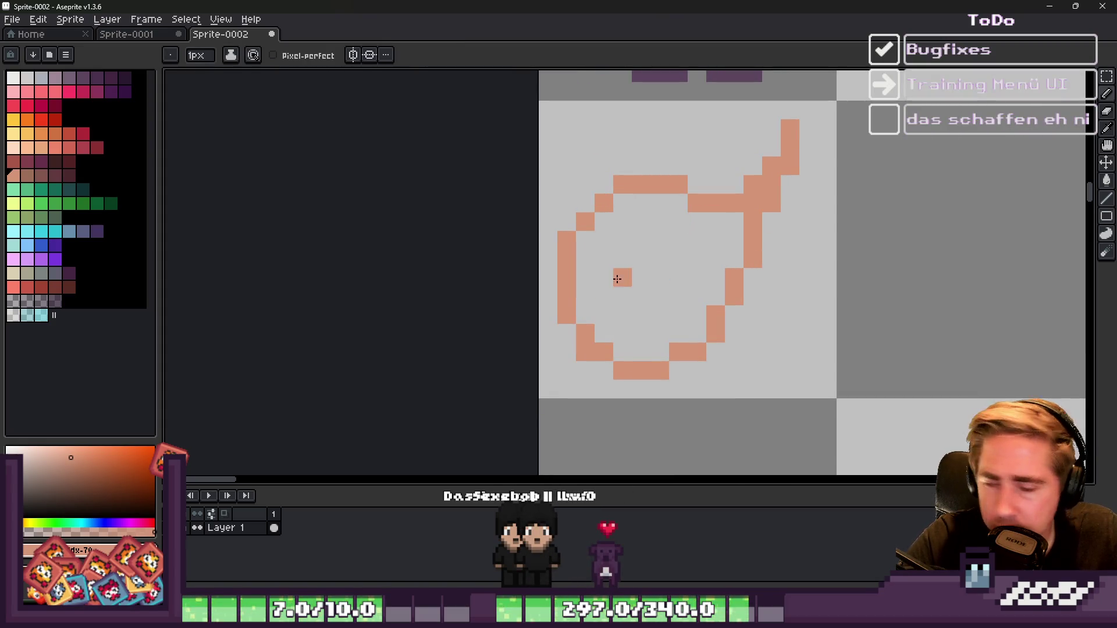
pyautogui.hotkey('ctrl', 'z')
pyautogui.click(640, 259)
# Step: Eyedrop the red colour from the steak sprite
pyautogui.scroll(1, 633, 254)
pyautogui.scroll(-4, 623, 352)
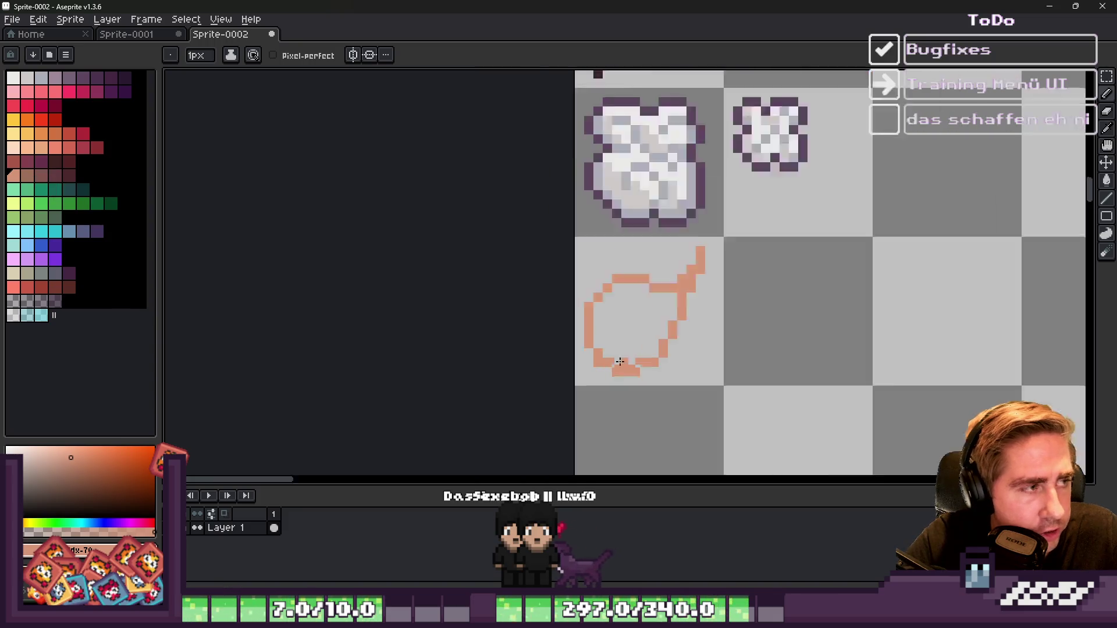
pyautogui.scroll(3, 612, 179)
pyautogui.scroll(3, 625, 223)
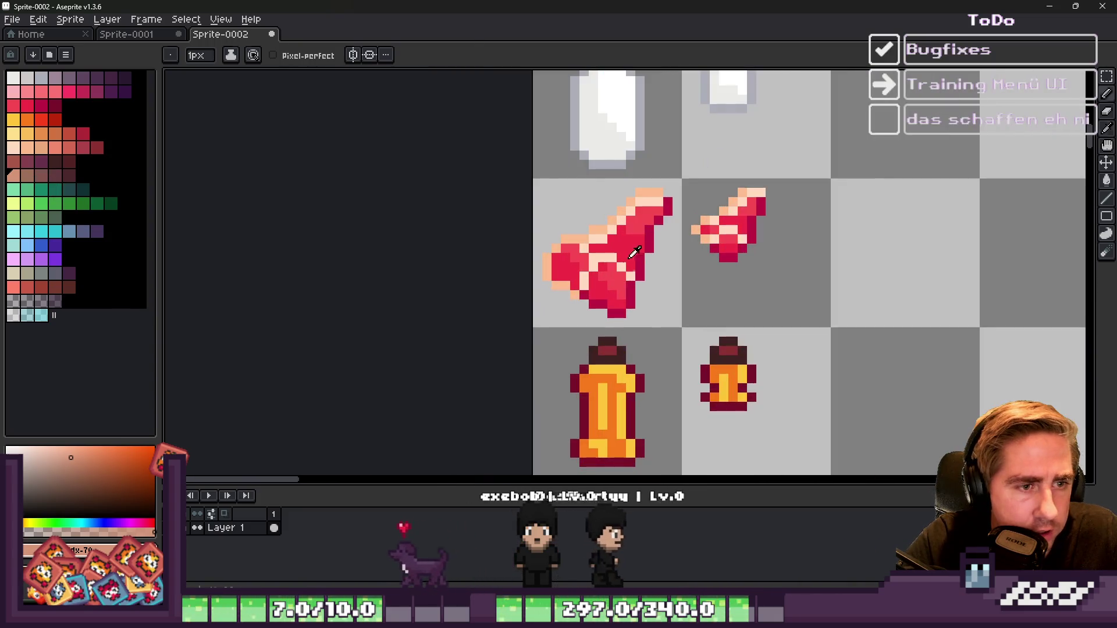
pyautogui.keyDown('alt'); pyautogui.click(637, 198); pyautogui.keyUp('alt')
pyautogui.scroll(-4, 640, 185)
pyautogui.scroll(-2, 640, 128)
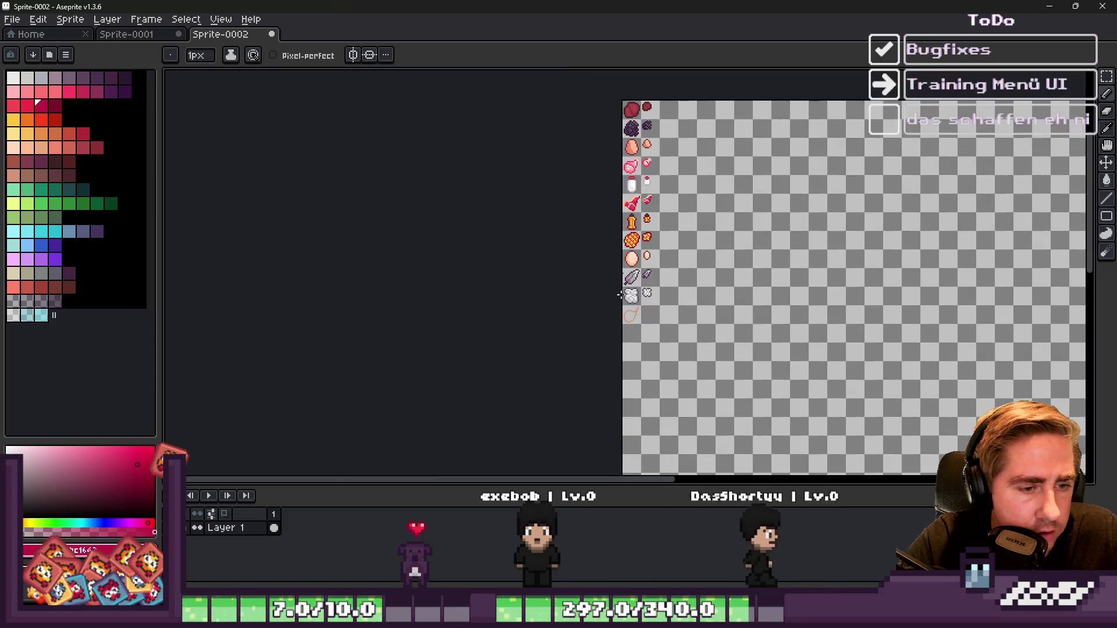
# Step: Redraw the rounded meat loop in red along the top of the outline
pyautogui.scroll(5, 682, 116)
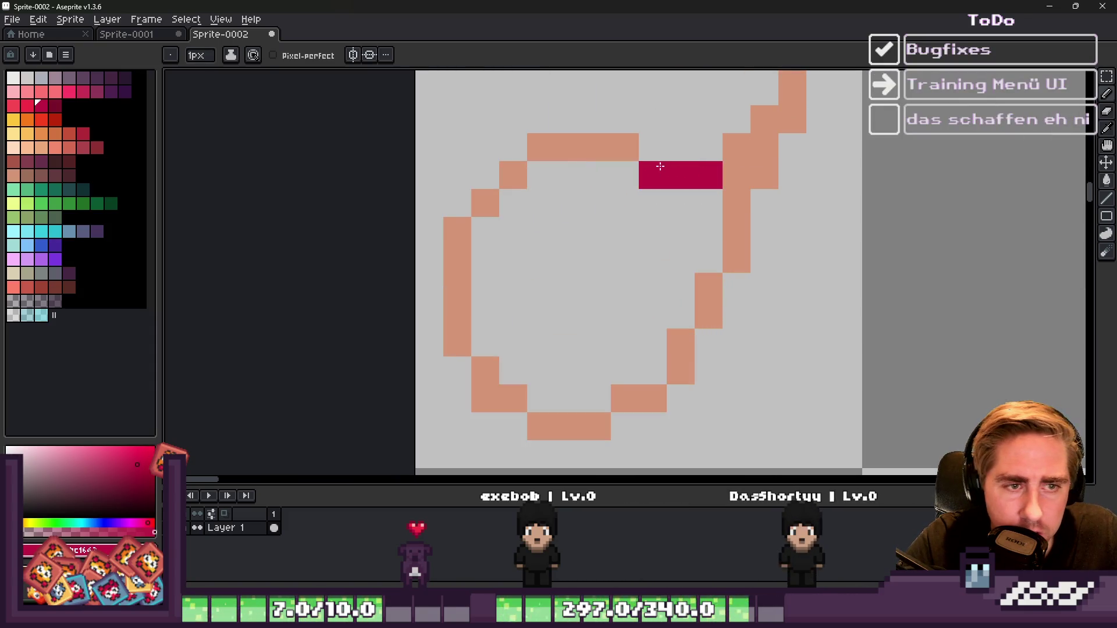
pyautogui.moveTo(738, 208)
pyautogui.mouseDown()
pyautogui.moveTo(734, 259)
pyautogui.moveTo(708, 283)
pyautogui.moveTo(708, 308)
pyautogui.moveTo(623, 401)
pyautogui.mouseUp()
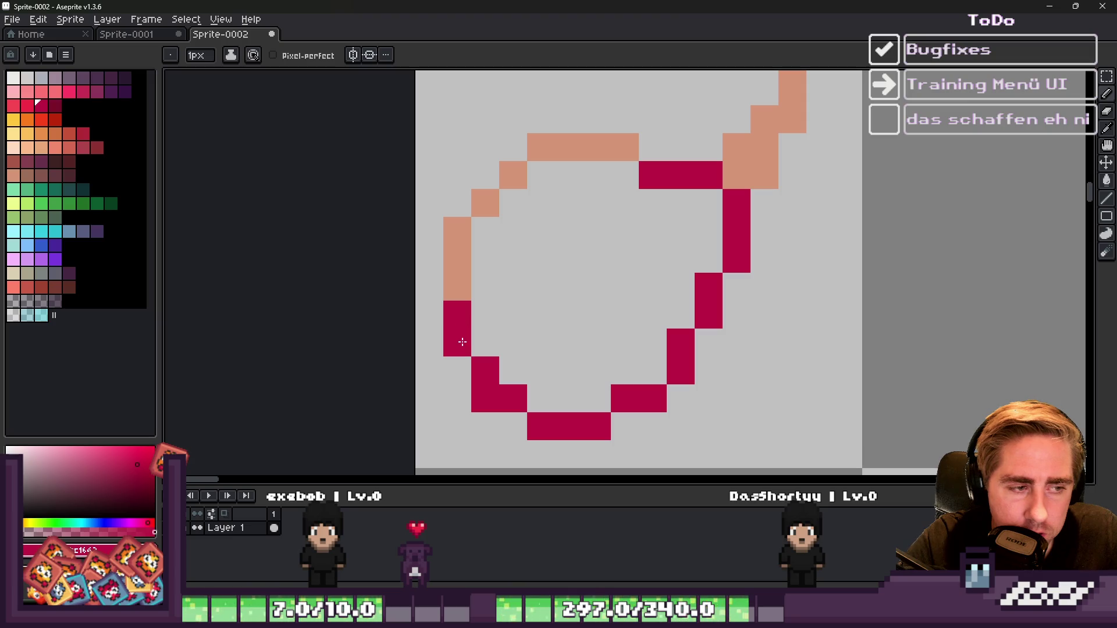
pyautogui.scroll(-3, 608, 145)
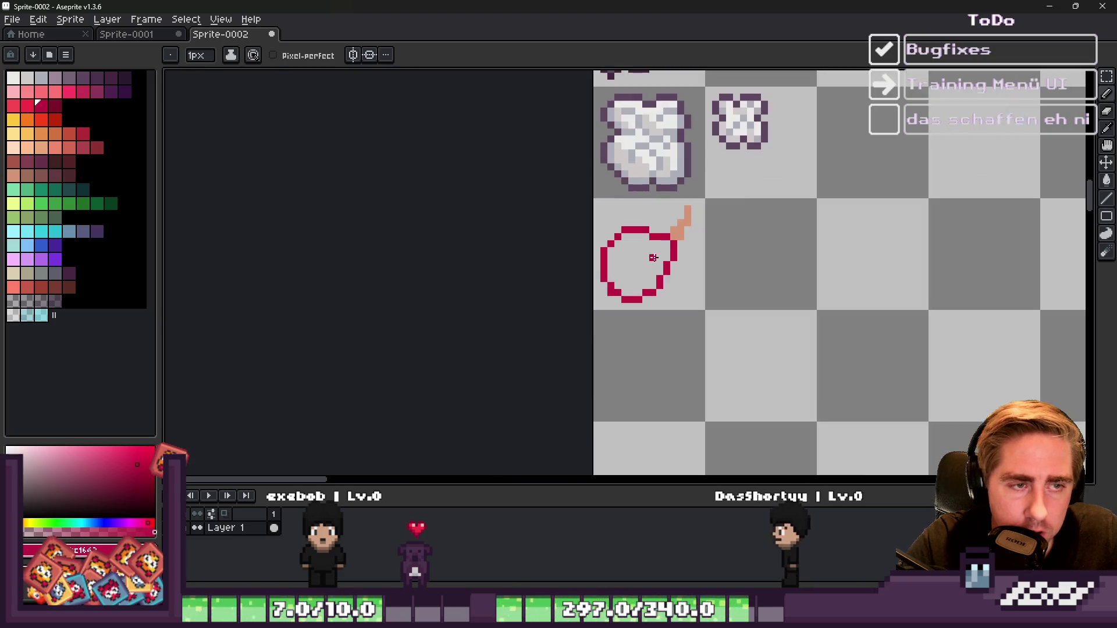
pyautogui.scroll(-2, 646, 323)
pyautogui.scroll(-1, 646, 324)
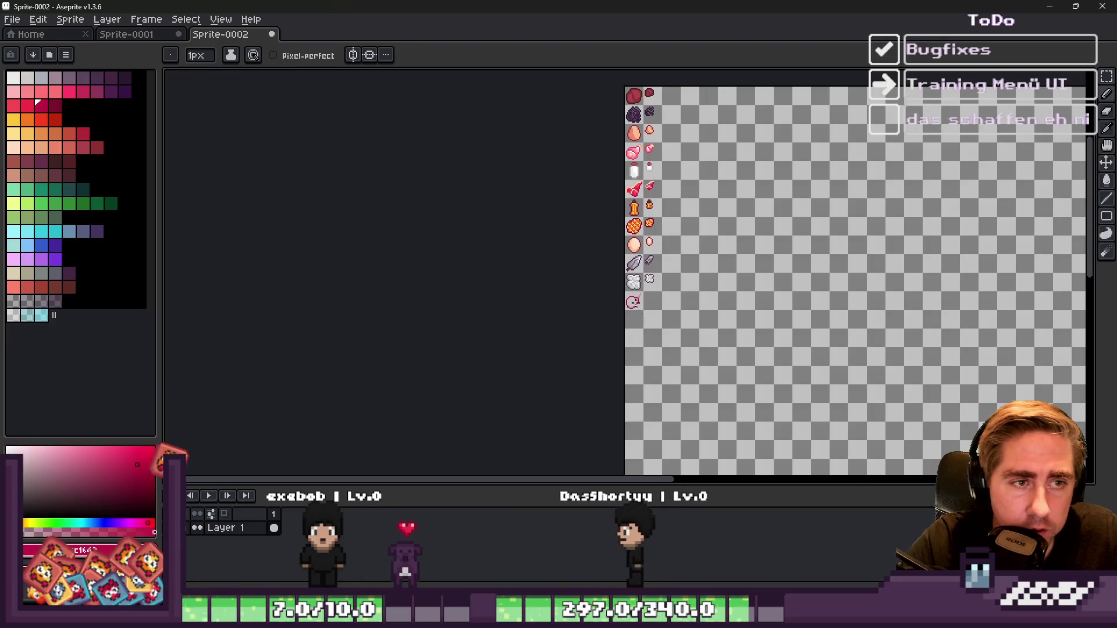
# Step: Sample the peach colour from the existing meat-on-bone sprite
pyautogui.scroll(1, 631, 278)
pyautogui.scroll(-1, 631, 278)
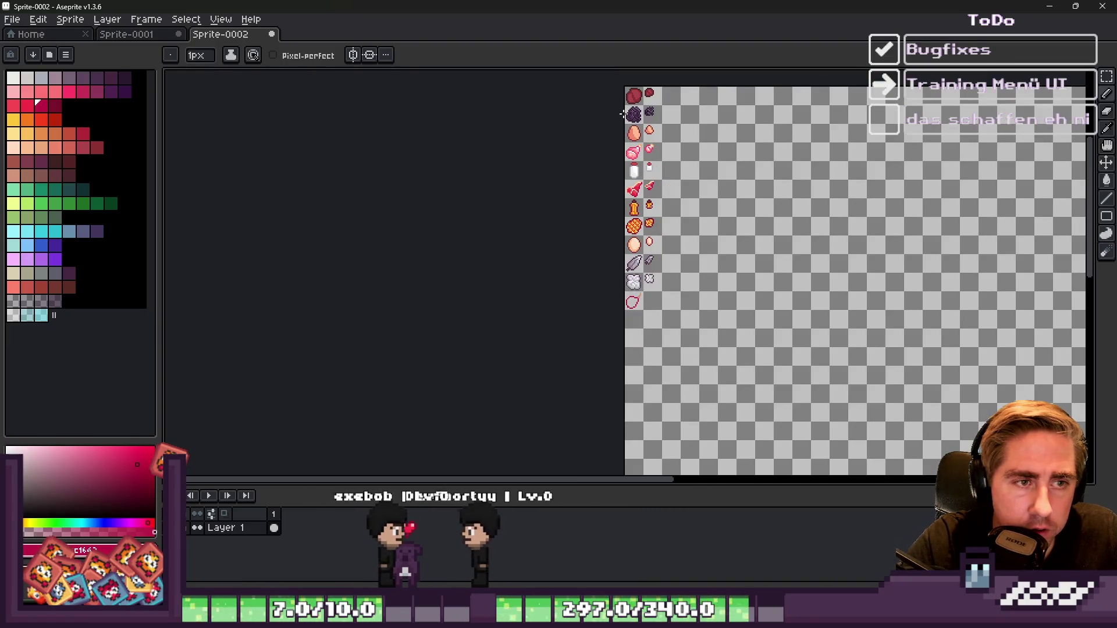
pyautogui.scroll(4, 715, 236)
pyautogui.keyDown('alt'); pyautogui.click(705, 233); pyautogui.keyUp('alt')
pyautogui.scroll(-3, 709, 230)
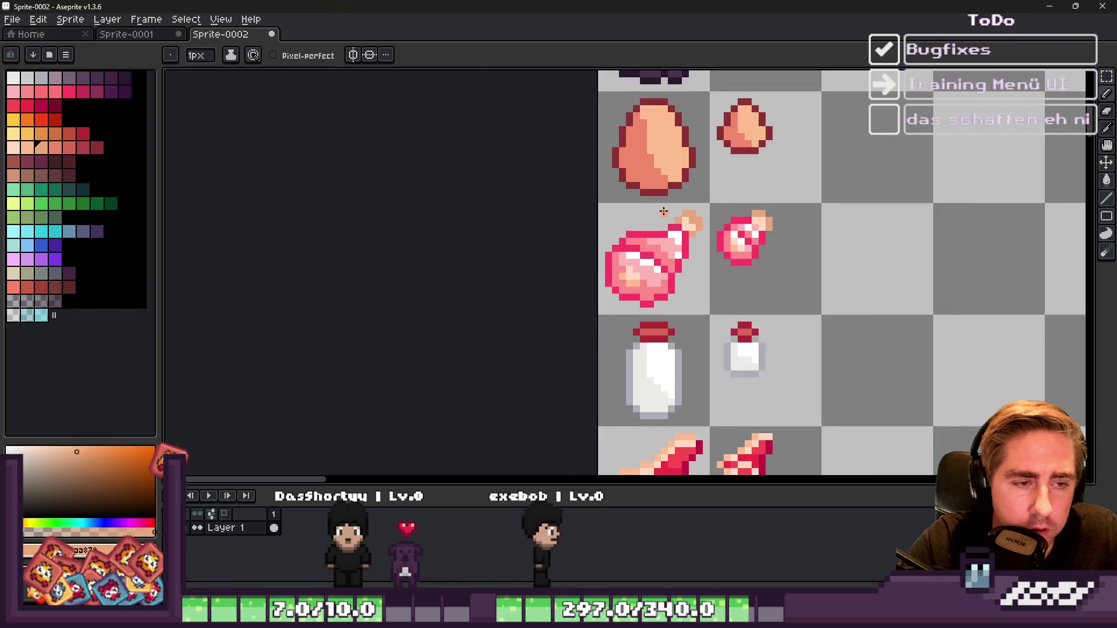
# Step: Select the meat-on-bone sprite cells and bucket-fill their pink outline dark maroon
pyautogui.scroll(1, 568, 215)
pyautogui.press('m')
pyautogui.moveTo(569, 175); pyautogui.dragTo(875, 327)
pyautogui.scroll(2, 669, 265)
pyautogui.keyDown('alt'); pyautogui.click(637, 240); pyautogui.keyUp('alt')
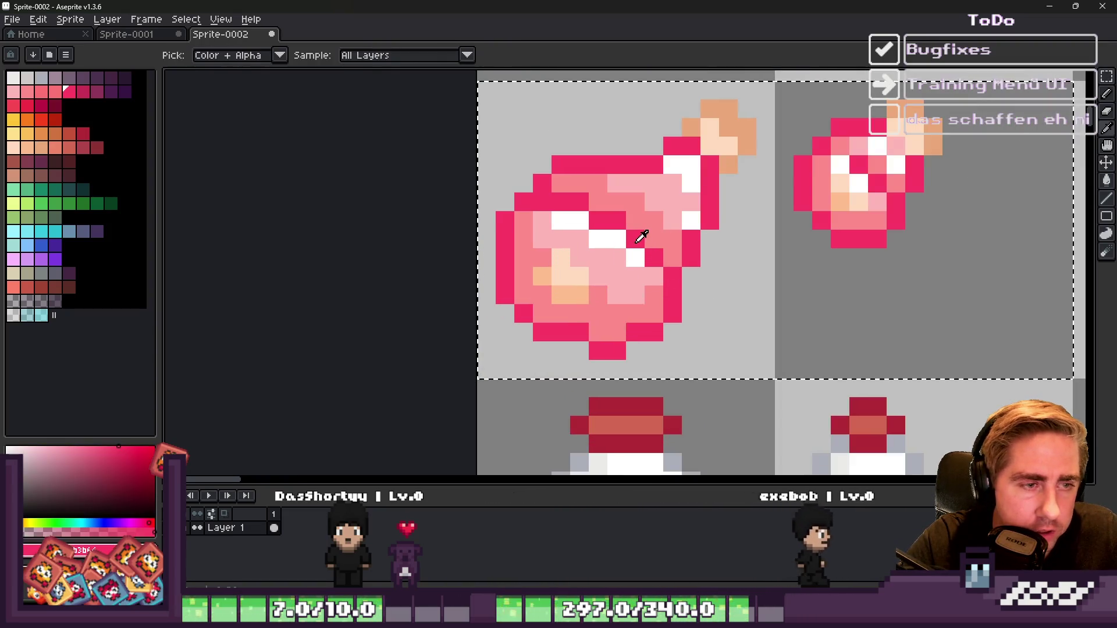
pyautogui.click(55, 105)
pyautogui.press('g')
pyautogui.click(562, 205)
# Step: Recolour the bone tip outline salmon-red
pyautogui.scroll(-3, 561, 205)
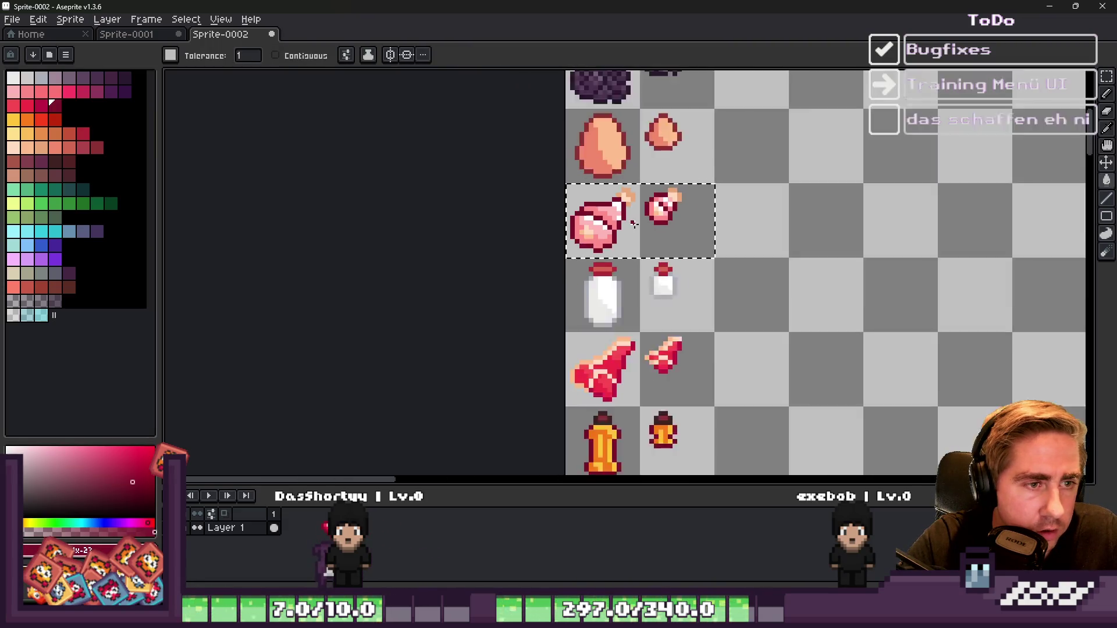
pyautogui.scroll(4, 599, 219)
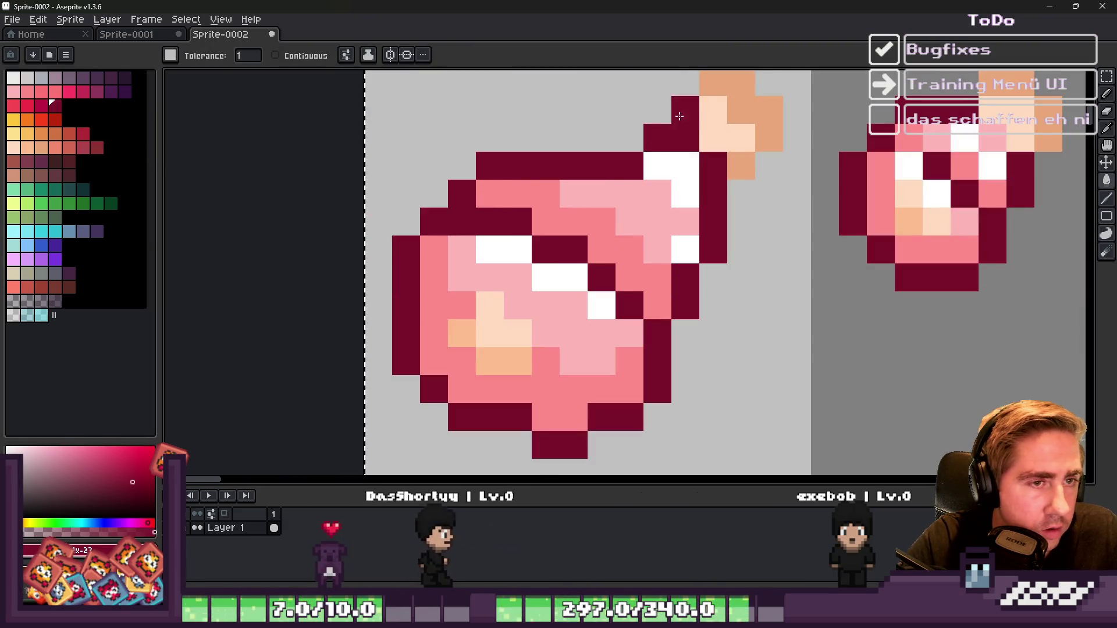
pyautogui.keyDown('alt'); pyautogui.click(698, 105); pyautogui.keyUp('alt')
pyautogui.click(69, 148)
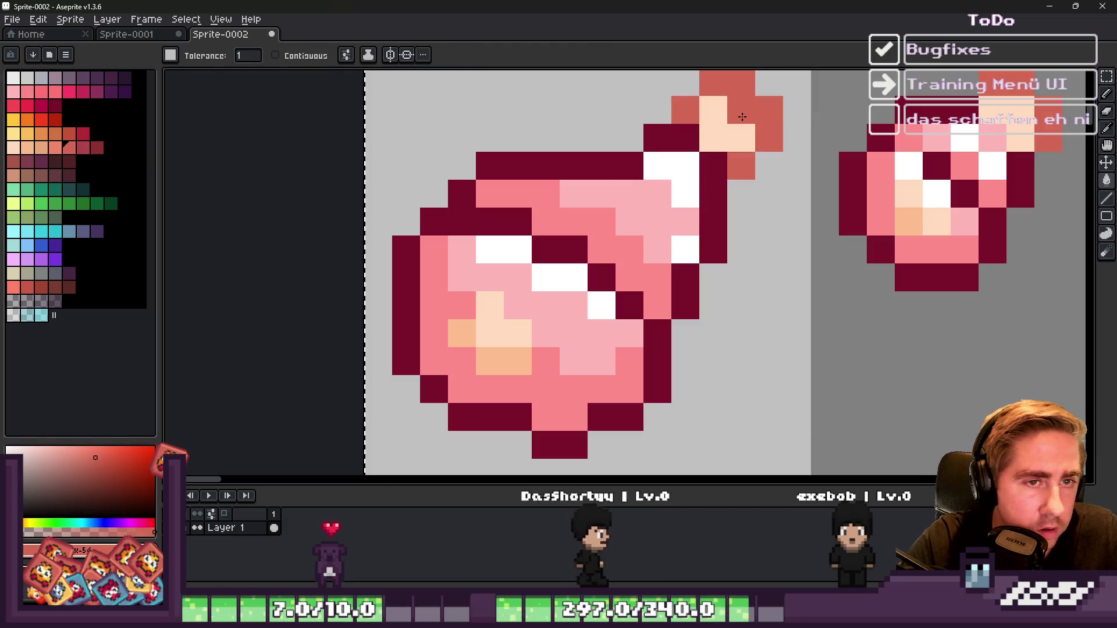
# Step: Bucket-fill the maroon outlines crimson instead, then pick a salmon colour
pyautogui.scroll(-3, 640, 178)
pyautogui.scroll(3, 641, 178)
pyautogui.scroll(1, 640, 178)
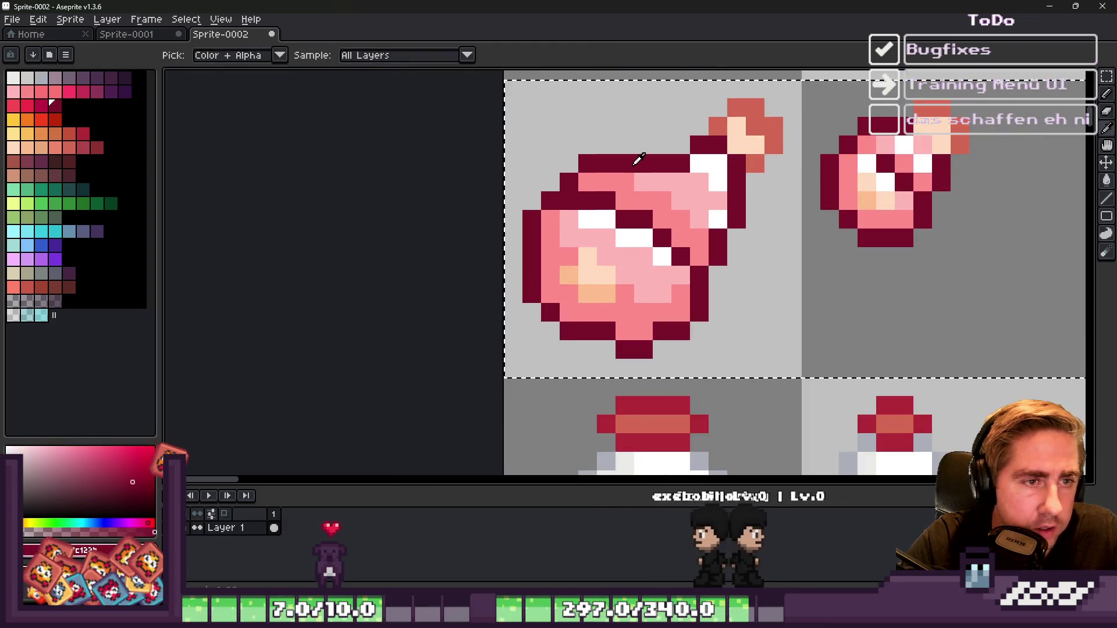
pyautogui.click(26, 105)
pyautogui.click(586, 195)
pyautogui.click(585, 195)
pyautogui.scroll(-2, 585, 195)
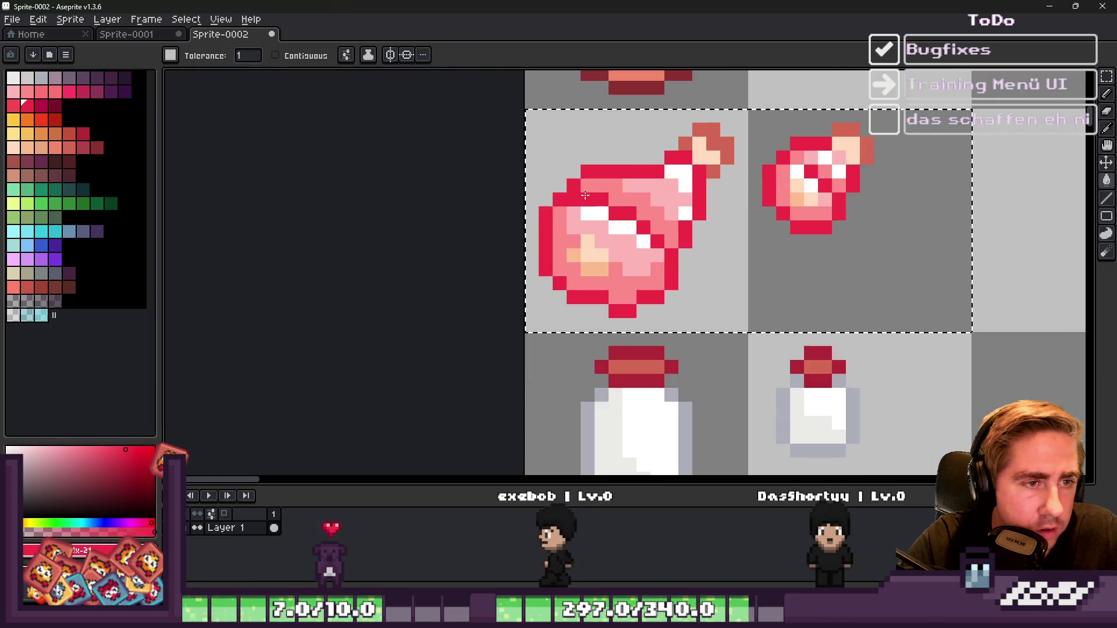
pyautogui.click(40, 91)
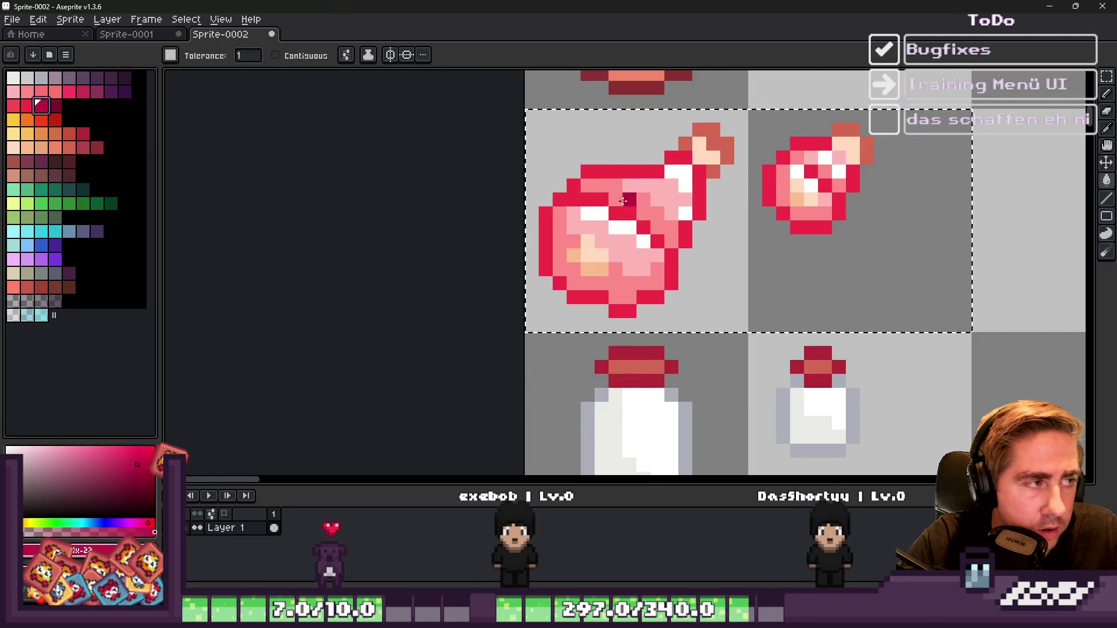
pyautogui.scroll(-5, 583, 193)
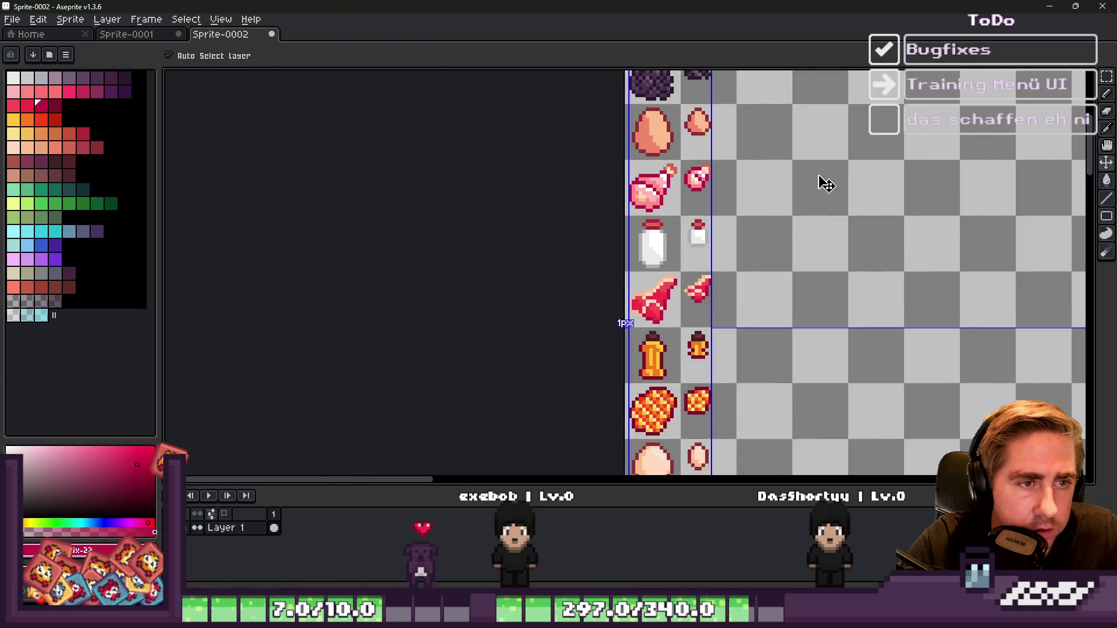
pyautogui.scroll(5, 619, 297)
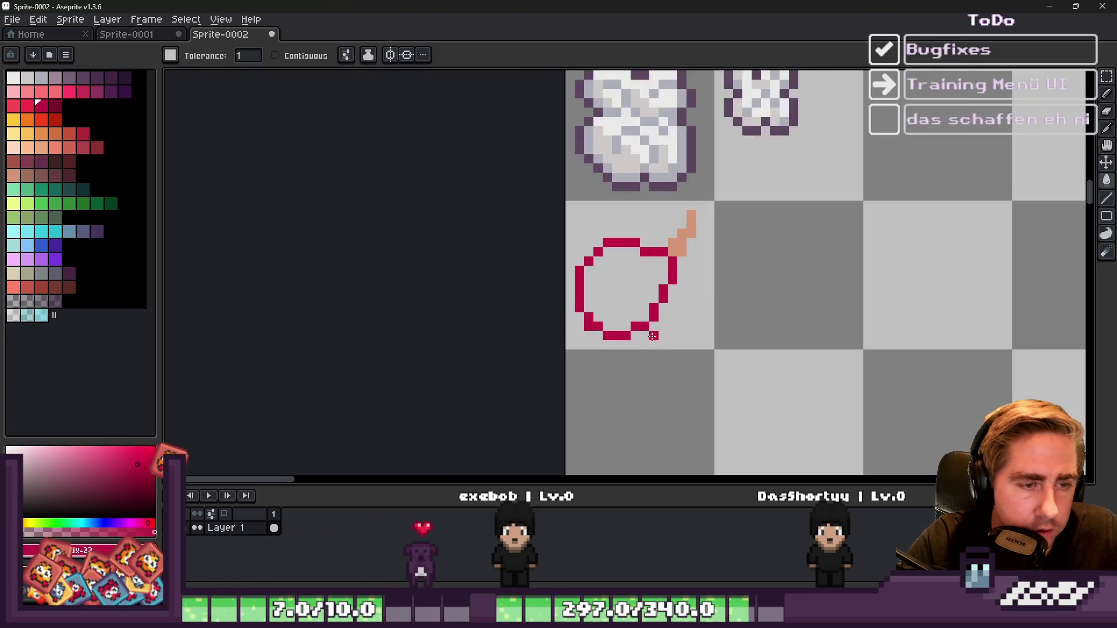
# Step: Add a salmon pixel to the bone stem and draw a dark-brown edge along it
pyautogui.press('m')
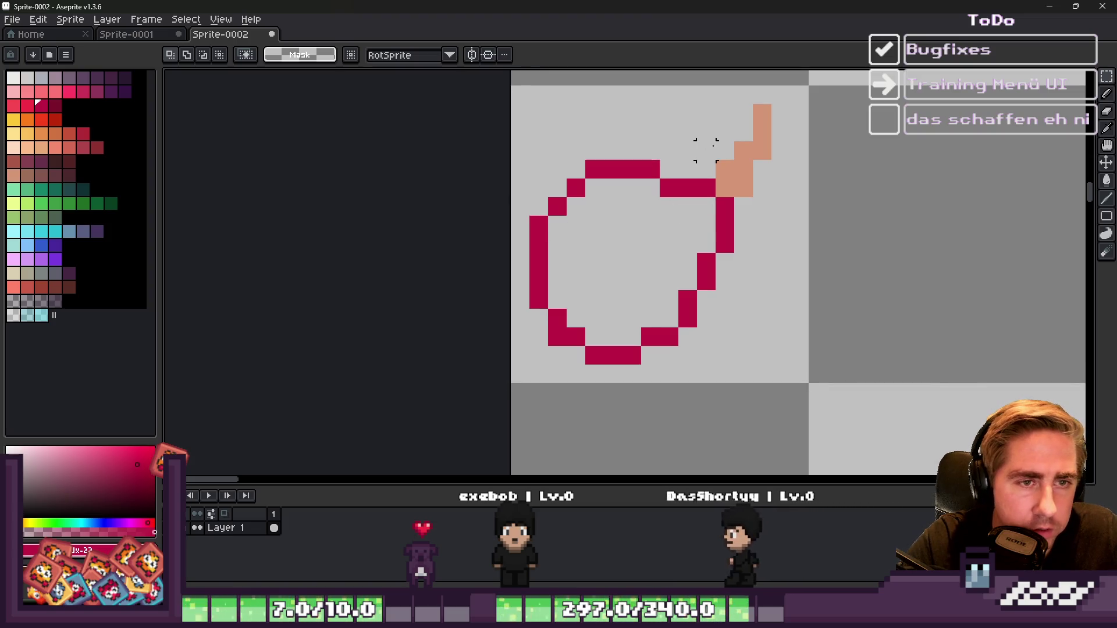
pyautogui.press('b')
pyautogui.keyDown('alt'); pyautogui.click(762, 134); pyautogui.keyUp('alt')
pyautogui.click(781, 132)
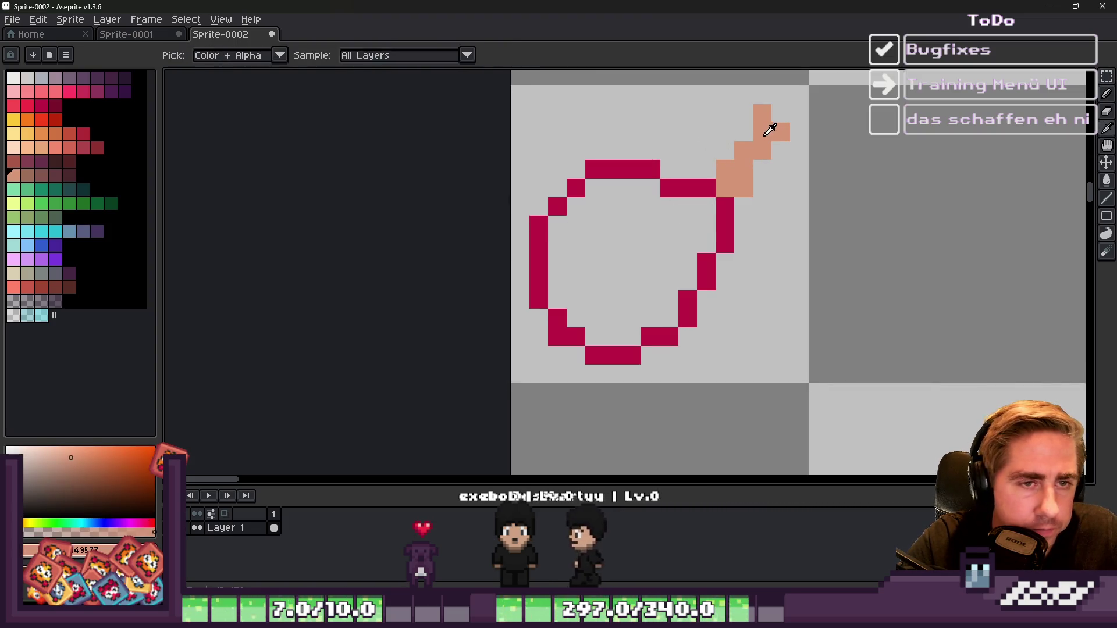
pyautogui.click(41, 176)
pyautogui.scroll(2, 821, 131)
pyautogui.moveTo(648, 189)
pyautogui.mouseDown()
pyautogui.moveTo(727, 94)
pyautogui.moveTo(756, 99)
pyautogui.mouseUp()
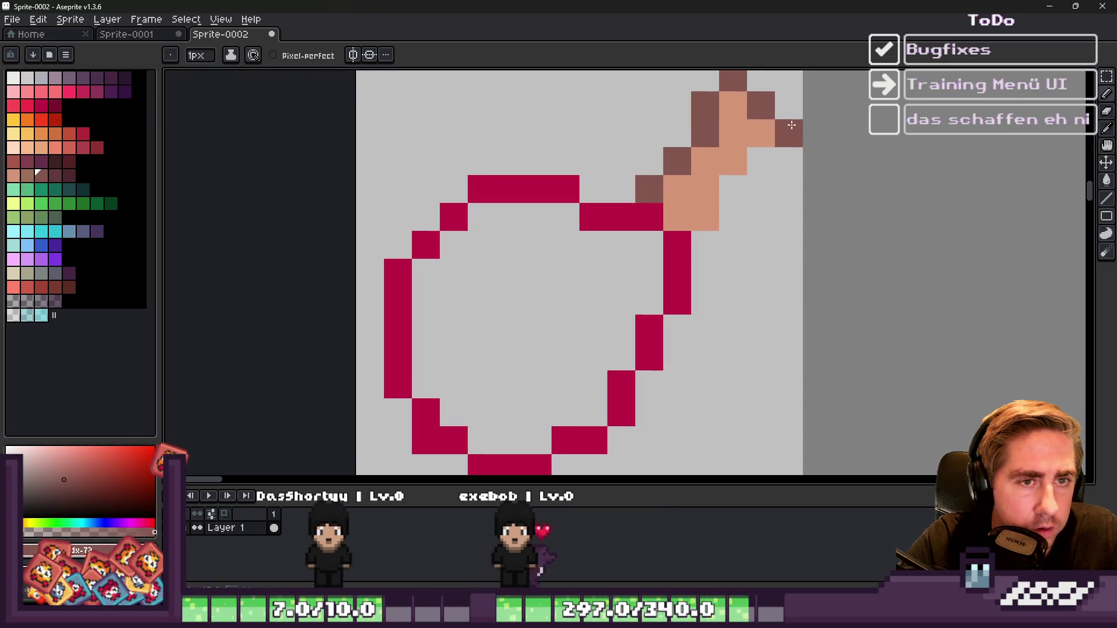
# Step: Erase the lower brown pixel and shift the bone stem one pixel down-left
pyautogui.press('e')
pyautogui.click(705, 244)
pyautogui.scroll(-1, 724, 269)
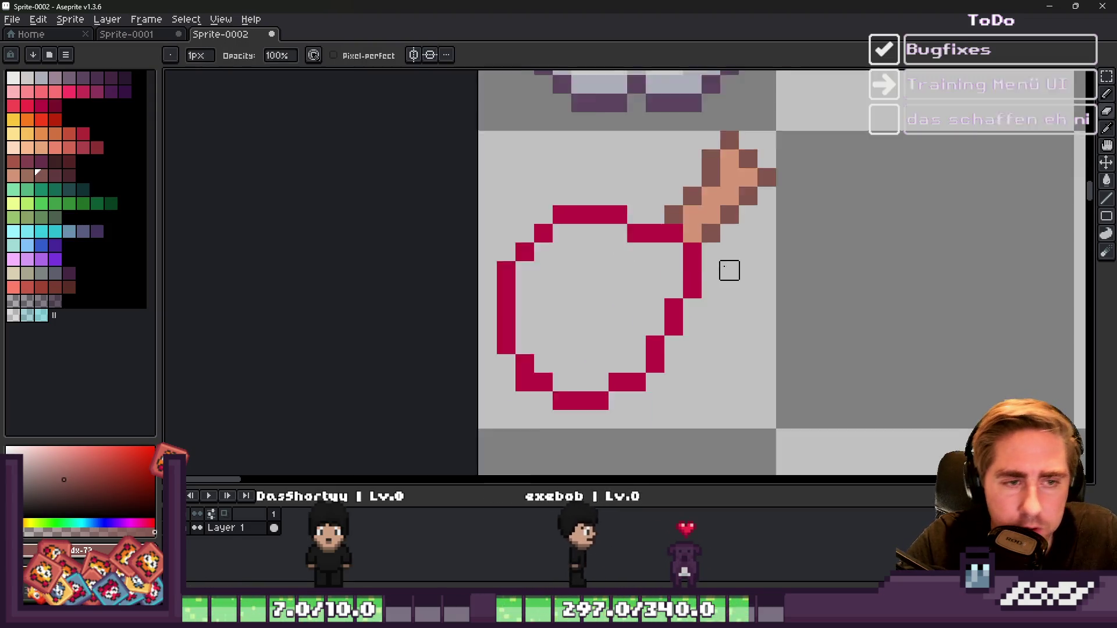
pyautogui.scroll(-1, 729, 271)
pyautogui.scroll(1, 679, 164)
pyautogui.press('m')
pyautogui.moveTo(669, 152); pyautogui.dragTo(787, 288)
pyautogui.moveTo(723, 238); pyautogui.dragTo(704, 257)
pyautogui.hotkey('ctrl', 'd')
pyautogui.press('b')
# Step: Add red outline pixels to close the drumstick shape
pyautogui.scroll(2, 690, 248)
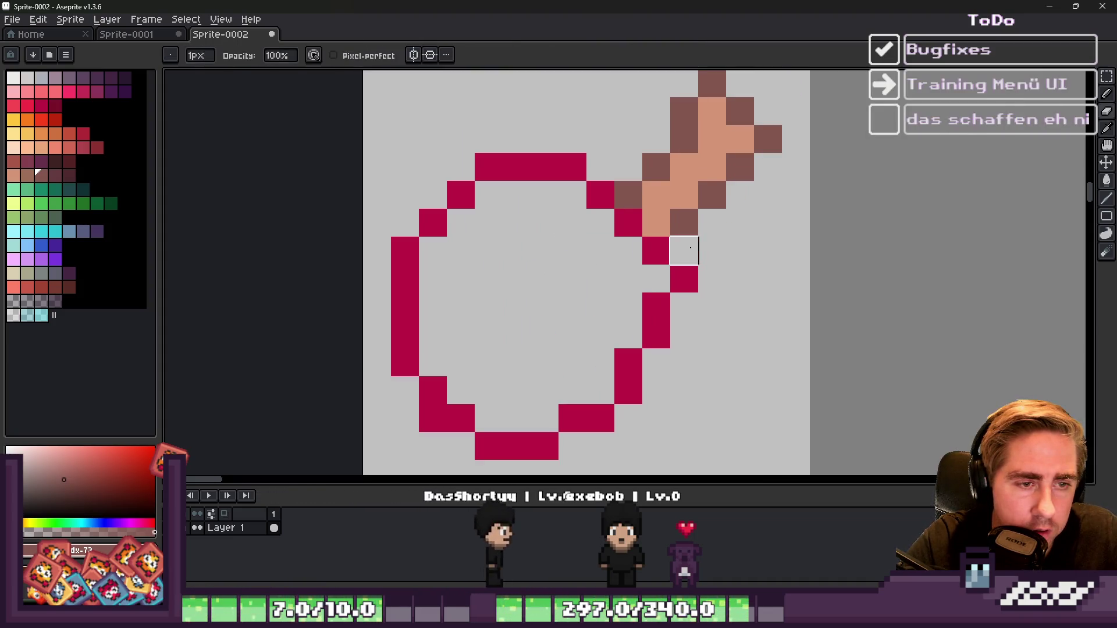
pyautogui.scroll(-2, 690, 248)
pyautogui.scroll(1, 655, 237)
pyautogui.press('i')
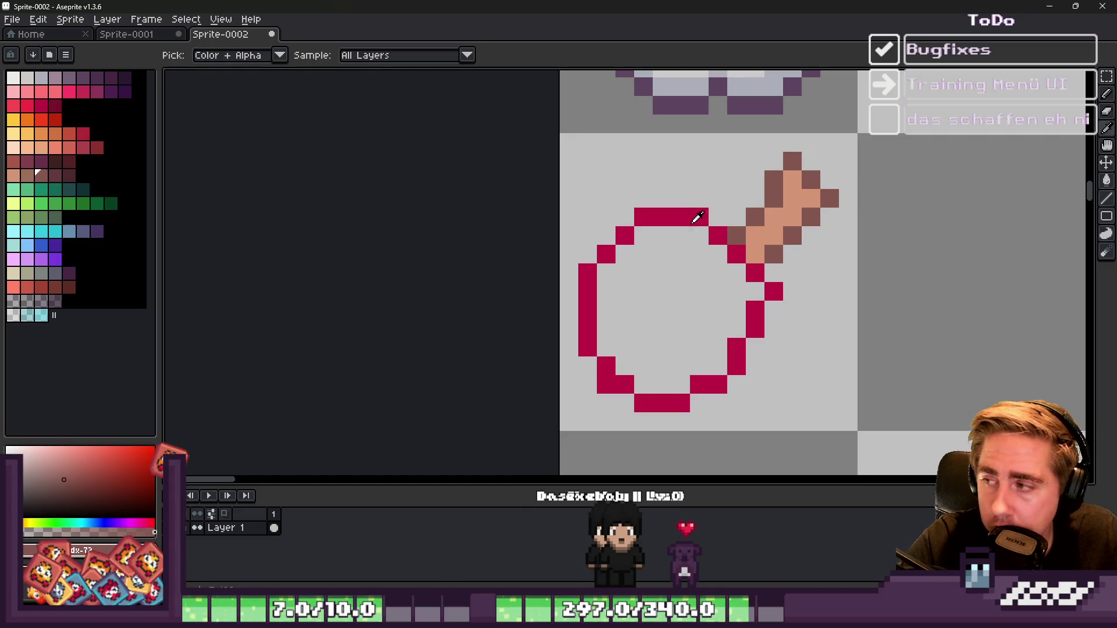
pyautogui.click(699, 219)
pyautogui.press('b')
pyautogui.click(691, 229)
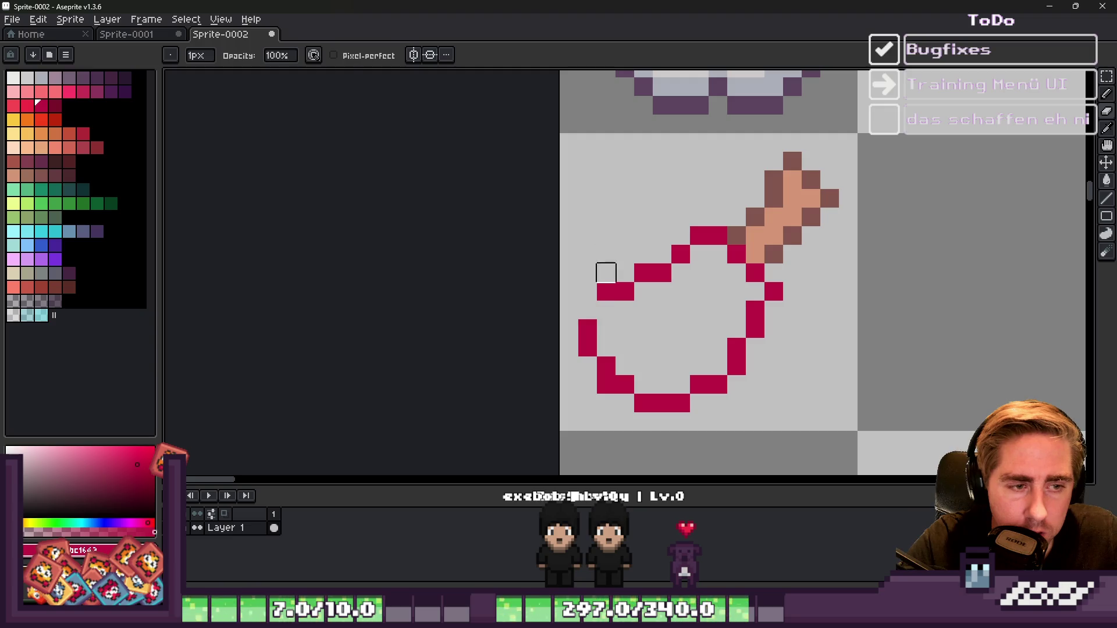
pyautogui.scroll(-3, 587, 308)
pyautogui.scroll(3, 669, 215)
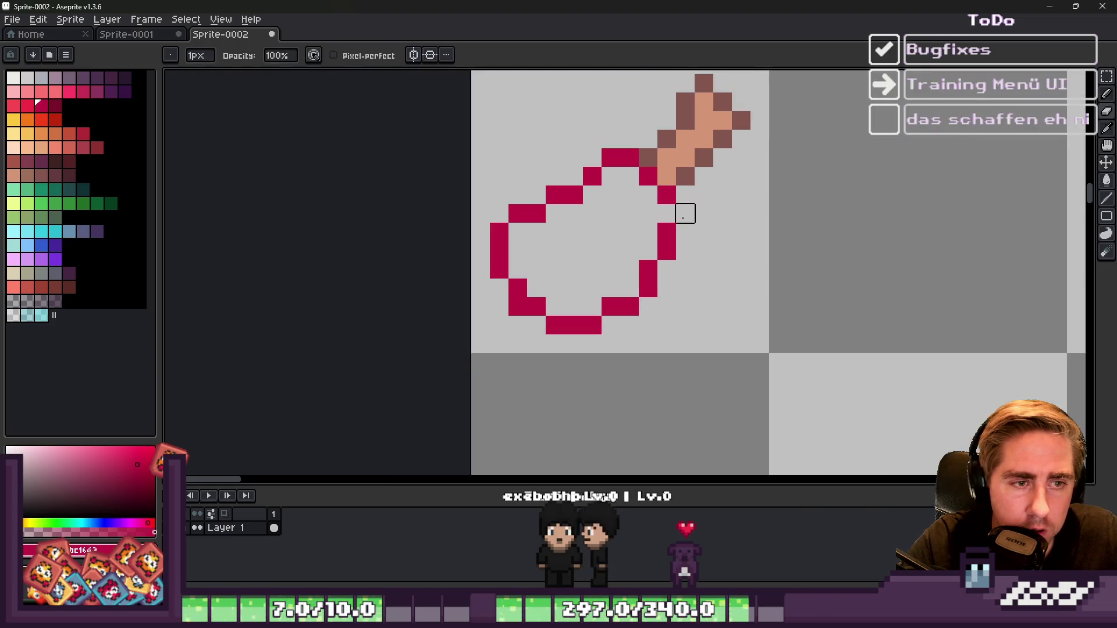
pyautogui.click(664, 218)
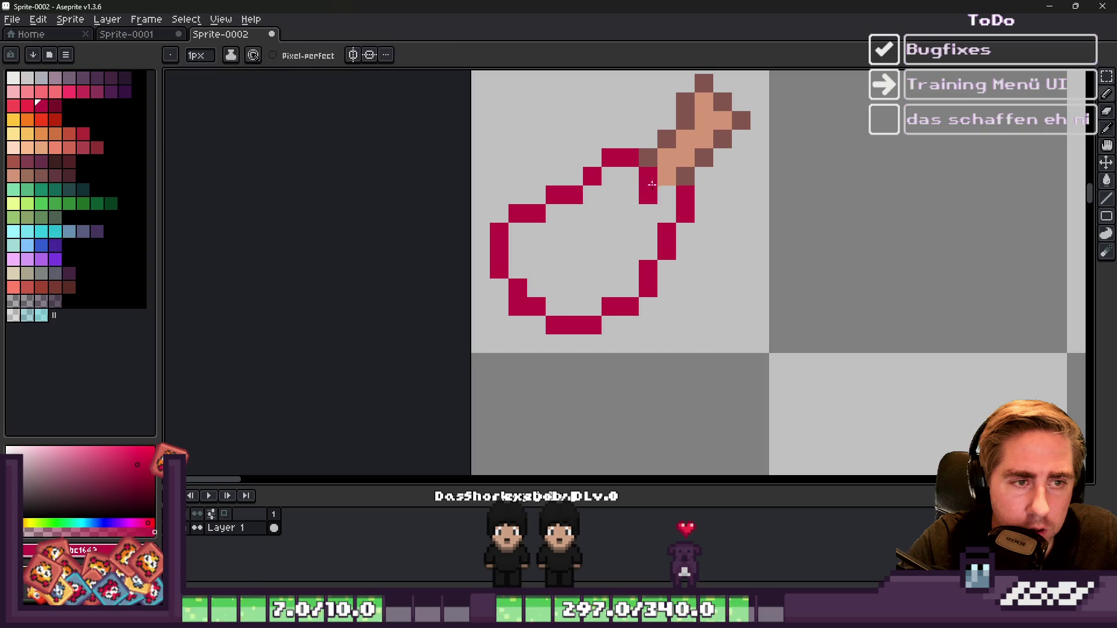
pyautogui.scroll(-5, 725, 200)
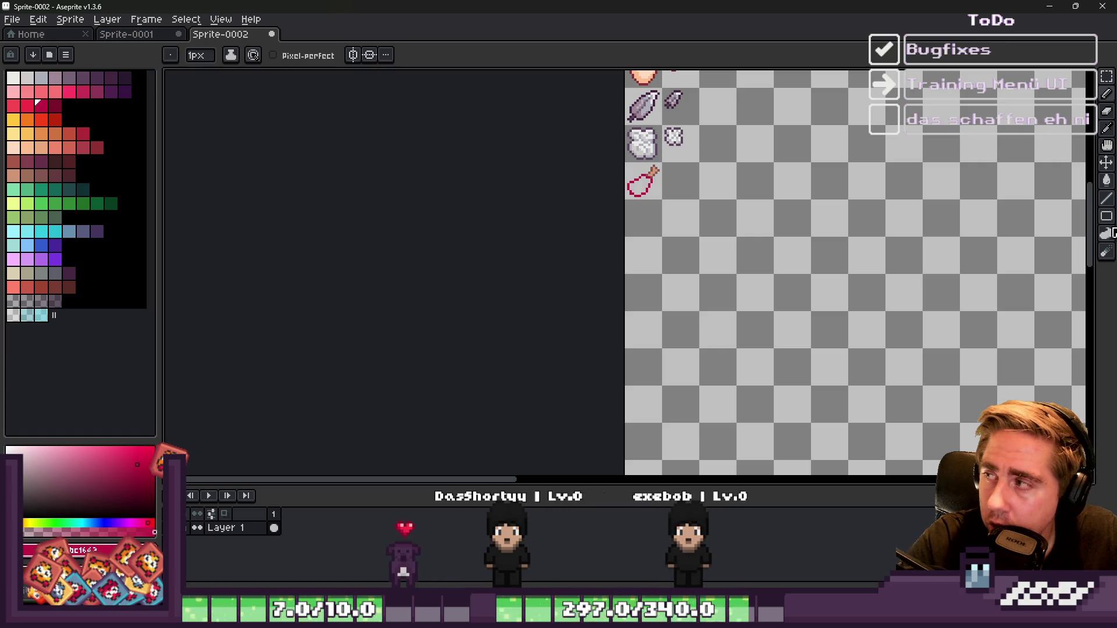
# Step: Paint a light peach highlight strip along the drumstick's inner edges, clearing one stray pixel
pyautogui.scroll(5, 669, 210)
pyautogui.press('alt')
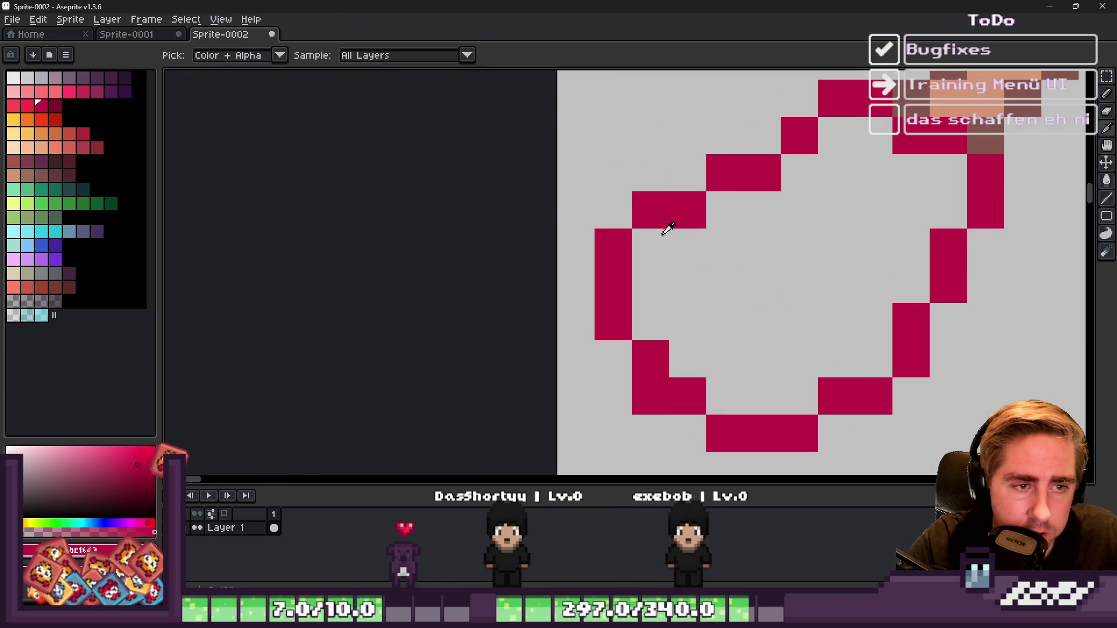
pyautogui.scroll(-5, 651, 149)
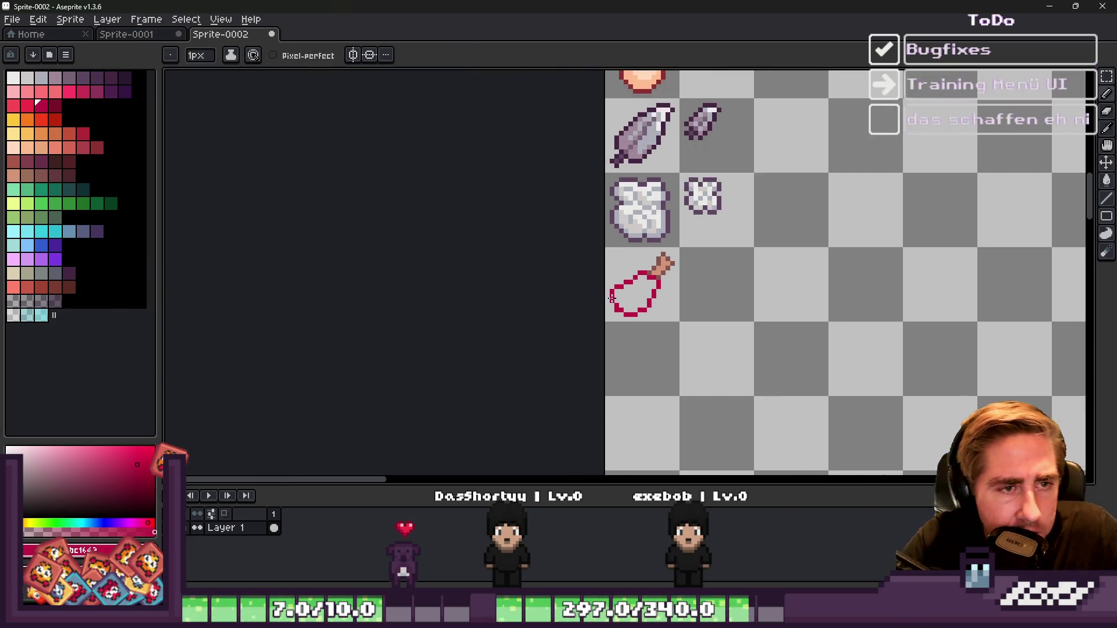
pyautogui.scroll(4, 651, 149)
pyautogui.press('alt')
pyautogui.click(652, 148)
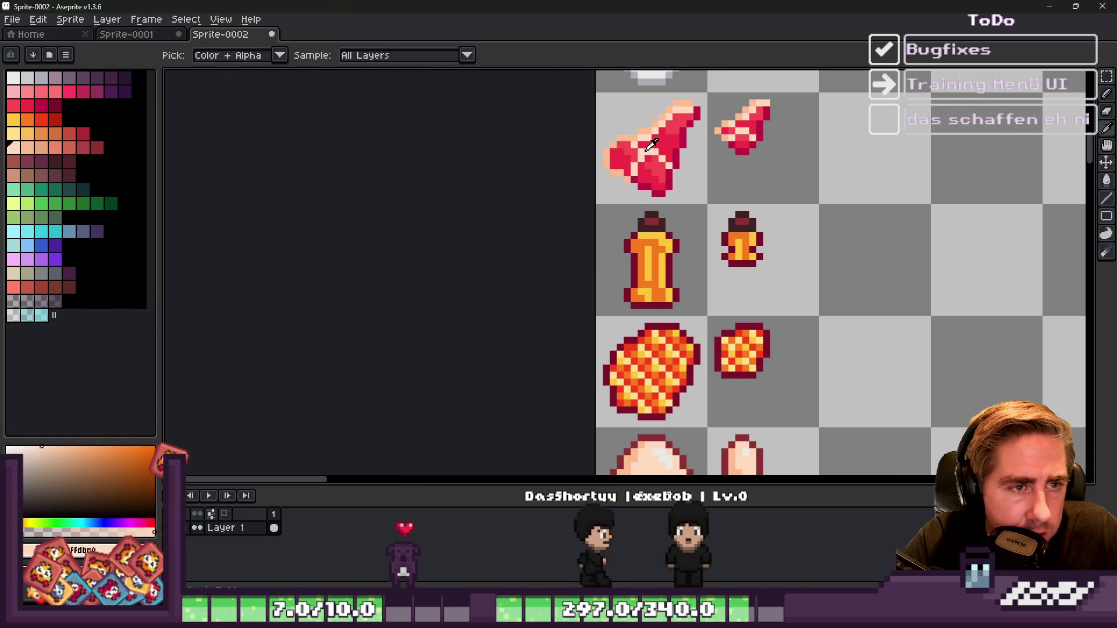
pyautogui.scroll(-4, 652, 174)
pyautogui.scroll(4, 656, 273)
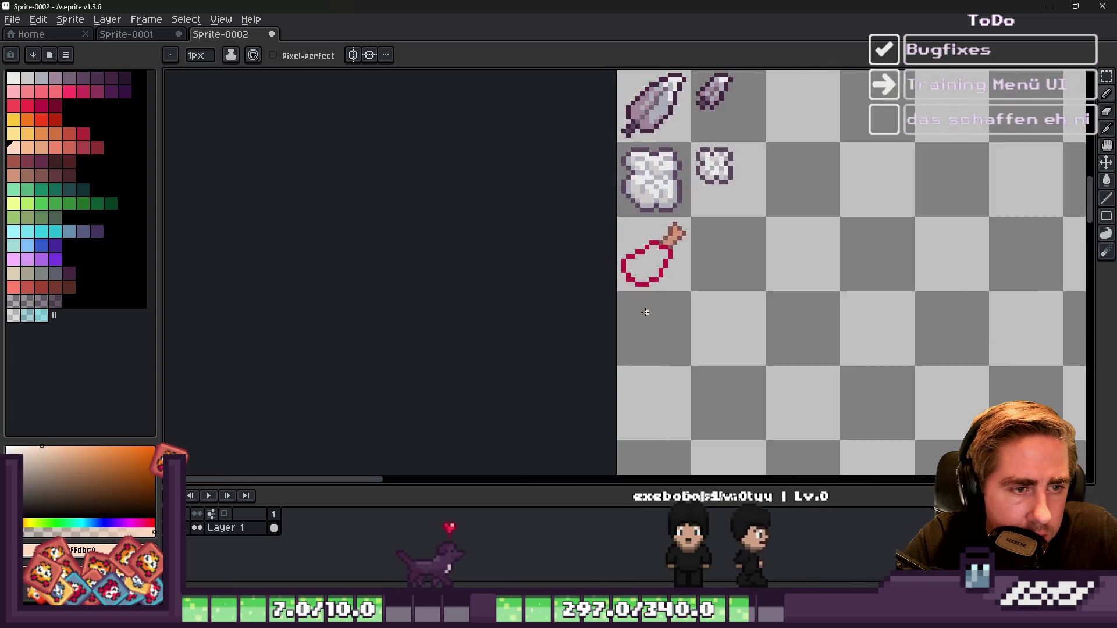
pyautogui.moveTo(582, 256)
pyautogui.mouseDown()
pyautogui.moveTo(581, 269)
pyautogui.moveTo(599, 224)
pyautogui.mouseUp()
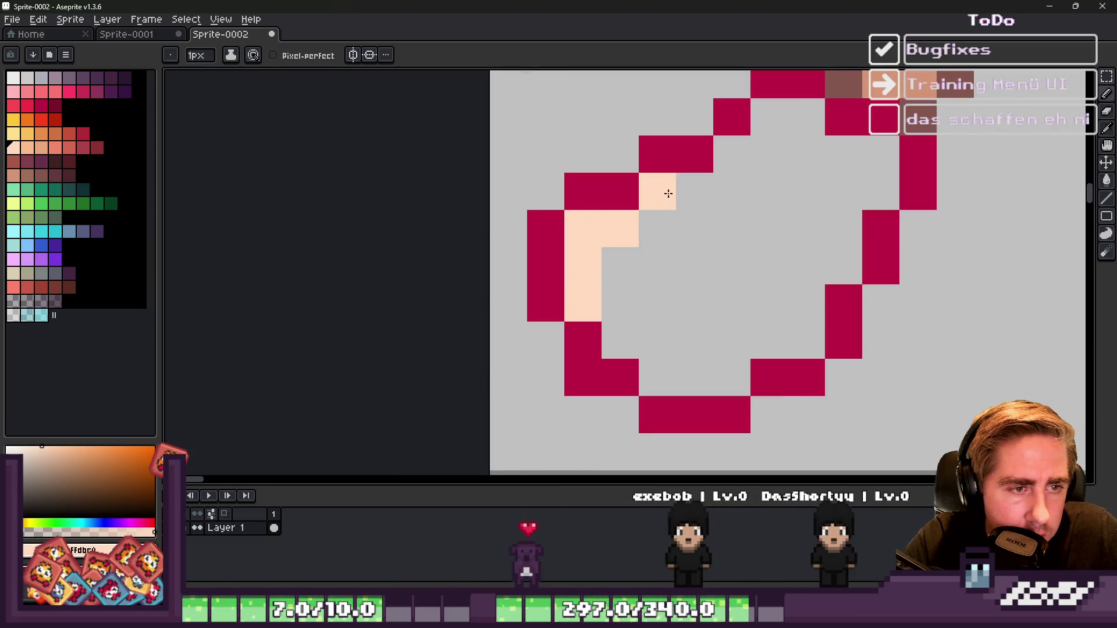
pyautogui.moveTo(739, 225); pyautogui.dragTo(799, 265)
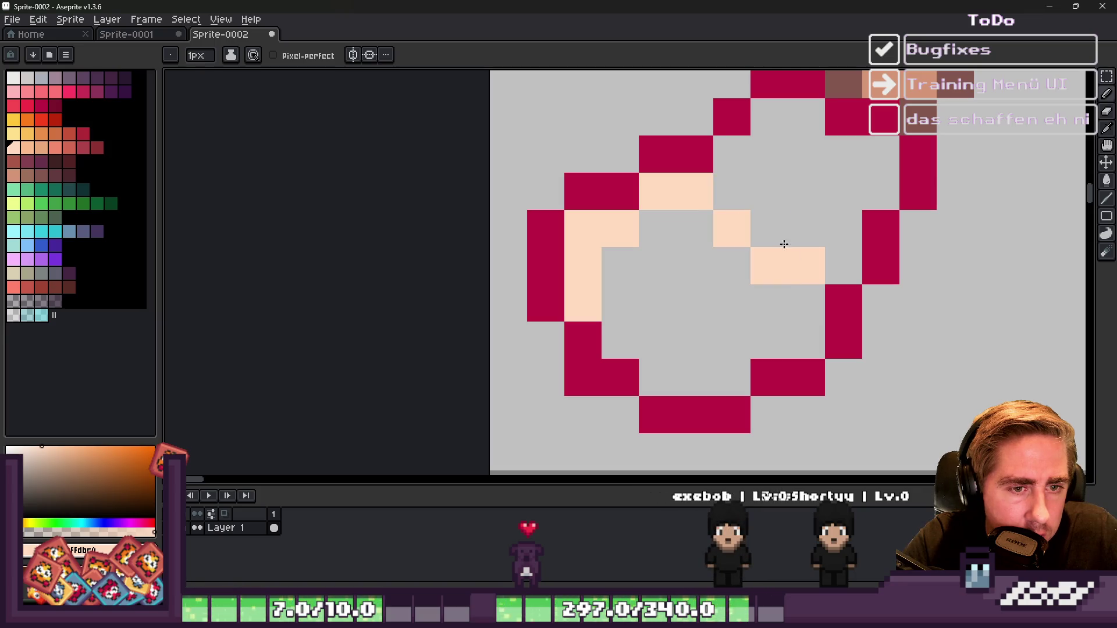
pyautogui.click(770, 228)
pyautogui.keyDown('alt'); pyautogui.click(747, 273); pyautogui.keyUp('alt')
pyautogui.click(768, 264)
pyautogui.keyDown('alt'); pyautogui.click(705, 186); pyautogui.keyUp('alt')
# Step: Bucket-fill the meat interior pink-red with Contiguous enabled so the background stays untouched
pyautogui.keyDown('alt'); pyautogui.click(685, 149); pyautogui.keyUp('alt')
pyautogui.click(13, 104)
pyautogui.press('g')
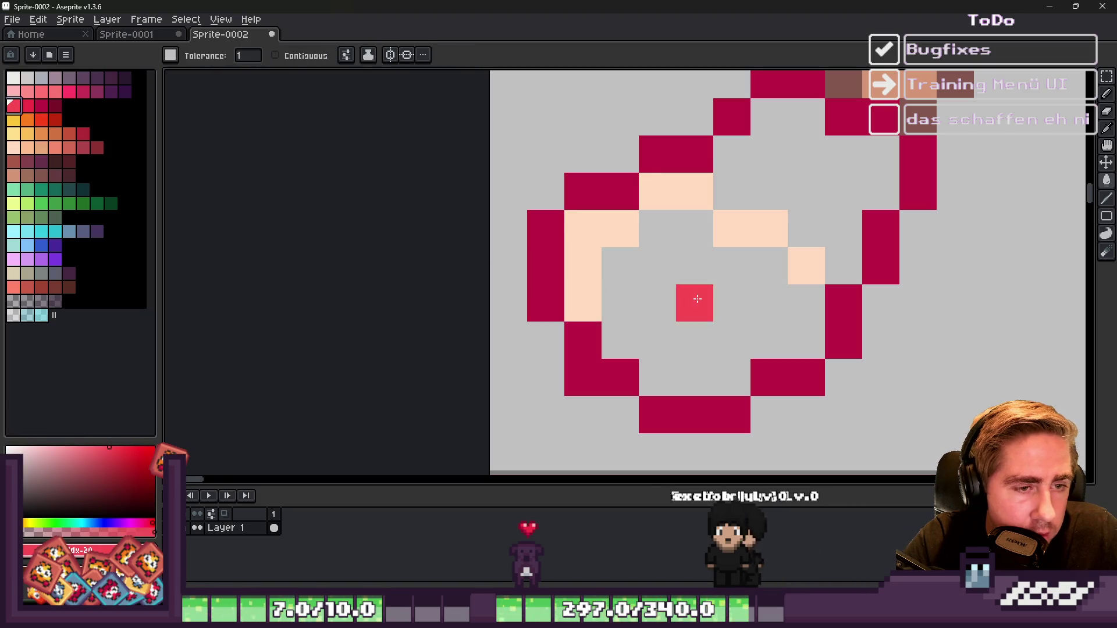
pyautogui.click(695, 274)
pyautogui.hotkey('ctrl', 'z')
pyautogui.click(275, 55)
pyautogui.click(690, 270)
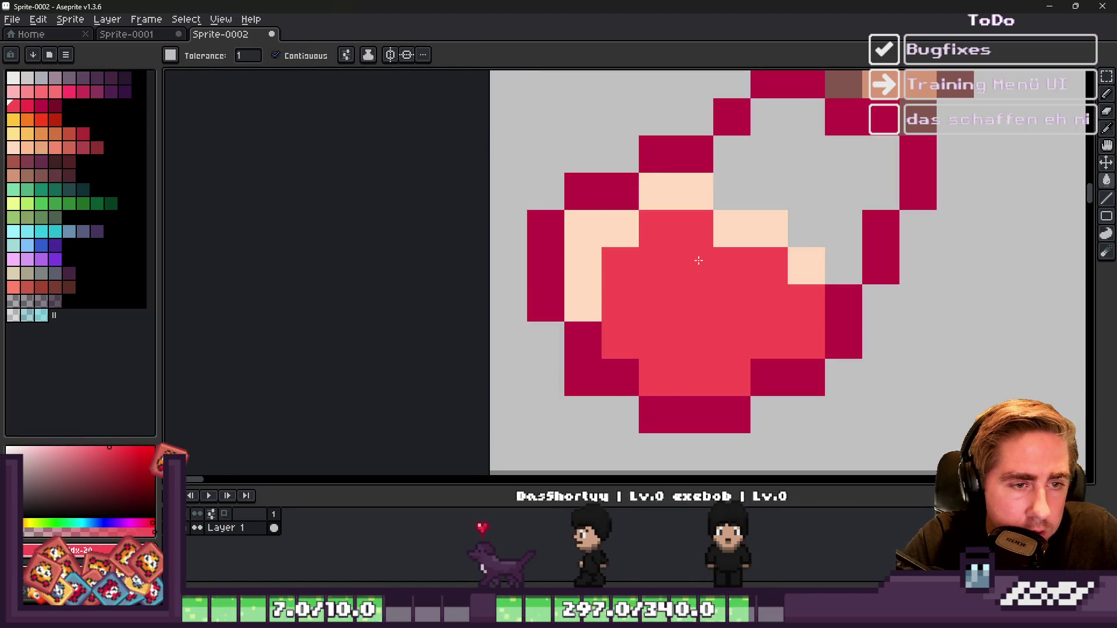
pyautogui.scroll(-4, 690, 270)
pyautogui.press('b')
pyautogui.scroll(2, 629, 204)
# Step: Paint extra peach highlight pixels along the meat's lower-left edge
pyautogui.keyDown('alt'); pyautogui.click(635, 169); pyautogui.keyUp('alt')
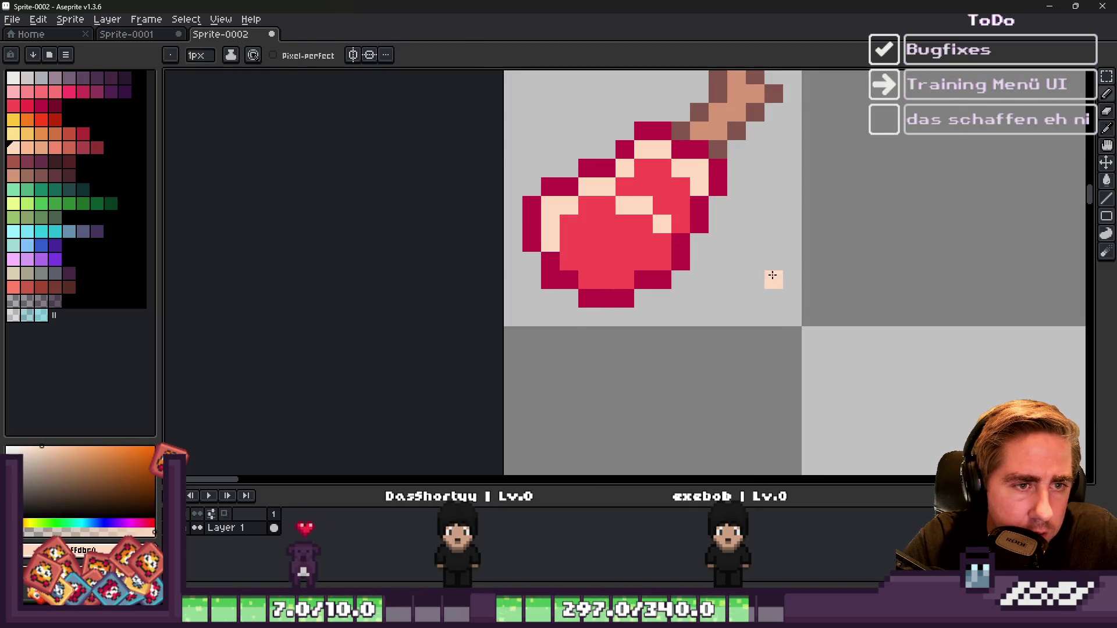
pyautogui.scroll(-2, 766, 264)
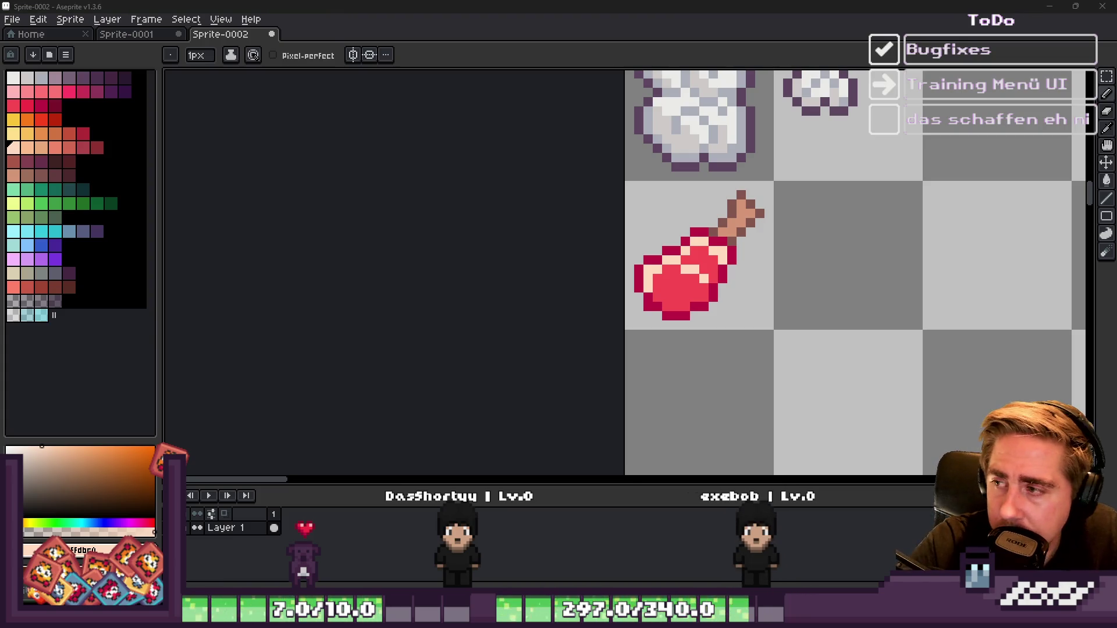
pyautogui.scroll(3, 683, 264)
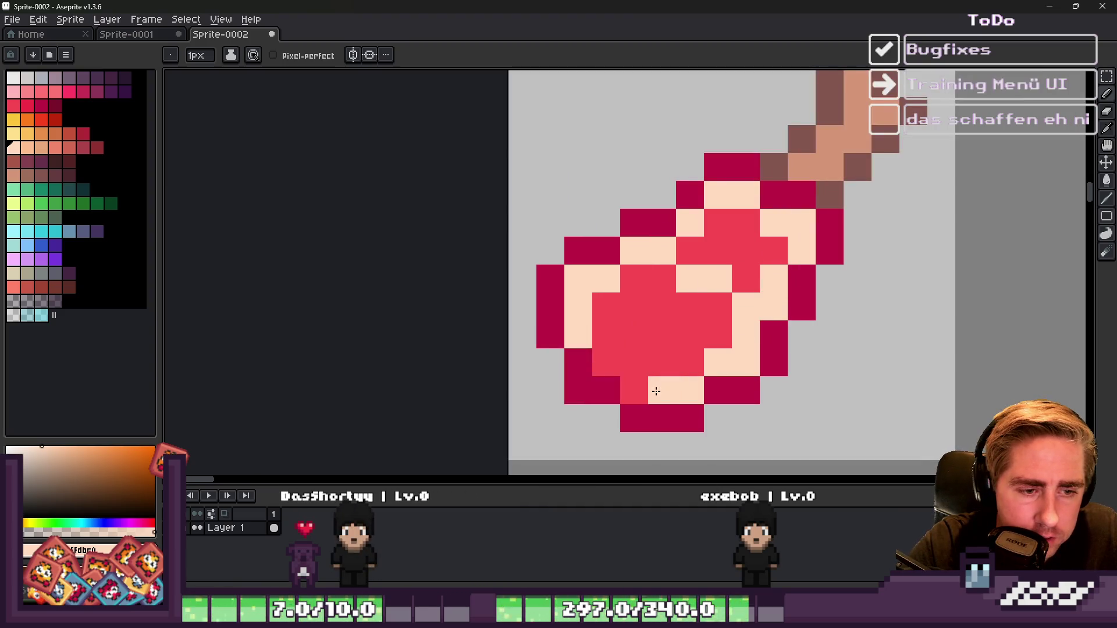
pyautogui.keyDown('alt'); pyautogui.click(668, 300); pyautogui.keyUp('alt')
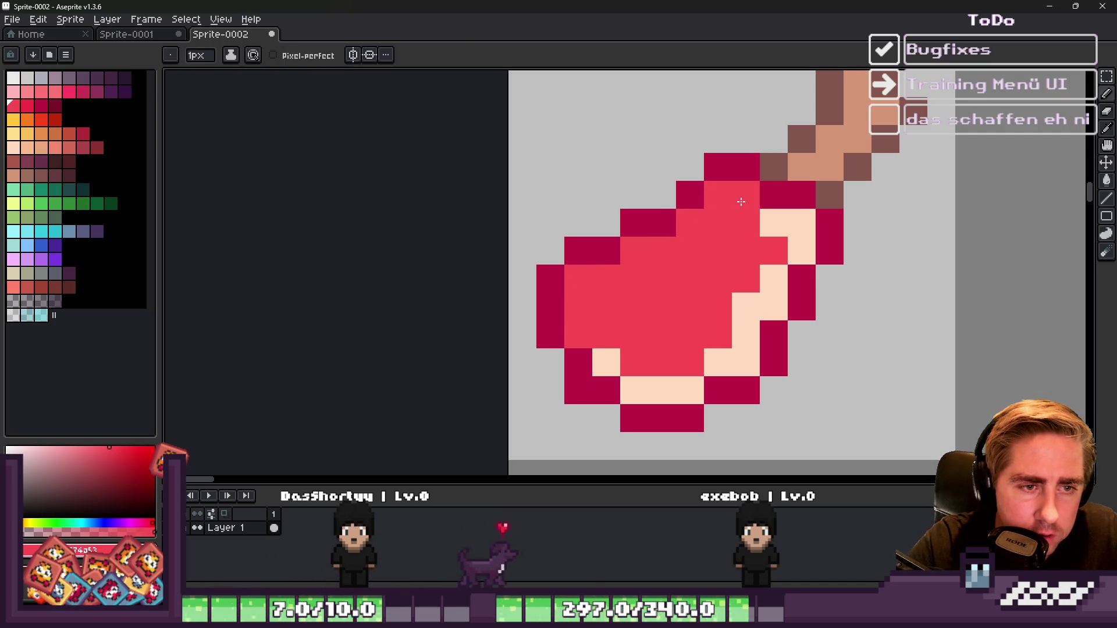
pyautogui.keyDown('alt'); pyautogui.click(606, 362); pyautogui.keyUp('alt')
pyautogui.click(621, 369)
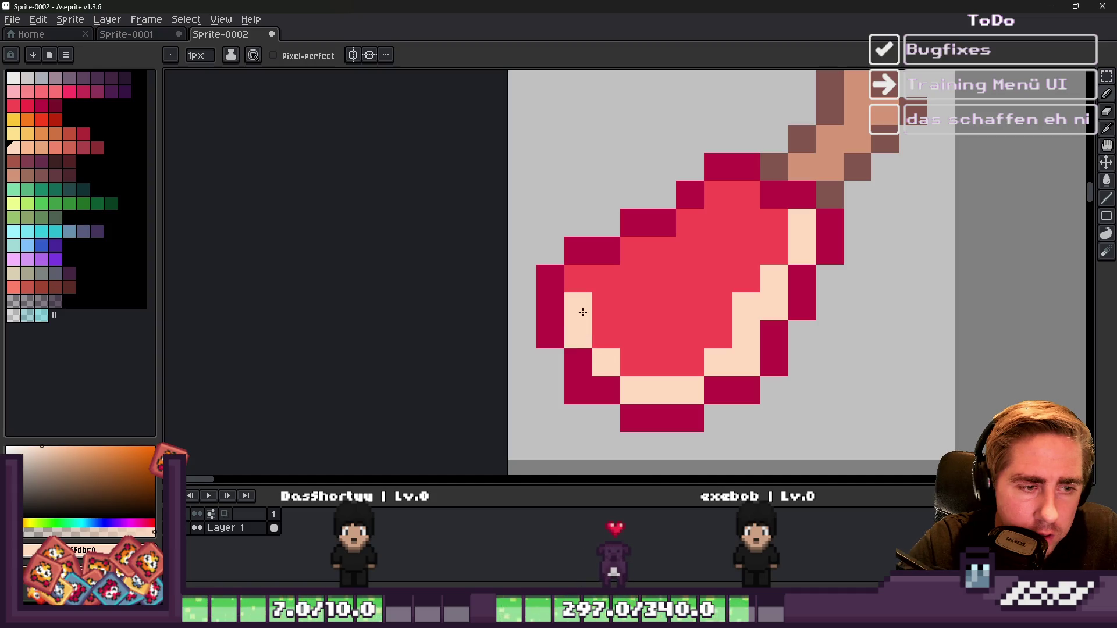
pyautogui.click(583, 317)
pyautogui.scroll(-2, 583, 317)
pyautogui.scroll(1, 722, 304)
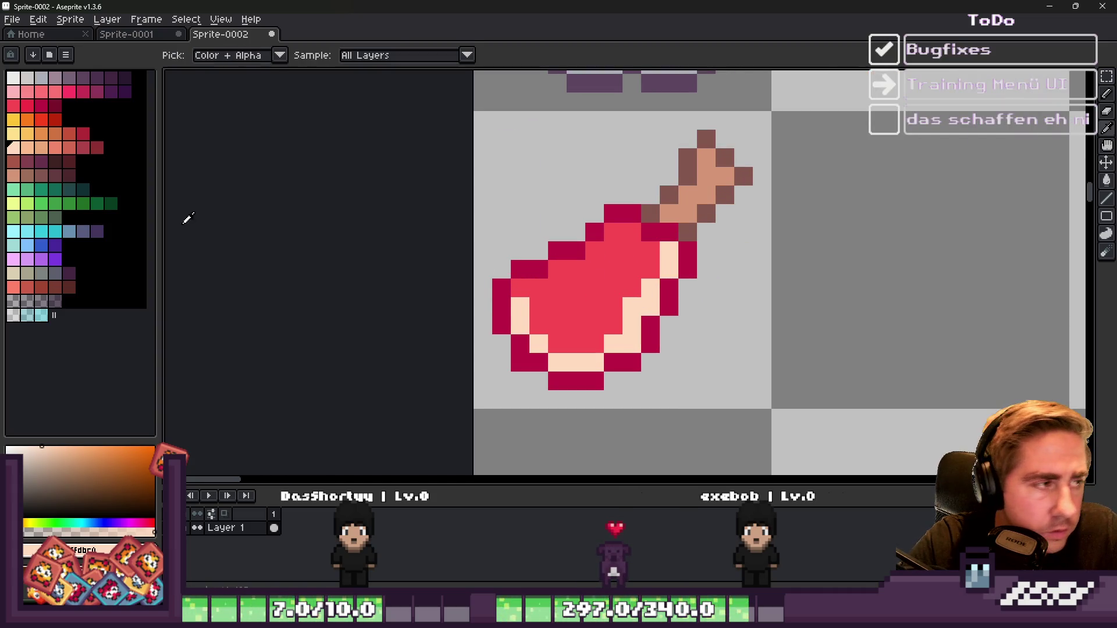
# Step: Marquee-select both steak sprites and choose dark red as the outline colour
pyautogui.scroll(-8, 604, 387)
pyautogui.scroll(6, 581, 195)
pyautogui.press('m')
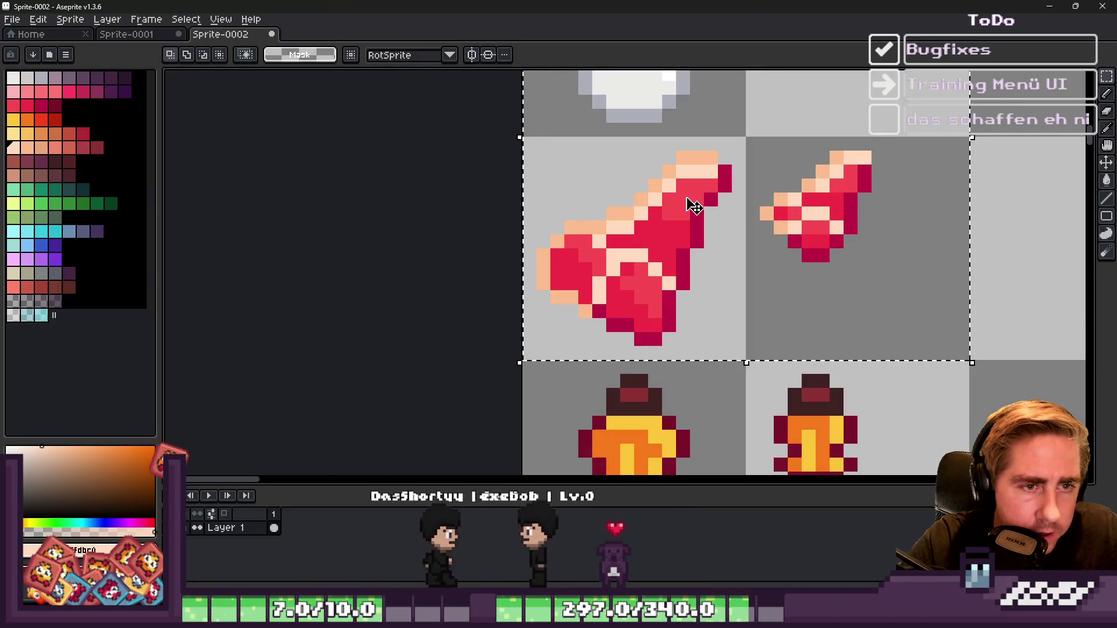
pyautogui.moveTo(528, 142); pyautogui.dragTo(954, 355)
pyautogui.press('i')
pyautogui.click(669, 201)
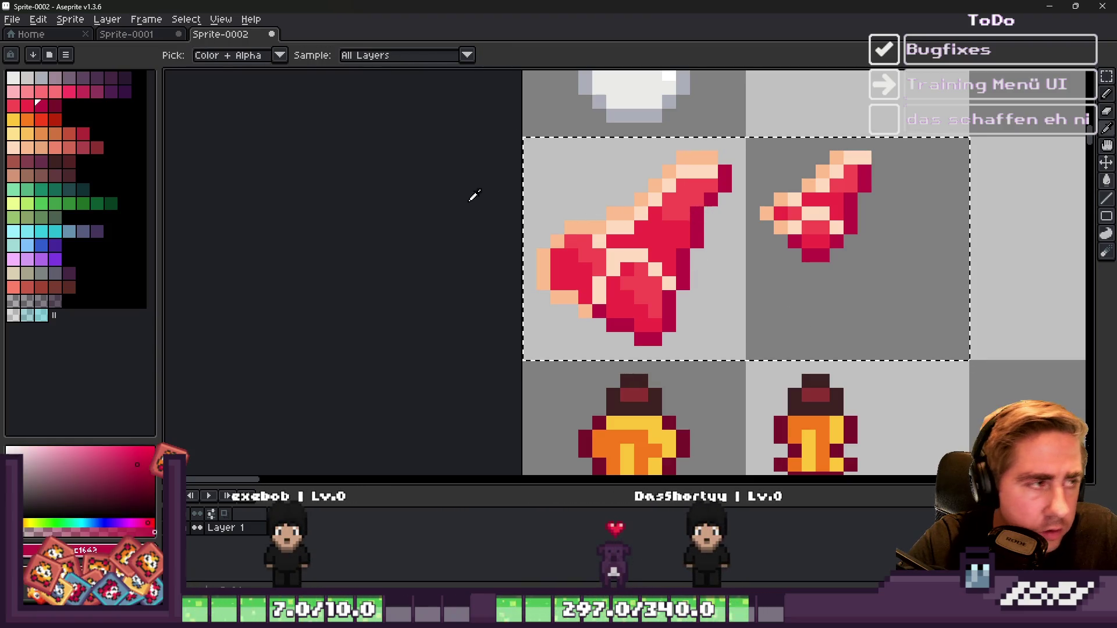
pyautogui.click(55, 105)
pyautogui.press('m')
# Step: Apply an Outside dark red outline to the selected steaks, then deselect
pyautogui.hotkey('shift', 'o')
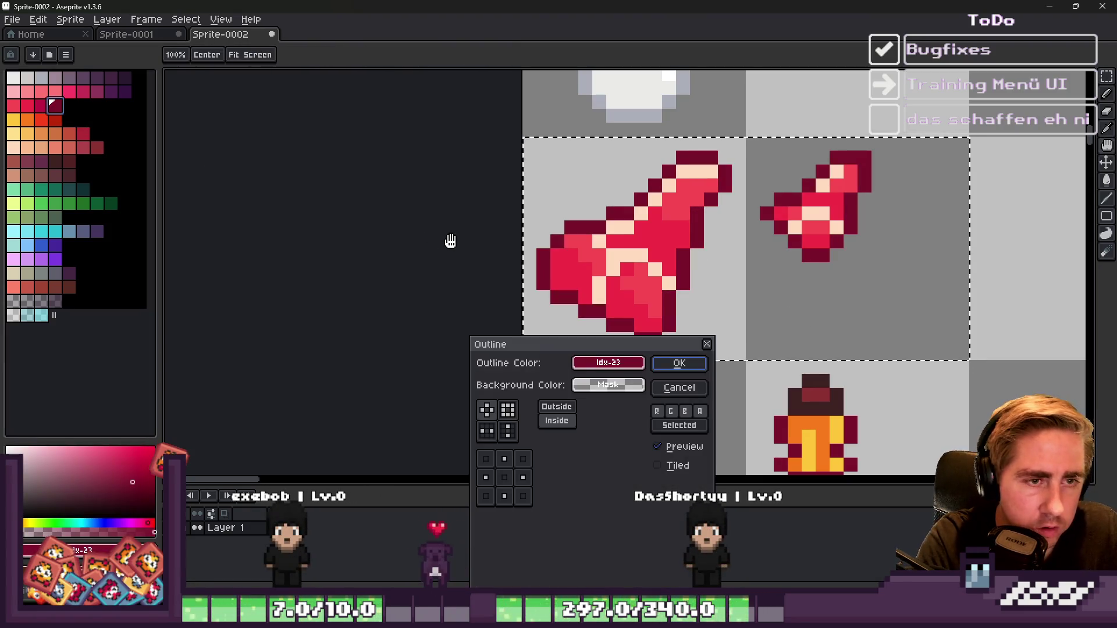
pyautogui.click(557, 407)
pyautogui.click(556, 420)
pyautogui.click(557, 406)
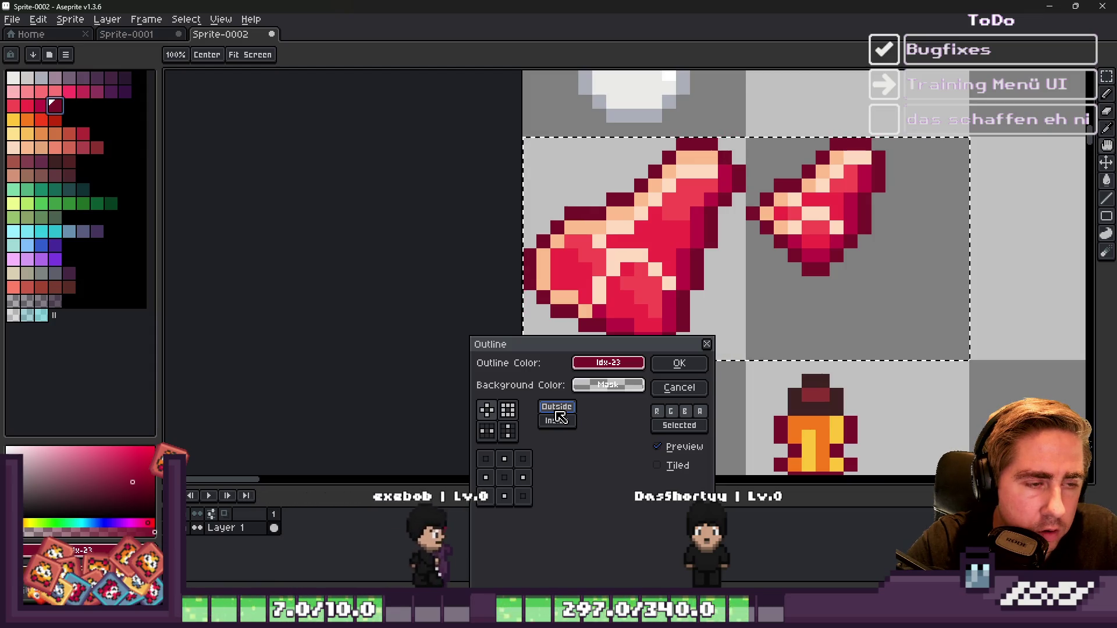
pyautogui.click(701, 366)
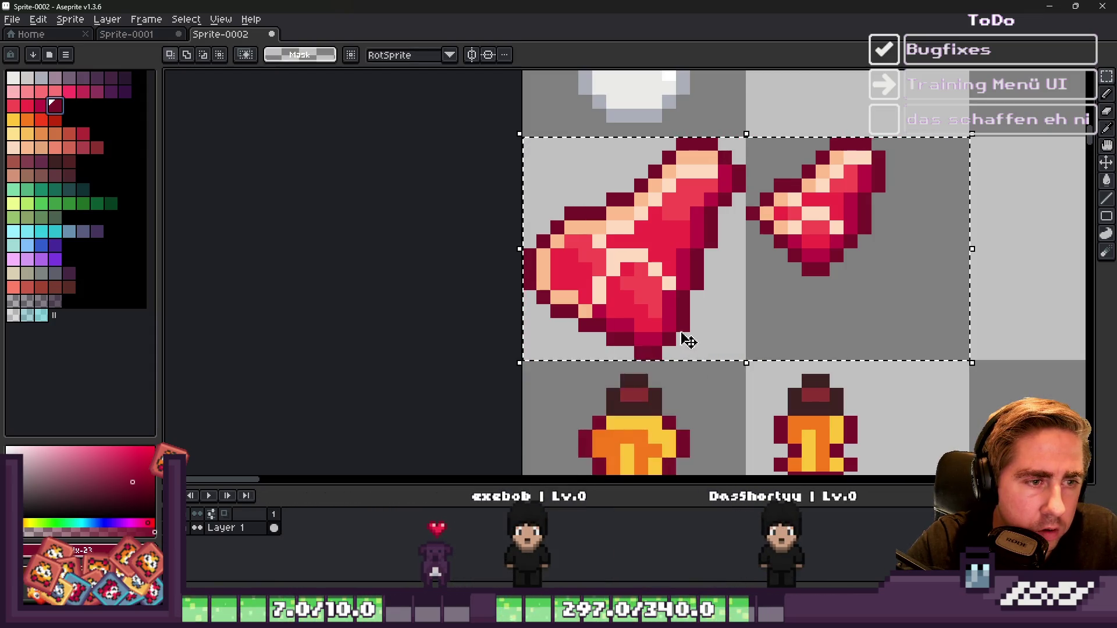
pyautogui.scroll(-4, 669, 302)
pyautogui.hotkey('ctrl', 'd')
pyautogui.scroll(5, 647, 277)
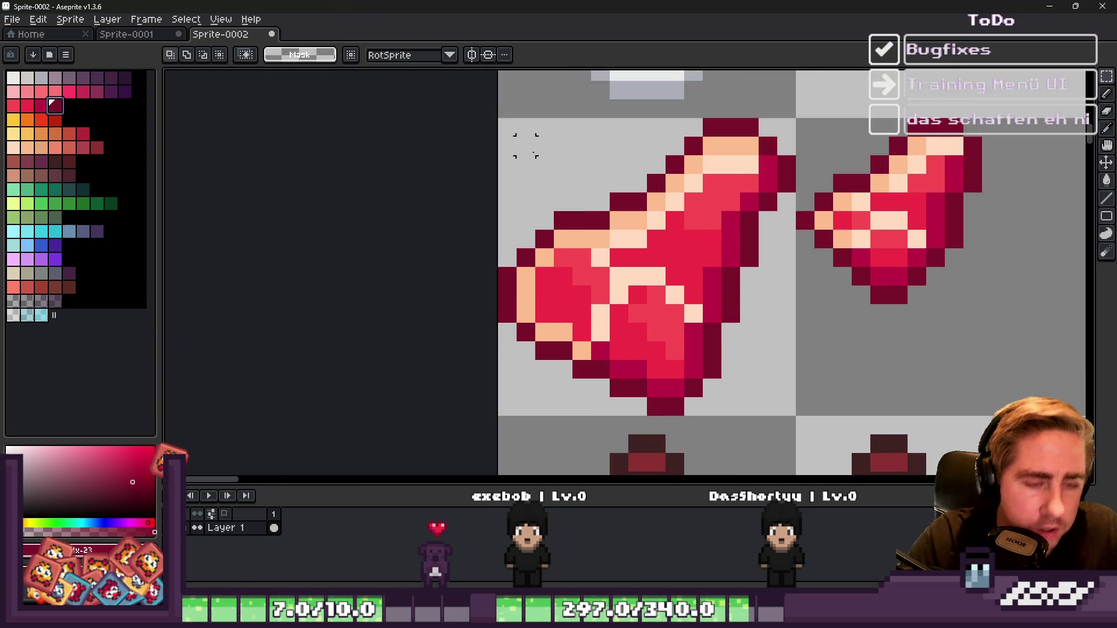
# Step: Split the large steak by deleting a one-pixel row and a one-pixel column through it
pyautogui.moveTo(498, 303); pyautogui.dragTo(798, 400)
pyautogui.hotkey('ctrl', 'f')
pyautogui.hotkey('ctrl', 'f')
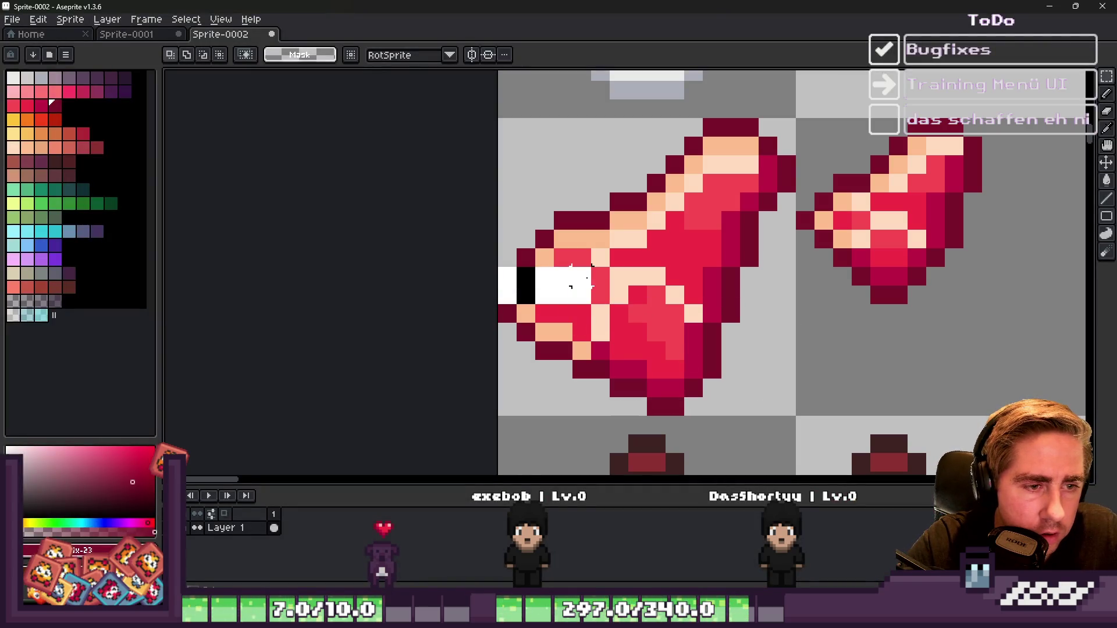
pyautogui.moveTo(591, 295); pyautogui.dragTo(759, 295)
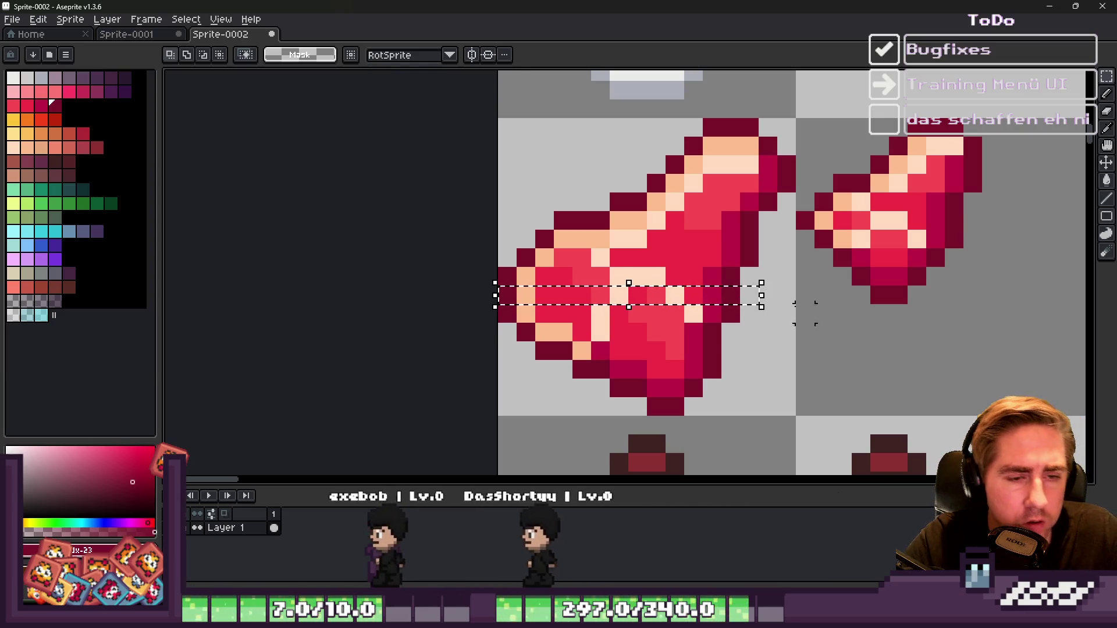
pyautogui.press('Delete')
pyautogui.moveTo(637, 157); pyautogui.dragTo(637, 414)
pyautogui.press('Delete')
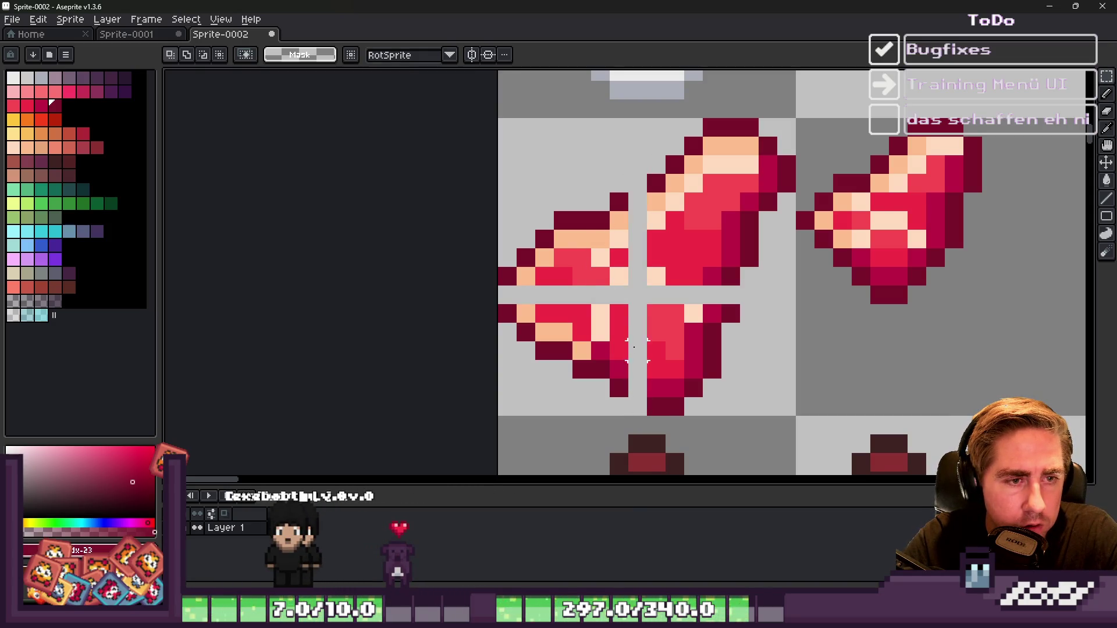
# Step: Nudge the upper-right steak piece by a pixel and commit its new position
pyautogui.moveTo(655, 127)
pyautogui.mouseDown()
pyautogui.moveTo(756, 261)
pyautogui.moveTo(756, 282)
pyautogui.moveTo(791, 282)
pyautogui.mouseUp()
pyautogui.press('Left')
pyautogui.press('Down')
pyautogui.moveTo(744, 252); pyautogui.dragTo(758, 250)
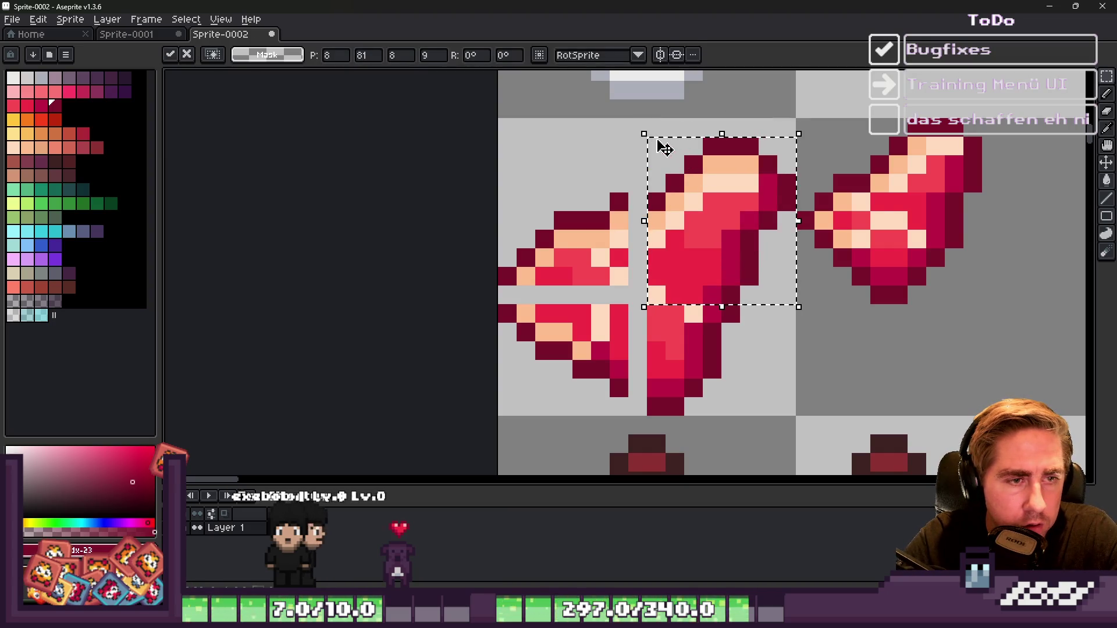
pyautogui.press('Return')
# Step: Try moving the left steak piece one pixel right, then undo it and deselect
pyautogui.hotkey('ctrl', 'a')
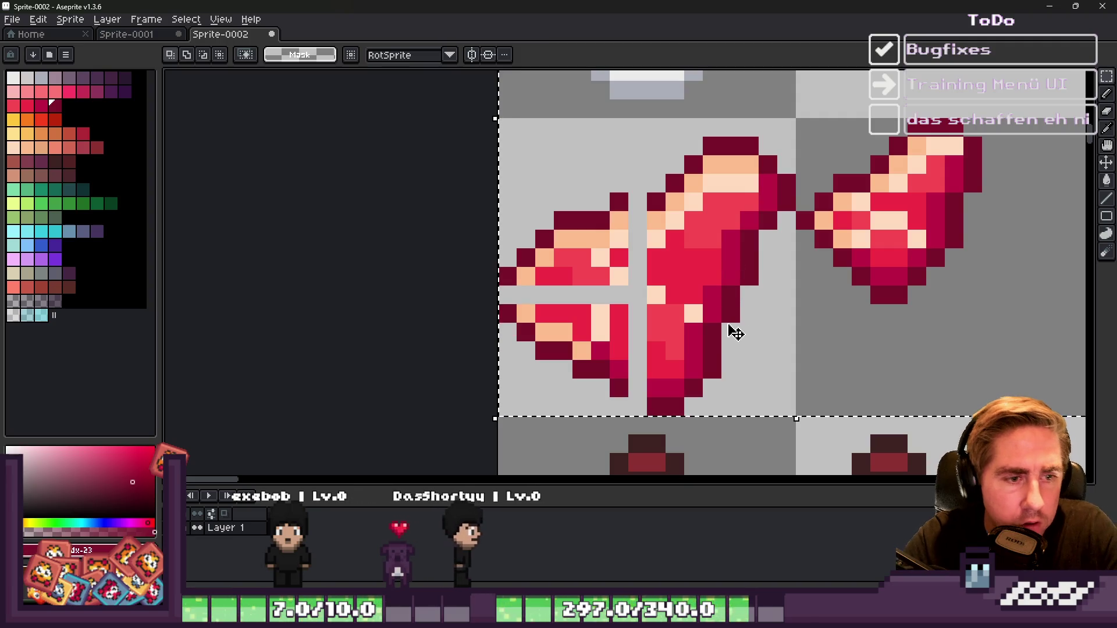
pyautogui.moveTo(501, 189); pyautogui.dragTo(631, 437)
pyautogui.click(597, 328)
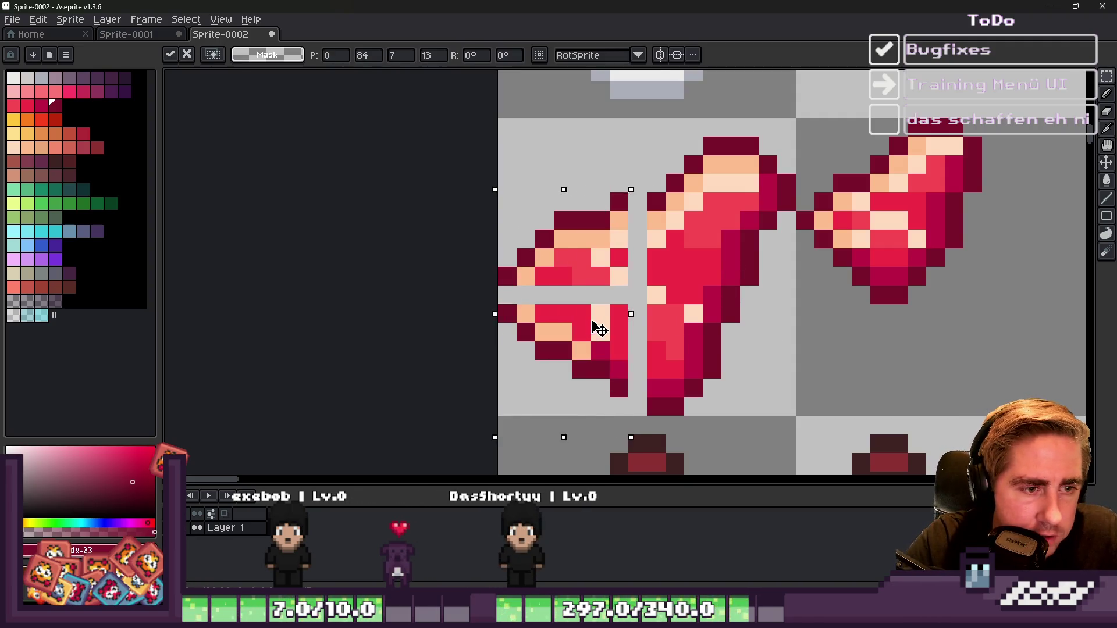
pyautogui.press('Right')
pyautogui.press('Return')
pyautogui.hotkey('ctrl', 'z')
pyautogui.hotkey('ctrl', 'z')
pyautogui.hotkey('ctrl', 'd')
# Step: Shift the lower-left piece one pixel right and the upper-left piece one pixel right and down
pyautogui.moveTo(506, 313)
pyautogui.mouseDown()
pyautogui.moveTo(611, 399)
pyautogui.moveTo(647, 399)
pyautogui.mouseUp()
pyautogui.click(593, 362)
pyautogui.press('Right')
pyautogui.press('Return')
pyautogui.moveTo(498, 156)
pyautogui.mouseDown()
pyautogui.moveTo(595, 271)
pyautogui.moveTo(647, 302)
pyautogui.mouseUp()
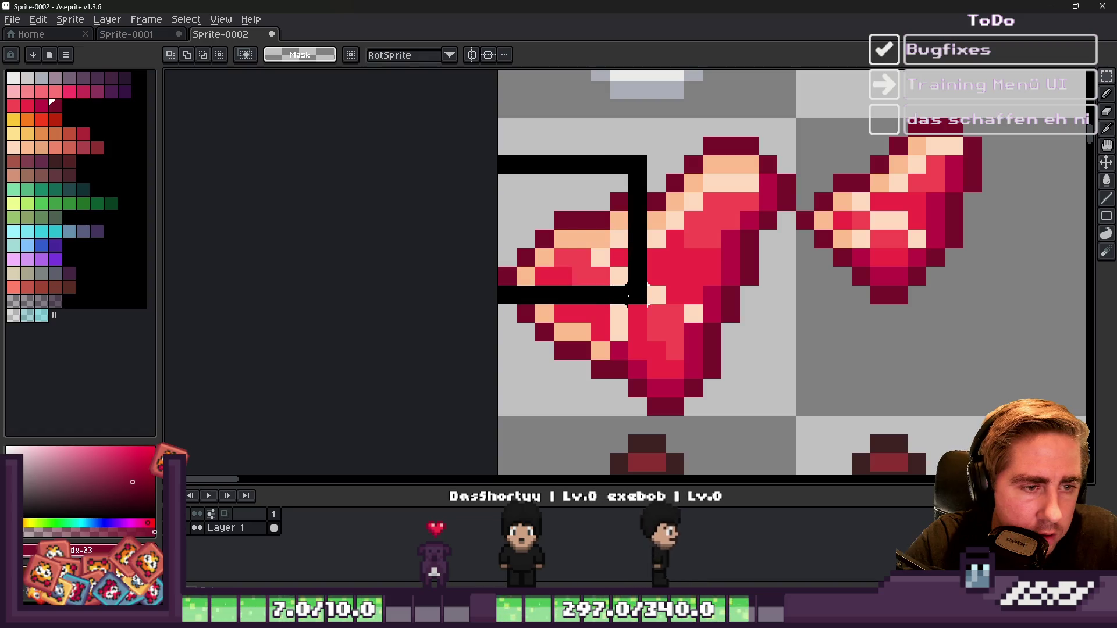
pyautogui.press('Right')
pyautogui.press('Down')
pyautogui.press('Return')
pyautogui.press('b')
pyautogui.keyDown('alt'); pyautogui.click(658, 296); pyautogui.keyUp('alt')
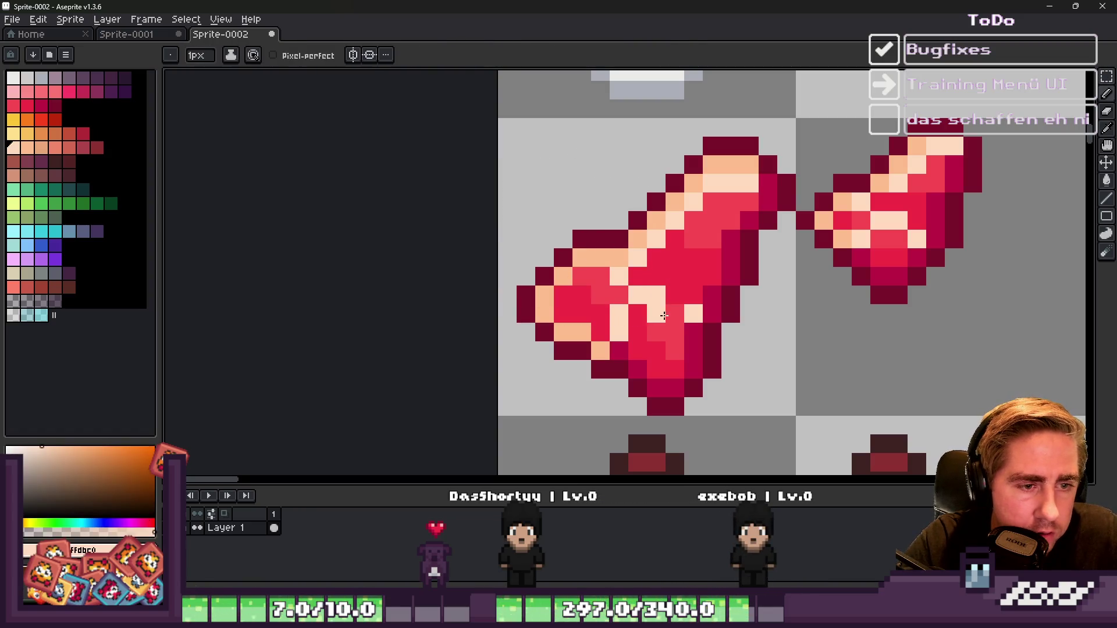
pyautogui.scroll(-1, 622, 201)
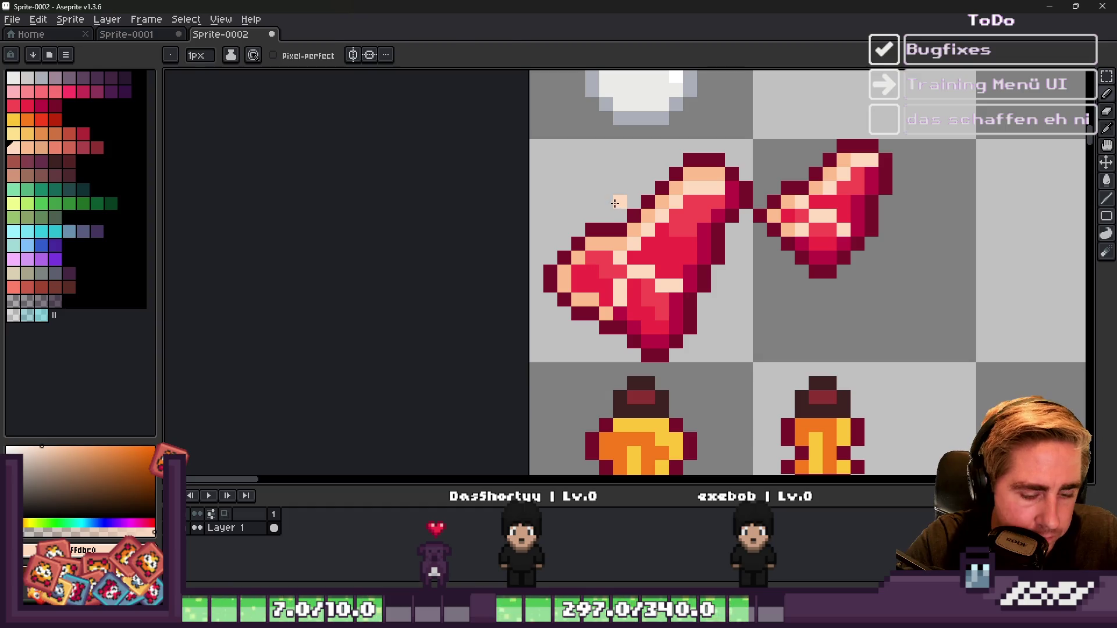
# Step: Marquee-select the top edge and tip of the larger steak to adjust it
pyautogui.press('m')
pyautogui.scroll(1, 724, 298)
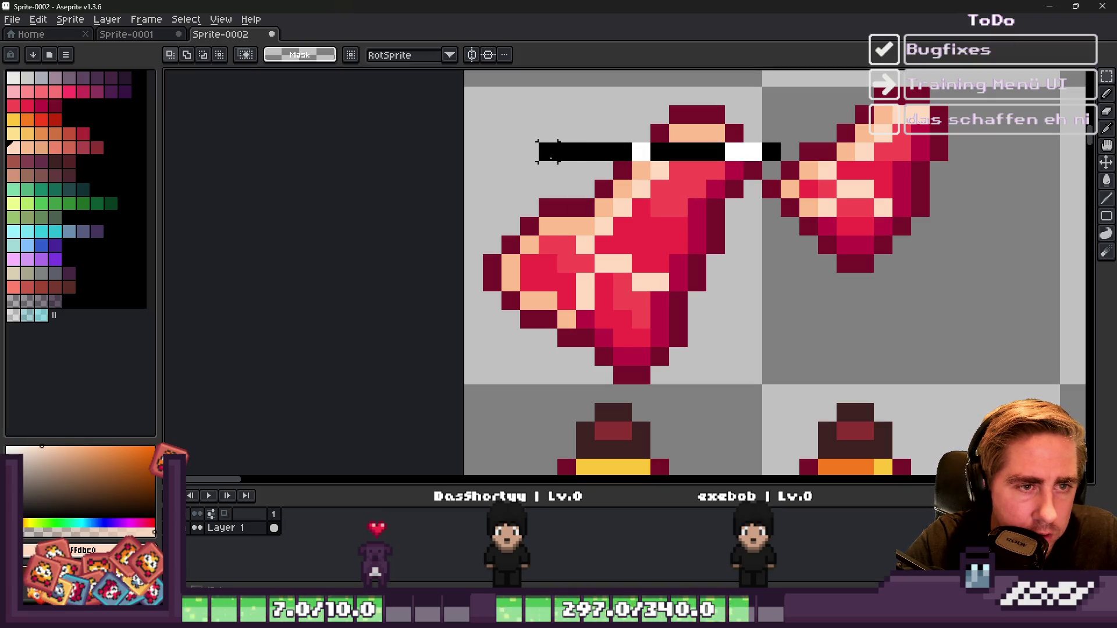
pyautogui.moveTo(618, 125); pyautogui.dragTo(755, 153)
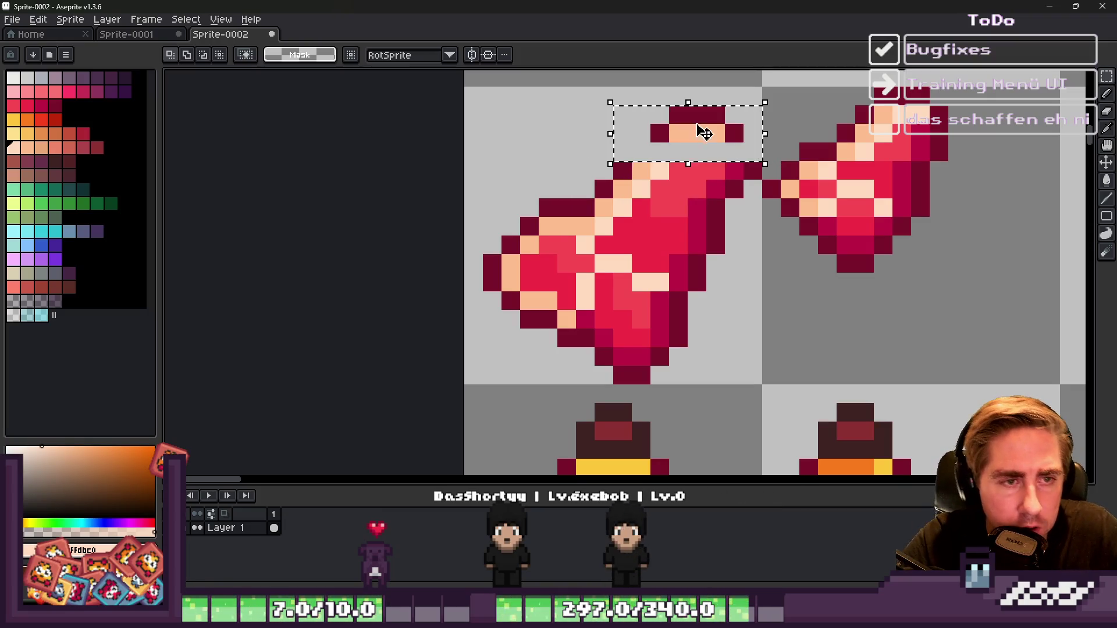
pyautogui.moveTo(613, 106); pyautogui.dragTo(727, 126)
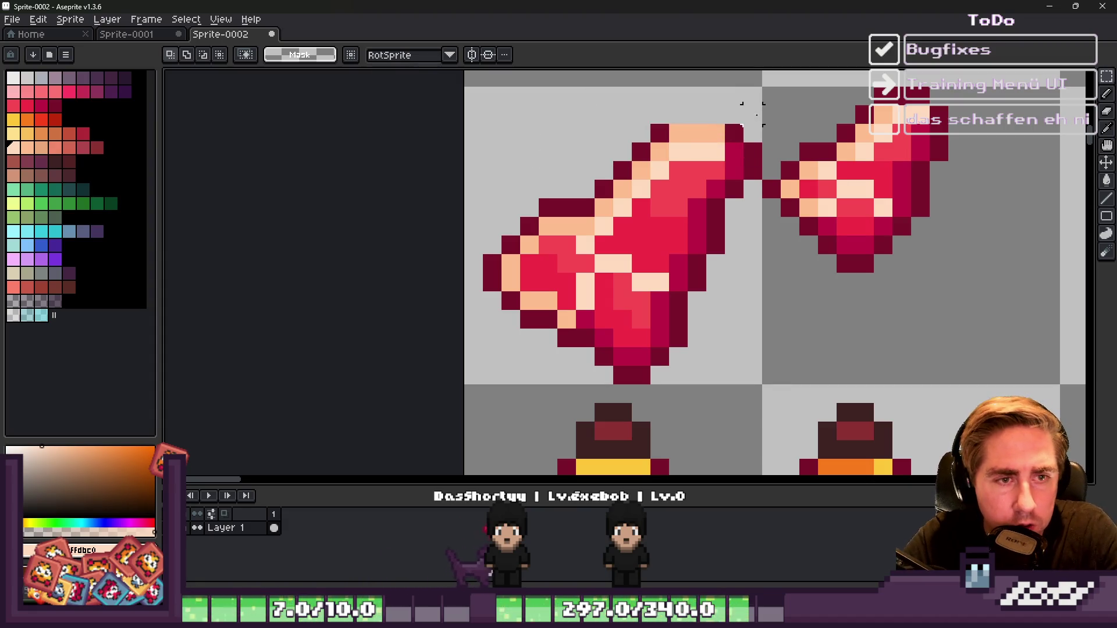
# Step: Paint the missing outline pixel at the steak's top in dark crimson 7c122b
pyautogui.press('b')
pyautogui.keyDown('alt'); pyautogui.click(734, 174); pyautogui.keyUp('alt')
pyautogui.click(734, 152)
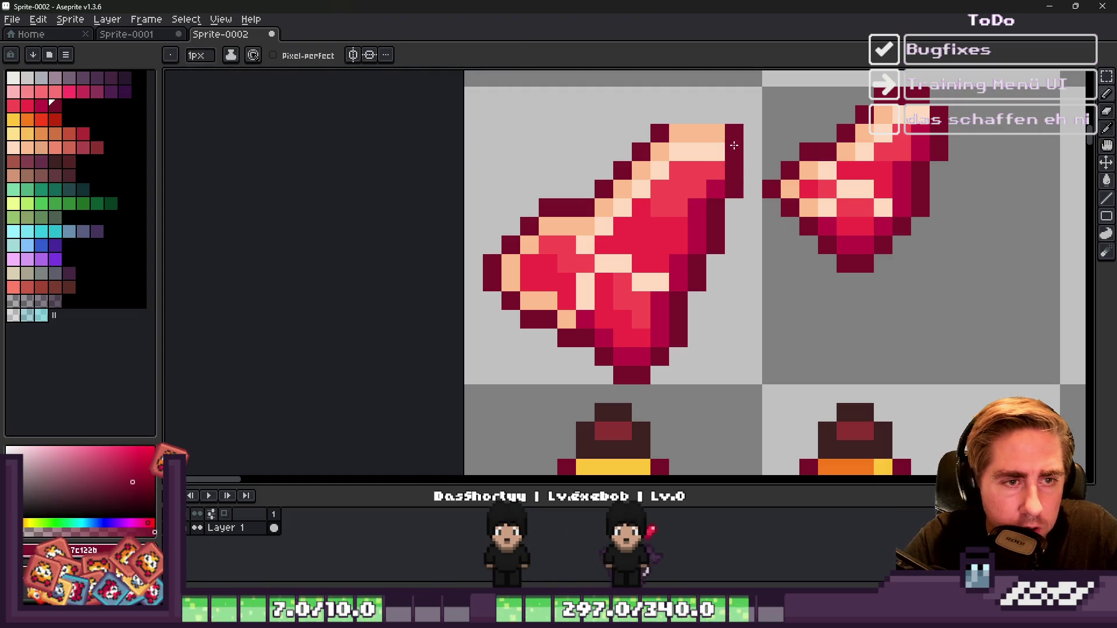
pyautogui.scroll(-2, 735, 133)
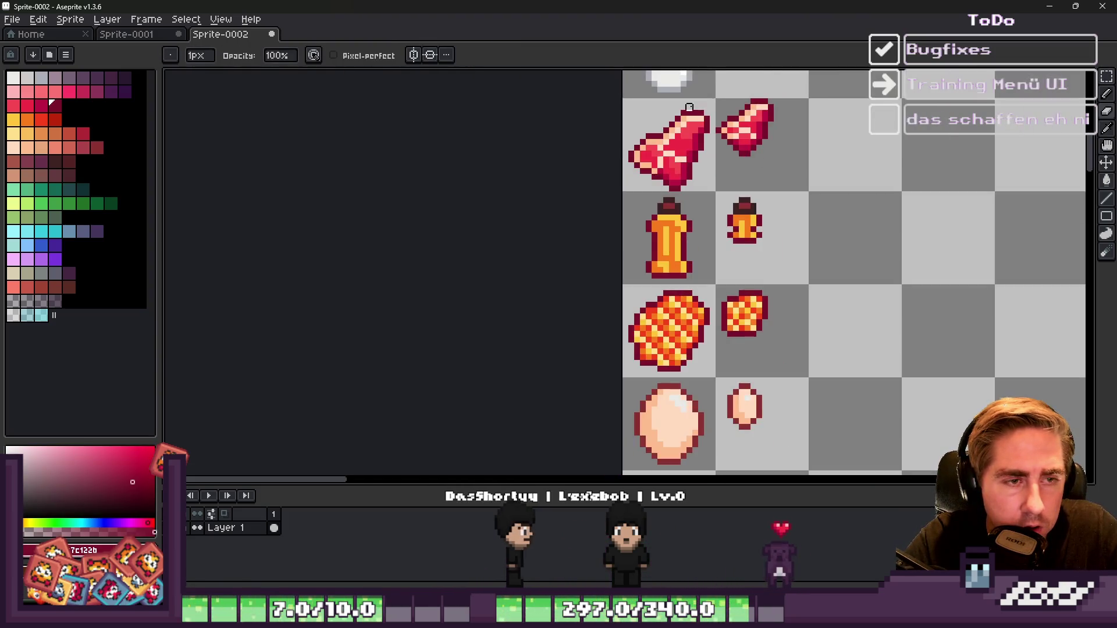
# Step: Move the whole larger steak up one pixel and commit it
pyautogui.scroll(2, 673, 105)
pyautogui.press('m')
pyautogui.moveTo(502, 72); pyautogui.dragTo(802, 371)
pyautogui.moveTo(655, 262); pyautogui.dragTo(657, 230)
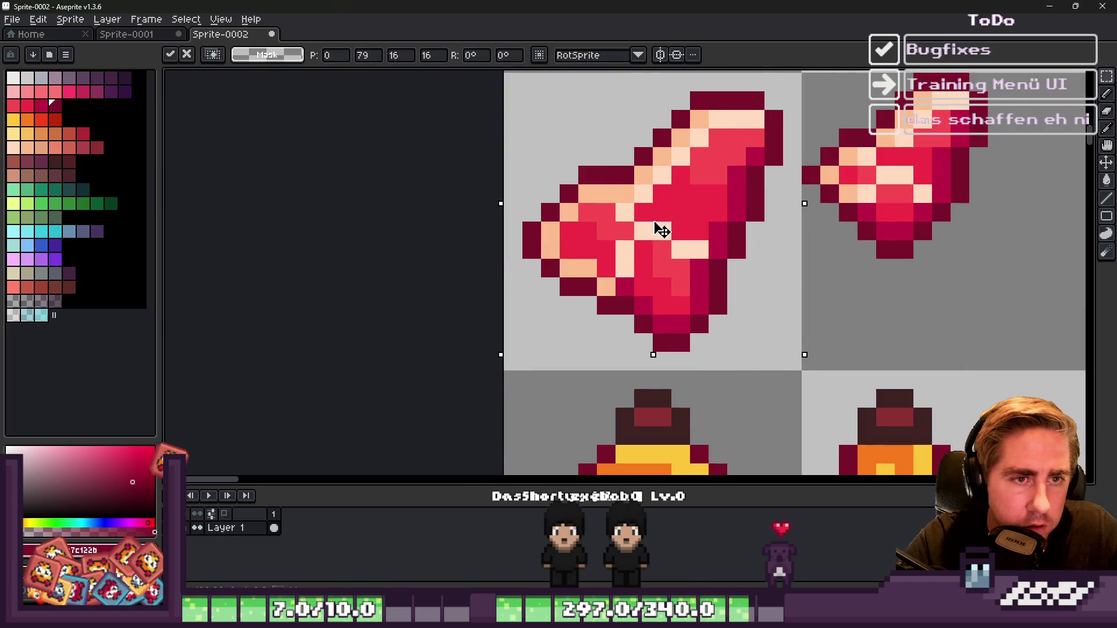
pyautogui.press('Up')
pyautogui.press('Return')
# Step: Replace the small steak with a copy of the large one shrunk to about 10 pixels square
pyautogui.scroll(-3, 662, 229)
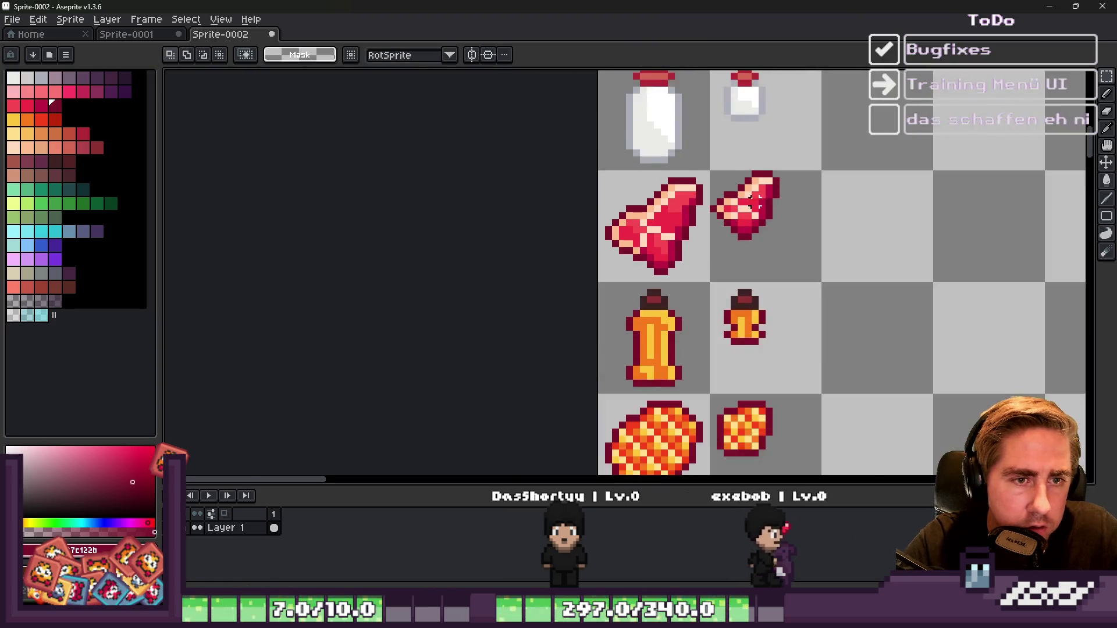
pyautogui.scroll(5, 745, 201)
pyautogui.moveTo(650, 136)
pyautogui.mouseDown()
pyautogui.moveTo(847, 261)
pyautogui.moveTo(866, 316)
pyautogui.mouseUp()
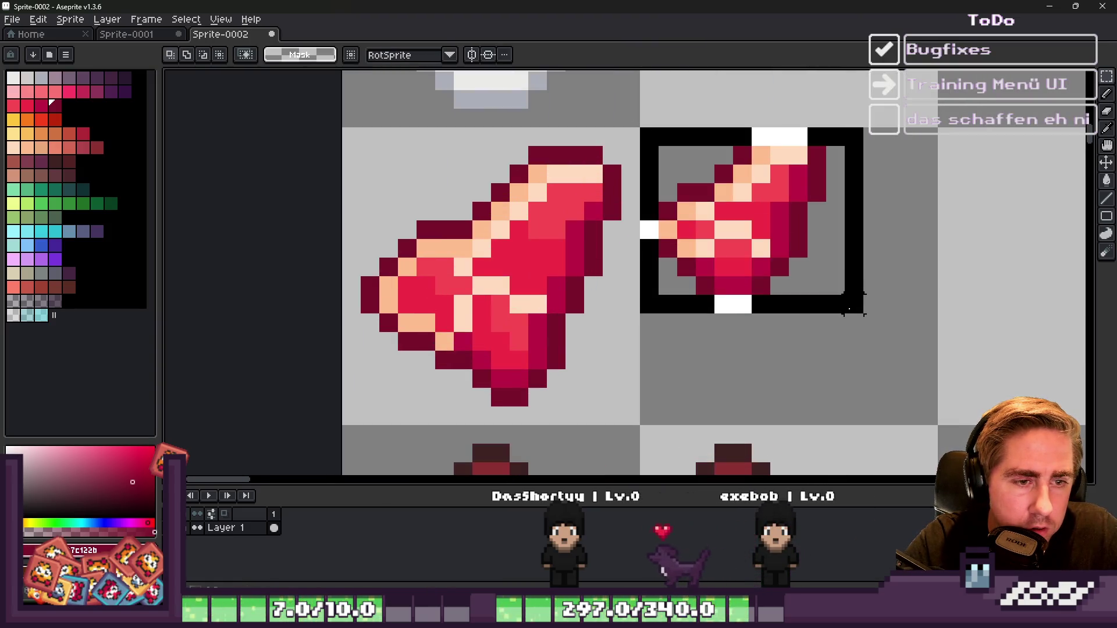
pyautogui.press('Delete')
pyautogui.moveTo(369, 149)
pyautogui.mouseDown()
pyautogui.moveTo(620, 390)
pyautogui.moveTo(627, 417)
pyautogui.mouseUp()
pyautogui.hotkey('ctrl', 'c')
pyautogui.hotkey('ctrl', 'v')
pyautogui.moveTo(499, 287); pyautogui.dragTo(798, 299)
pyautogui.moveTo(929, 427)
pyautogui.mouseDown()
pyautogui.moveTo(850, 349)
pyautogui.moveTo(813, 331)
pyautogui.moveTo(821, 337)
pyautogui.mouseUp()
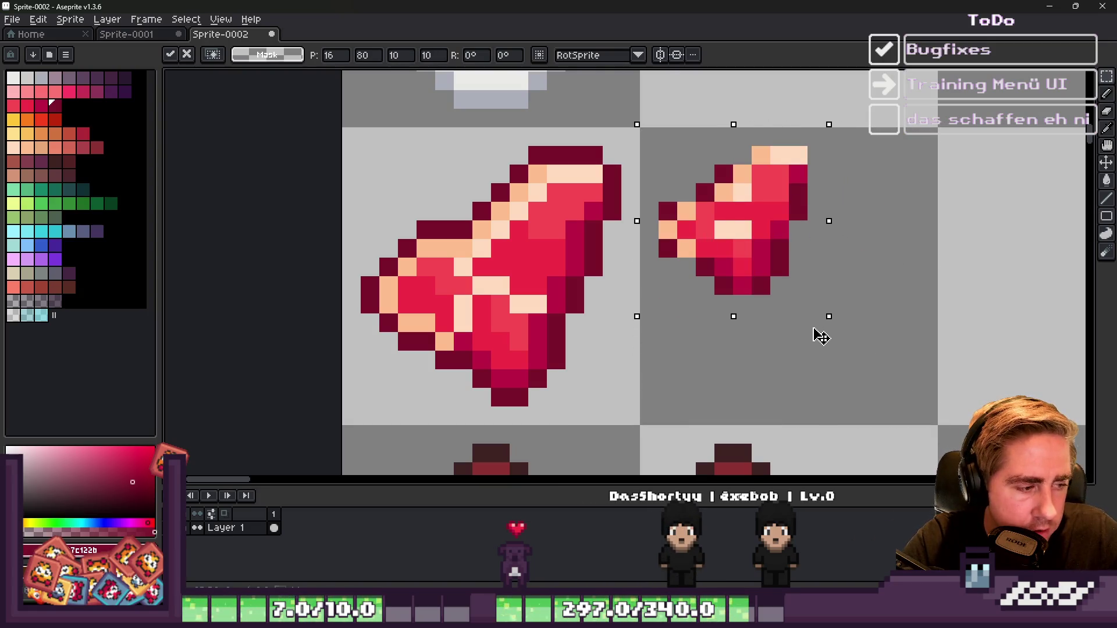
pyautogui.press('Return')
# Step: Undo a stray pixel and select the area around the small steak
pyautogui.press('b')
pyautogui.click(681, 244)
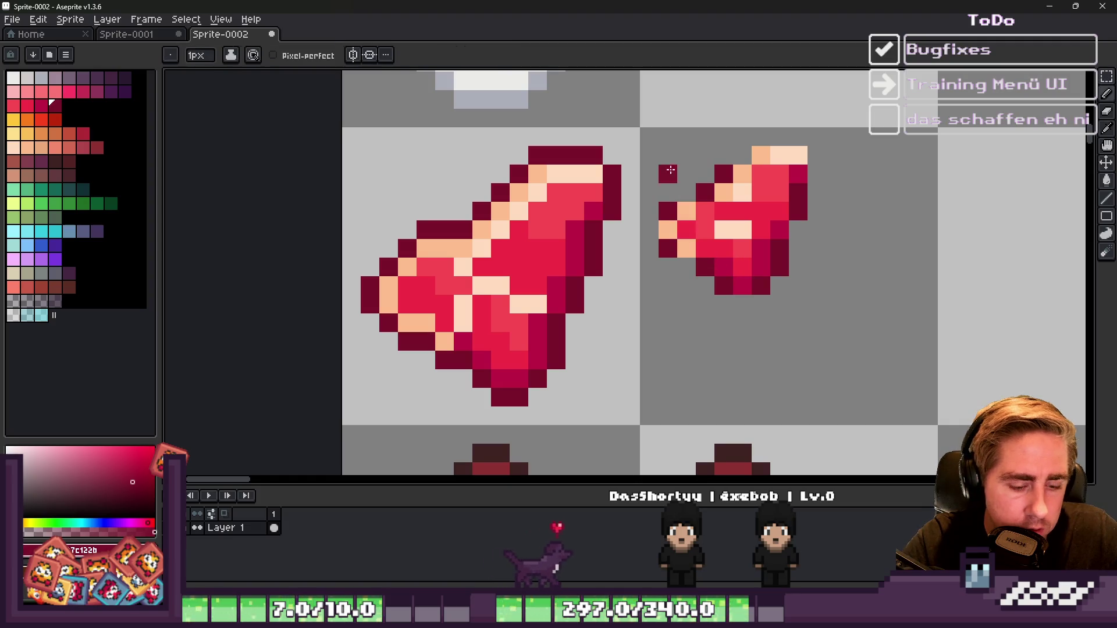
pyautogui.hotkey('ctrl', 'z')
pyautogui.press('m')
pyautogui.moveTo(653, 138); pyautogui.dragTo(810, 324)
pyautogui.click(723, 267)
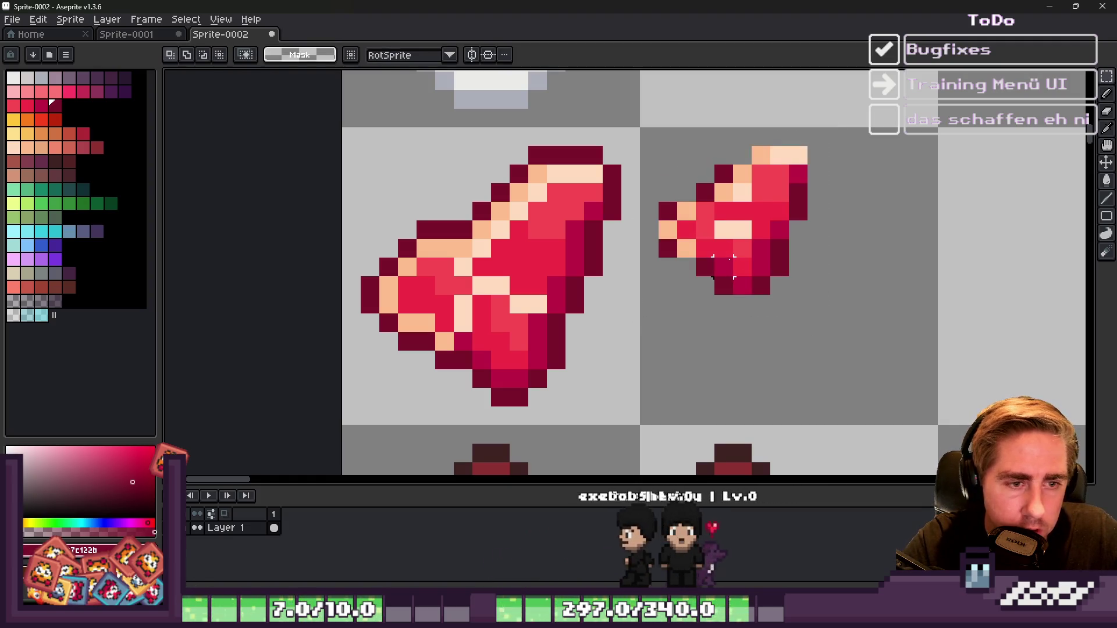
pyautogui.moveTo(648, 140)
pyautogui.mouseDown()
pyautogui.moveTo(810, 318)
pyautogui.moveTo(825, 317)
pyautogui.mouseUp()
# Step: Retouch the small steak's left-end edge pixels with peach highlights and dark red outline
pyautogui.scroll(2, 741, 282)
pyautogui.press('b')
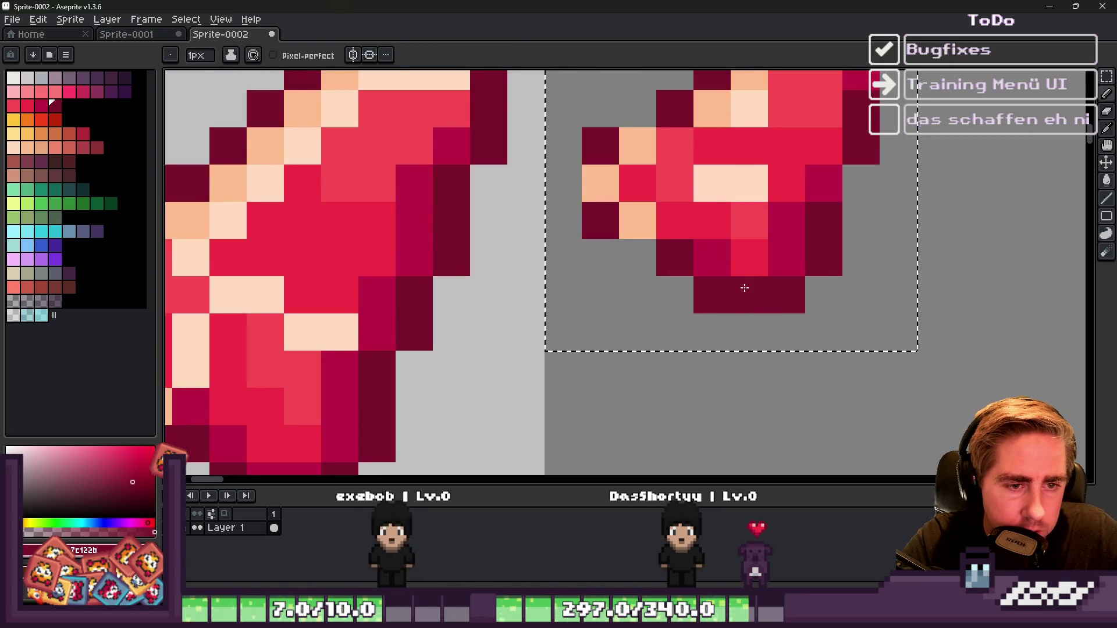
pyautogui.scroll(-3, 745, 288)
pyautogui.scroll(2, 777, 279)
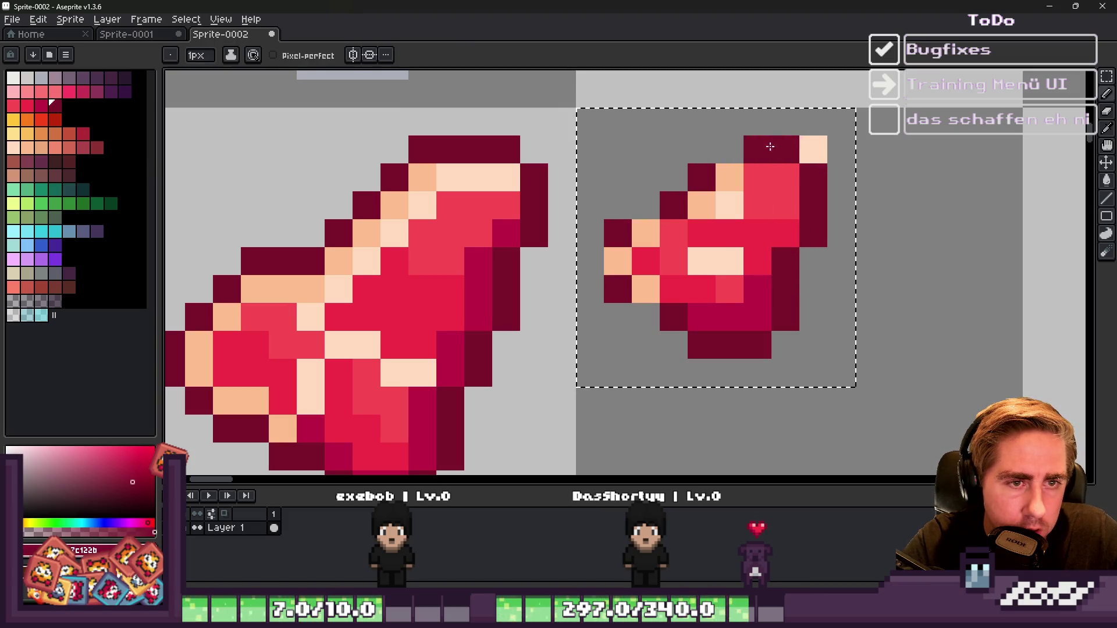
pyautogui.keyDown('alt'); pyautogui.click(516, 175); pyautogui.keyUp('alt')
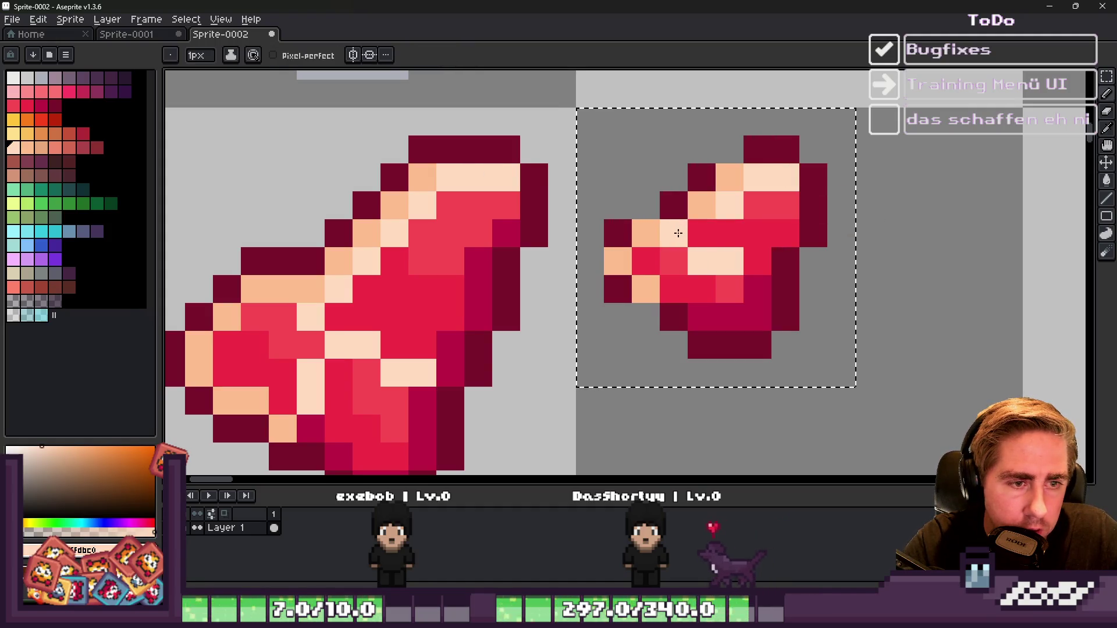
pyautogui.scroll(-3, 748, 282)
pyautogui.scroll(2, 678, 252)
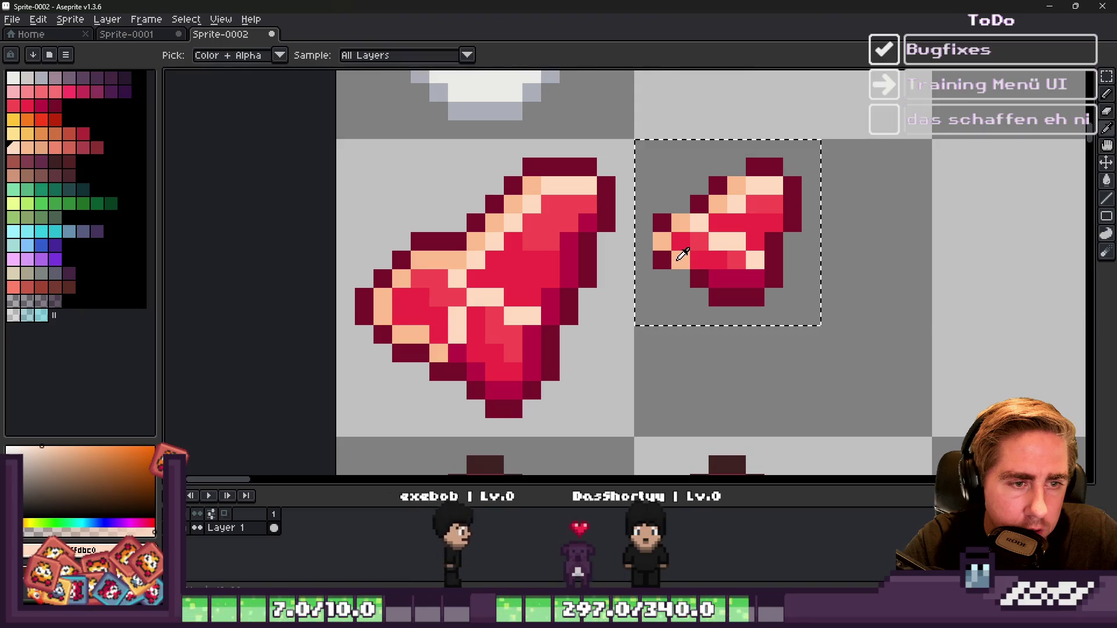
pyautogui.keyDown('alt'); pyautogui.click(681, 256); pyautogui.keyUp('alt')
pyautogui.keyDown('alt'); pyautogui.click(679, 267); pyautogui.keyUp('alt')
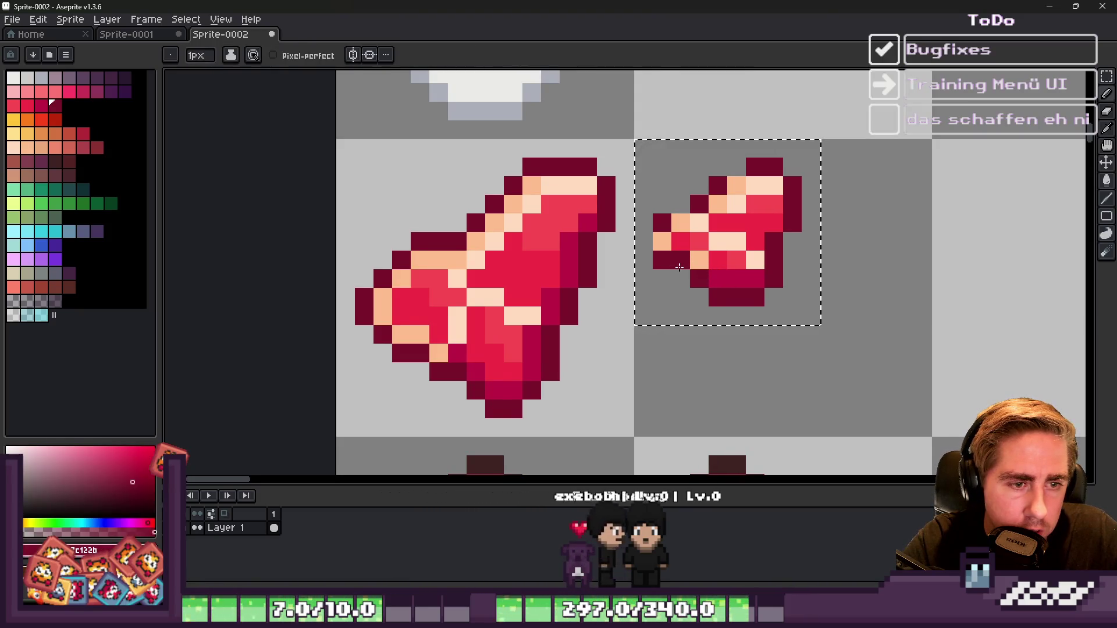
pyautogui.hotkey('ctrl', 'z')
pyautogui.keyDown('alt'); pyautogui.click(683, 247); pyautogui.keyUp('alt')
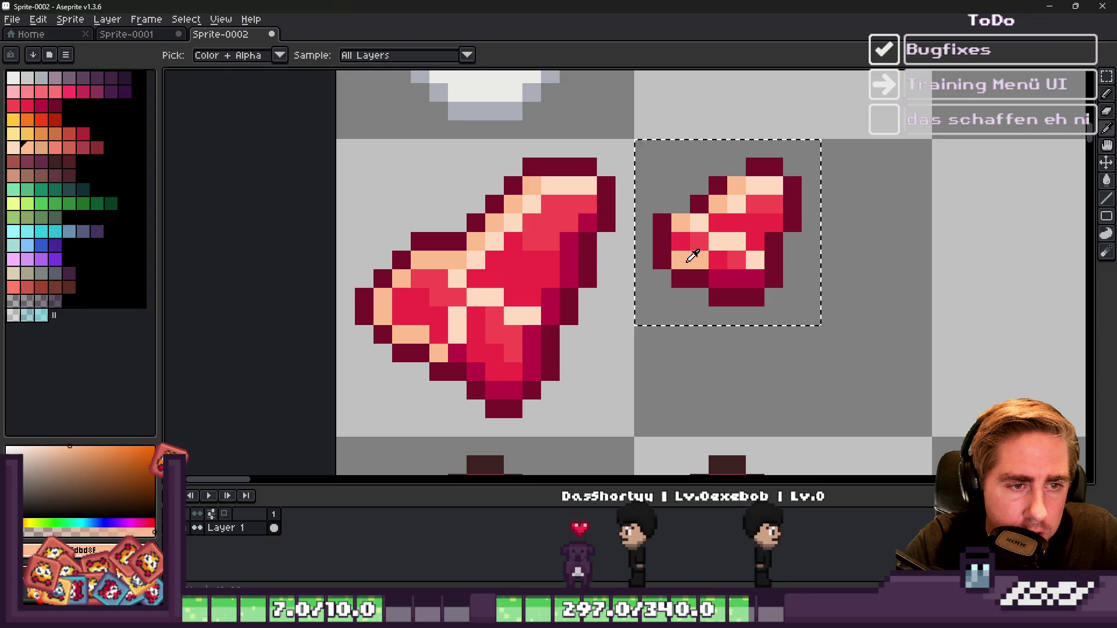
pyautogui.keyDown('alt'); pyautogui.click(662, 259); pyautogui.keyUp('alt')
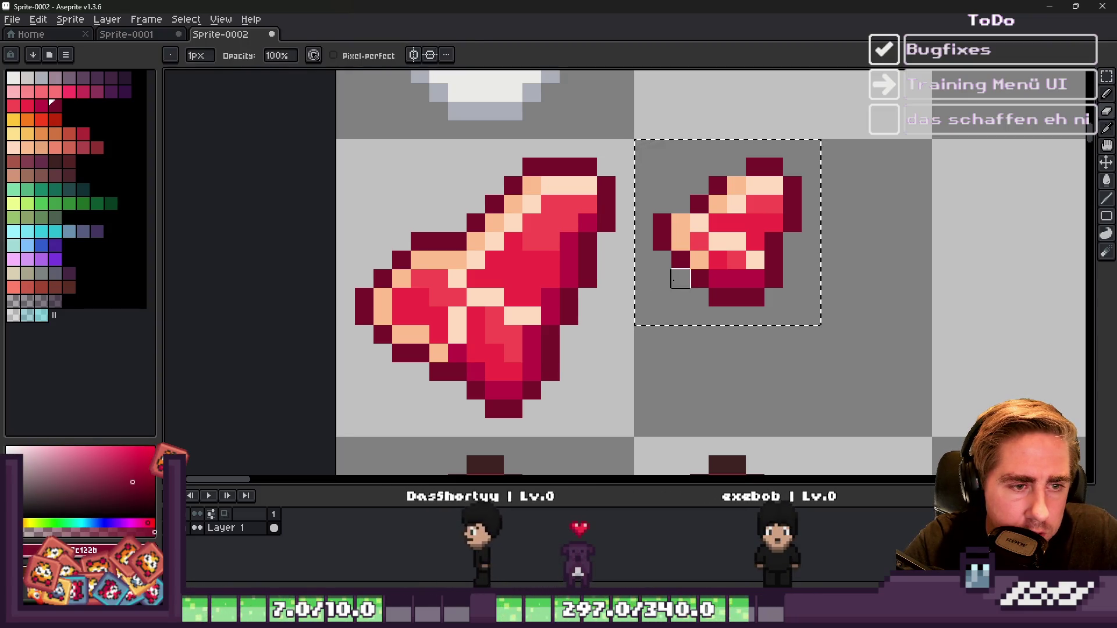
pyautogui.scroll(-4, 706, 220)
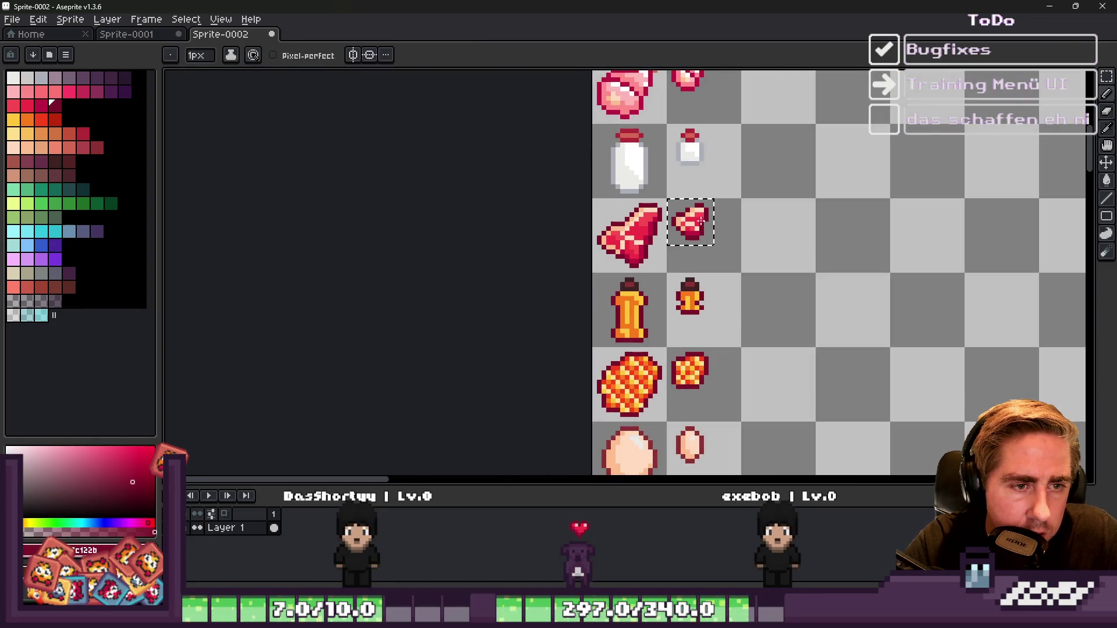
# Step: Repaint one small-steak pixel red and another peach to rebalance its highlights
pyautogui.scroll(4, 701, 221)
pyautogui.click(691, 250)
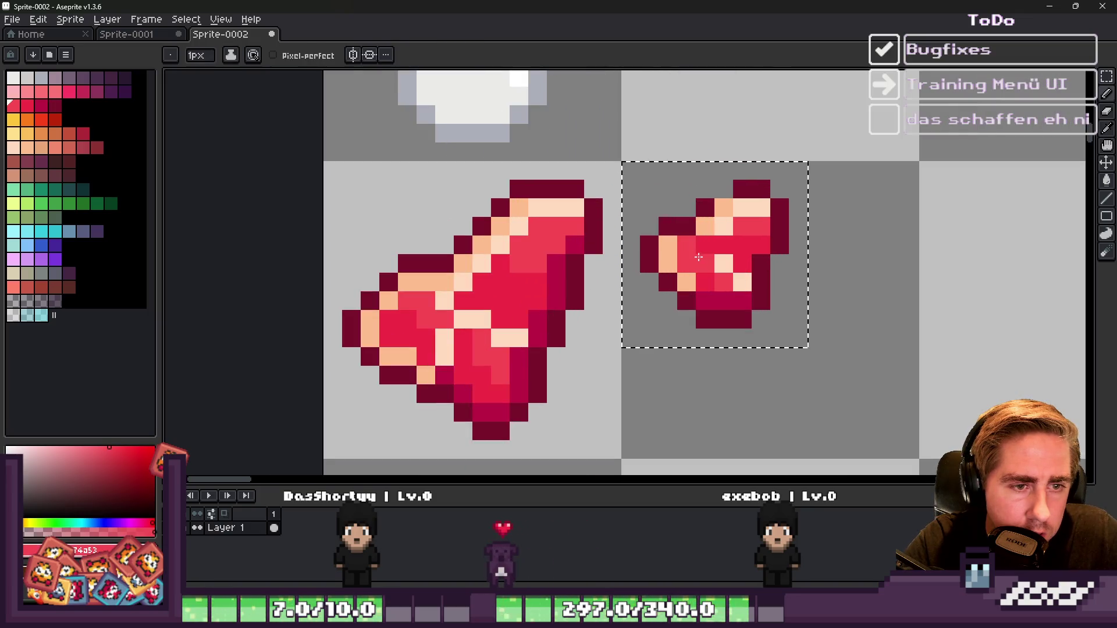
pyautogui.keyDown('alt'); pyautogui.click(721, 262); pyautogui.keyUp('alt')
pyautogui.click(705, 245)
pyautogui.keyDown('alt'); pyautogui.click(707, 268); pyautogui.keyUp('alt')
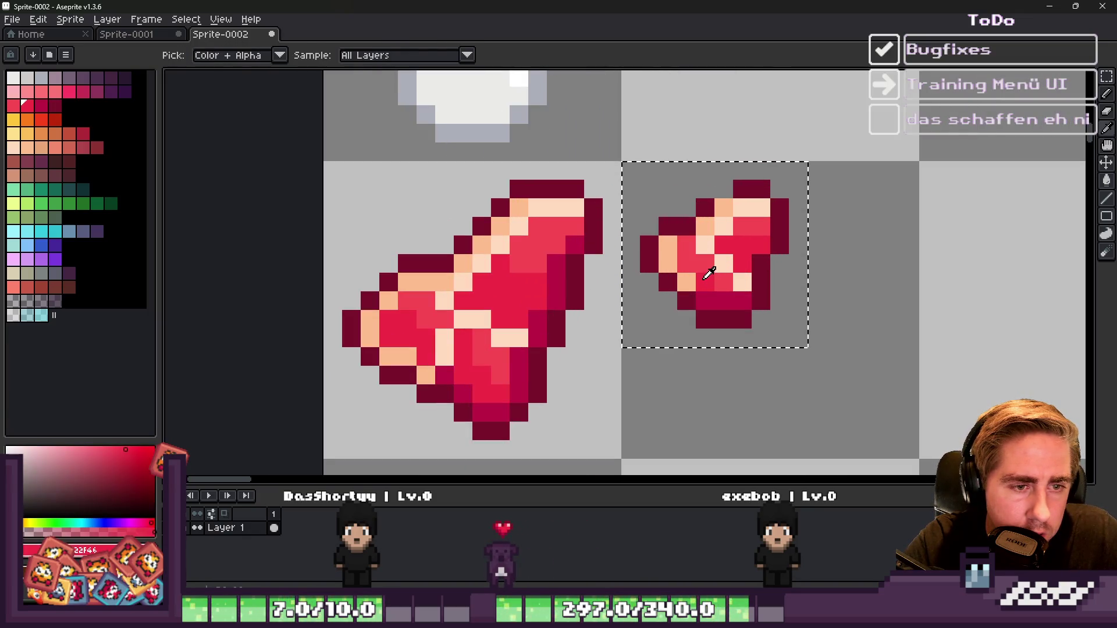
pyautogui.keyDown('alt'); pyautogui.click(668, 265); pyautogui.keyUp('alt')
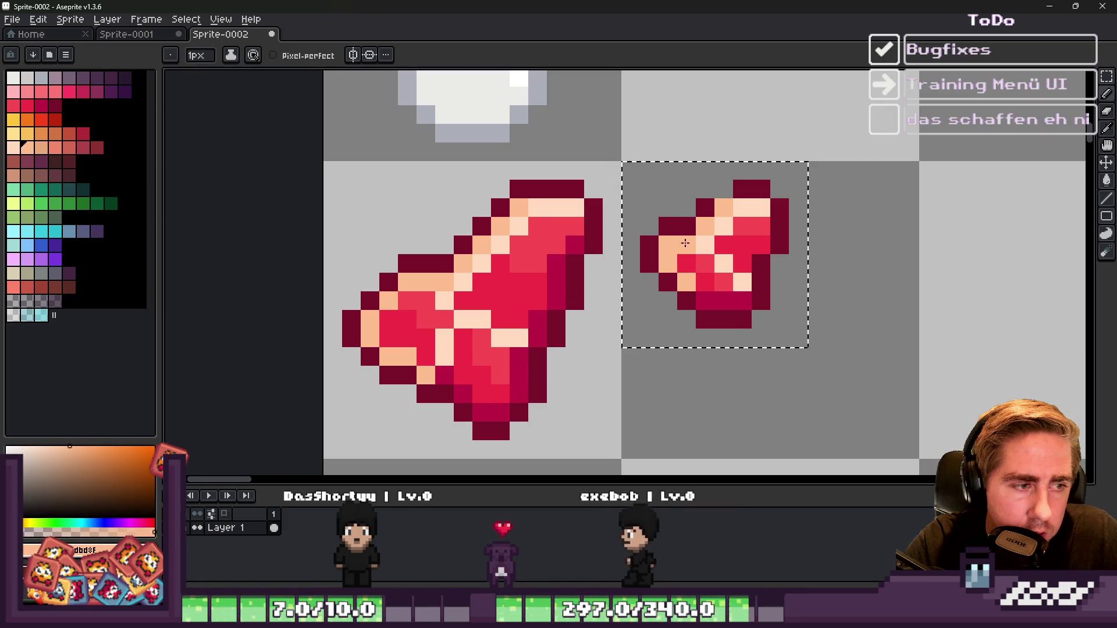
# Step: Sample dark red and peach, then turn another red pixel of the small steak peach
pyautogui.scroll(-3, 695, 228)
pyautogui.scroll(-2, 710, 212)
pyautogui.scroll(4, 708, 211)
pyautogui.keyDown('alt'); pyautogui.click(700, 207); pyautogui.keyUp('alt')
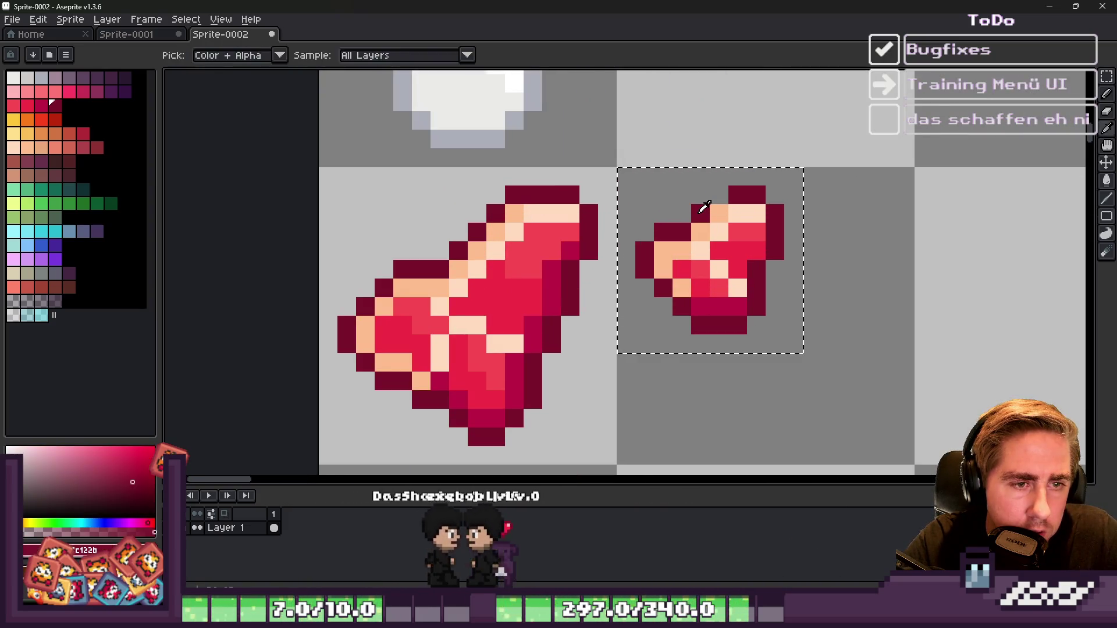
pyautogui.scroll(-5, 718, 197)
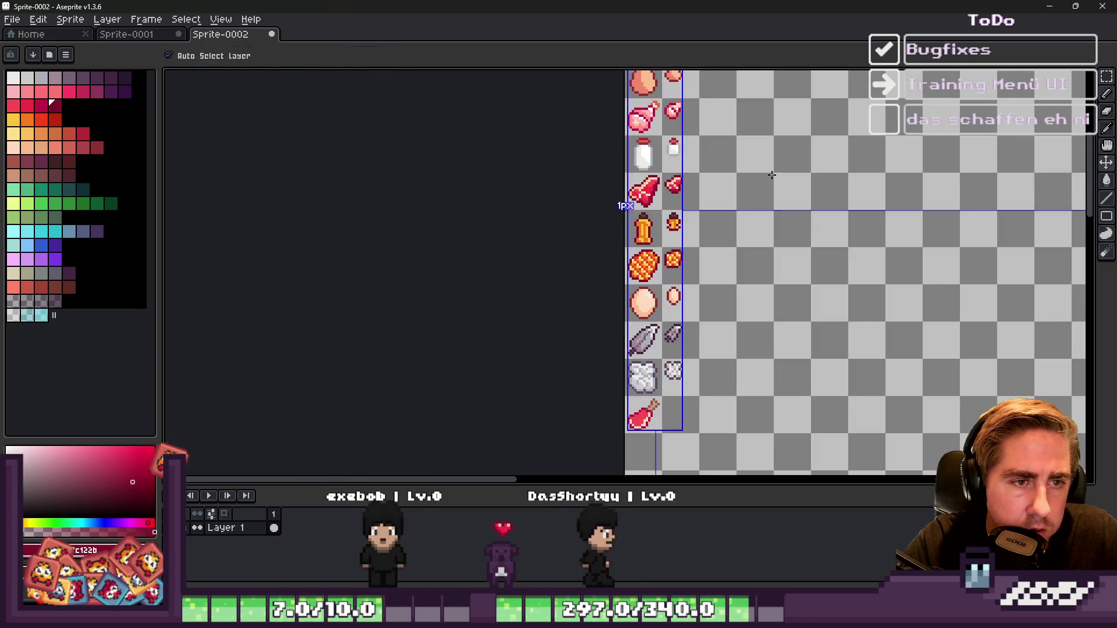
pyautogui.scroll(5, 669, 215)
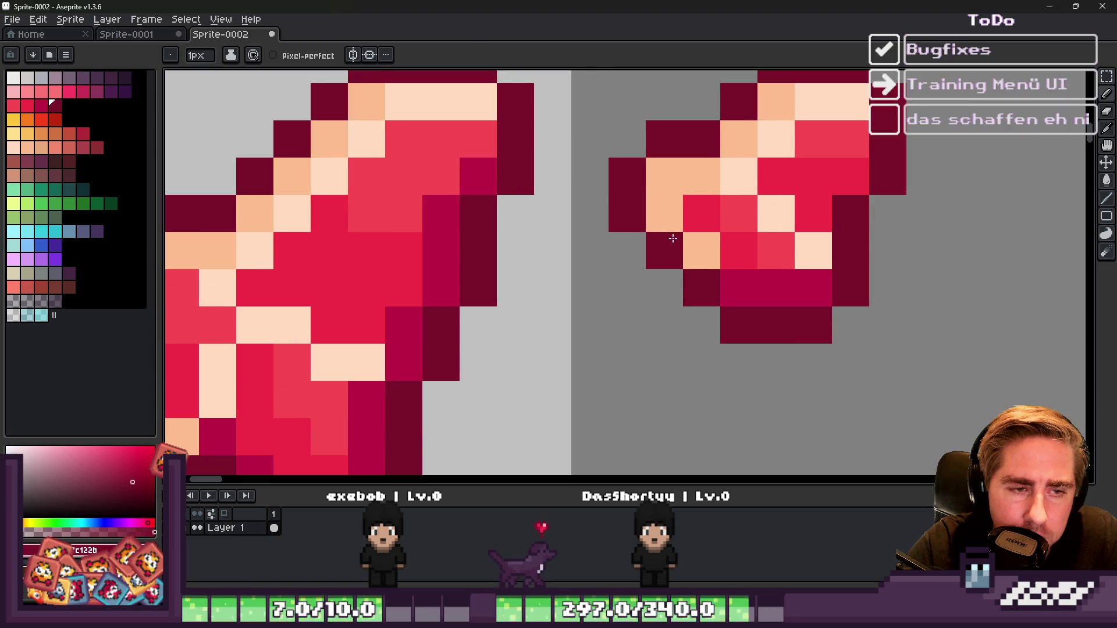
pyautogui.keyDown('alt'); pyautogui.click(701, 235); pyautogui.keyUp('alt')
pyautogui.click(730, 233)
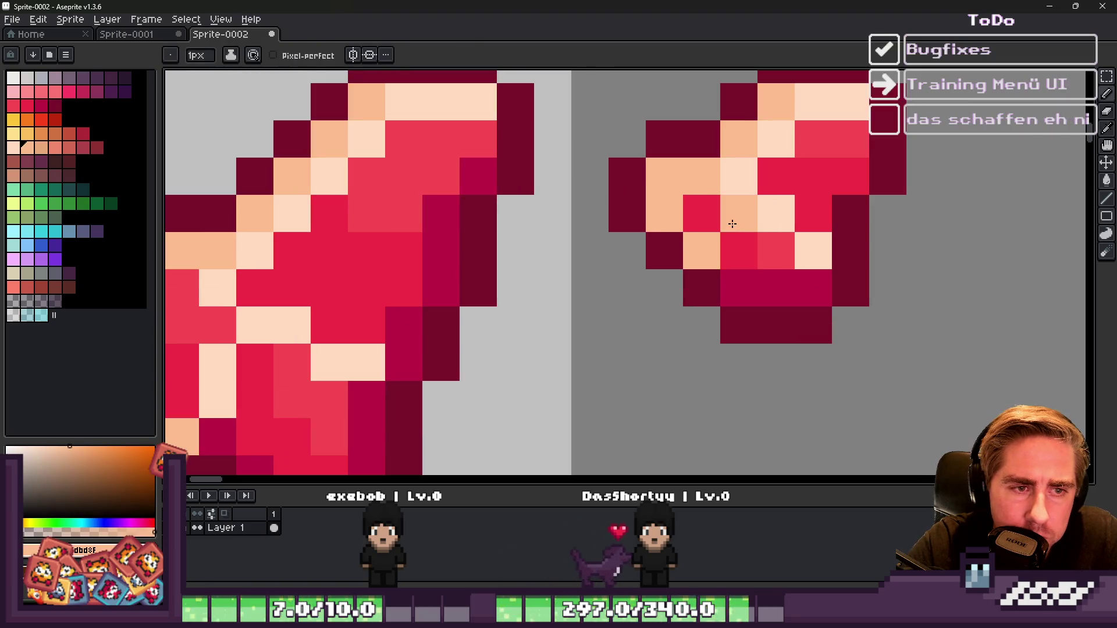
pyautogui.scroll(-6, 747, 199)
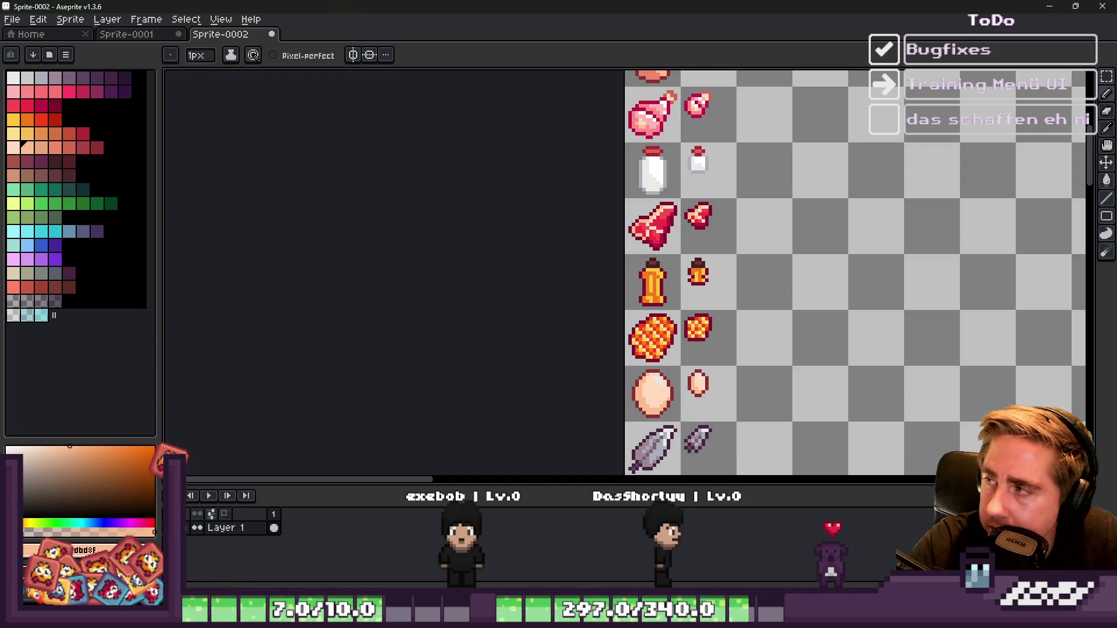
pyautogui.scroll(-2, 886, 278)
pyautogui.scroll(6, 608, 349)
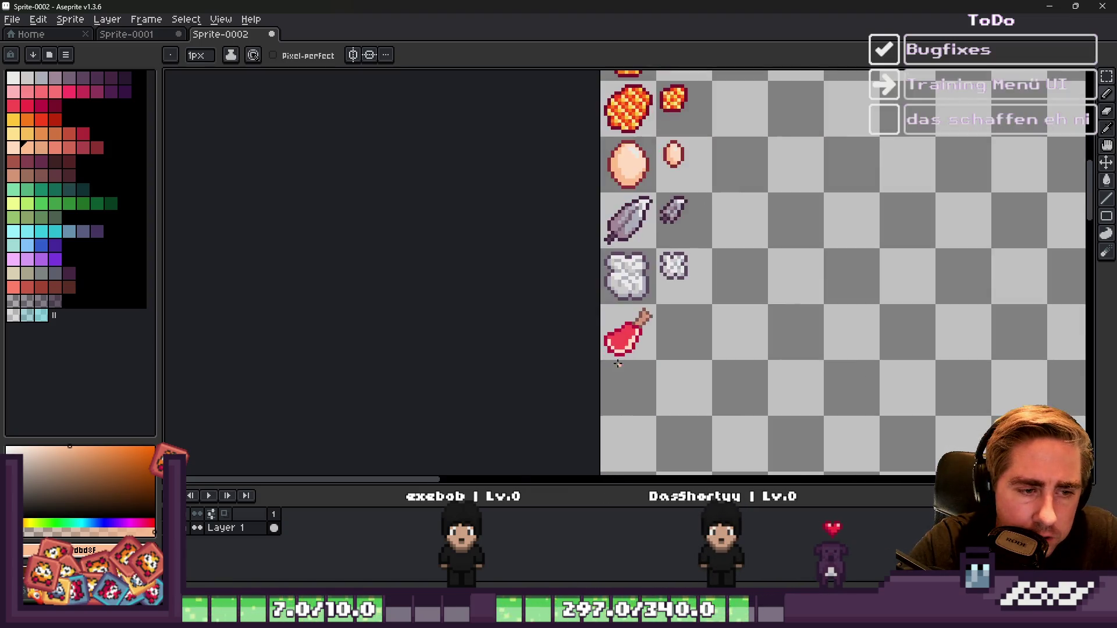
# Step: Add three light peach highlight pixels on the meat sprite
pyautogui.keyDown('alt'); pyautogui.click(621, 308); pyautogui.keyUp('alt')
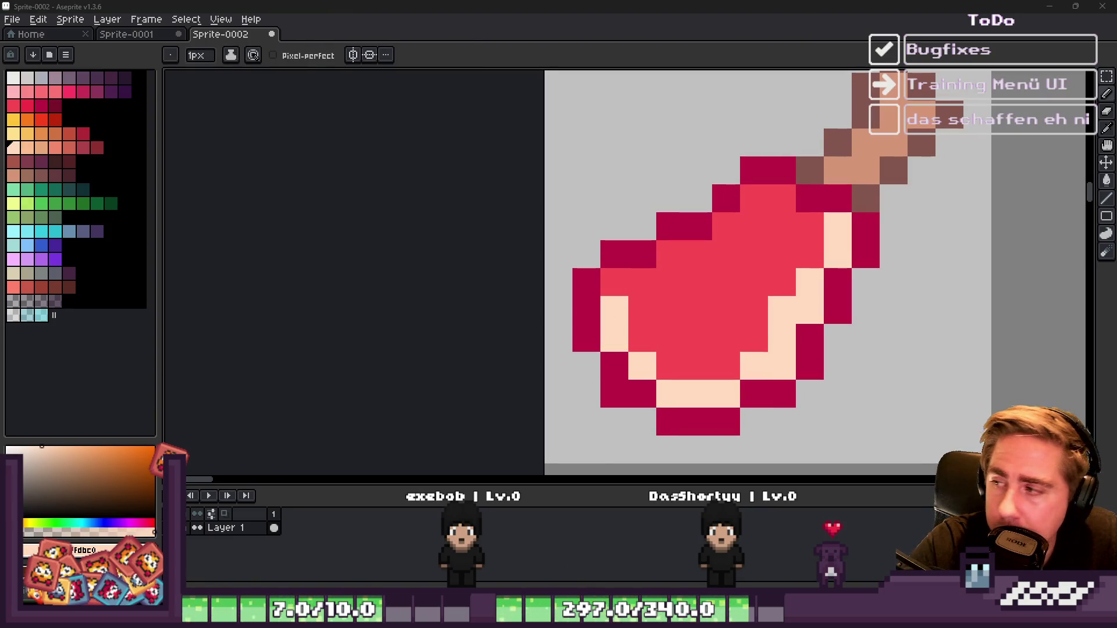
pyautogui.click(700, 281)
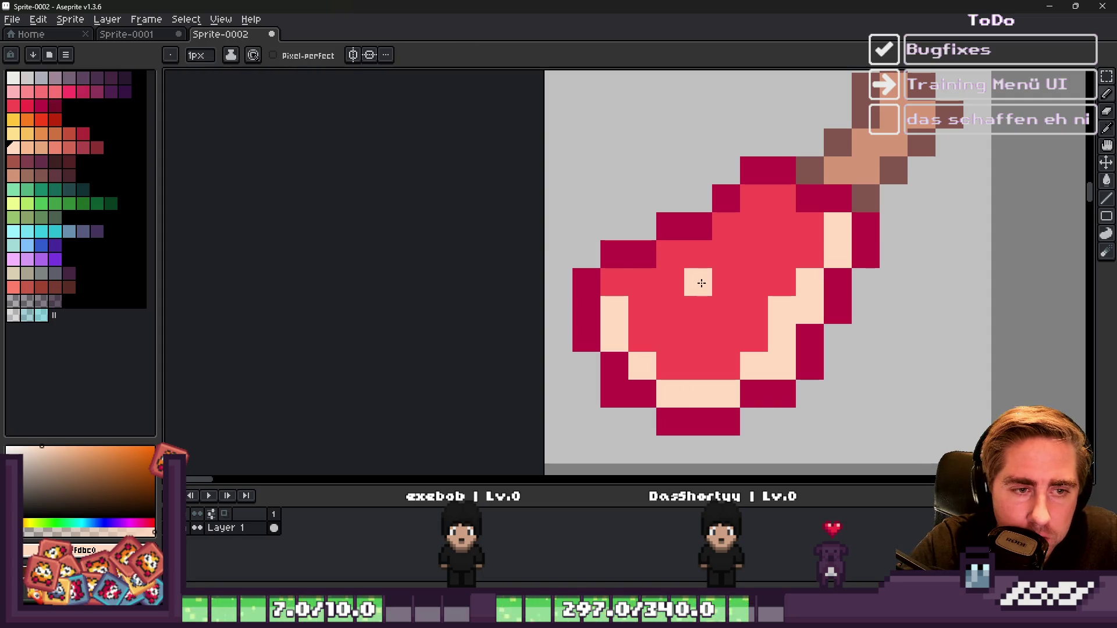
pyautogui.click(698, 254)
pyautogui.click(748, 208)
pyautogui.scroll(-4, 669, 297)
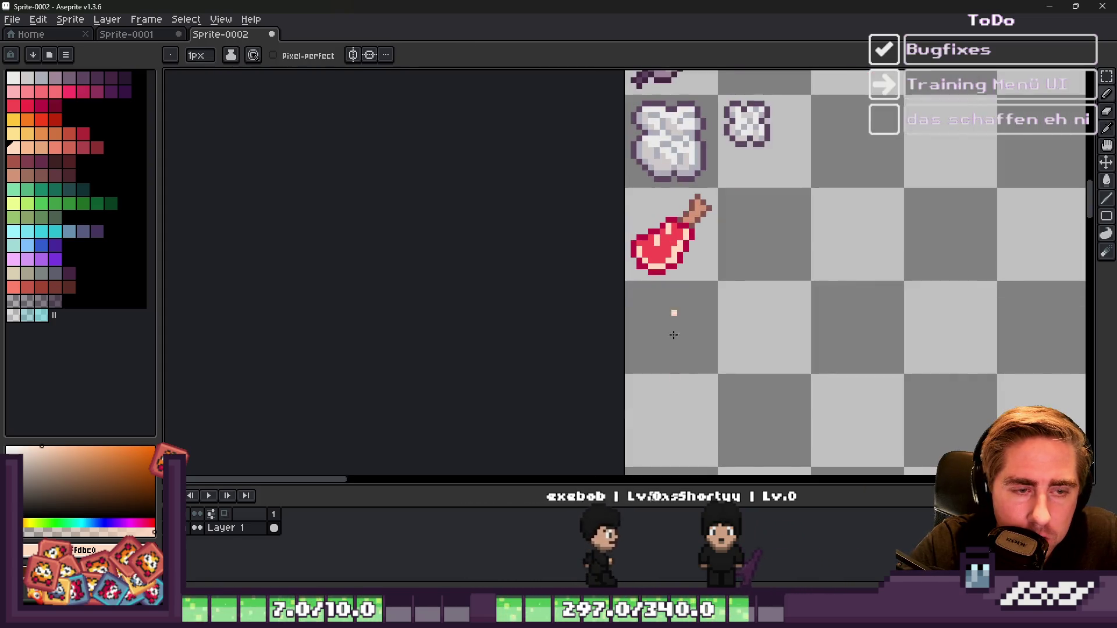
pyautogui.scroll(4, 649, 290)
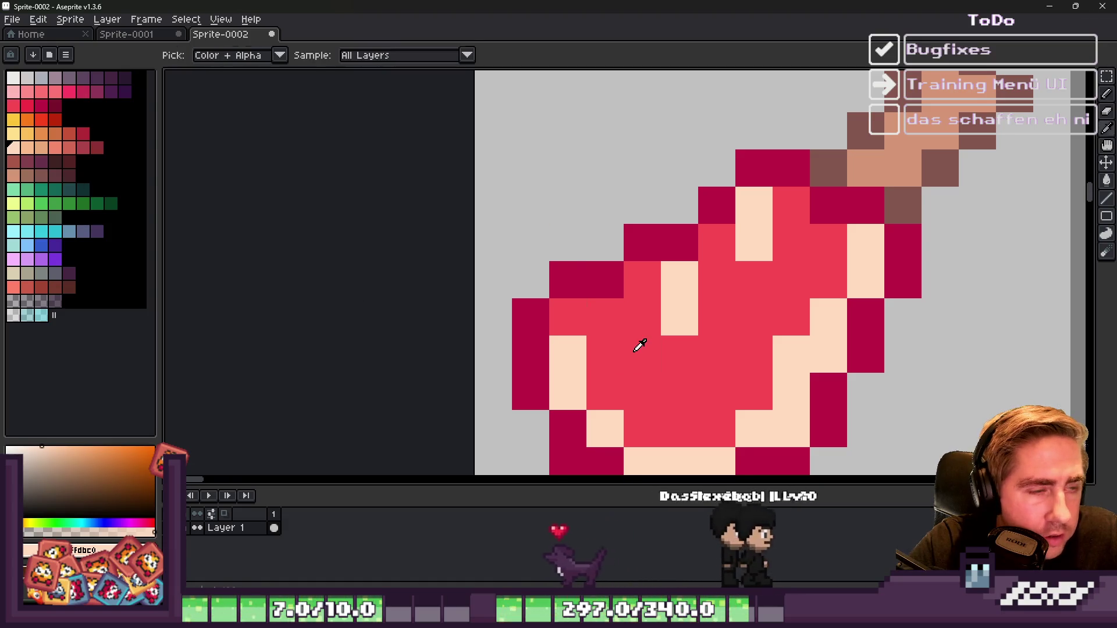
# Step: Cover a peach pixel with red and paint a darker red diagonal shadow and lighter red cells
pyautogui.keyDown('alt'); pyautogui.click(640, 337); pyautogui.keyUp('alt')
pyautogui.click(669, 334)
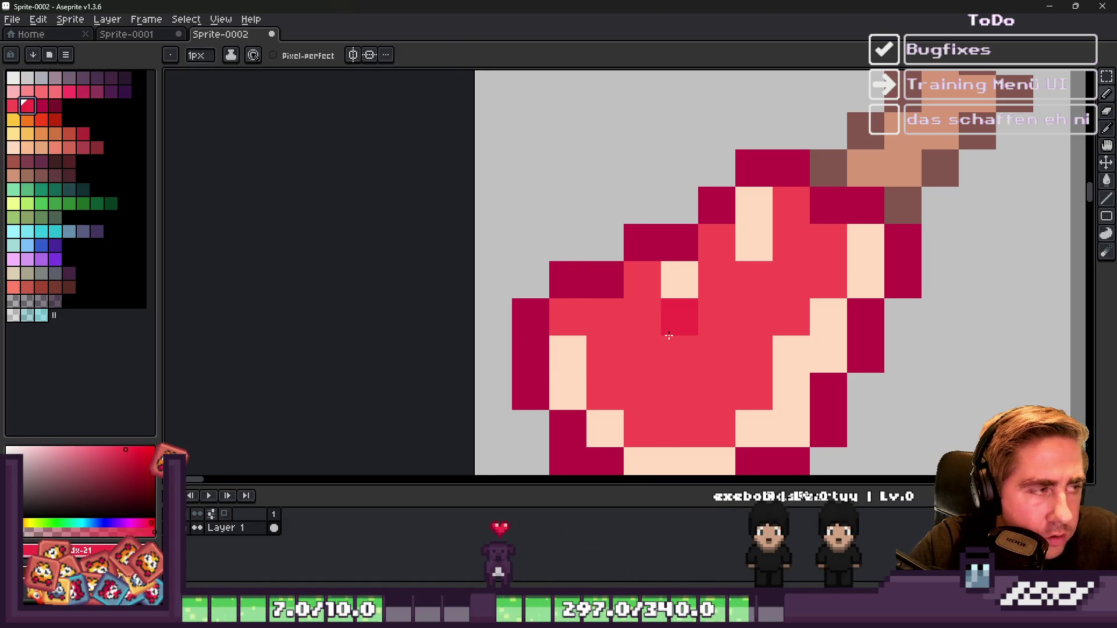
pyautogui.moveTo(553, 315); pyautogui.dragTo(627, 404)
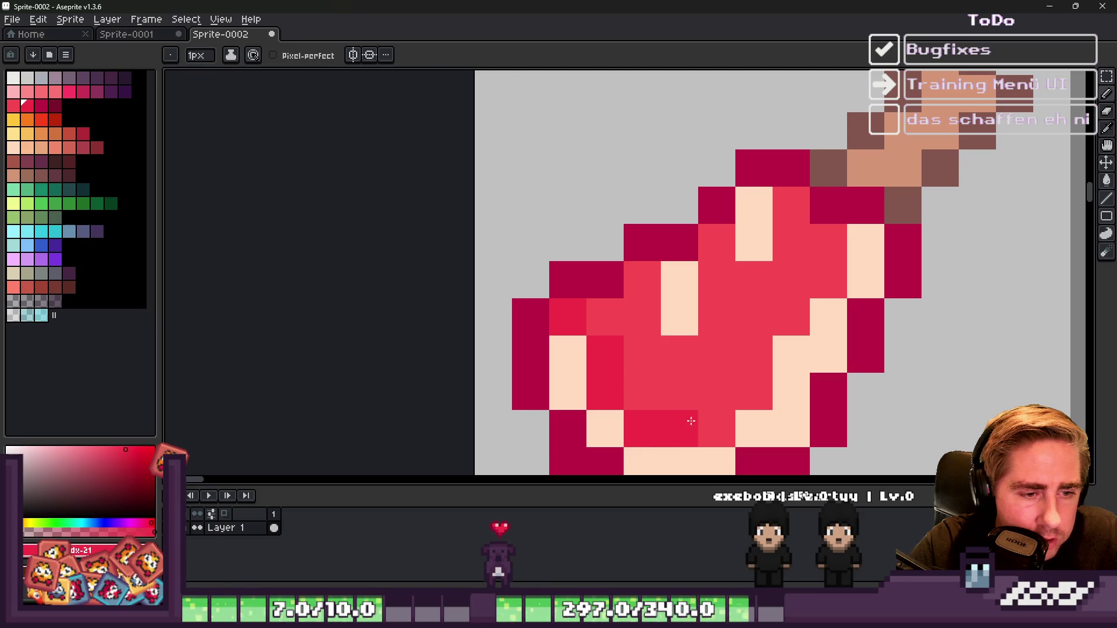
pyautogui.keyDown('alt'); pyautogui.click(716, 343); pyautogui.keyUp('alt')
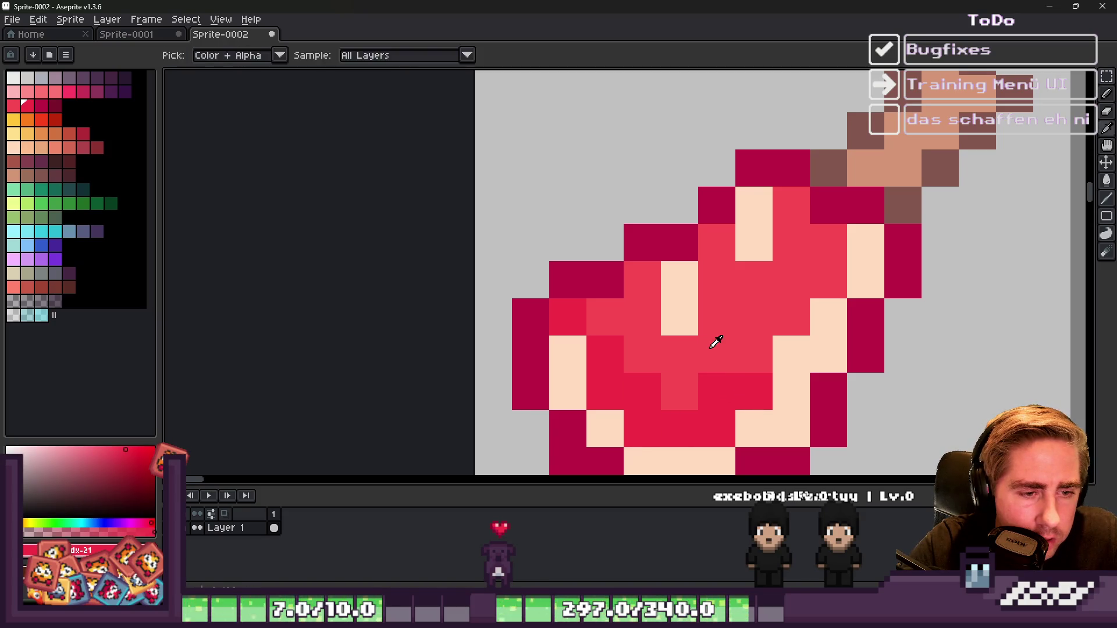
pyautogui.moveTo(675, 391); pyautogui.dragTo(643, 267)
pyautogui.scroll(-1, 644, 267)
pyautogui.click(692, 311)
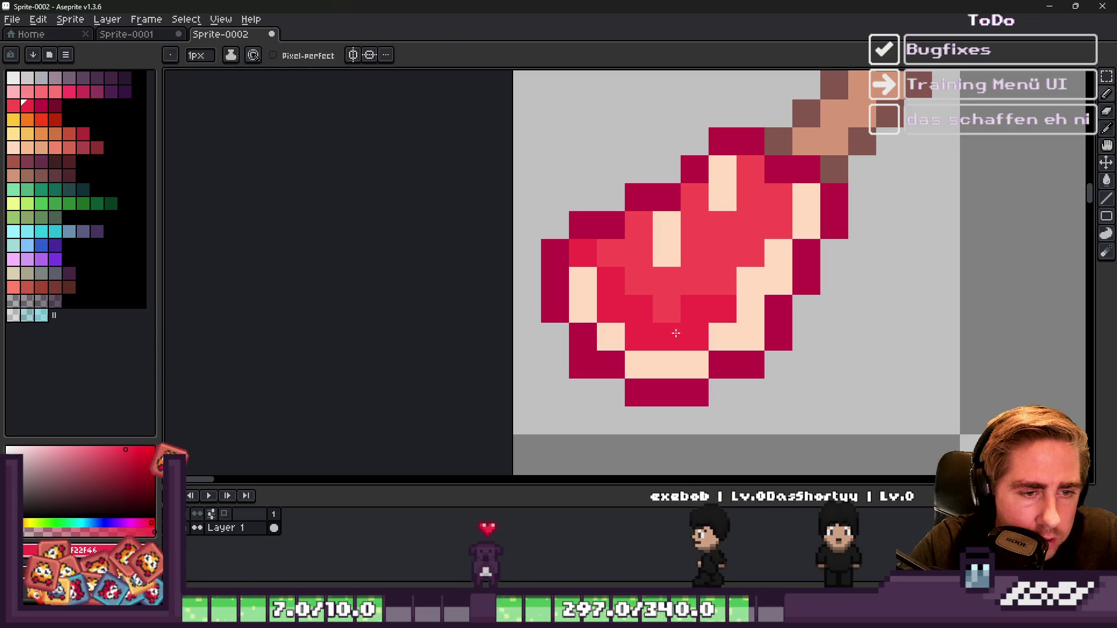
# Step: Darken a diagonal run of peach edge cells with a darker peach shade
pyautogui.keyDown('alt'); pyautogui.click(669, 356); pyautogui.keyUp('alt')
pyautogui.click(31, 146)
pyautogui.moveTo(582, 281)
pyautogui.mouseDown()
pyautogui.moveTo(578, 309)
pyautogui.moveTo(641, 361)
pyautogui.moveTo(692, 367)
pyautogui.moveTo(778, 277)
pyautogui.moveTo(747, 281)
pyautogui.mouseUp()
pyautogui.scroll(-2, 747, 281)
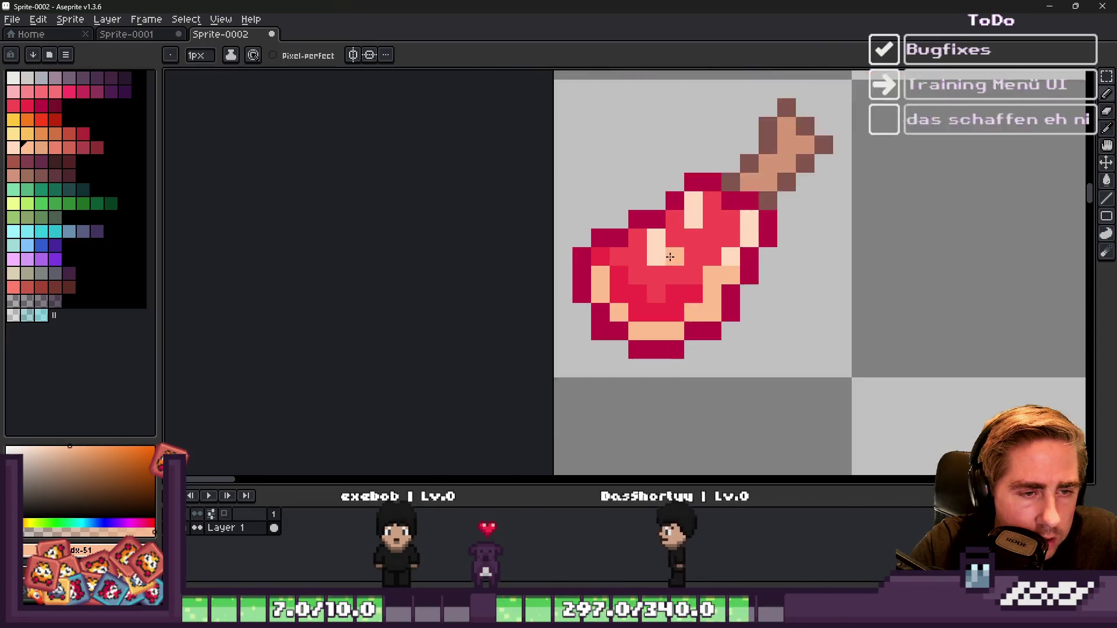
pyautogui.scroll(4, 721, 303)
# Step: Repaint the remaining pale peach pixels on the meat in bright red F22F46
pyautogui.keyDown('alt'); pyautogui.click(706, 317); pyautogui.keyUp('alt')
pyautogui.click(739, 274)
pyautogui.scroll(-4, 739, 274)
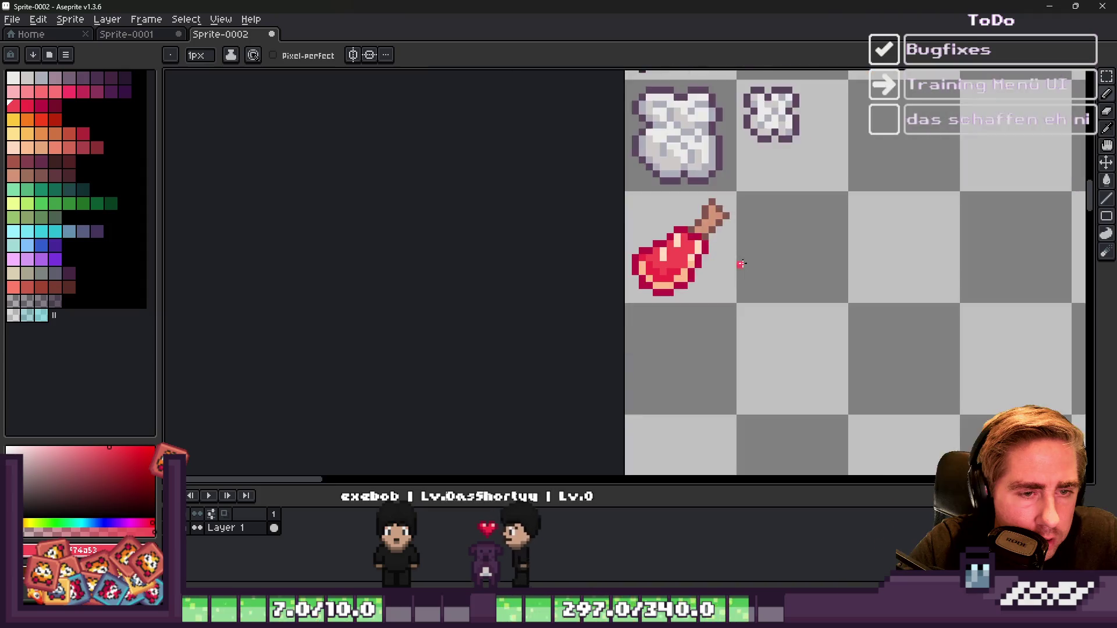
pyautogui.scroll(2, 652, 258)
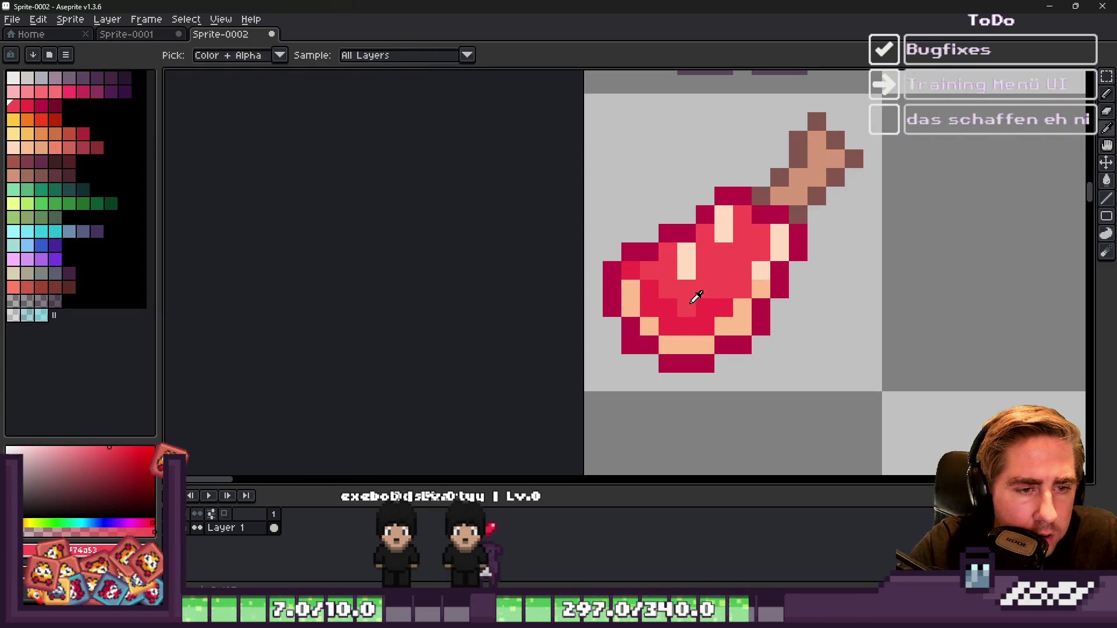
pyautogui.scroll(-1, 695, 297)
pyautogui.scroll(2, 699, 296)
pyautogui.keyDown('alt'); pyautogui.click(648, 289); pyautogui.keyUp('alt')
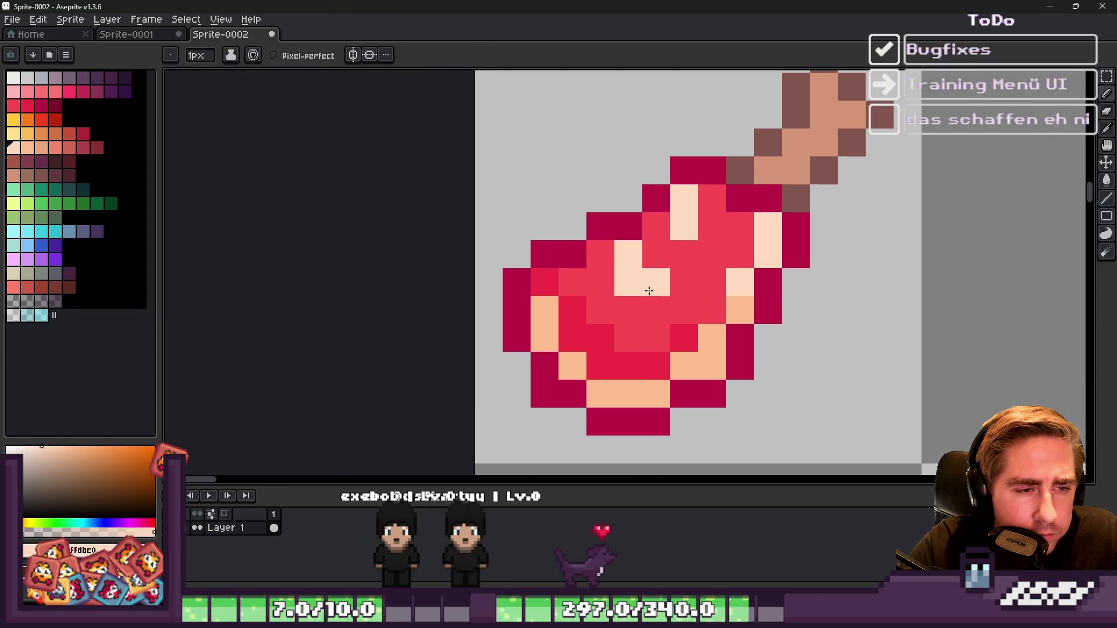
pyautogui.keyDown('alt'); pyautogui.click(634, 308); pyautogui.keyUp('alt')
pyautogui.click(649, 306)
pyautogui.click(619, 279)
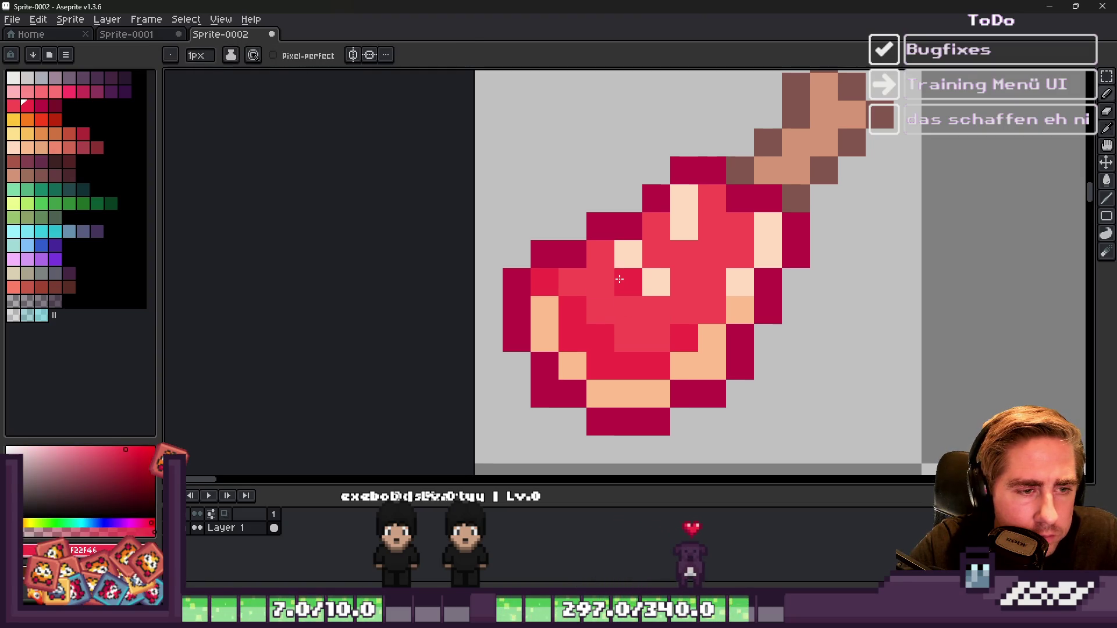
pyautogui.click(594, 281)
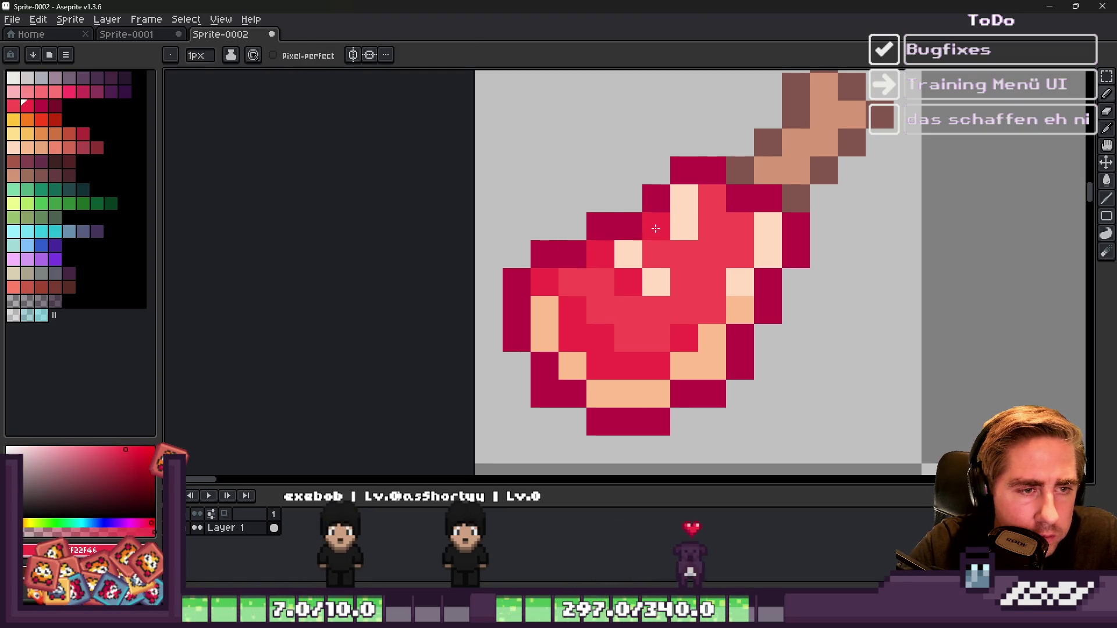
pyautogui.scroll(-4, 645, 244)
pyautogui.scroll(-2, 673, 310)
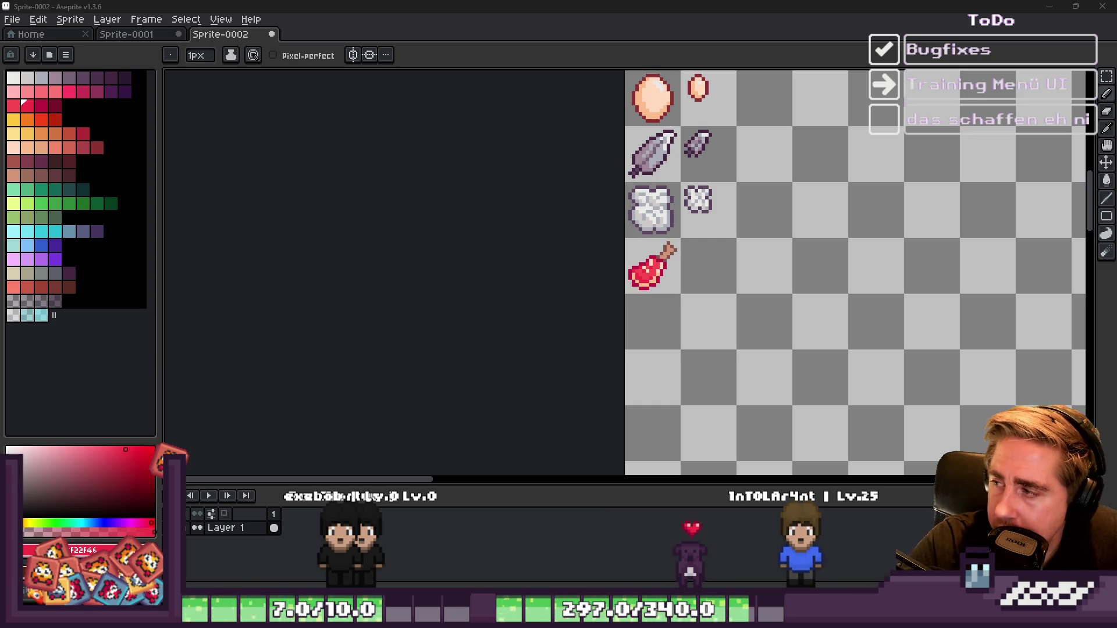
pyautogui.scroll(5, 651, 273)
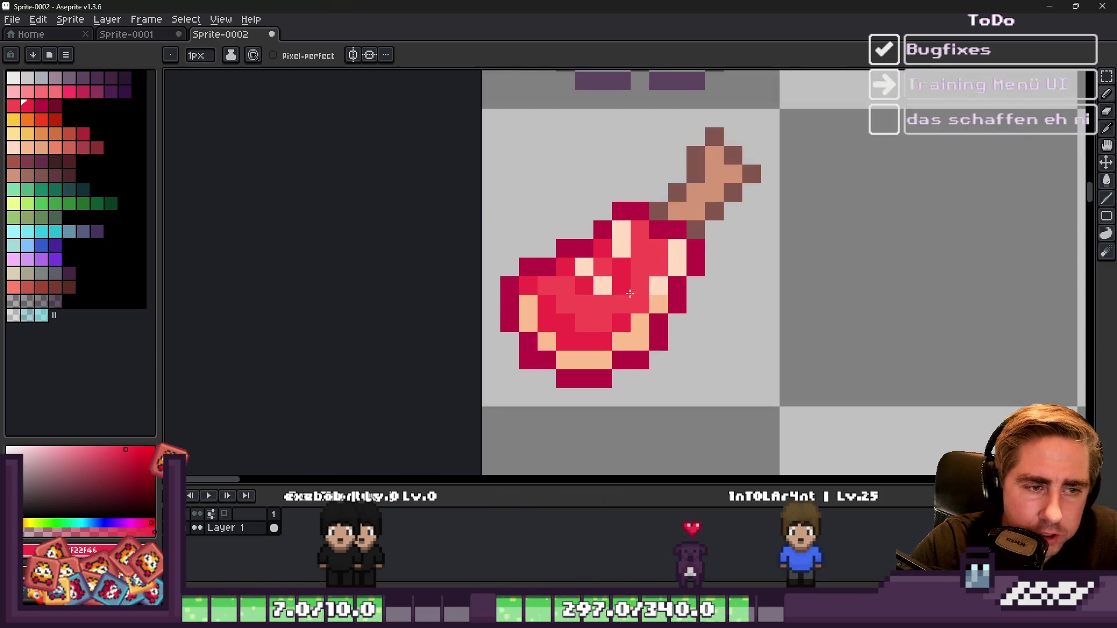
pyautogui.keyDown('alt'); pyautogui.click(640, 211); pyautogui.keyUp('alt')
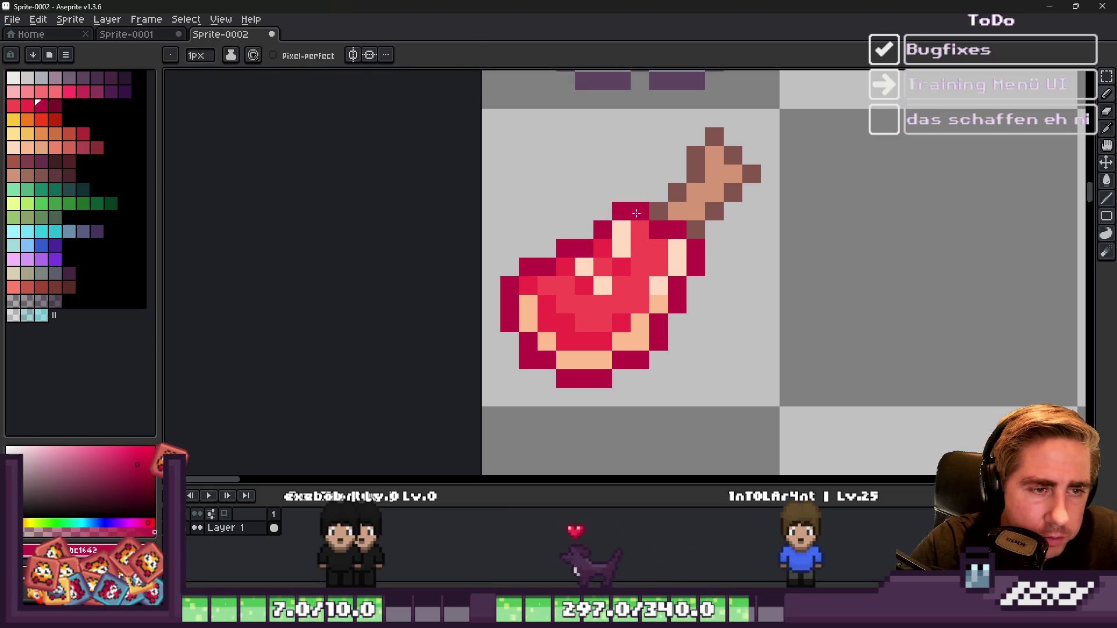
# Step: Pencil a dark maroon outline along the meat's lower-left and upper-left edges up to the bone
pyautogui.press('m')
pyautogui.click(55, 105)
pyautogui.press('b')
pyautogui.moveTo(501, 287)
pyautogui.mouseDown()
pyautogui.moveTo(512, 328)
pyautogui.moveTo(566, 378)
pyautogui.moveTo(605, 378)
pyautogui.moveTo(634, 361)
pyautogui.moveTo(657, 343)
pyautogui.moveTo(679, 268)
pyautogui.moveTo(690, 268)
pyautogui.moveTo(716, 209)
pyautogui.moveTo(750, 175)
pyautogui.moveTo(703, 144)
pyautogui.mouseUp()
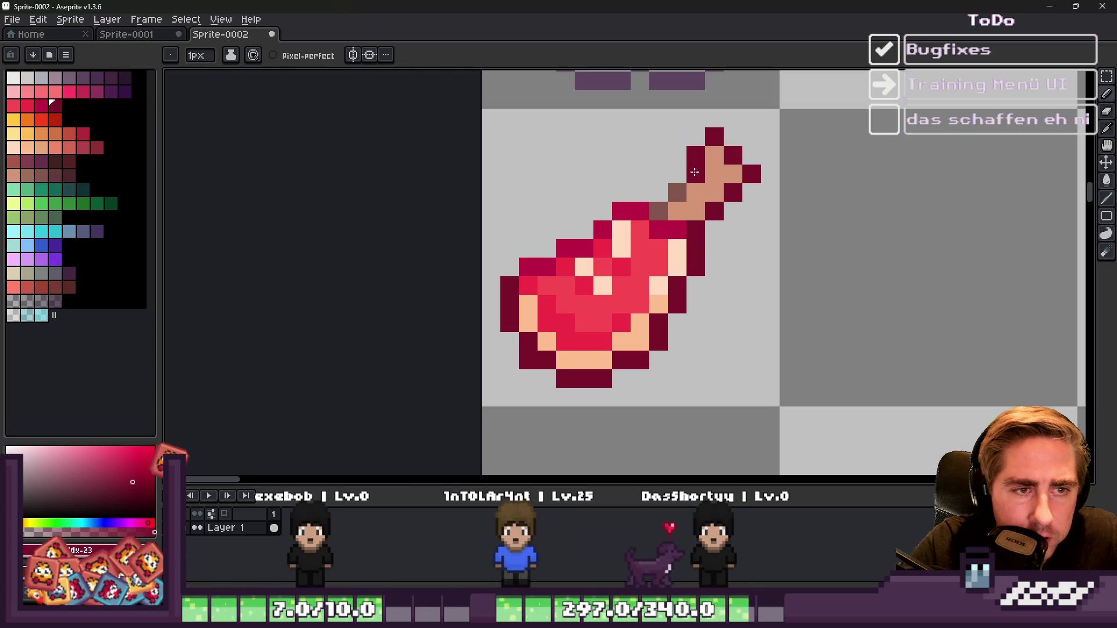
pyautogui.moveTo(658, 211); pyautogui.dragTo(556, 259)
# Step: Repaint two stray crimson pixels red
pyautogui.keyDown('alt'); pyautogui.click(648, 236); pyautogui.keyUp('alt')
pyautogui.moveTo(657, 233); pyautogui.dragTo(671, 233)
pyautogui.scroll(-3, 673, 226)
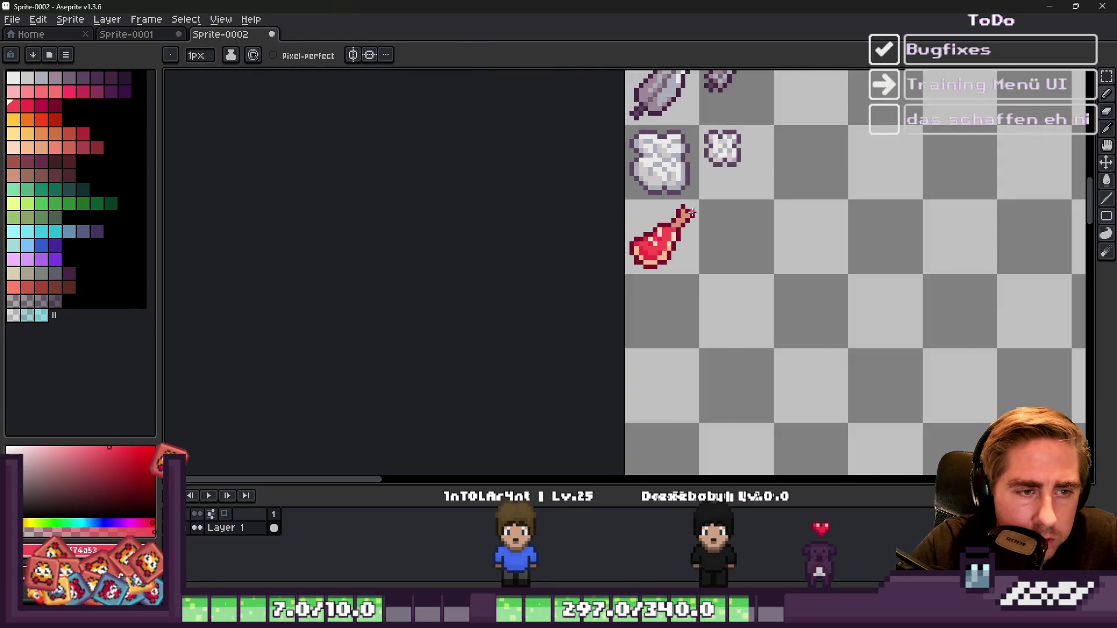
pyautogui.scroll(4, 706, 214)
# Step: Lighten several bone pixels to light peach and peach, undoing one misplaced pixel
pyautogui.press('alt')
pyautogui.keyDown('alt'); pyautogui.click(684, 291); pyautogui.keyUp('alt')
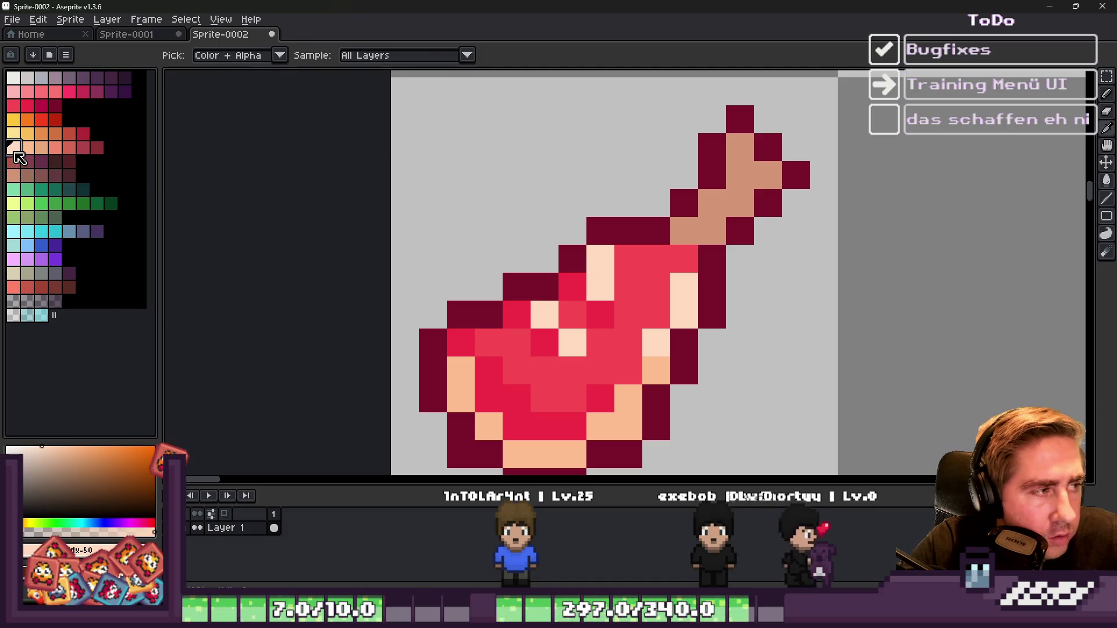
pyautogui.click(720, 224)
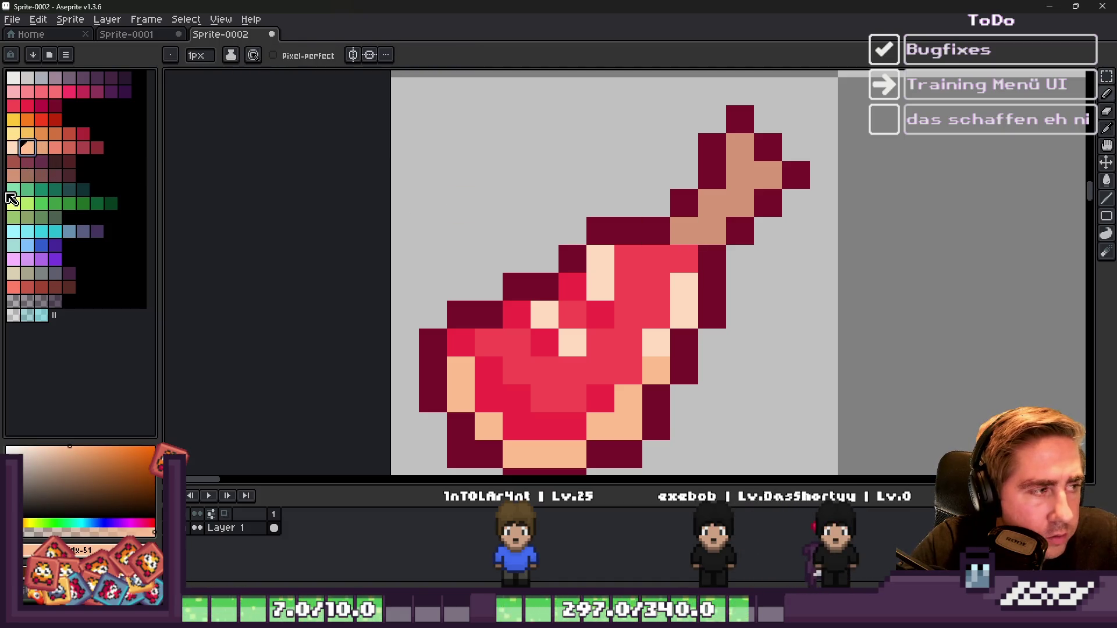
pyautogui.keyDown('alt'); pyautogui.click(691, 229); pyautogui.keyUp('alt')
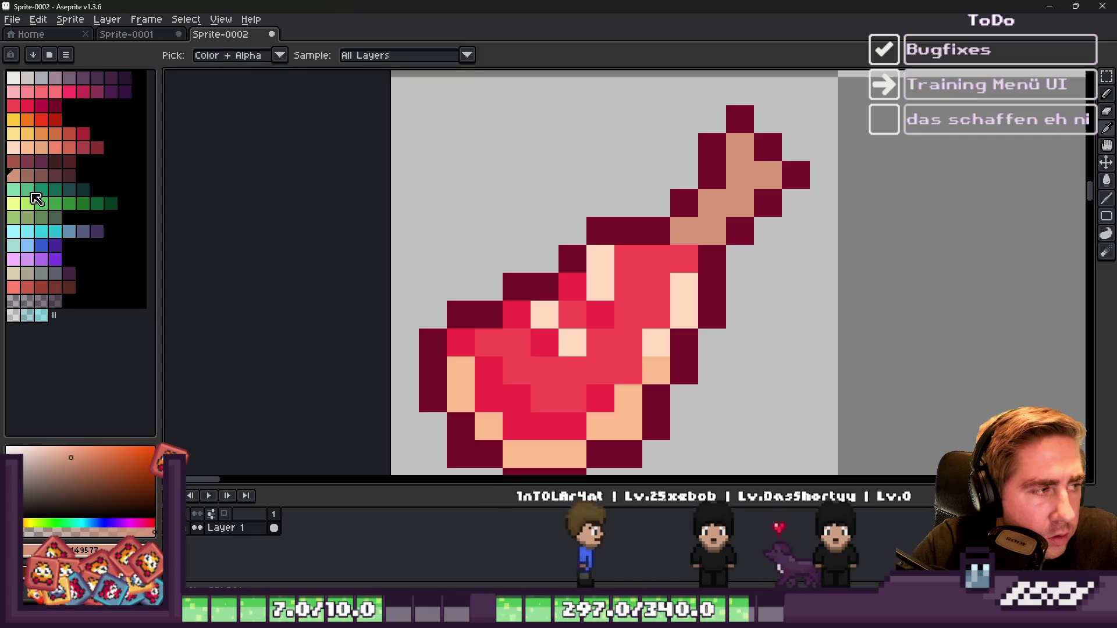
pyautogui.click(42, 147)
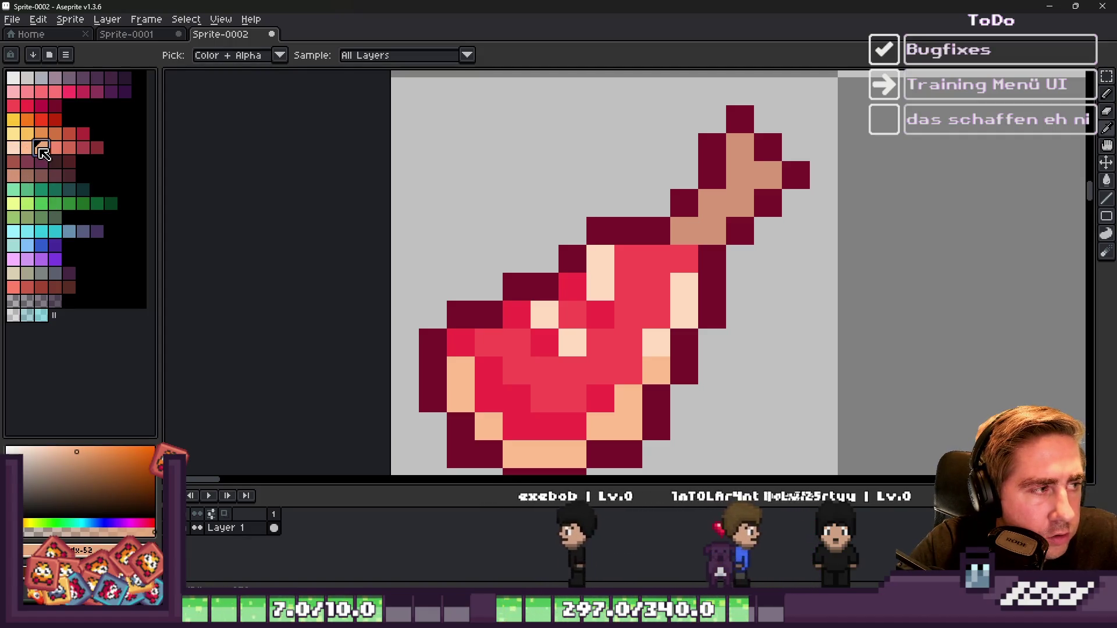
pyautogui.click(665, 233)
pyautogui.hotkey('ctrl', 'z')
pyautogui.click(740, 146)
pyautogui.click(767, 174)
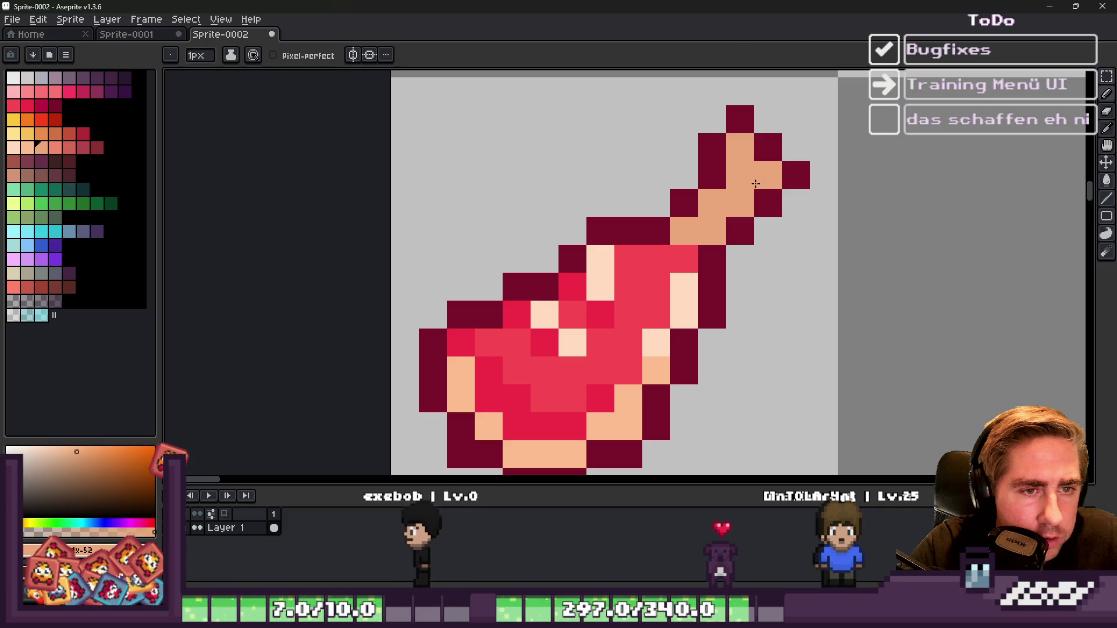
# Step: Add a lightest-peach highlight at the bone end and paint mid peach down the shaft
pyautogui.click(14, 148)
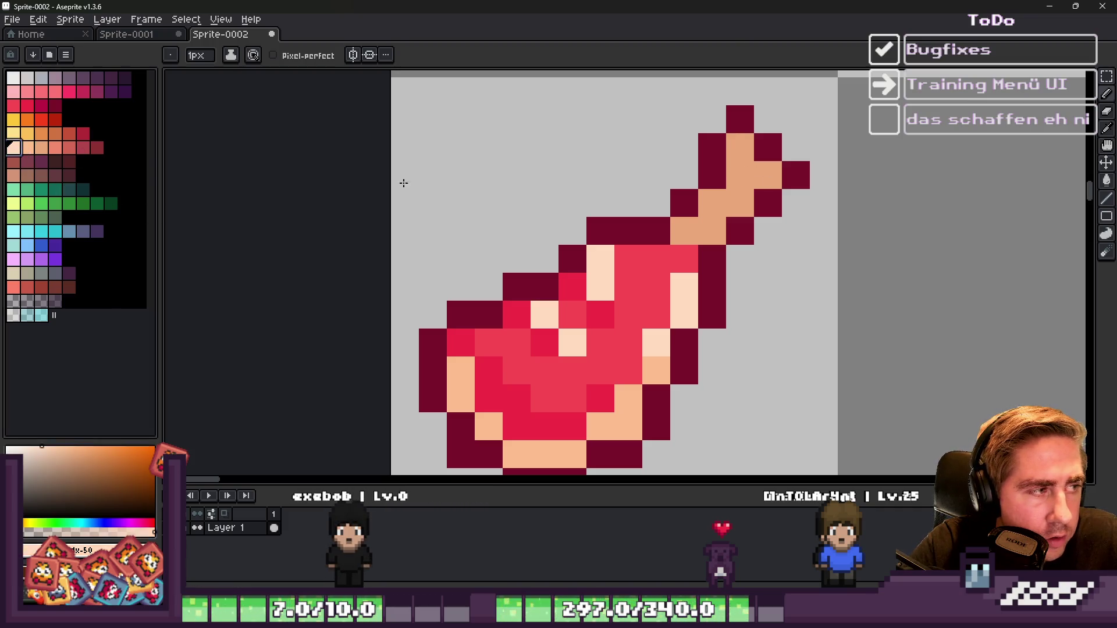
pyautogui.click(742, 160)
pyautogui.keyDown('alt'); pyautogui.click(732, 200); pyautogui.keyUp('alt')
pyautogui.click(27, 147)
pyautogui.moveTo(747, 180); pyautogui.dragTo(710, 212)
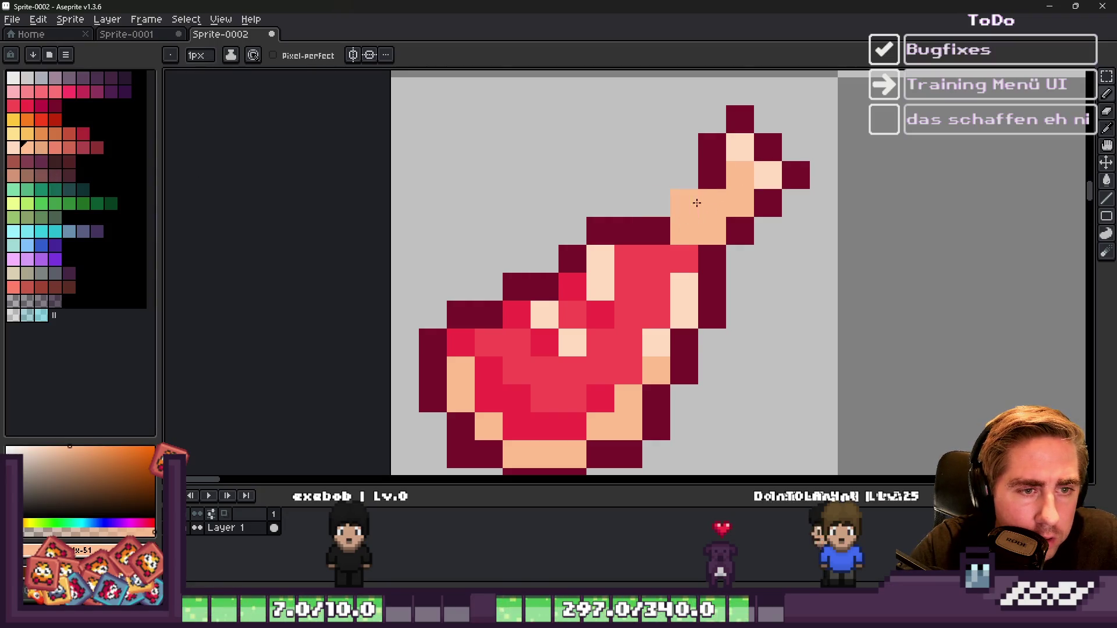
pyautogui.scroll(-3, 694, 209)
pyautogui.scroll(3, 706, 186)
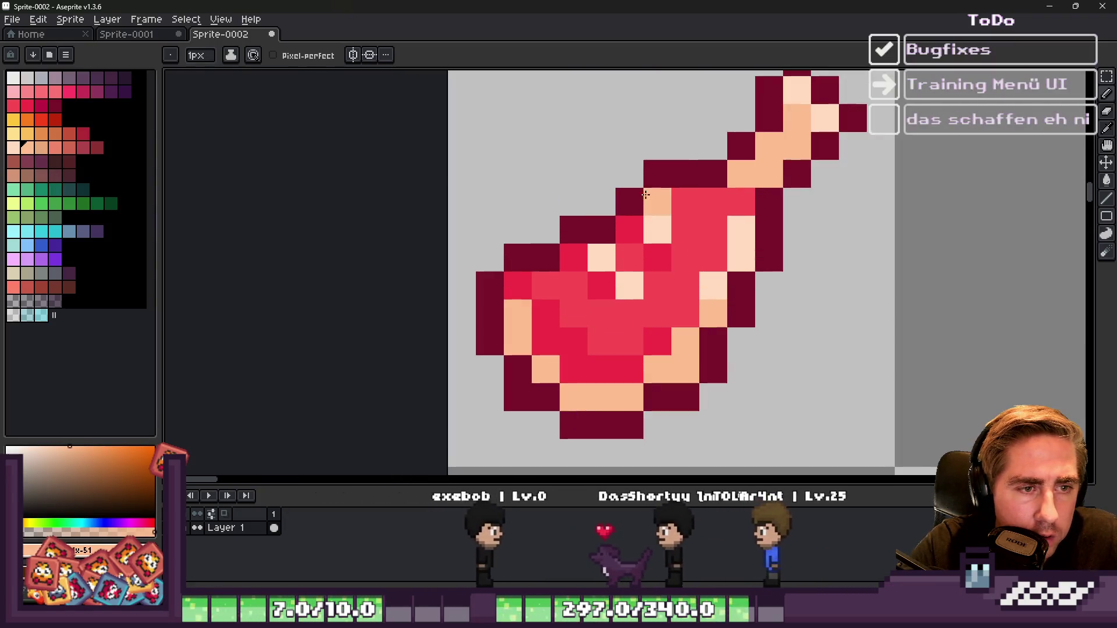
# Step: Sample dark crimson, then the bone's peach colour, from the canvas
pyautogui.keyDown('alt'); pyautogui.click(723, 187); pyautogui.keyUp('alt')
pyautogui.scroll(-3, 765, 165)
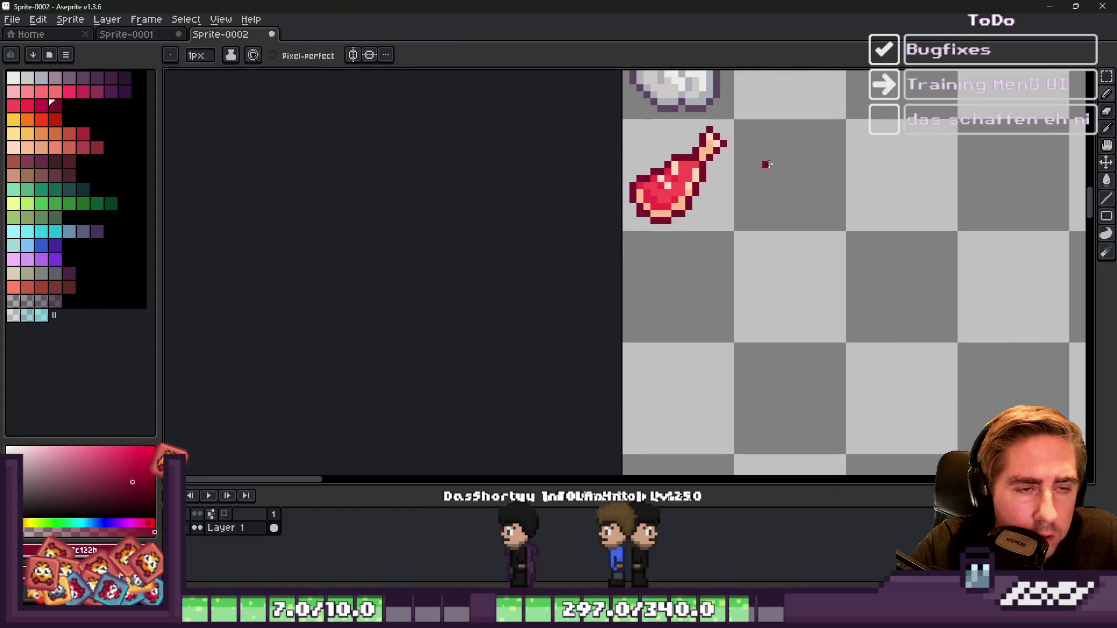
pyautogui.scroll(-3, 744, 167)
pyautogui.scroll(5, 680, 168)
pyautogui.press('alt')
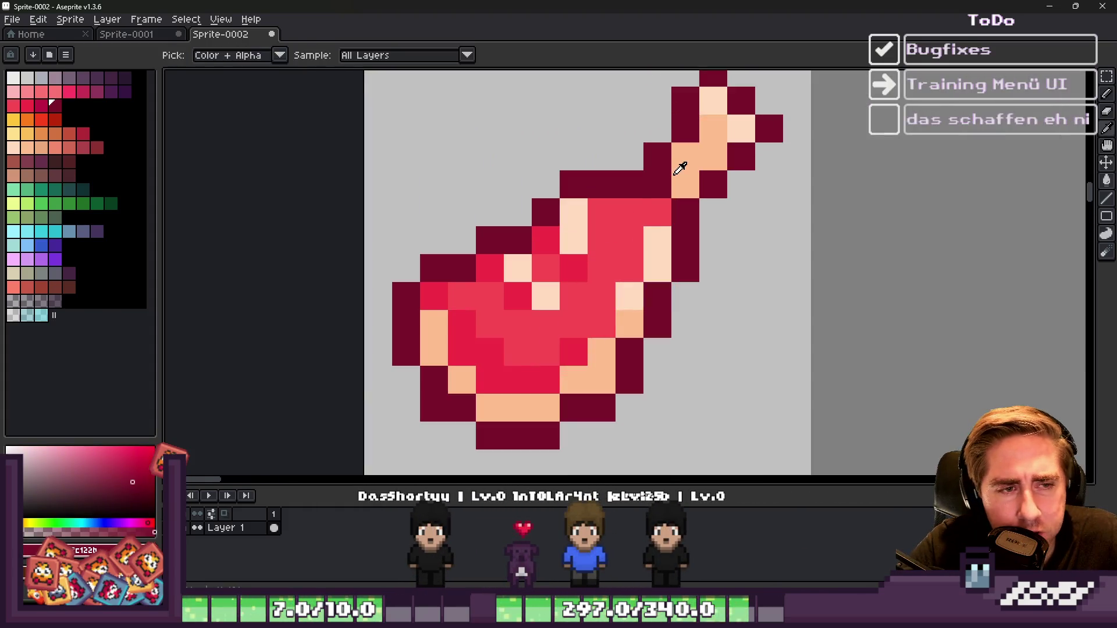
pyautogui.keyDown('alt'); pyautogui.click(680, 168); pyautogui.keyUp('alt')
pyautogui.scroll(-4, 789, 156)
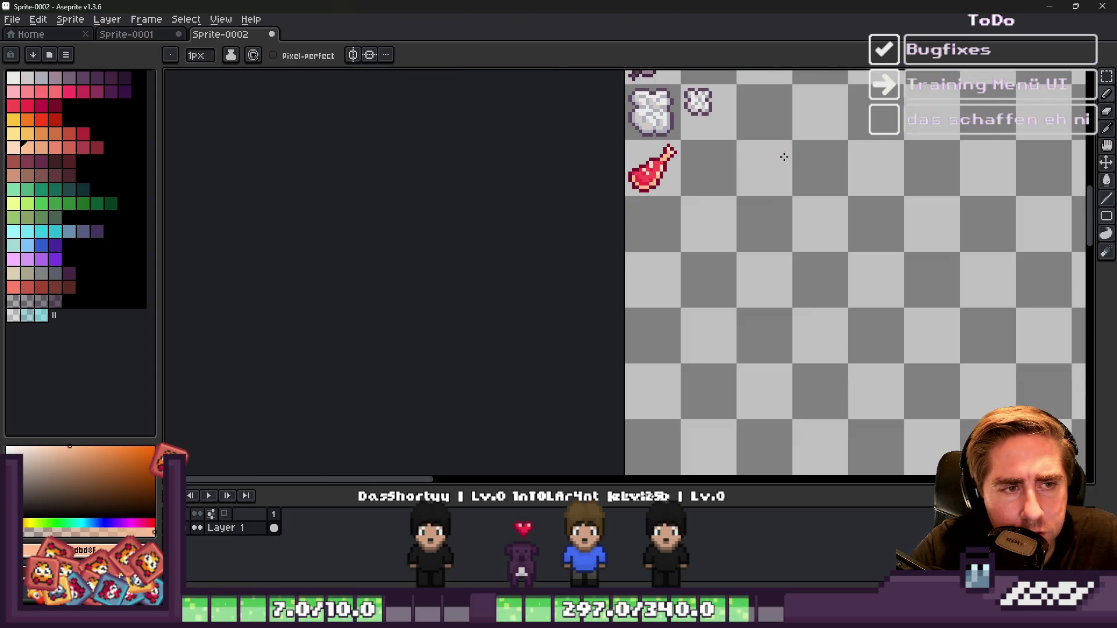
# Step: Choose the salmon palette swatch and repaint the bone's lower outline pixels salmon
pyautogui.scroll(4, 646, 196)
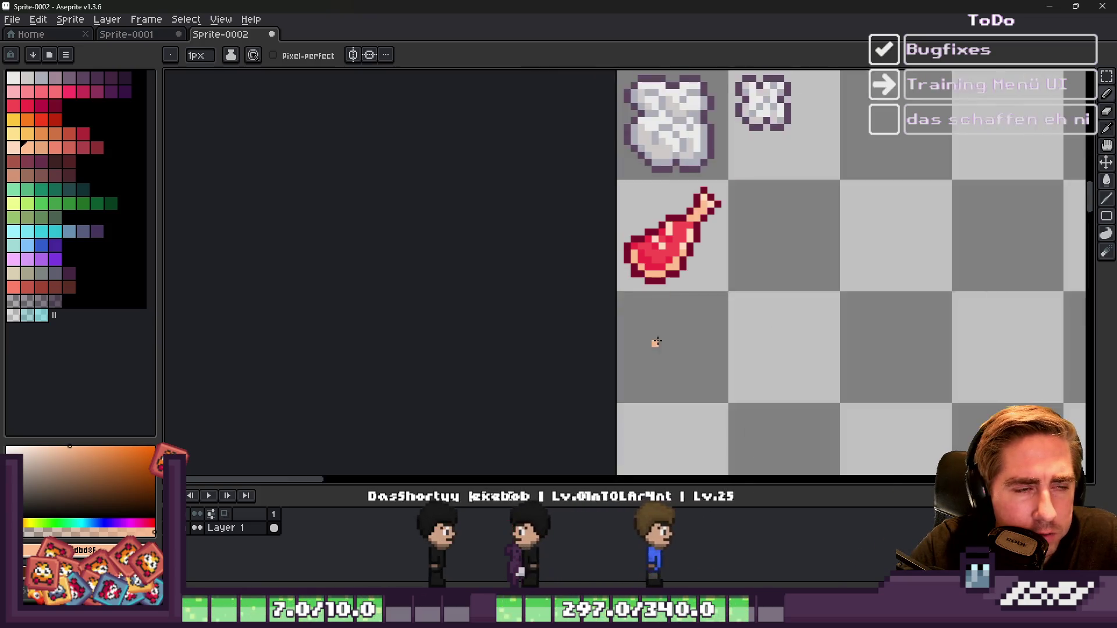
pyautogui.scroll(-4, 653, 332)
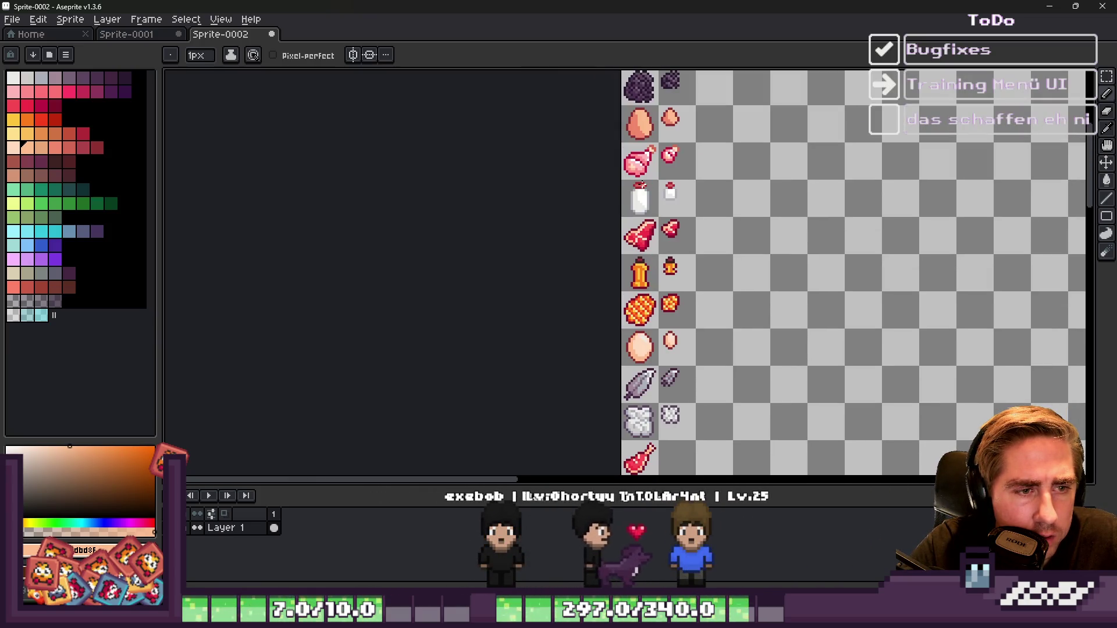
pyautogui.scroll(-2, 739, 110)
pyautogui.scroll(3, 647, 308)
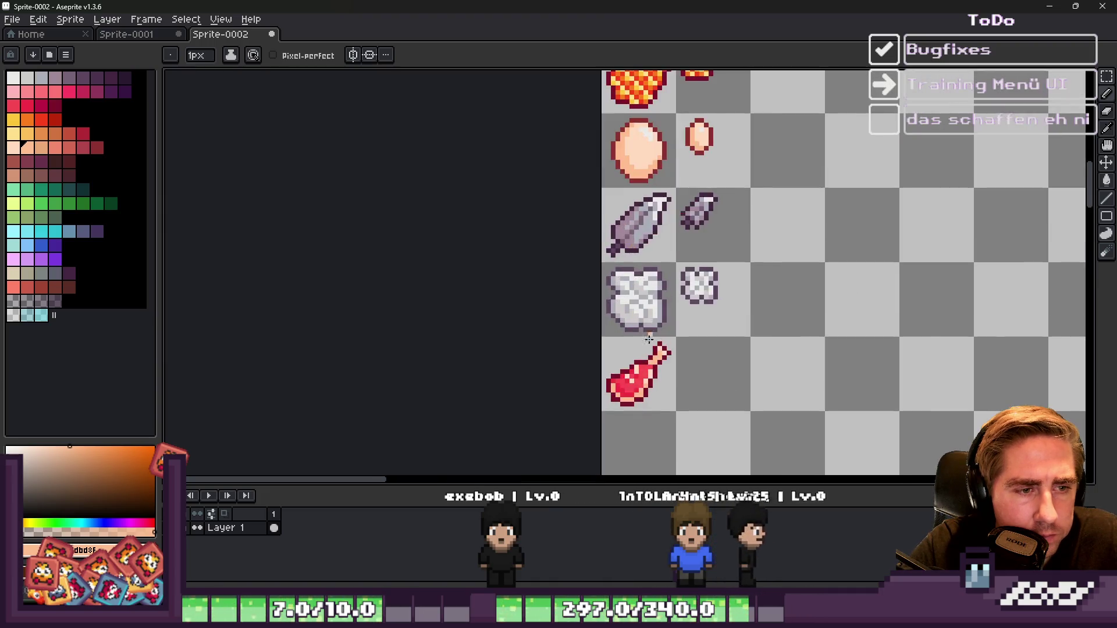
pyautogui.scroll(-3, 648, 289)
pyautogui.scroll(3, 648, 289)
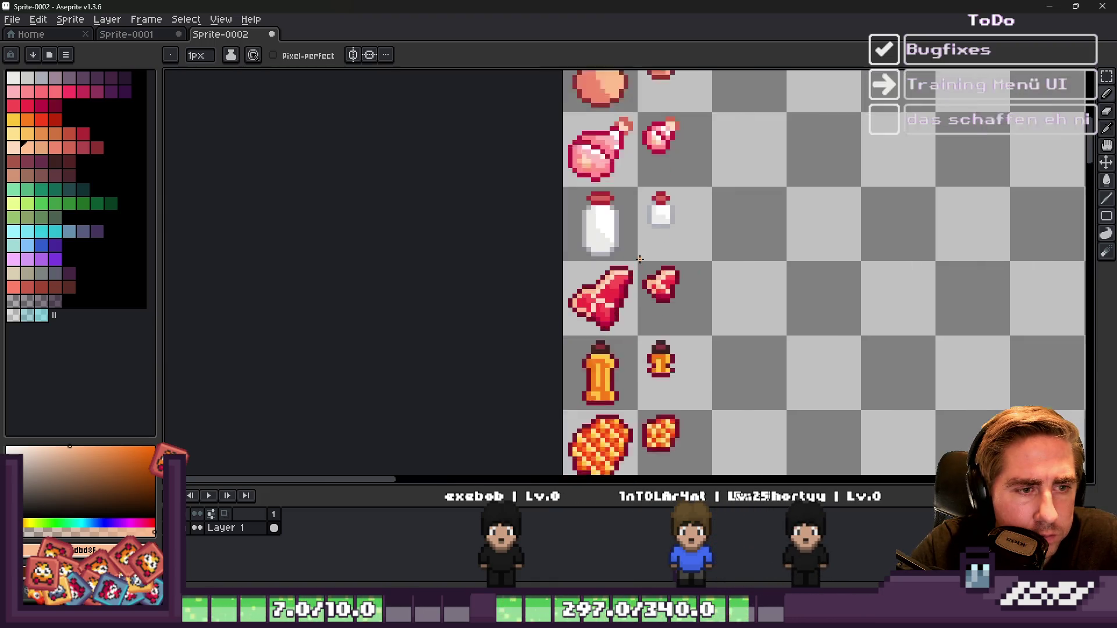
pyautogui.scroll(-3, 608, 280)
pyautogui.scroll(3, 606, 280)
pyautogui.scroll(5, 640, 270)
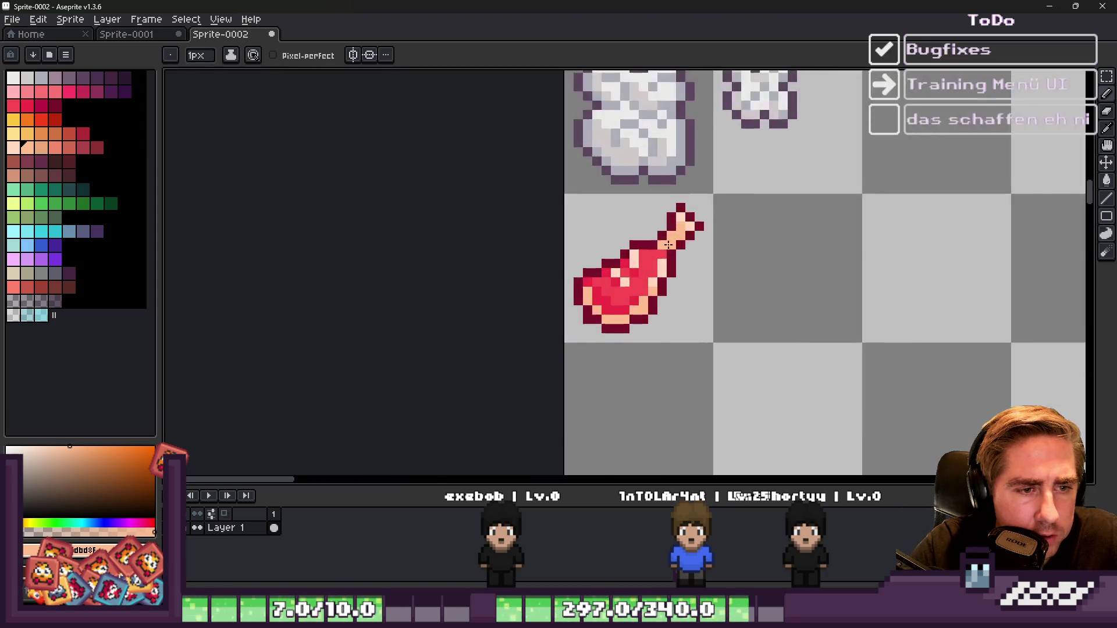
pyautogui.press('alt')
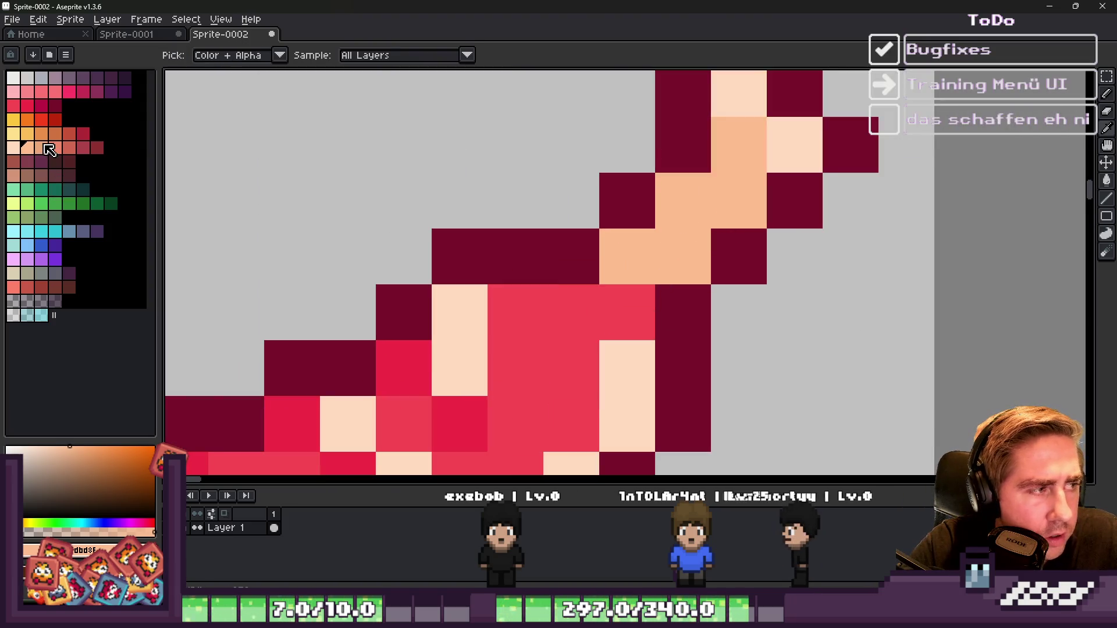
pyautogui.click(46, 148)
pyautogui.click(70, 153)
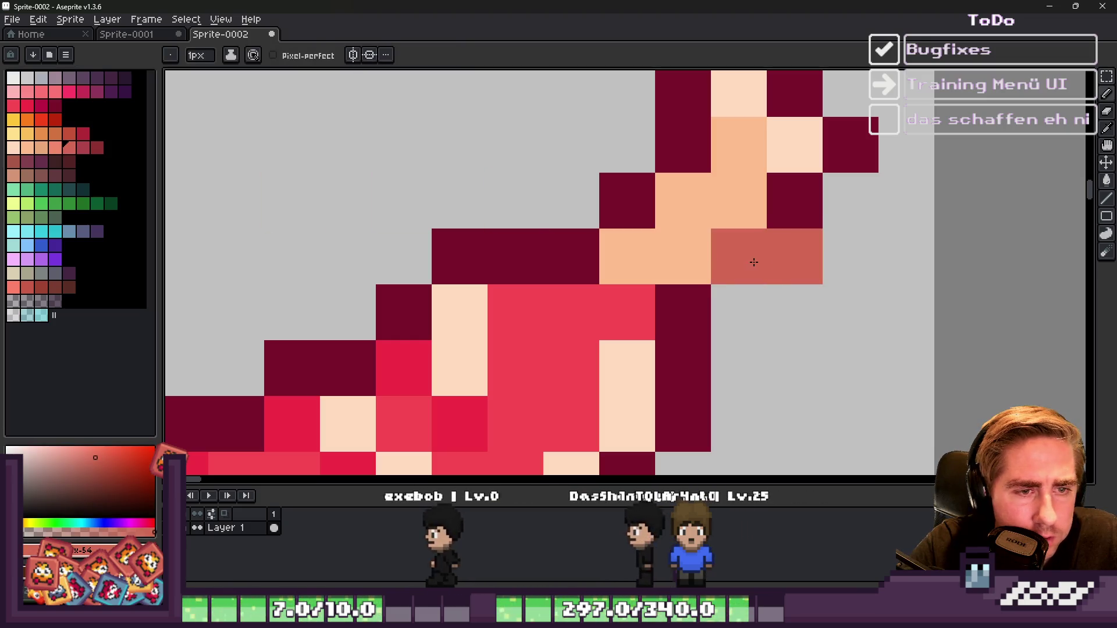
pyautogui.moveTo(739, 256); pyautogui.dragTo(829, 153)
# Step: Repaint the remaining bone outline pixels salmon and sample the dark crimson outline colour
pyautogui.scroll(-2, 829, 153)
pyautogui.moveTo(757, 126); pyautogui.dragTo(702, 206)
pyautogui.scroll(-5, 703, 206)
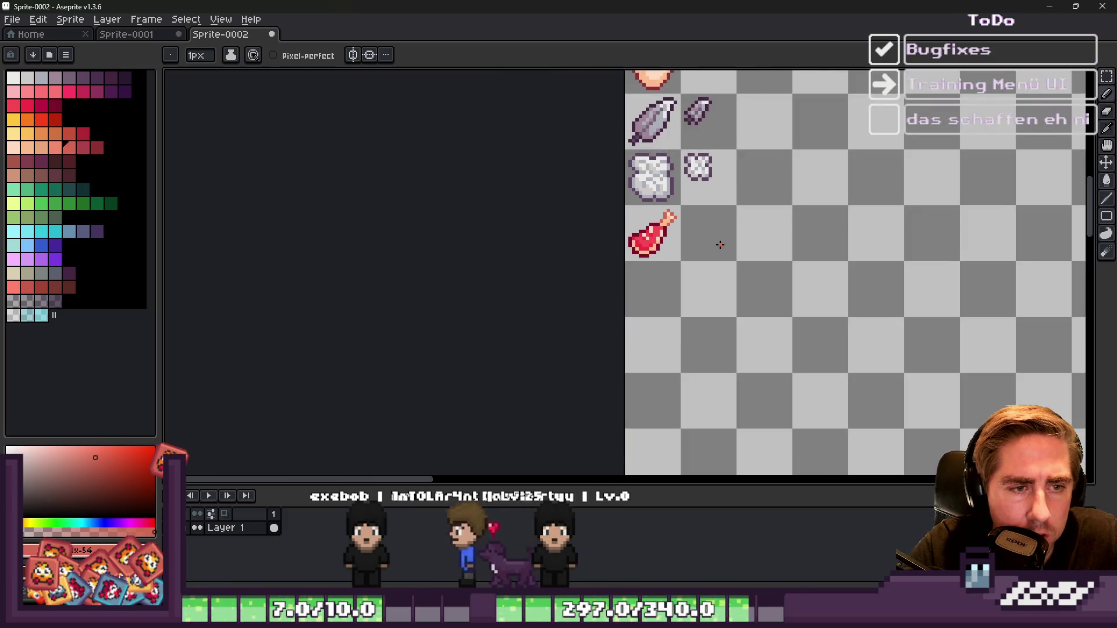
pyautogui.scroll(3, 637, 211)
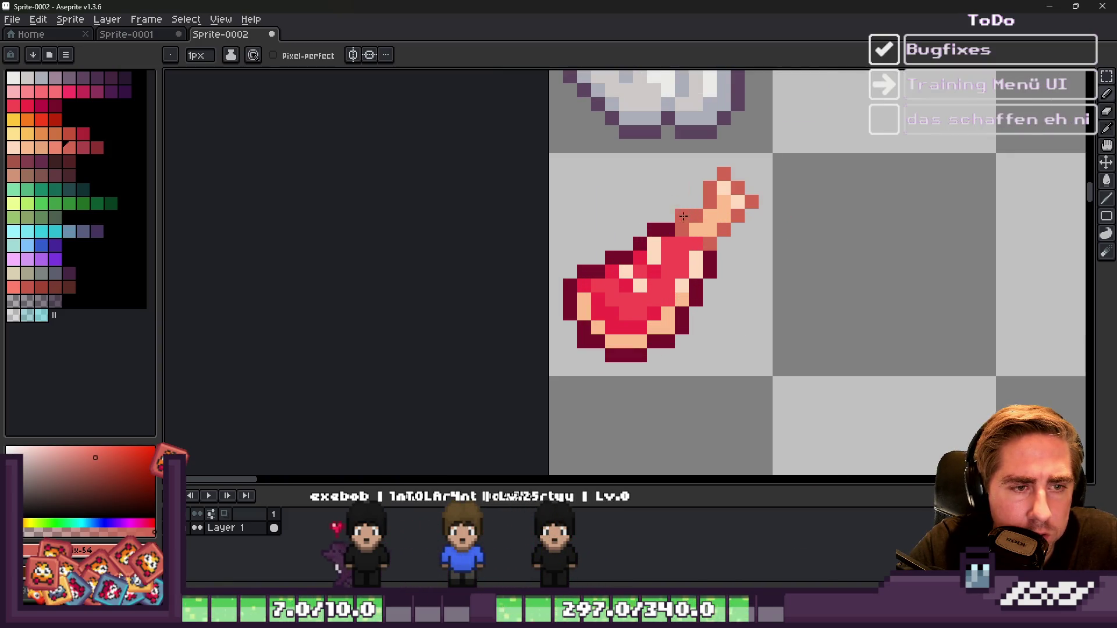
pyautogui.scroll(-3, 683, 224)
pyautogui.scroll(-2, 736, 225)
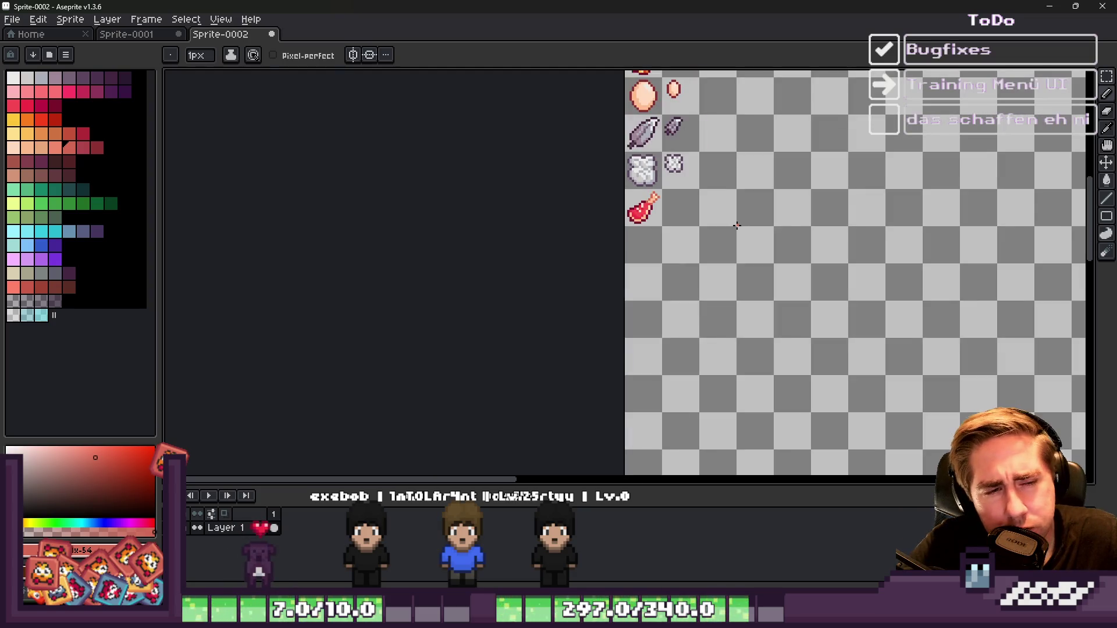
pyautogui.scroll(5, 632, 215)
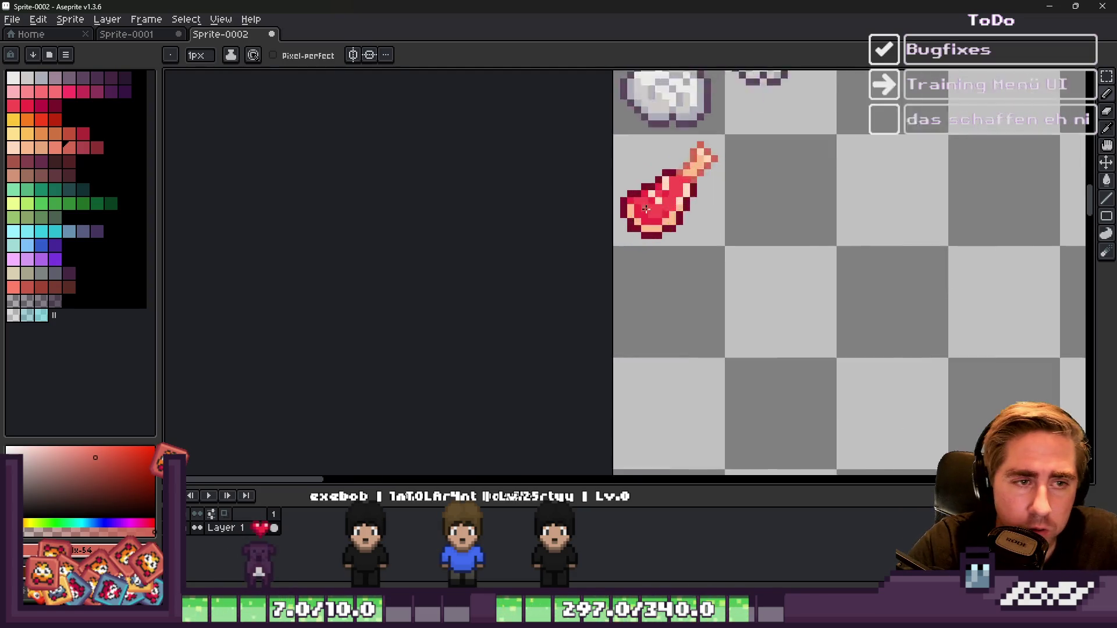
pyautogui.keyDown('alt'); pyautogui.click(718, 117); pyautogui.keyUp('alt')
pyautogui.scroll(-3, 697, 198)
pyautogui.scroll(-5, 697, 199)
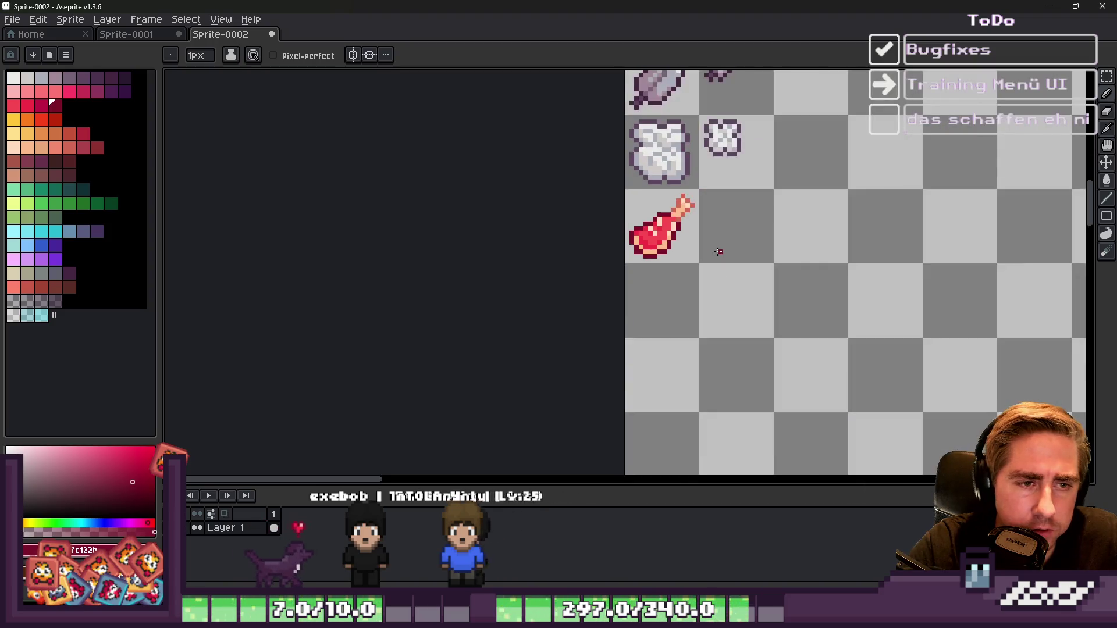
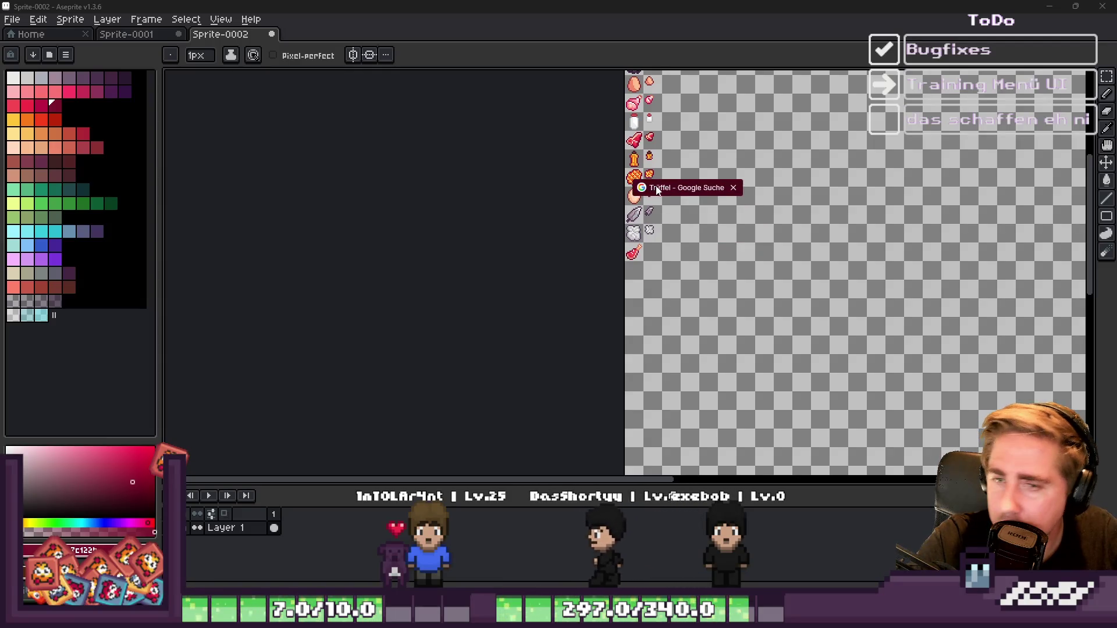
# Step: Browse the truffle image search results for reference, then minimize the browser
pyautogui.hotkey('alt', 'Tab')
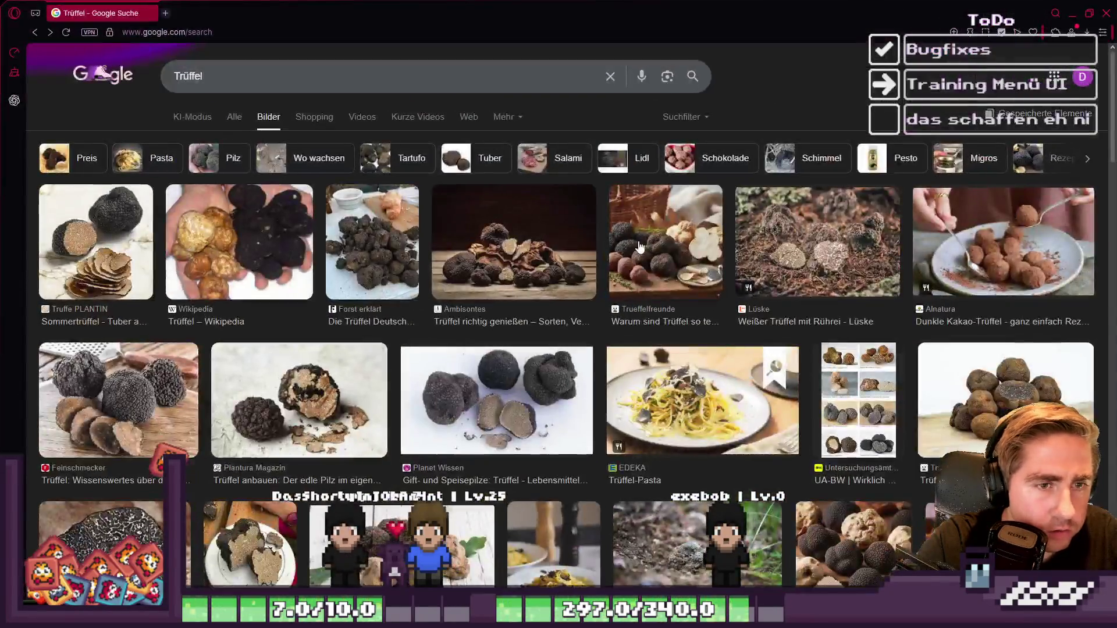
pyautogui.scroll(-3, 413, 301)
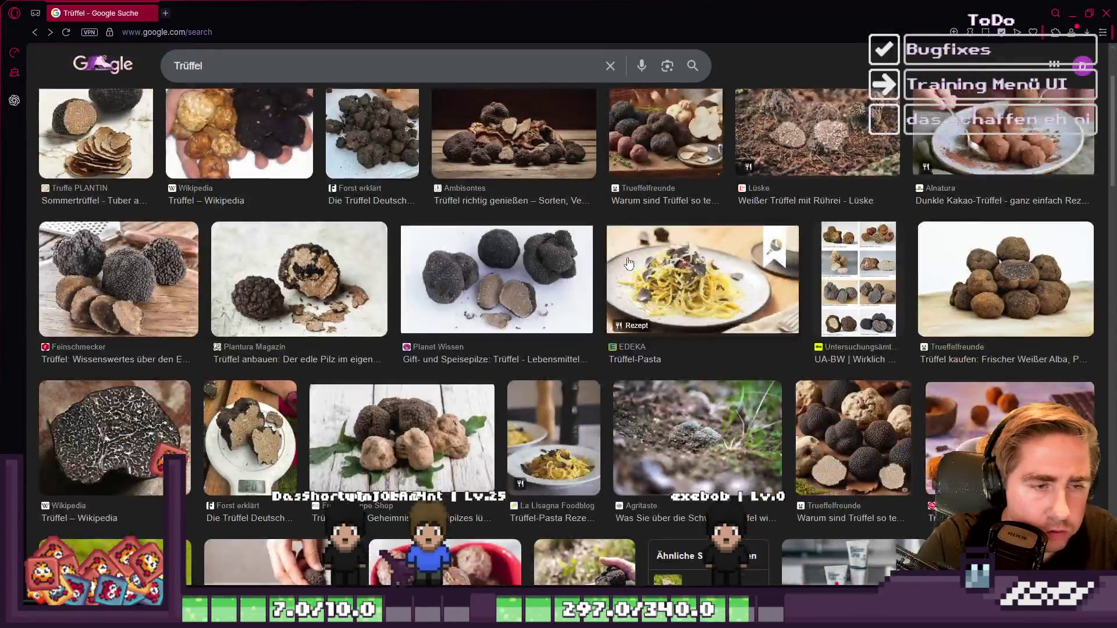
pyautogui.scroll(-2, 413, 301)
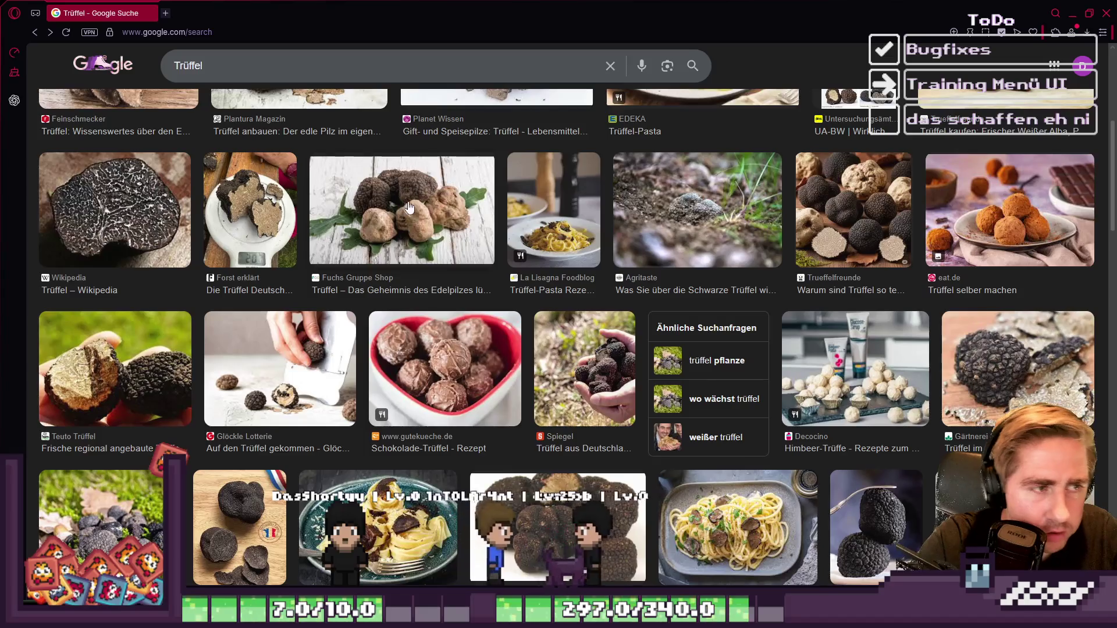
pyautogui.scroll(-2, 545, 423)
pyautogui.scroll(-3, 545, 422)
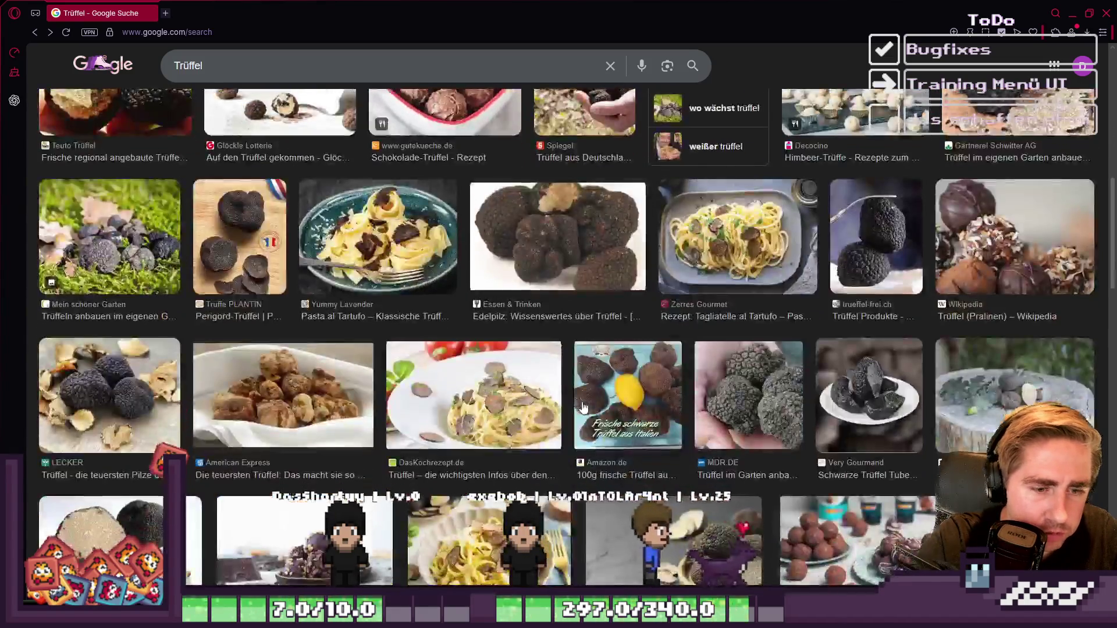
pyautogui.scroll(-10, 792, 354)
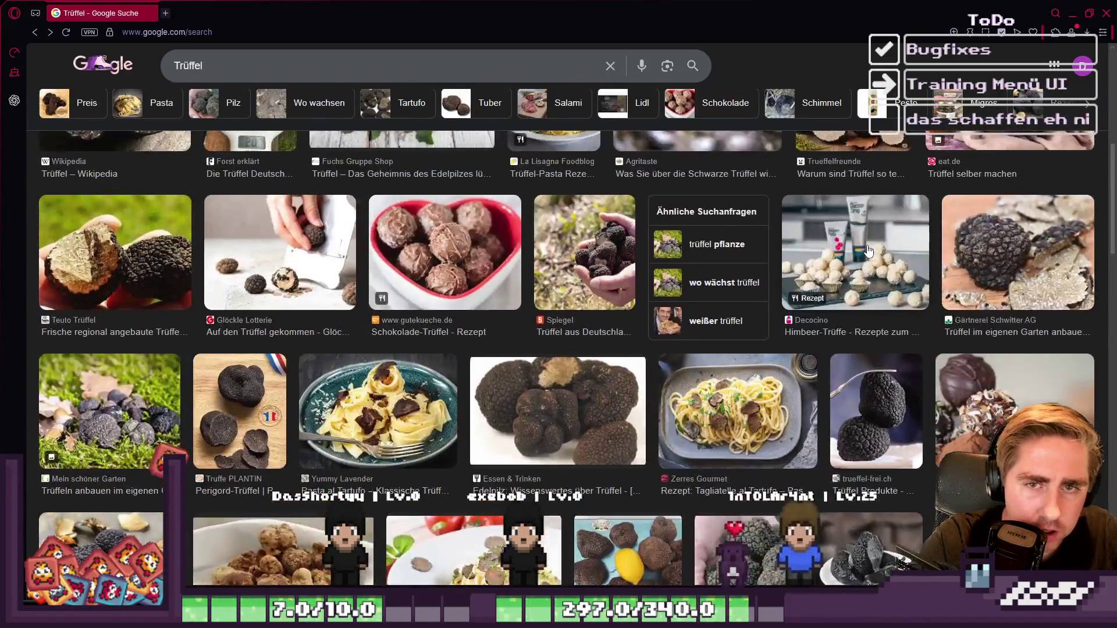
pyautogui.scroll(2, 430, 303)
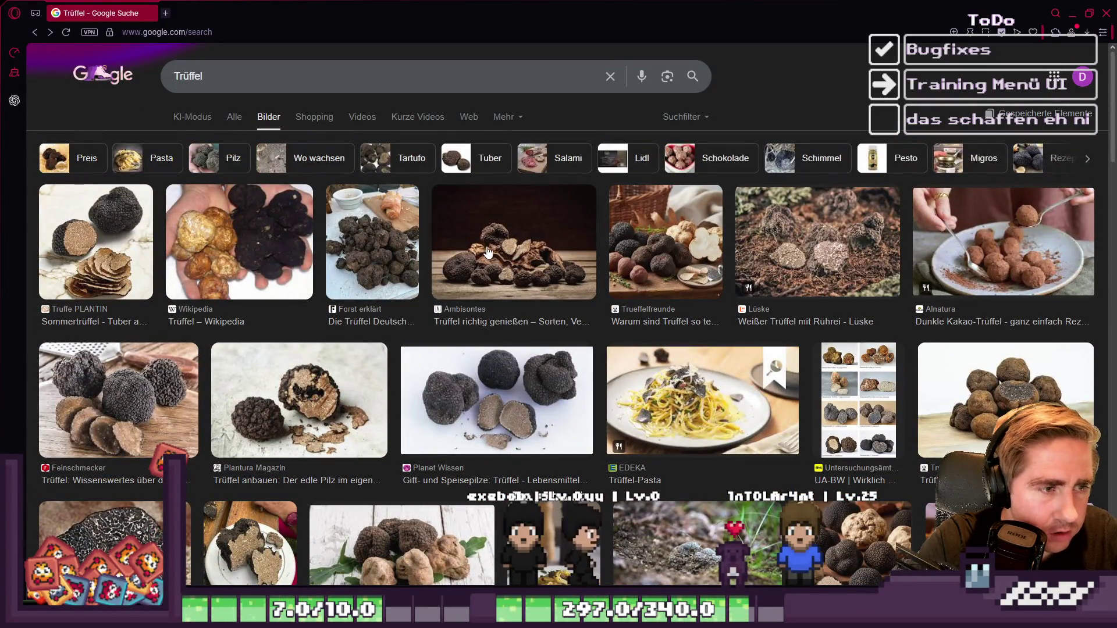
pyautogui.click(1072, 12)
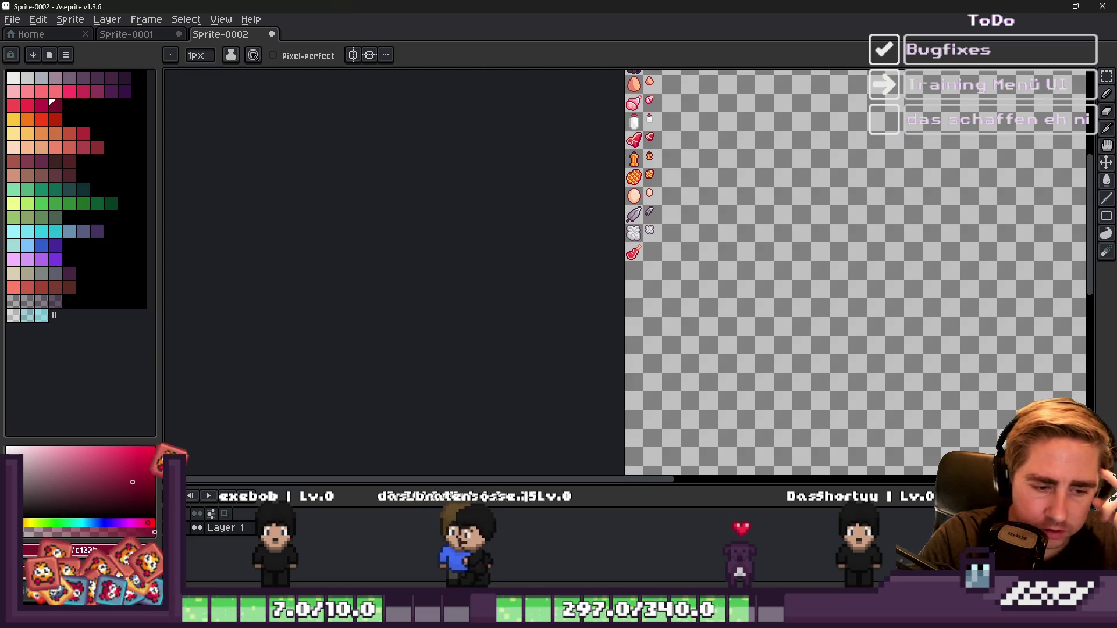
# Step: Bring the truffle search back, preview a larger truffle photo, and shrink the browser window
pyautogui.click(688, 616)
pyautogui.click(751, 558)
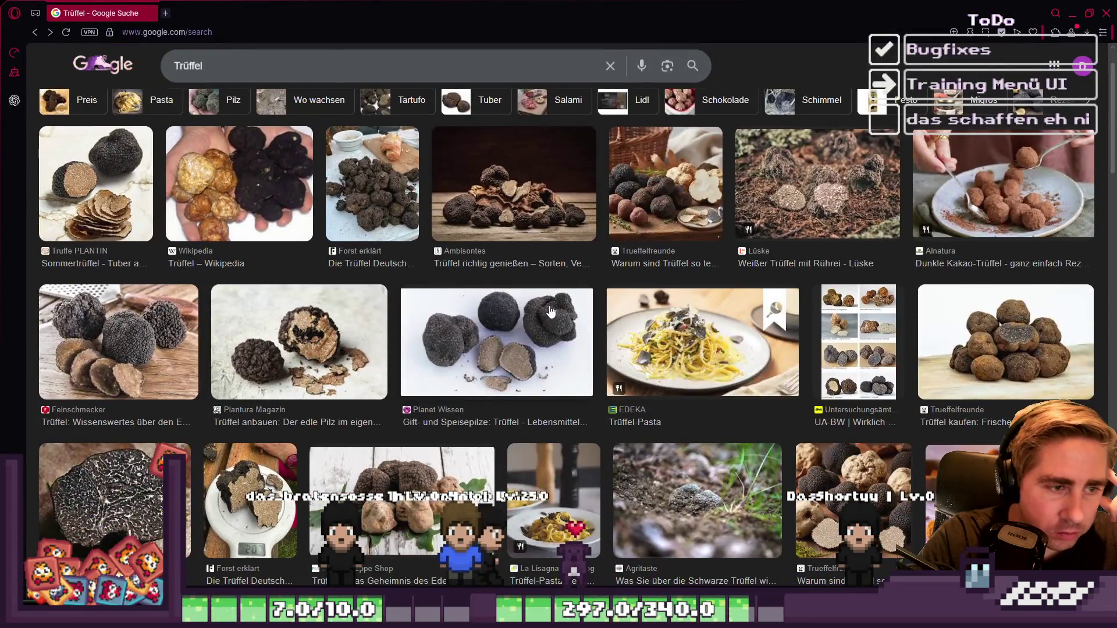
pyautogui.click(521, 339)
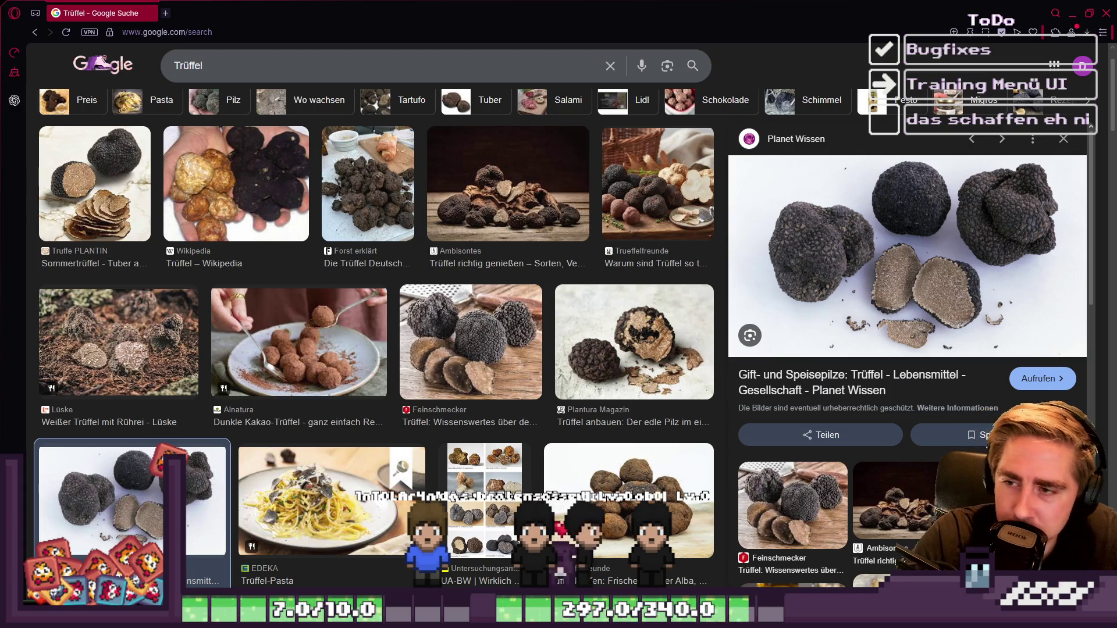
pyautogui.moveTo(759, 21)
pyautogui.mouseDown()
pyautogui.moveTo(842, 118)
pyautogui.moveTo(1116, 118)
pyautogui.mouseUp()
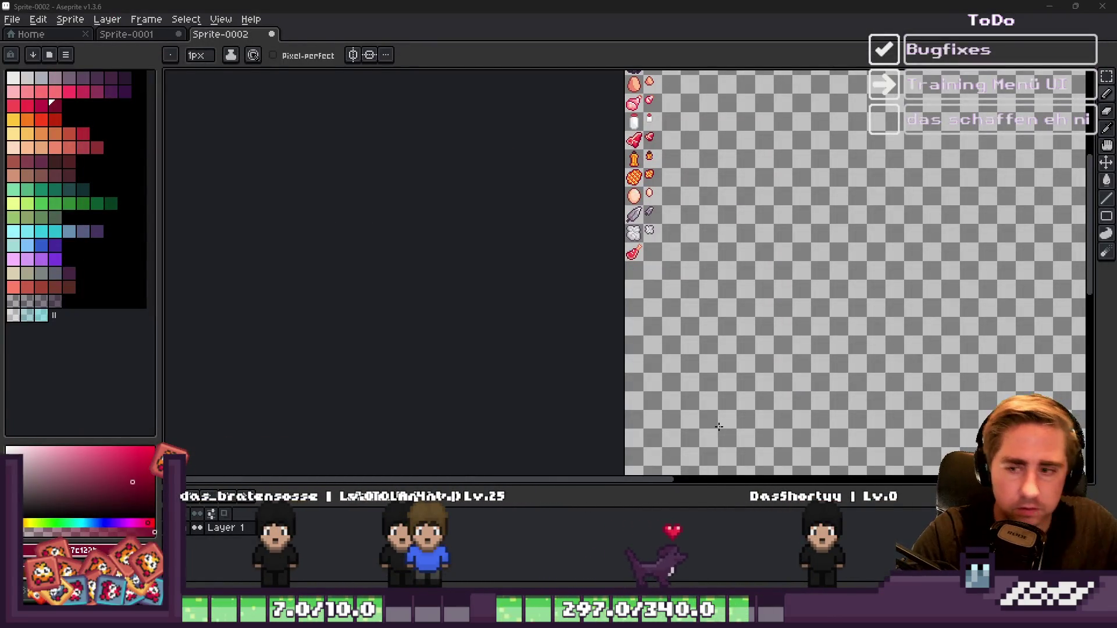
# Step: Undo a stray dark-red pixel, then copy the meat sprite one tile right and scale it to about 11px
pyautogui.scroll(5, 653, 238)
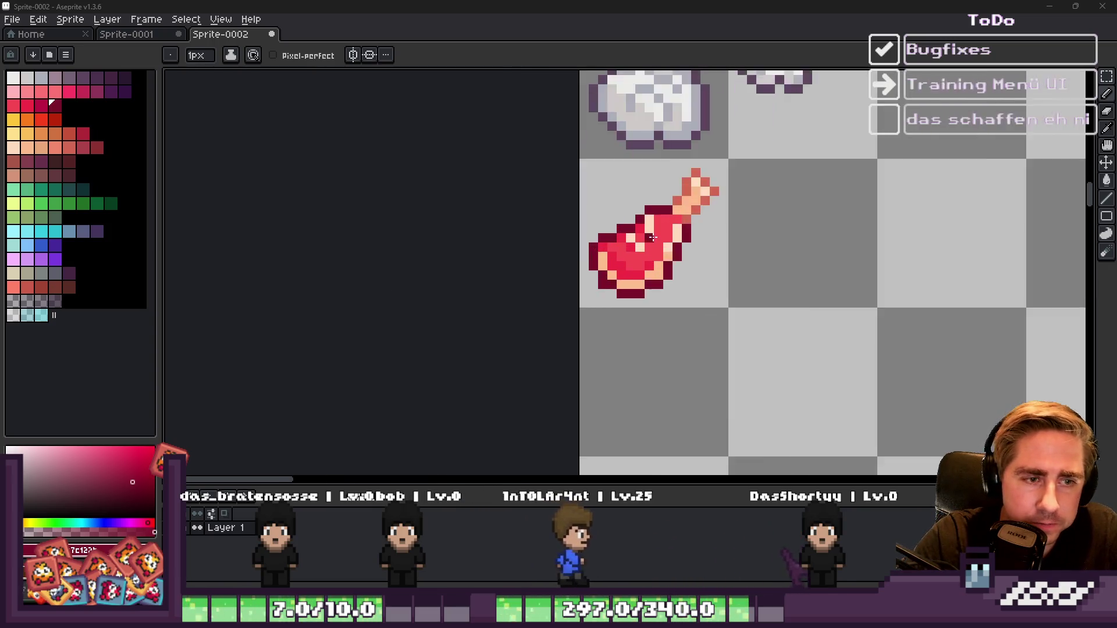
pyautogui.scroll(1, 653, 237)
pyautogui.click(588, 198)
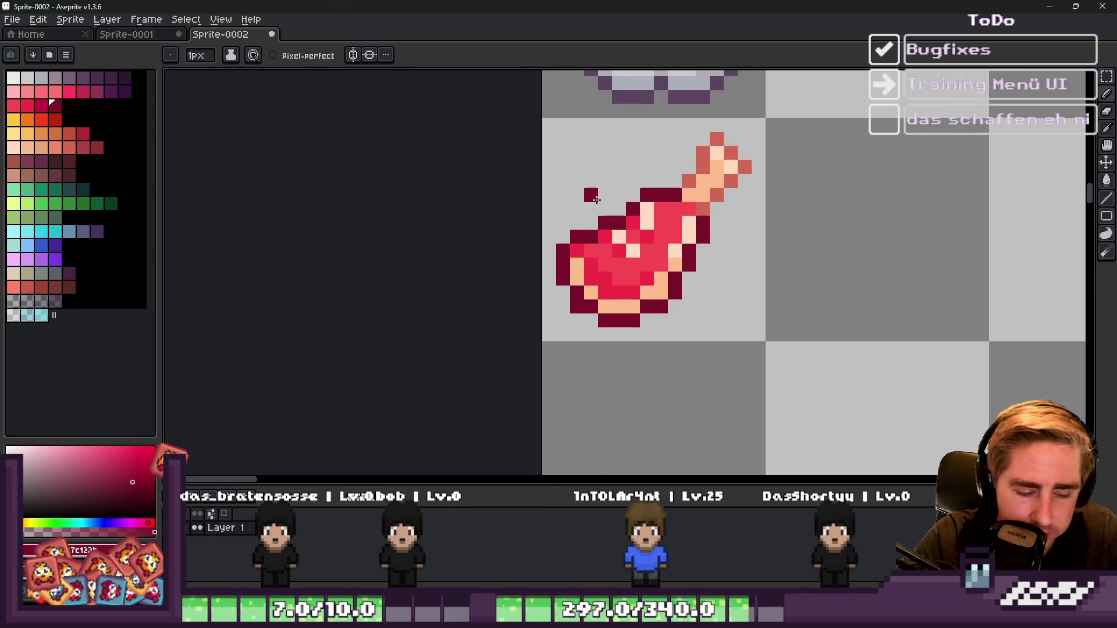
pyautogui.hotkey('ctrl', 'z')
pyautogui.press('m')
pyautogui.moveTo(544, 120)
pyautogui.mouseDown()
pyautogui.moveTo(776, 339)
pyautogui.moveTo(761, 344)
pyautogui.mouseUp()
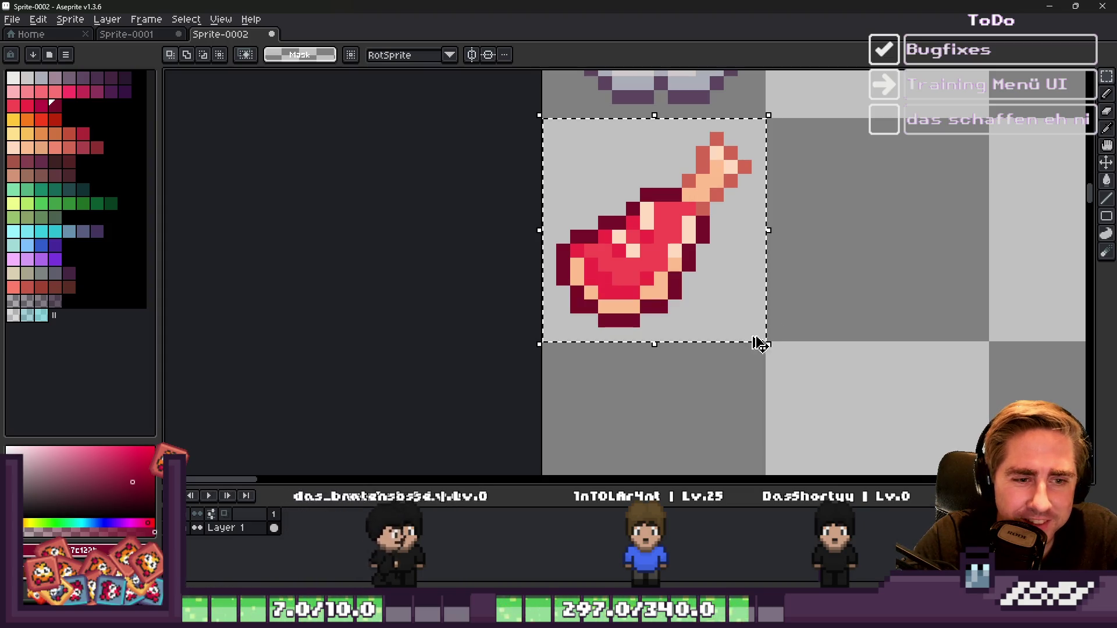
pyautogui.hotkey('ctrl', 'c')
pyautogui.hotkey('ctrl', 'v')
pyautogui.moveTo(628, 245); pyautogui.dragTo(844, 243)
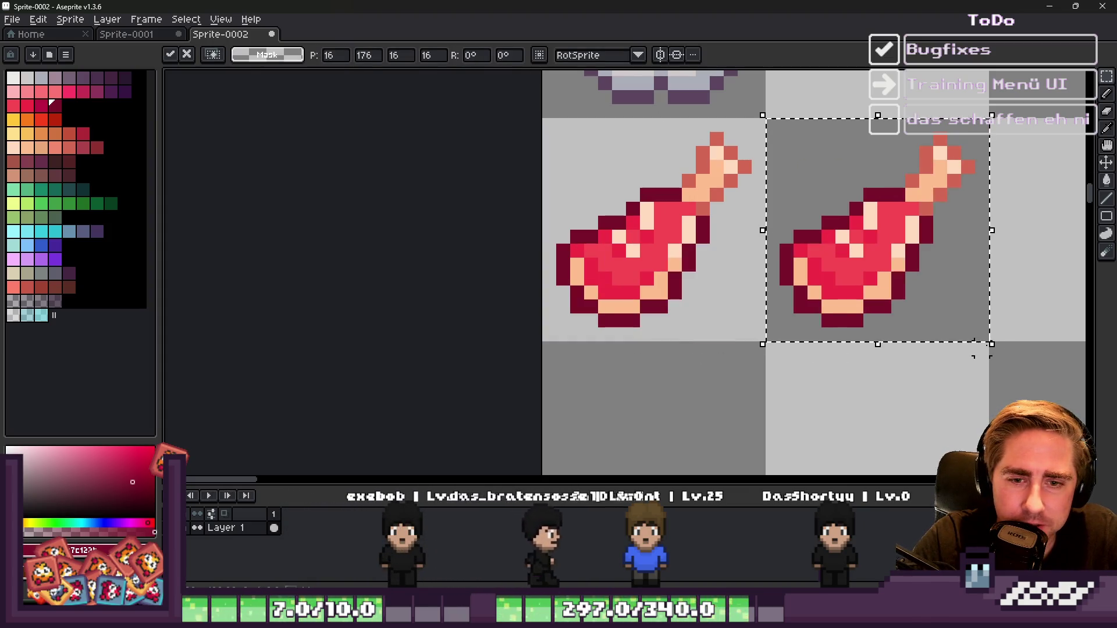
pyautogui.moveTo(989, 340); pyautogui.dragTo(920, 273)
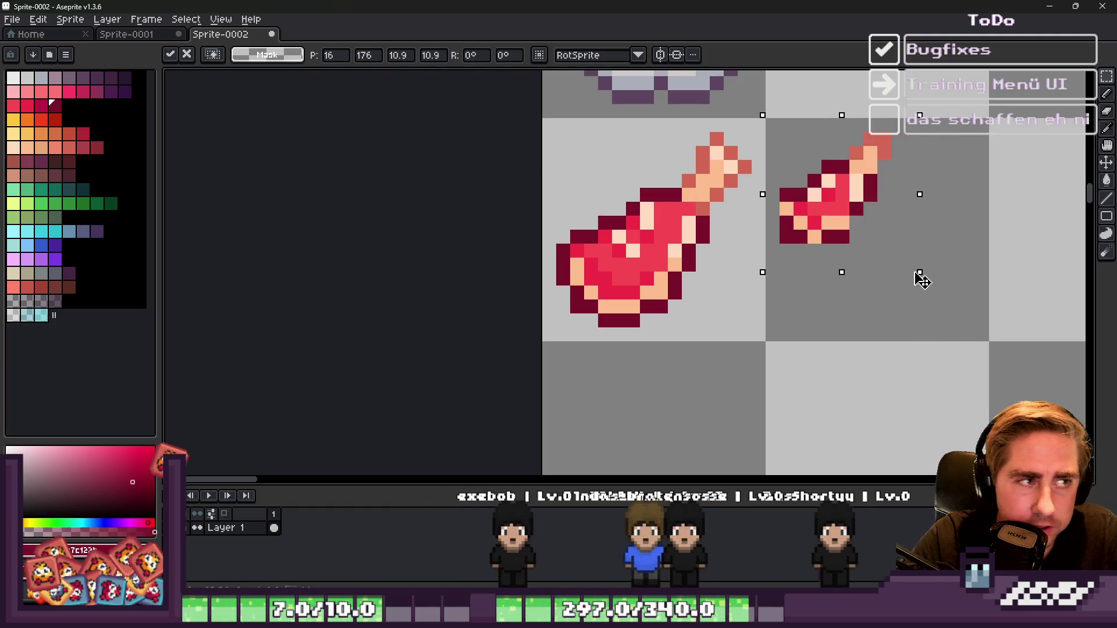
pyautogui.hotkey('ctrl', 'd')
# Step: Fix the small meat copy's outline with maroon edge pixels, two erased pixels and one peach pixel
pyautogui.press('b')
pyautogui.scroll(2, 858, 235)
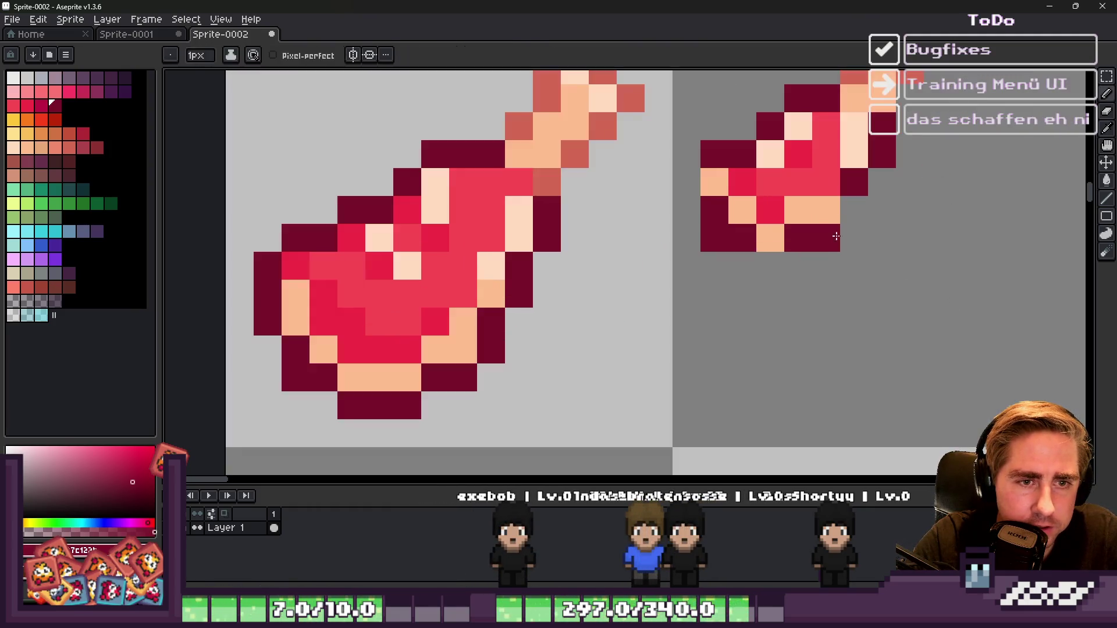
pyautogui.keyDown('alt'); pyautogui.click(716, 177); pyautogui.keyUp('alt')
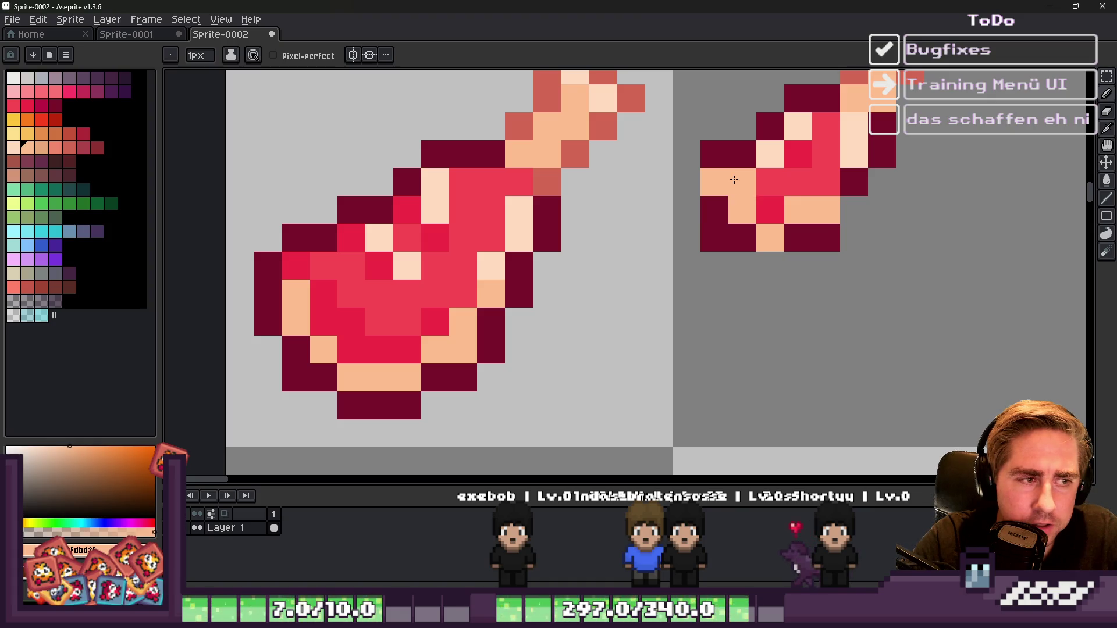
pyautogui.keyDown('alt'); pyautogui.click(714, 210); pyautogui.keyUp('alt')
pyautogui.click(714, 182)
pyautogui.rightClick(714, 154)
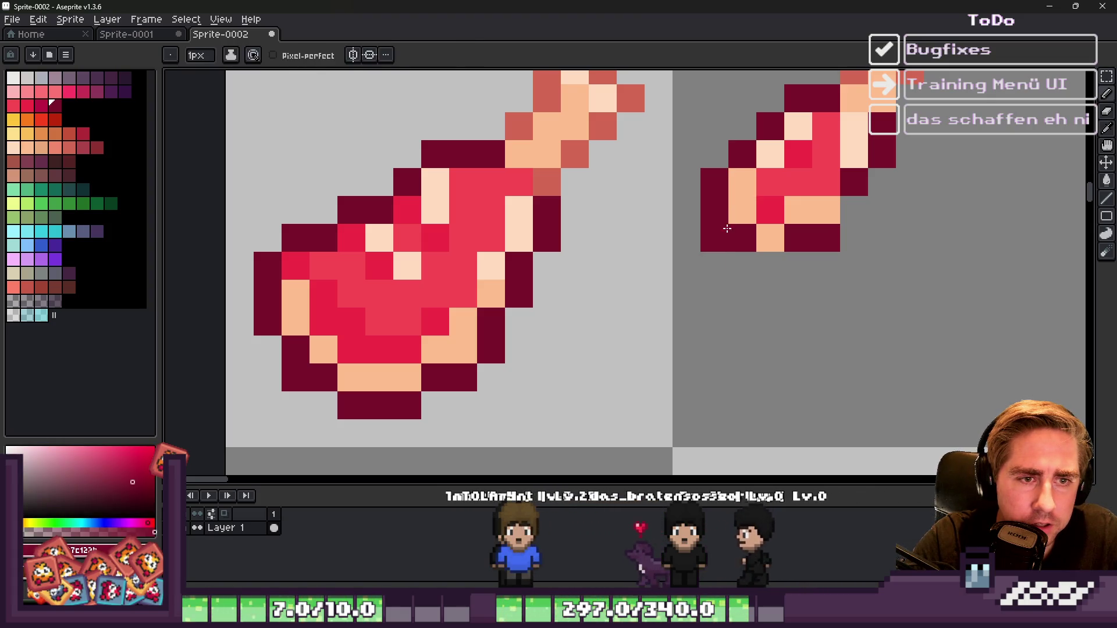
pyautogui.rightClick(724, 227)
pyautogui.click(765, 233)
pyautogui.keyDown('alt'); pyautogui.click(793, 199); pyautogui.keyUp('alt')
pyautogui.click(766, 200)
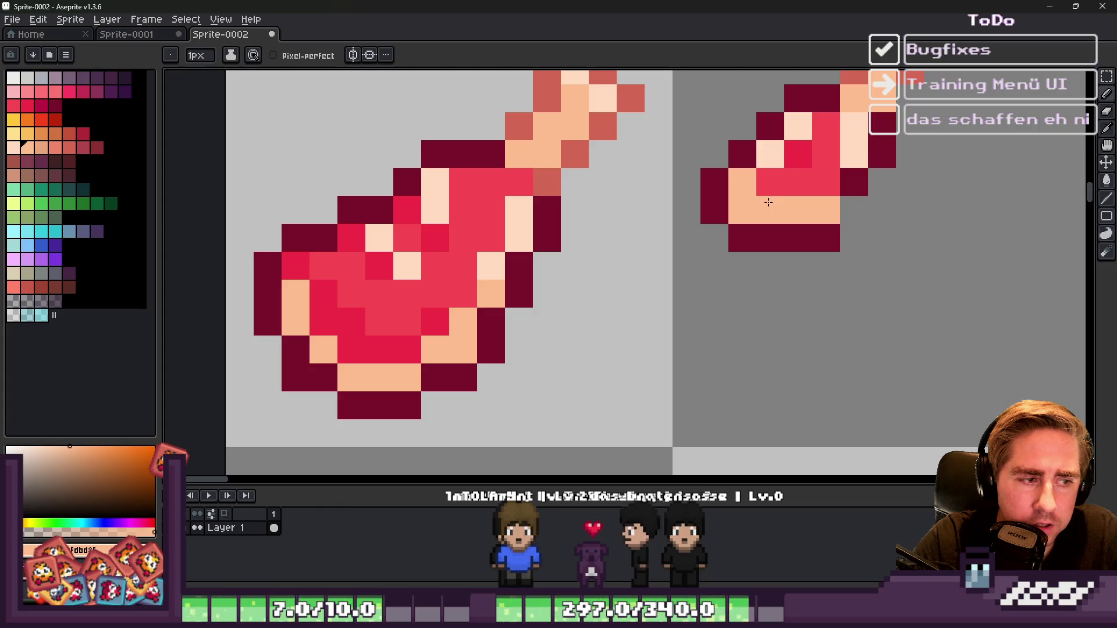
# Step: Recolour more pixels on the small meat with maroon, light peach and red shading, plus peach near the bone tip
pyautogui.keyDown('alt'); pyautogui.click(833, 230); pyautogui.keyUp('alt')
pyautogui.scroll(-4, 803, 235)
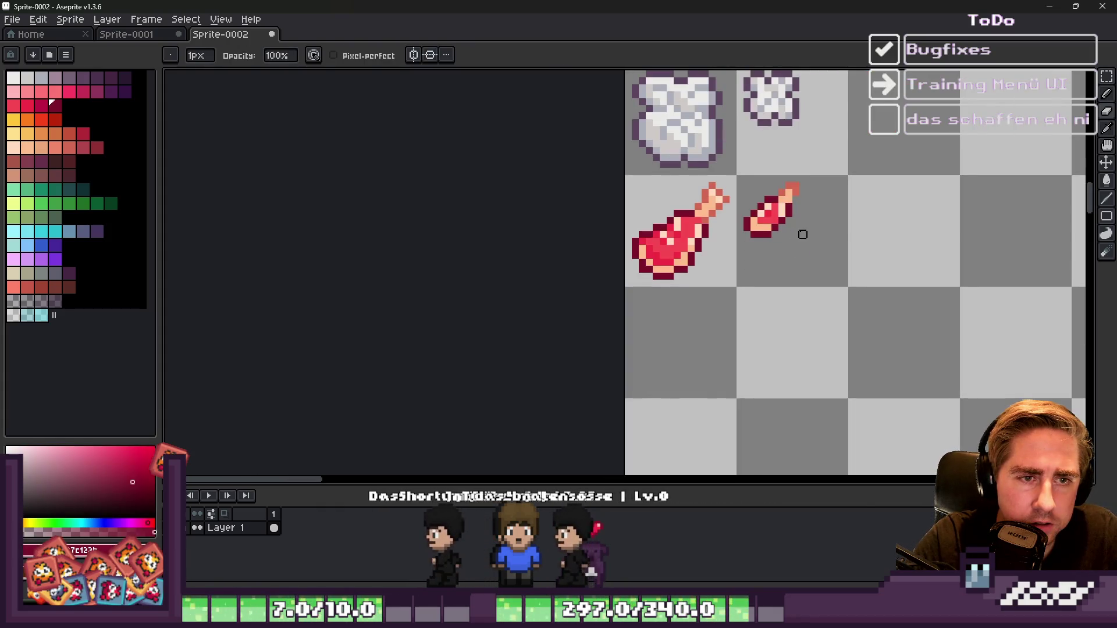
pyautogui.scroll(4, 800, 231)
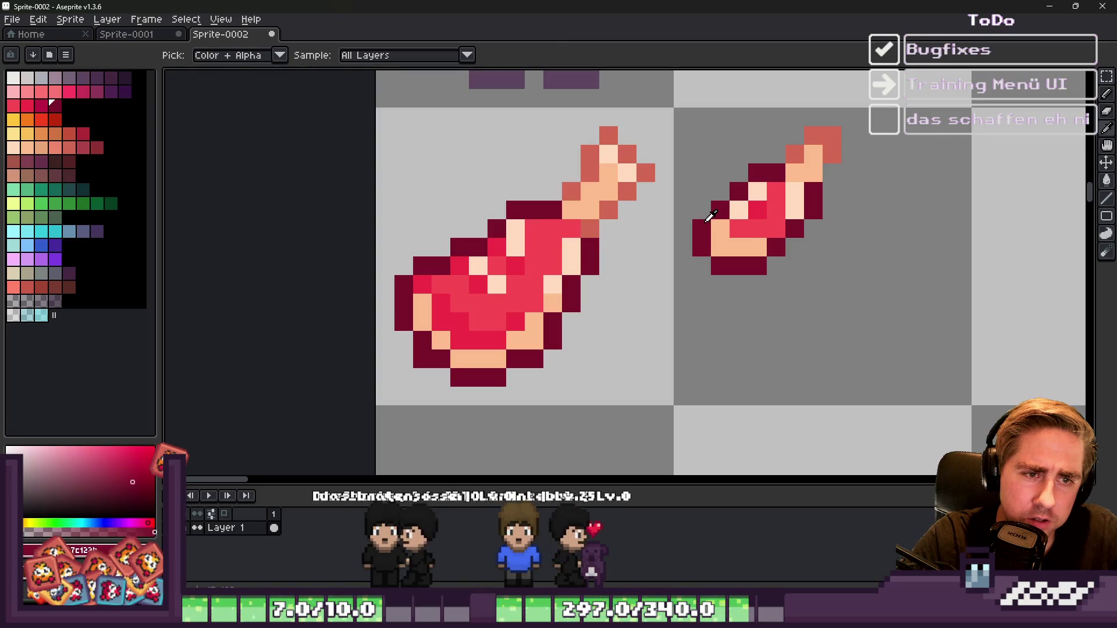
pyautogui.click(720, 191)
pyautogui.keyDown('alt'); pyautogui.click(737, 210); pyautogui.keyUp('alt')
pyautogui.click(719, 207)
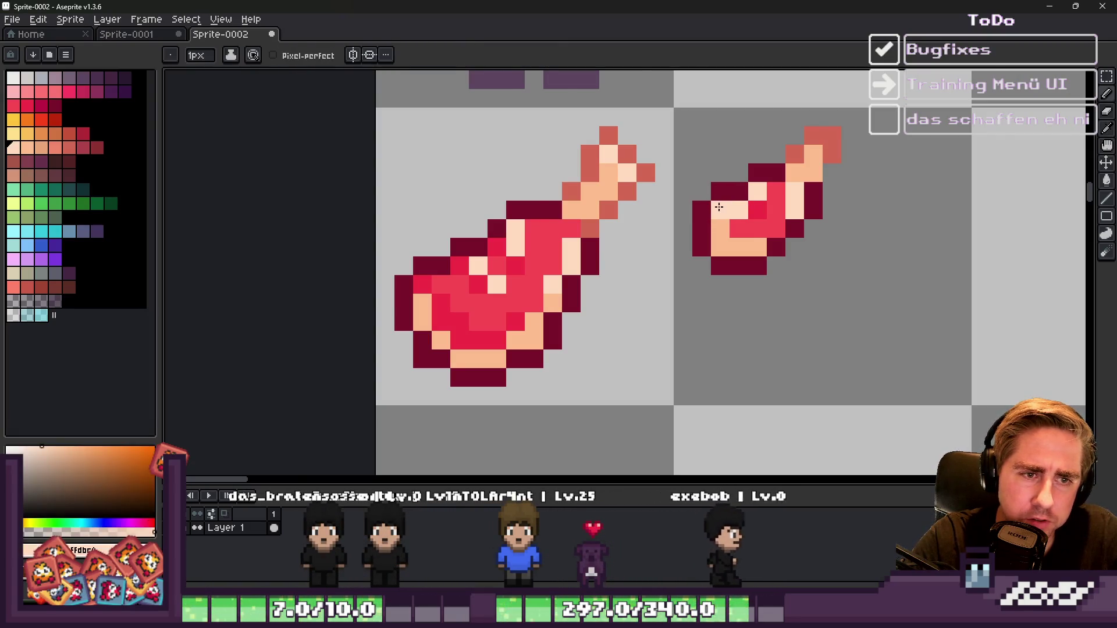
pyautogui.scroll(-4, 719, 207)
pyautogui.scroll(4, 721, 208)
pyautogui.keyDown('alt'); pyautogui.click(734, 227); pyautogui.keyUp('alt')
pyautogui.moveTo(739, 207); pyautogui.dragTo(722, 210)
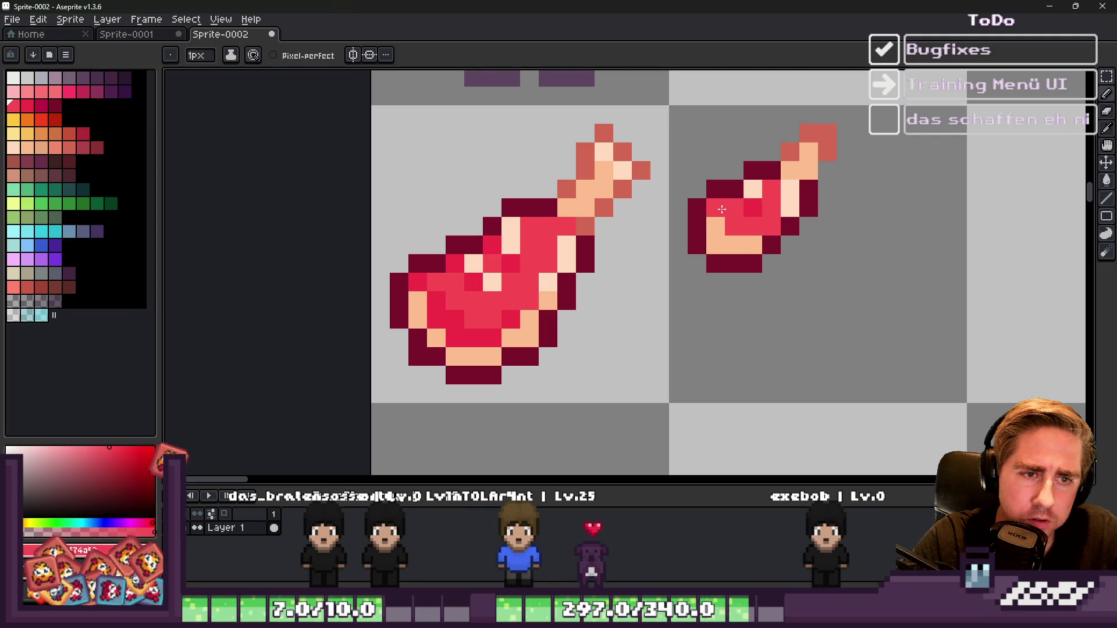
pyautogui.keyDown('alt'); pyautogui.click(751, 205); pyautogui.keyUp('alt')
pyautogui.click(734, 189)
pyautogui.scroll(-5, 730, 185)
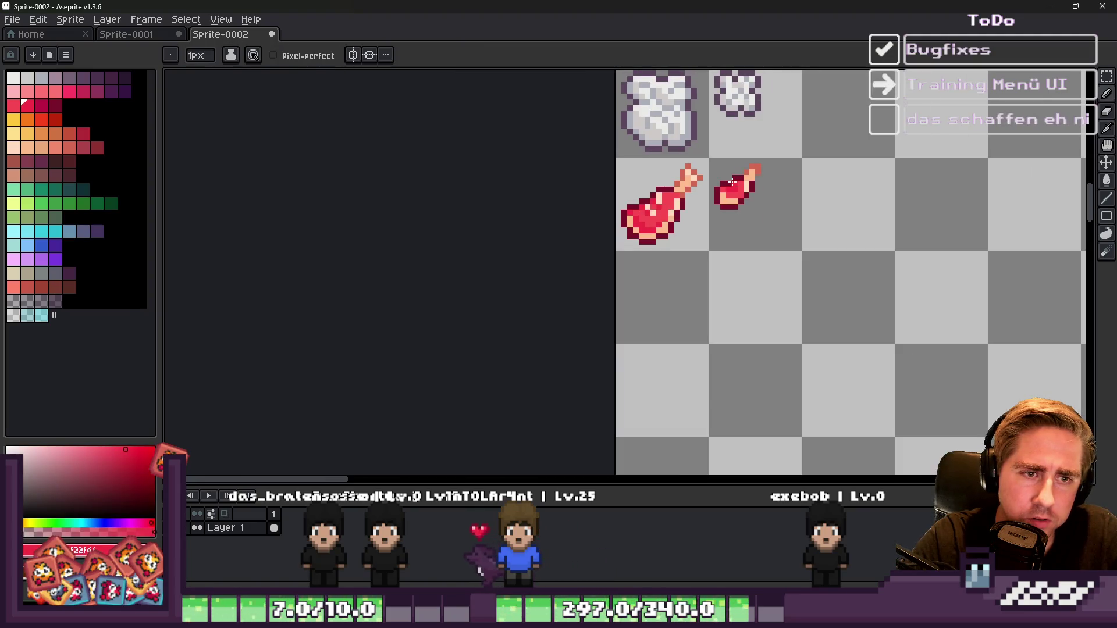
pyautogui.scroll(5, 738, 183)
pyautogui.scroll(-4, 737, 184)
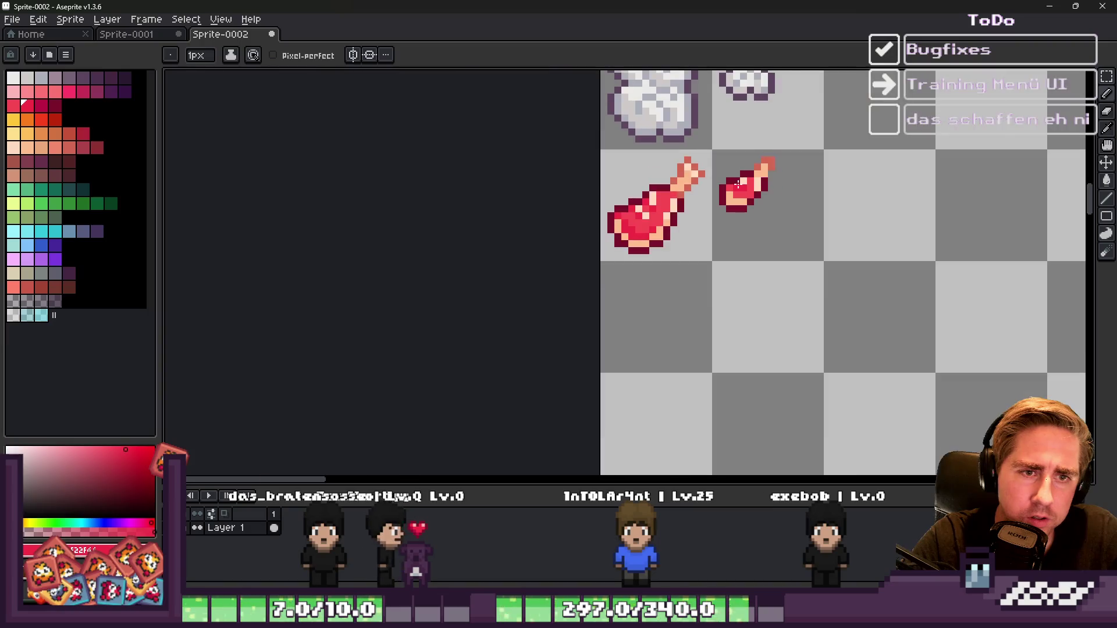
pyautogui.scroll(3, 737, 184)
pyautogui.keyDown('alt'); pyautogui.click(523, 116); pyautogui.keyUp('alt')
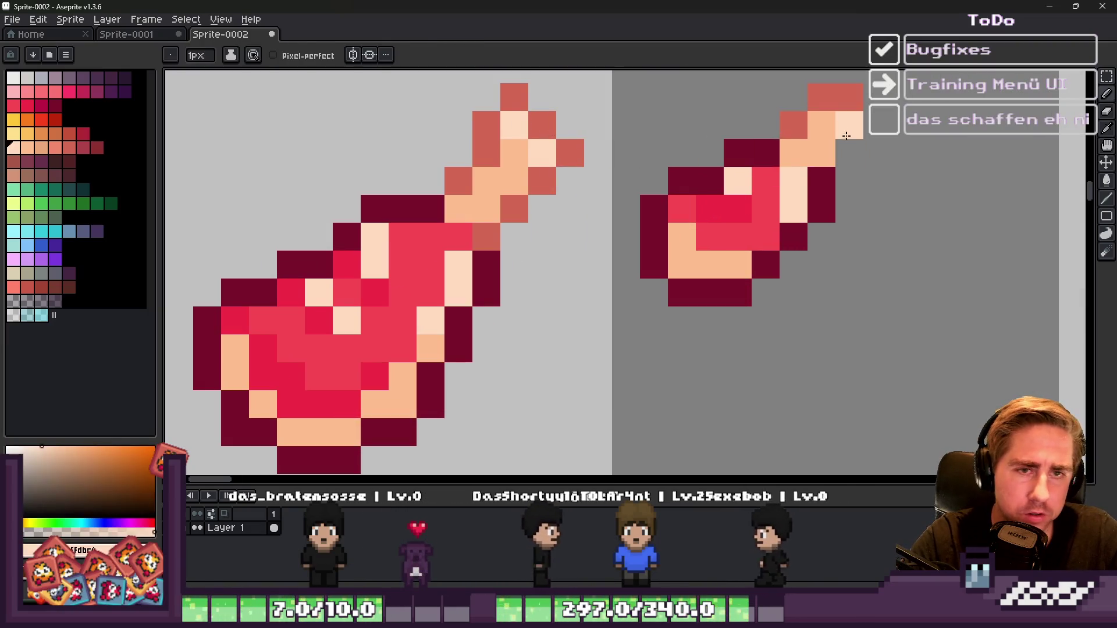
pyautogui.click(838, 129)
pyautogui.keyDown('alt'); pyautogui.click(833, 99); pyautogui.keyUp('alt')
pyautogui.scroll(-5, 808, 188)
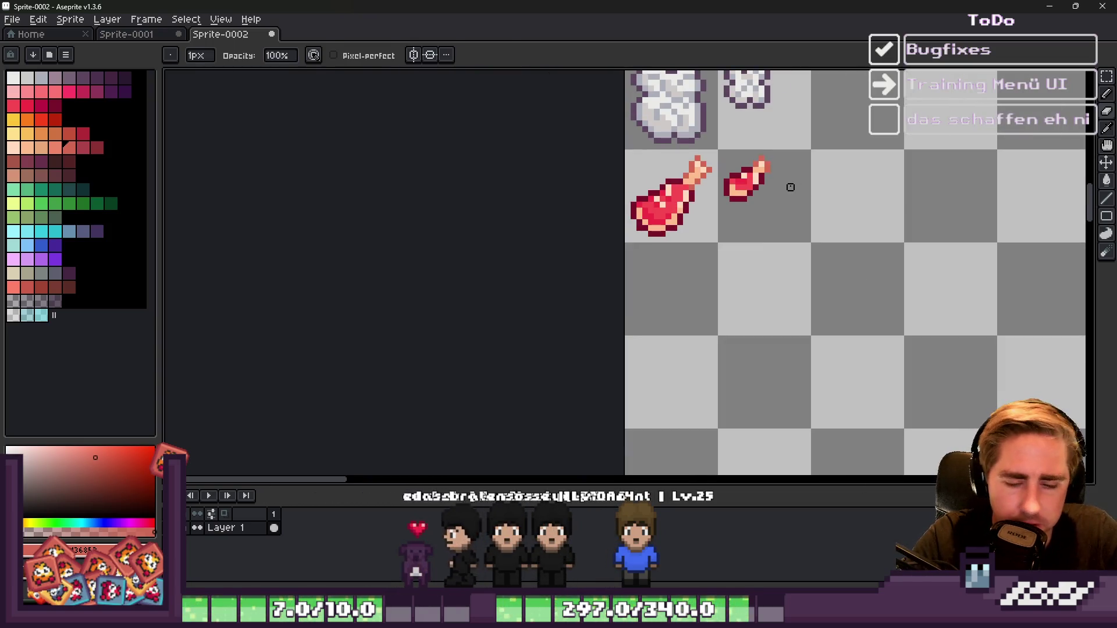
pyautogui.press('m')
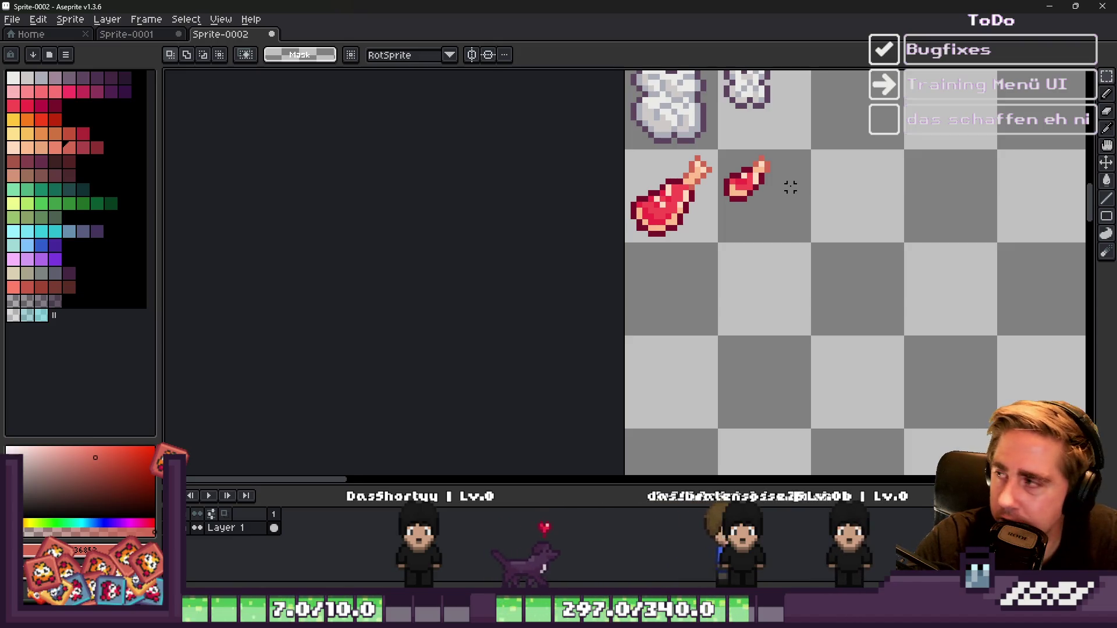
pyautogui.scroll(-3, 796, 339)
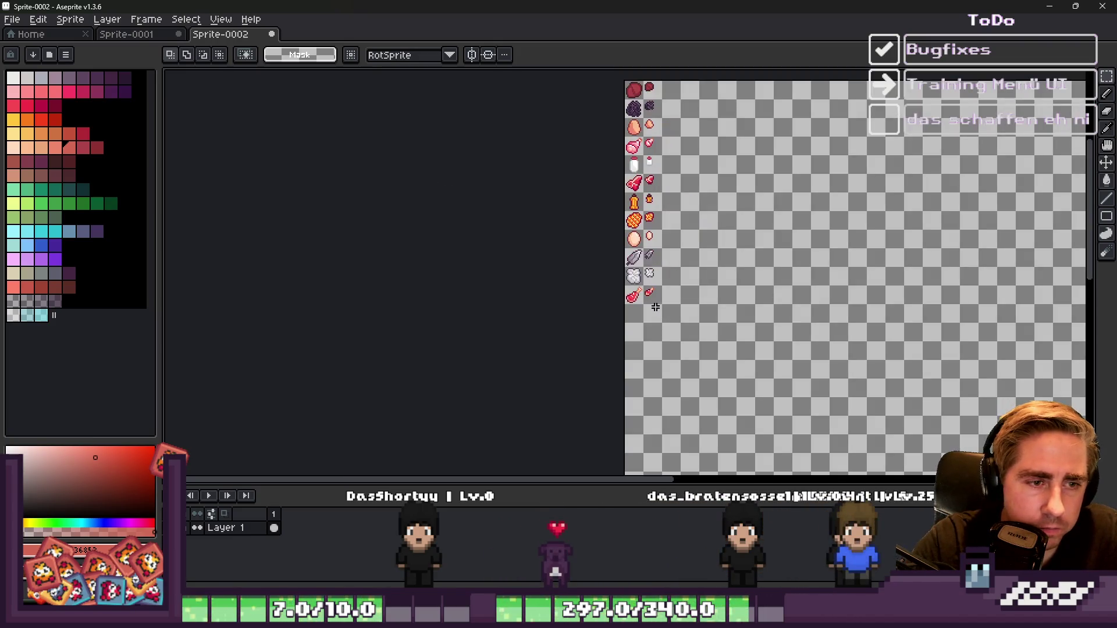
pyautogui.scroll(2, 642, 291)
pyautogui.scroll(2, 642, 291)
pyautogui.scroll(-1, 609, 305)
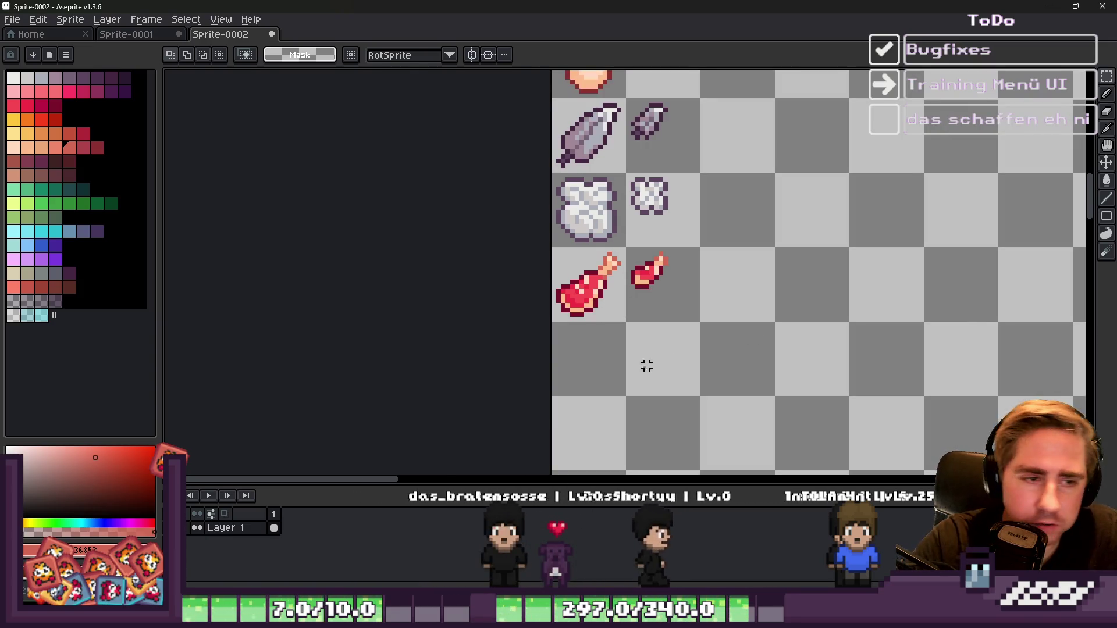
pyautogui.scroll(-1, 646, 366)
pyautogui.scroll(-3, 592, 156)
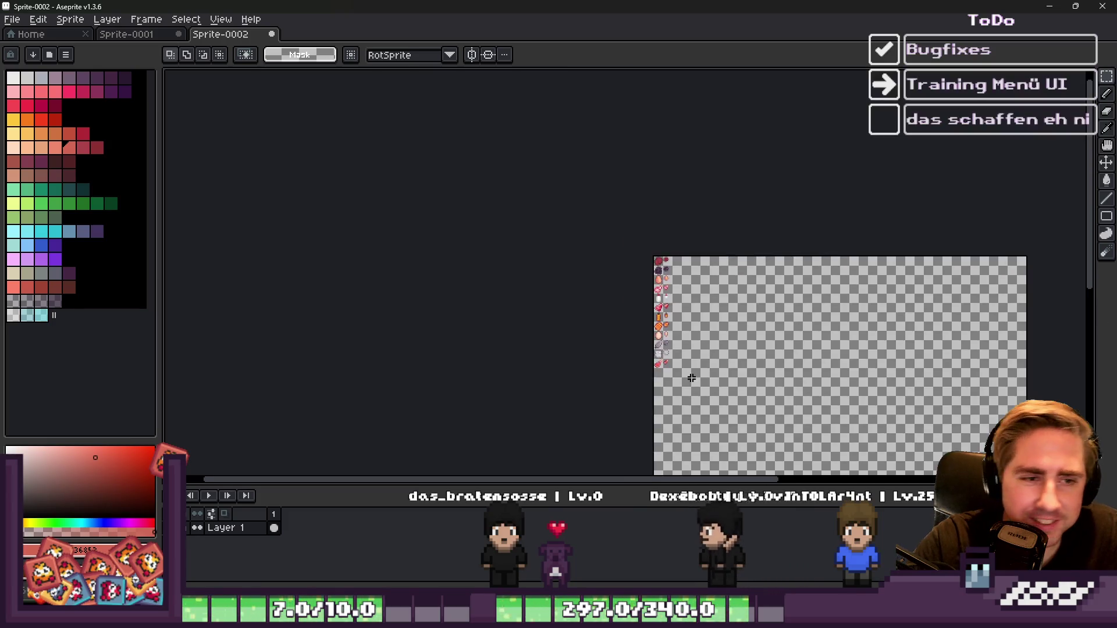
pyautogui.scroll(2, 593, 156)
pyautogui.scroll(2, 593, 155)
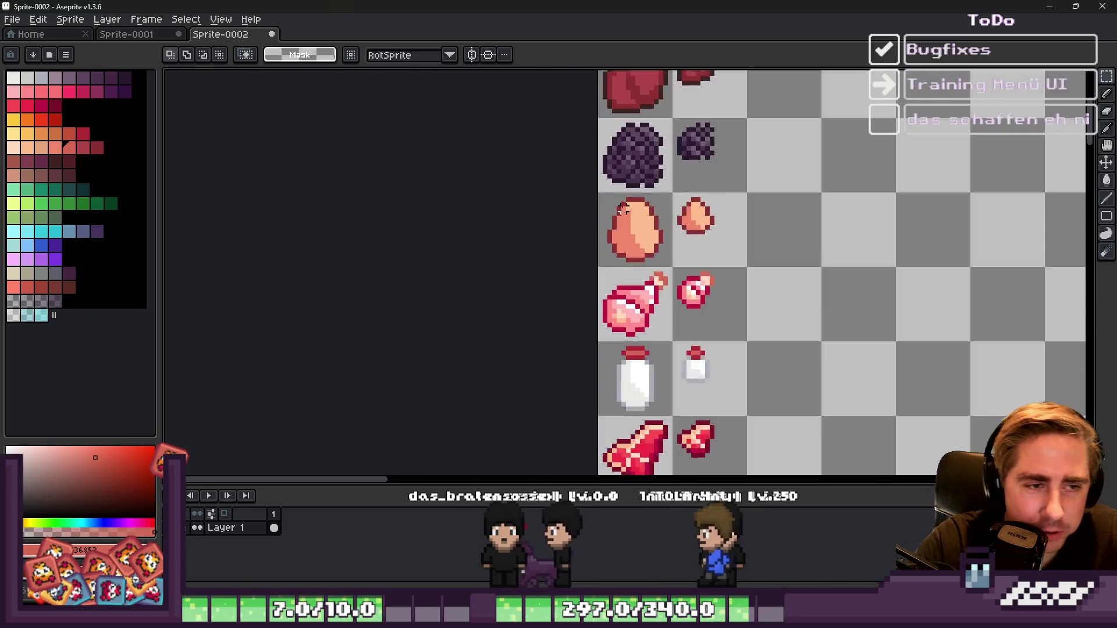
pyautogui.click(23, 151)
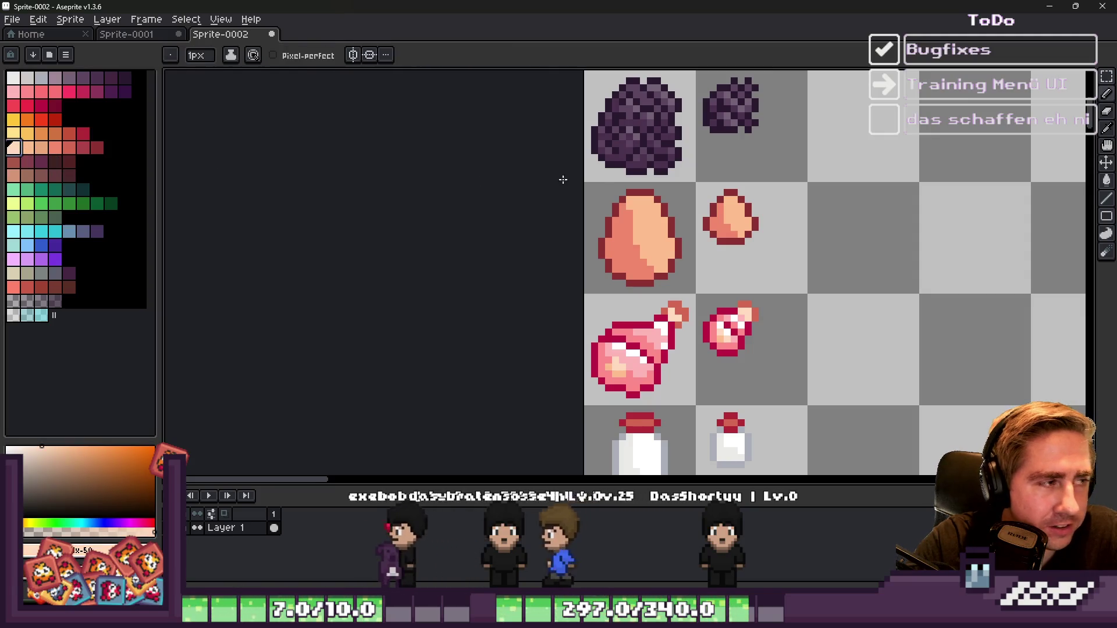
# Step: Paint a light-peach highlight pixel near the top of the small egg
pyautogui.press('b')
pyautogui.scroll(4, 680, 231)
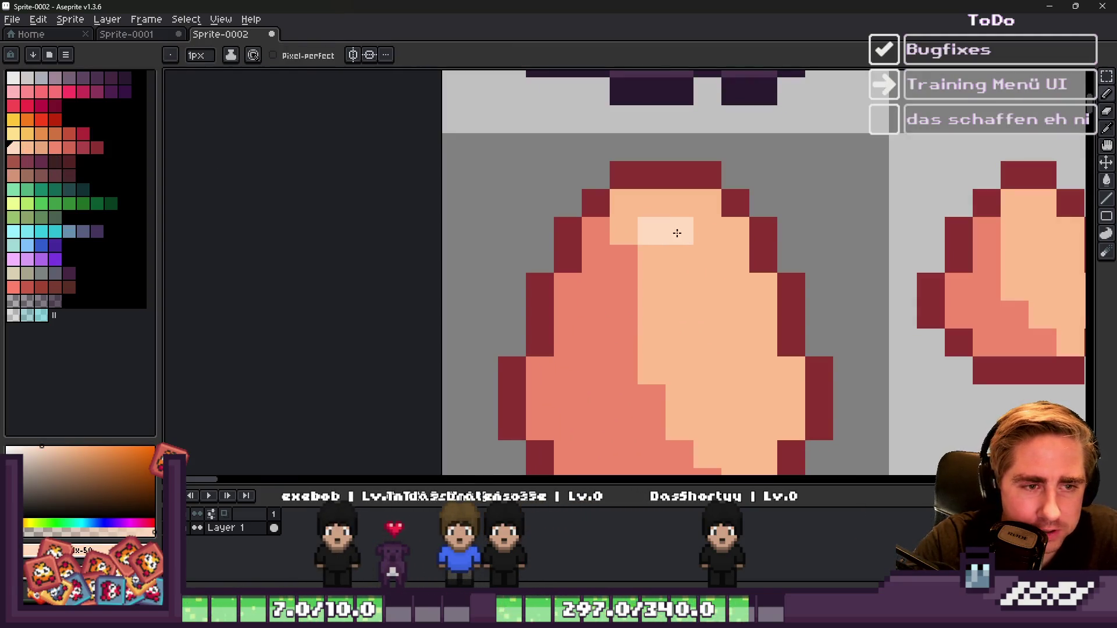
pyautogui.scroll(-3, 712, 273)
pyautogui.scroll(3, 731, 160)
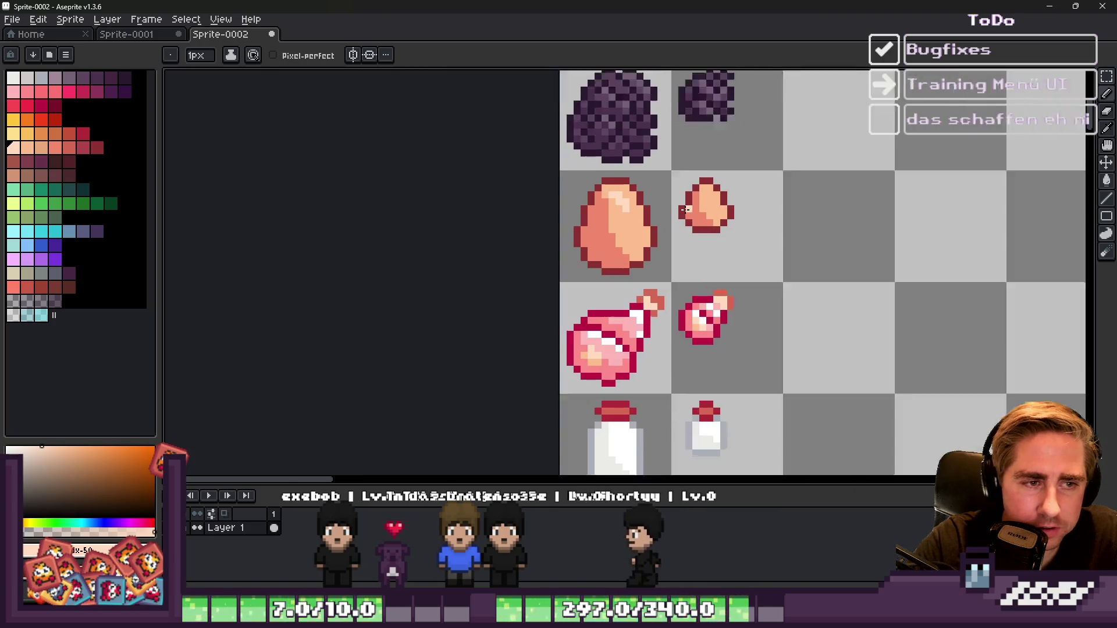
pyautogui.click(746, 158)
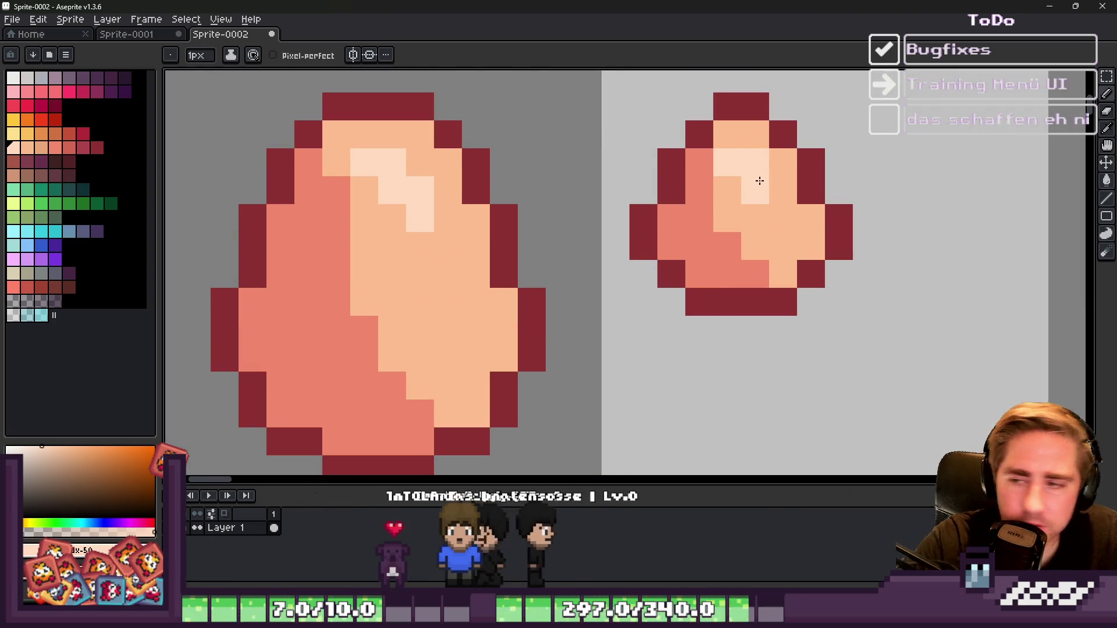
# Step: Look over the sheet's food icons and switch to the rectangular marquee
pyautogui.scroll(-1, 756, 179)
pyautogui.scroll(-2, 760, 180)
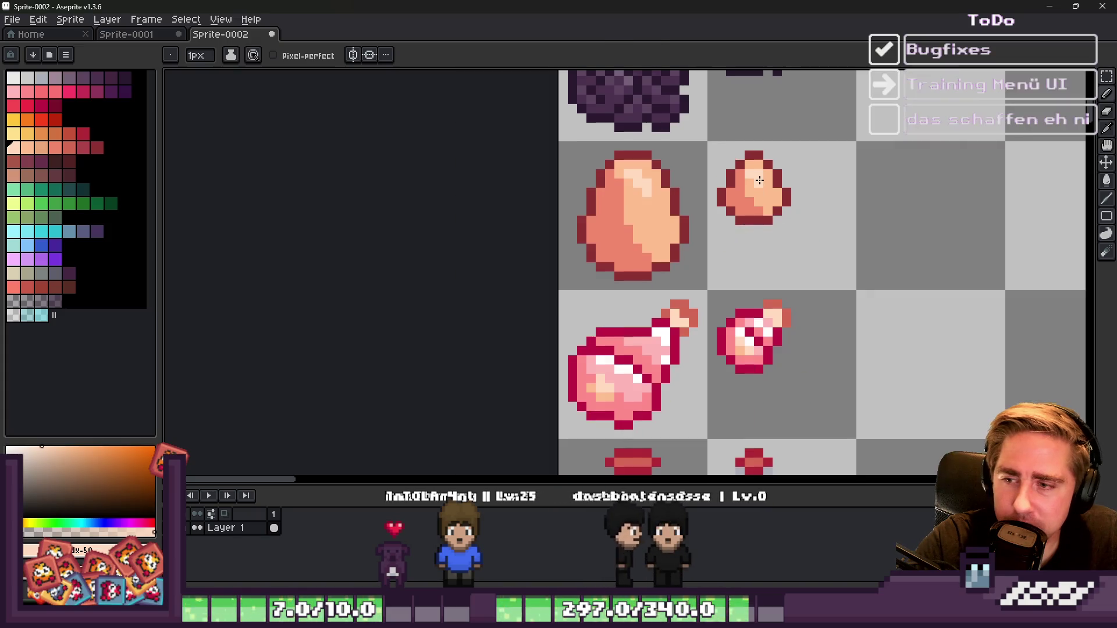
pyautogui.scroll(2, 651, 192)
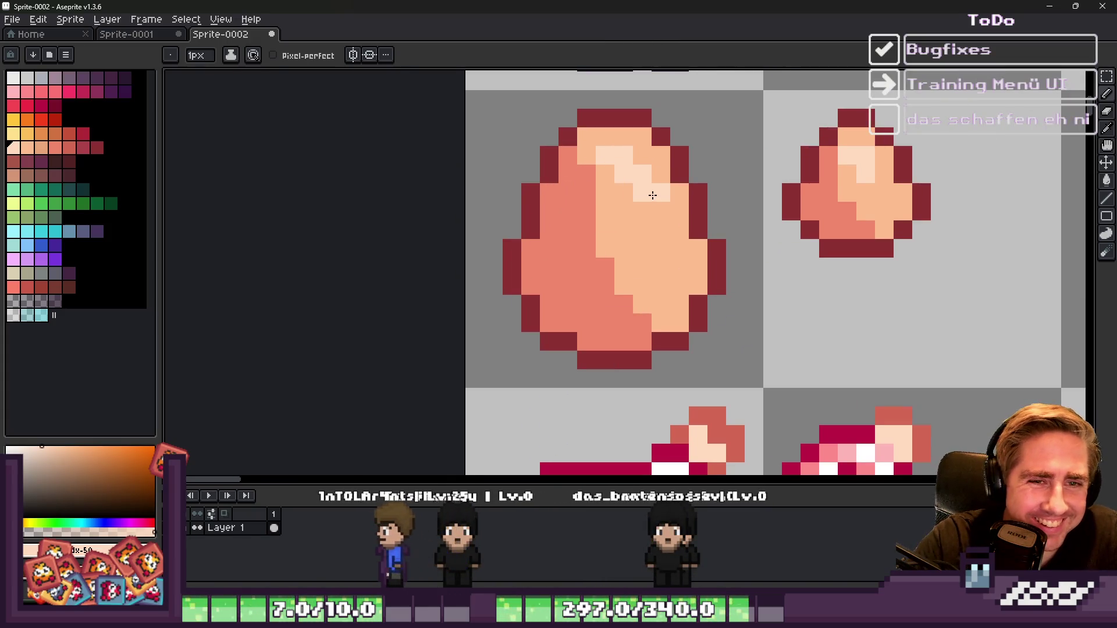
pyautogui.scroll(-2, 733, 141)
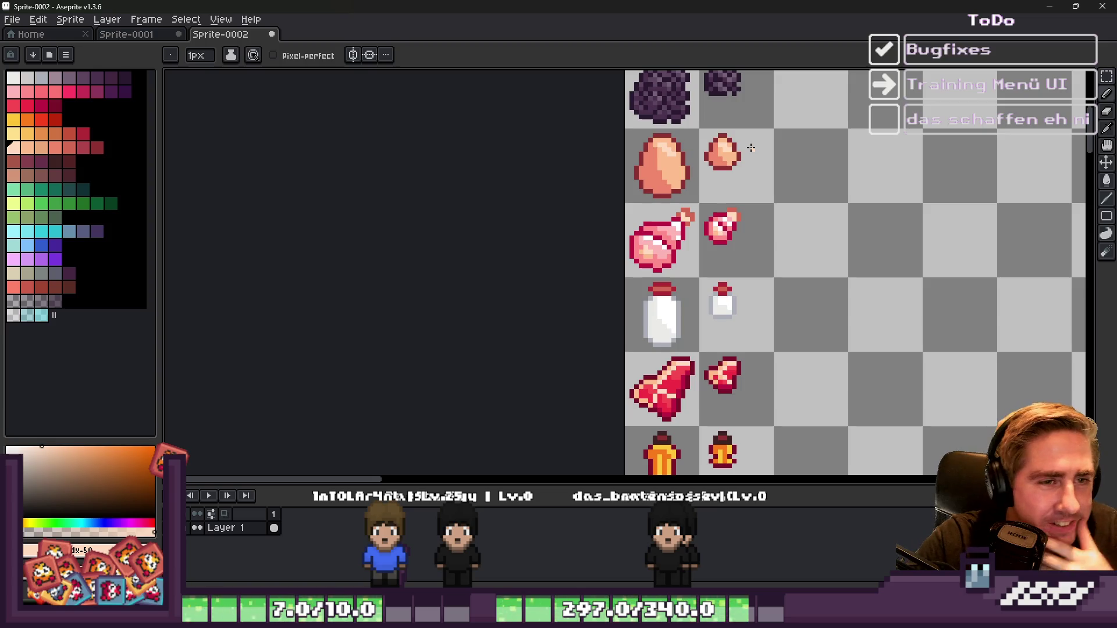
pyautogui.scroll(-1, 686, 167)
pyautogui.scroll(3, 647, 428)
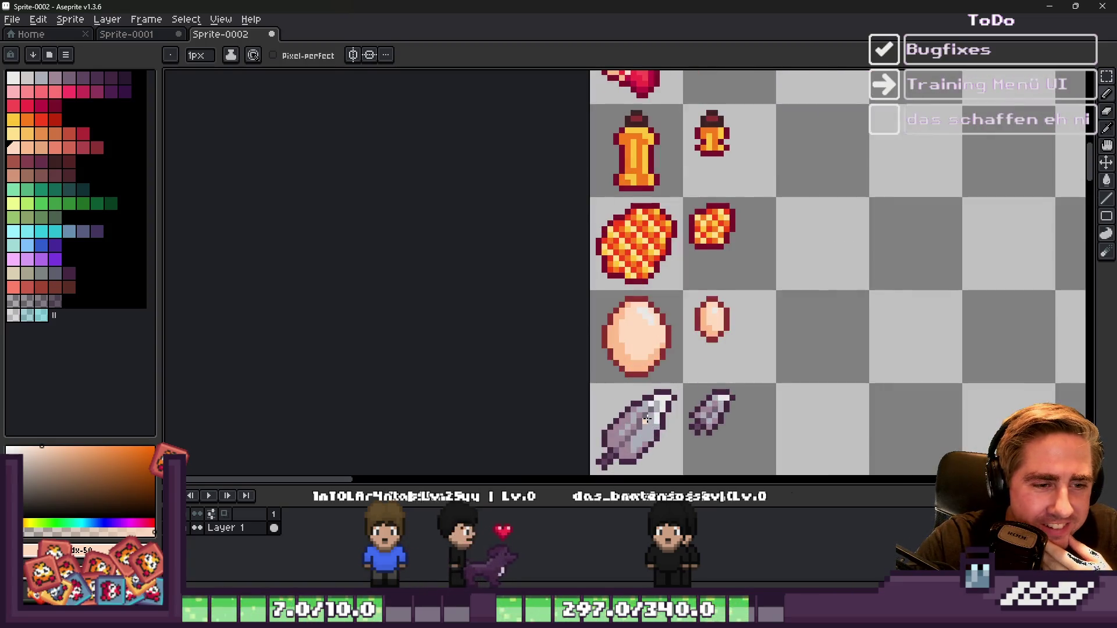
pyautogui.scroll(-1, 678, 229)
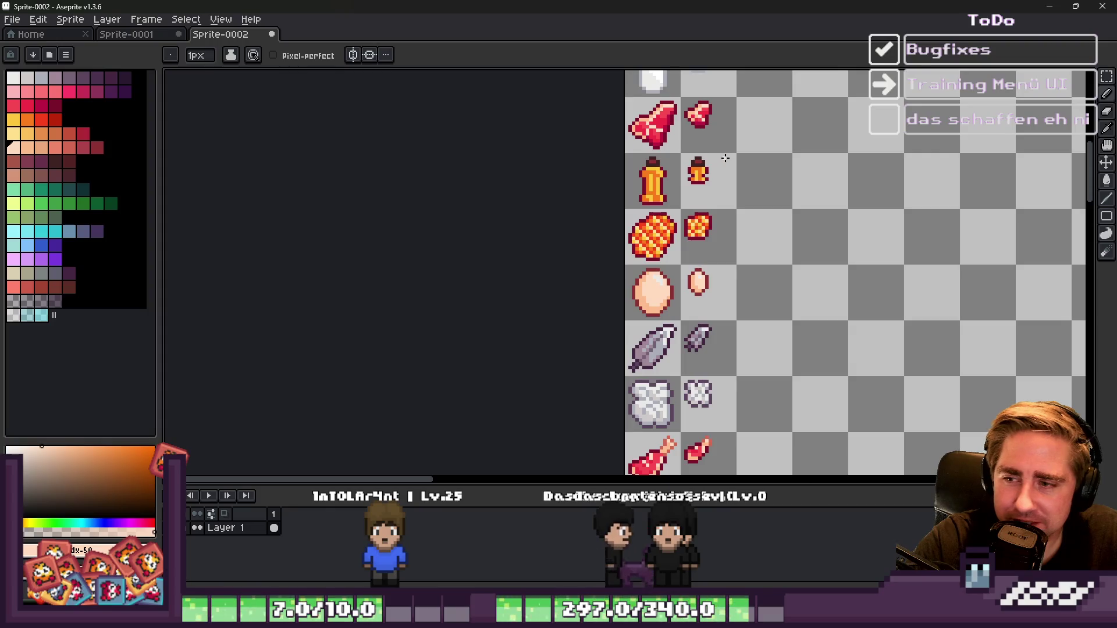
pyautogui.scroll(-1, 725, 158)
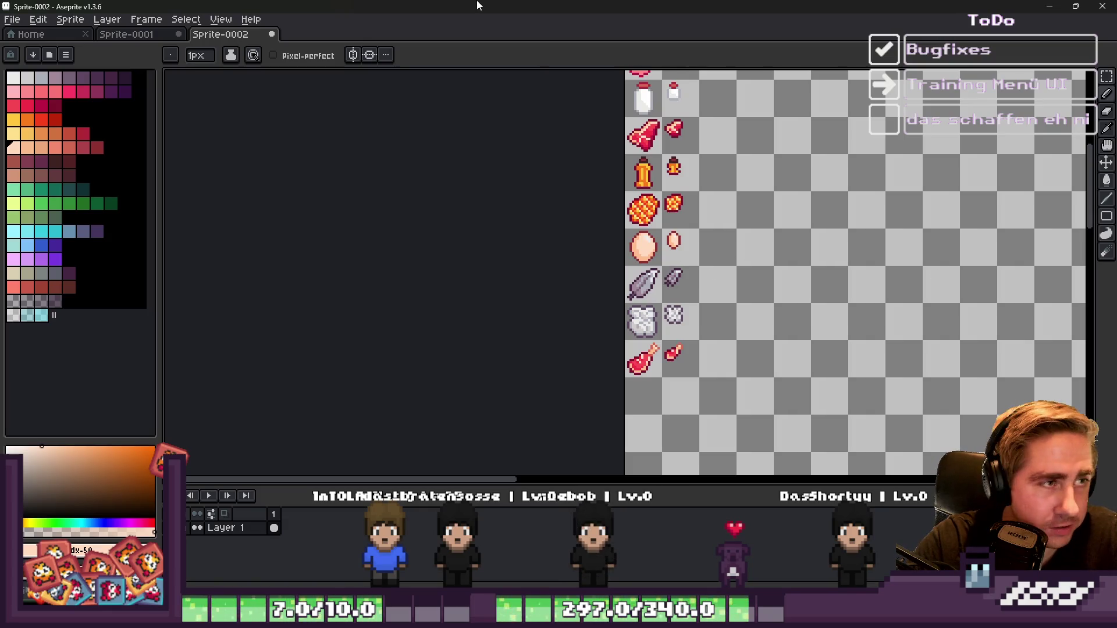
pyautogui.press('v')
pyautogui.press('Escape')
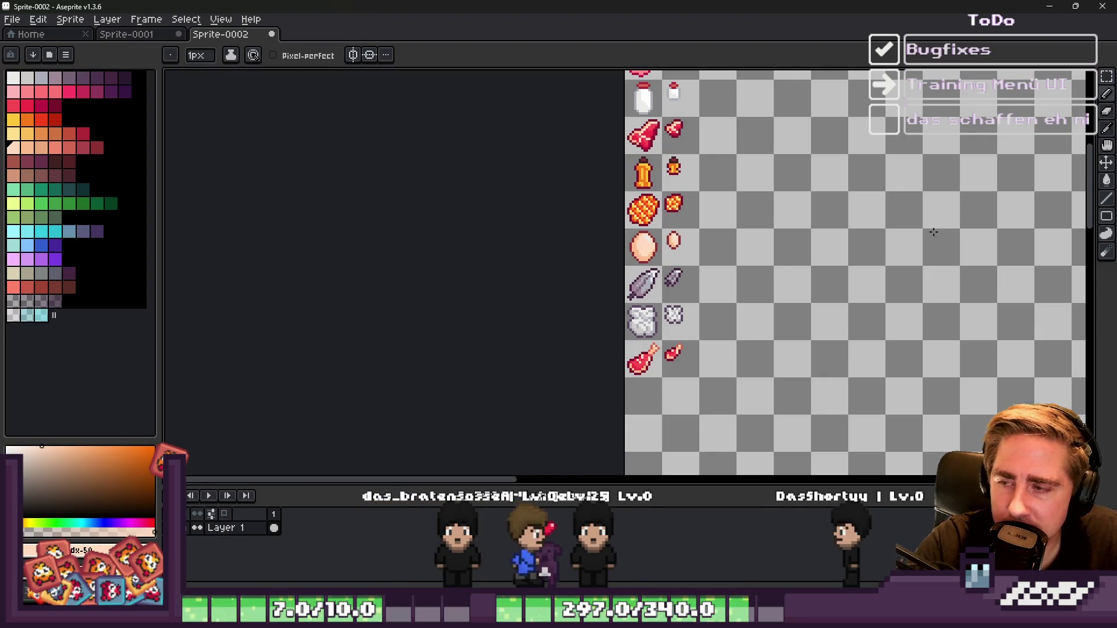
pyautogui.scroll(-2, 651, 331)
pyautogui.scroll(3, 651, 332)
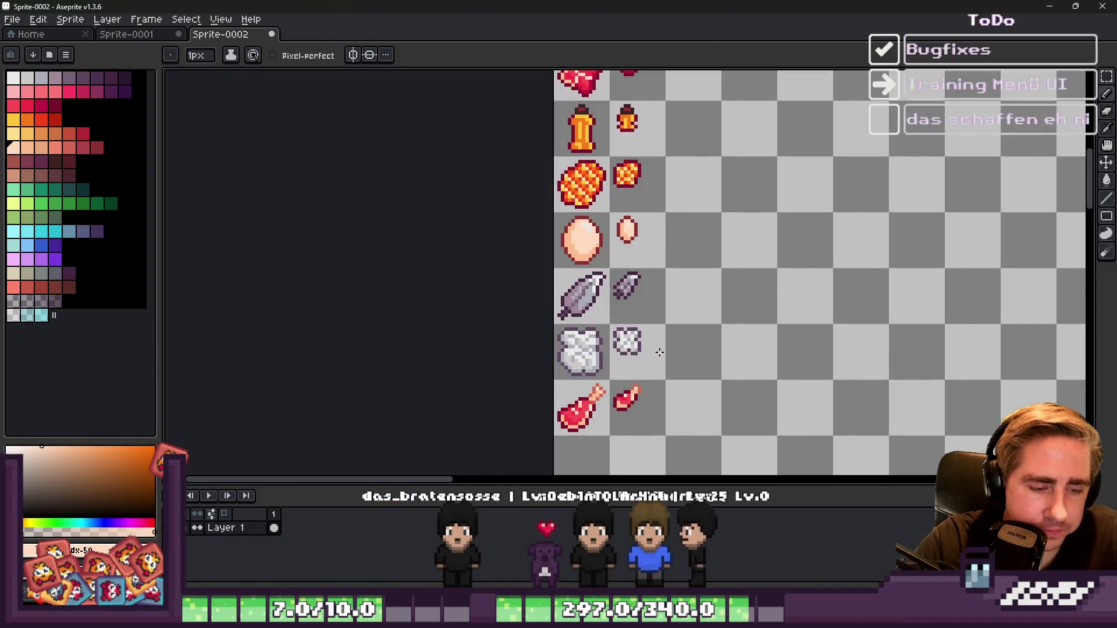
pyautogui.press('m')
pyautogui.scroll(-3, 616, 308)
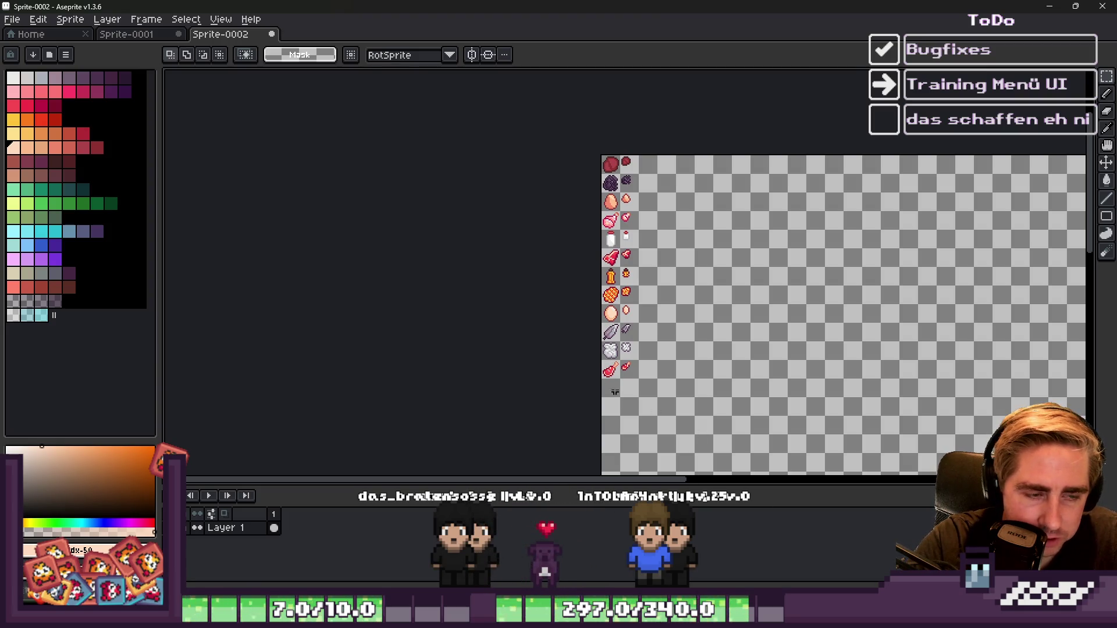
pyautogui.scroll(3, 633, 417)
pyautogui.scroll(-3, 634, 291)
pyautogui.scroll(3, 634, 190)
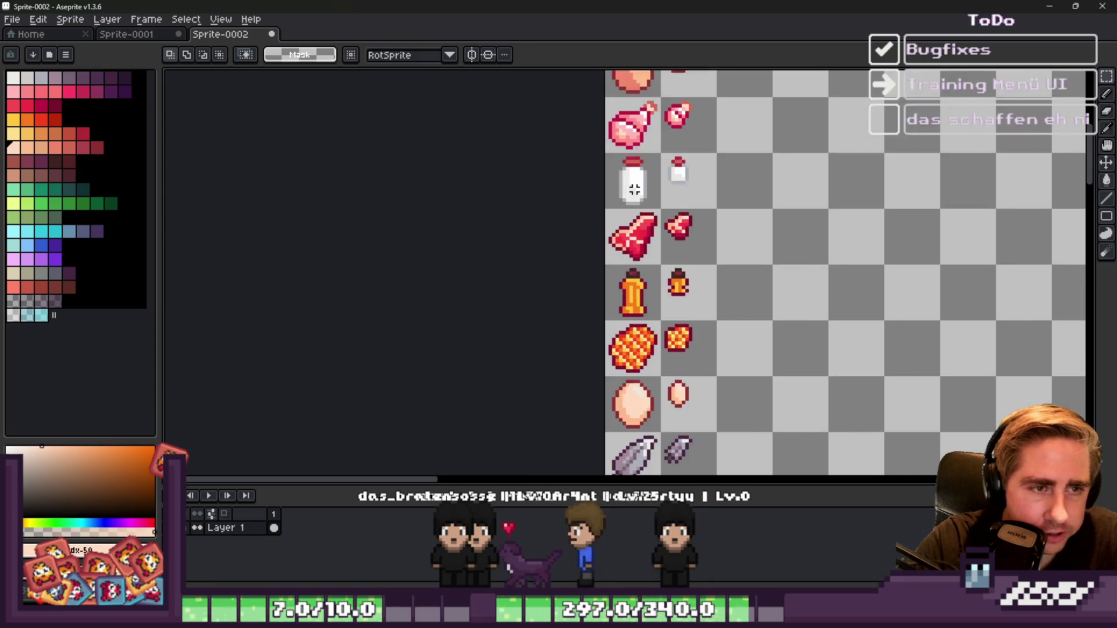
pyautogui.scroll(2, 634, 189)
# Step: Select both milk-bottle cells, drag them two tiles right, and commit the move
pyautogui.moveTo(585, 123); pyautogui.dragTo(795, 232)
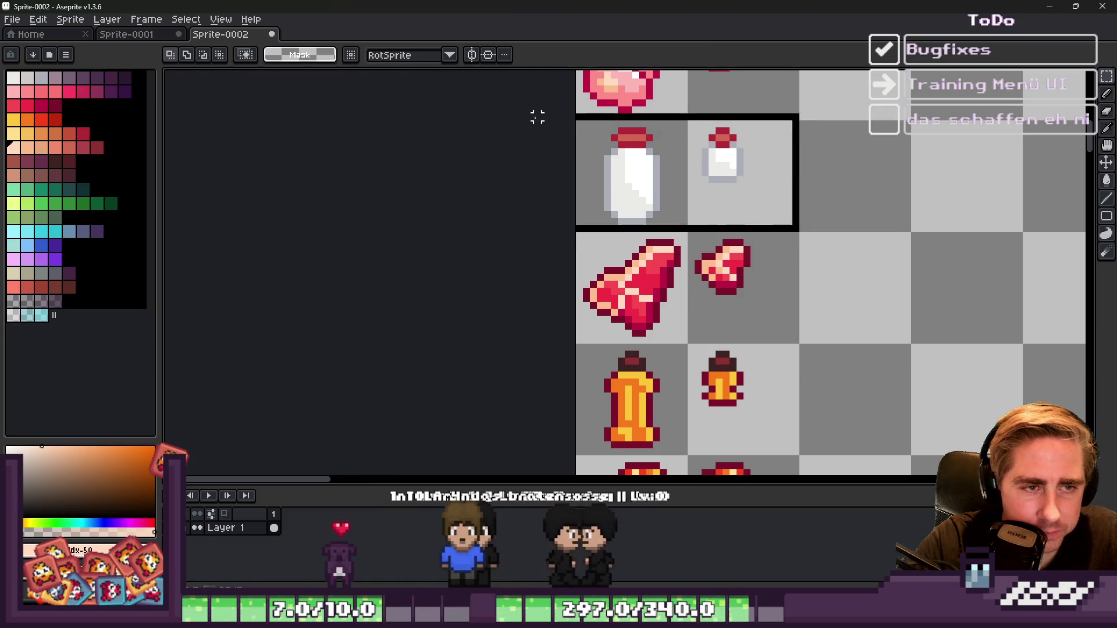
pyautogui.click(590, 132)
pyautogui.scroll(-3, 590, 146)
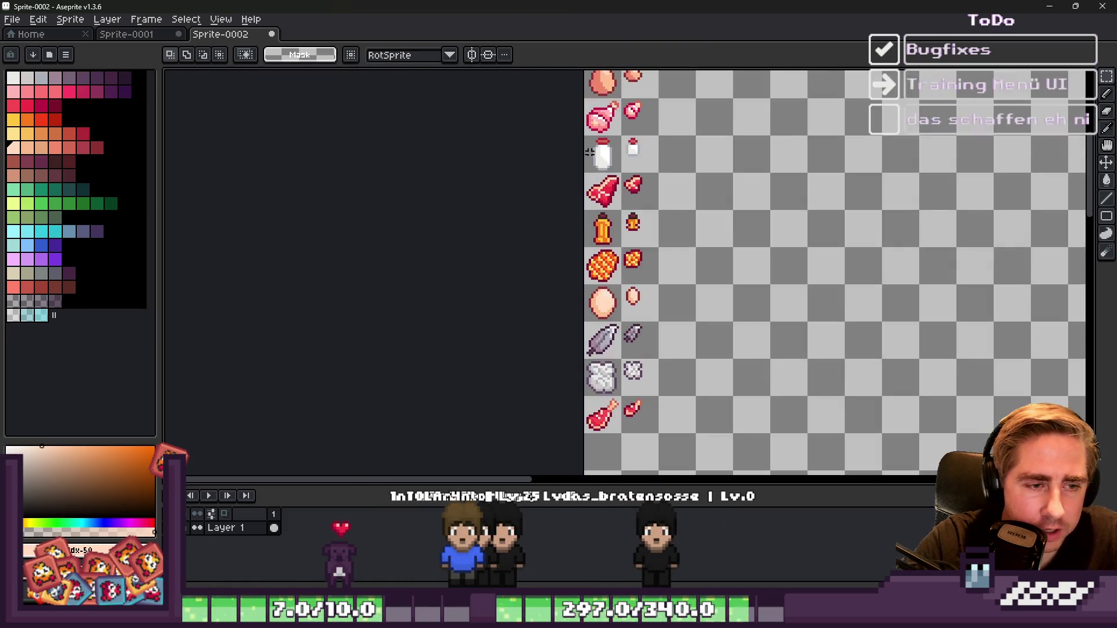
pyautogui.scroll(6, 582, 186)
pyautogui.hotkey('ctrl', 'z')
pyautogui.moveTo(604, 207); pyautogui.dragTo(901, 217)
pyautogui.click(698, 197)
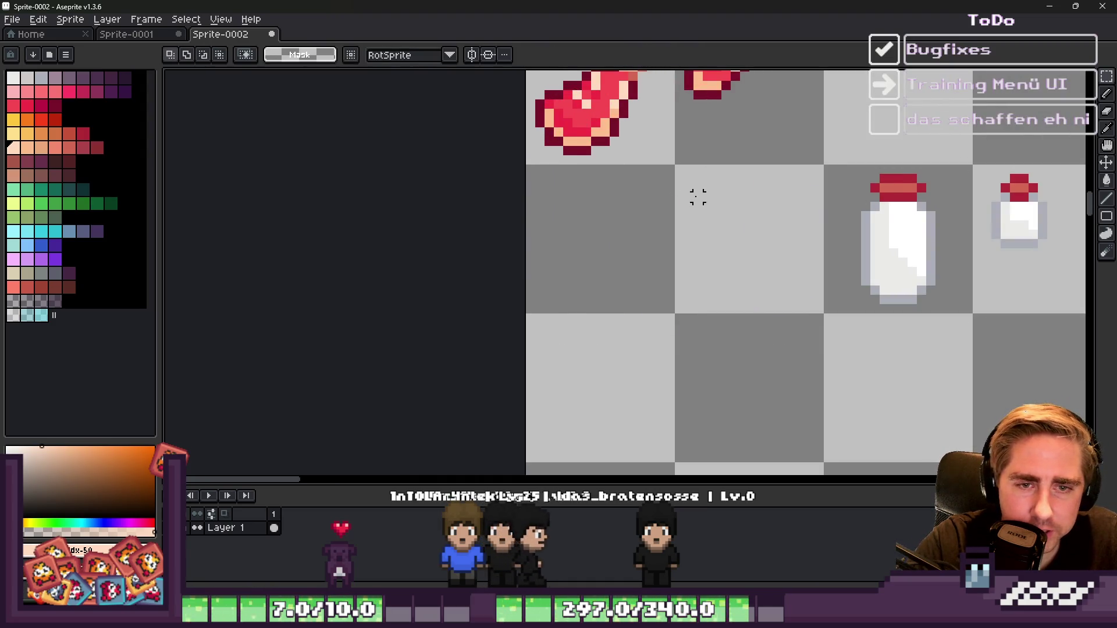
pyautogui.scroll(-2, 698, 198)
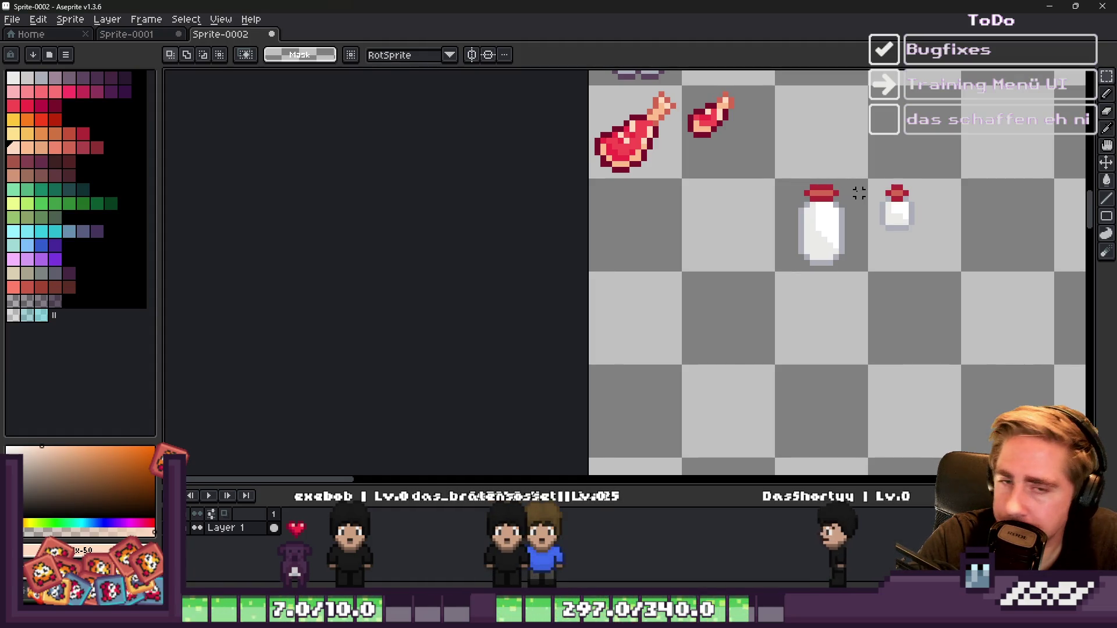
# Step: Move the large bottle back into the cell under the meat and shift its left part two pixels left
pyautogui.scroll(3, 774, 195)
pyautogui.moveTo(768, 165); pyautogui.dragTo(977, 369)
pyautogui.moveTo(873, 327)
pyautogui.mouseDown()
pyautogui.moveTo(441, 319)
pyautogui.moveTo(440, 307)
pyautogui.moveTo(664, 302)
pyautogui.mouseUp()
pyautogui.scroll(1, 615, 188)
pyautogui.moveTo(556, 224); pyautogui.dragTo(677, 444)
pyautogui.moveTo(642, 358); pyautogui.dragTo(606, 357)
# Step: Nudge the bottle's right half one pixel right and the left cork half two pixels left
pyautogui.click(673, 331)
pyautogui.moveTo(662, 221); pyautogui.dragTo(794, 443)
pyautogui.moveTo(712, 356); pyautogui.dragTo(730, 356)
pyautogui.hotkey('ctrl', 'd')
pyautogui.scroll(1, 736, 345)
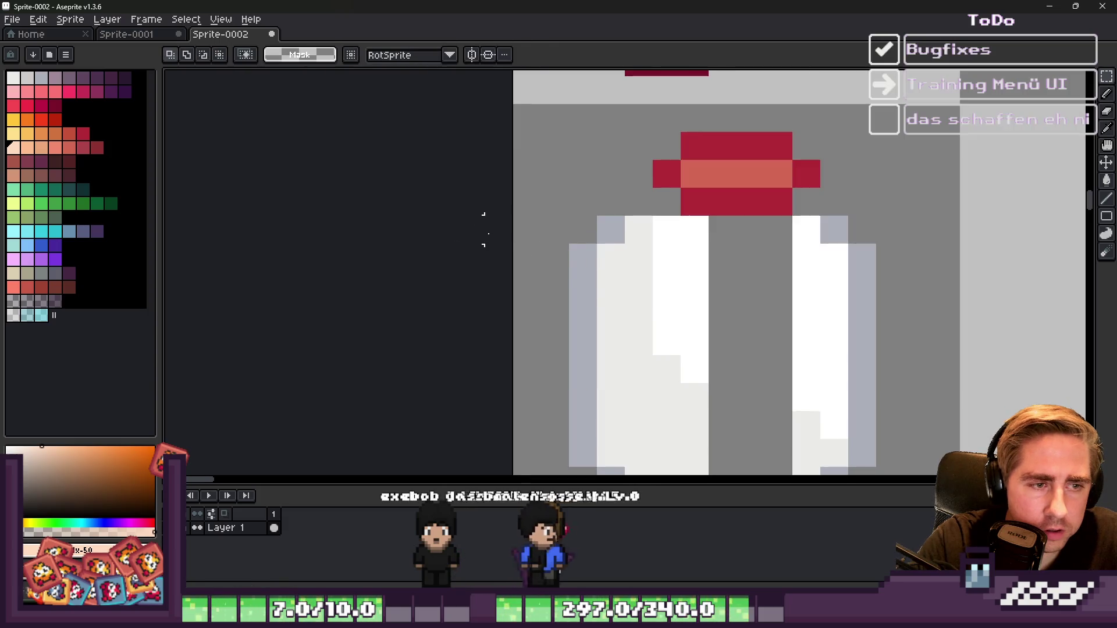
pyautogui.scroll(-2, 560, 240)
pyautogui.scroll(1, 589, 240)
pyautogui.press('i')
pyautogui.press('m')
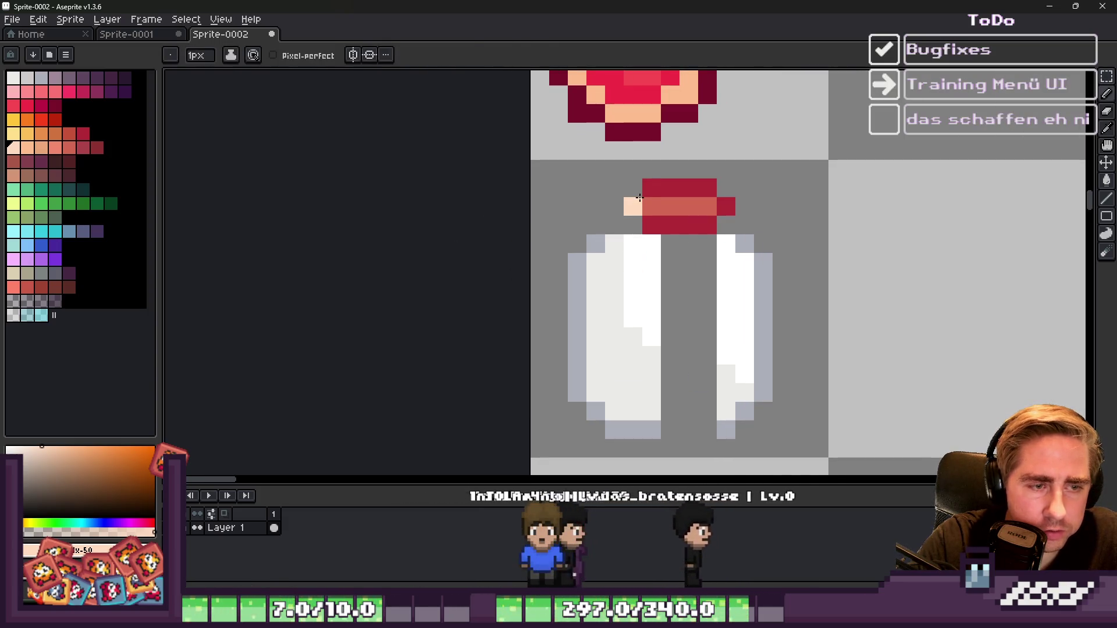
pyautogui.moveTo(586, 161)
pyautogui.mouseDown()
pyautogui.moveTo(653, 233)
pyautogui.moveTo(678, 232)
pyautogui.moveTo(646, 229)
pyautogui.mouseUp()
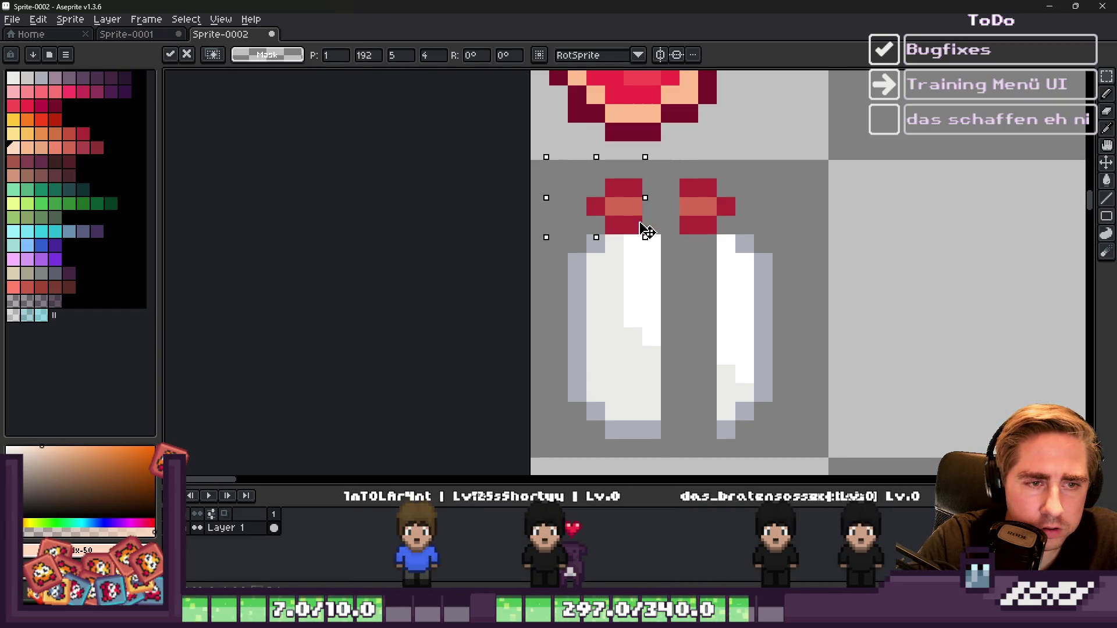
pyautogui.hotkey('ctrl', 'd')
# Step: Take the Pencil with the bottle's grey as the drawing colour
pyautogui.moveTo(688, 615)
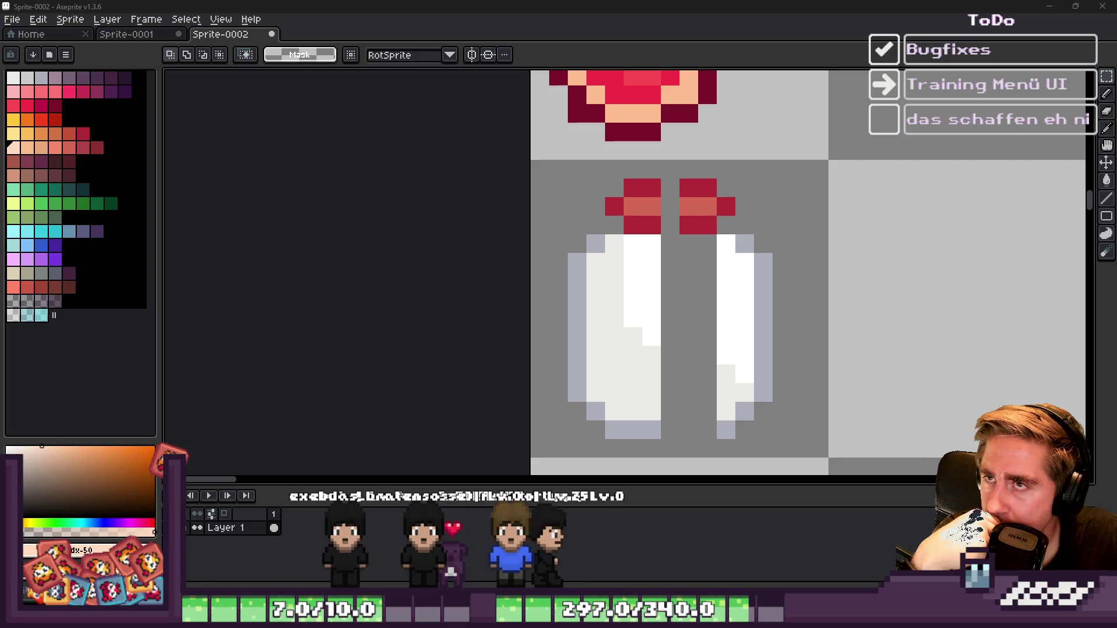
pyautogui.scroll(2, 636, 249)
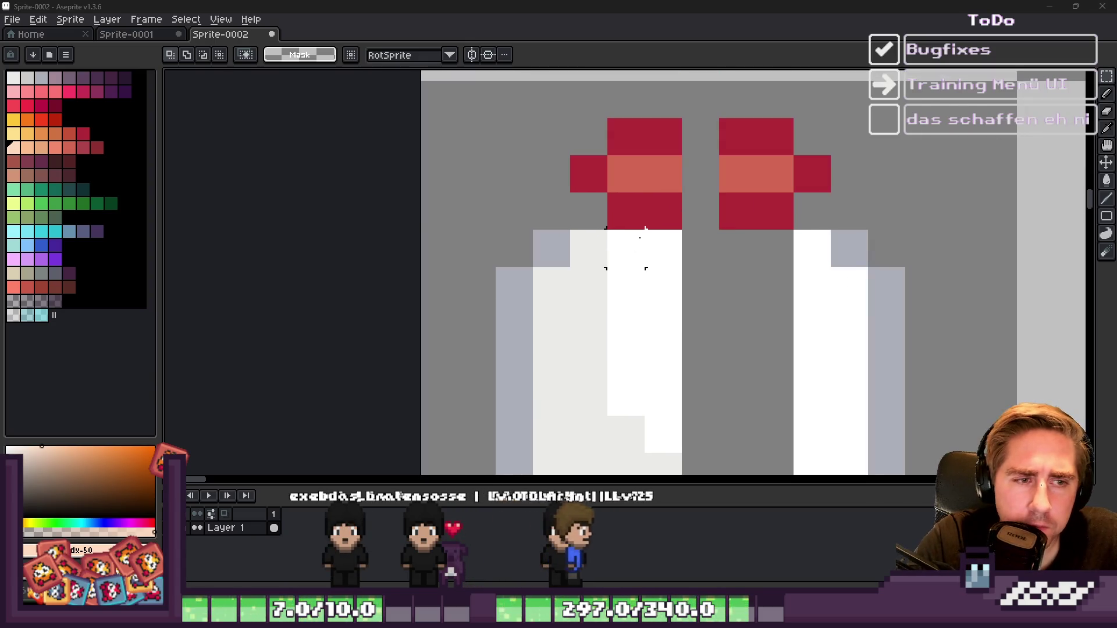
pyautogui.scroll(-5, 645, 227)
pyautogui.press('b')
pyautogui.keyDown('alt'); pyautogui.click(632, 232); pyautogui.keyUp('alt')
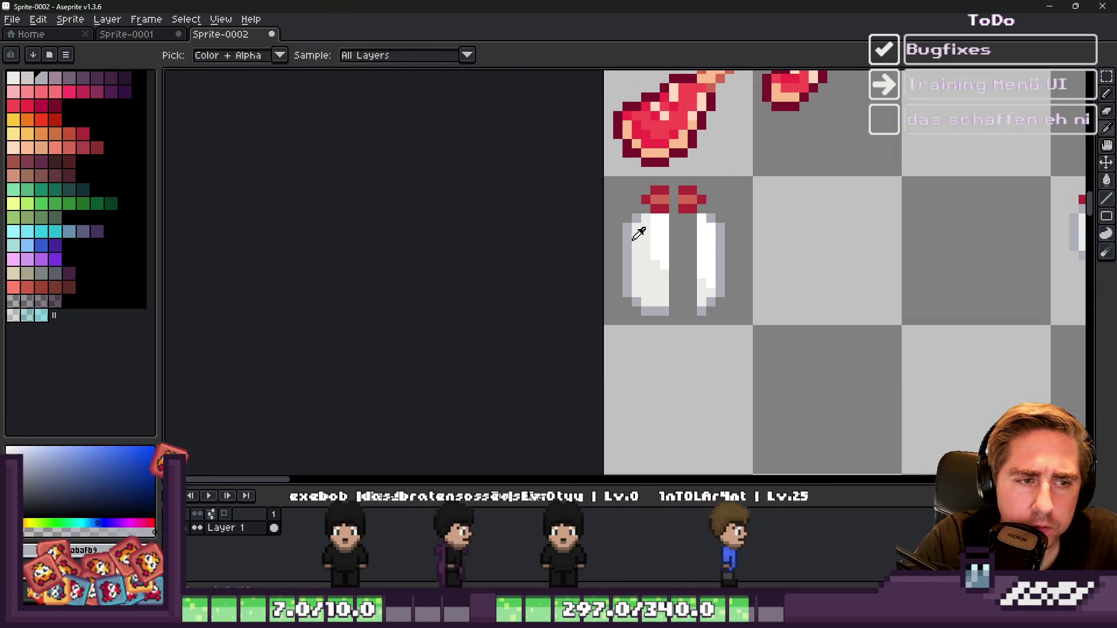
# Step: Paint over the white bottle body and draw the mug's light-grey top rim and curved right side
pyautogui.scroll(2, 698, 227)
pyautogui.moveTo(698, 227)
pyautogui.mouseDown()
pyautogui.moveTo(635, 212)
pyautogui.moveTo(679, 294)
pyautogui.moveTo(722, 262)
pyautogui.mouseUp()
pyautogui.press('-')
pyautogui.press('-')
pyautogui.press('-')
pyautogui.scroll(1, 599, 175)
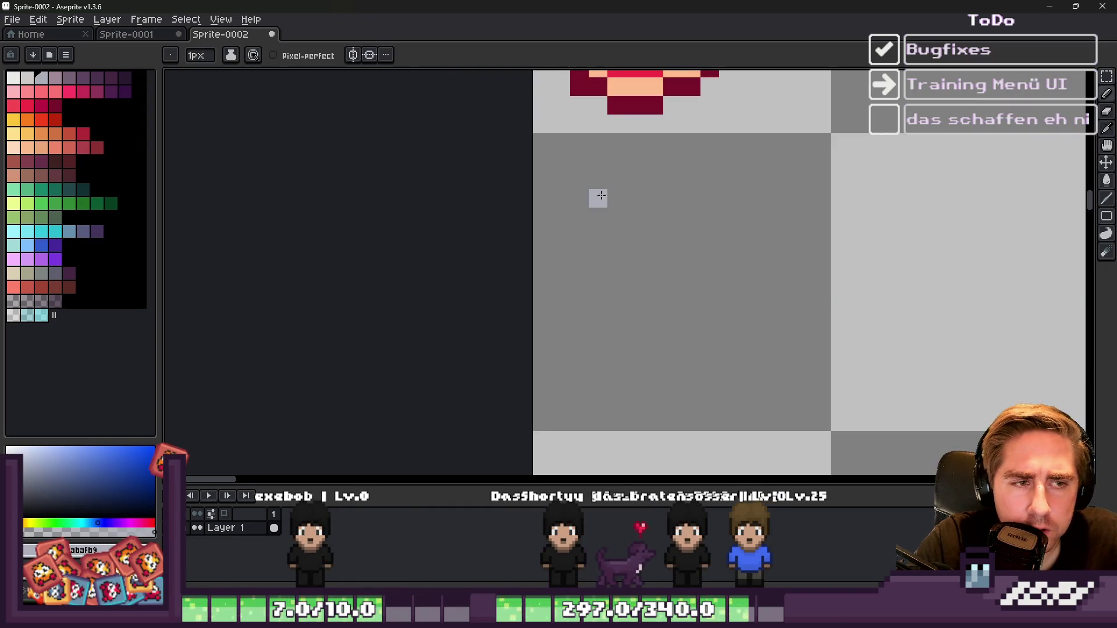
pyautogui.moveTo(593, 178)
pyautogui.mouseDown()
pyautogui.moveTo(726, 177)
pyautogui.moveTo(588, 200)
pyautogui.moveTo(592, 221)
pyautogui.mouseUp()
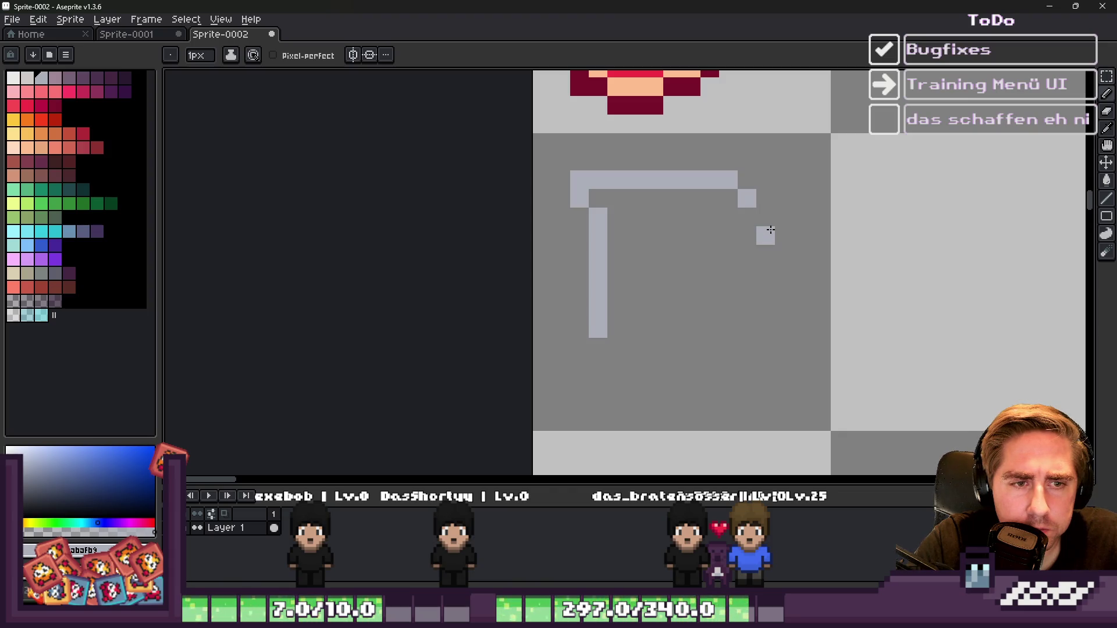
pyautogui.moveTo(786, 308); pyautogui.dragTo(747, 347)
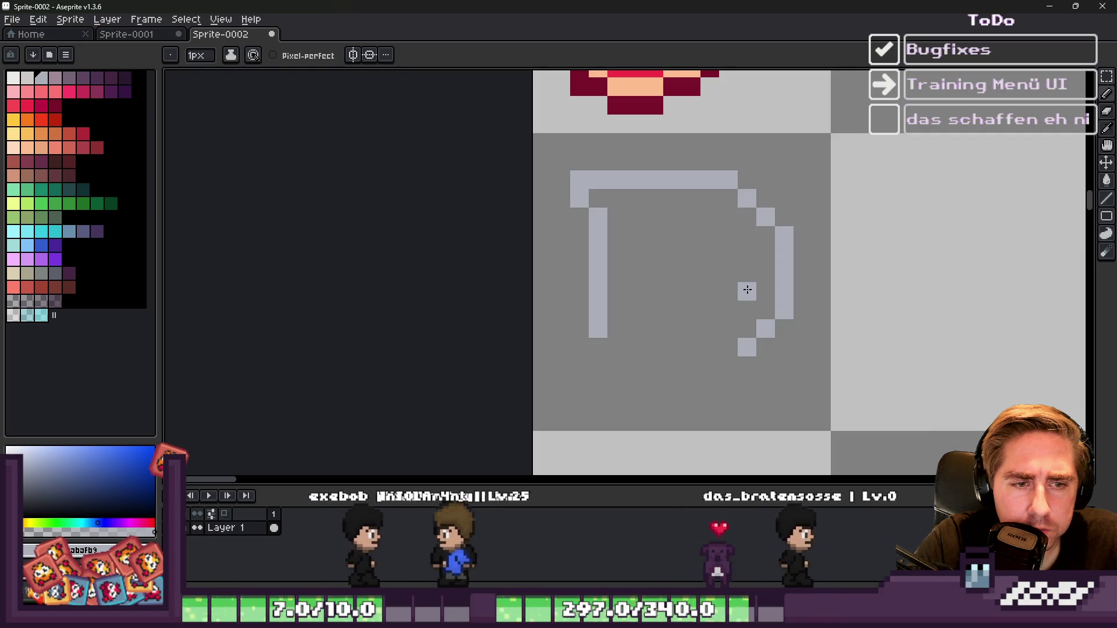
pyautogui.moveTo(747, 291); pyautogui.dragTo(745, 239)
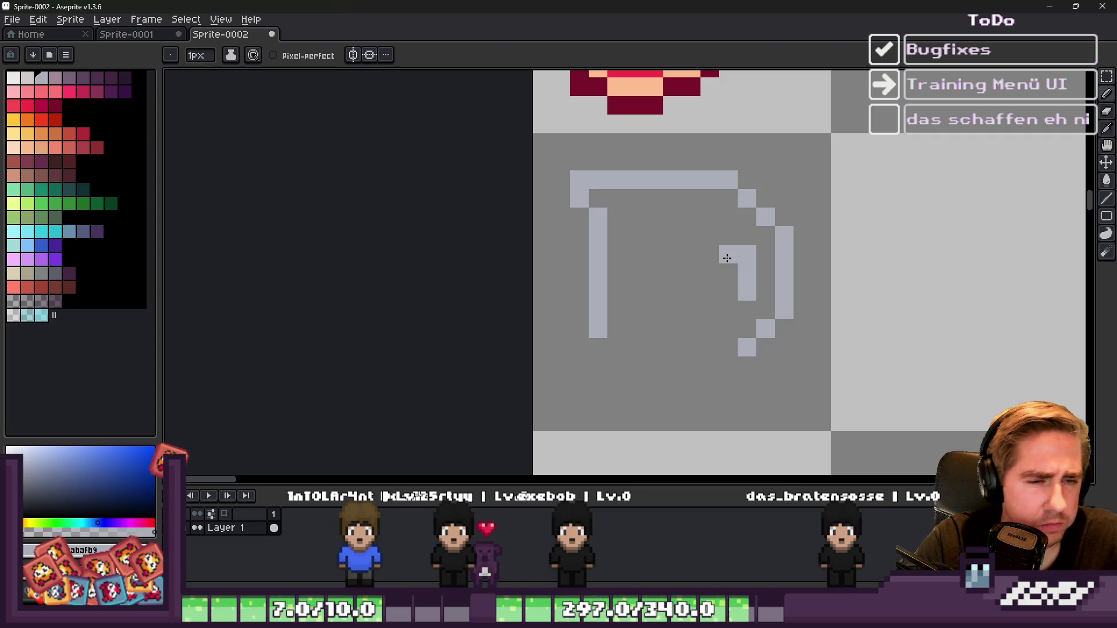
pyautogui.hotkey('ctrl', 'z')
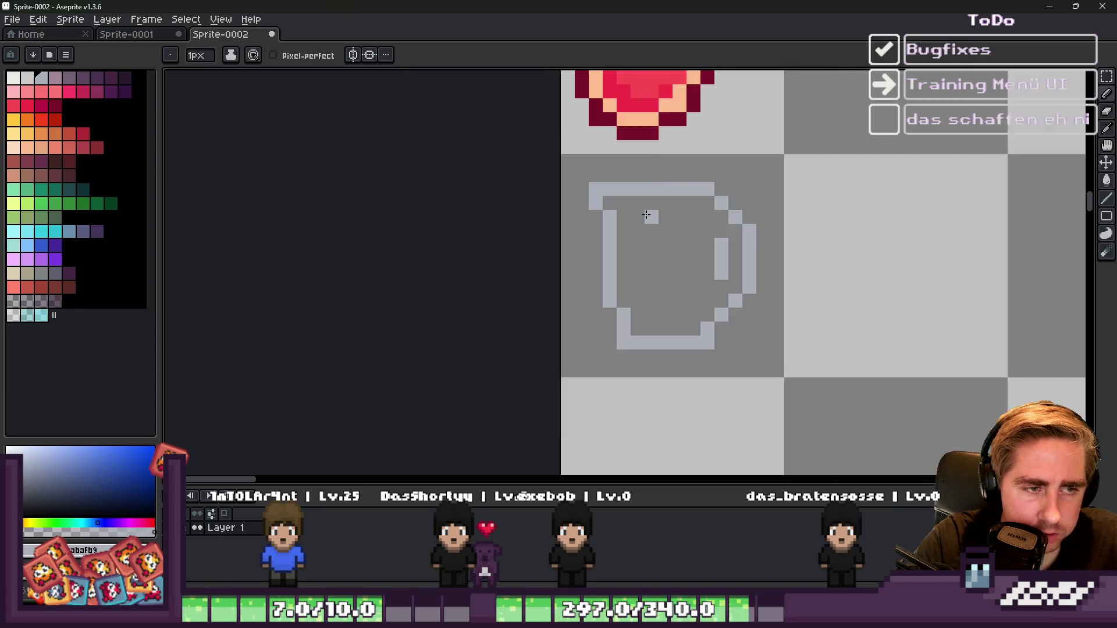
# Step: Erase a stray pixel, then paint a light-grey vertical bar and thicken the mug's inner right wall
pyautogui.press('e')
pyautogui.scroll(-4, 682, 255)
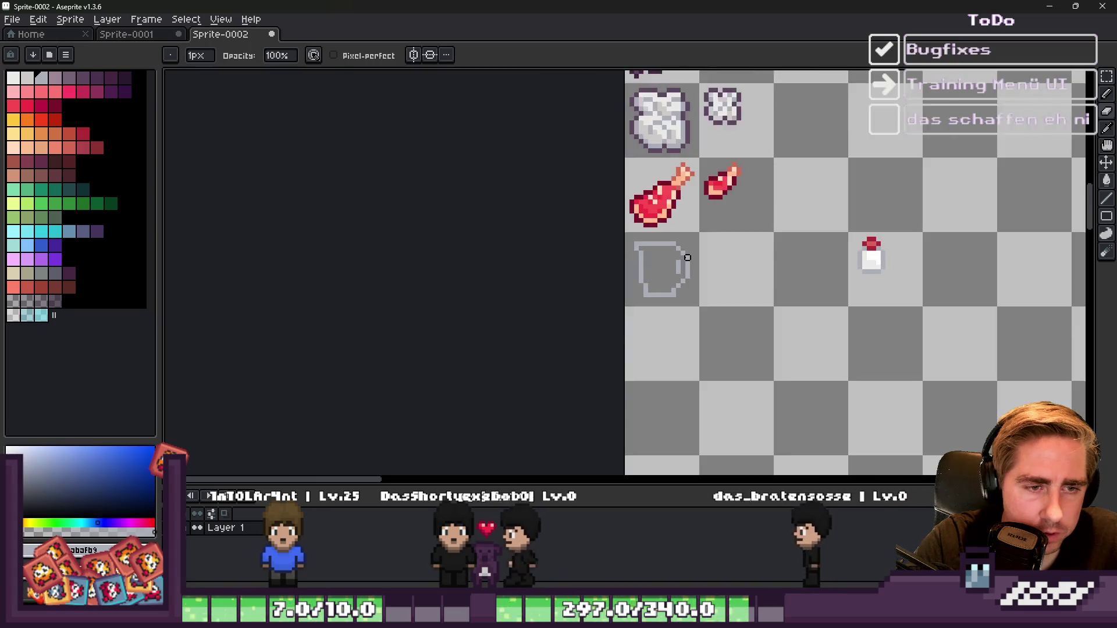
pyautogui.scroll(5, 660, 249)
pyautogui.keyDown('alt'); pyautogui.click(668, 274); pyautogui.keyUp('alt')
pyautogui.keyDown('alt'); pyautogui.click(661, 162); pyautogui.keyUp('alt')
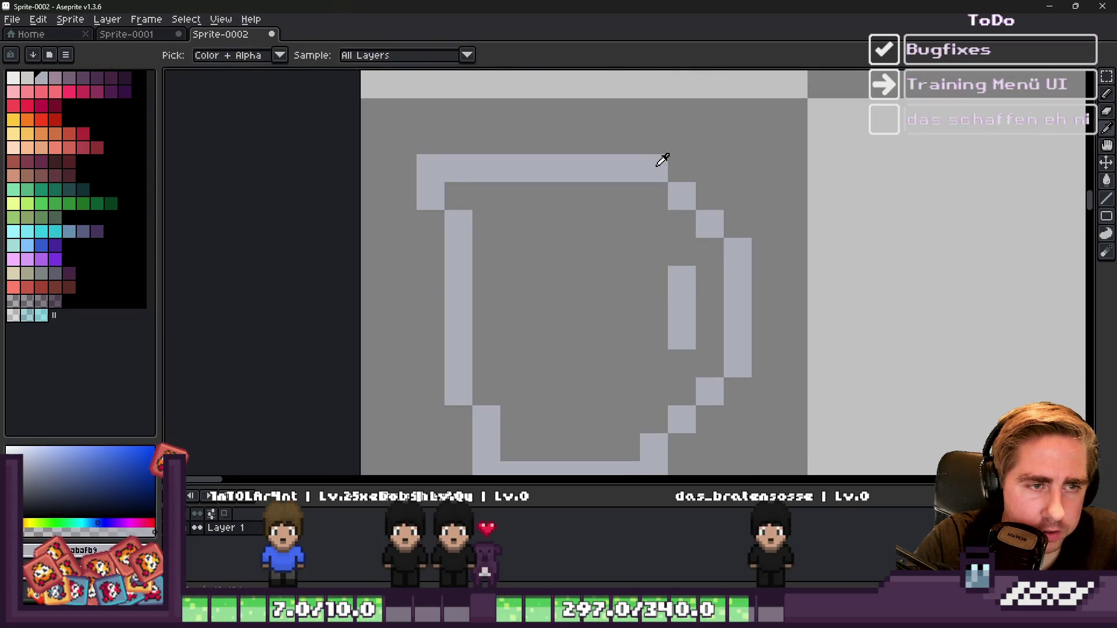
pyautogui.moveTo(655, 181)
pyautogui.mouseDown()
pyautogui.moveTo(666, 438)
pyautogui.moveTo(652, 429)
pyautogui.mouseUp()
pyautogui.scroll(-3, 669, 244)
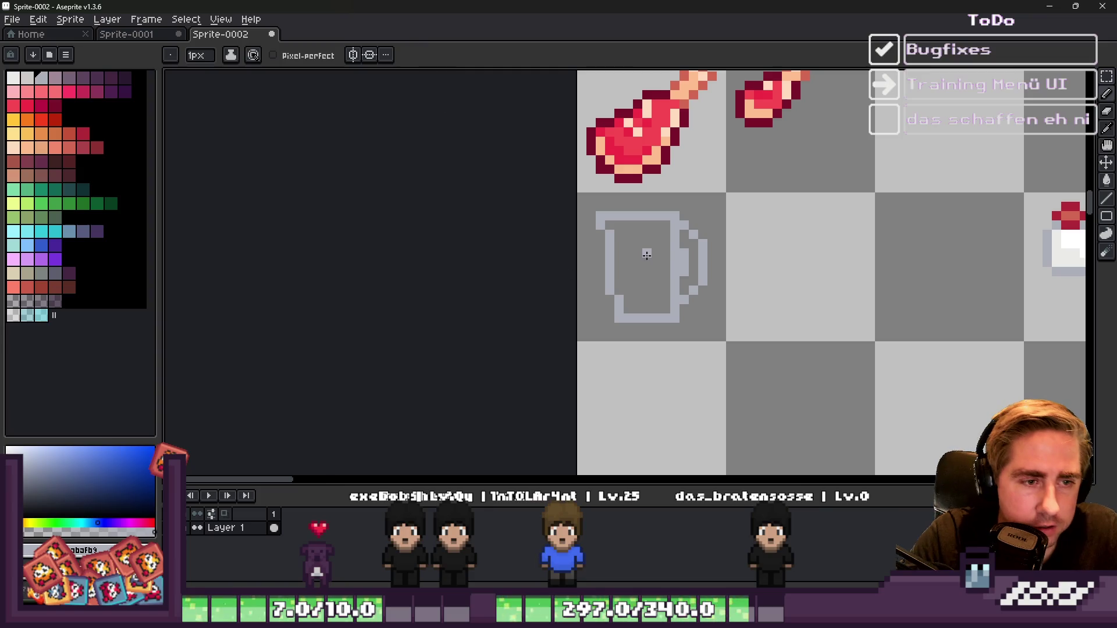
pyautogui.scroll(3, 645, 249)
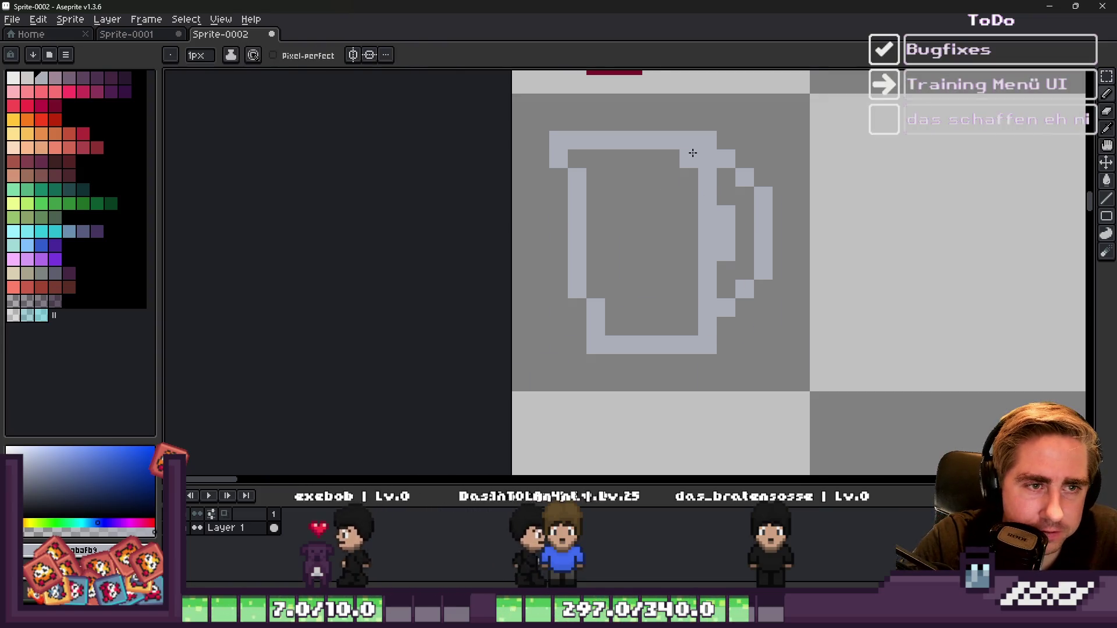
pyautogui.moveTo(689, 155); pyautogui.dragTo(687, 327)
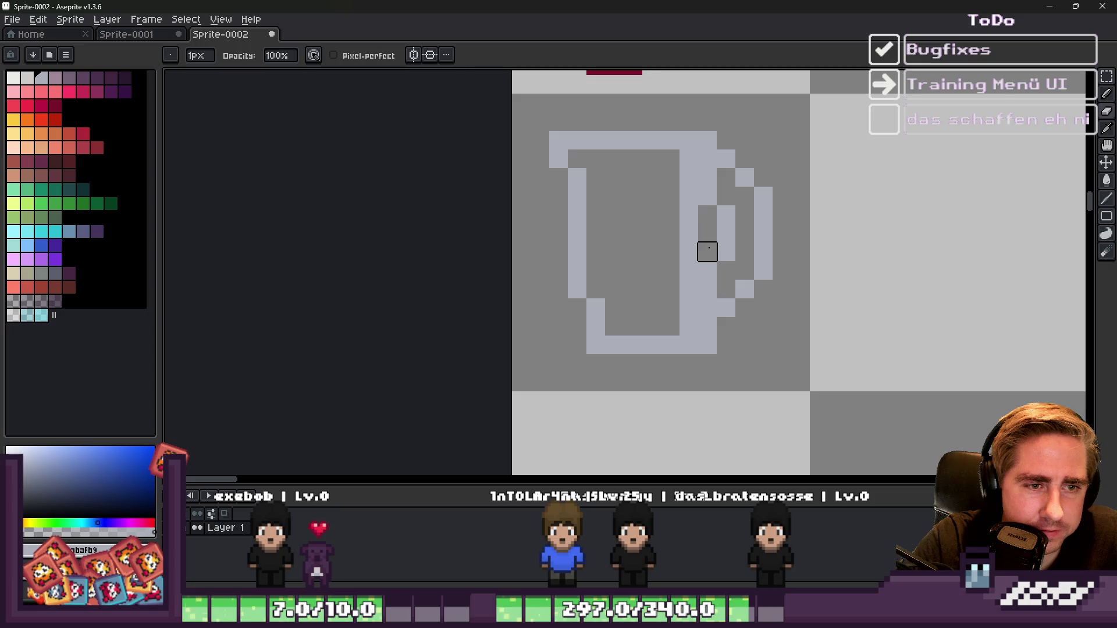
# Step: Adjust a handle pixel and add a light-grey pixel to the mug handle
pyautogui.scroll(-1, 707, 252)
pyautogui.scroll(1, 689, 200)
pyautogui.click(708, 205)
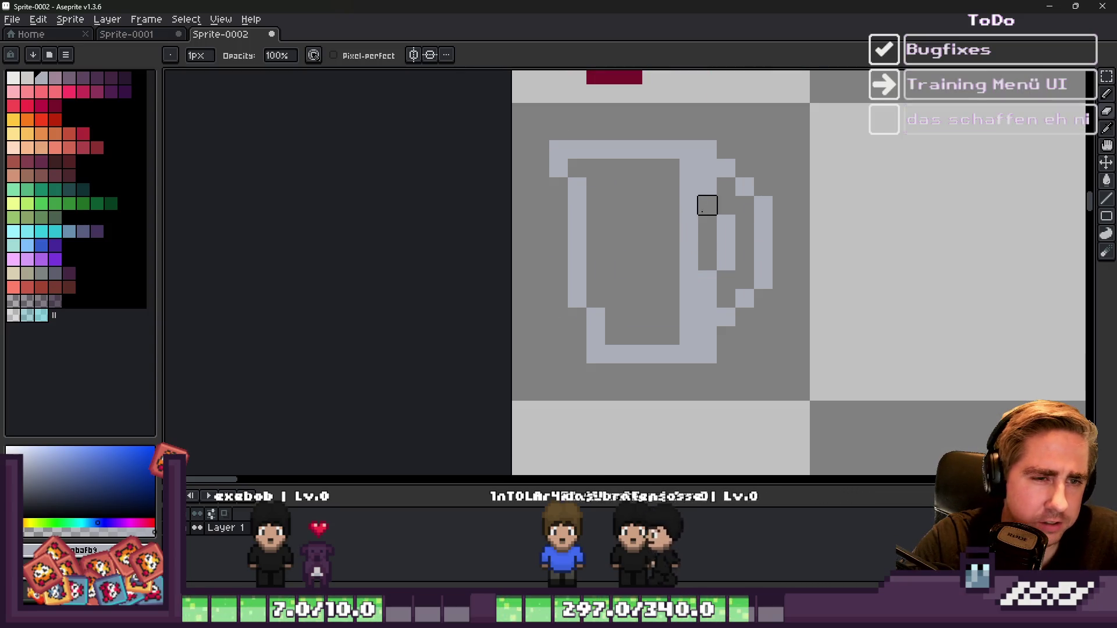
pyautogui.scroll(-1, 704, 232)
pyautogui.scroll(1, 700, 253)
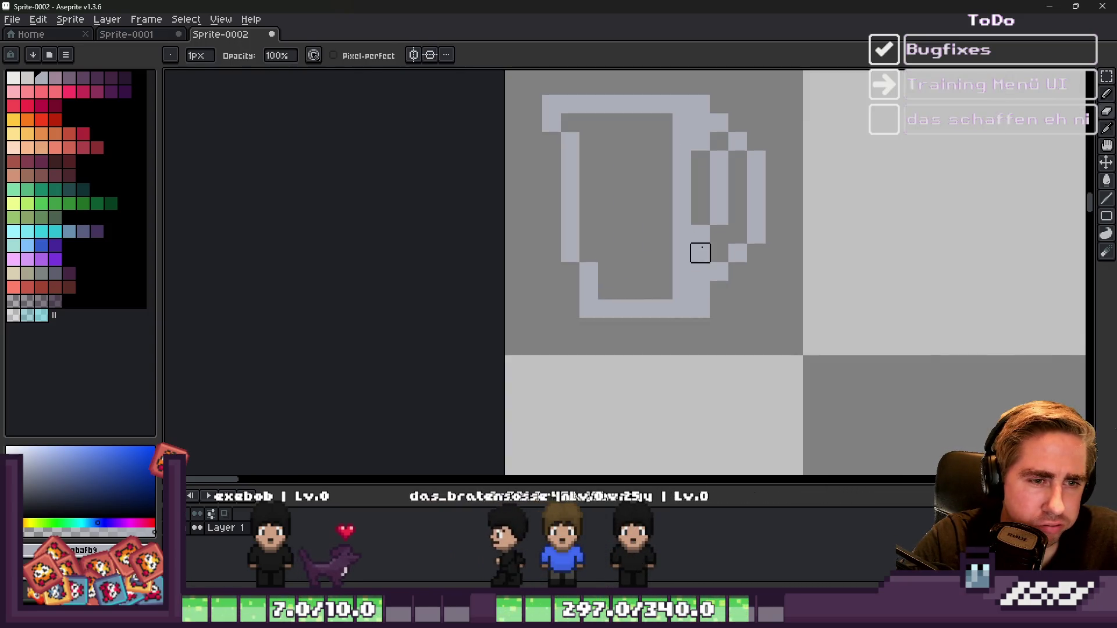
pyautogui.scroll(-1, 686, 246)
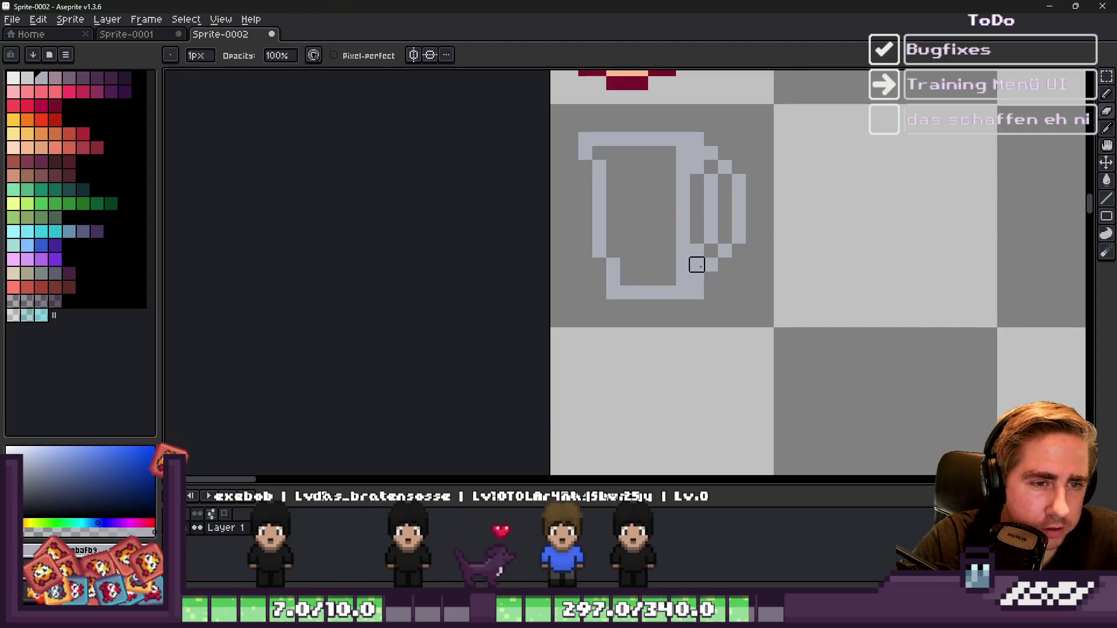
pyautogui.click(697, 264)
pyautogui.scroll(-2, 696, 153)
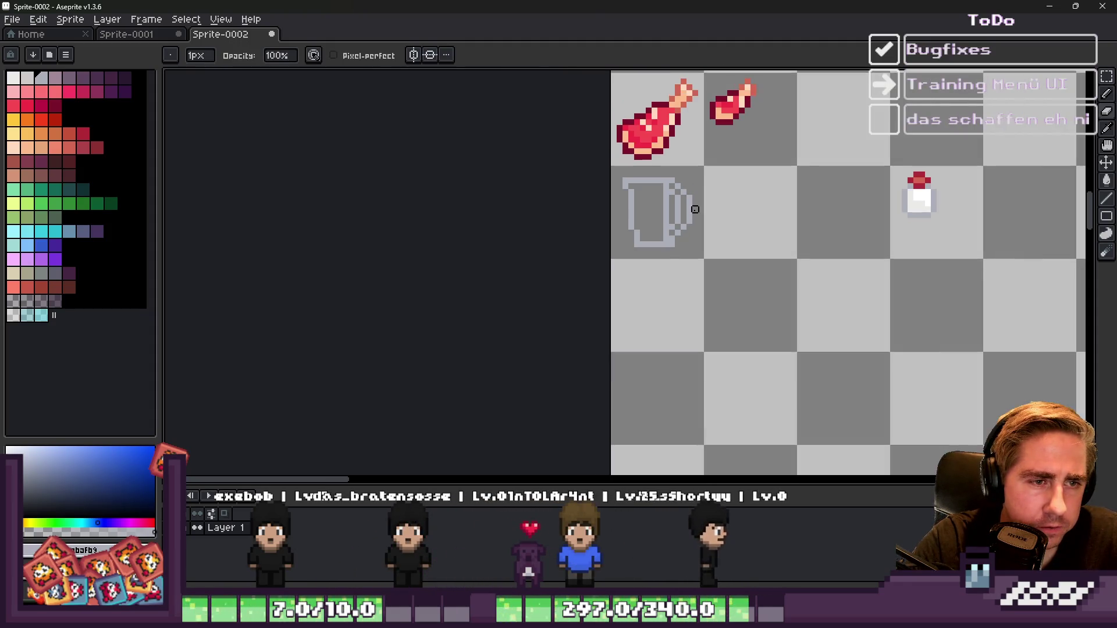
pyautogui.scroll(3, 667, 190)
# Step: Select the mug handle and move it down one pixel row
pyautogui.press('m')
pyautogui.moveTo(659, 125); pyautogui.dragTo(750, 255)
pyautogui.moveTo(688, 200); pyautogui.dragTo(692, 220)
pyautogui.hotkey('ctrl', 'd')
pyautogui.press('b')
pyautogui.scroll(-3, 698, 261)
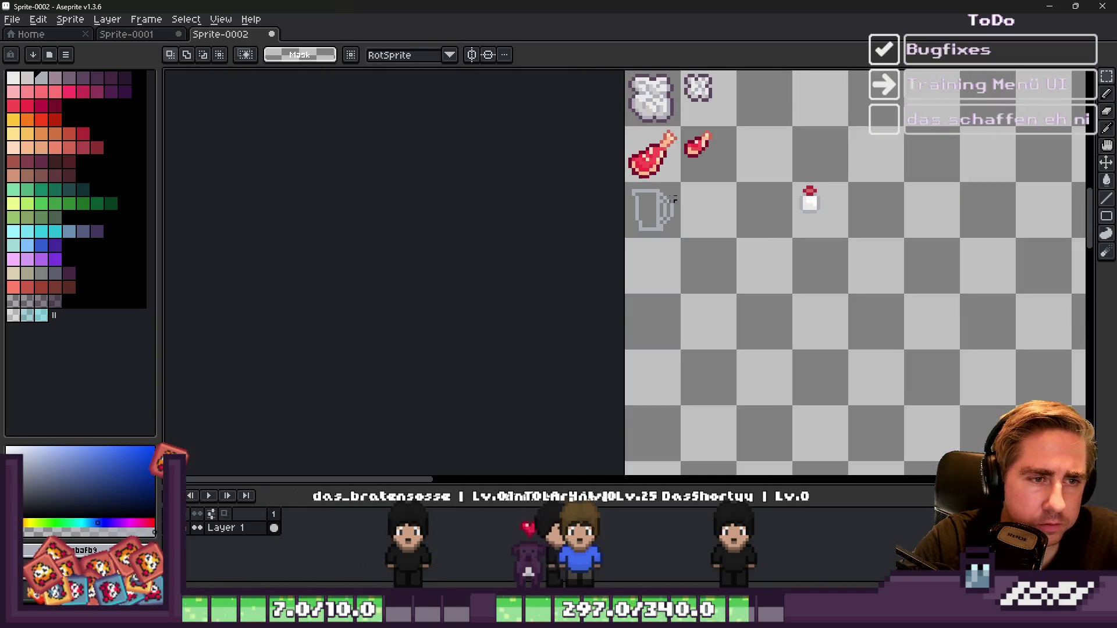
# Step: Move the upper part of the mug's handle down one row
pyautogui.scroll(2, 706, 289)
pyautogui.scroll(-3, 707, 279)
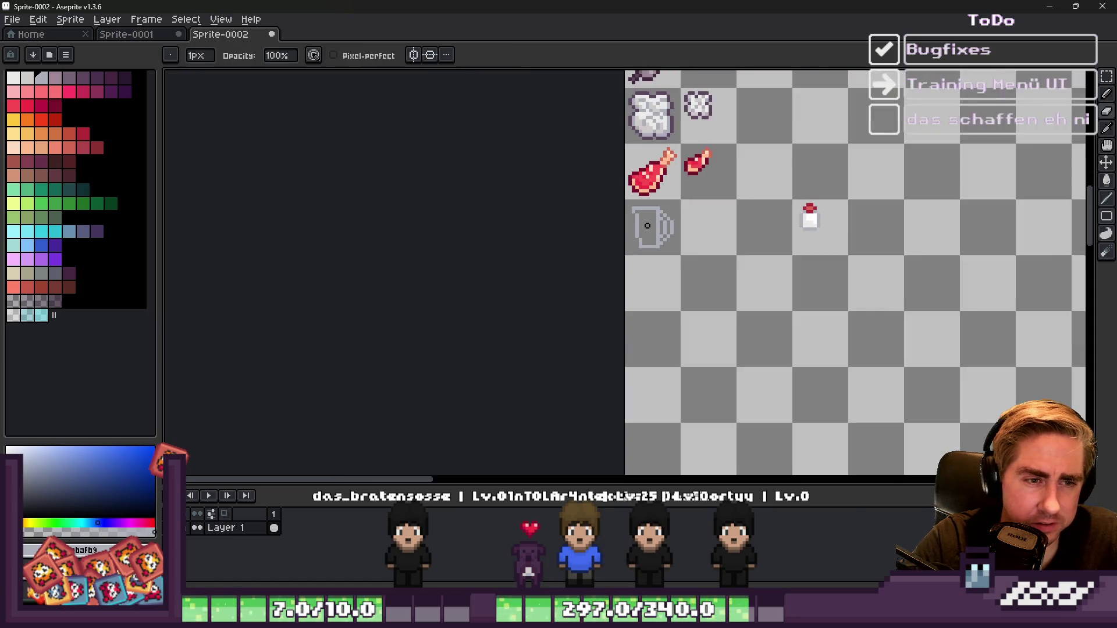
pyautogui.scroll(5, 662, 198)
pyautogui.press('m')
pyautogui.moveTo(677, 166); pyautogui.dragTo(780, 260)
pyautogui.moveTo(710, 213); pyautogui.dragTo(710, 231)
pyautogui.hotkey('ctrl', 'd')
# Step: Fill the mug's interior with white sampled from the bottle sprite
pyautogui.scroll(-3, 687, 192)
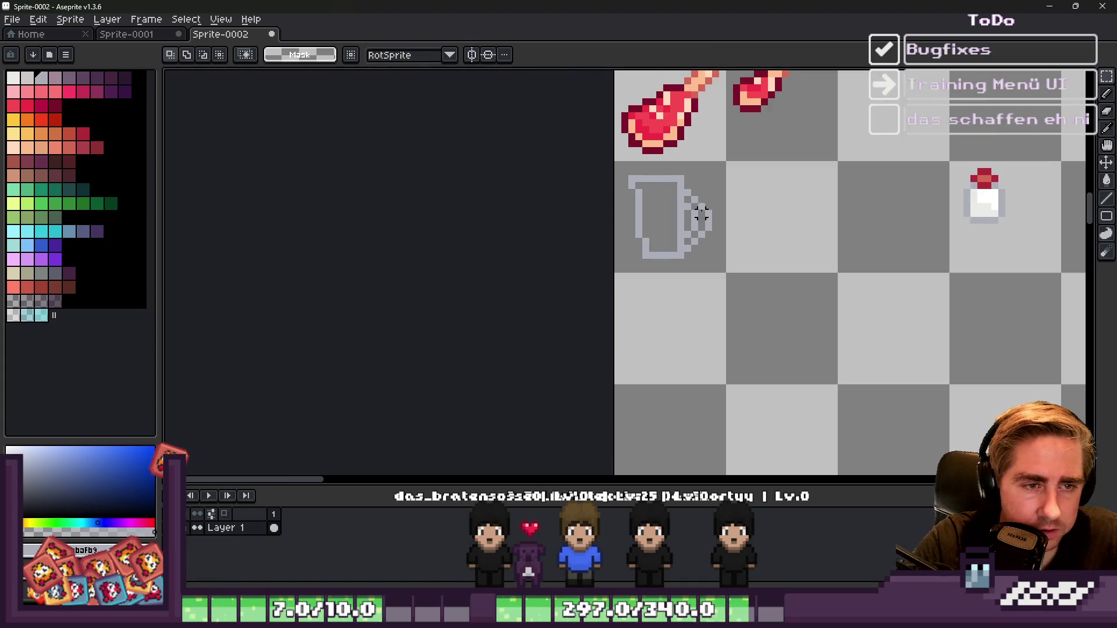
pyautogui.scroll(3, 727, 244)
pyautogui.scroll(-3, 701, 232)
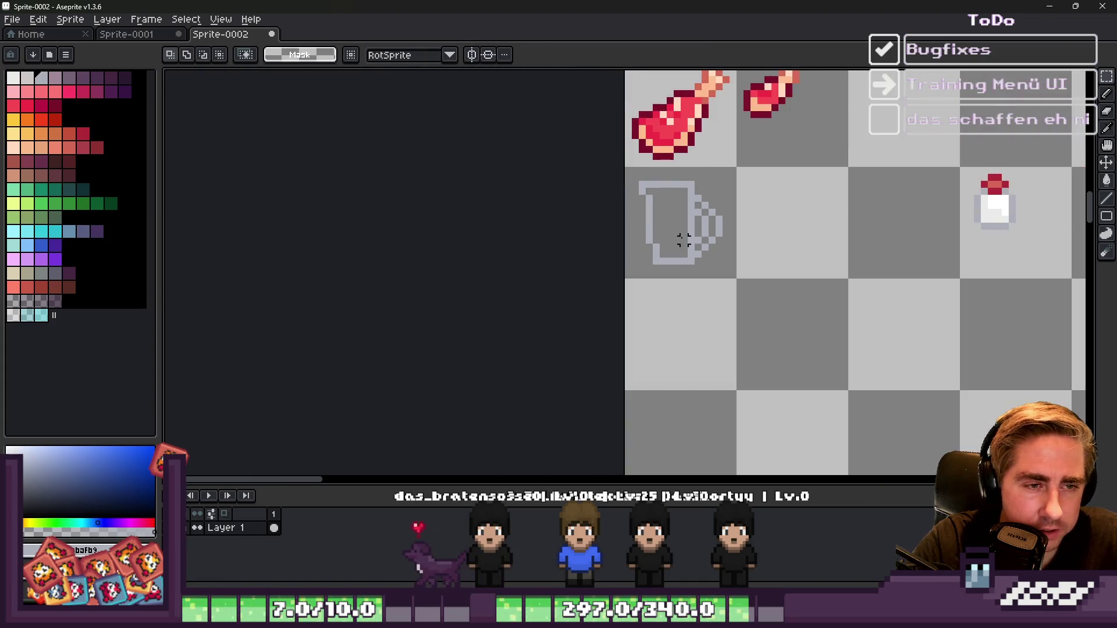
pyautogui.scroll(1, 675, 232)
pyautogui.scroll(-2, 662, 220)
pyautogui.scroll(4, 636, 226)
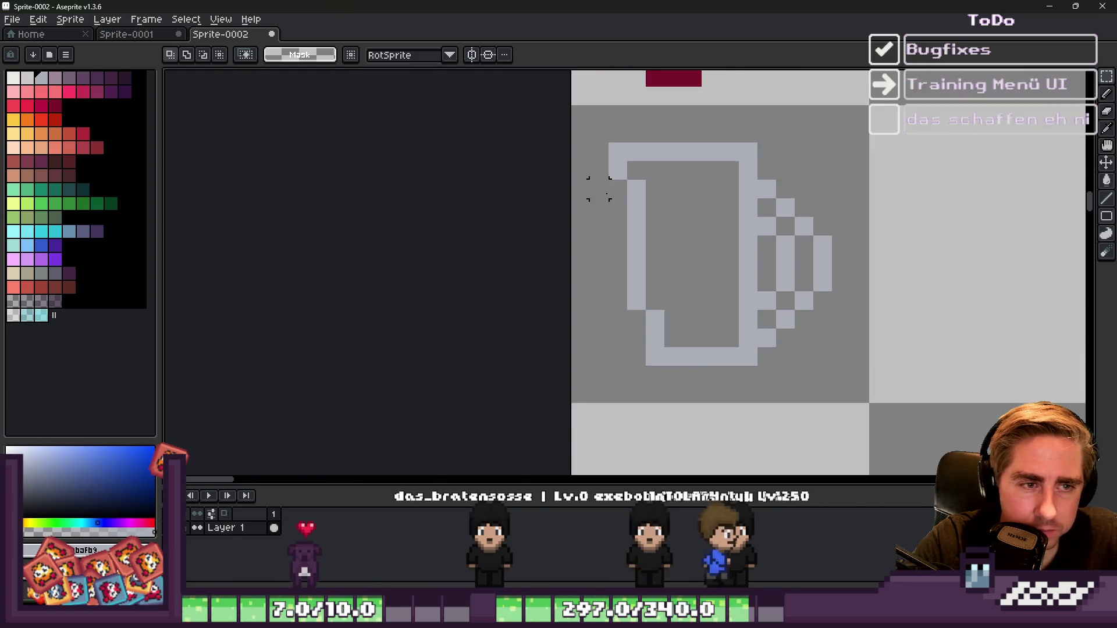
pyautogui.press('b')
pyautogui.click(661, 303)
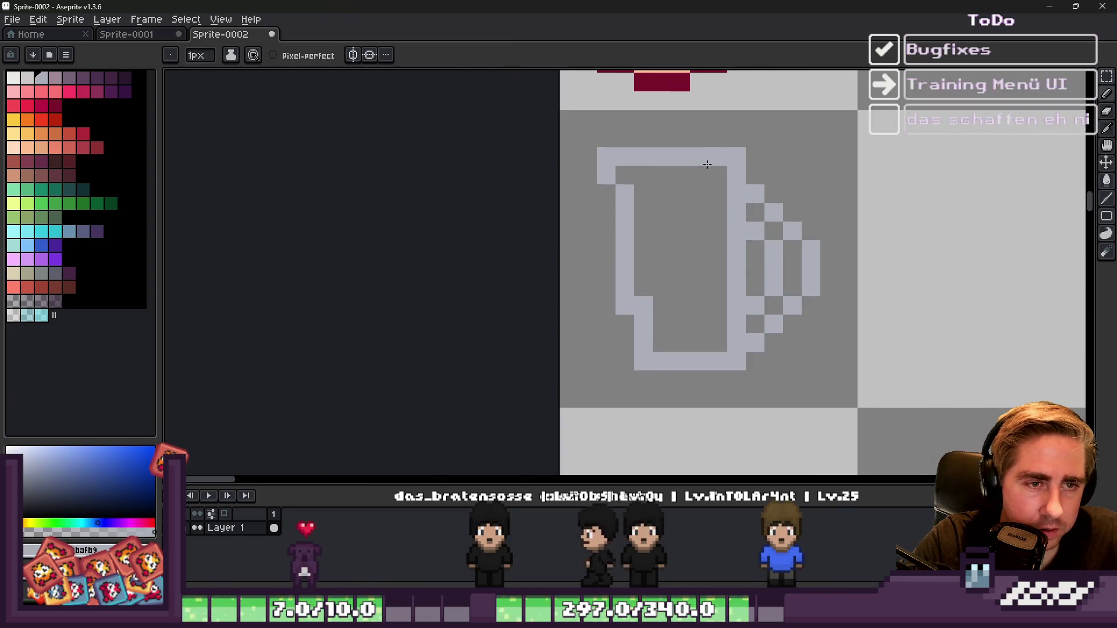
pyautogui.scroll(-3, 640, 169)
pyautogui.keyDown('alt'); pyautogui.click(980, 186); pyautogui.keyUp('alt')
pyautogui.press('g')
pyautogui.click(657, 201)
# Step: Sample the bottle's light grey shading colour for the mug's lower-left shading
pyautogui.scroll(1, 669, 200)
pyautogui.scroll(-2, 699, 199)
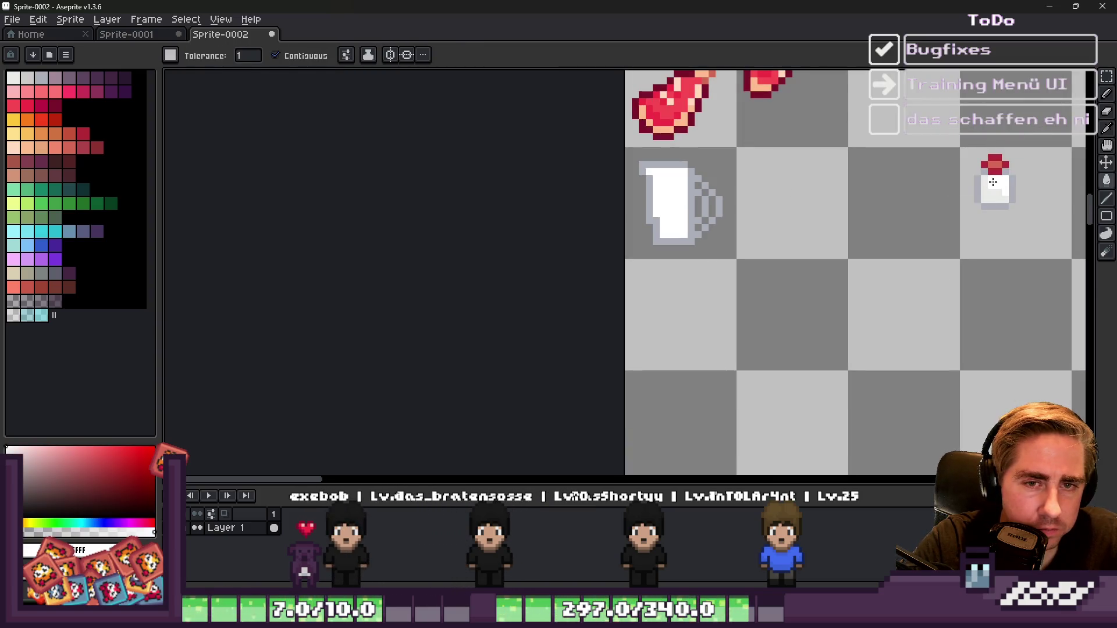
pyautogui.keyDown('alt'); pyautogui.click(992, 182); pyautogui.keyUp('alt')
pyautogui.scroll(3, 682, 230)
pyautogui.press('b')
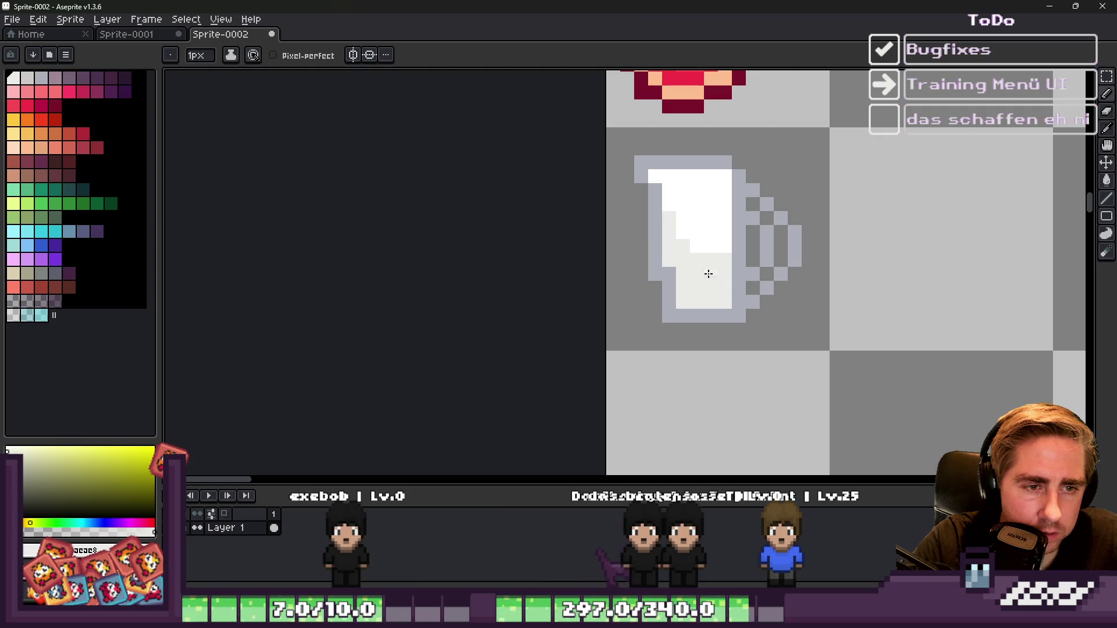
pyautogui.scroll(-4, 708, 278)
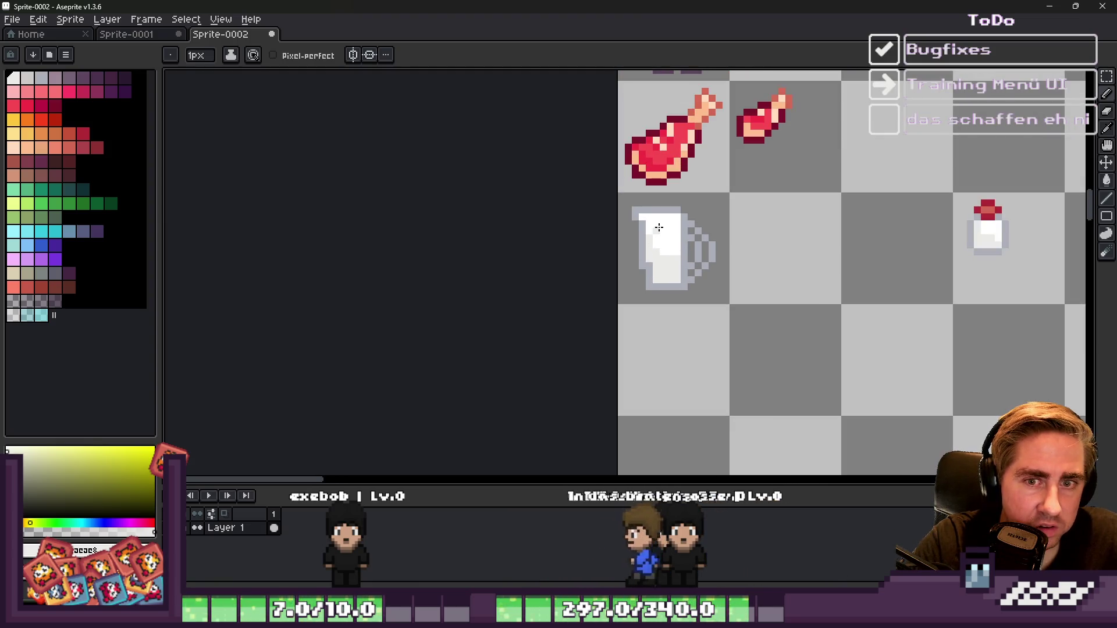
pyautogui.scroll(1, 659, 227)
# Step: Recolour the mug's top rim and grey outline dark purple
pyautogui.press('m')
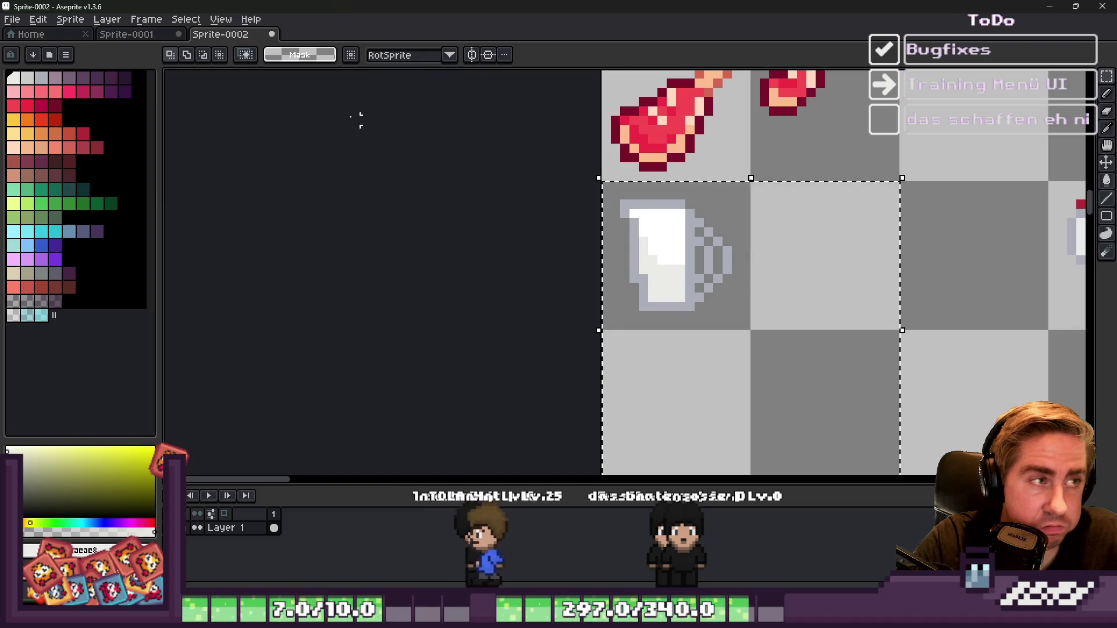
pyautogui.click(125, 77)
pyautogui.scroll(2, 684, 224)
pyautogui.press('g')
pyautogui.click(668, 187)
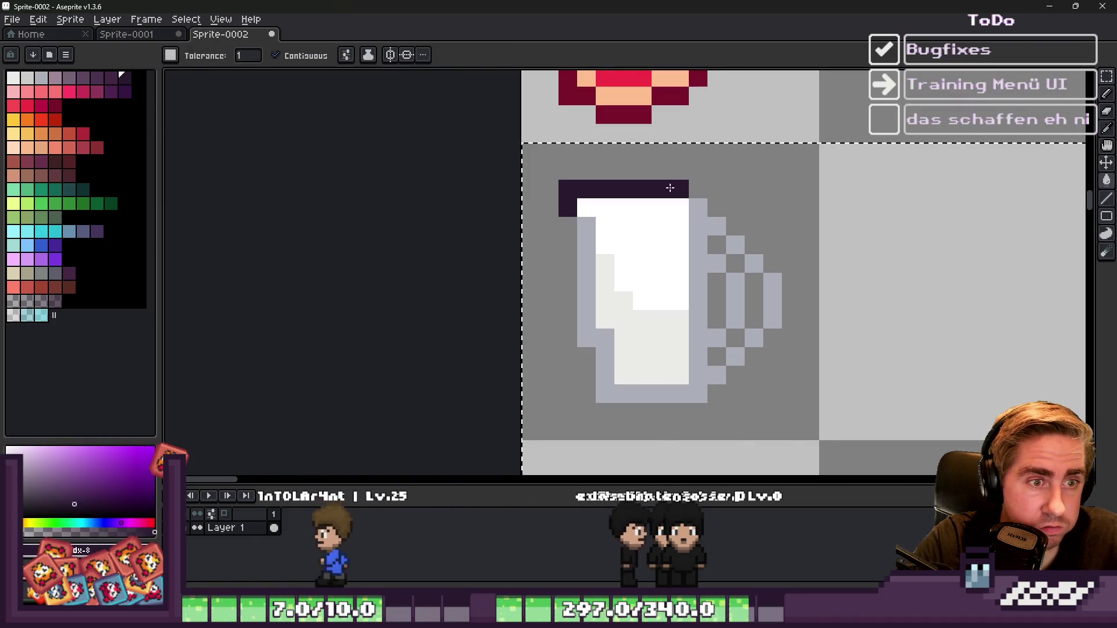
pyautogui.click(580, 263)
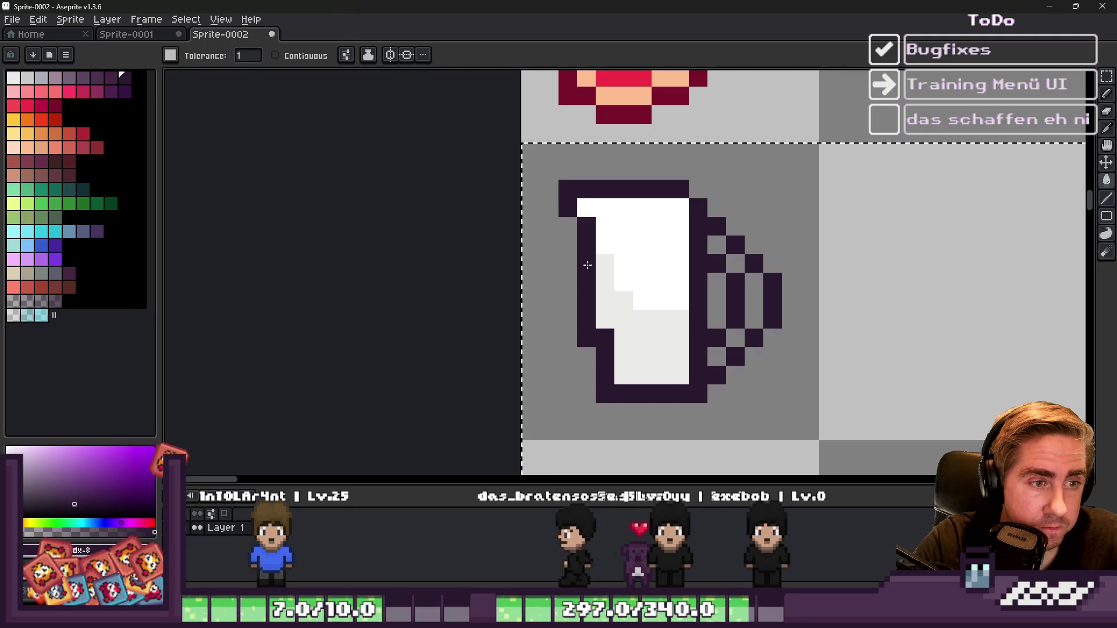
pyautogui.scroll(-3, 577, 265)
pyautogui.scroll(3, 574, 266)
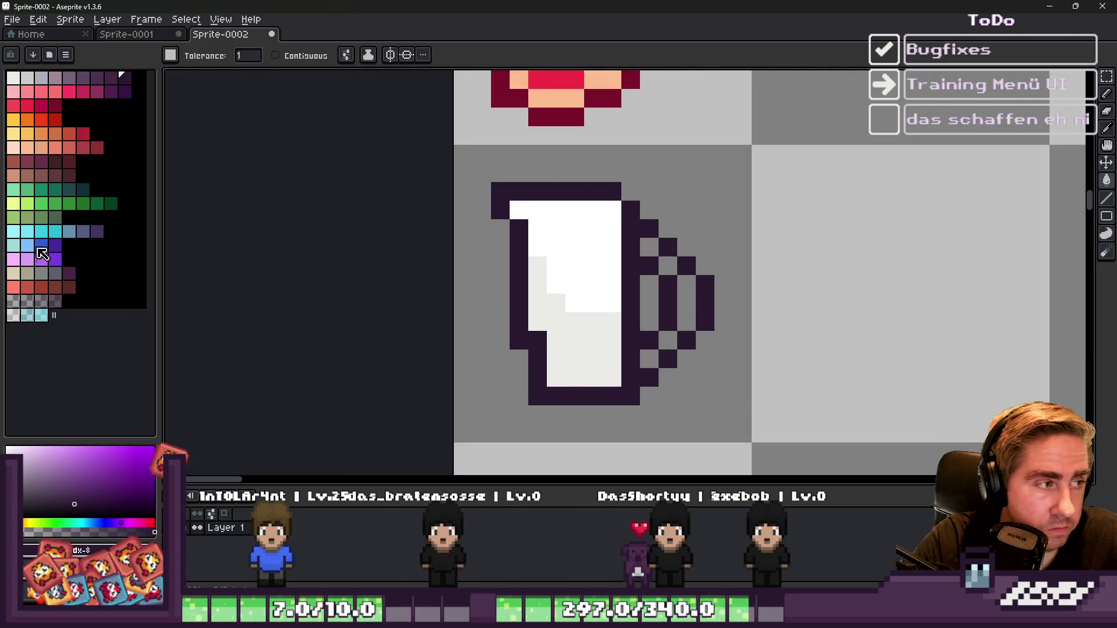
# Step: Paint a cyan highlight diagonal along the mug's handle
pyautogui.click(13, 244)
pyautogui.press('b')
pyautogui.scroll(1, 680, 275)
pyautogui.moveTo(634, 233); pyautogui.dragTo(688, 294)
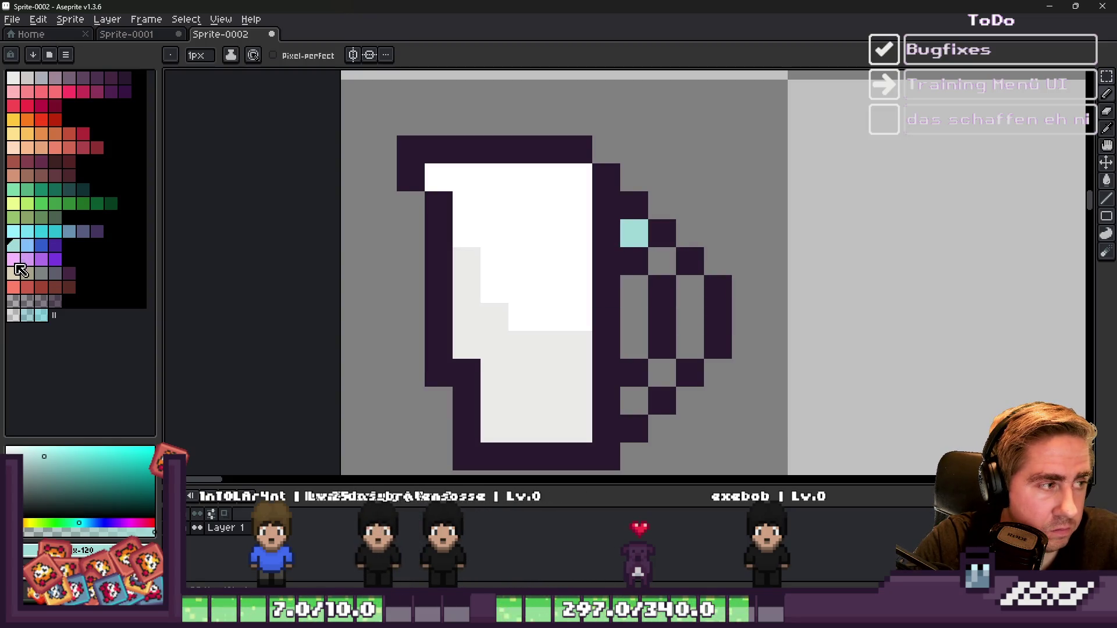
pyautogui.click(13, 231)
pyautogui.moveTo(634, 233); pyautogui.dragTo(697, 295)
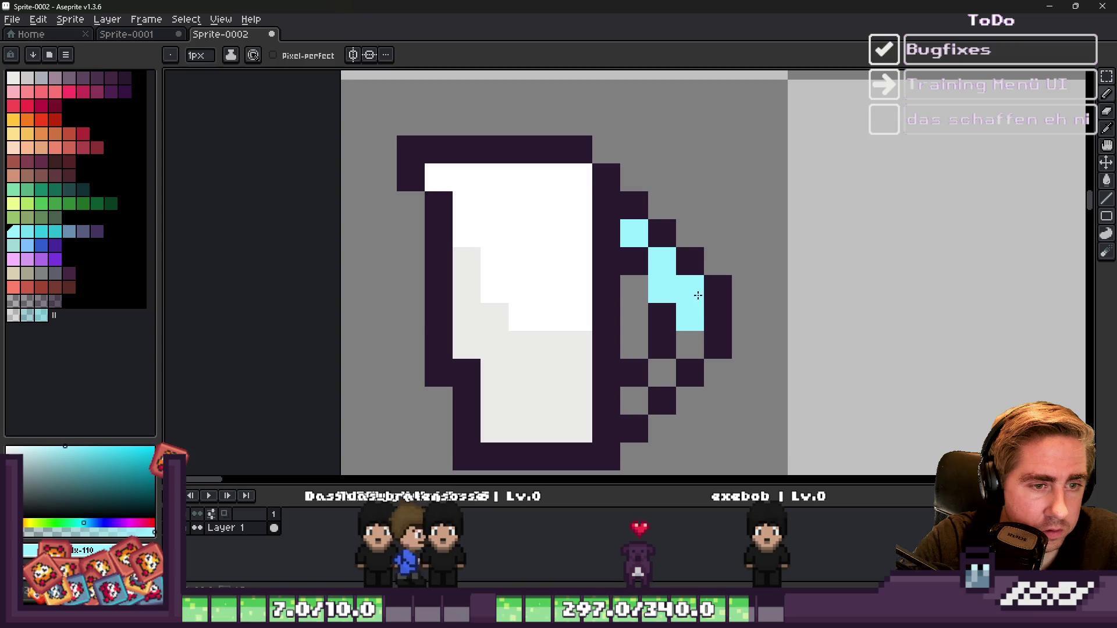
pyautogui.hotkey('ctrl', 'z')
pyautogui.moveTo(662, 261); pyautogui.dragTo(689, 309)
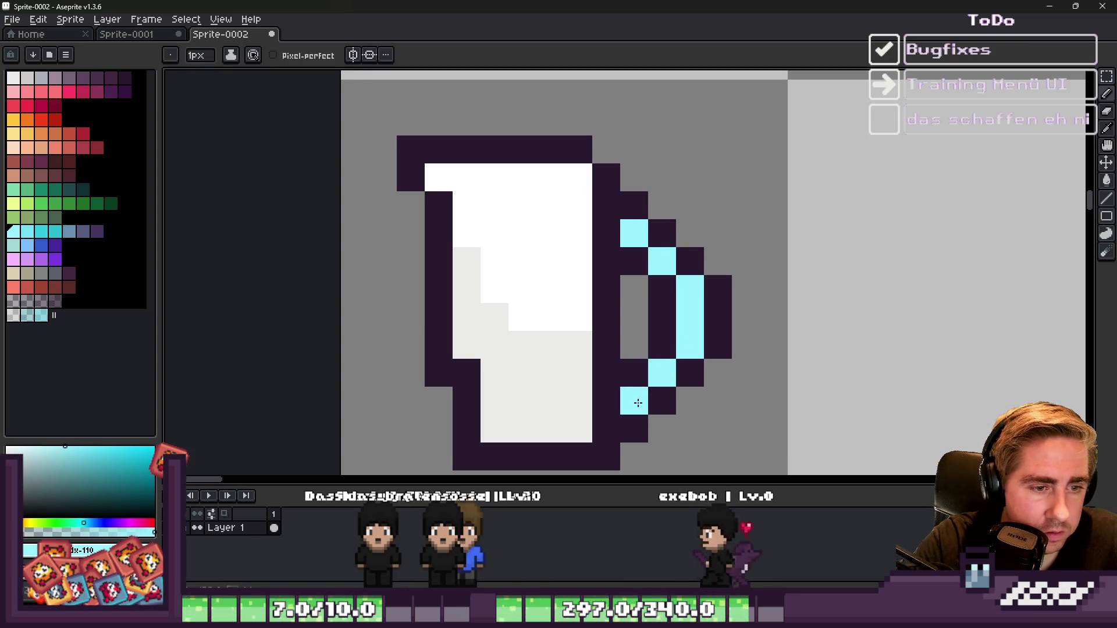
pyautogui.scroll(-3, 640, 287)
pyautogui.scroll(2, 610, 307)
pyautogui.scroll(-2, 653, 281)
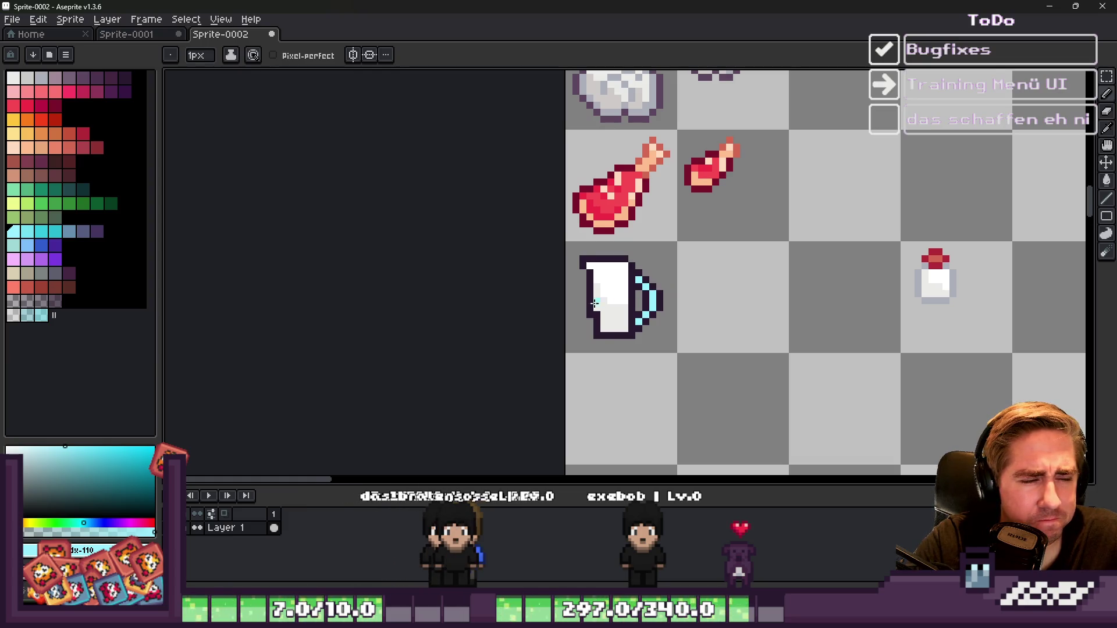
pyautogui.scroll(2, 603, 303)
# Step: Shade the jug's lower-left inner edge light grey and darken both bottom corner pixels
pyautogui.keyDown('alt'); pyautogui.click(628, 294); pyautogui.keyUp('alt')
pyautogui.click(626, 323)
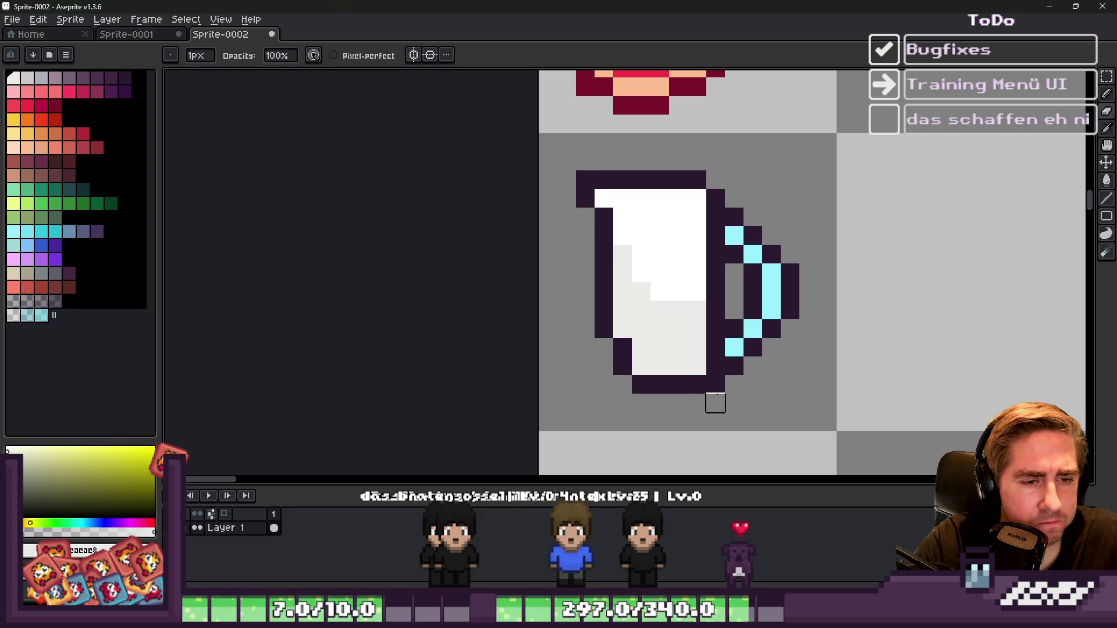
pyautogui.scroll(-3, 697, 347)
pyautogui.scroll(2, 645, 308)
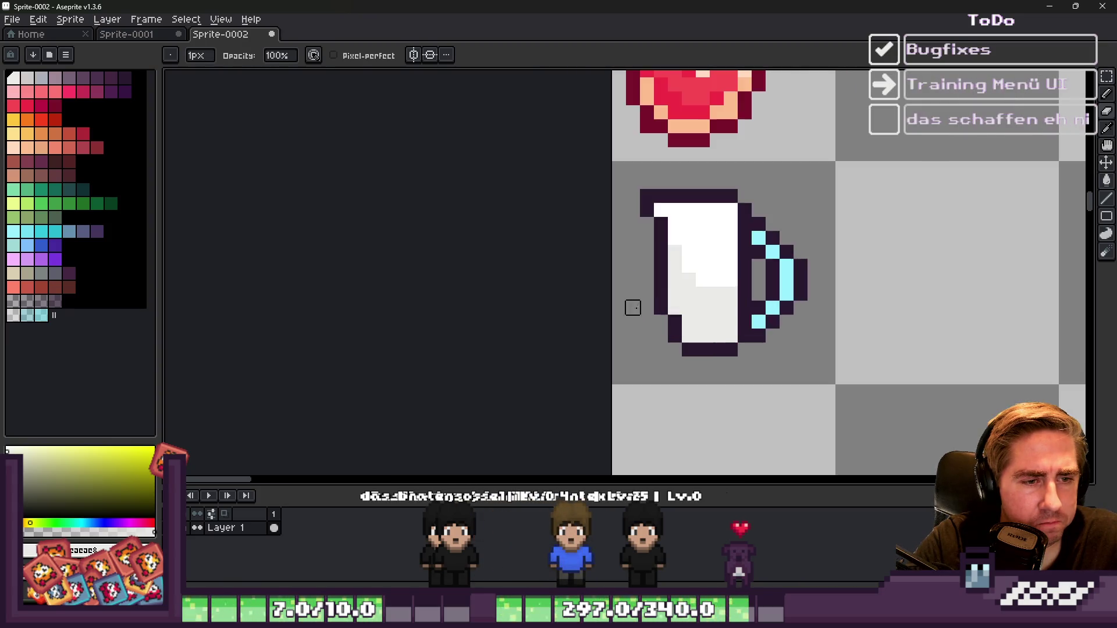
pyautogui.keyDown('alt'); pyautogui.click(660, 309); pyautogui.keyUp('alt')
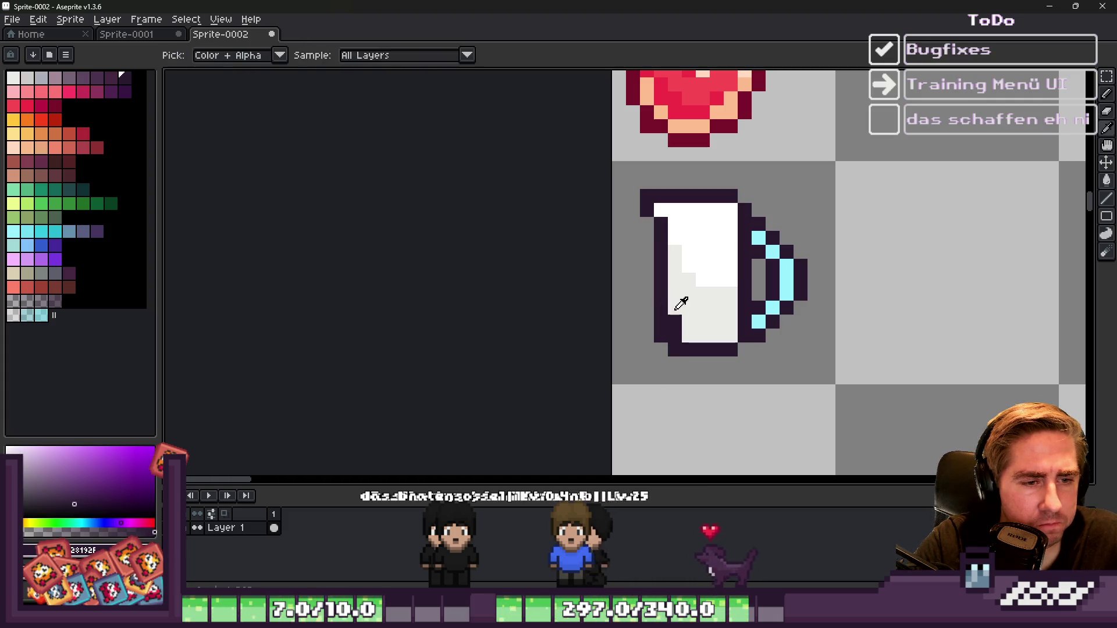
pyautogui.keyDown('alt'); pyautogui.click(686, 308); pyautogui.keyUp('alt')
pyautogui.moveTo(675, 303); pyautogui.dragTo(668, 329)
pyautogui.scroll(-2, 669, 330)
pyautogui.scroll(3, 623, 323)
pyautogui.keyDown('alt'); pyautogui.click(617, 329); pyautogui.keyUp('alt')
pyautogui.click(618, 329)
pyautogui.click(702, 328)
# Step: Move the lower half of the handle up one pixel
pyautogui.press('m')
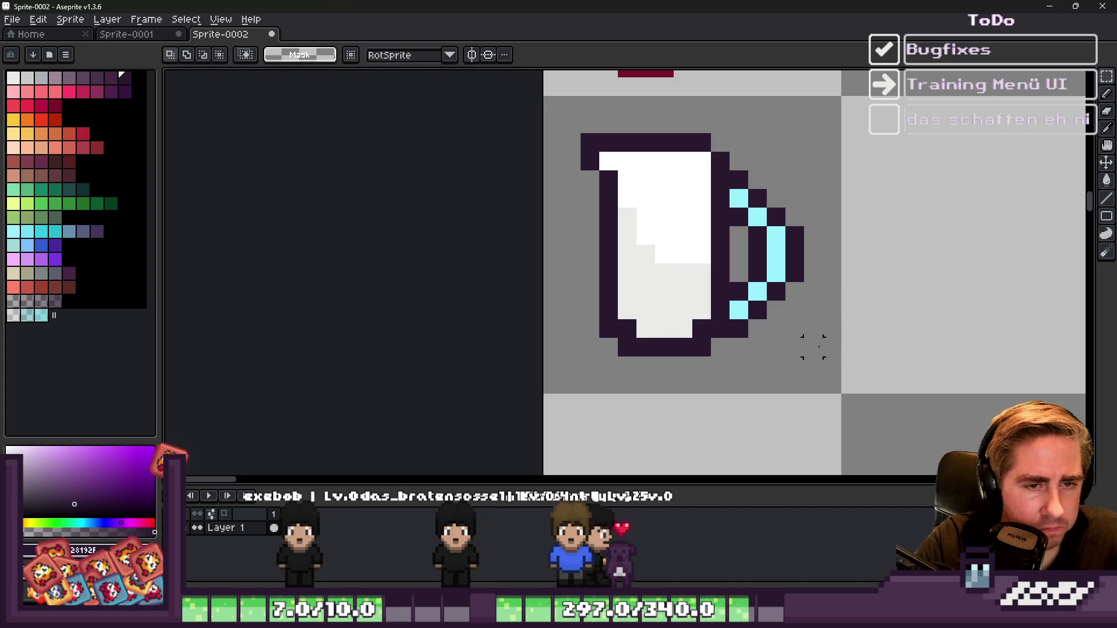
pyautogui.moveTo(832, 347); pyautogui.dragTo(727, 235)
pyautogui.moveTo(752, 285); pyautogui.dragTo(752, 266)
pyautogui.hotkey('ctrl', 'd')
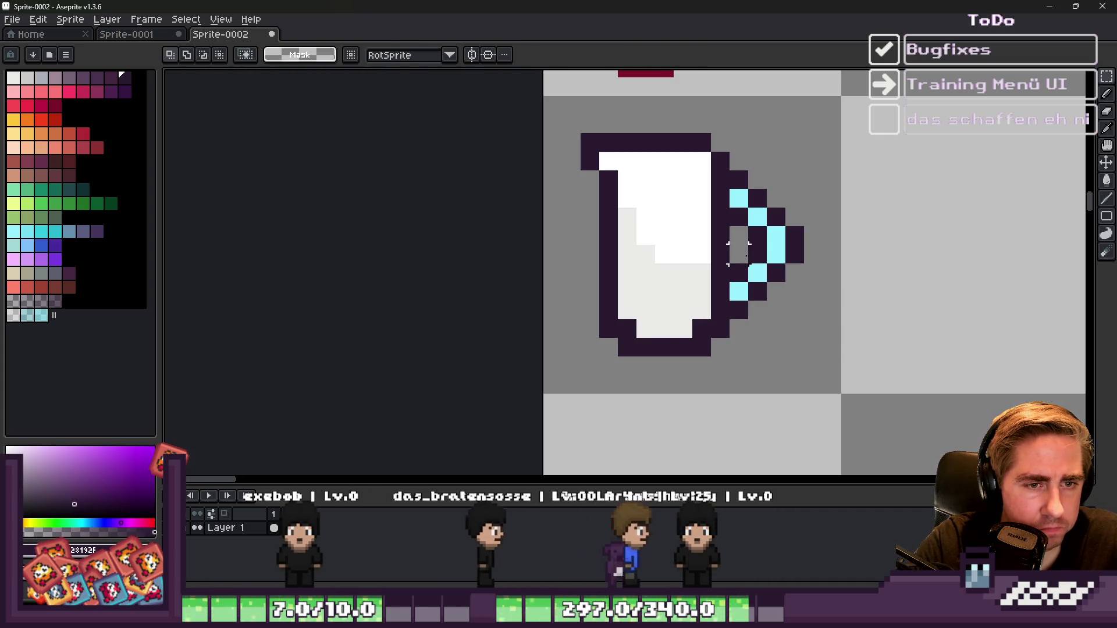
pyautogui.scroll(-3, 821, 252)
# Step: Touch up the handle pixels, darkening the cyan column and adding one cyan pixel
pyautogui.press('b')
pyautogui.scroll(3, 685, 235)
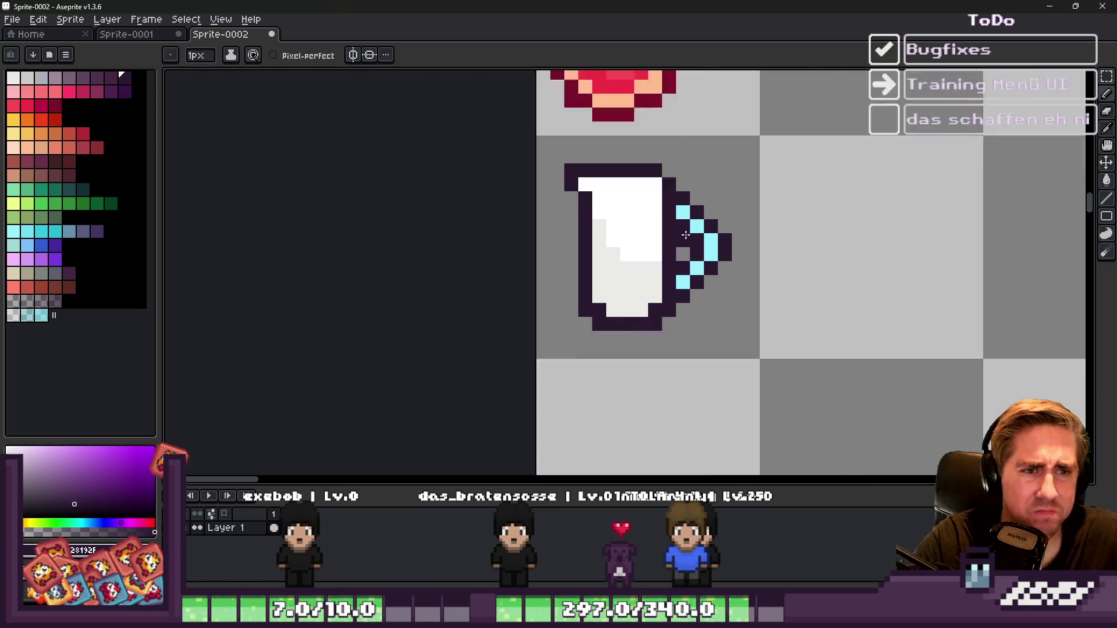
pyautogui.scroll(3, 685, 235)
pyautogui.click(700, 213)
pyautogui.keyDown('alt'); pyautogui.click(706, 232); pyautogui.keyUp('alt')
pyautogui.click(705, 245)
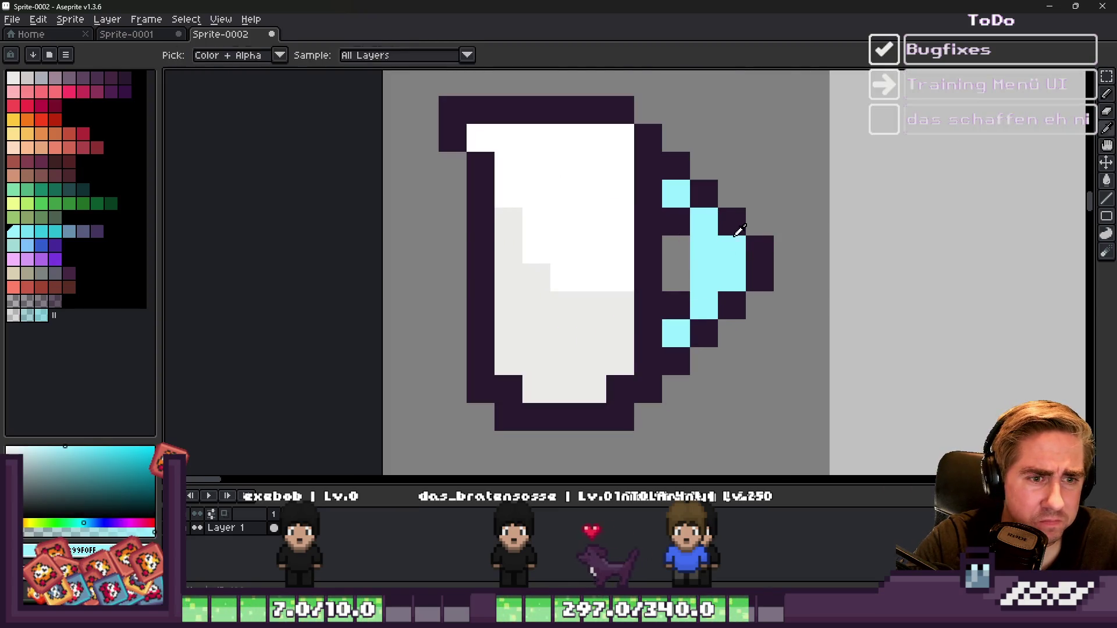
pyautogui.keyDown('alt'); pyautogui.click(743, 209); pyautogui.keyUp('alt')
pyautogui.moveTo(732, 250); pyautogui.dragTo(731, 308)
# Step: Erase the stray pixels right of the handle, darken the handle gap, and pick white
pyautogui.rightClick(760, 249)
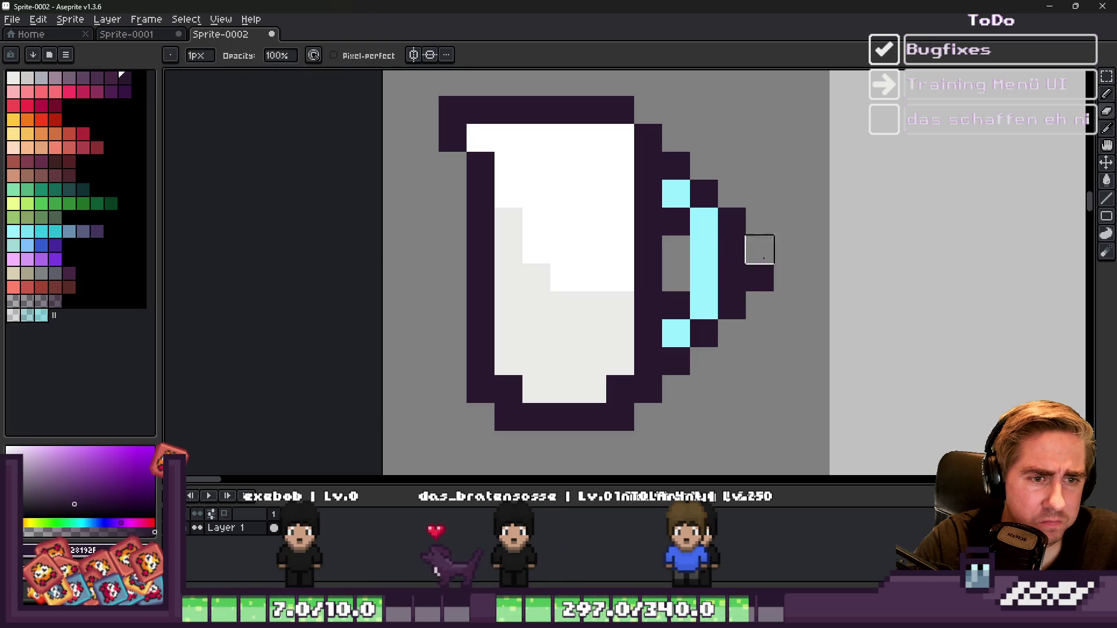
pyautogui.rightClick(760, 277)
pyautogui.moveTo(676, 250); pyautogui.dragTo(676, 278)
pyautogui.scroll(-5, 723, 215)
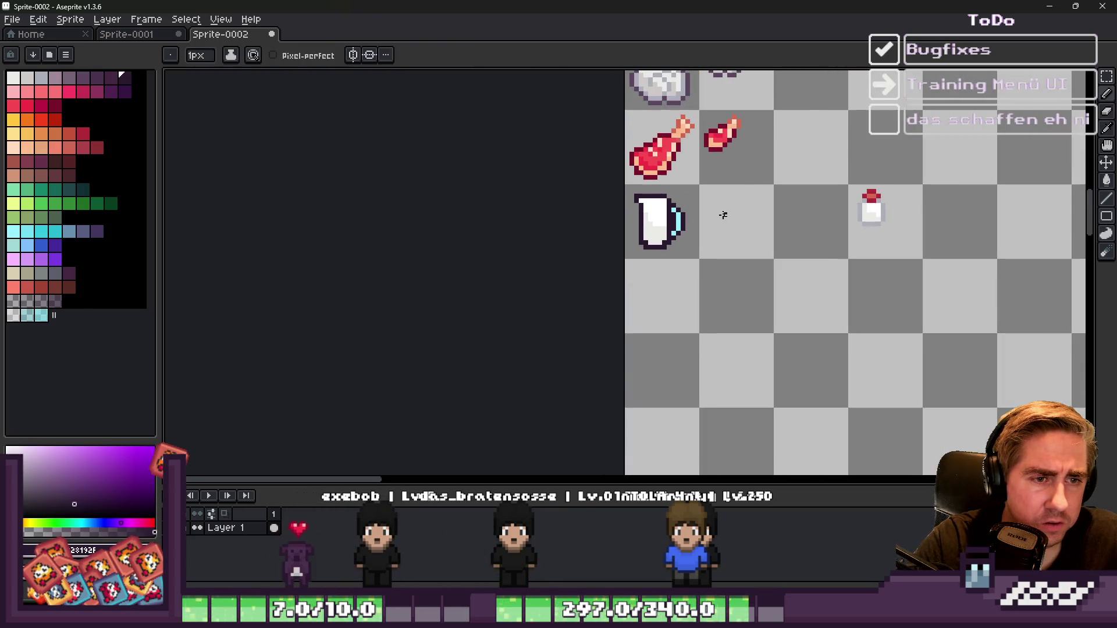
pyautogui.scroll(4, 666, 213)
pyautogui.keyDown('alt'); pyautogui.click(654, 177); pyautogui.keyUp('alt')
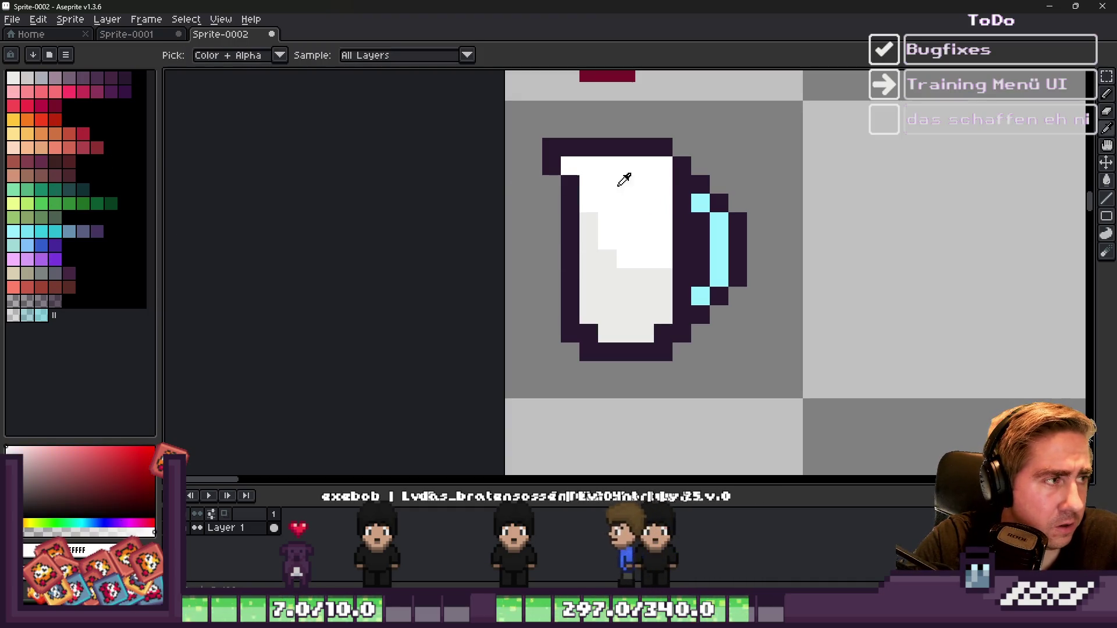
pyautogui.scroll(-3, 660, 273)
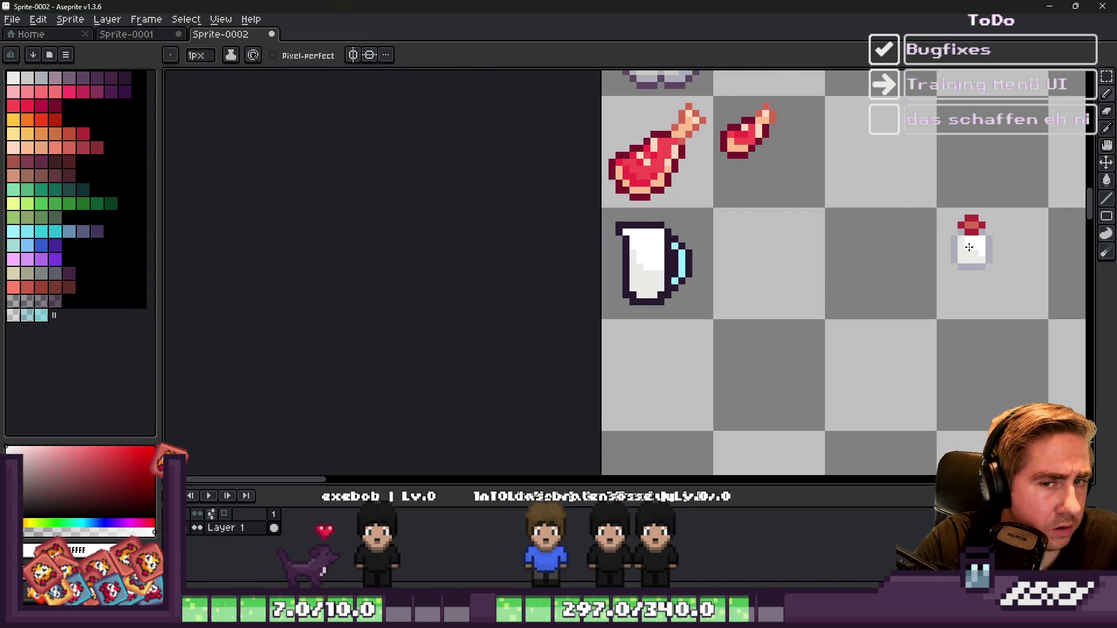
pyautogui.scroll(3, 986, 235)
pyautogui.click(19, 74)
# Step: Marquee-select the bottle sprites
pyautogui.press('g')
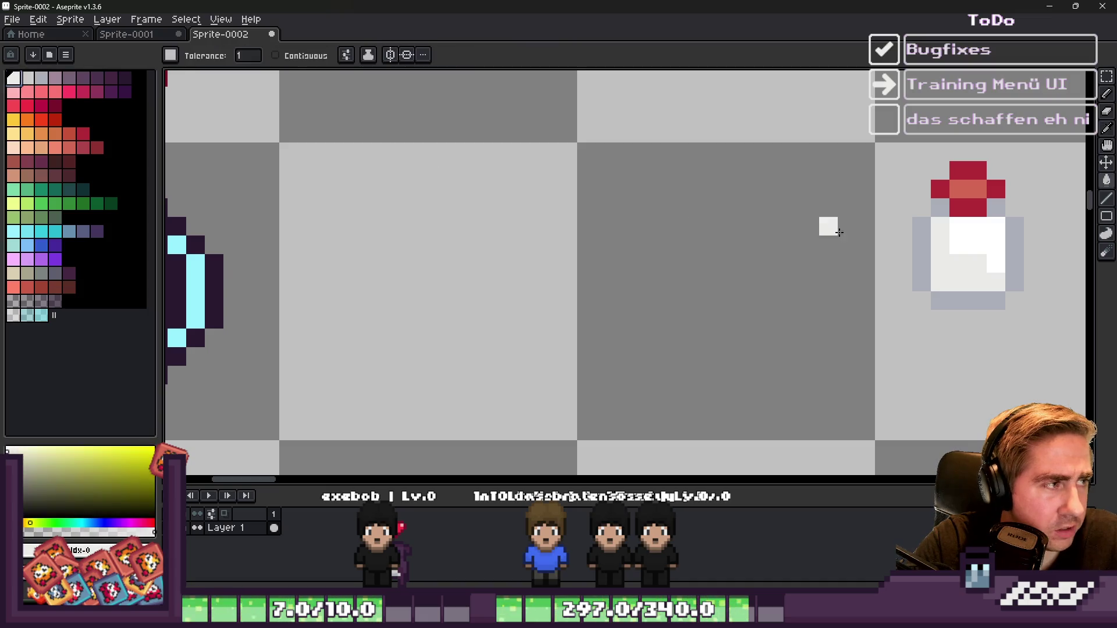
pyautogui.scroll(-5, 764, 215)
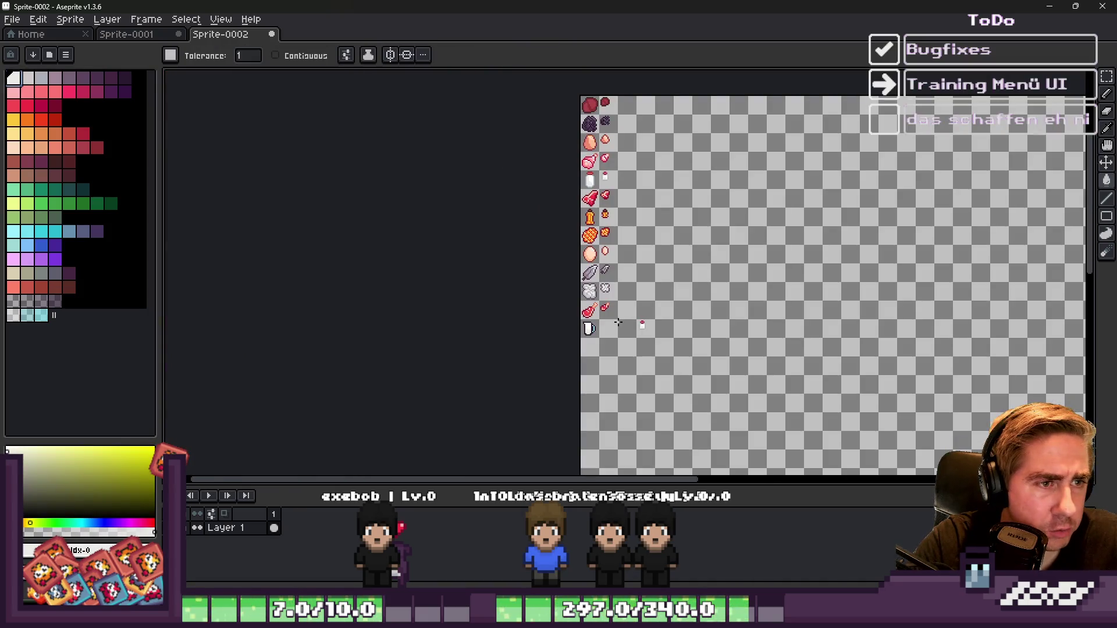
pyautogui.scroll(4, 614, 186)
pyautogui.press('m')
pyautogui.moveTo(614, 186); pyautogui.dragTo(710, 198)
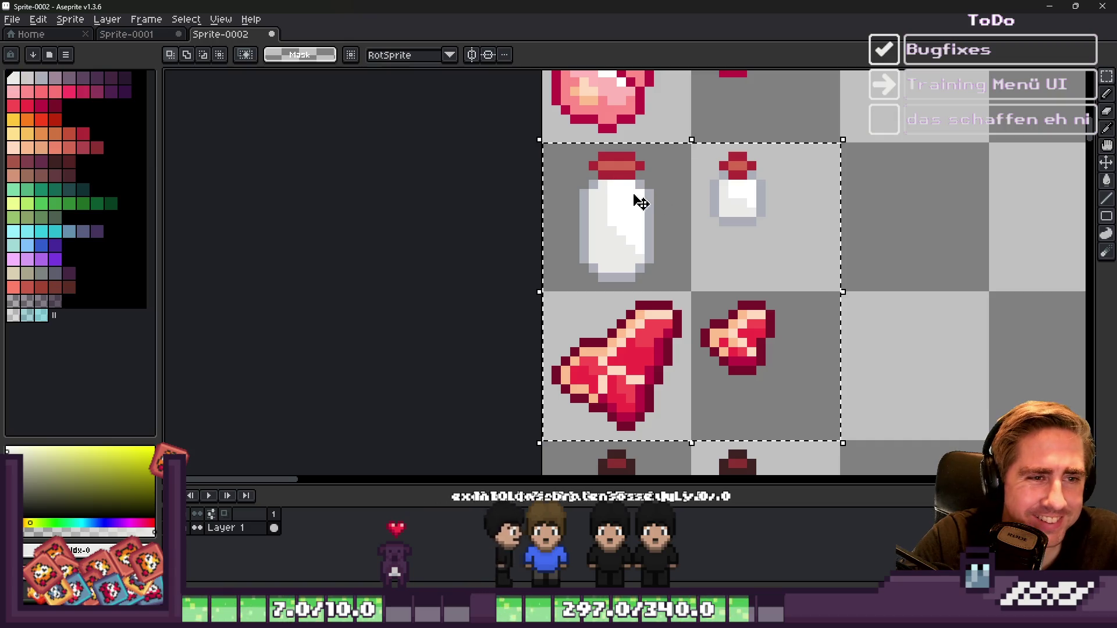
pyautogui.scroll(2, 616, 200)
# Step: Eyedrop the bottle's off-white and paint the jug's top-left inner pixel with it
pyautogui.press('i')
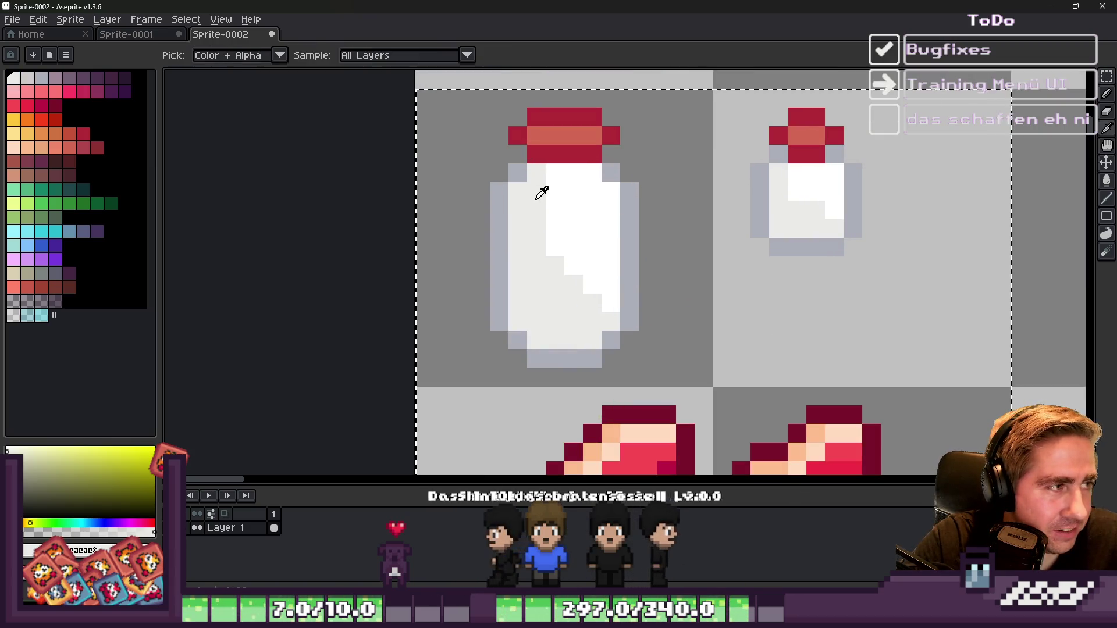
pyautogui.click(563, 193)
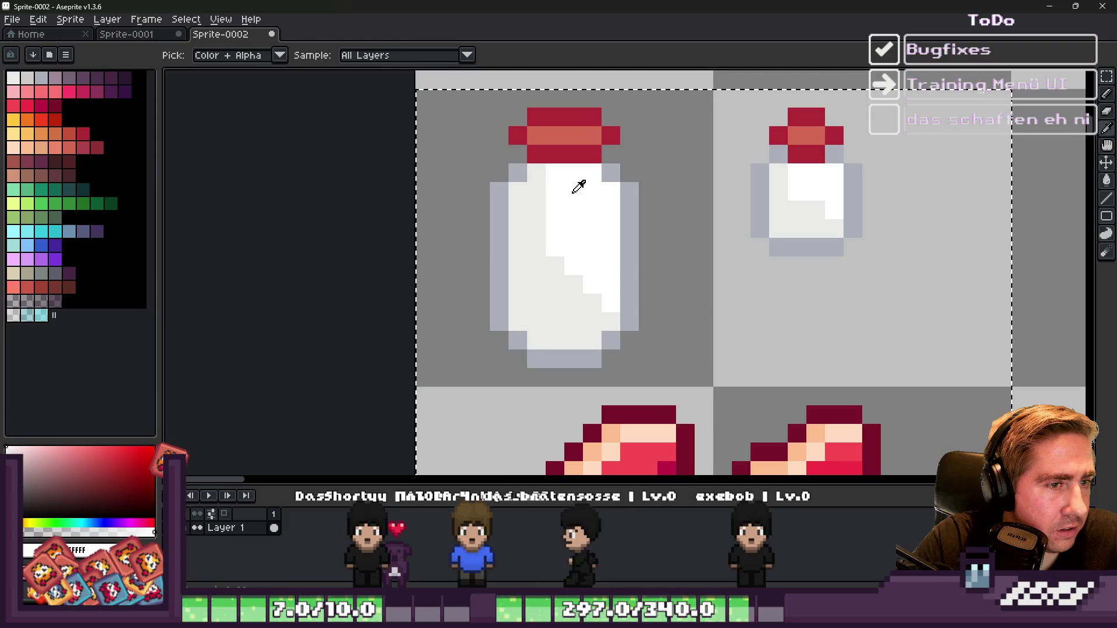
pyautogui.click(534, 205)
pyautogui.press('b')
pyautogui.scroll(-10, 563, 189)
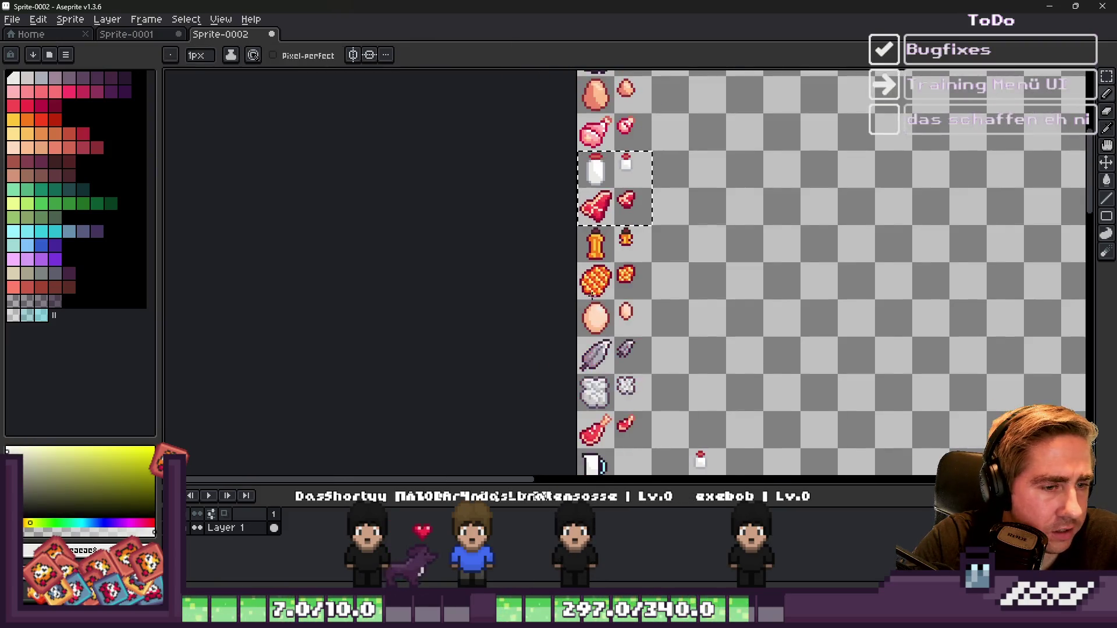
pyautogui.scroll(10, 594, 315)
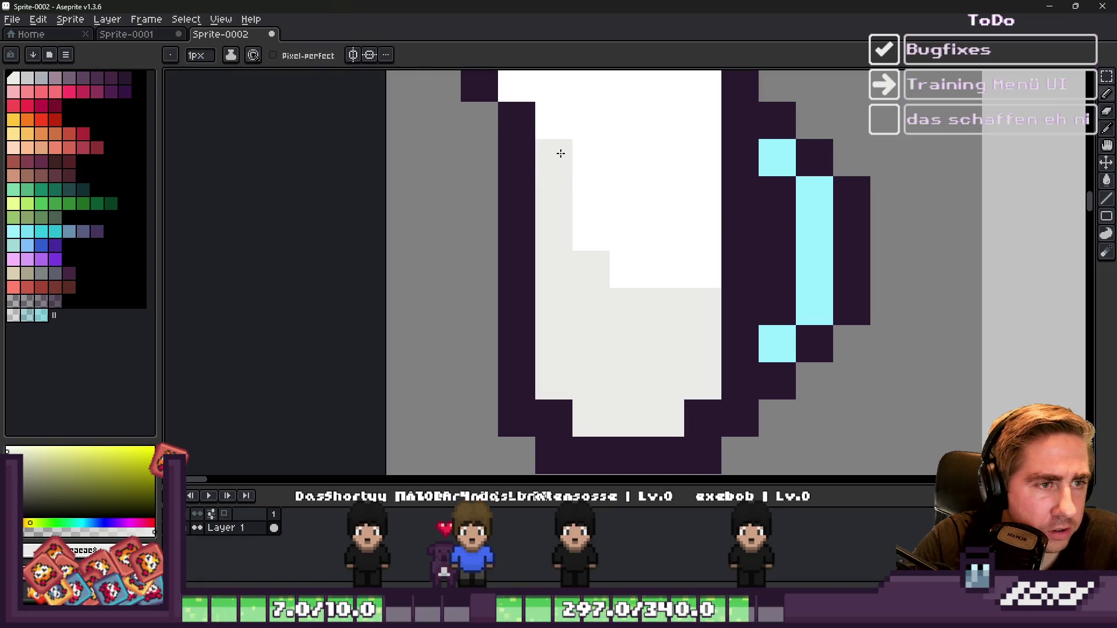
pyautogui.click(556, 124)
# Step: Undo a stray dark pixel at the jug's top and sample the handle's cyan for the glint
pyautogui.scroll(-3, 545, 266)
pyautogui.scroll(1, 546, 265)
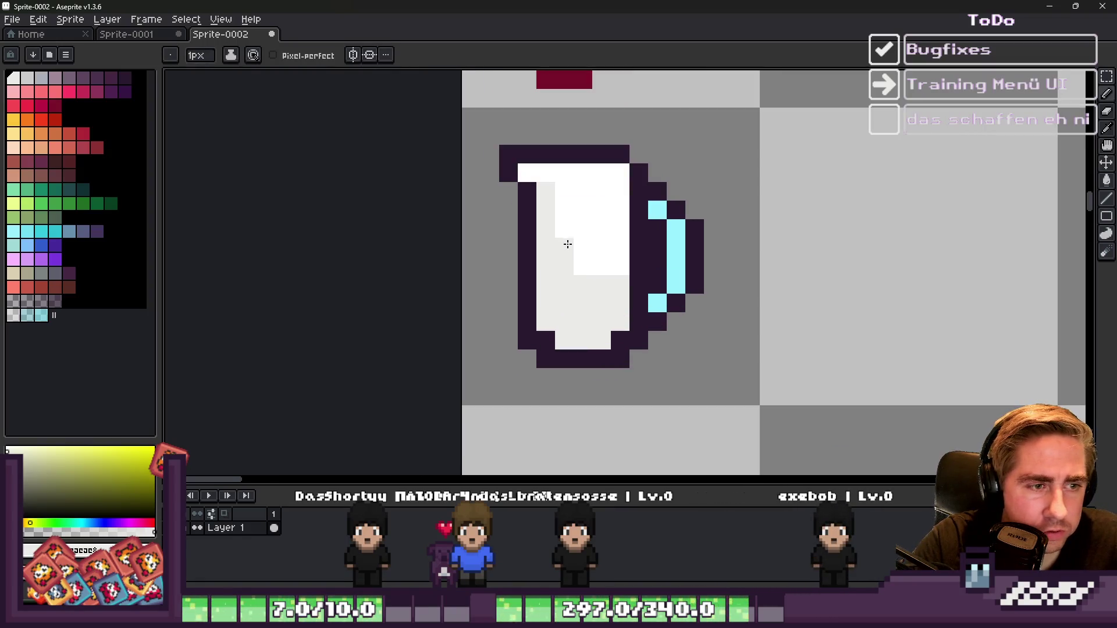
pyautogui.scroll(-4, 568, 228)
pyautogui.scroll(2, 654, 239)
pyautogui.scroll(2, 669, 204)
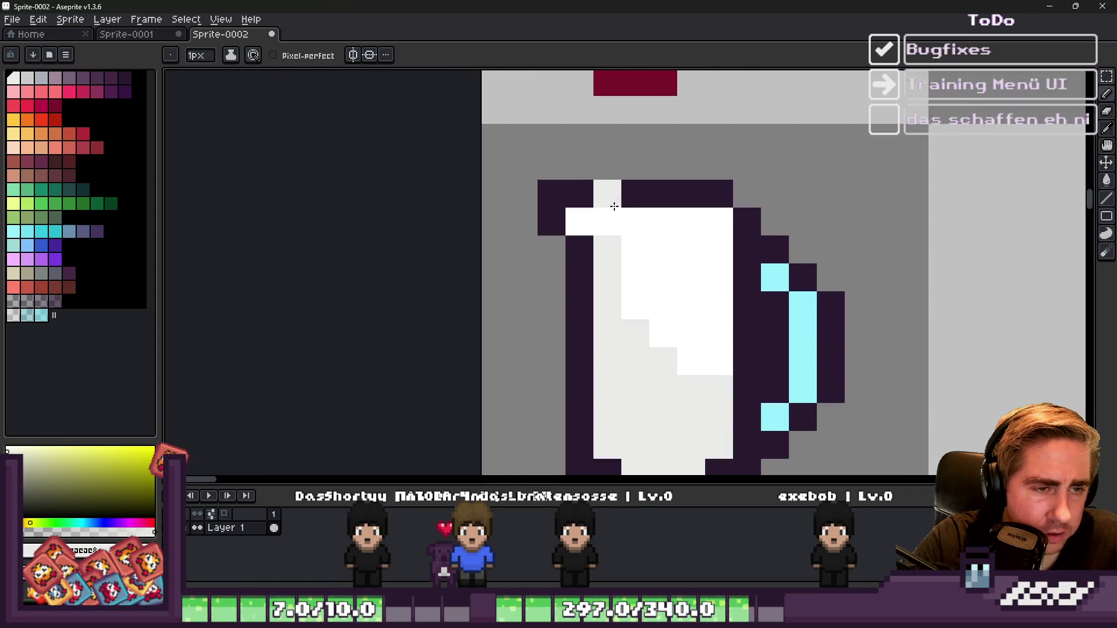
pyautogui.keyDown('alt'); pyautogui.click(673, 192); pyautogui.keyUp('alt')
pyautogui.click(685, 232)
pyautogui.hotkey('ctrl', 'z')
pyautogui.keyDown('alt'); pyautogui.click(697, 256); pyautogui.keyUp('alt')
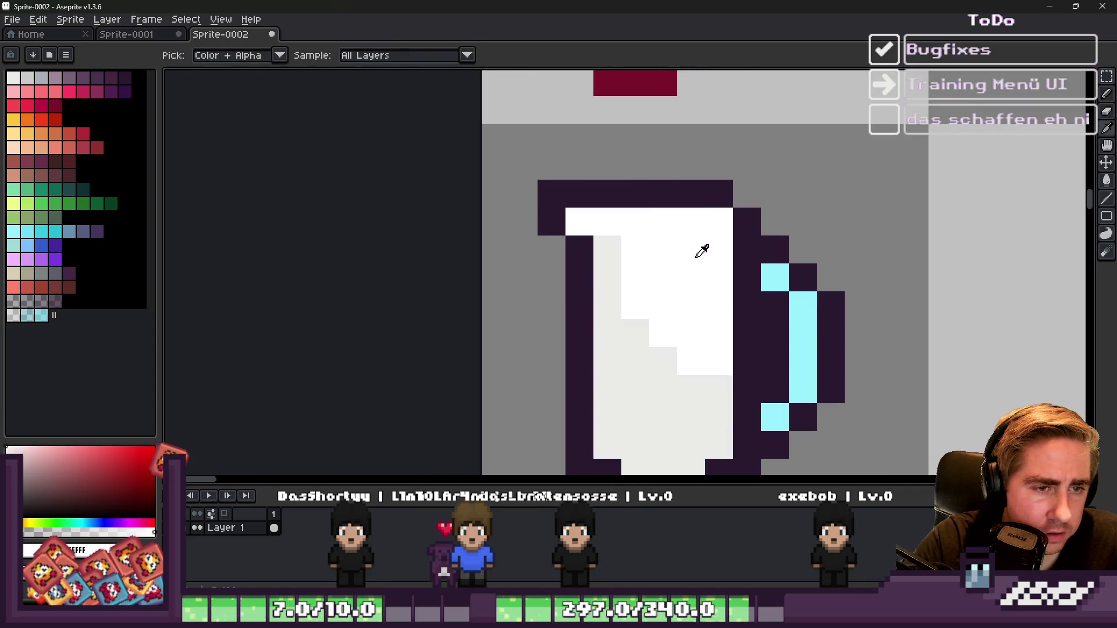
pyautogui.keyDown('alt'); pyautogui.click(773, 267); pyautogui.keyUp('alt')
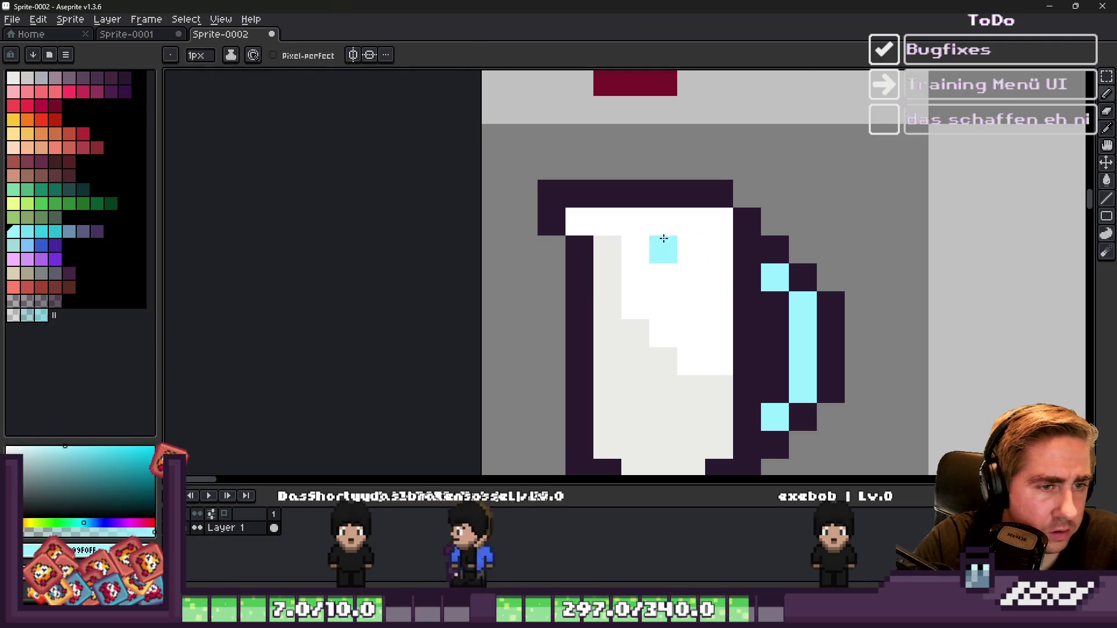
pyautogui.keyDown('alt'); pyautogui.click(633, 182); pyautogui.keyUp('alt')
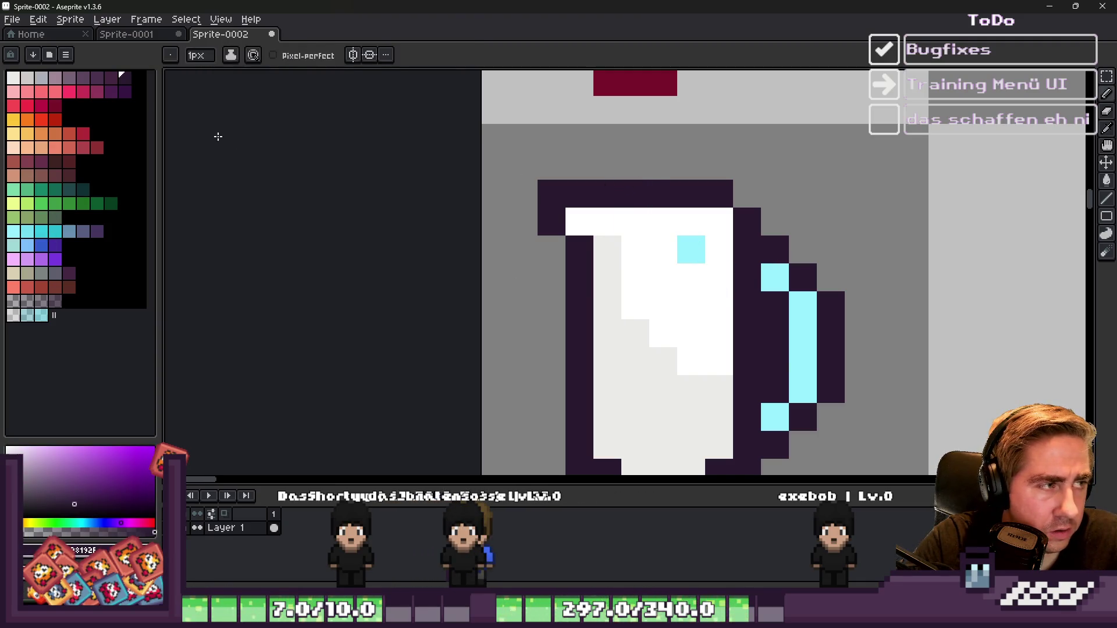
pyautogui.scroll(-4, 593, 177)
# Step: Marquee-select the whole jug sprite
pyautogui.press('m')
pyautogui.moveTo(560, 163)
pyautogui.mouseDown()
pyautogui.moveTo(728, 283)
pyautogui.moveTo(728, 299)
pyautogui.moveTo(695, 304)
pyautogui.mouseUp()
pyautogui.scroll(2, 603, 237)
pyautogui.scroll(1, 590, 122)
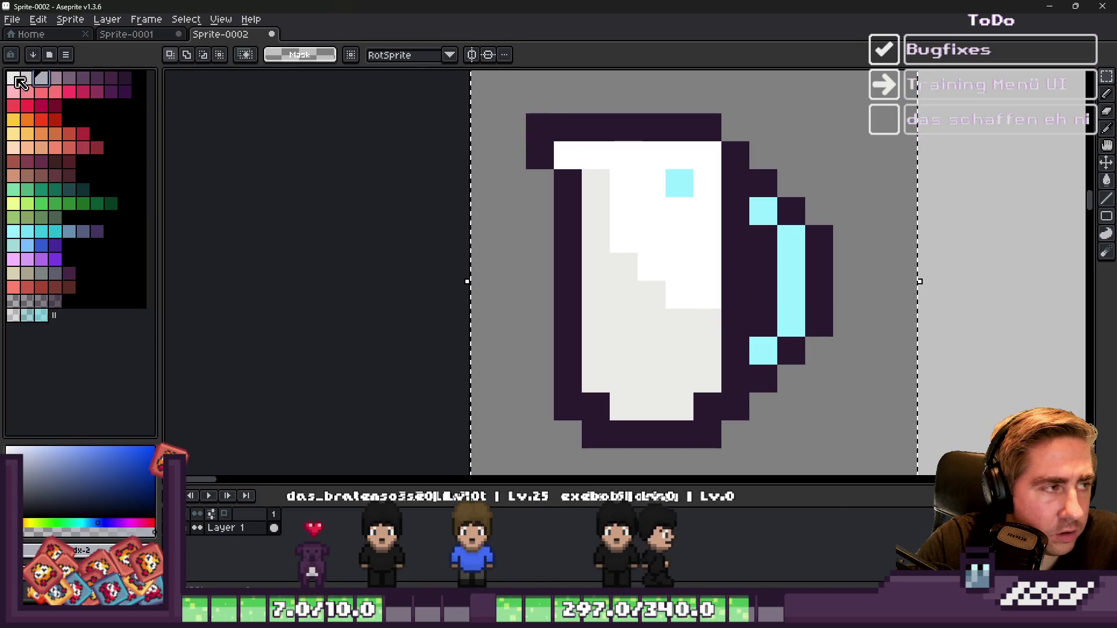
# Step: Pick a pale lavender colour from the palette
pyautogui.click(68, 78)
pyautogui.press('g')
pyautogui.scroll(-3, 667, 129)
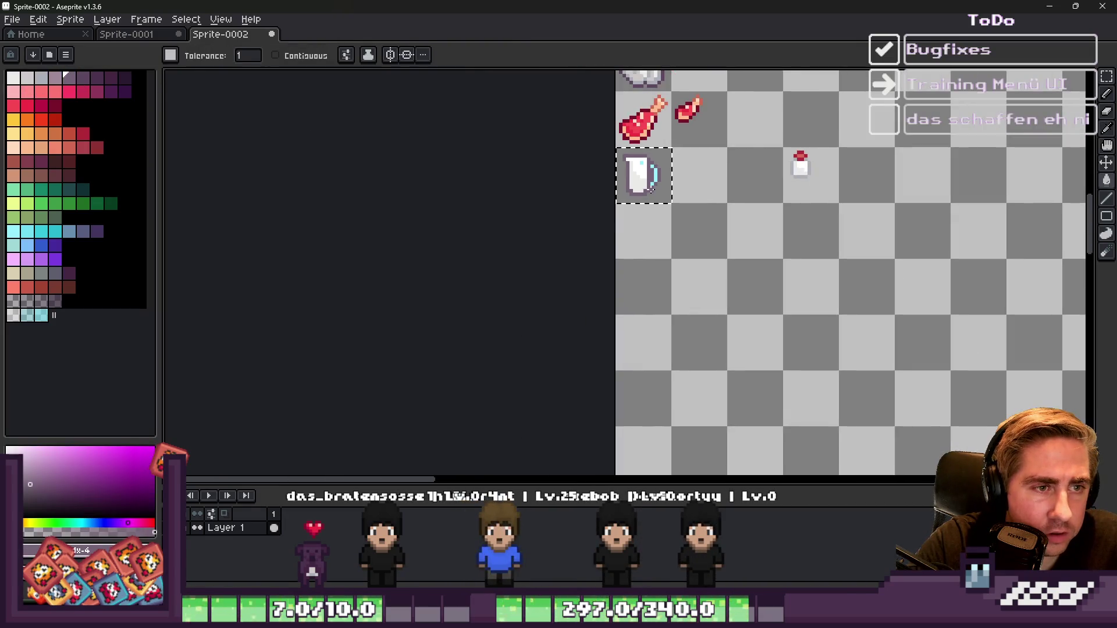
pyautogui.scroll(3, 648, 187)
pyautogui.press('b')
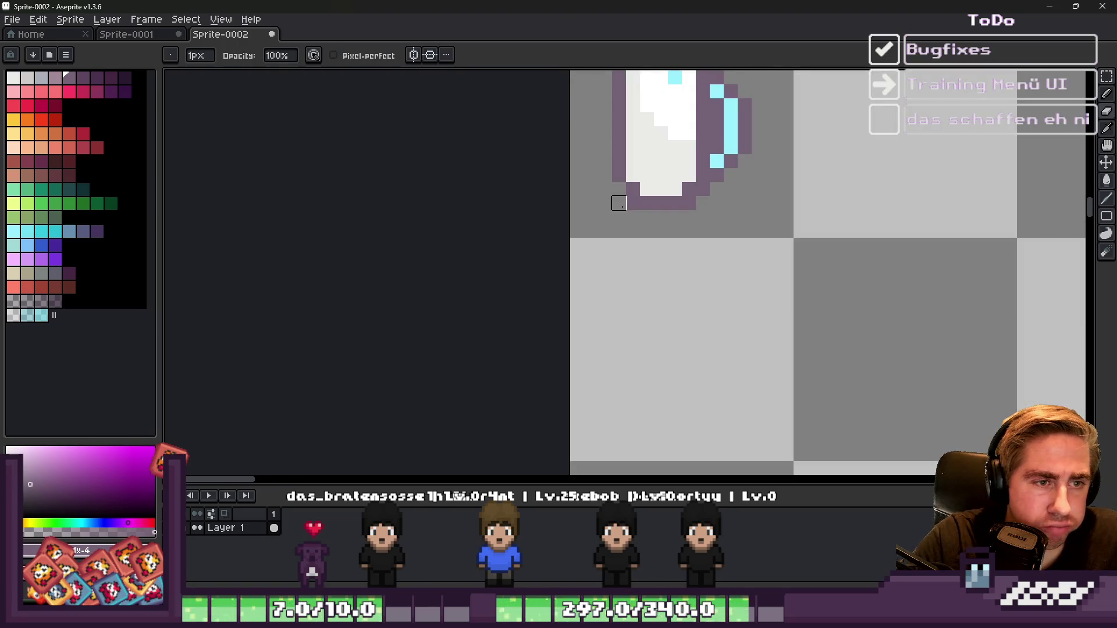
pyautogui.scroll(-3, 675, 239)
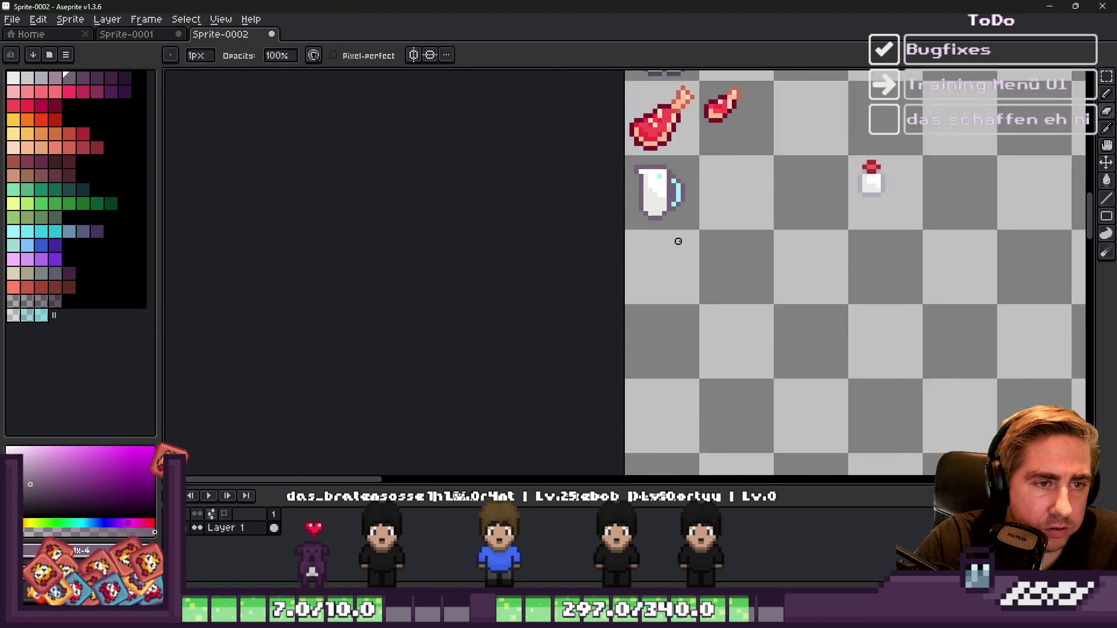
pyautogui.scroll(3, 656, 205)
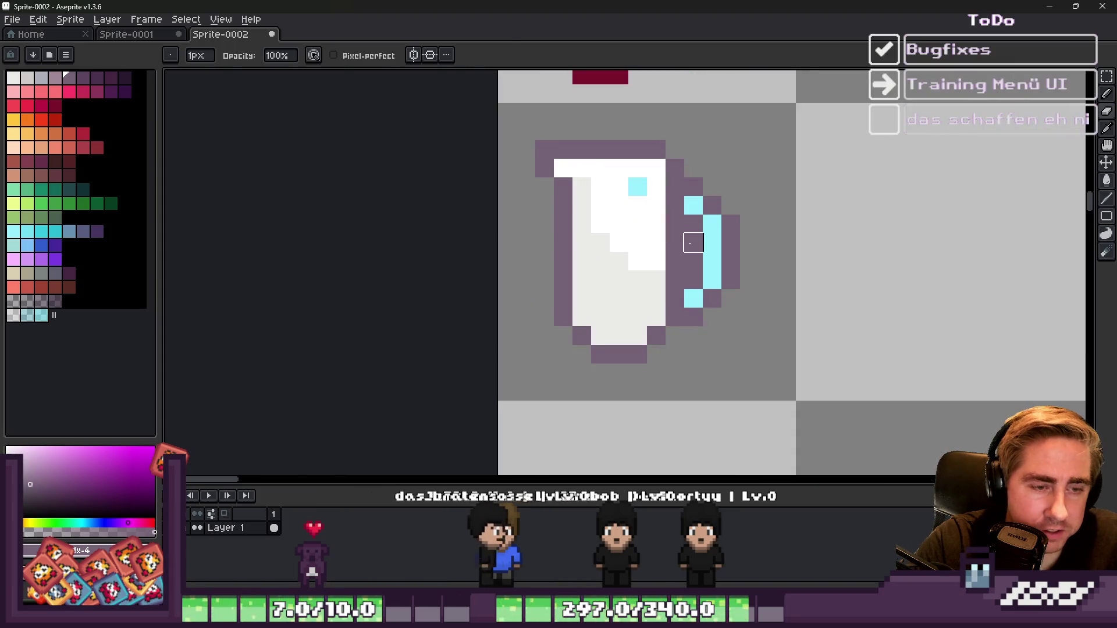
# Step: Rectangle-select the cyan strip on the mug's handle
pyautogui.press('m')
pyautogui.moveTo(685, 217); pyautogui.dragTo(742, 325)
pyautogui.click(730, 251)
pyautogui.moveTo(741, 221); pyautogui.dragTo(679, 331)
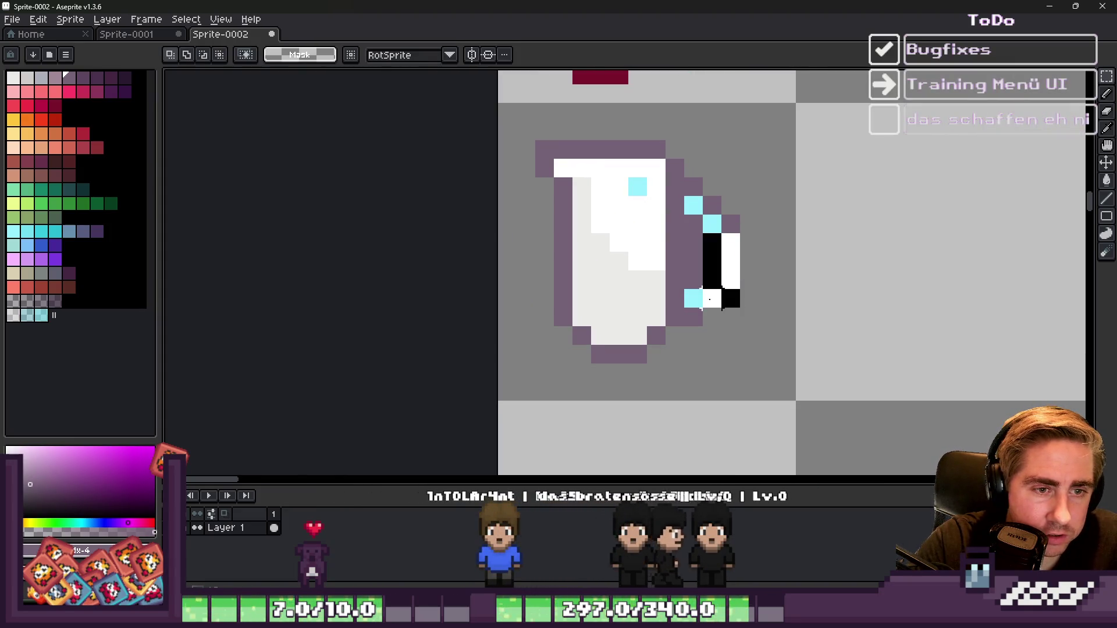
pyautogui.scroll(-3, 724, 266)
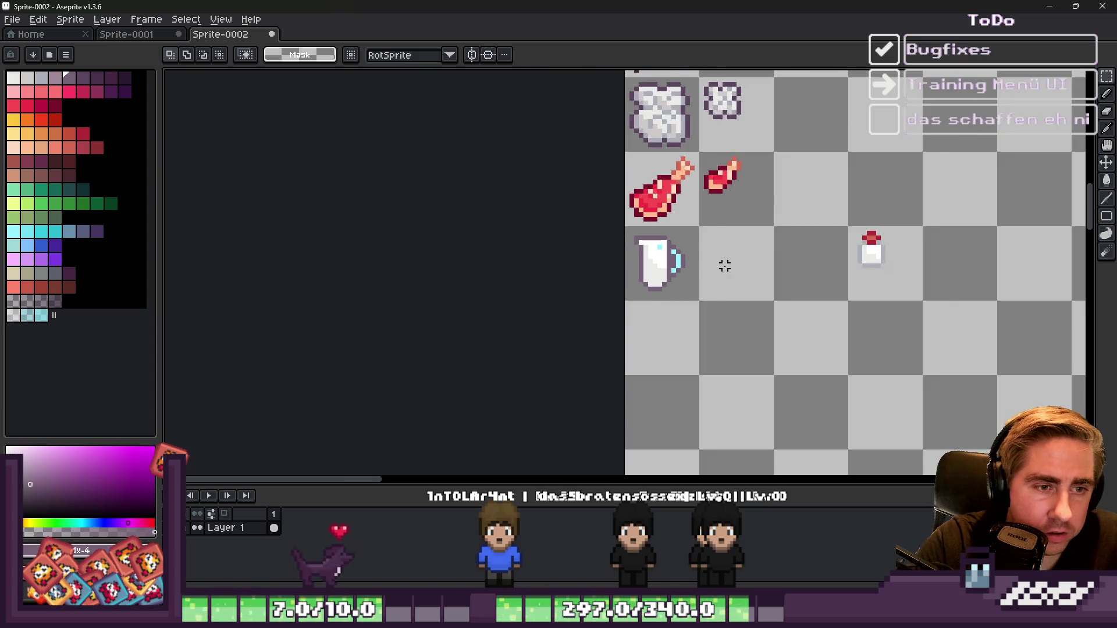
pyautogui.scroll(5, 724, 266)
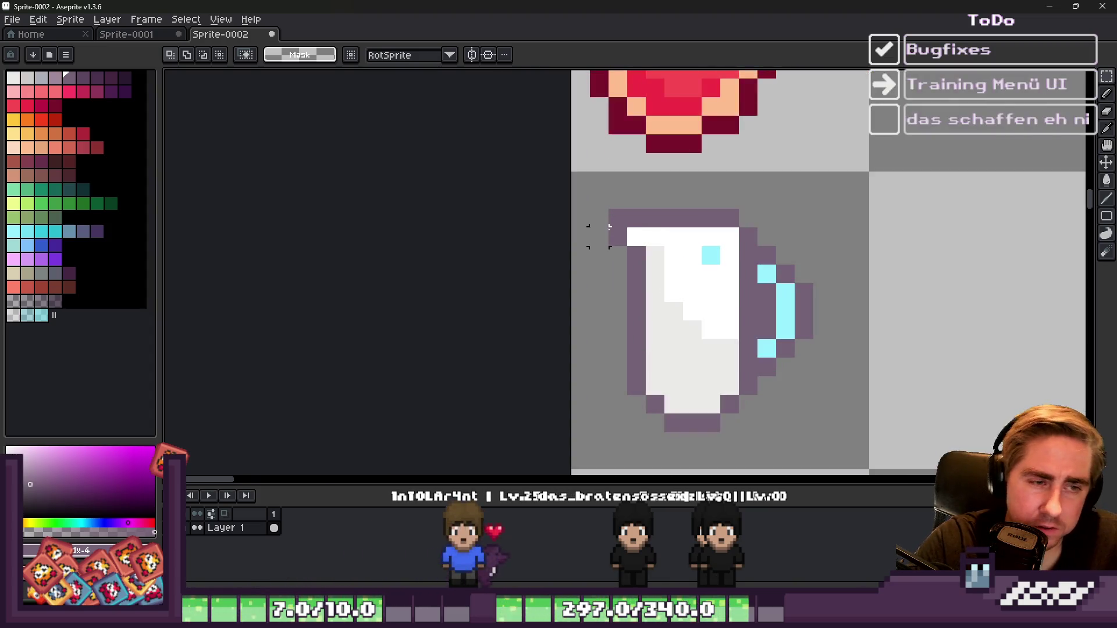
# Step: Paint a light grey pixel at the mug's top-left corner
pyautogui.press('b')
pyautogui.keyDown('alt'); pyautogui.click(656, 258); pyautogui.keyUp('alt')
pyautogui.click(646, 242)
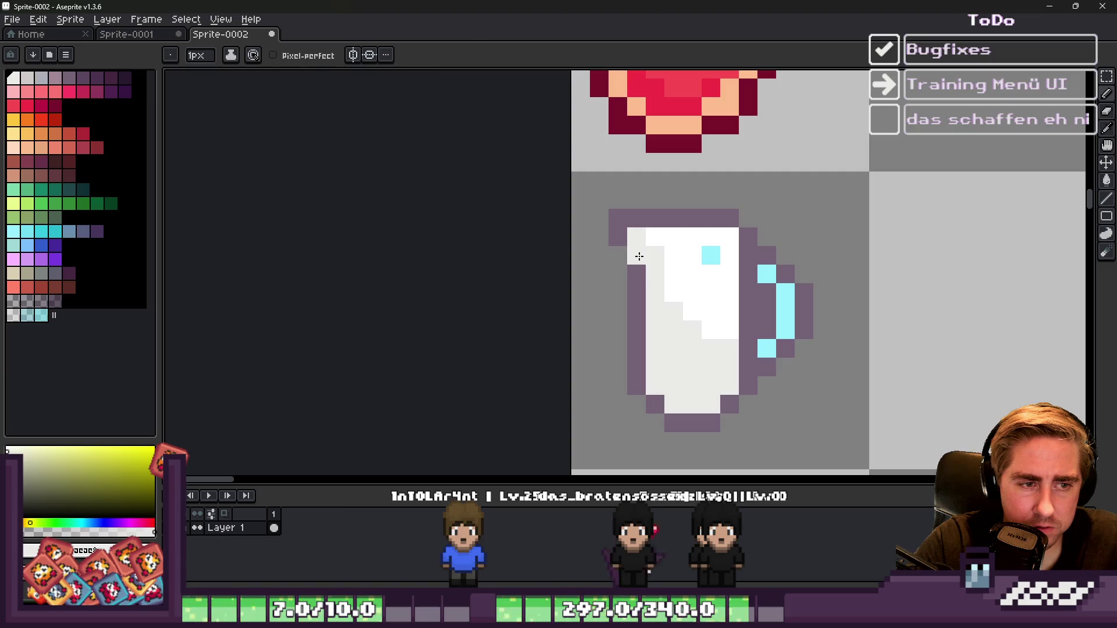
pyautogui.keyDown('alt'); pyautogui.click(615, 244); pyautogui.keyUp('alt')
pyautogui.scroll(-4, 616, 251)
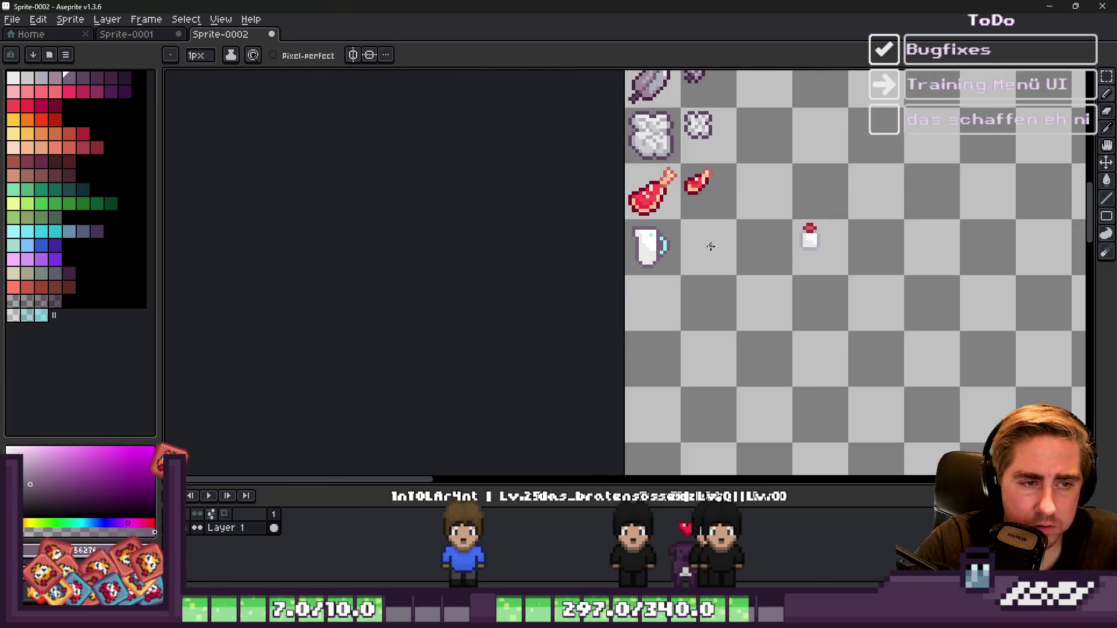
pyautogui.scroll(4, 639, 239)
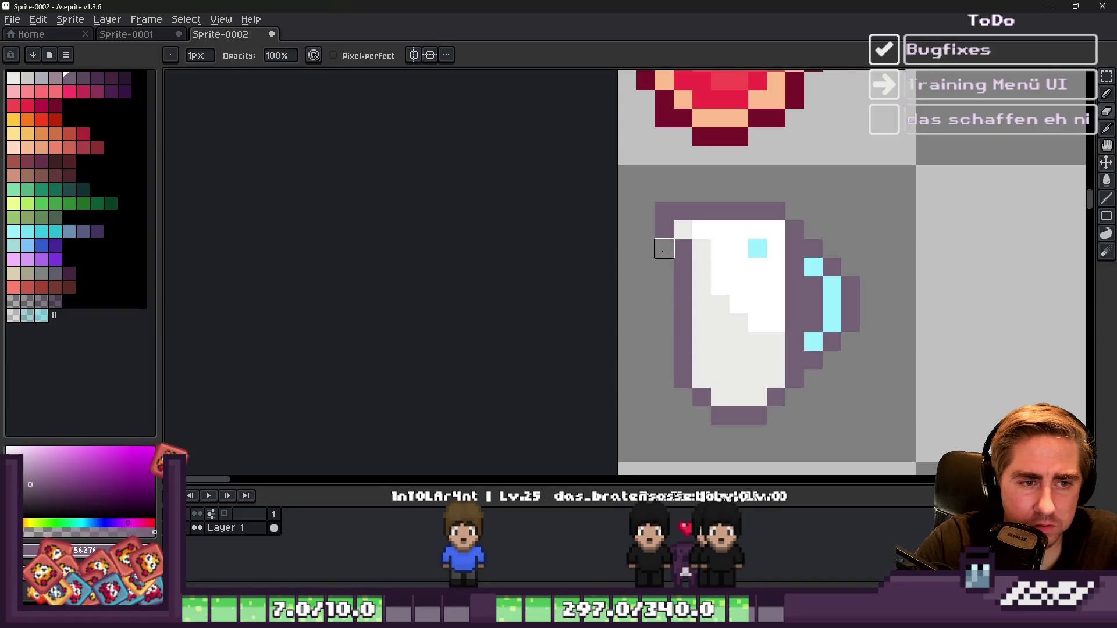
pyautogui.scroll(-4, 661, 242)
pyautogui.scroll(4, 673, 207)
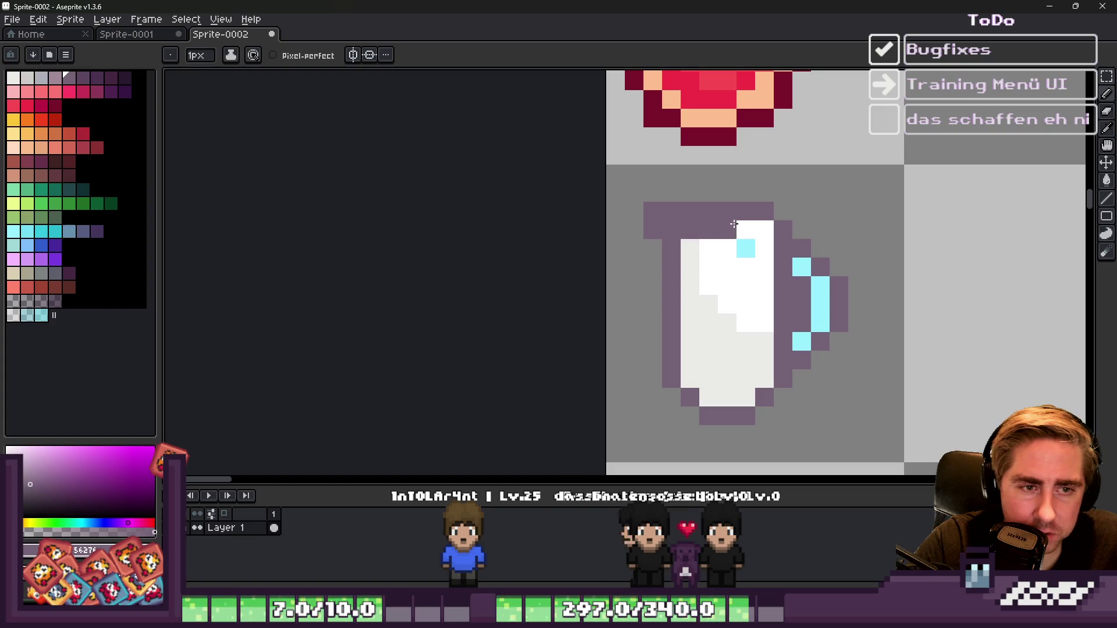
# Step: Paint a light body-colour pixel into the mug's top rim
pyautogui.keyDown('alt'); pyautogui.click(688, 245); pyautogui.keyUp('alt')
pyautogui.click(671, 218)
pyautogui.scroll(-4, 657, 210)
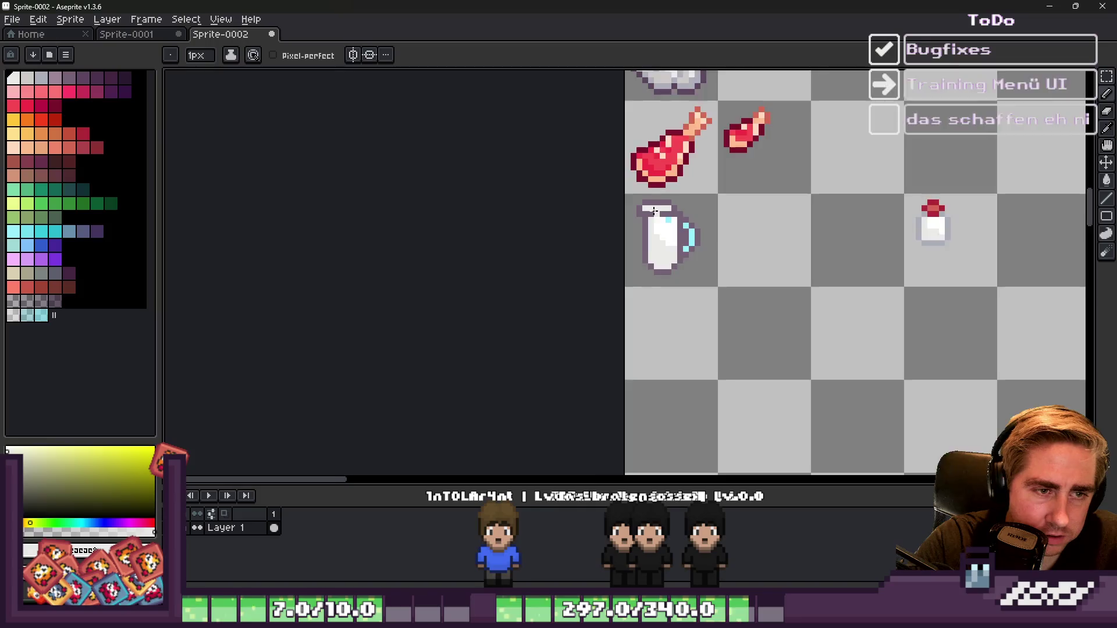
pyautogui.scroll(3, 640, 205)
pyautogui.scroll(-3, 628, 212)
pyautogui.scroll(2, 631, 200)
pyautogui.scroll(2, 640, 212)
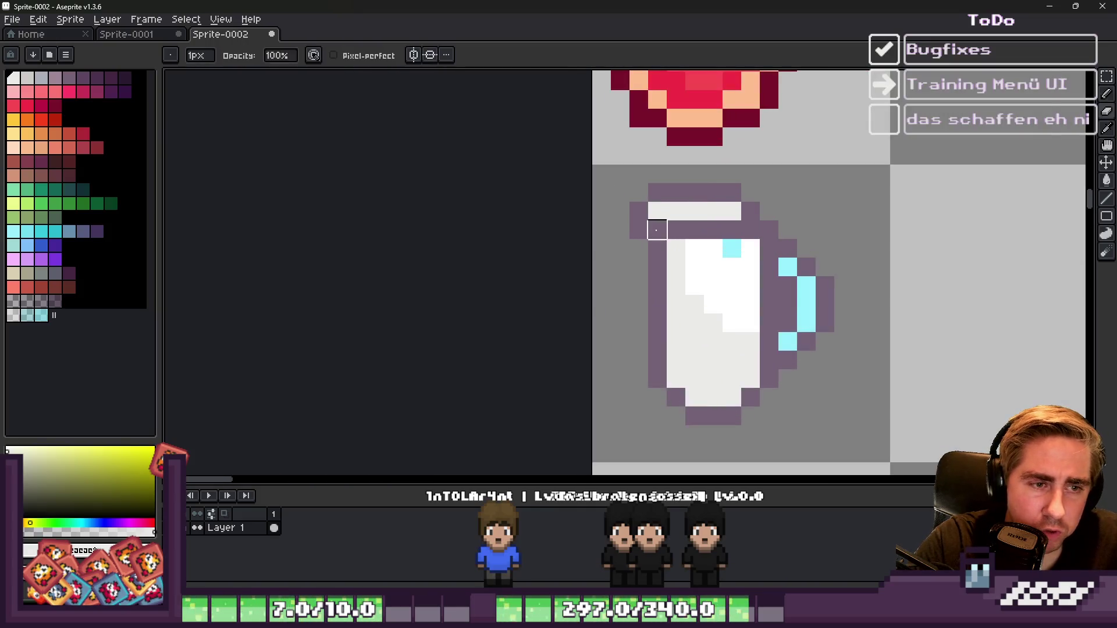
# Step: Eyedrop the mug's white and turn the first rim pixel white
pyautogui.keyDown('alt'); pyautogui.click(655, 241); pyautogui.keyUp('alt')
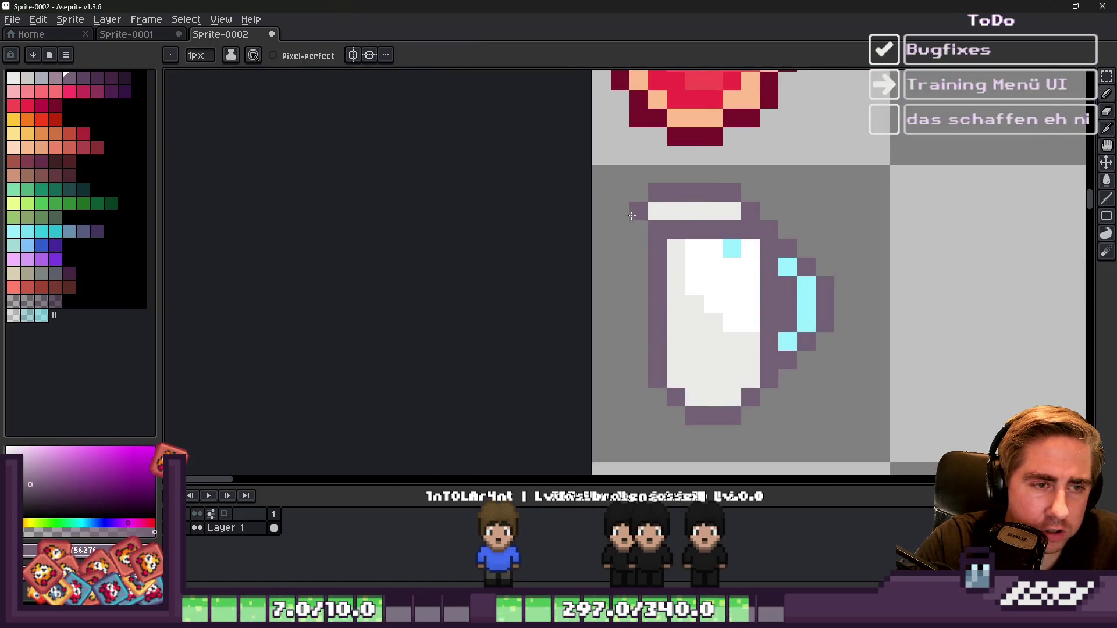
pyautogui.scroll(-1, 634, 217)
pyautogui.scroll(-3, 637, 215)
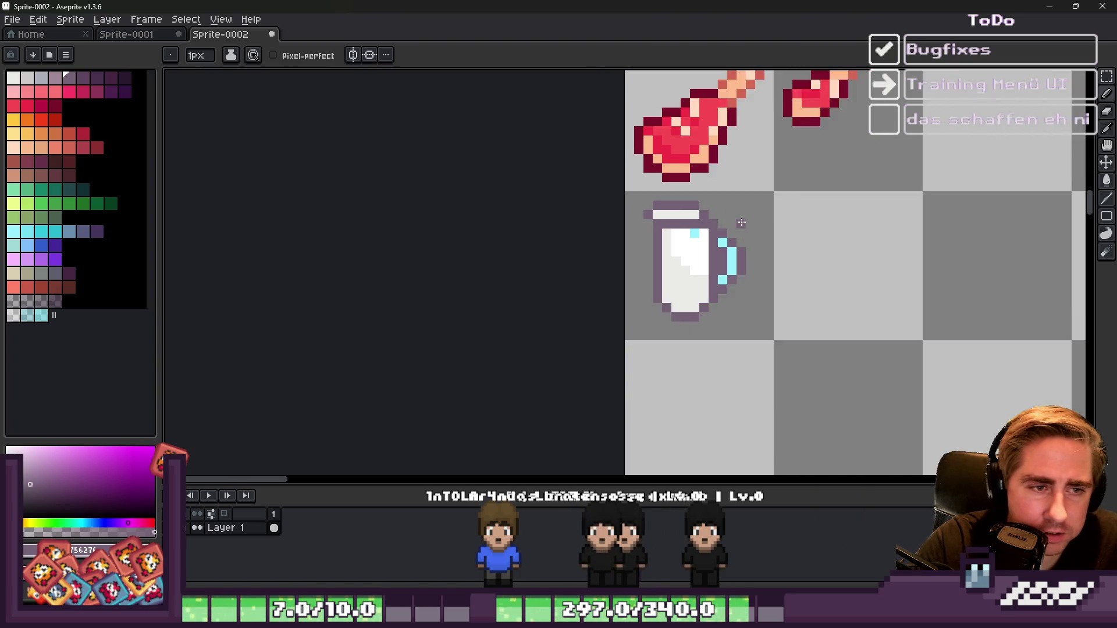
pyautogui.scroll(5, 716, 221)
pyautogui.press('alt')
pyautogui.keyDown('alt'); pyautogui.click(771, 263); pyautogui.keyUp('alt')
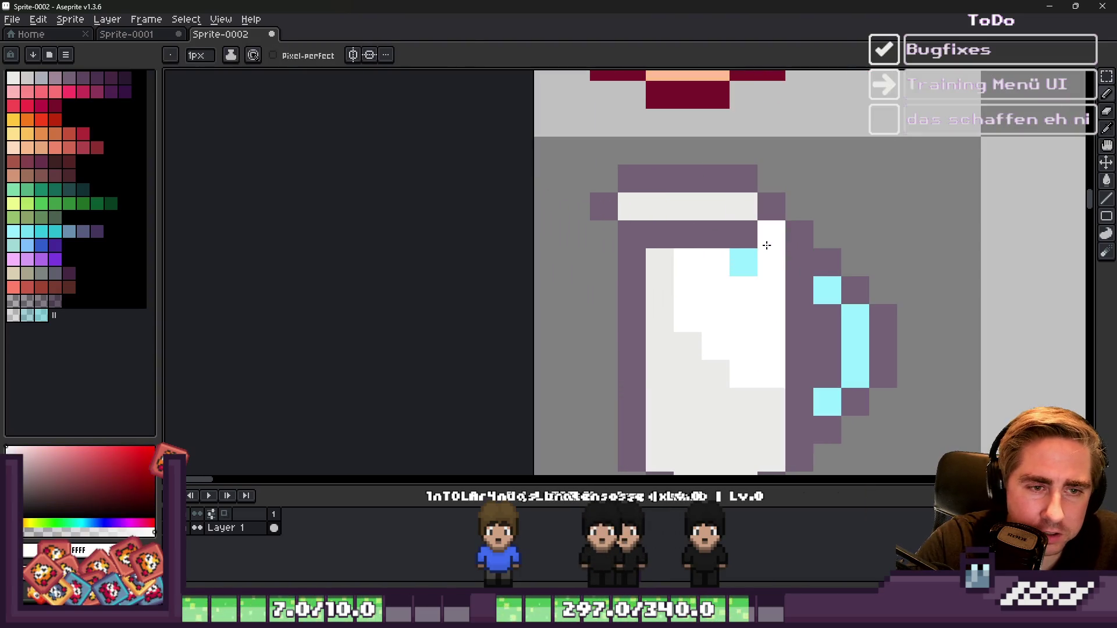
pyautogui.scroll(-8, 693, 235)
pyautogui.scroll(4, 652, 249)
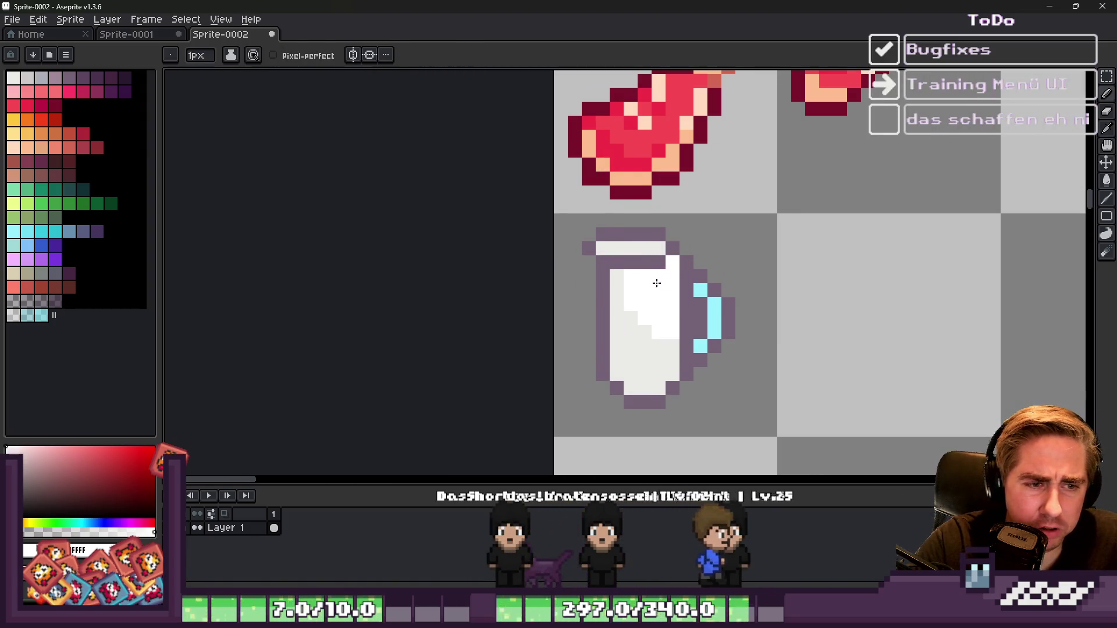
pyautogui.scroll(-2, 652, 281)
pyautogui.scroll(3, 644, 281)
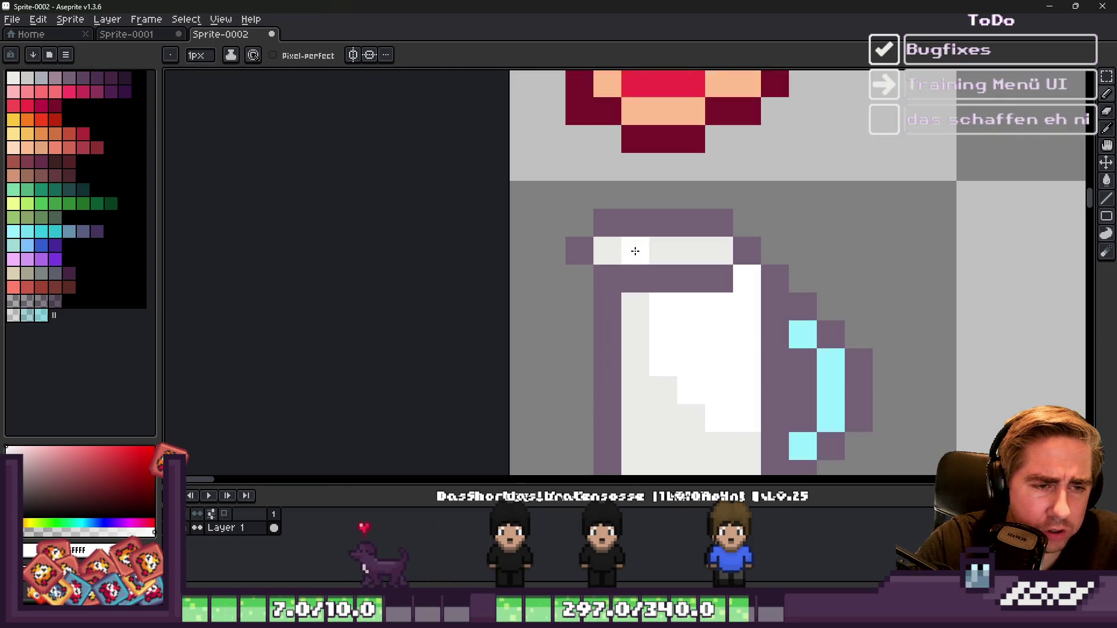
pyautogui.click(719, 251)
pyautogui.scroll(-4, 657, 244)
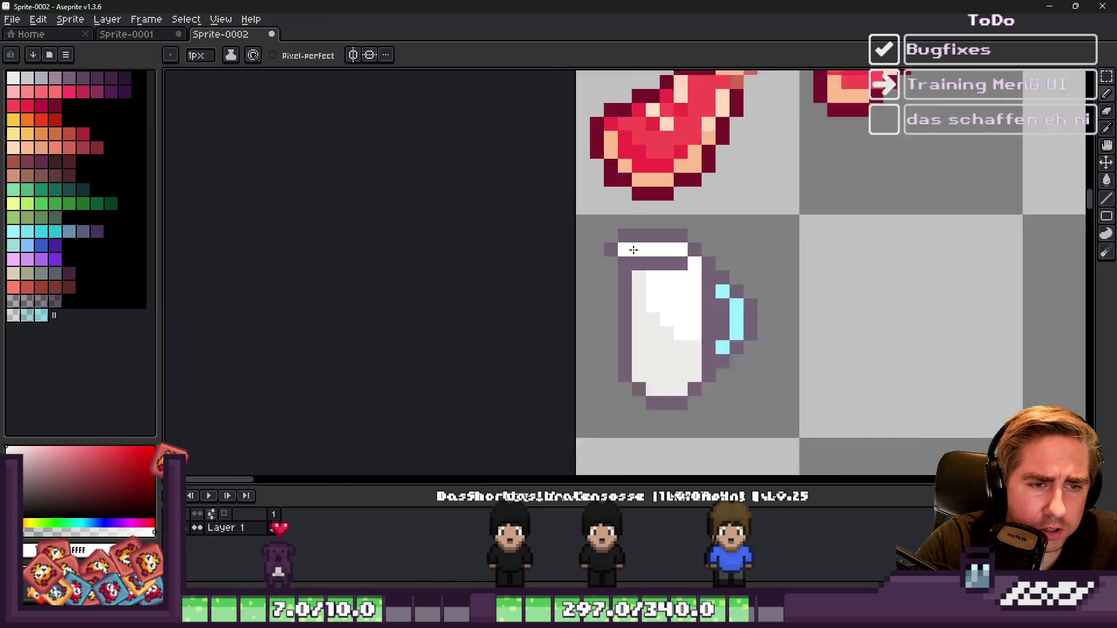
pyautogui.scroll(-1, 655, 242)
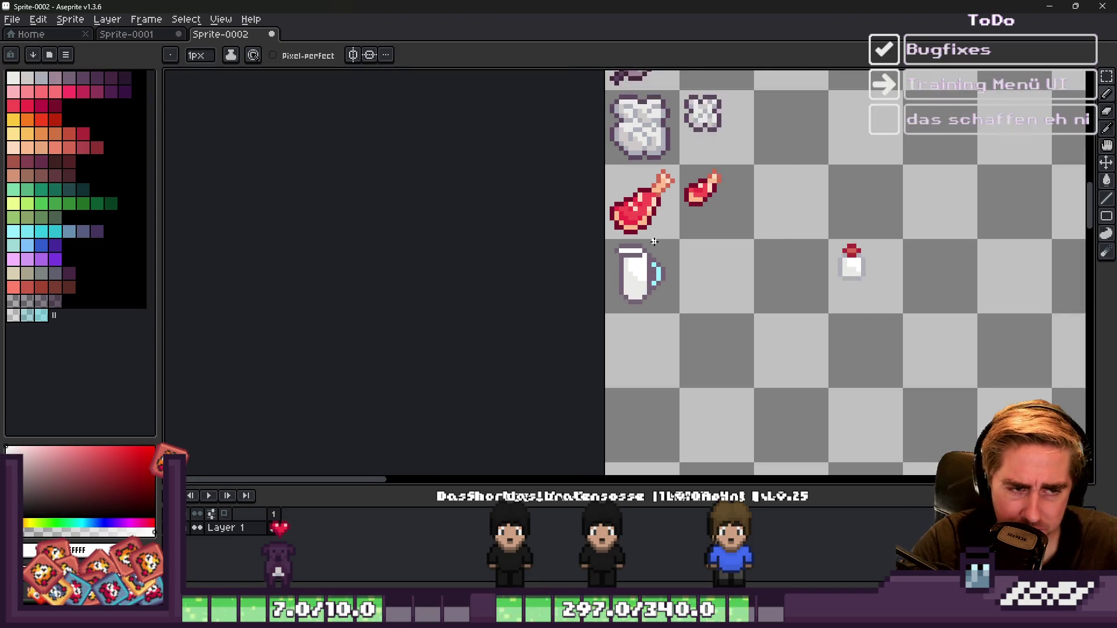
pyautogui.scroll(3, 623, 250)
# Step: Extend the white band along the rim and repaint overshooting pixels purple
pyautogui.keyDown('alt'); pyautogui.click(655, 270); pyautogui.keyUp('alt')
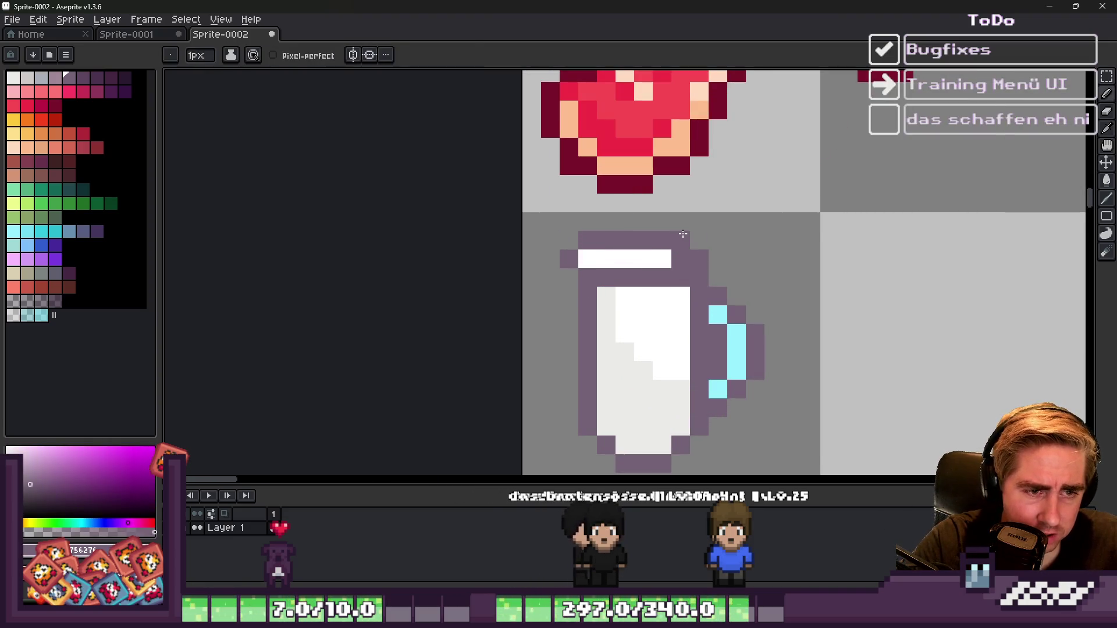
pyautogui.keyDown('alt'); pyautogui.click(669, 257); pyautogui.keyUp('alt')
pyautogui.scroll(-4, 669, 250)
pyautogui.scroll(1, 551, 215)
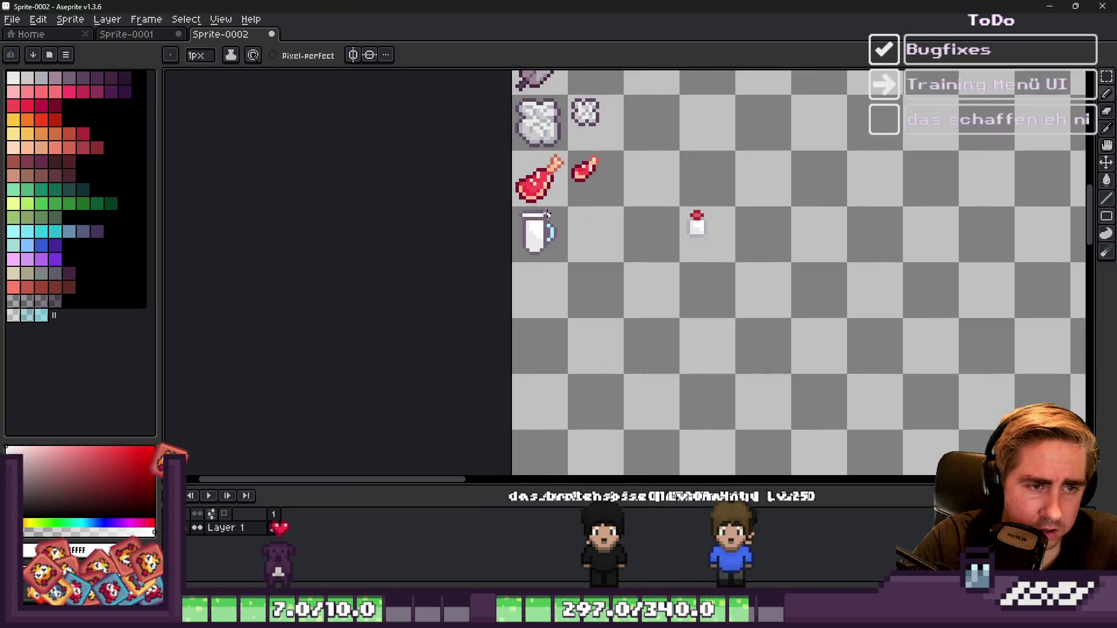
pyautogui.scroll(7, 551, 214)
pyautogui.click(553, 228)
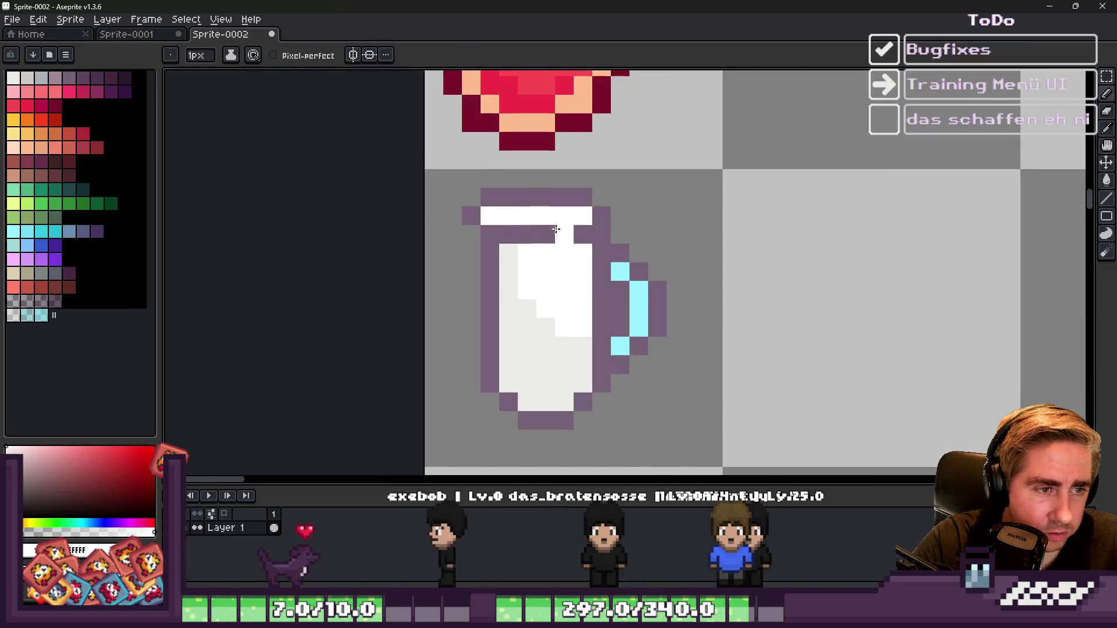
pyautogui.hotkey('ctrl', 'z')
pyautogui.moveTo(559, 231); pyautogui.dragTo(578, 232)
pyautogui.scroll(-3, 578, 231)
pyautogui.scroll(3, 641, 222)
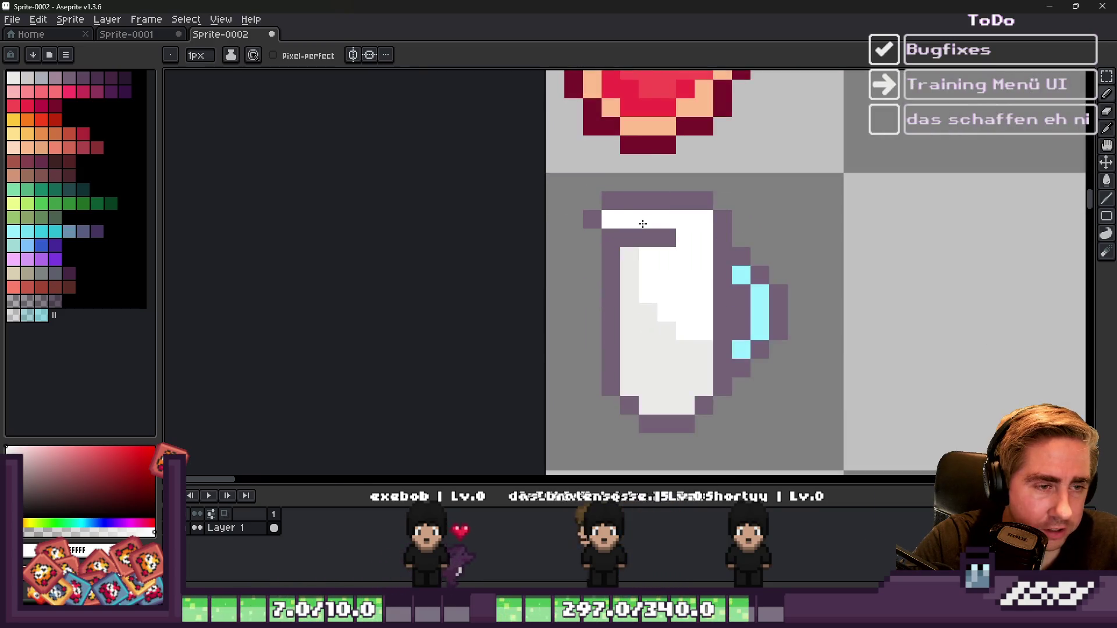
pyautogui.keyDown('alt'); pyautogui.click(646, 237); pyautogui.keyUp('alt')
pyautogui.moveTo(683, 238); pyautogui.dragTo(719, 233)
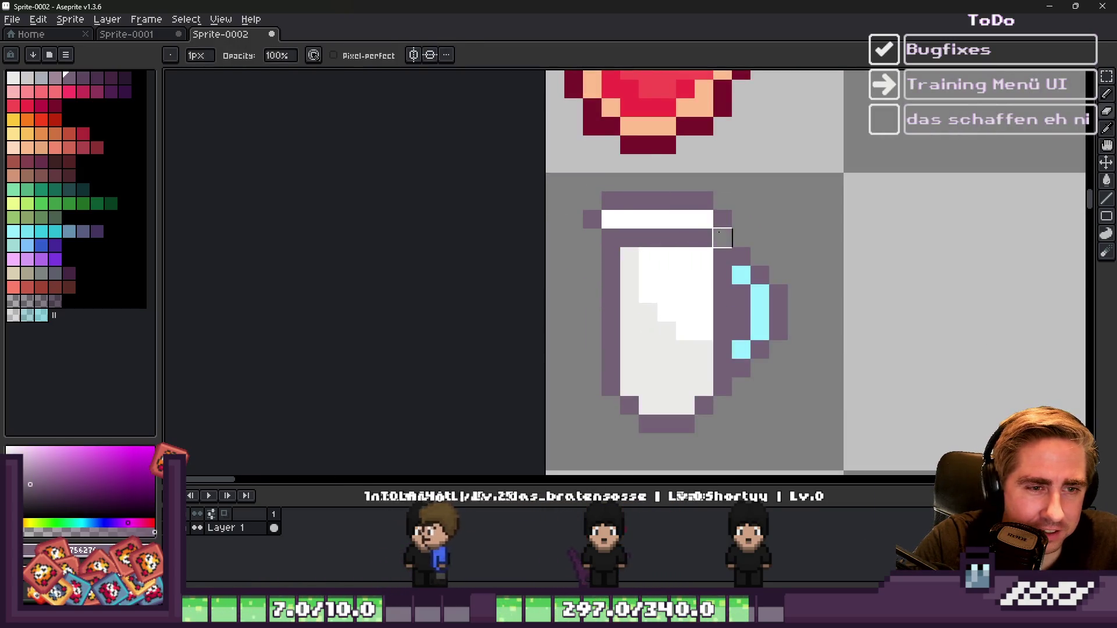
pyautogui.scroll(-4, 719, 234)
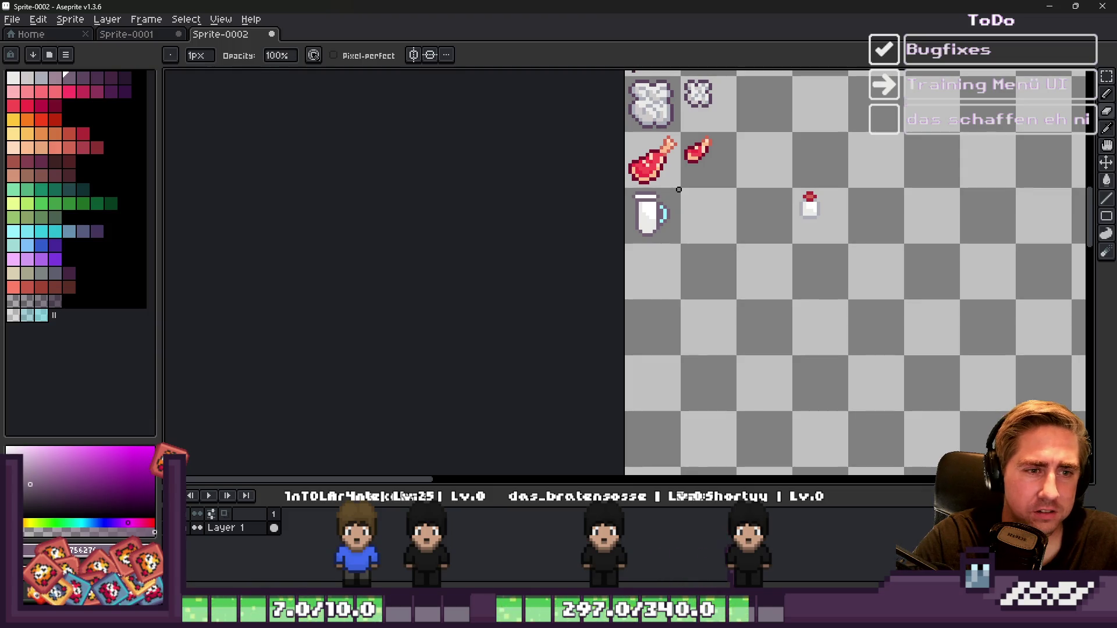
pyautogui.scroll(2, 654, 186)
# Step: Move the milk mug's tile one tile to the right
pyautogui.press('v')
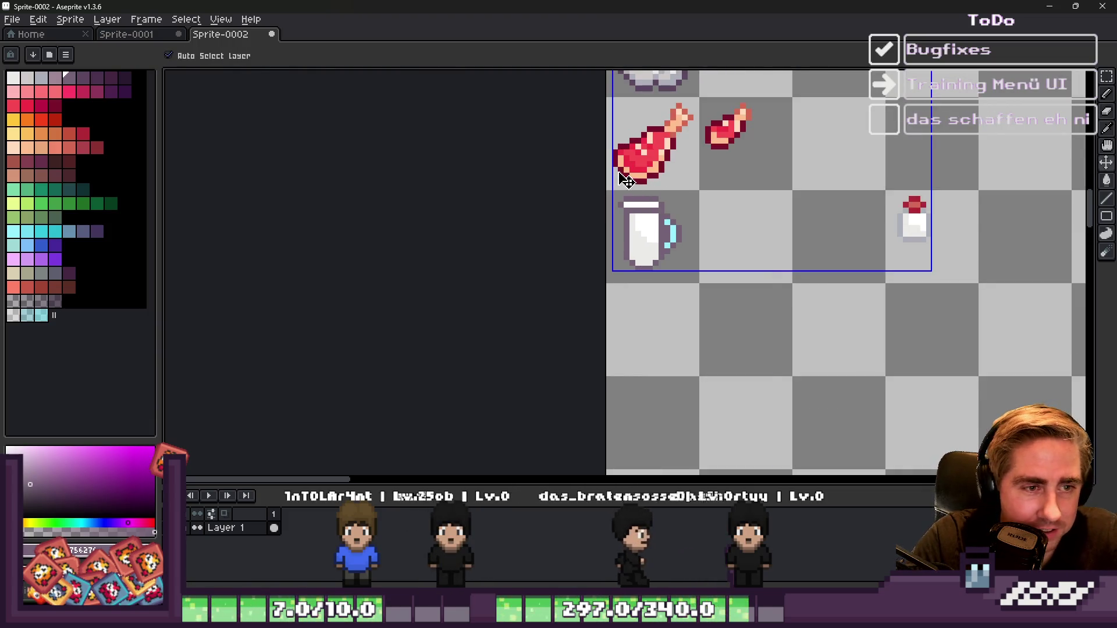
pyautogui.scroll(1, 622, 226)
pyautogui.press('m')
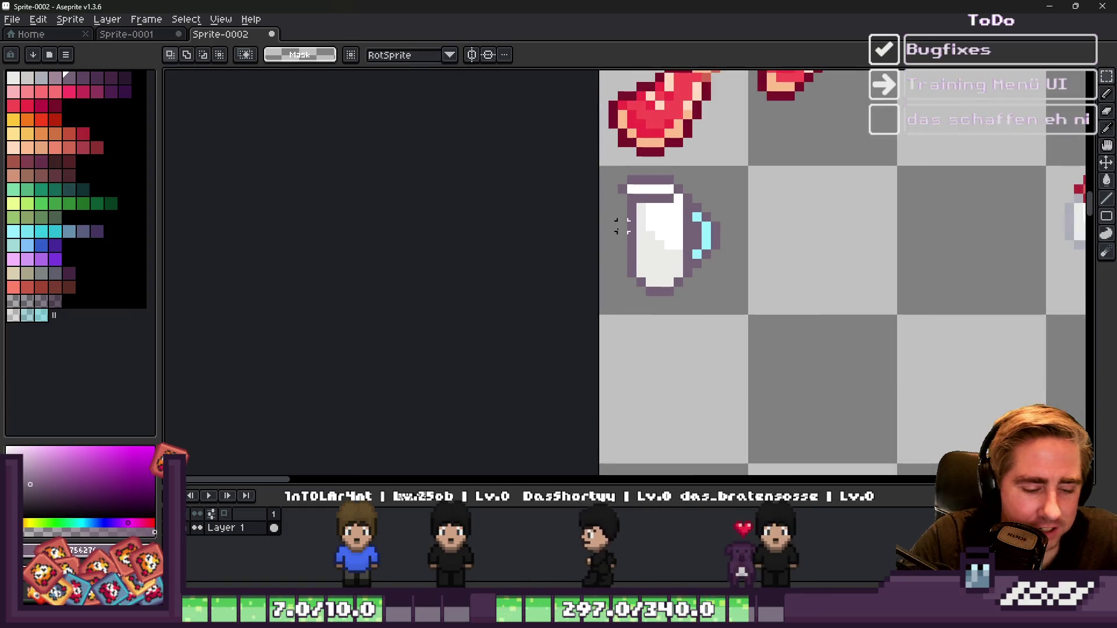
pyautogui.moveTo(599, 167)
pyautogui.mouseDown()
pyautogui.moveTo(743, 298)
pyautogui.moveTo(741, 317)
pyautogui.mouseUp()
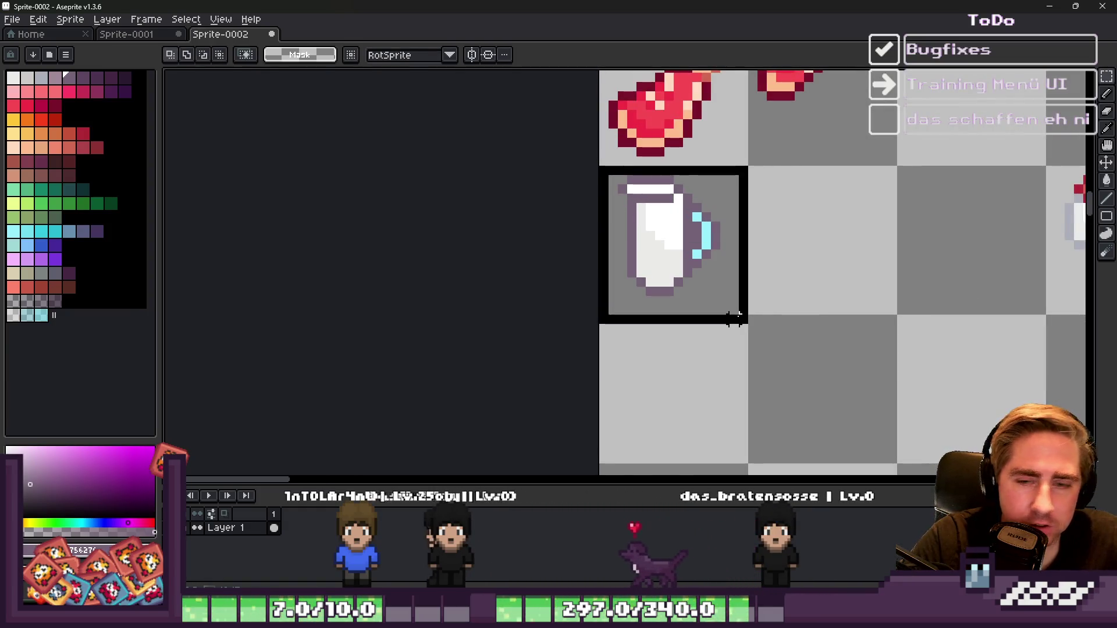
pyautogui.moveTo(634, 258); pyautogui.dragTo(884, 254)
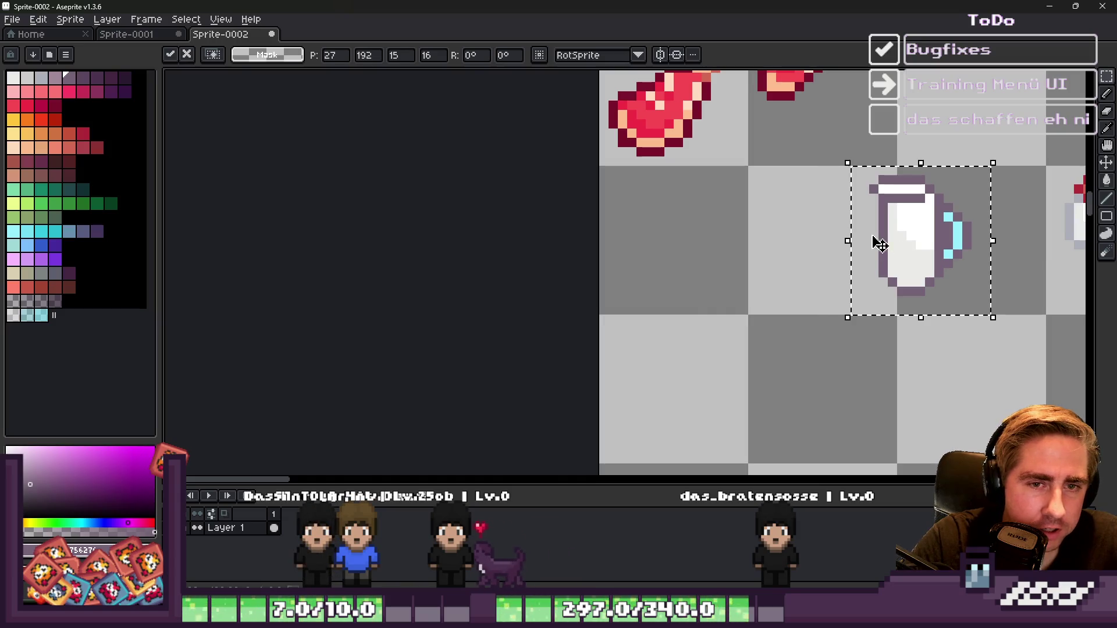
pyautogui.press('b')
# Step: Draw the new can's purple right side and bottom edge, fixing stray corner pixels
pyautogui.scroll(1, 890, 187)
pyautogui.scroll(1, 573, 195)
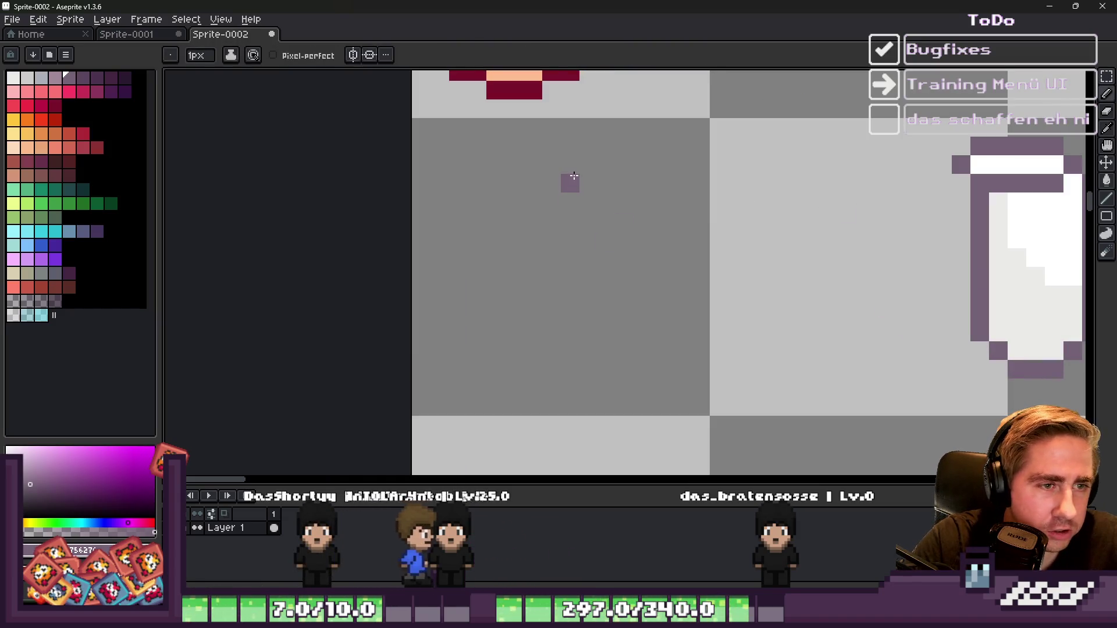
pyautogui.moveTo(588, 165); pyautogui.dragTo(607, 253)
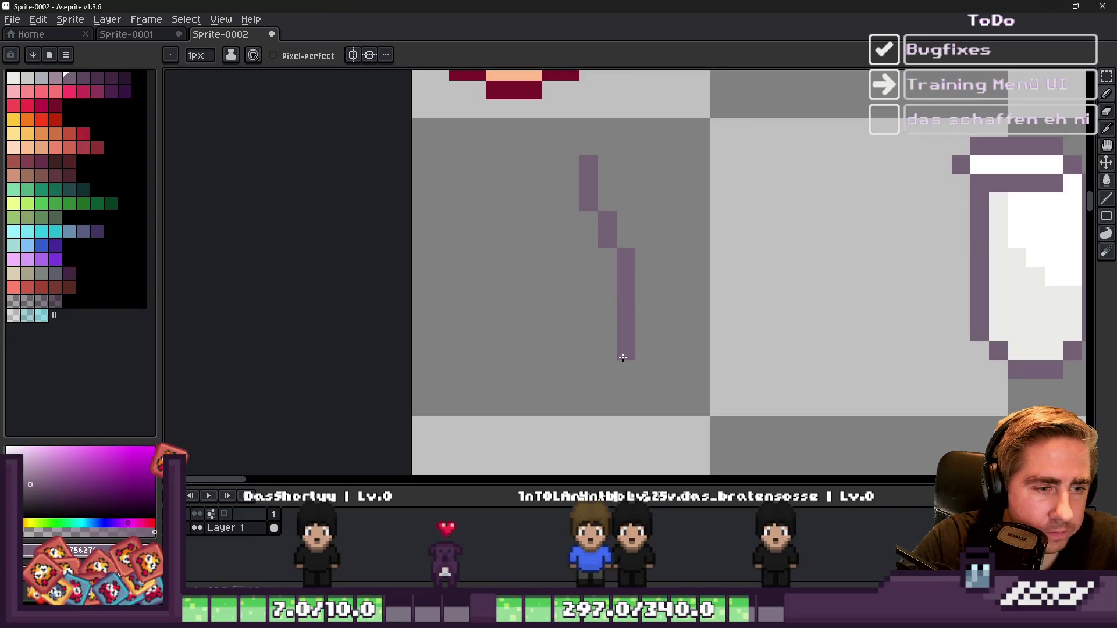
pyautogui.moveTo(601, 394)
pyautogui.mouseDown()
pyautogui.moveTo(596, 407)
pyautogui.moveTo(520, 412)
pyautogui.mouseUp()
pyautogui.rightClick(607, 239)
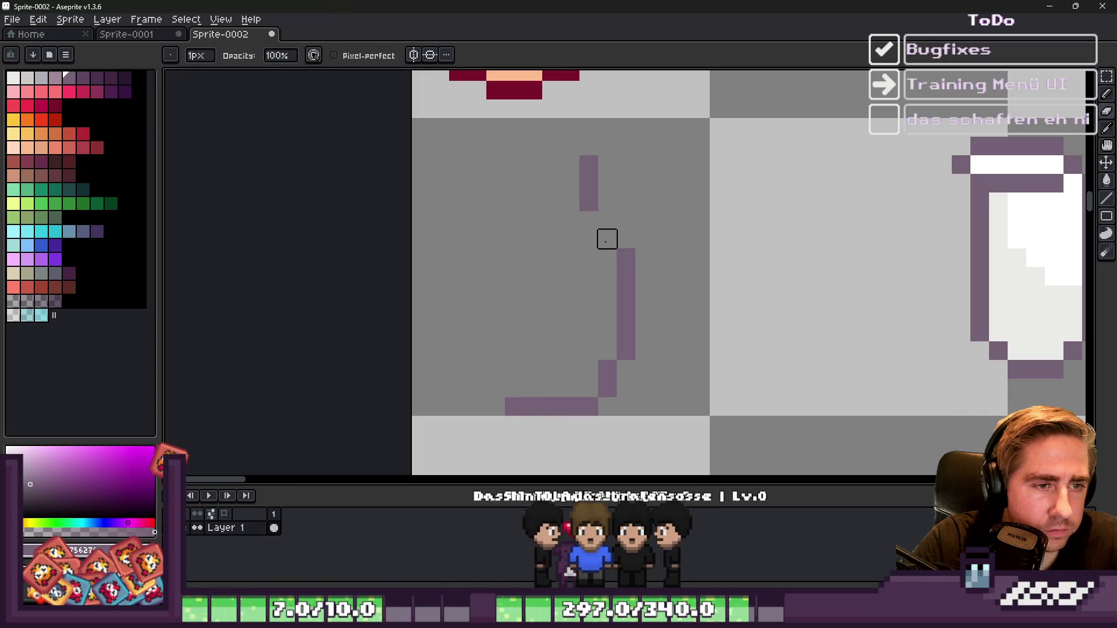
pyautogui.click(626, 369)
pyautogui.rightClick(607, 360)
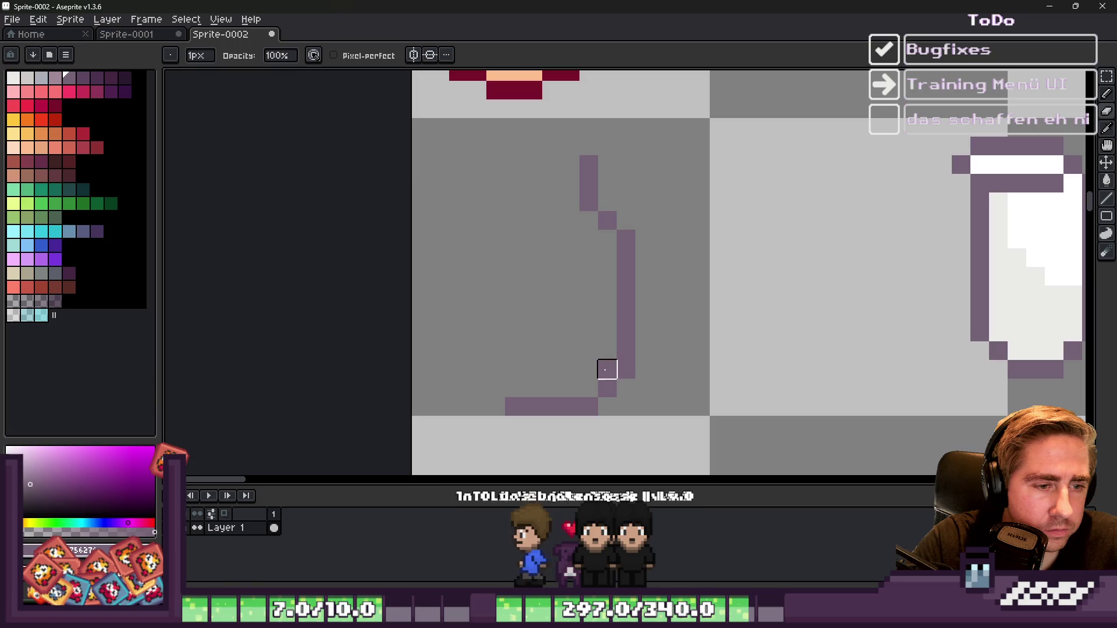
pyautogui.scroll(-2, 550, 262)
pyautogui.scroll(2, 512, 338)
pyautogui.click(544, 360)
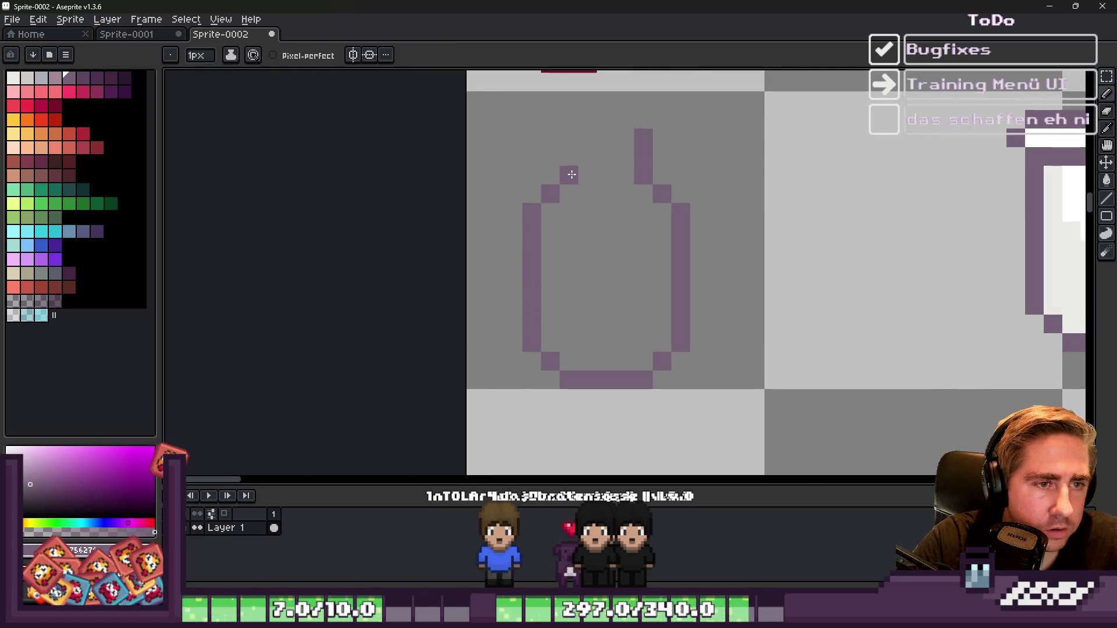
# Step: Shift the can outline down two pixels
pyautogui.press('m')
pyautogui.moveTo(501, 107)
pyautogui.mouseDown()
pyautogui.moveTo(660, 225)
pyautogui.moveTo(730, 299)
pyautogui.mouseUp()
pyautogui.moveTo(564, 199); pyautogui.dragTo(560, 238)
pyautogui.hotkey('ctrl', 'd')
pyautogui.scroll(-2, 549, 229)
pyautogui.scroll(3, 571, 192)
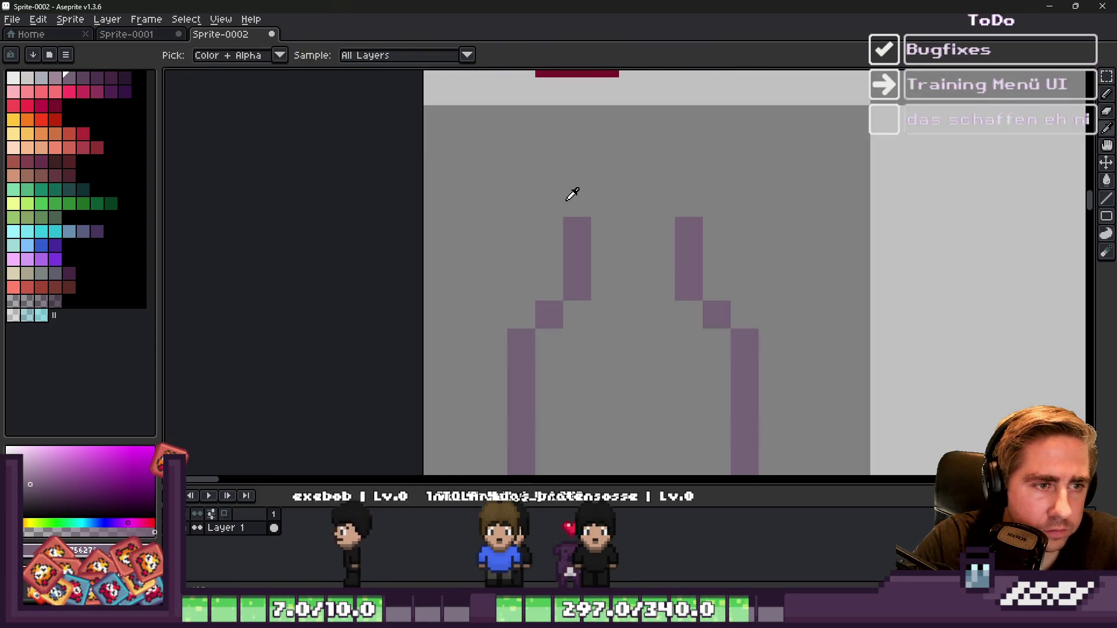
# Step: Draw the lid's top bar and trim its top-right pixel
pyautogui.press('b')
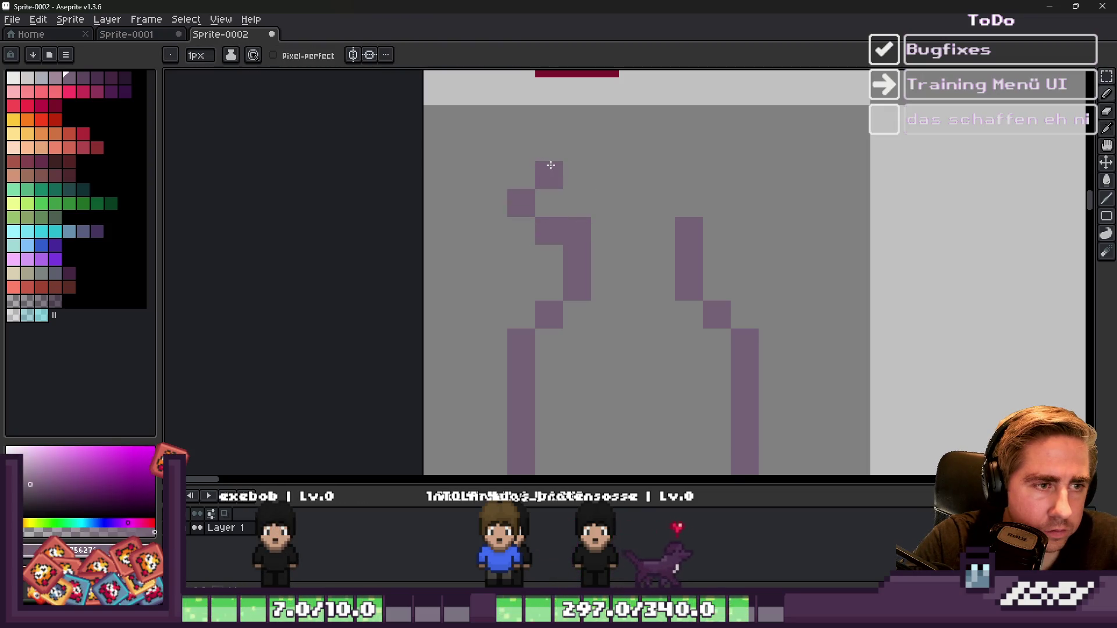
pyautogui.moveTo(542, 165); pyautogui.dragTo(709, 169)
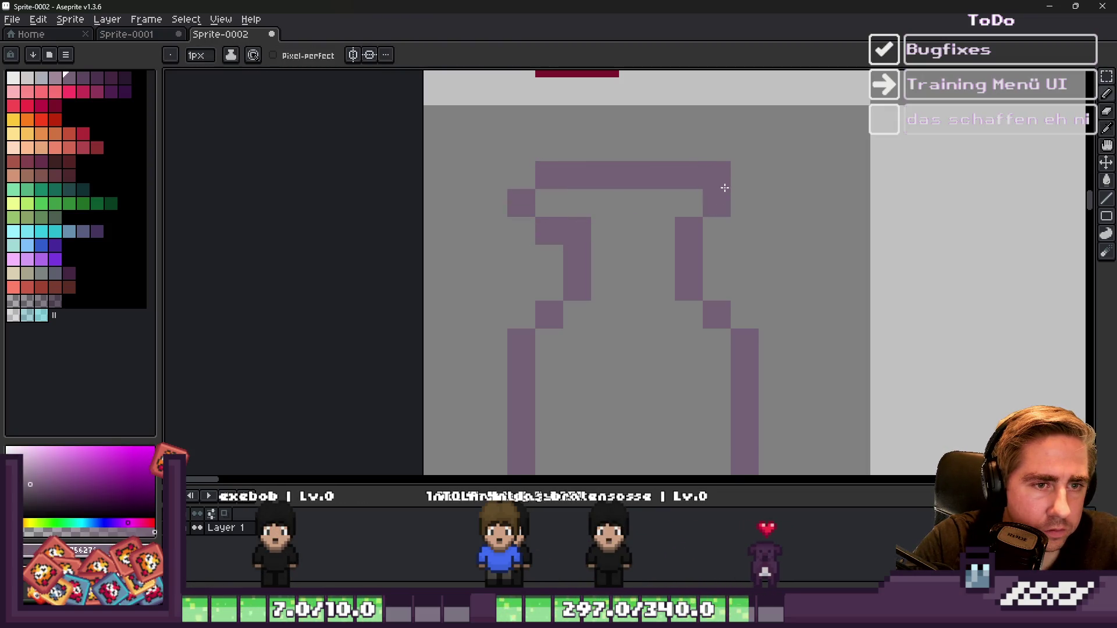
pyautogui.press('e')
pyautogui.click(724, 170)
pyautogui.scroll(-2, 721, 173)
pyautogui.scroll(3, 713, 169)
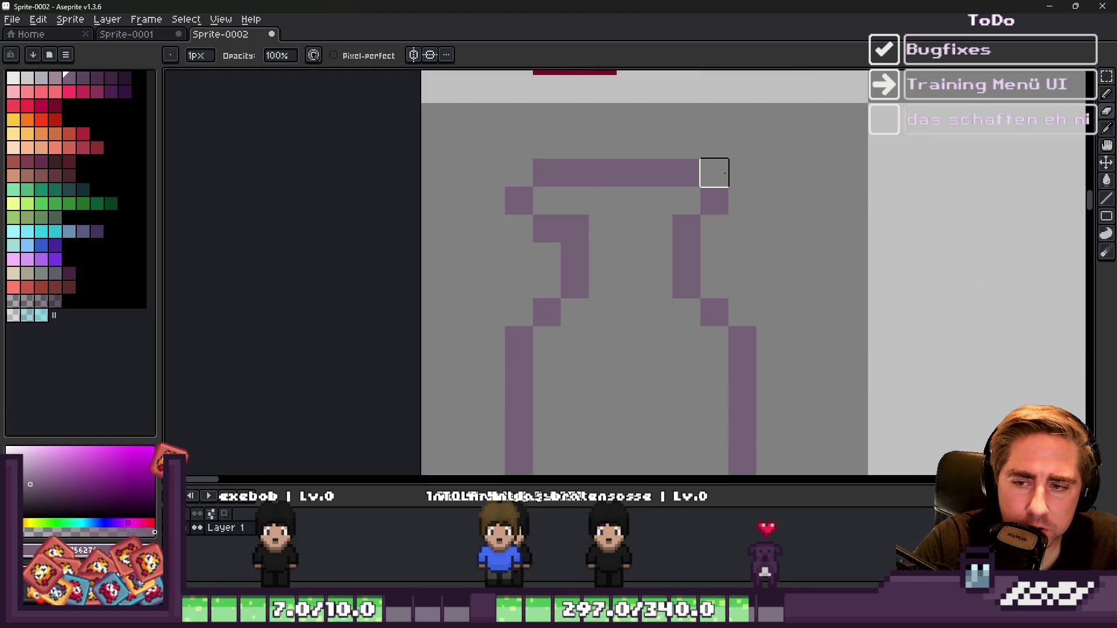
# Step: Draw the lid's lower bar and erase its extra pixel
pyautogui.press('i')
pyautogui.press('b')
pyautogui.moveTo(656, 230)
pyautogui.mouseDown()
pyautogui.moveTo(559, 244)
pyautogui.moveTo(705, 232)
pyautogui.moveTo(741, 212)
pyautogui.mouseUp()
pyautogui.click(717, 166)
pyautogui.press('e')
pyautogui.click(716, 203)
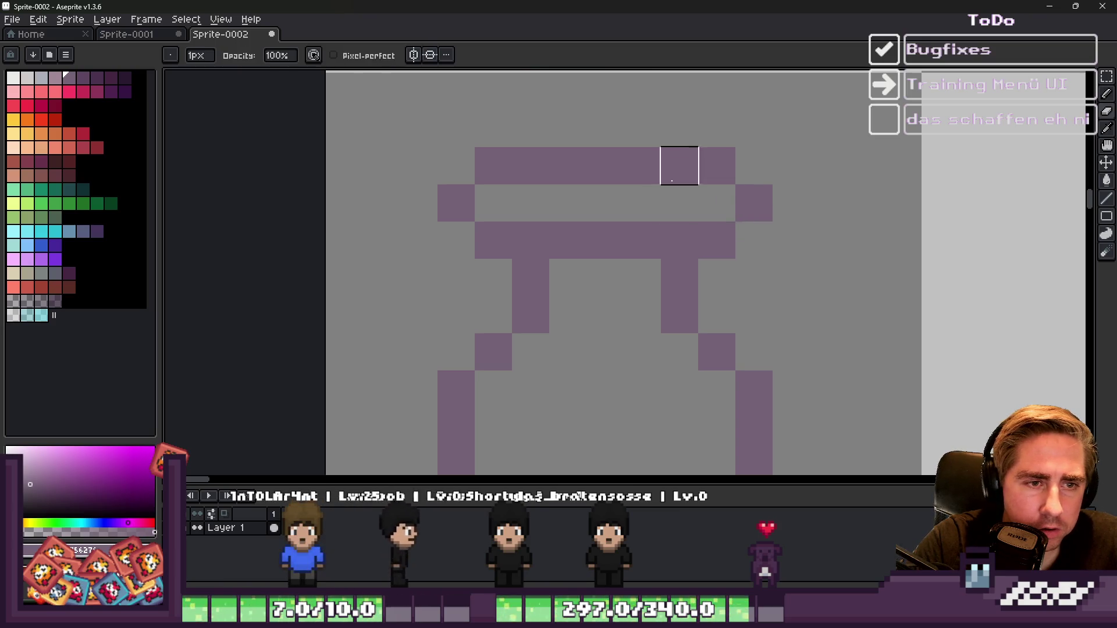
pyautogui.scroll(-5, 632, 219)
pyautogui.scroll(2, 634, 215)
pyautogui.scroll(-2, 652, 201)
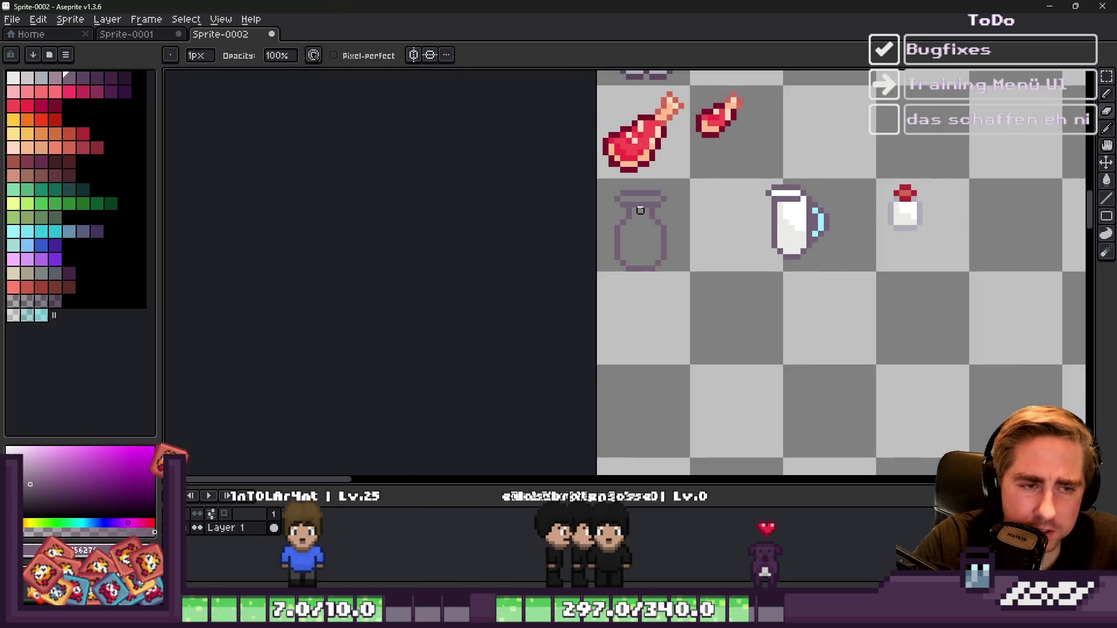
# Step: Add purple pixels to the left and right sides of the can's neck
pyautogui.scroll(-3, 638, 175)
pyautogui.scroll(1, 636, 110)
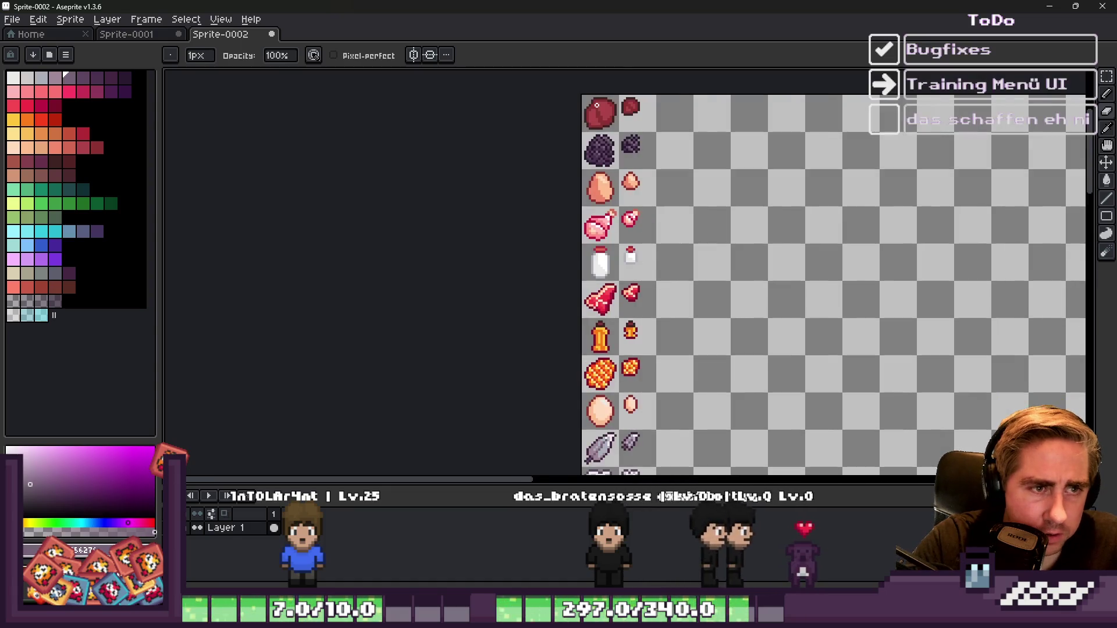
pyautogui.scroll(2, 636, 105)
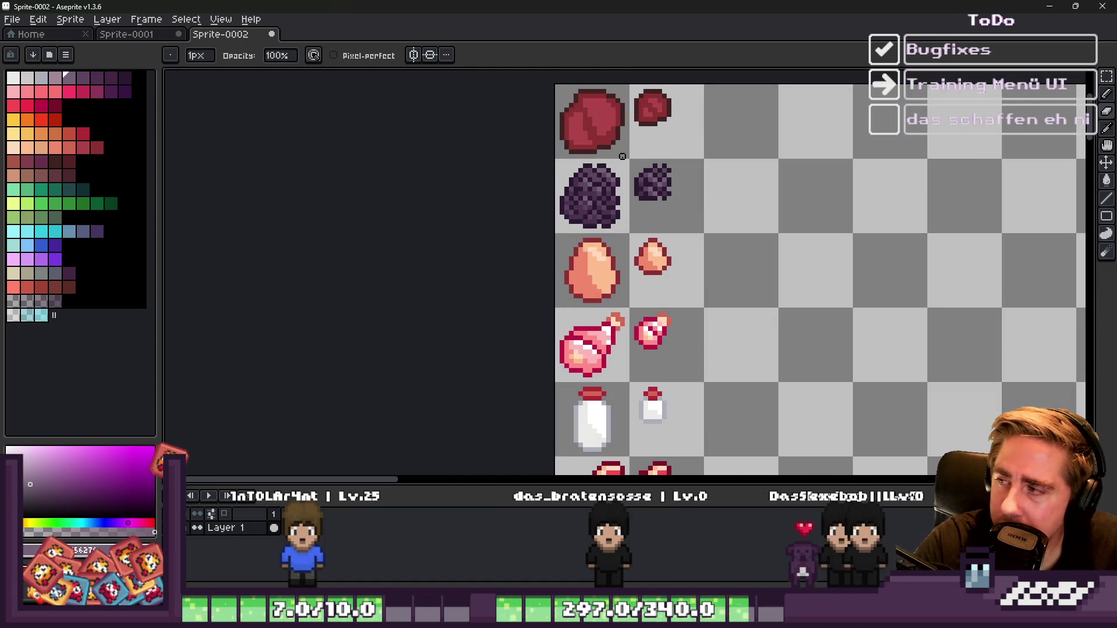
pyautogui.scroll(-2, 599, 286)
pyautogui.scroll(-1, 643, 267)
pyautogui.scroll(3, 623, 322)
pyautogui.scroll(4, 623, 322)
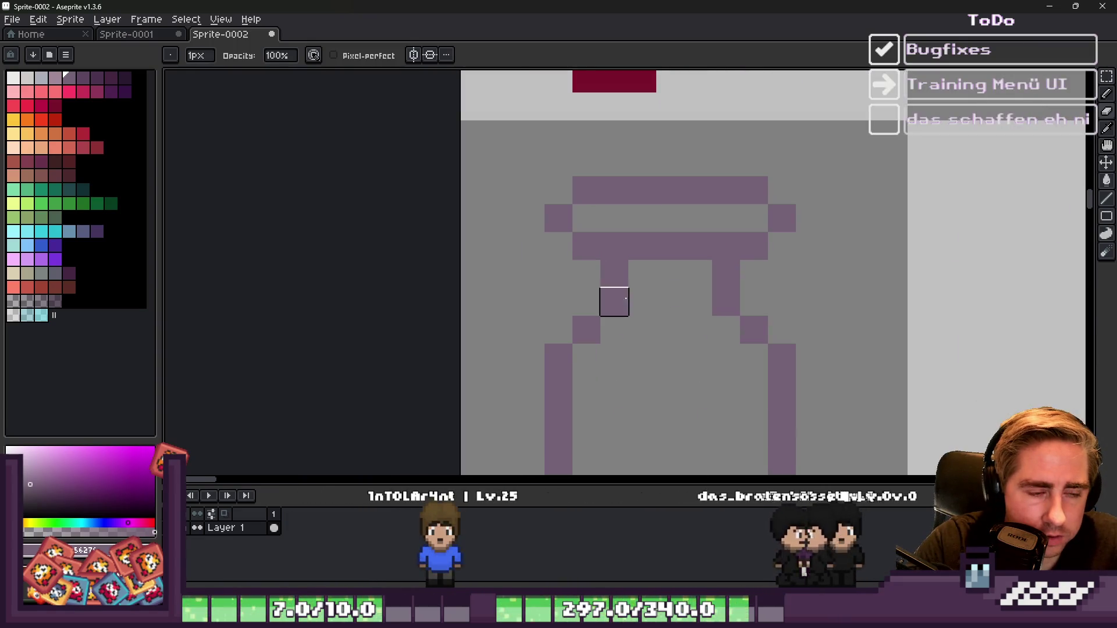
pyautogui.click(592, 274)
pyautogui.click(587, 301)
pyautogui.click(769, 278)
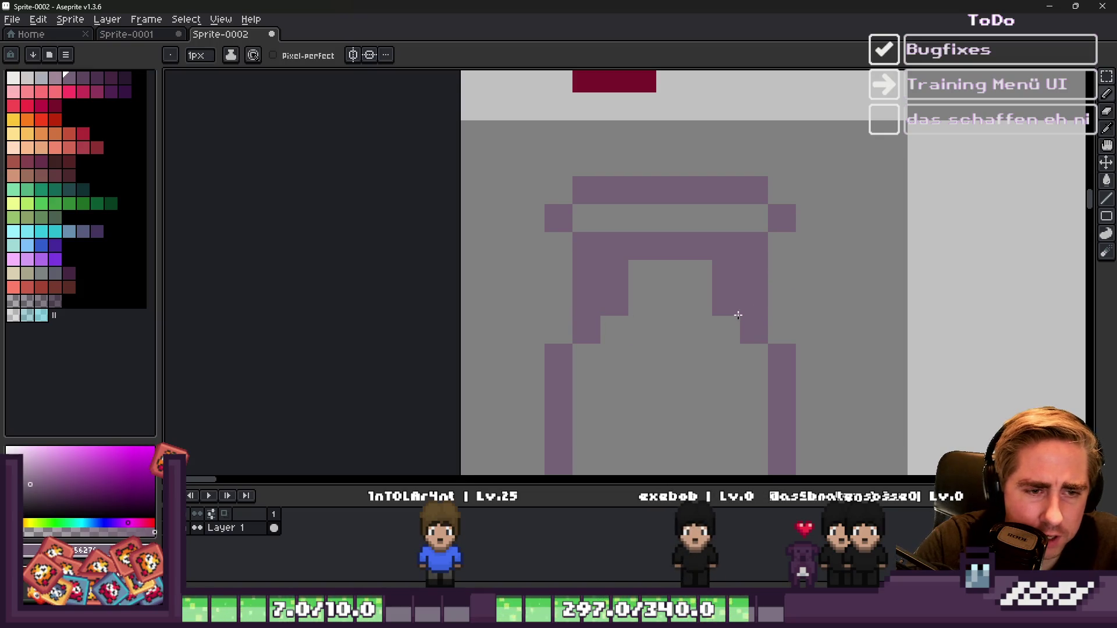
pyautogui.press('i')
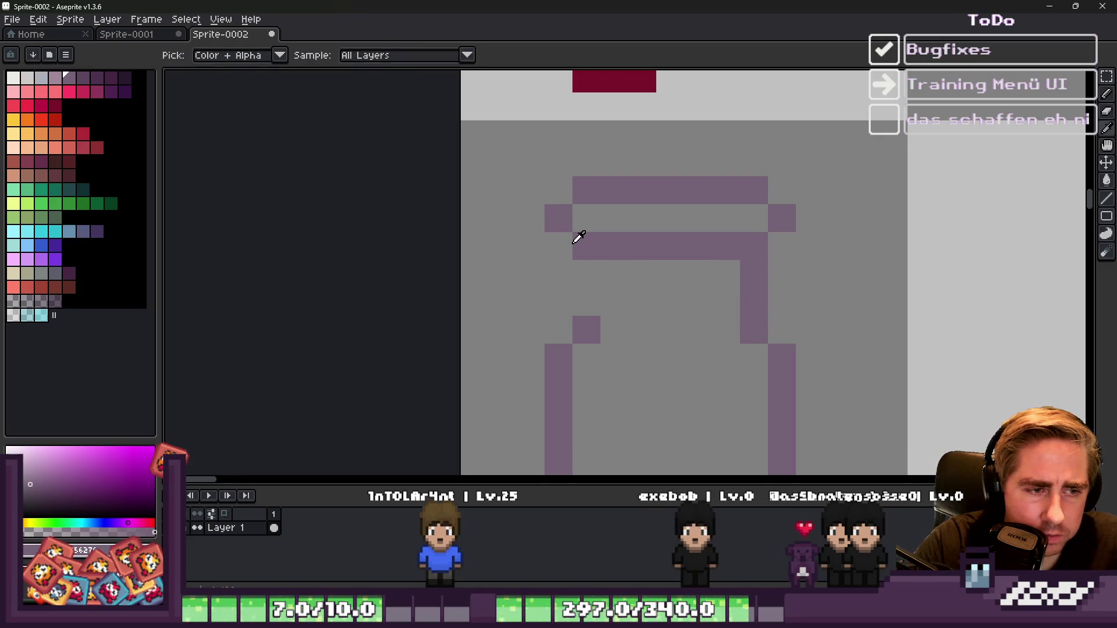
pyautogui.press('b')
pyautogui.click(586, 302)
pyautogui.scroll(-4, 639, 291)
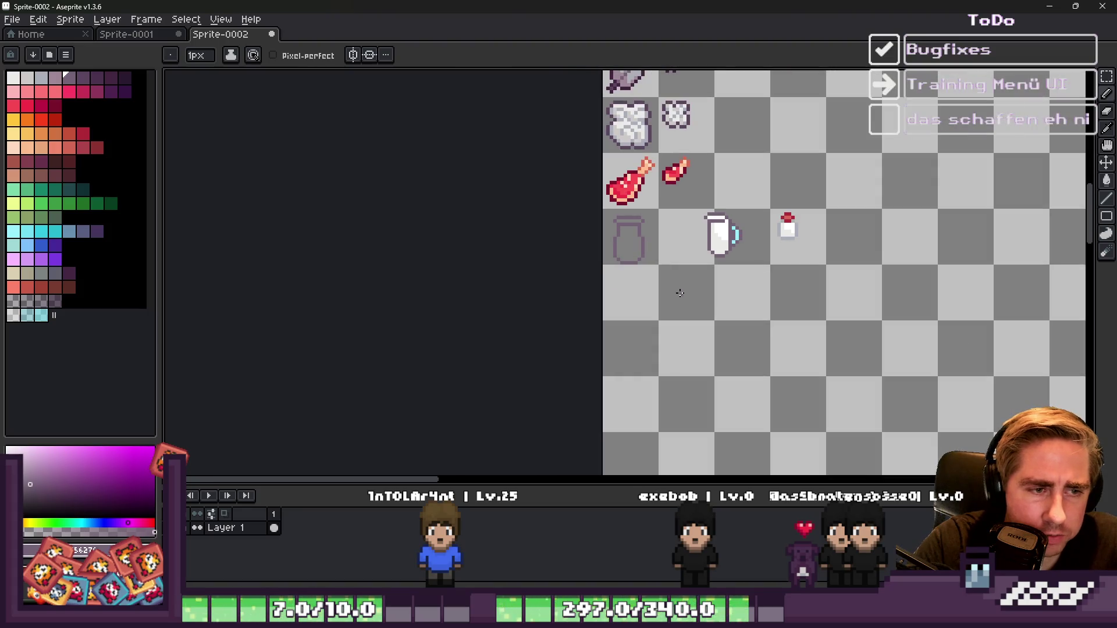
pyautogui.scroll(-1, 679, 292)
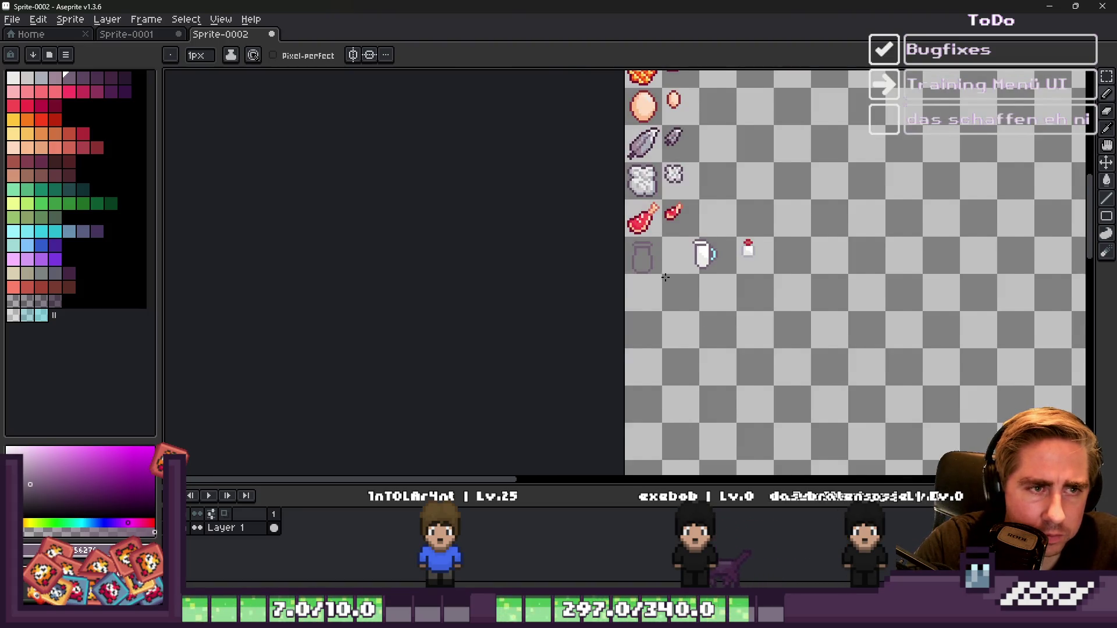
pyautogui.scroll(-1, 665, 277)
pyautogui.scroll(6, 627, 106)
# Step: Paste a copy of the red-capped bottle beside the empty outline, nudged one pixel left
pyautogui.press('m')
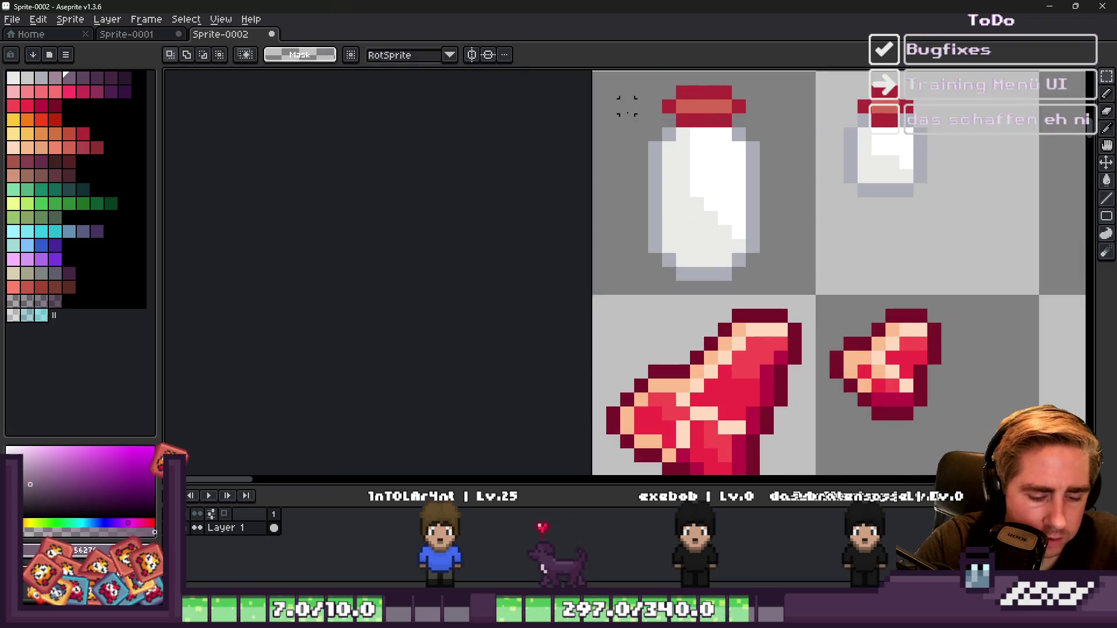
pyautogui.moveTo(655, 86); pyautogui.dragTo(758, 295)
pyautogui.scroll(-5, 693, 144)
pyautogui.scroll(-1, 692, 145)
pyautogui.scroll(4, 660, 319)
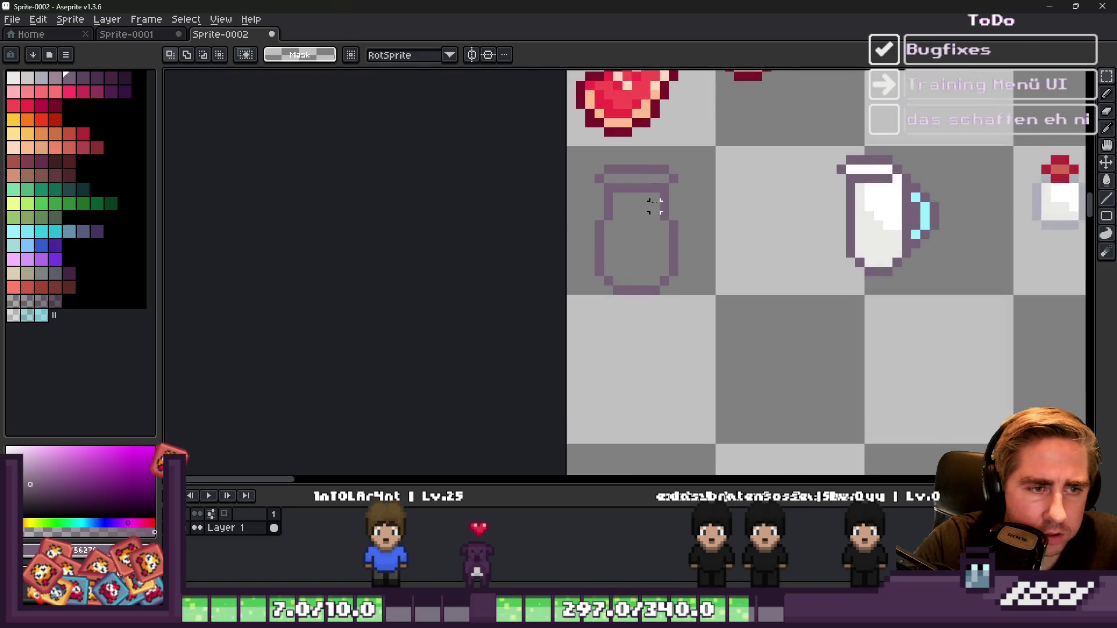
pyautogui.hotkey('ctrl', 'v')
pyautogui.moveTo(649, 263); pyautogui.dragTo(779, 226)
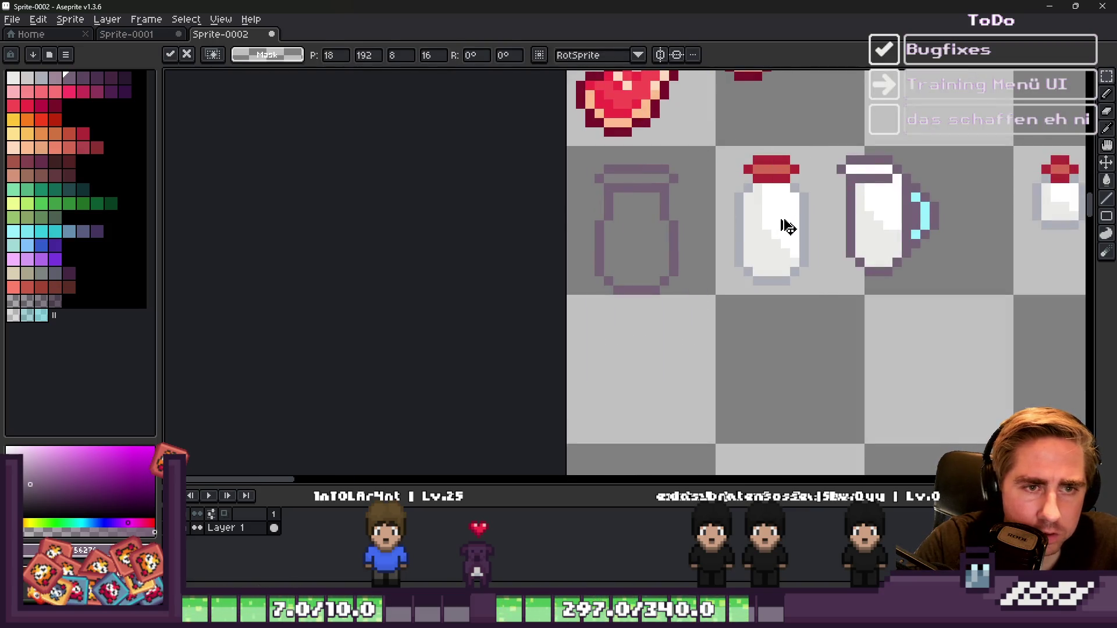
pyautogui.press('Return')
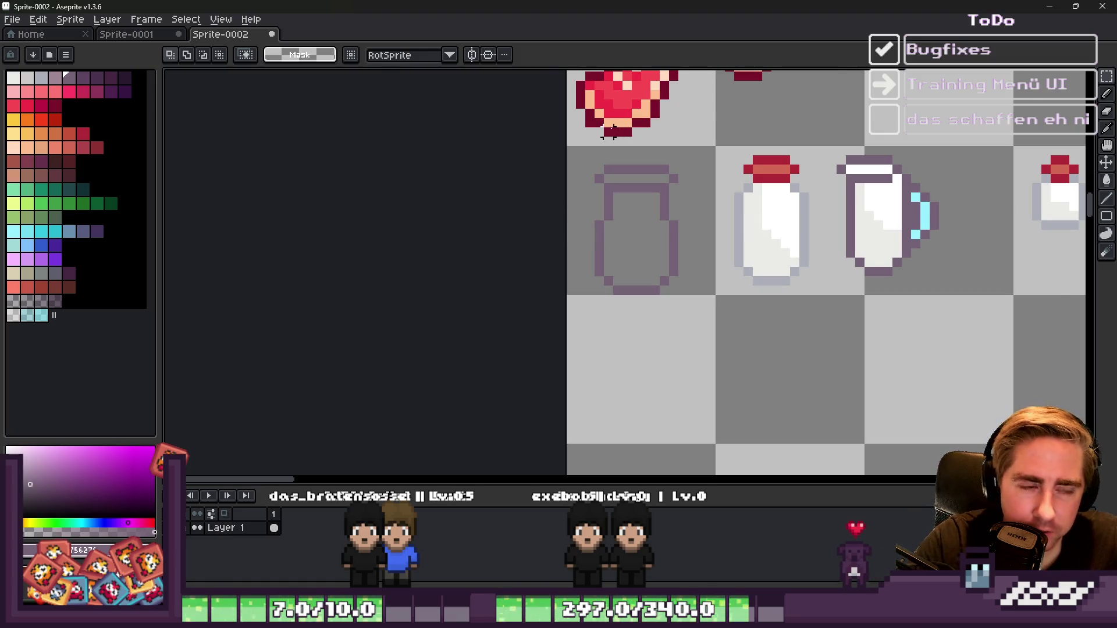
pyautogui.scroll(2, 601, 179)
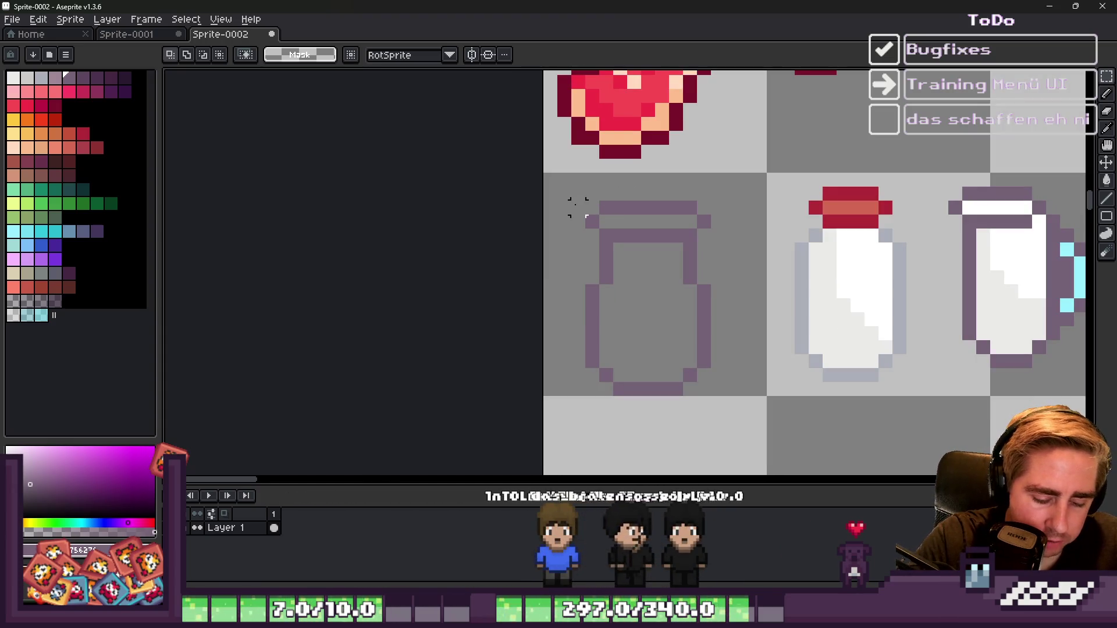
pyautogui.scroll(-3, 578, 208)
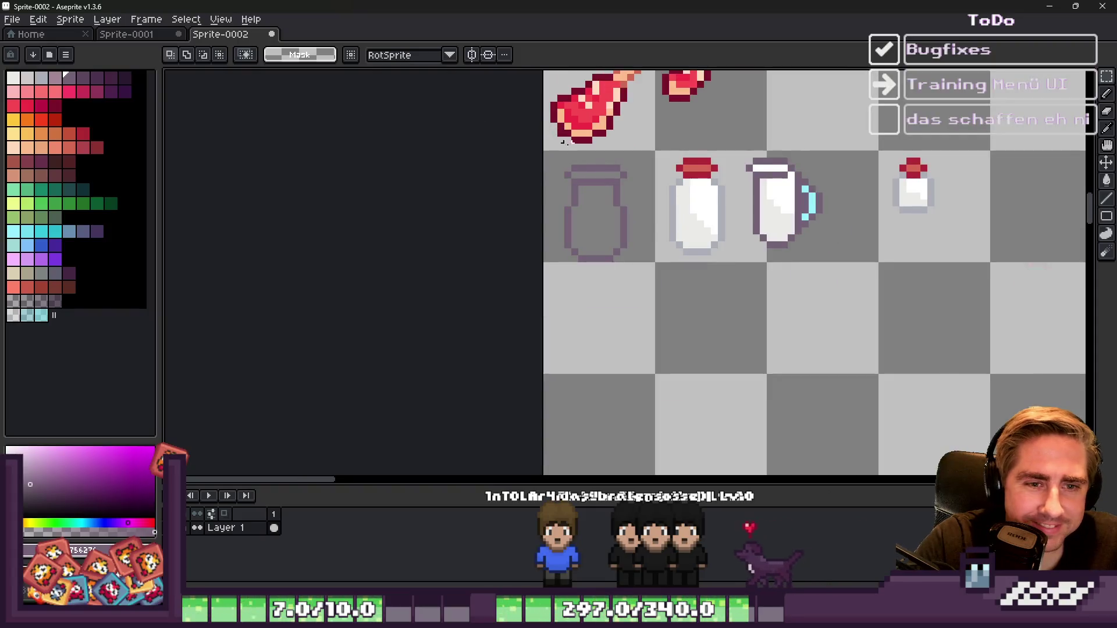
# Step: Fill the empty can's body white using a contiguous Paint Bucket fill
pyautogui.scroll(3, 656, 242)
pyautogui.keyDown('alt'); pyautogui.click(656, 240); pyautogui.keyUp('alt')
pyautogui.press('g')
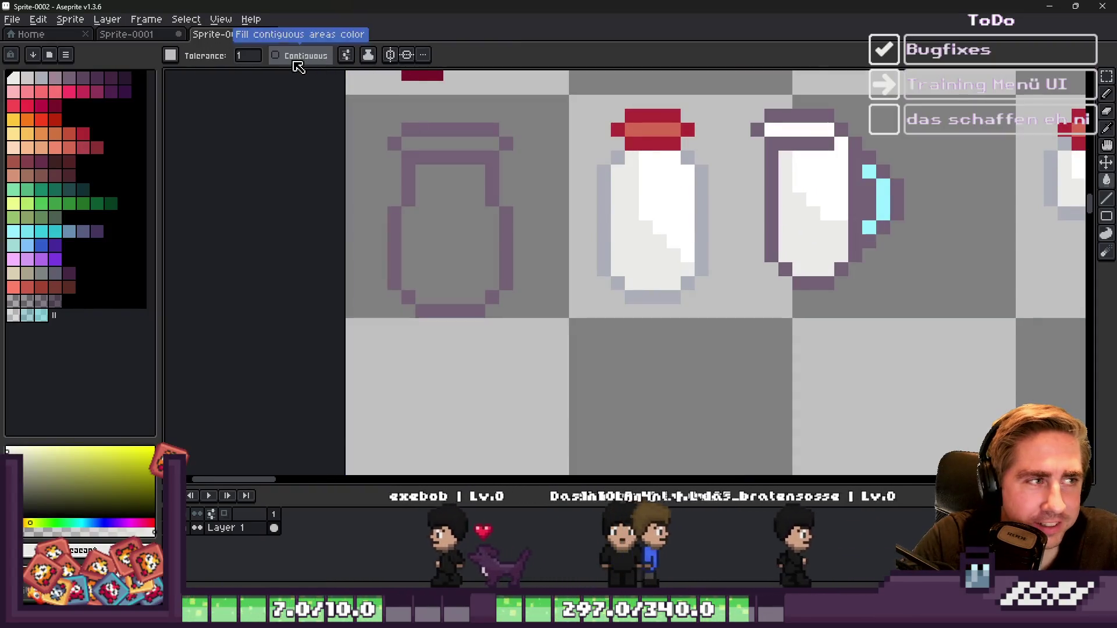
pyautogui.click(295, 63)
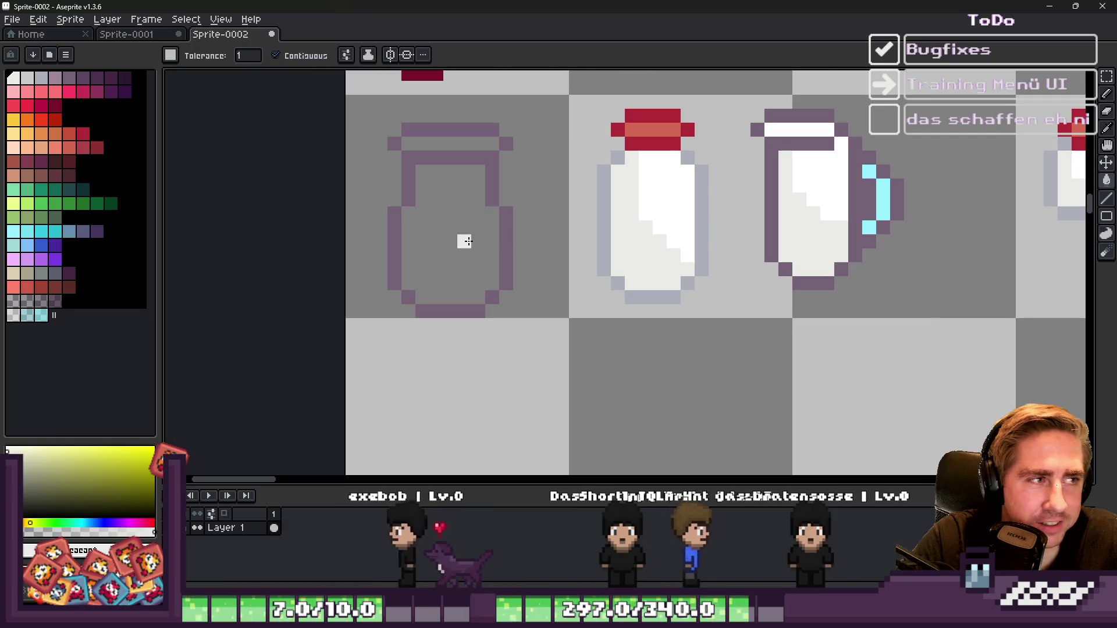
pyautogui.click(462, 239)
pyautogui.scroll(-3, 644, 249)
pyautogui.scroll(3, 688, 229)
# Step: Shade the can's lower-left side with the bottle's light grey
pyautogui.click(477, 266)
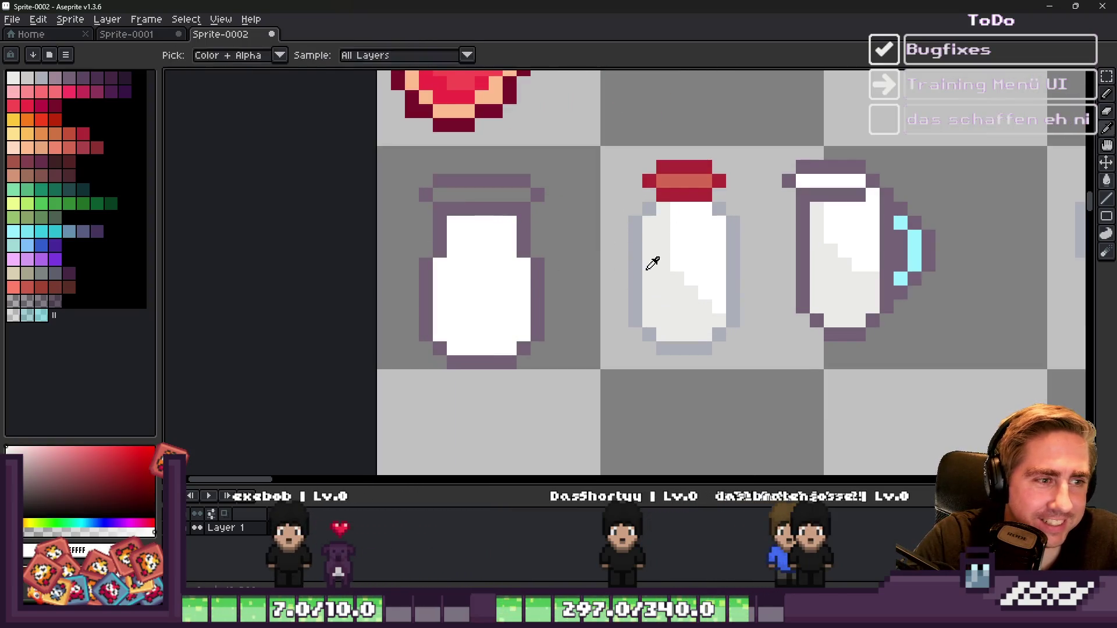
pyautogui.keyDown('alt'); pyautogui.click(654, 259); pyautogui.keyUp('alt')
pyautogui.press('b')
pyautogui.scroll(2, 394, 260)
pyautogui.click(521, 166)
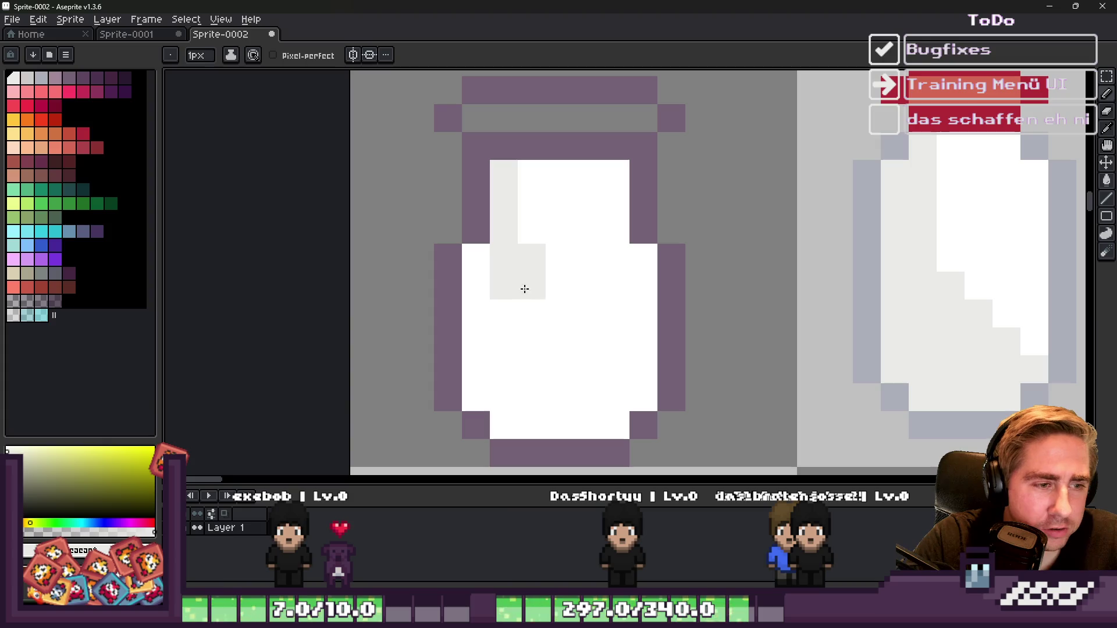
pyautogui.click(500, 398)
pyautogui.scroll(-3, 653, 344)
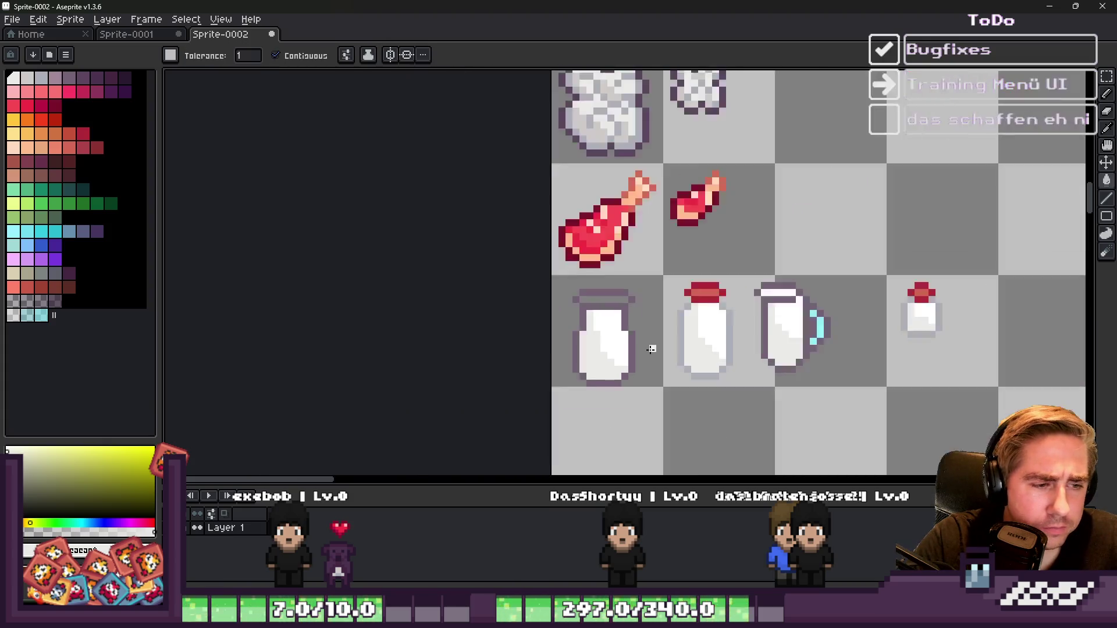
pyautogui.scroll(3, 581, 332)
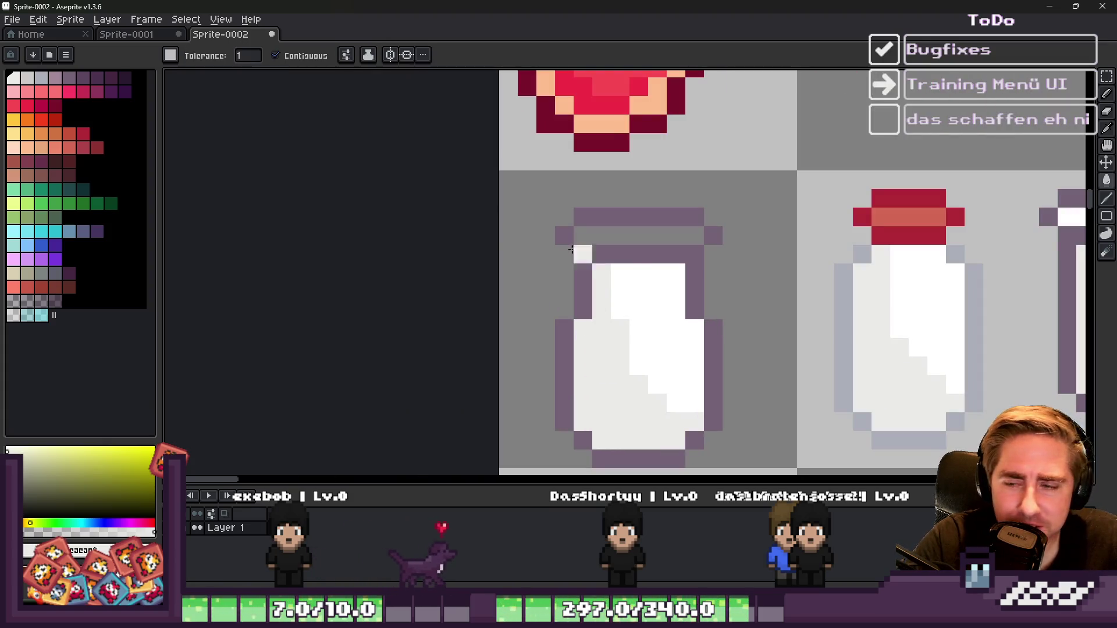
pyautogui.scroll(2, 548, 242)
pyautogui.keyDown('alt'); pyautogui.click(646, 250); pyautogui.keyUp('alt')
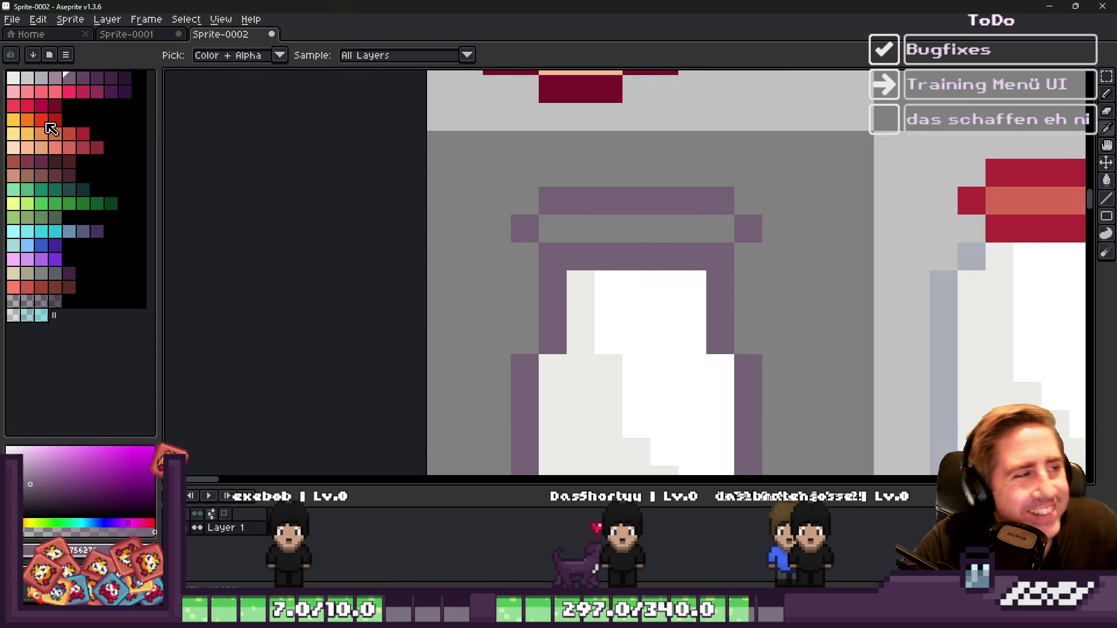
# Step: Bucket-fill the lid's top row dark brown, undoing the stray brown pixel beside it
pyautogui.click(61, 164)
pyautogui.press('g')
pyautogui.scroll(-2, 814, 224)
pyautogui.scroll(2, 459, 217)
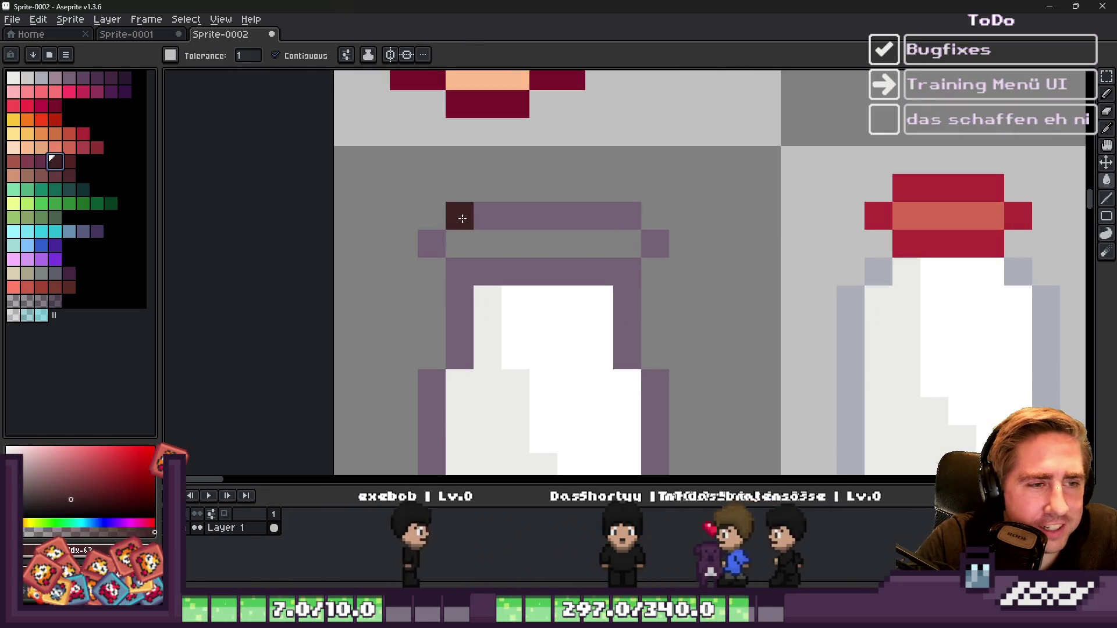
pyautogui.click(555, 210)
pyautogui.click(654, 244)
pyautogui.press('b')
pyautogui.click(627, 243)
pyautogui.press('v')
pyautogui.hotkey('ctrl', 'z')
# Step: Pencil a dark brown row below the lid and marquee-select the new milk can's cell
pyautogui.press('b')
pyautogui.moveTo(626, 271); pyautogui.dragTo(476, 281)
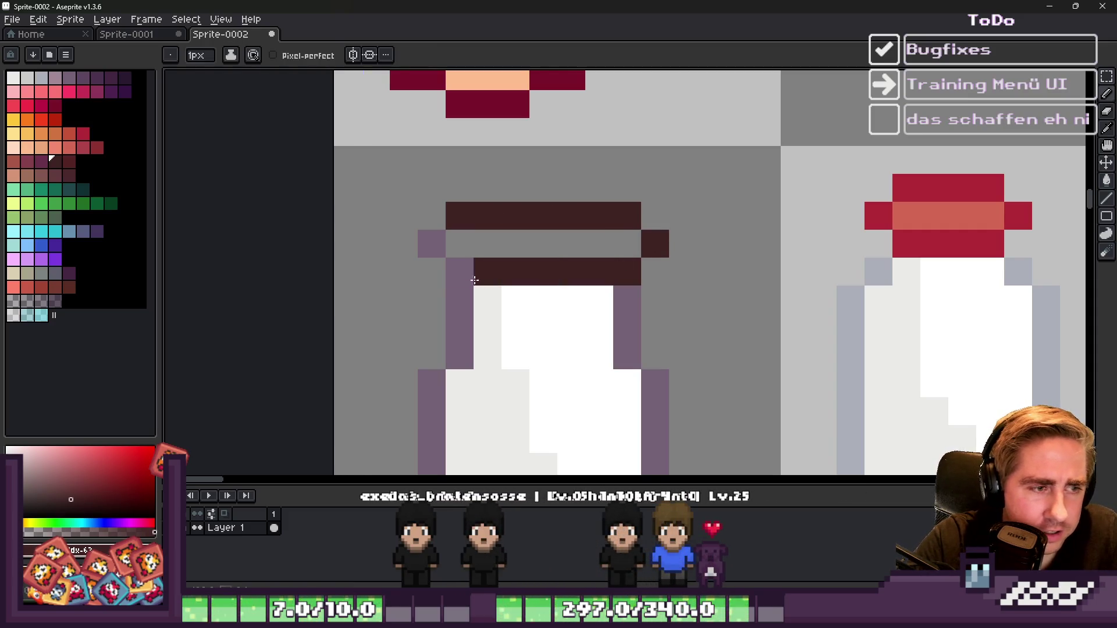
pyautogui.scroll(-3, 624, 202)
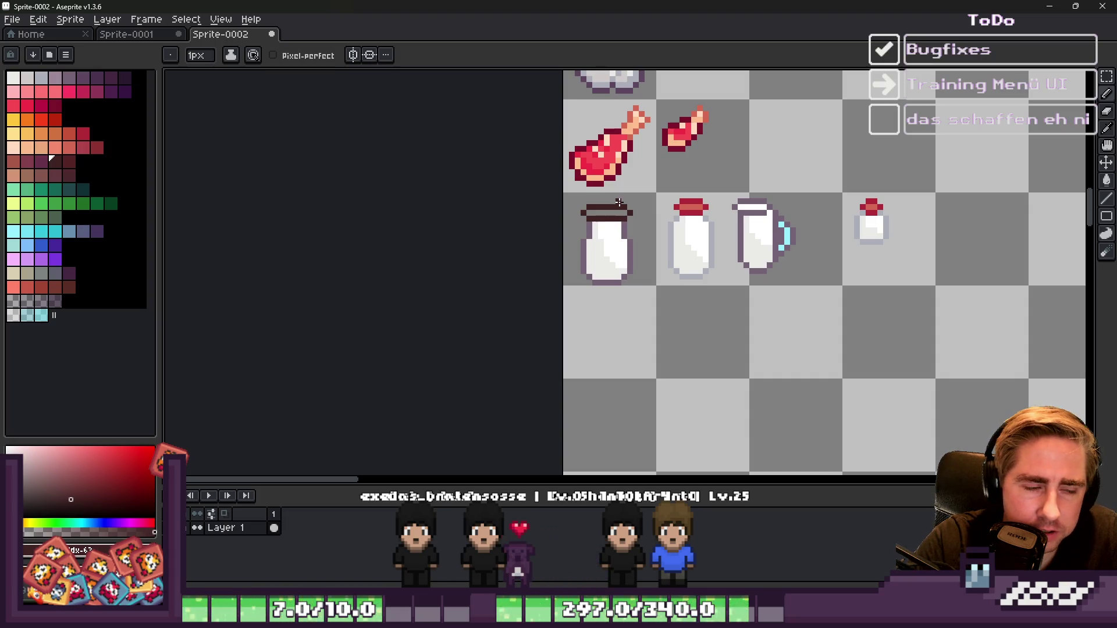
pyautogui.scroll(3, 585, 195)
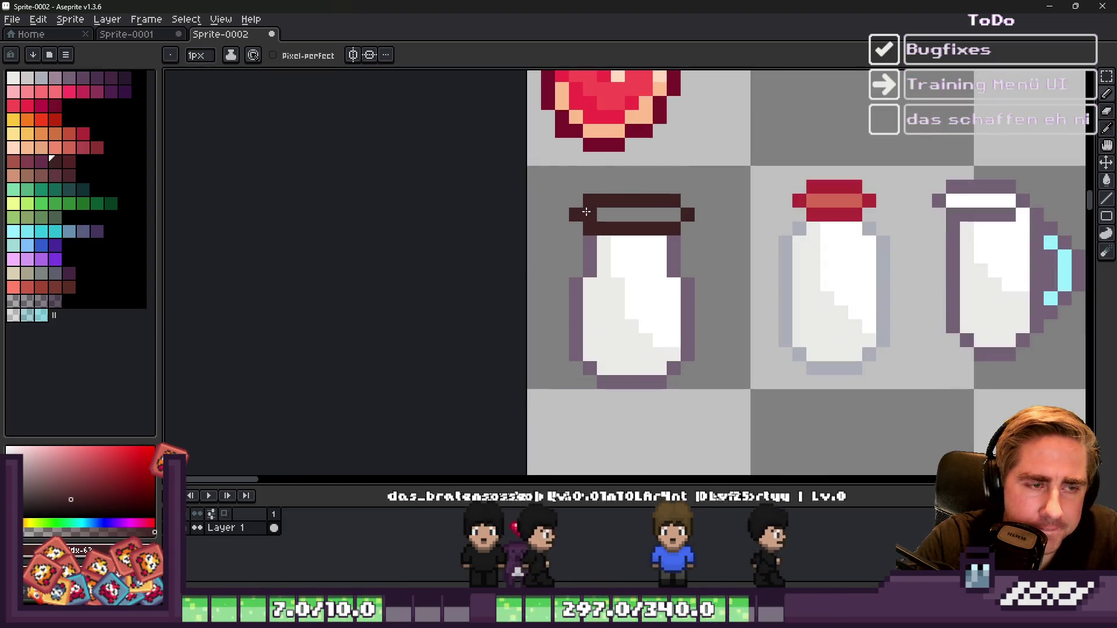
pyautogui.press('m')
pyautogui.moveTo(585, 195)
pyautogui.mouseDown()
pyautogui.moveTo(797, 396)
pyautogui.moveTo(739, 387)
pyautogui.moveTo(750, 389)
pyautogui.mouseUp()
pyautogui.scroll(-3, 638, 319)
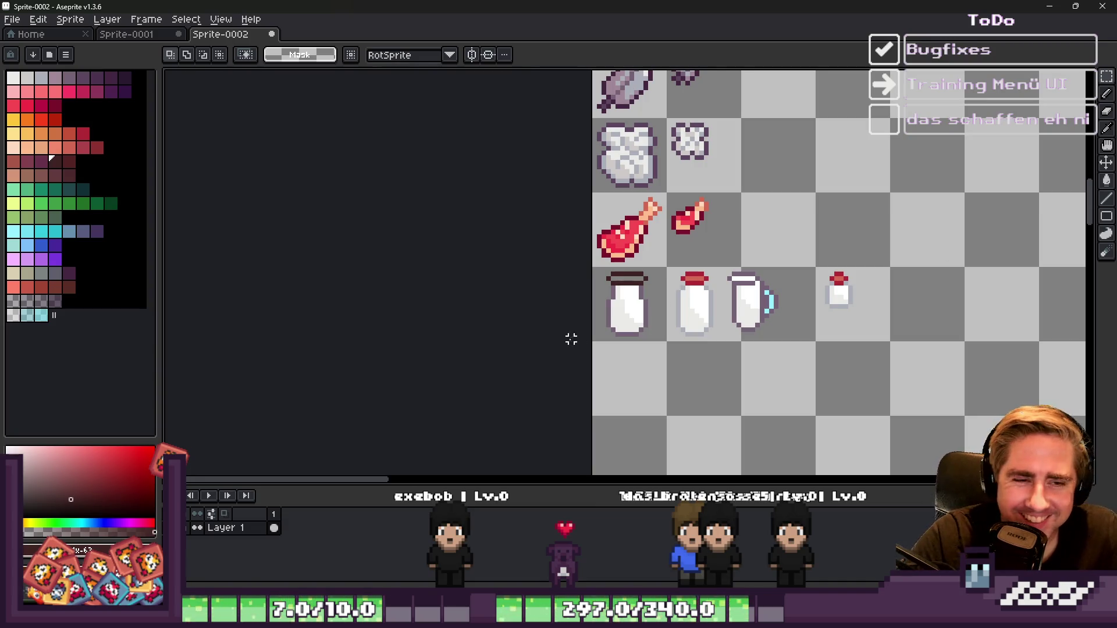
# Step: Sample the salmon from the bottle cap and pencil it along the lid's grey middle row
pyautogui.scroll(-2, 628, 291)
pyautogui.scroll(4, 643, 238)
pyautogui.scroll(-3, 644, 238)
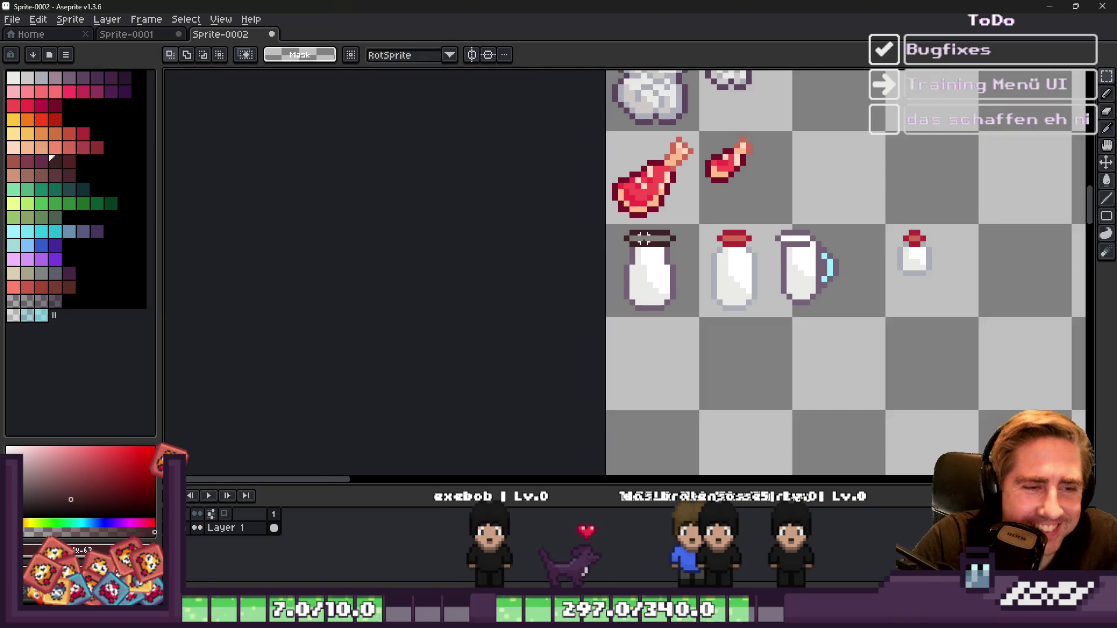
pyautogui.scroll(3, 643, 238)
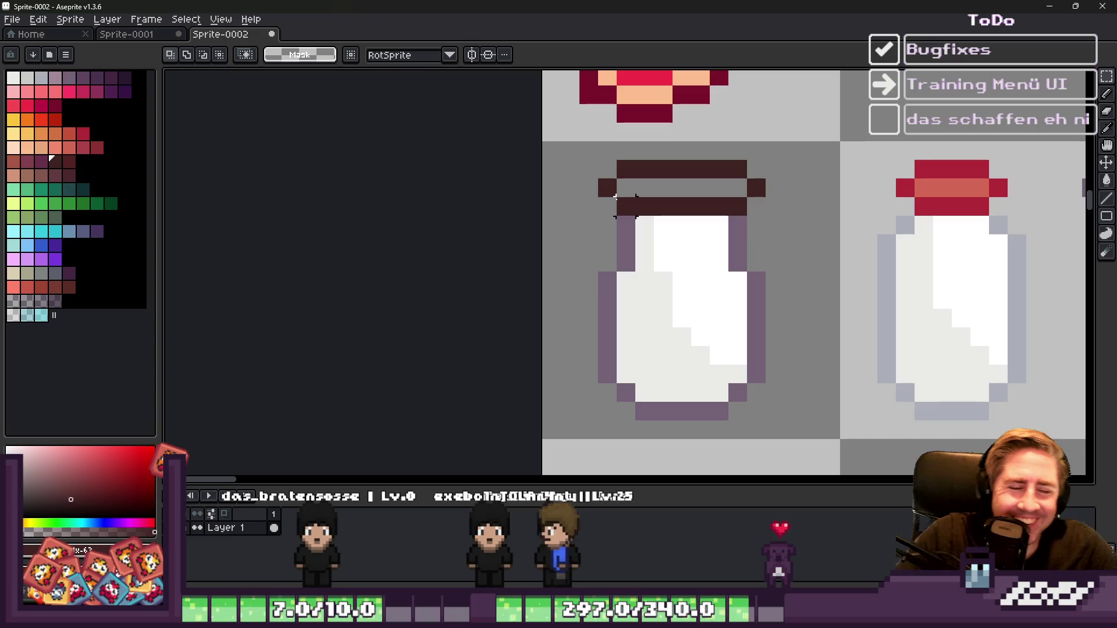
pyautogui.scroll(1, 662, 264)
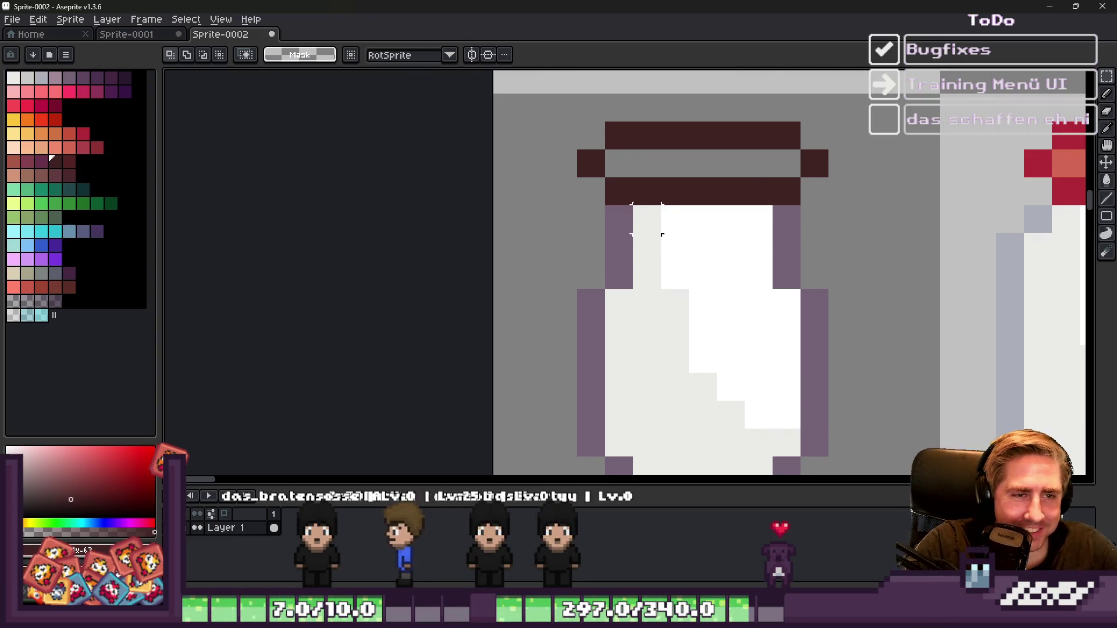
pyautogui.scroll(-2, 629, 165)
pyautogui.scroll(-2, 628, 344)
pyautogui.scroll(5, 896, 233)
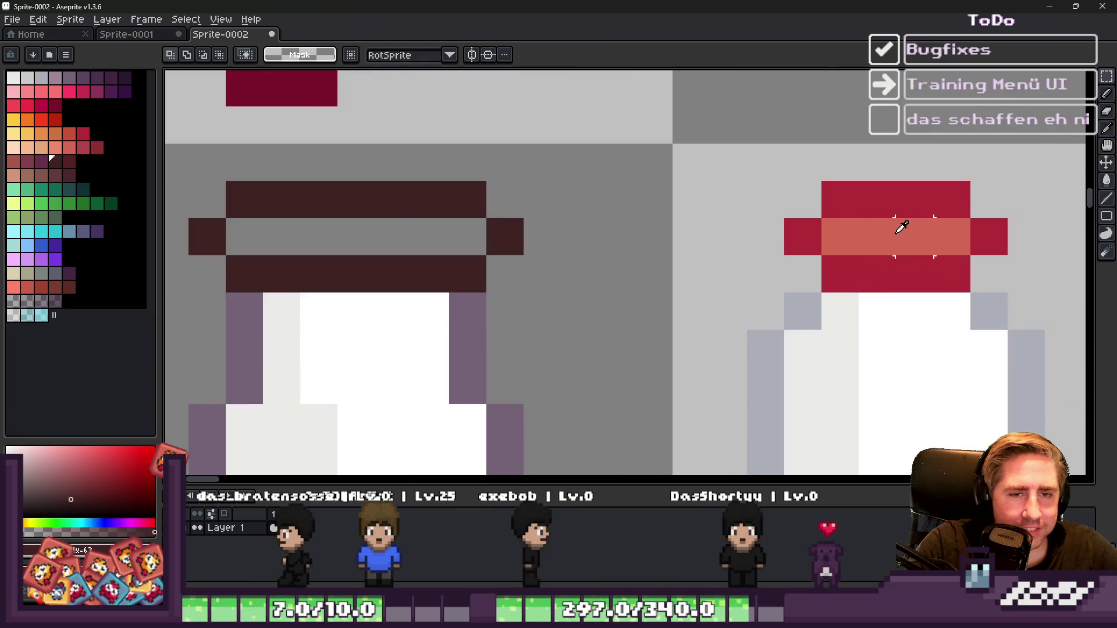
pyautogui.click(897, 231)
pyautogui.press('b')
pyautogui.moveTo(244, 235); pyautogui.dragTo(457, 238)
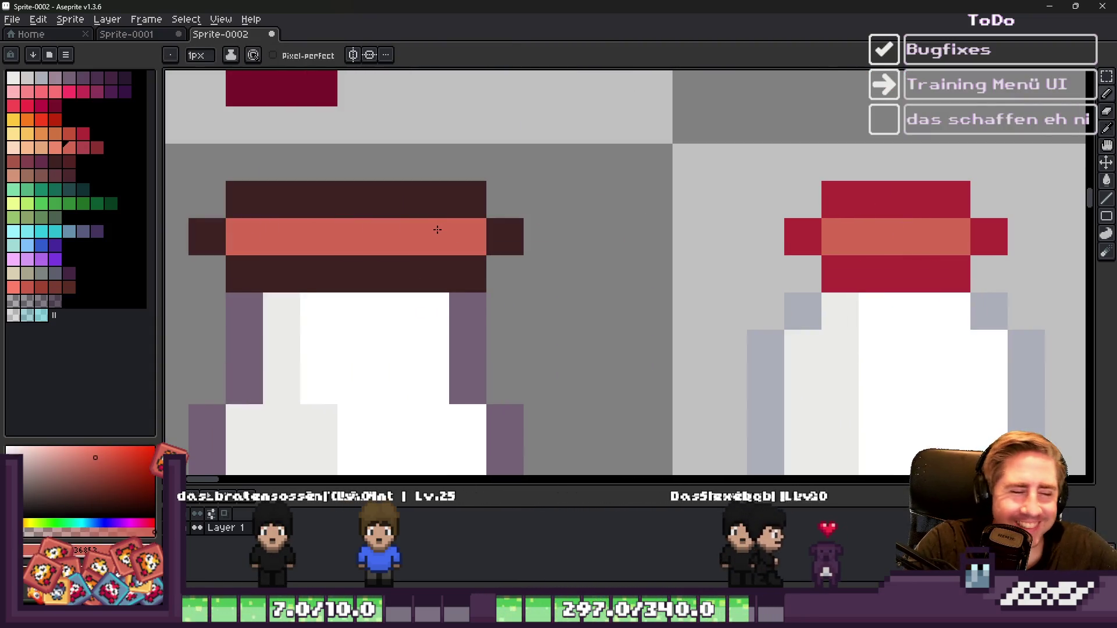
pyautogui.click(759, 617)
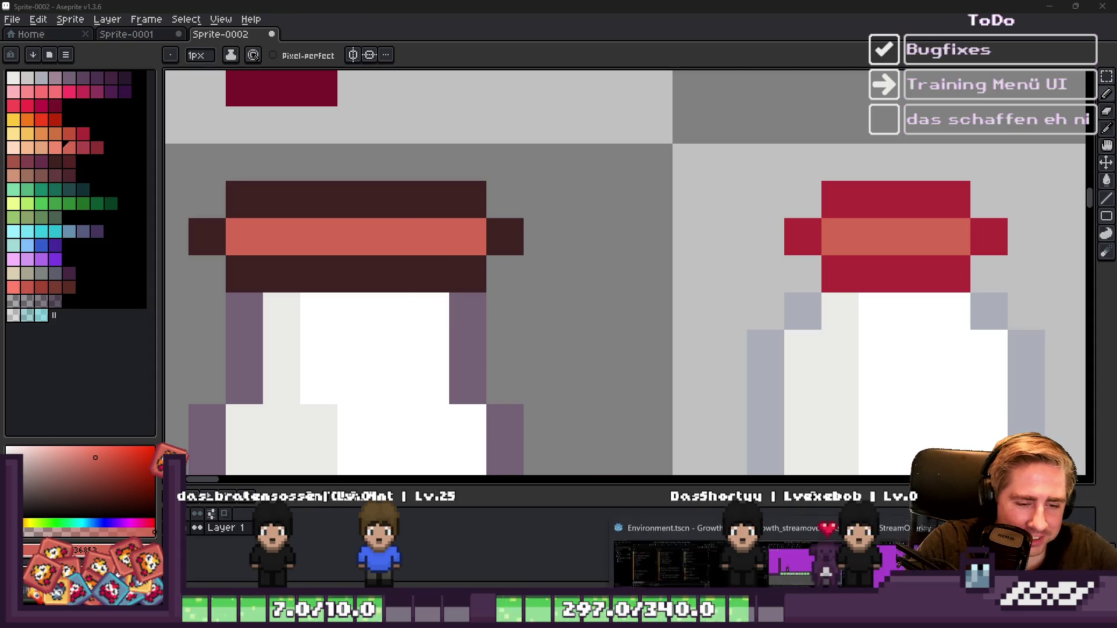
pyautogui.moveTo(707, 552)
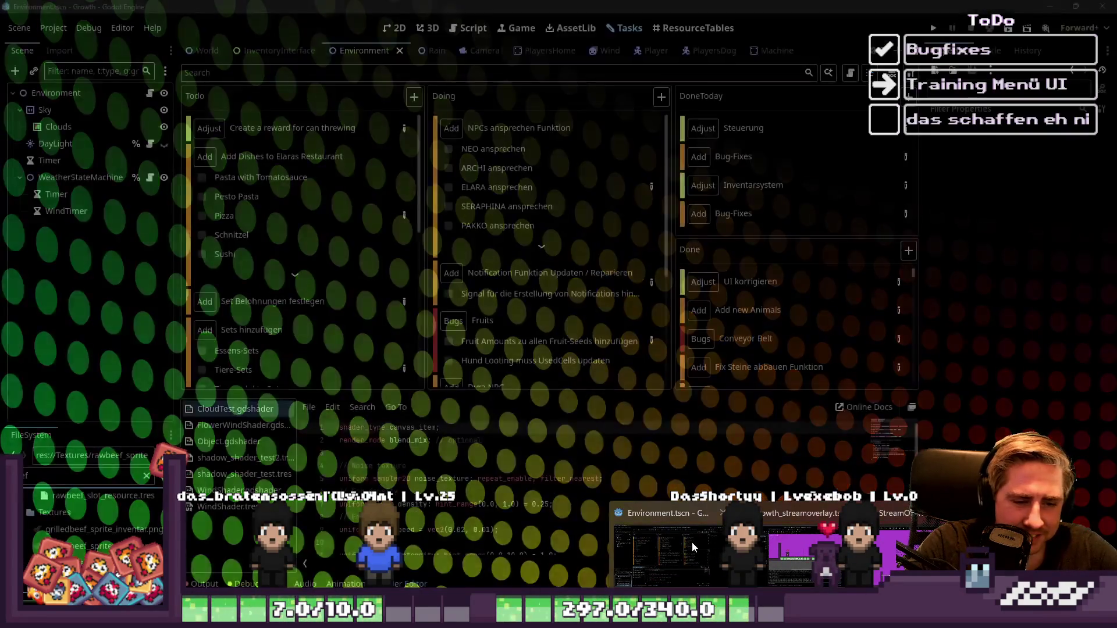
pyautogui.click(693, 542)
pyautogui.click(473, 28)
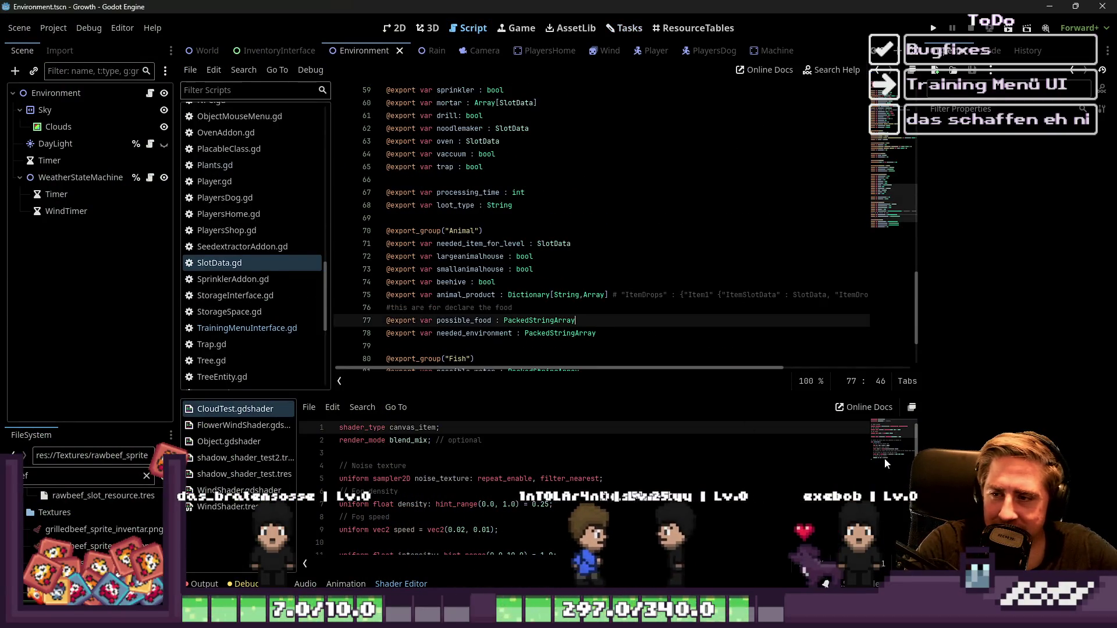
pyautogui.moveTo(858, 616)
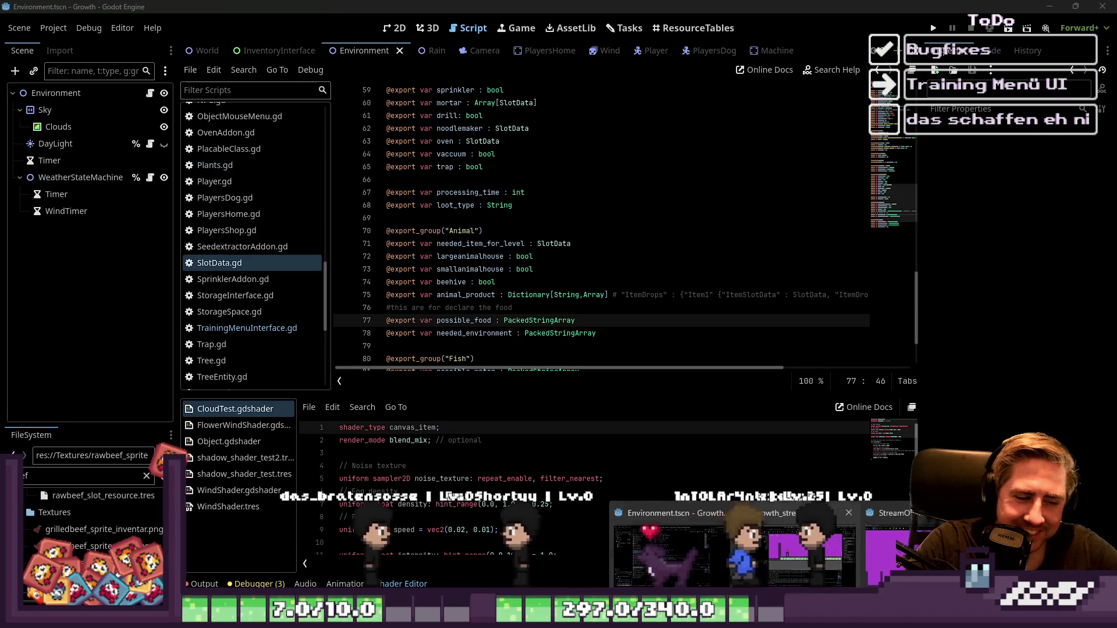
pyautogui.moveTo(585, 617)
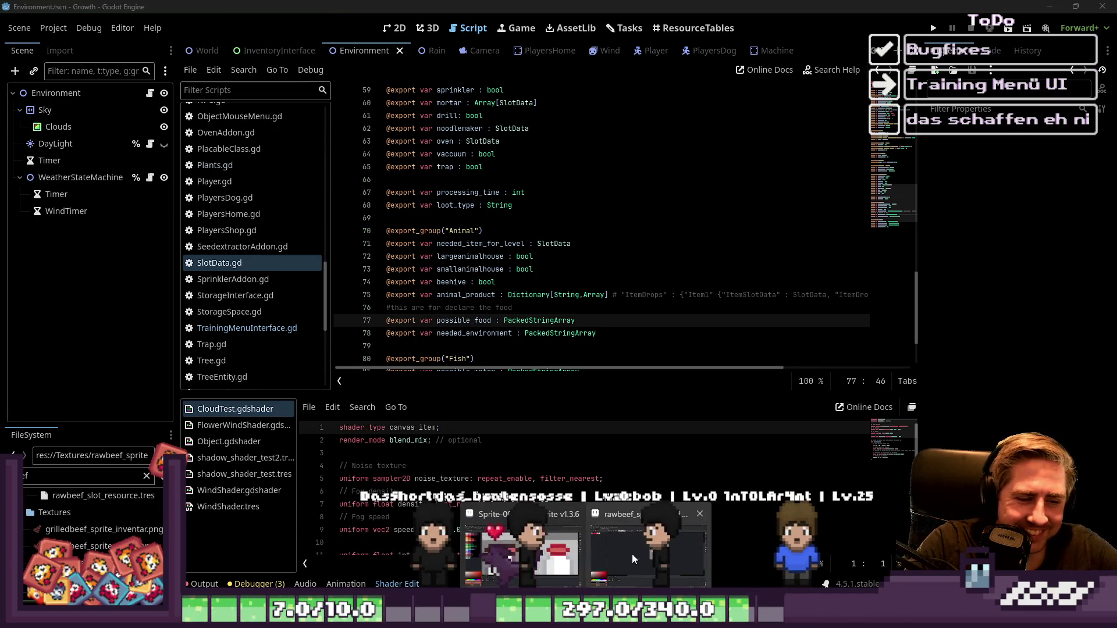
pyautogui.click(533, 538)
pyautogui.scroll(-2, 582, 201)
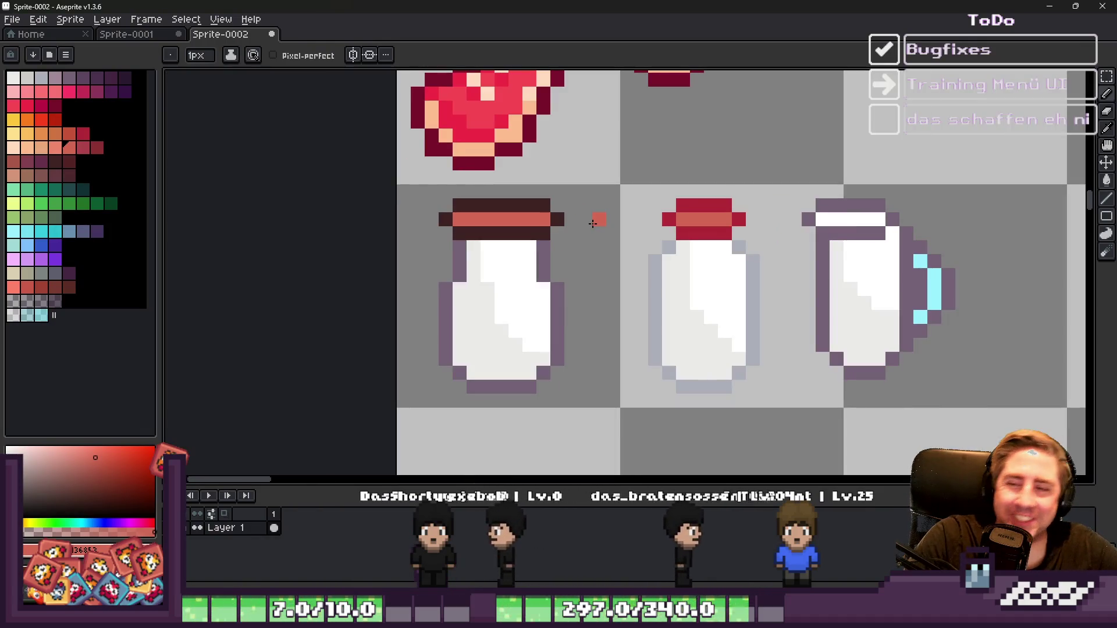
# Step: Shade the can's left side with light grey and off-white pixels
pyautogui.scroll(1, 472, 258)
pyautogui.keyDown('alt'); pyautogui.click(559, 255); pyautogui.keyUp('alt')
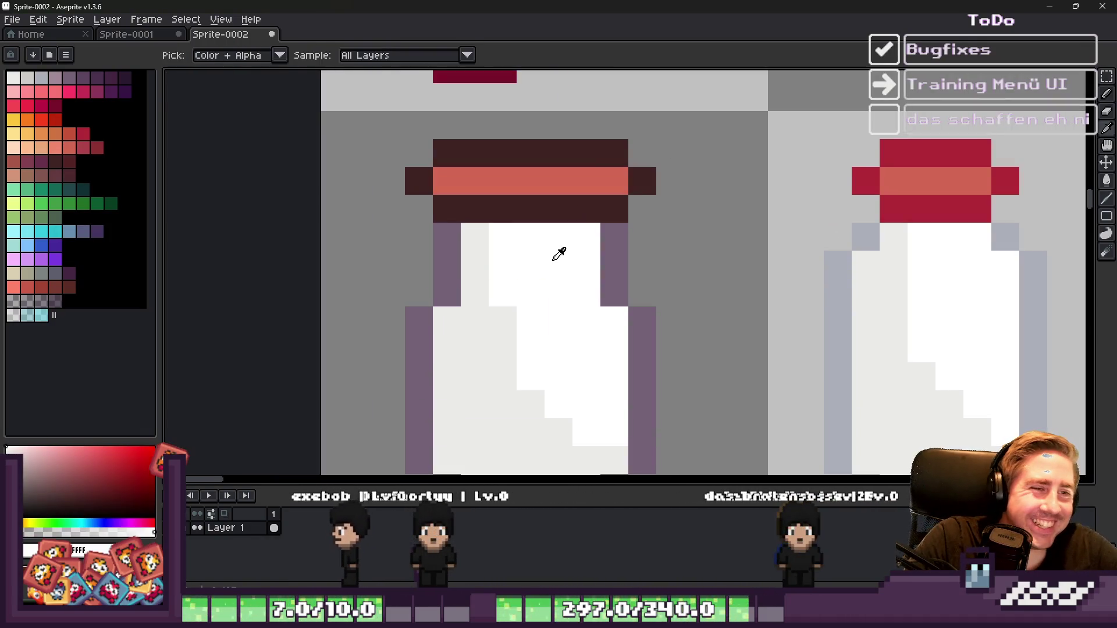
pyautogui.scroll(-2, 536, 249)
pyautogui.keyDown('alt'); pyautogui.click(511, 294); pyautogui.keyUp('alt')
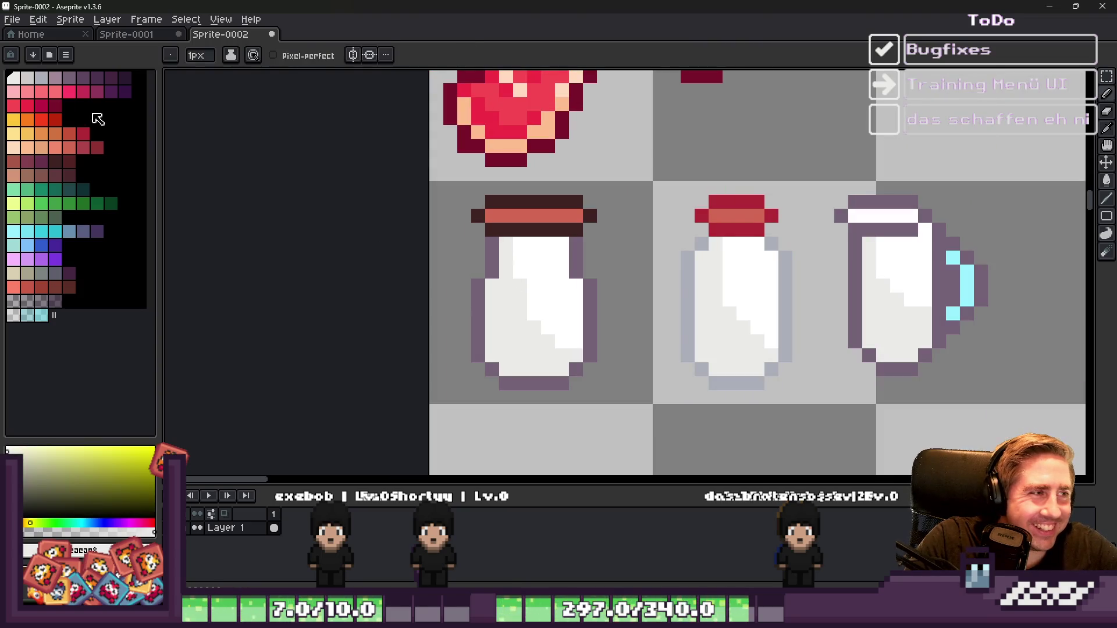
pyautogui.click(28, 83)
pyautogui.scroll(1, 475, 291)
pyautogui.moveTo(511, 331)
pyautogui.mouseDown()
pyautogui.moveTo(511, 399)
pyautogui.moveTo(526, 410)
pyautogui.mouseUp()
pyautogui.scroll(-4, 608, 282)
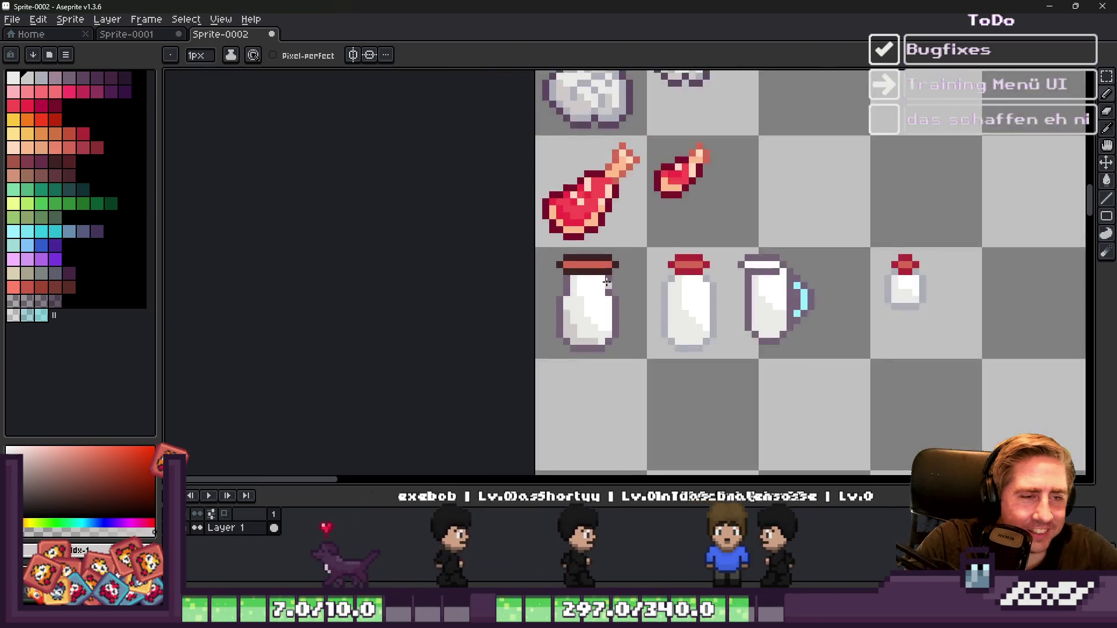
pyautogui.scroll(4, 608, 282)
pyautogui.keyDown('alt'); pyautogui.click(524, 242); pyautogui.keyUp('alt')
pyautogui.moveTo(536, 274)
pyautogui.mouseDown()
pyautogui.moveTo(559, 364)
pyautogui.moveTo(591, 419)
pyautogui.moveTo(633, 450)
pyautogui.mouseUp()
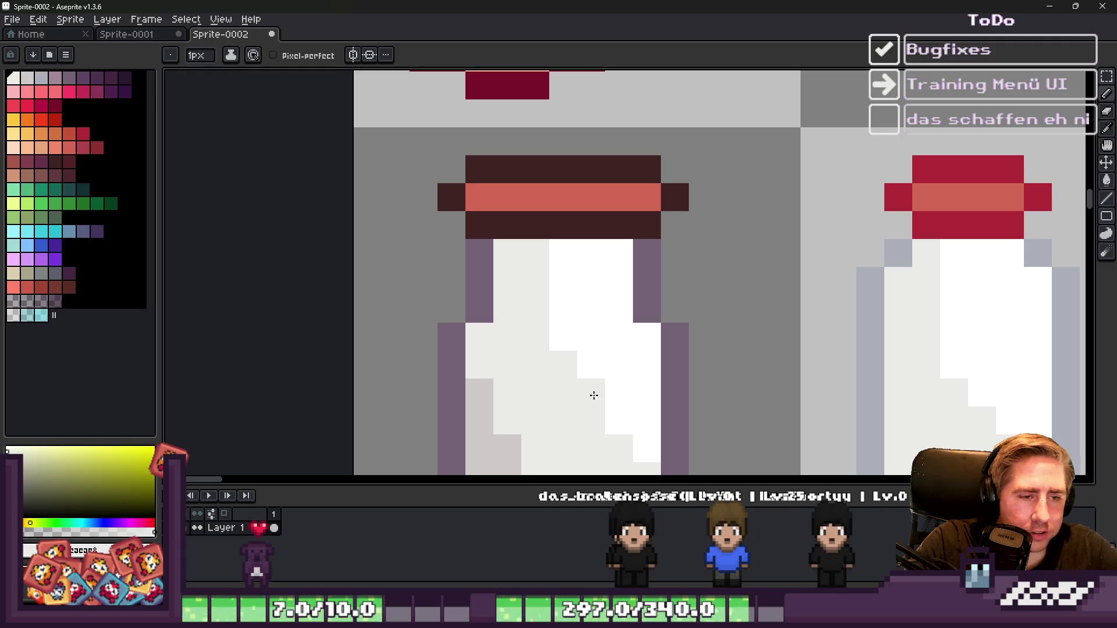
pyautogui.click(619, 421)
pyautogui.scroll(-4, 618, 250)
# Step: Sample the bottle's body colour and paint over its cap and neck
pyautogui.keyDown('alt'); pyautogui.click(567, 325); pyautogui.keyUp('alt')
pyautogui.scroll(-3, 720, 356)
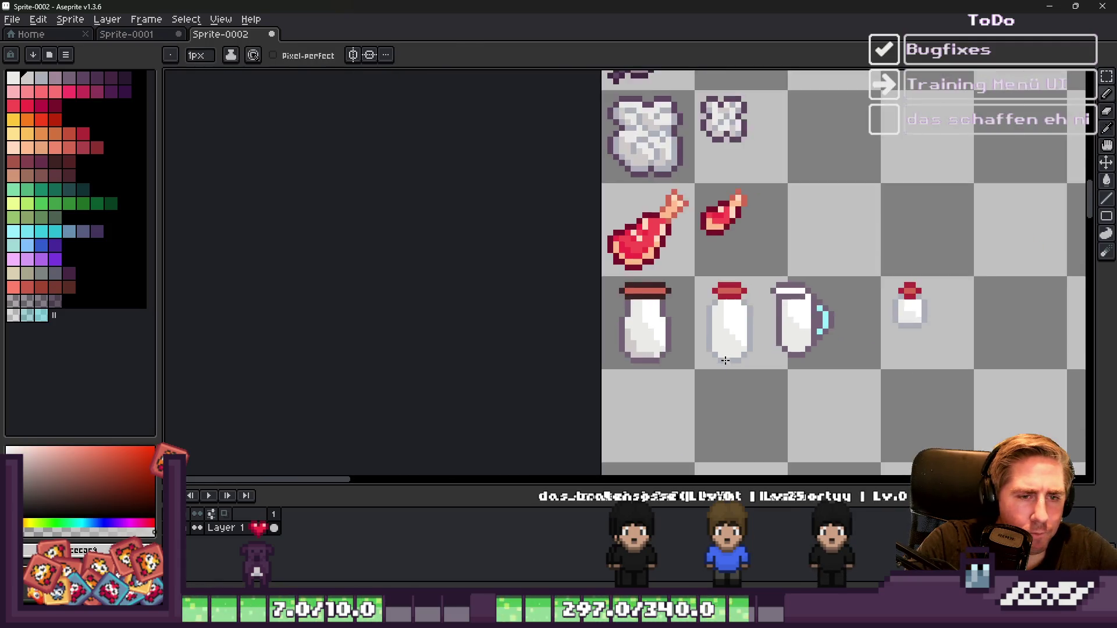
pyautogui.scroll(3, 656, 340)
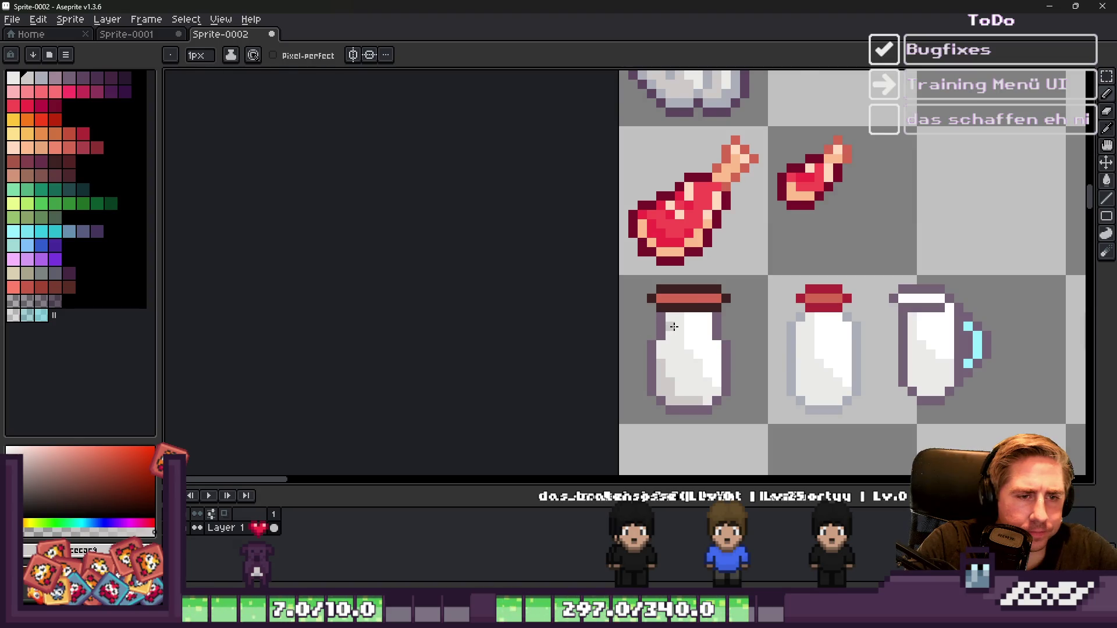
pyautogui.scroll(2, 674, 327)
pyautogui.scroll(-2, 666, 320)
pyautogui.scroll(2, 666, 320)
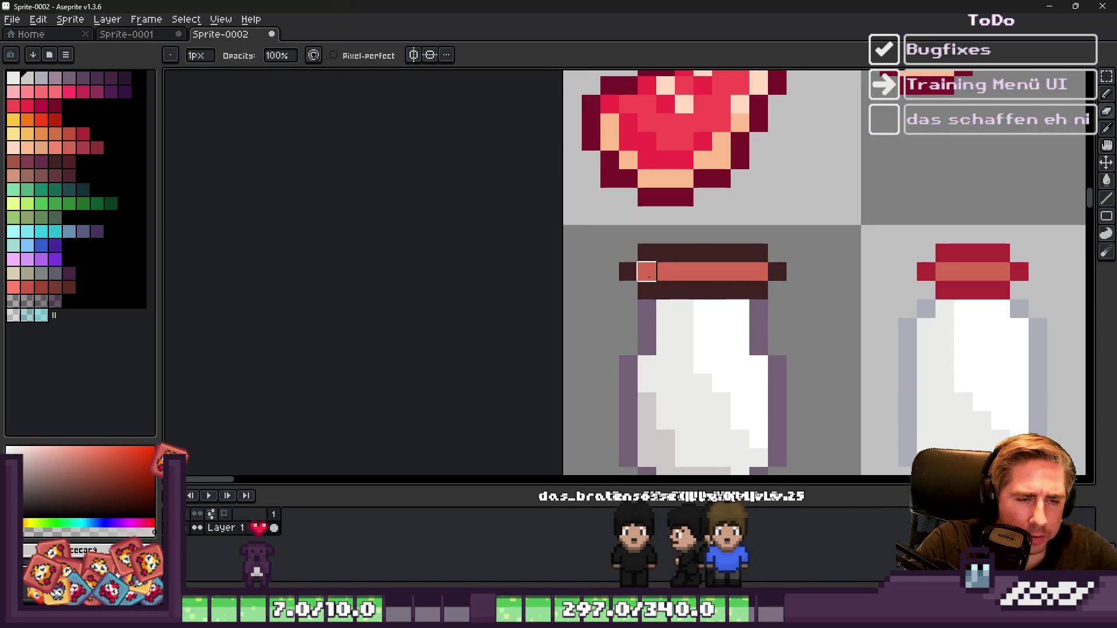
pyautogui.moveTo(647, 290)
pyautogui.mouseDown()
pyautogui.moveTo(696, 289)
pyautogui.moveTo(731, 324)
pyautogui.moveTo(738, 312)
pyautogui.moveTo(647, 293)
pyautogui.moveTo(832, 372)
pyautogui.moveTo(799, 371)
pyautogui.mouseUp()
pyautogui.scroll(-2, 656, 262)
# Step: Marquee-select the capless bottle and stretch it taller from the top
pyautogui.press('m')
pyautogui.scroll(3, 644, 312)
pyautogui.moveTo(694, 272); pyautogui.dragTo(702, 172)
pyautogui.press('Return')
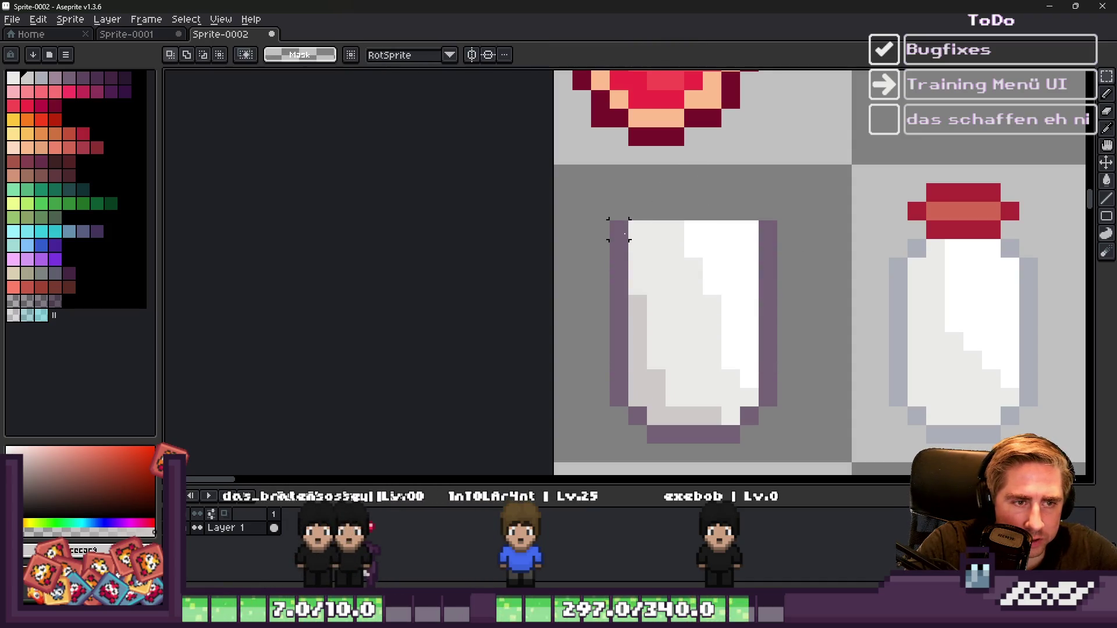
# Step: Draw a purple outline bar across the bottle top with extra corner pixels
pyautogui.press('i')
pyautogui.click(610, 225)
pyautogui.press('b')
pyautogui.moveTo(631, 193); pyautogui.dragTo(740, 192)
pyautogui.press('e')
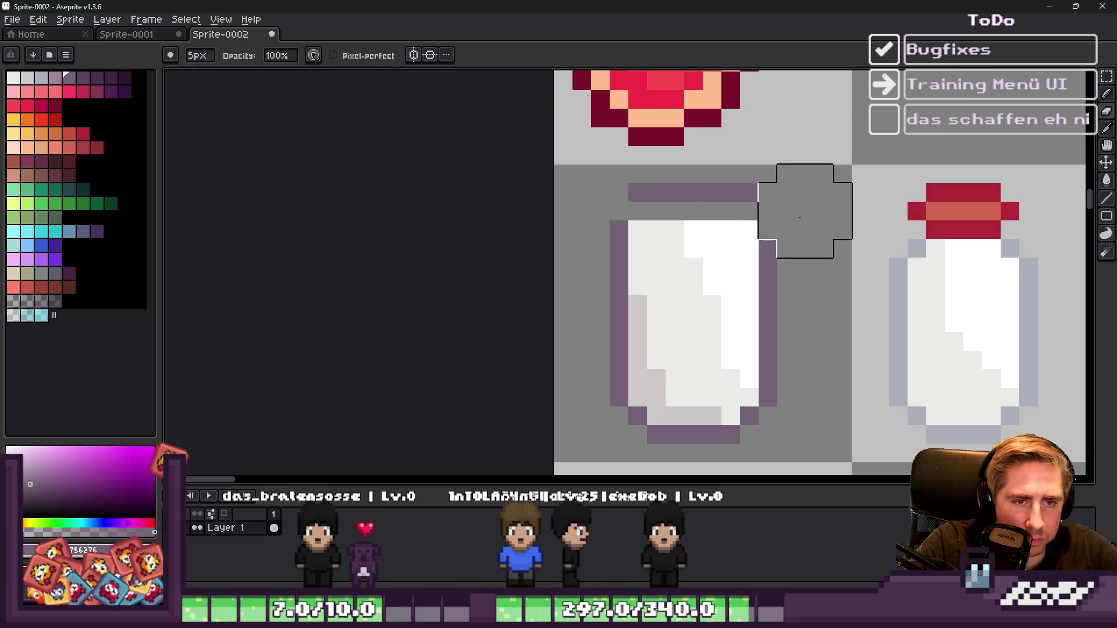
pyautogui.press('b')
pyautogui.click(624, 208)
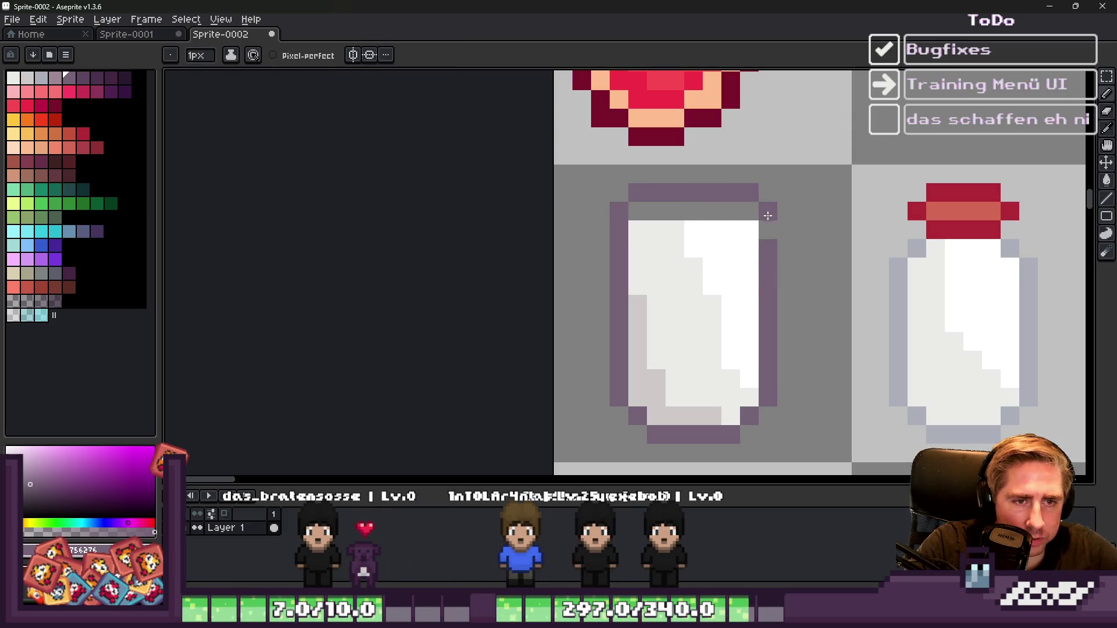
pyautogui.moveTo(768, 212); pyautogui.dragTo(768, 229)
pyautogui.press('e')
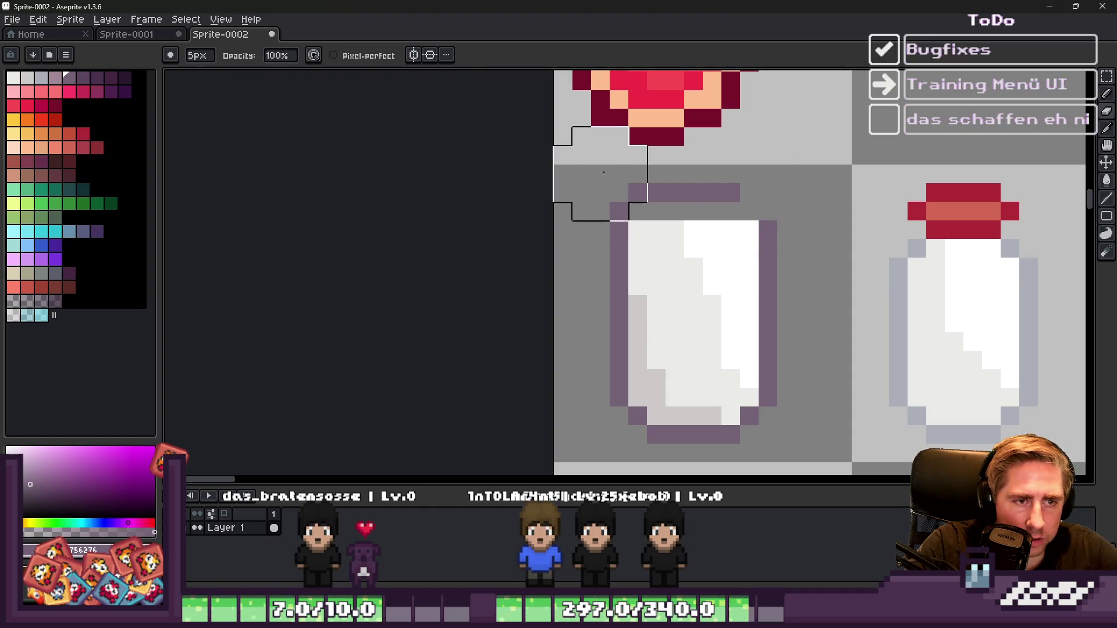
# Step: Clear the left part of the top bar and fill the empty top row white
pyautogui.press('m')
pyautogui.moveTo(593, 187); pyautogui.dragTo(711, 187)
pyautogui.press('Delete')
pyautogui.hotkey('ctrl', 'd')
pyautogui.press('b')
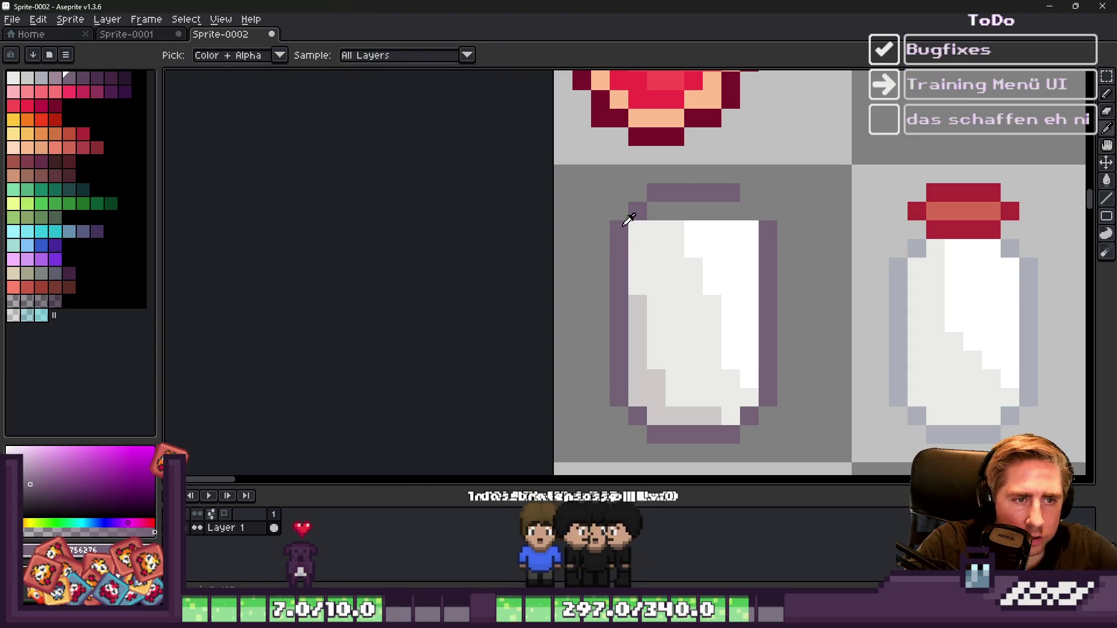
pyautogui.keyDown('alt'); pyautogui.click(710, 224); pyautogui.keyUp('alt')
pyautogui.moveTo(710, 211); pyautogui.dragTo(677, 208)
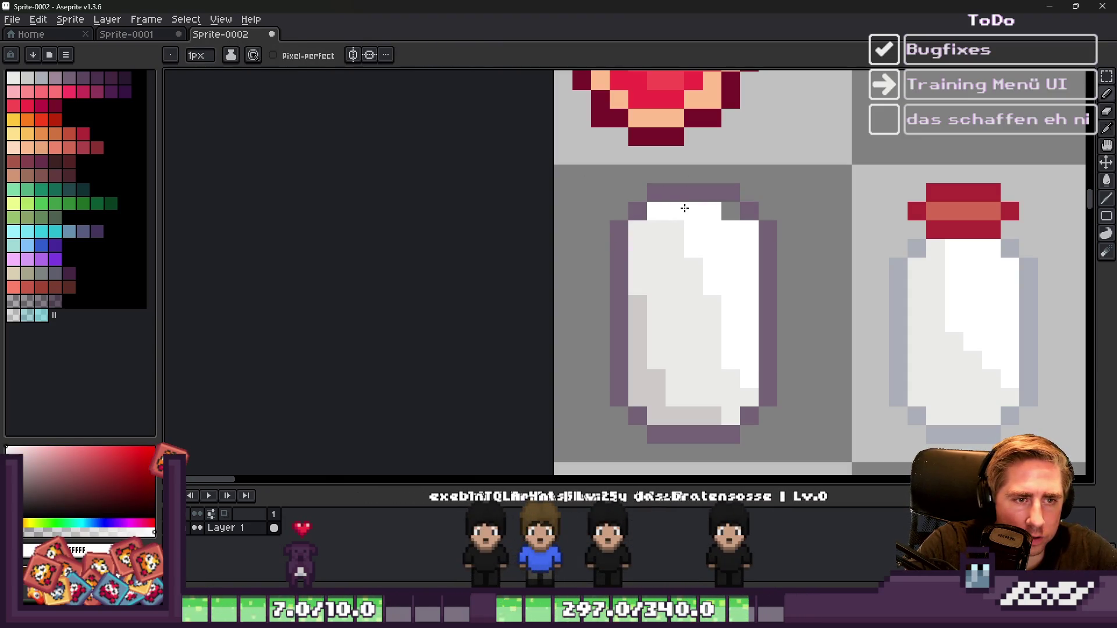
pyautogui.scroll(-3, 690, 216)
pyautogui.scroll(2, 678, 211)
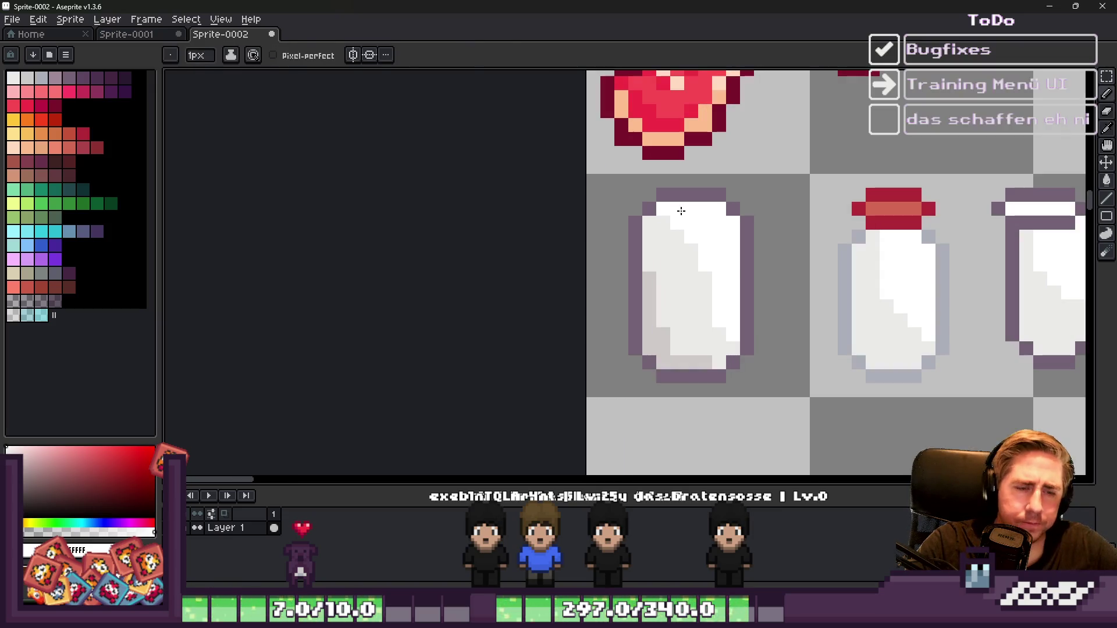
# Step: Nudge the bottle's top down one pixel and add a purple top-left corner pixel
pyautogui.press('m')
pyautogui.moveTo(607, 195)
pyautogui.mouseDown()
pyautogui.moveTo(748, 374)
pyautogui.moveTo(784, 384)
pyautogui.mouseUp()
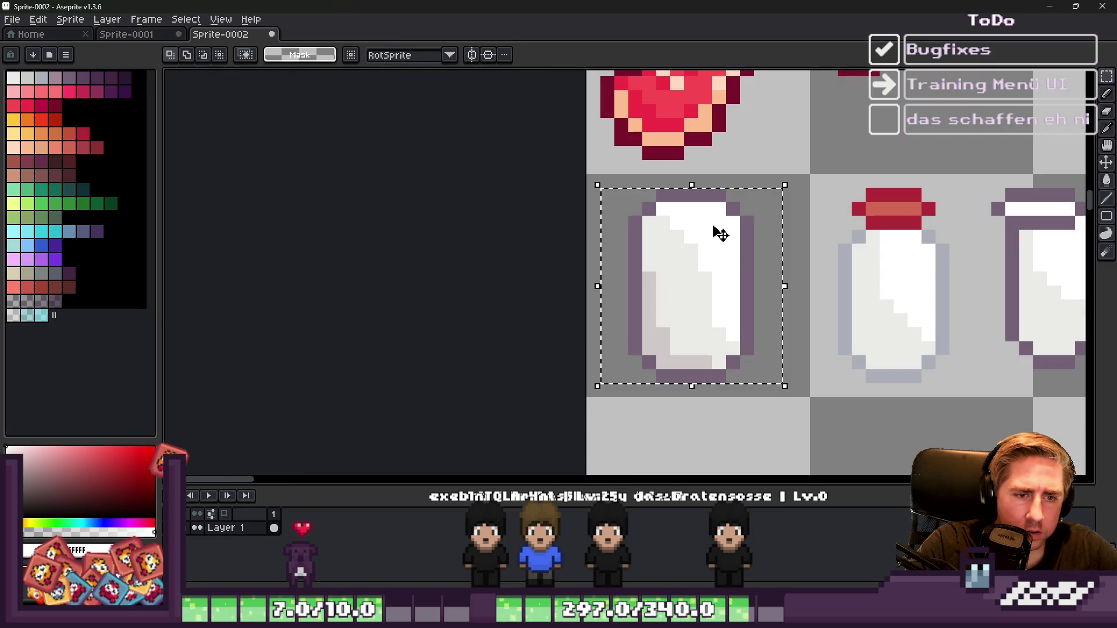
pyautogui.moveTo(688, 185); pyautogui.dragTo(695, 202)
pyautogui.hotkey('ctrl', 'd')
pyautogui.scroll(2, 645, 218)
pyautogui.press('i')
pyautogui.click(625, 280)
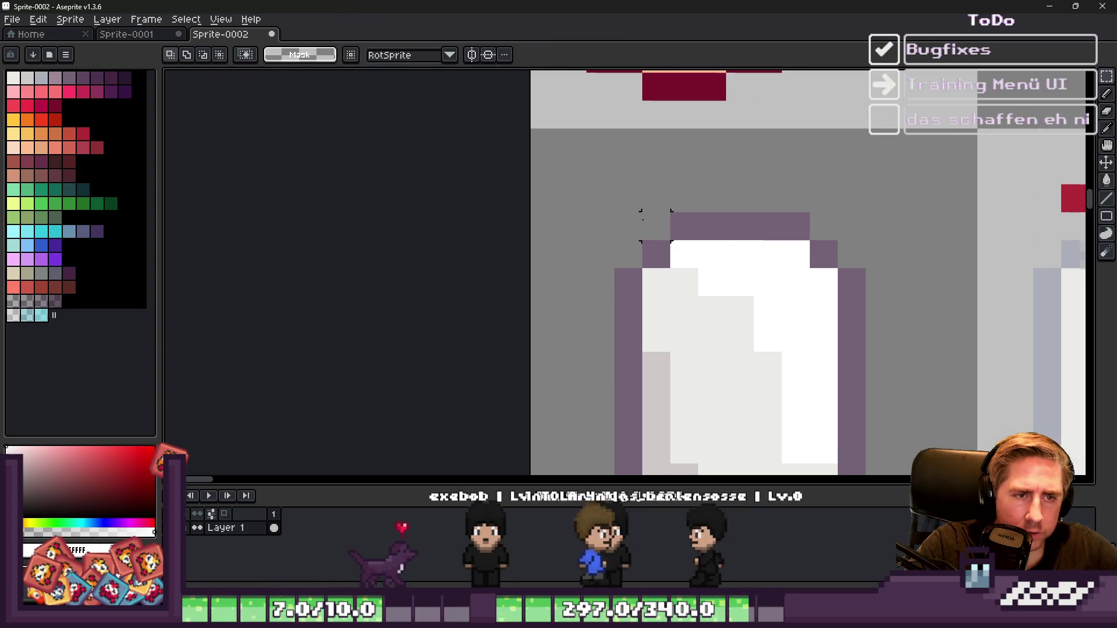
pyautogui.press('b')
pyautogui.click(631, 245)
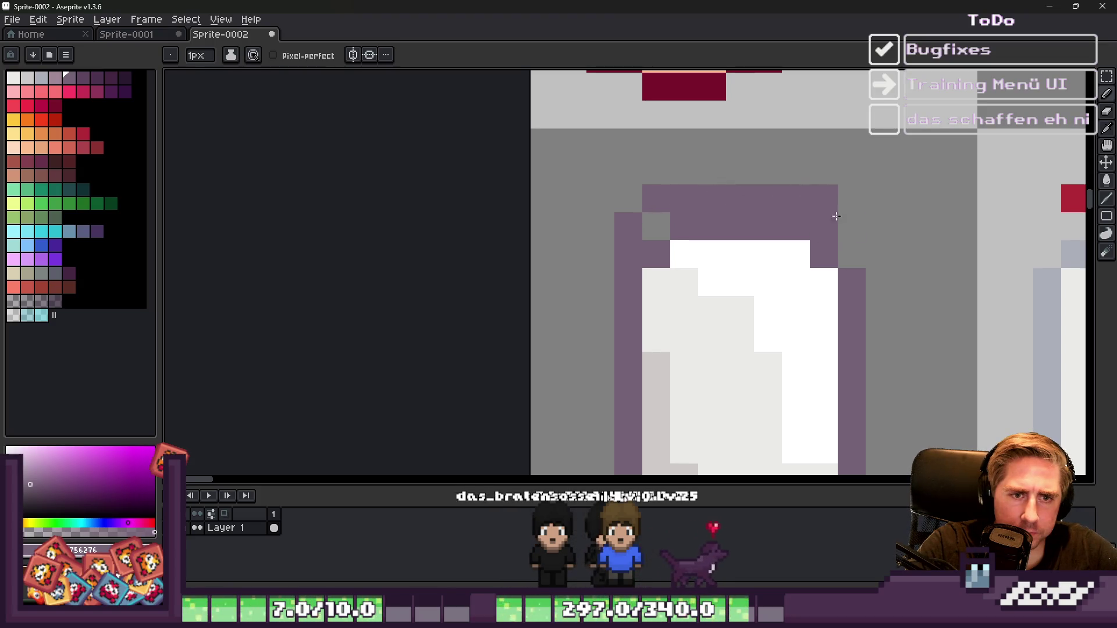
pyautogui.press('e')
pyautogui.scroll(-2, 837, 203)
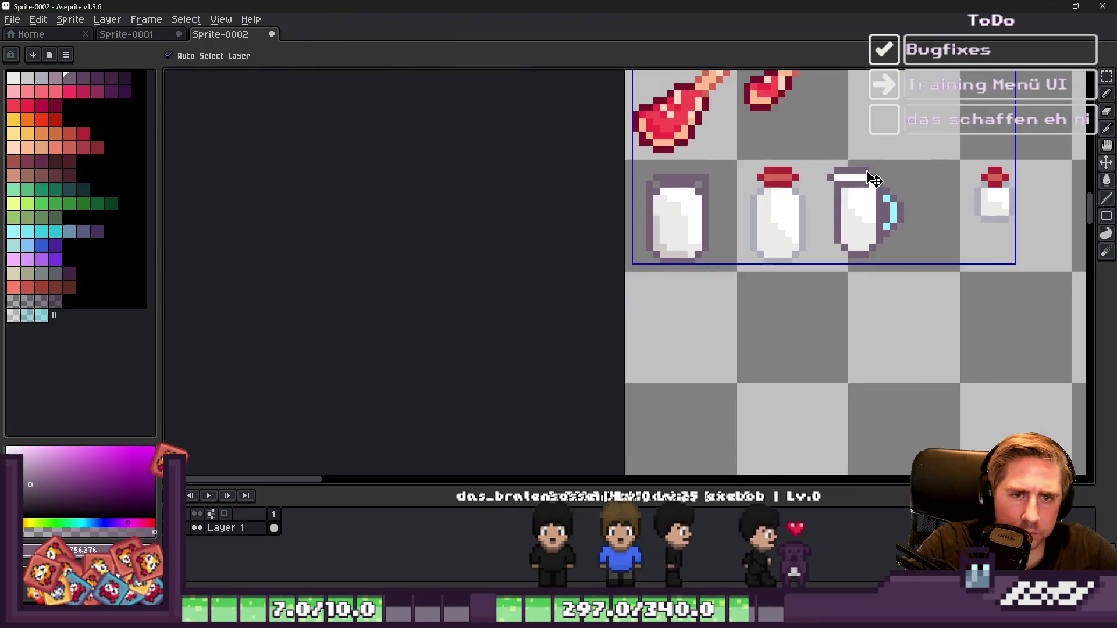
# Step: Place the top-right purple corner pixel and redraw the inner band as a stepped line
pyautogui.scroll(4, 712, 177)
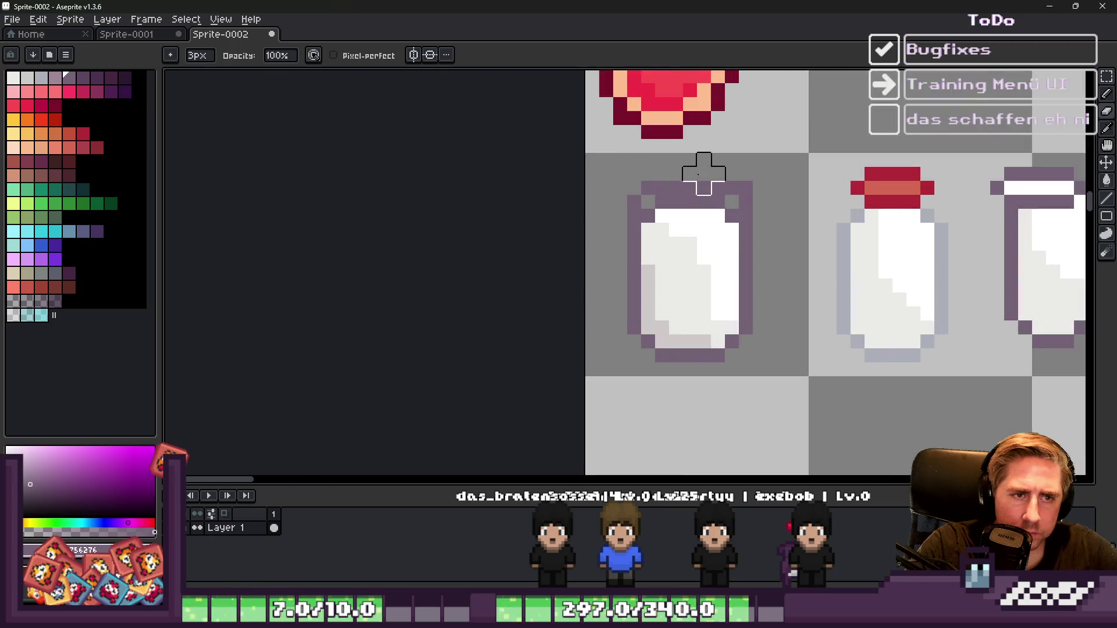
pyautogui.press('b')
pyautogui.click(774, 192)
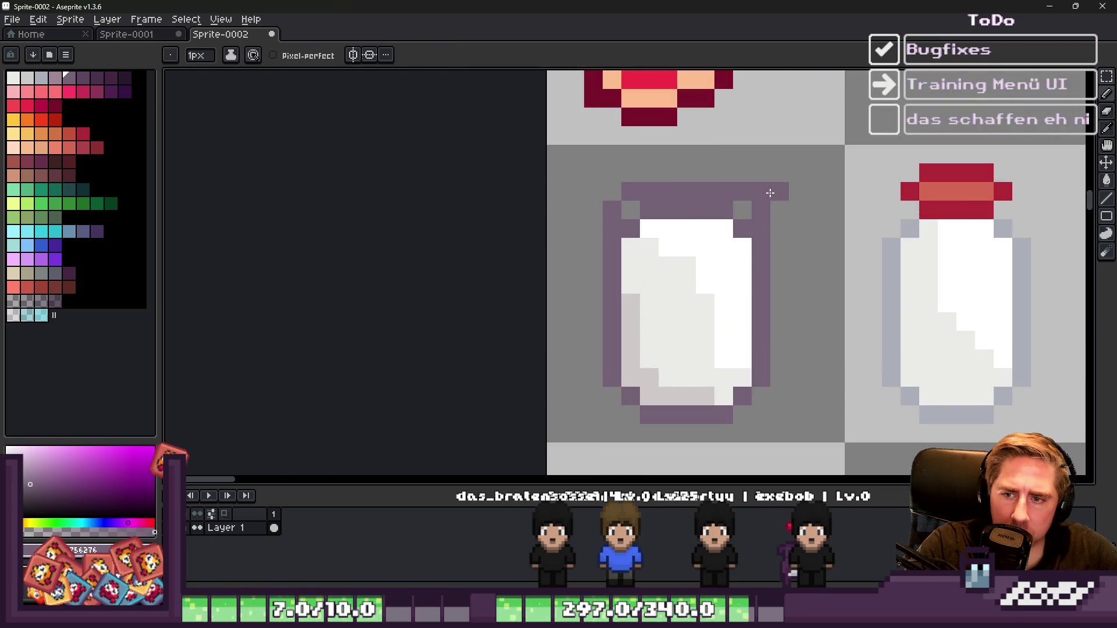
pyautogui.hotkey('ctrl', 'z')
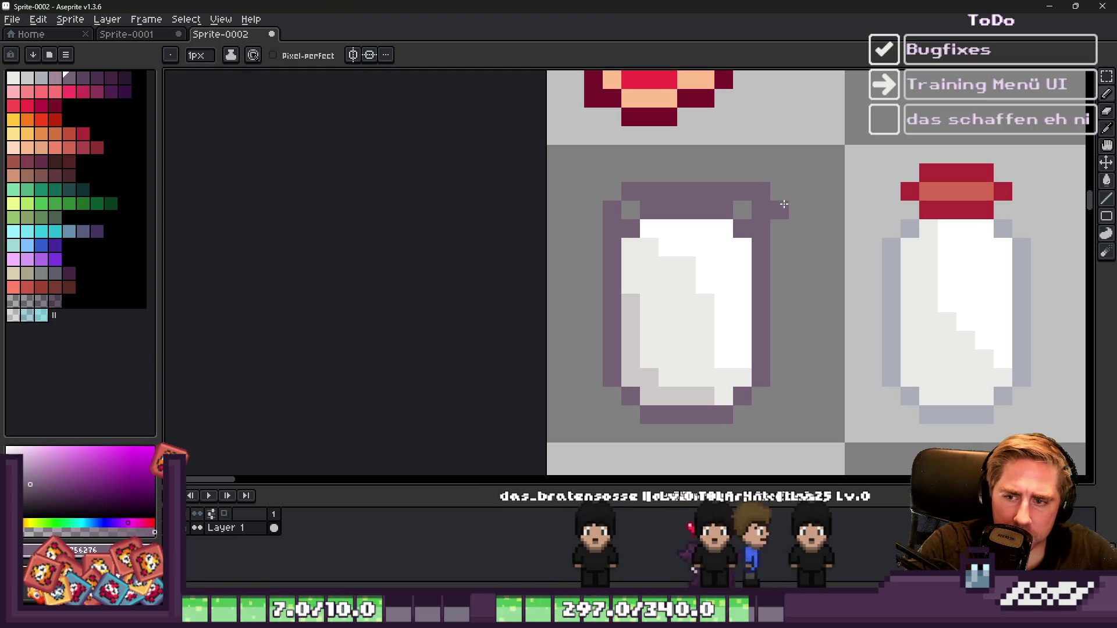
pyautogui.click(790, 194)
pyautogui.press('e')
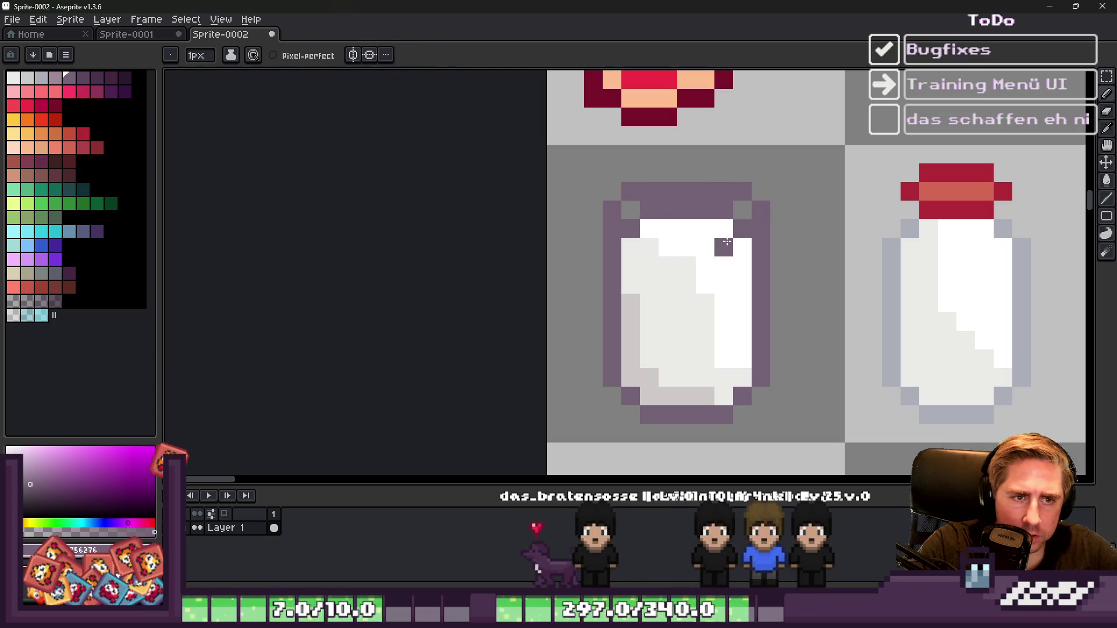
pyautogui.hotkey('ctrl', 'z')
pyautogui.moveTo(640, 241)
pyautogui.mouseDown()
pyautogui.moveTo(733, 232)
pyautogui.moveTo(641, 199)
pyautogui.moveTo(657, 226)
pyautogui.moveTo(667, 201)
pyautogui.moveTo(631, 192)
pyautogui.moveTo(659, 219)
pyautogui.mouseUp()
pyautogui.click(705, 247)
pyautogui.press('e')
pyautogui.press('b')
pyautogui.press('e')
# Step: Fill the top row of the can outline with the purple outline colour
pyautogui.press('i')
pyautogui.click(631, 190)
pyautogui.press('b')
pyautogui.click(627, 175)
pyautogui.moveTo(637, 167)
pyautogui.mouseDown()
pyautogui.moveTo(736, 173)
pyautogui.moveTo(776, 204)
pyautogui.mouseUp()
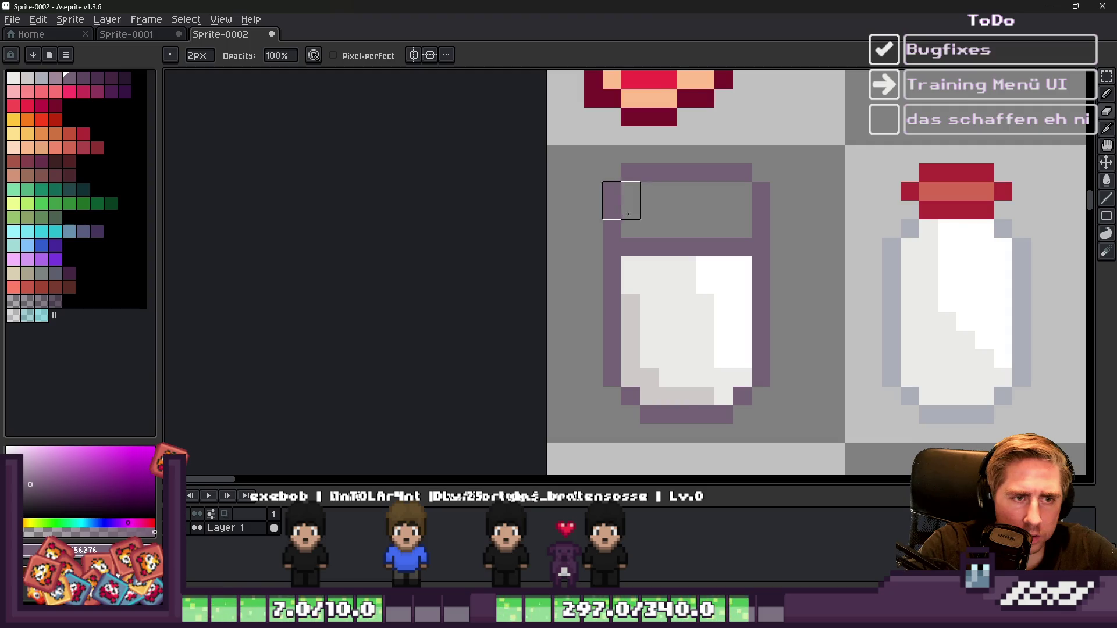
pyautogui.scroll(-2, 621, 200)
pyautogui.scroll(3, 653, 247)
# Step: Undo a stray purple stub and add purple pixels at the lid corners
pyautogui.press('i')
pyautogui.click(653, 256)
pyautogui.press('b')
pyautogui.moveTo(658, 233)
pyautogui.mouseDown()
pyautogui.moveTo(658, 203)
pyautogui.moveTo(755, 208)
pyautogui.mouseUp()
pyautogui.hotkey('ctrl', 'z')
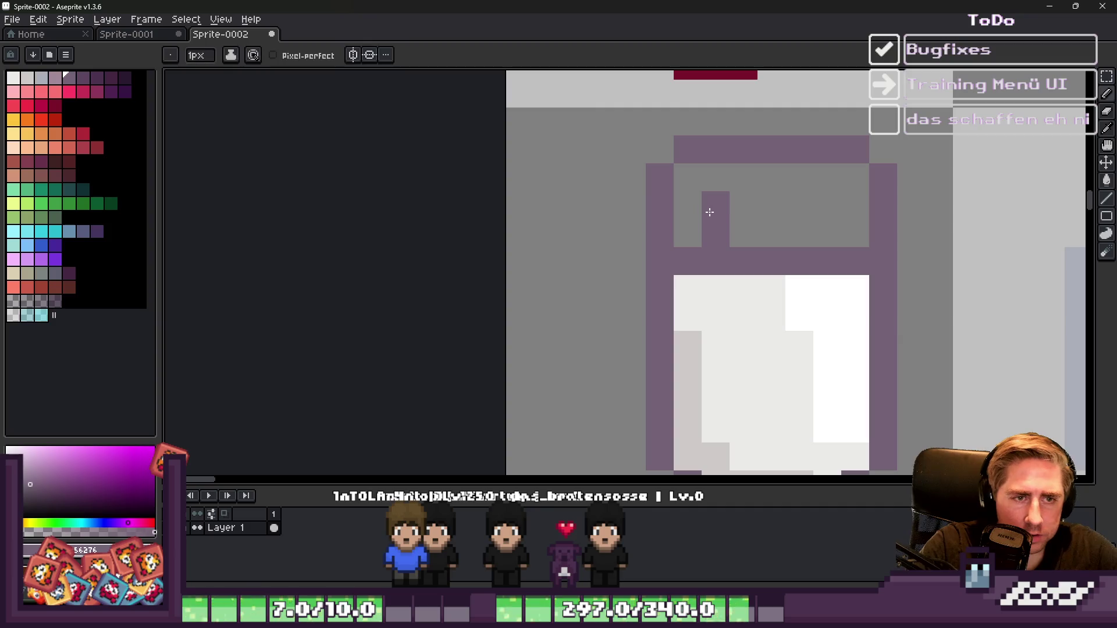
pyautogui.hotkey('ctrl', 'z')
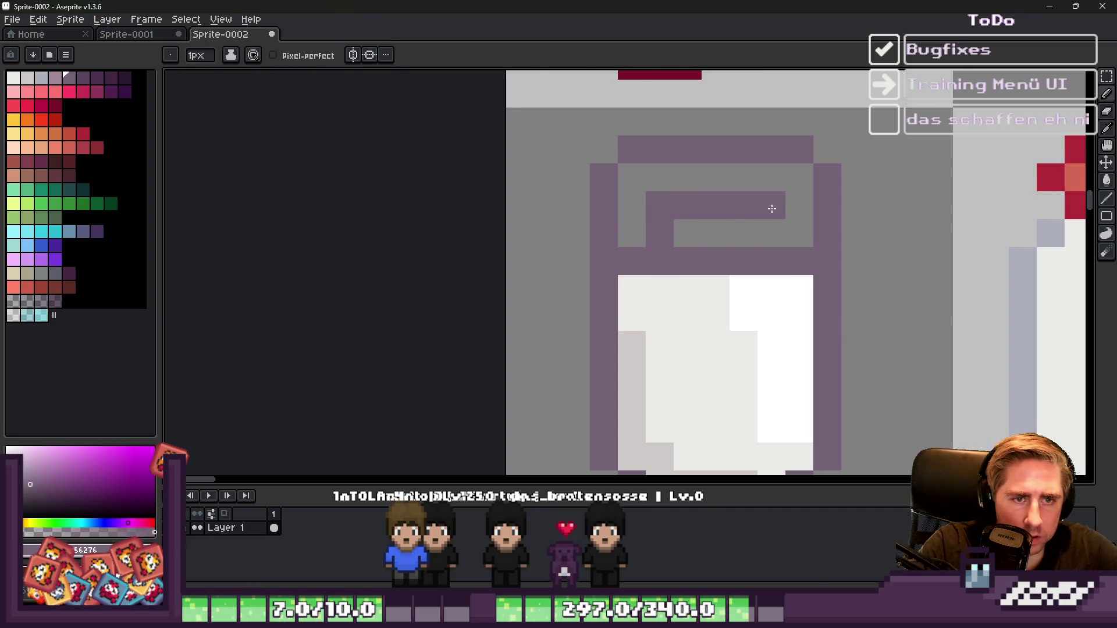
pyautogui.scroll(-3, 634, 169)
pyautogui.scroll(3, 626, 168)
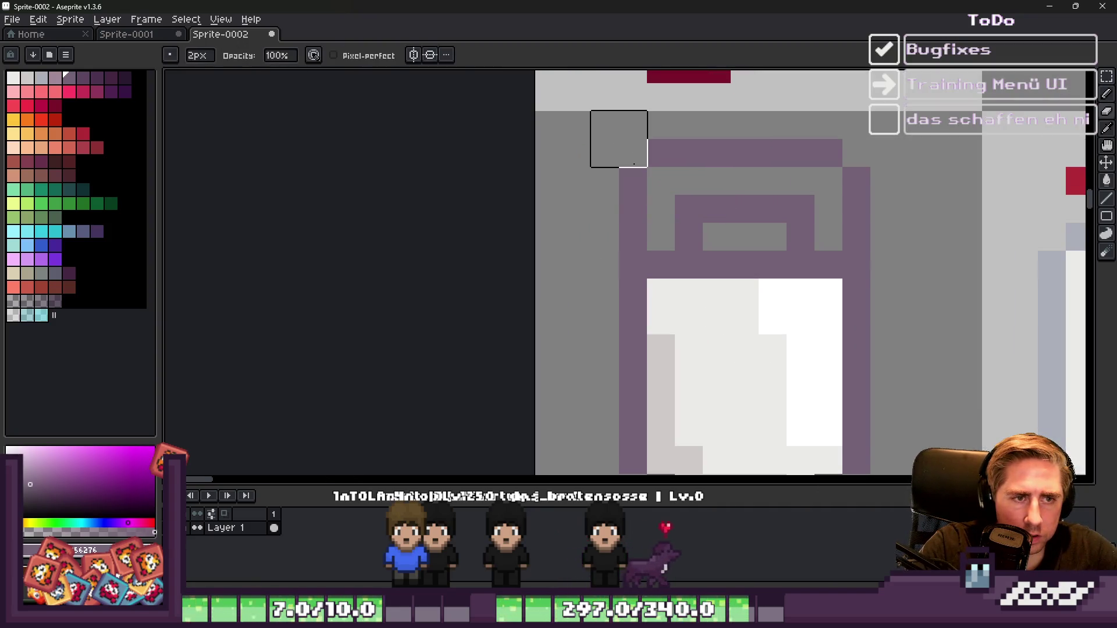
pyautogui.press('b')
pyautogui.click(661, 181)
pyautogui.click(803, 175)
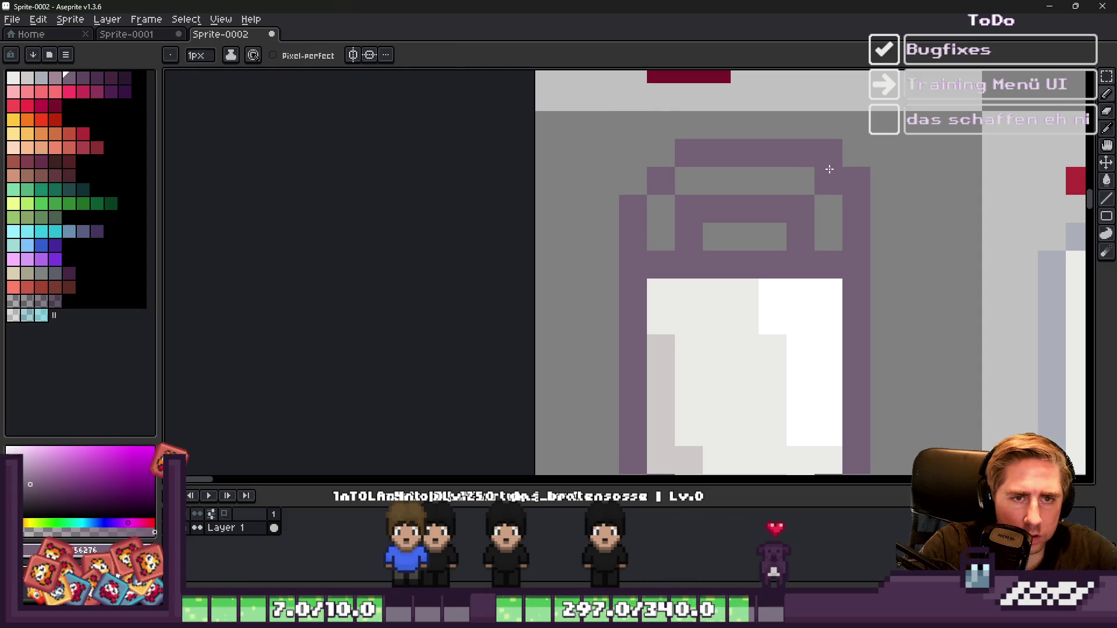
# Step: Touch up the can's top-left with a purple pixel and near-white body pixels
pyautogui.scroll(-5, 644, 164)
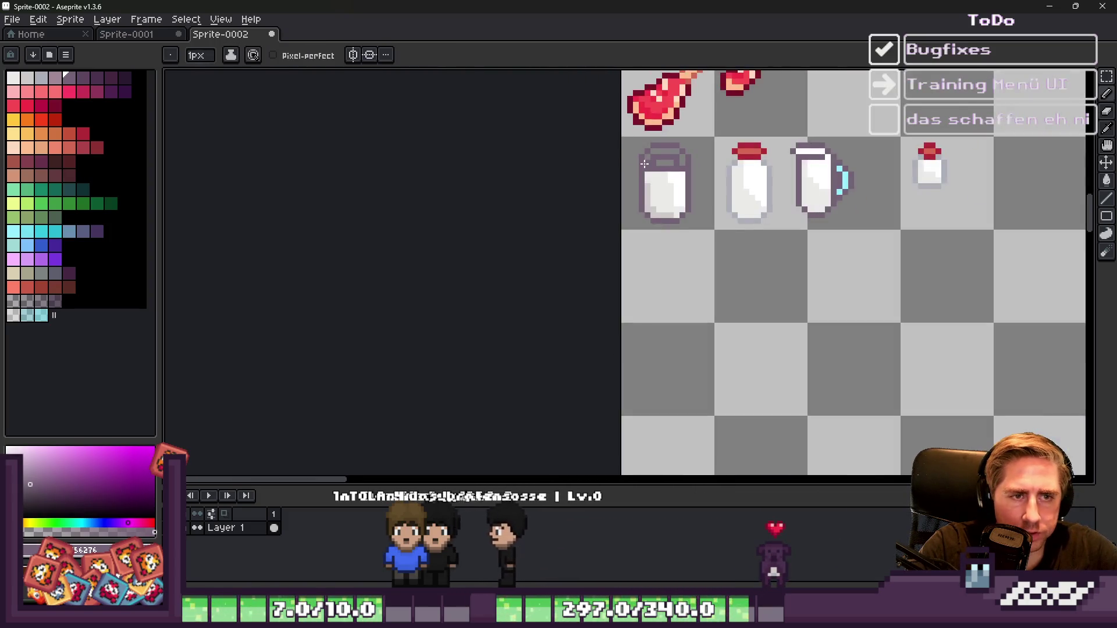
pyautogui.scroll(5, 644, 164)
pyautogui.click(668, 234)
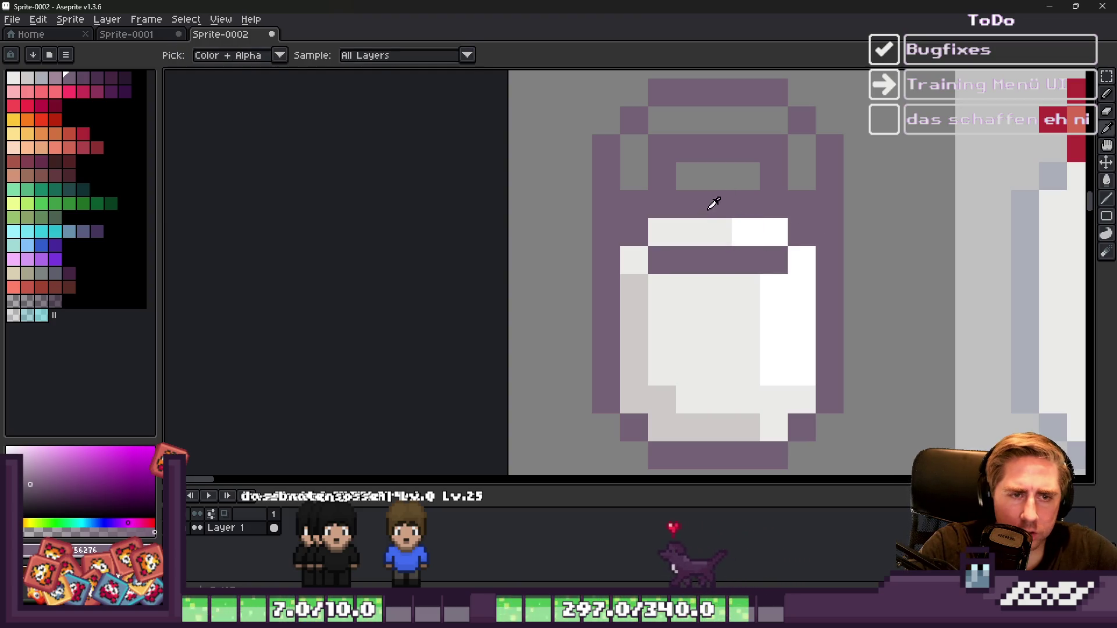
pyautogui.keyDown('alt'); pyautogui.click(733, 221); pyautogui.keyUp('alt')
pyautogui.moveTo(746, 203); pyautogui.dragTo(722, 203)
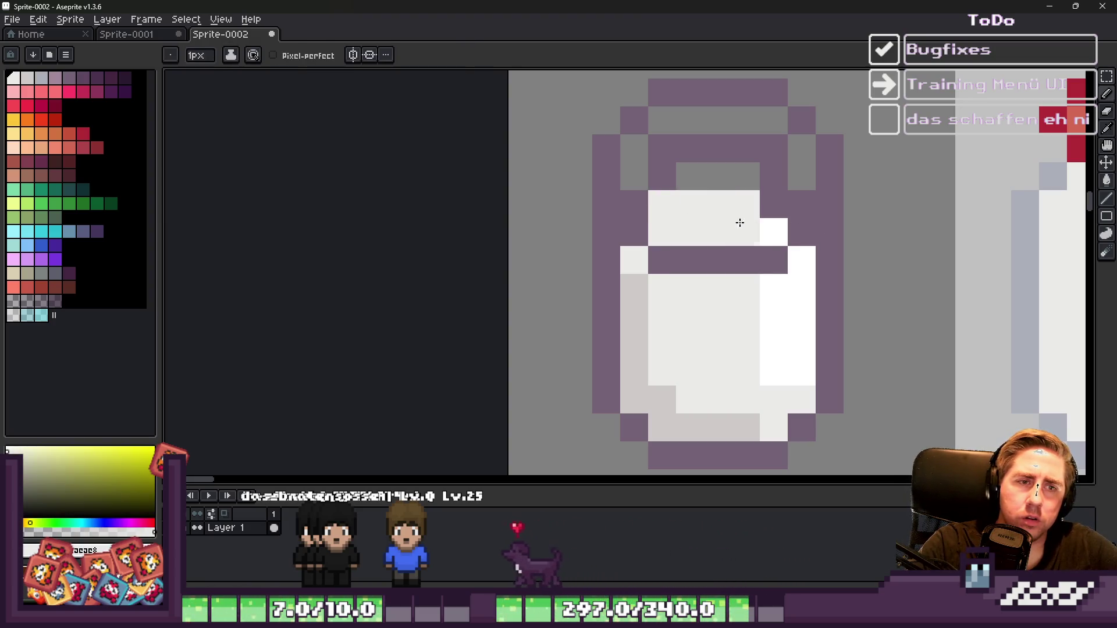
pyautogui.scroll(-3, 750, 175)
pyautogui.scroll(3, 669, 195)
pyautogui.click(667, 193)
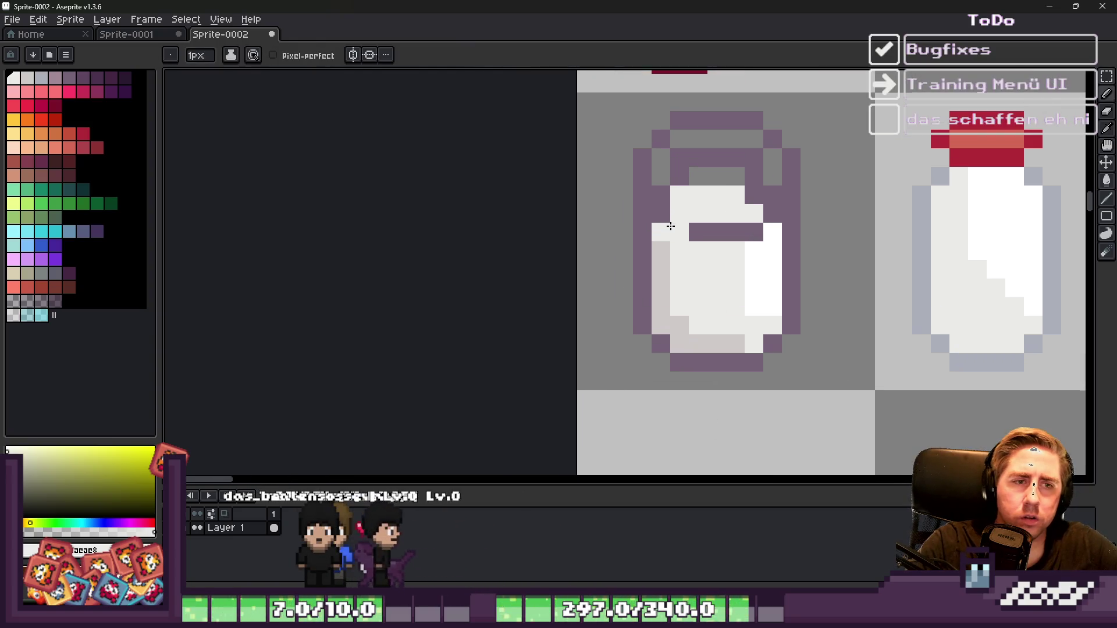
pyautogui.scroll(-2, 669, 197)
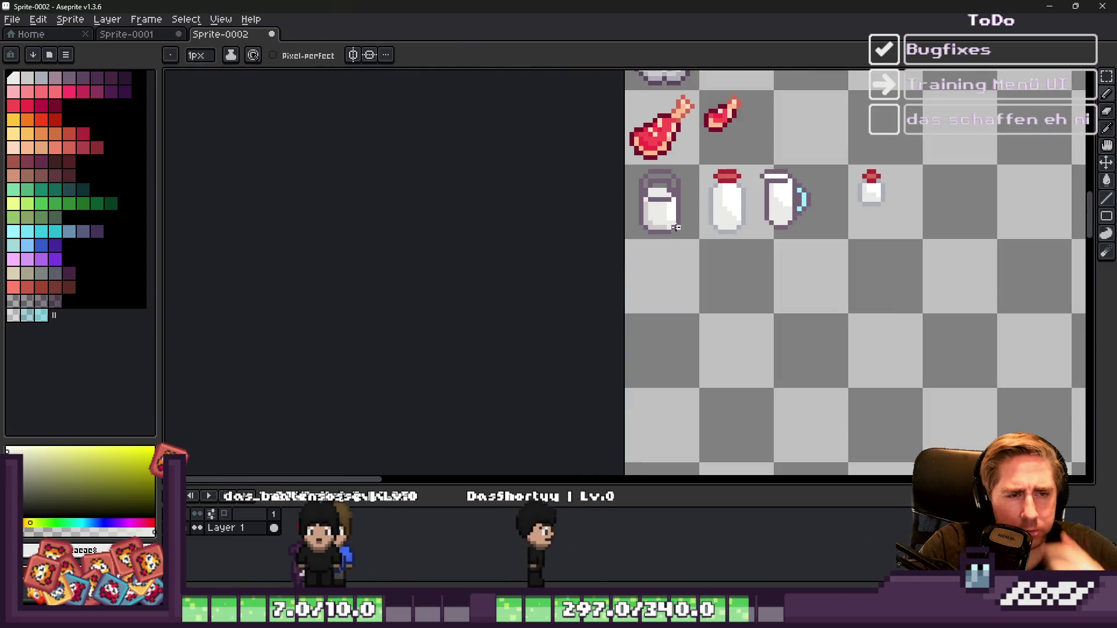
pyautogui.scroll(4, 675, 226)
# Step: Choose the grey-green and grey swatches and marquee-select the bottle area
pyautogui.press('alt')
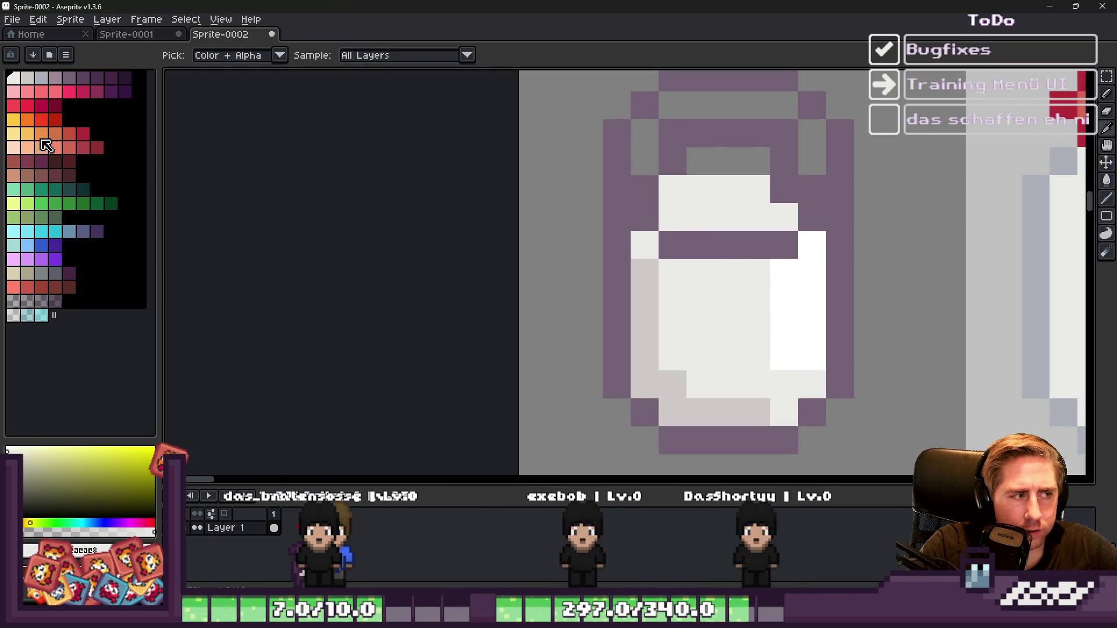
pyautogui.click(44, 273)
pyautogui.press('g')
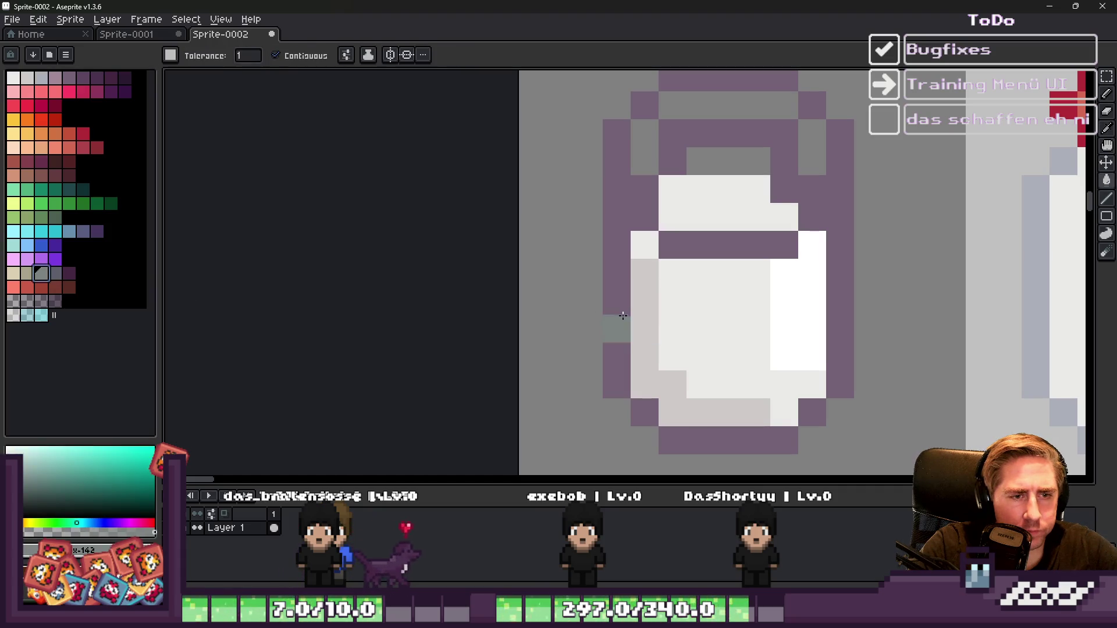
pyautogui.click(55, 274)
pyautogui.scroll(-1, 519, 283)
pyautogui.press('m')
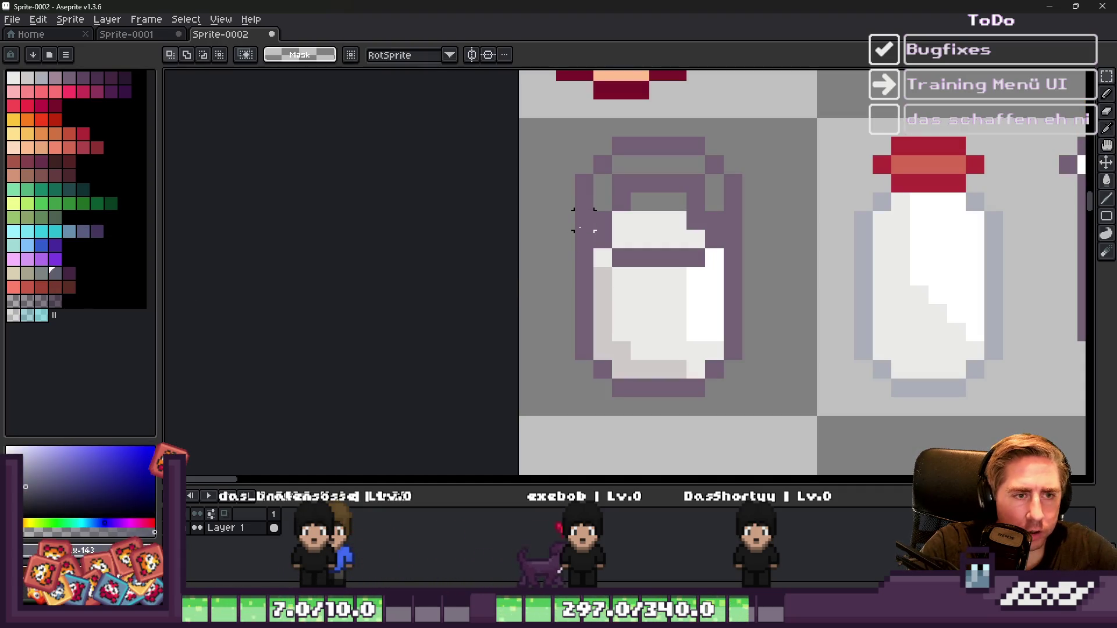
pyautogui.moveTo(519, 116)
pyautogui.mouseDown()
pyautogui.moveTo(848, 411)
pyautogui.moveTo(810, 411)
pyautogui.mouseUp()
# Step: Bucket-fill the right outline dark blue-grey and all white interior areas grey-green
pyautogui.press('g')
pyautogui.scroll(1, 711, 219)
pyautogui.click(710, 219)
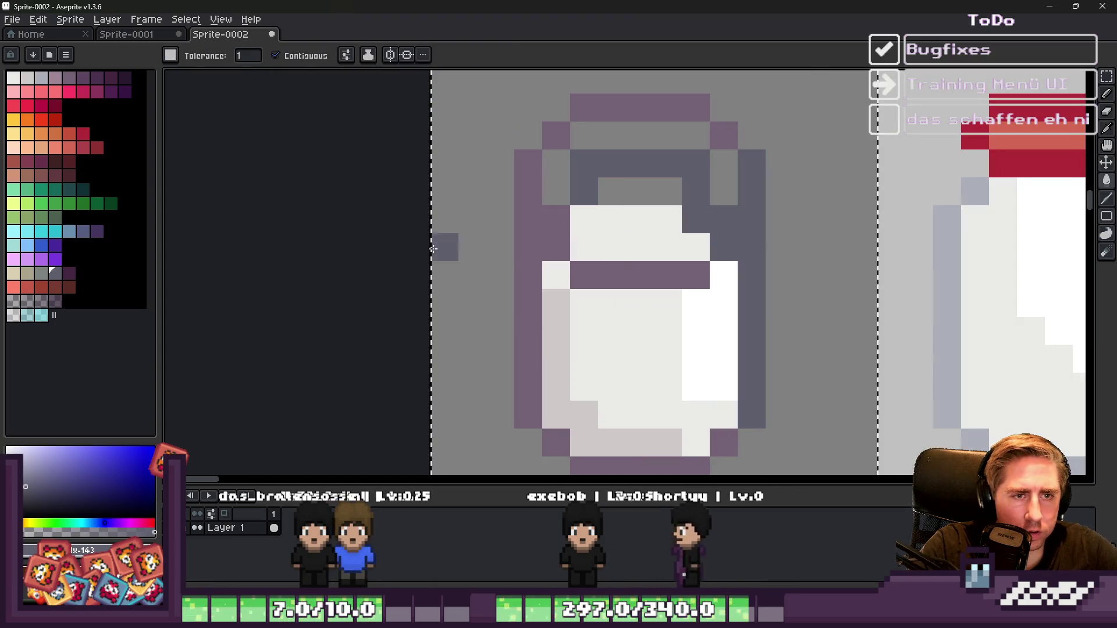
pyautogui.press('[')
pyautogui.click(558, 372)
pyautogui.click(623, 357)
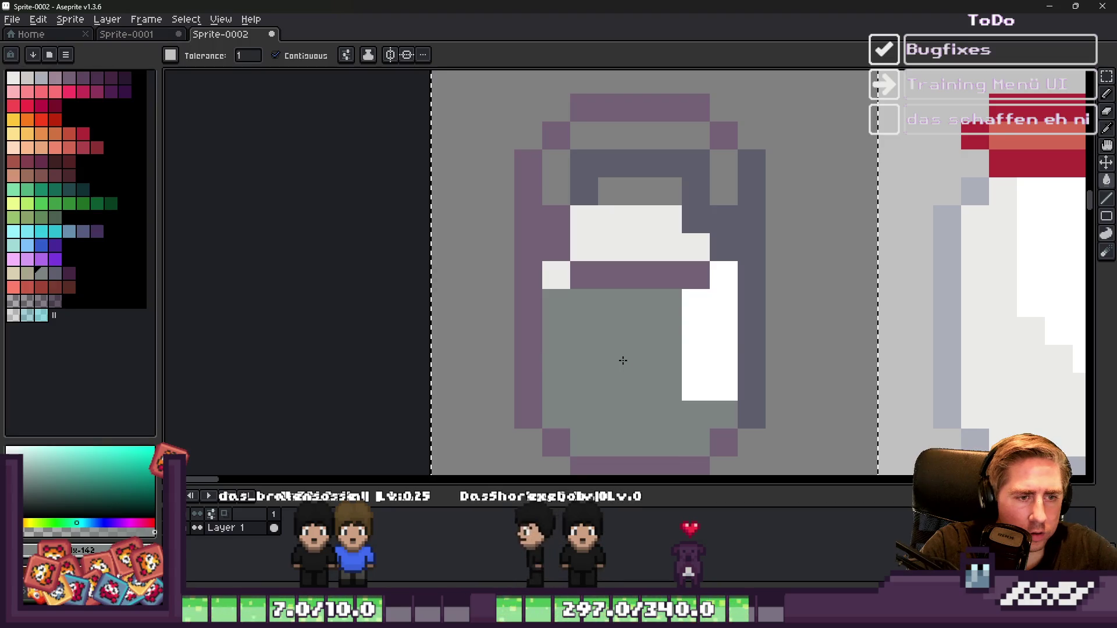
pyautogui.click(701, 314)
pyautogui.click(640, 247)
pyautogui.click(555, 274)
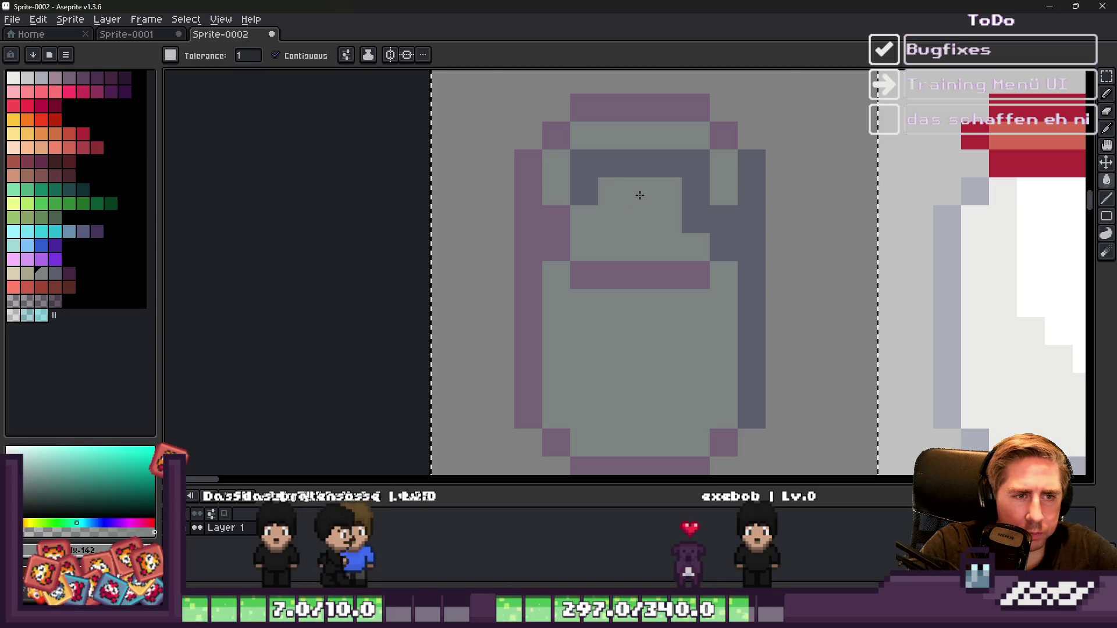
# Step: Marquee-select the tile holding the can
pyautogui.scroll(-3, 637, 195)
pyautogui.press('m')
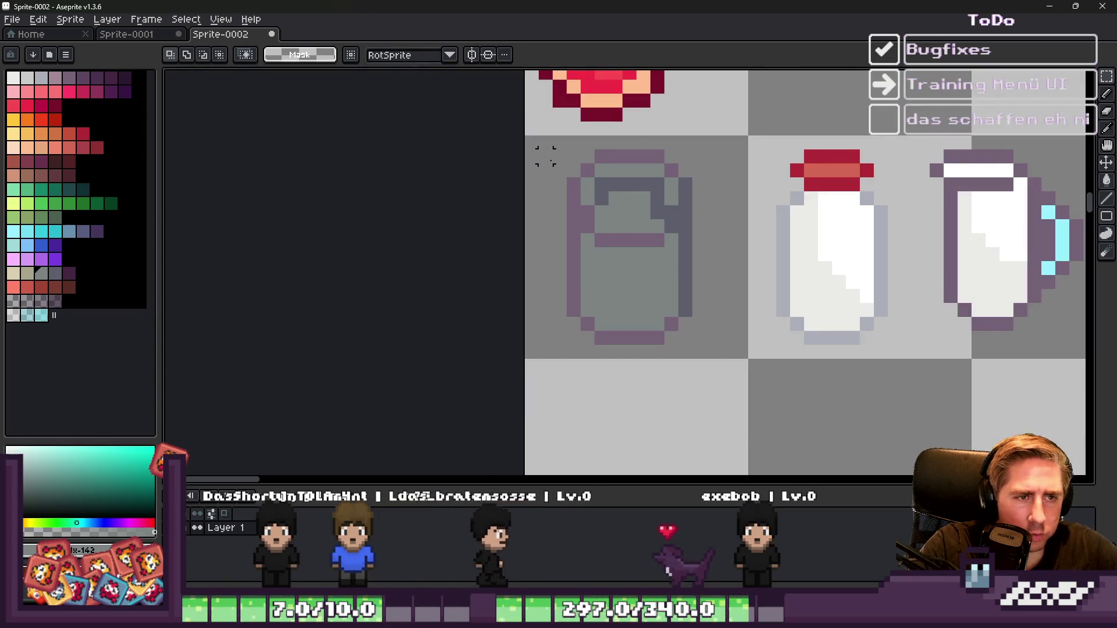
pyautogui.moveTo(529, 142)
pyautogui.mouseDown()
pyautogui.moveTo(743, 336)
pyautogui.moveTo(656, 419)
pyautogui.moveTo(661, 473)
pyautogui.mouseUp()
# Step: Move the can down one tile beneath the bottles
pyautogui.click(657, 368)
pyautogui.scroll(2, 657, 368)
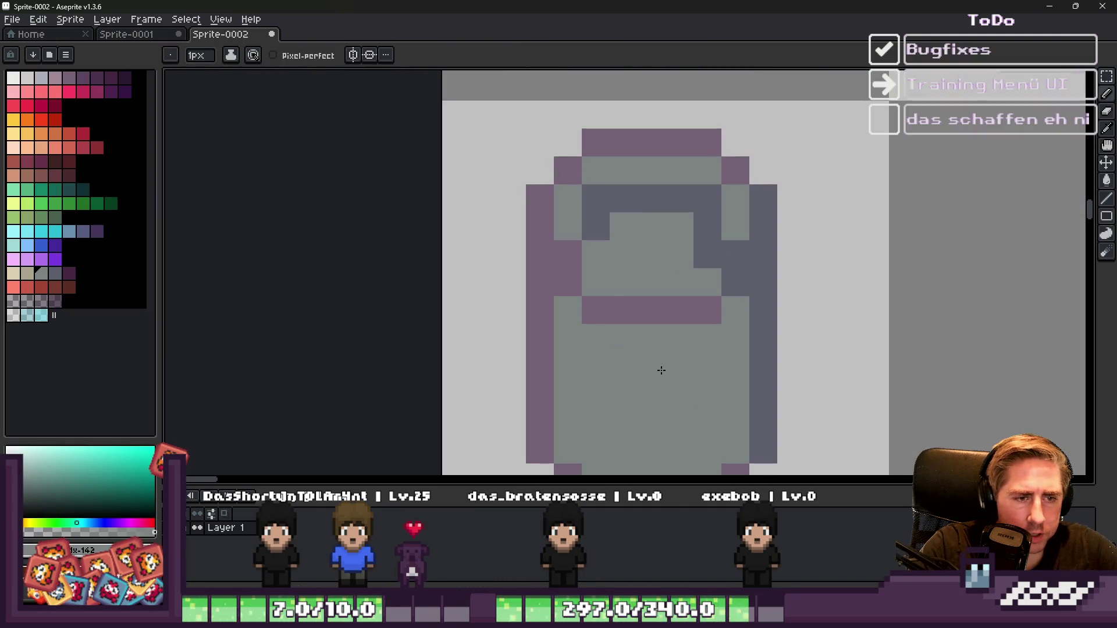
pyautogui.press('b')
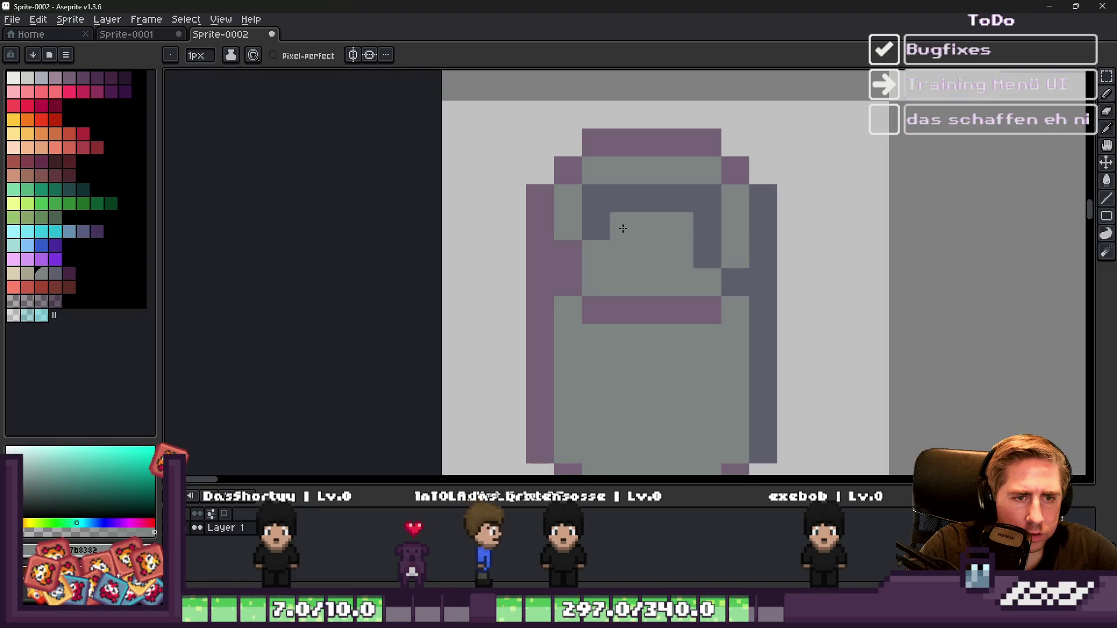
pyautogui.scroll(-4, 632, 229)
pyautogui.scroll(3, 628, 224)
# Step: Pick the can's dark outline colour for the Pencil and inspect the lid
pyautogui.keyDown('alt'); pyautogui.click(634, 239); pyautogui.keyUp('alt')
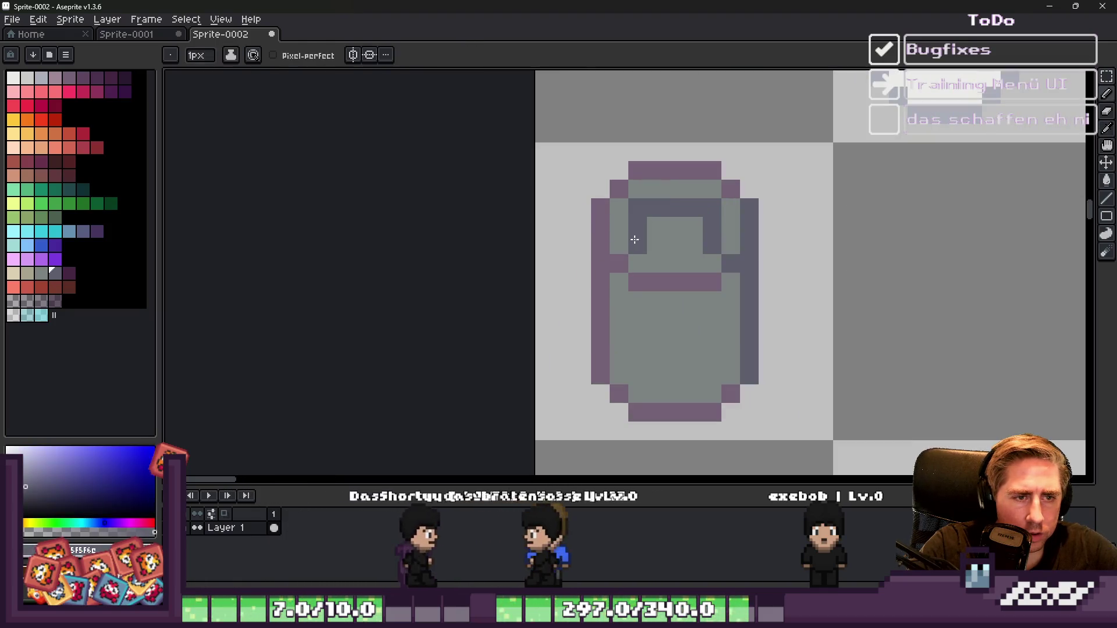
pyautogui.scroll(-3, 634, 239)
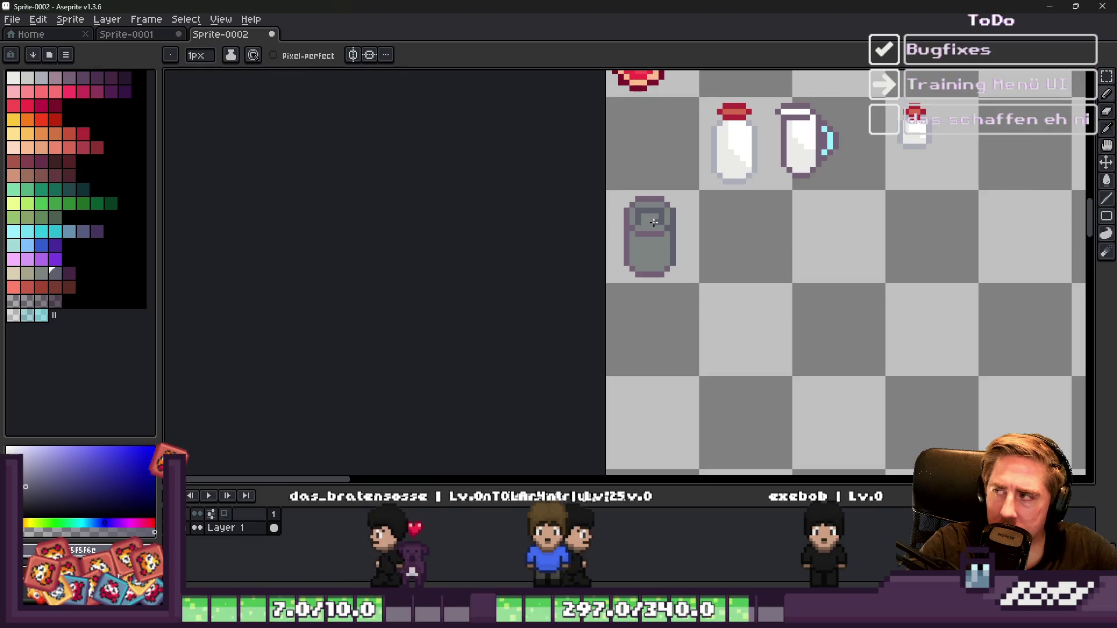
pyautogui.scroll(3, 654, 223)
pyautogui.scroll(-3, 650, 256)
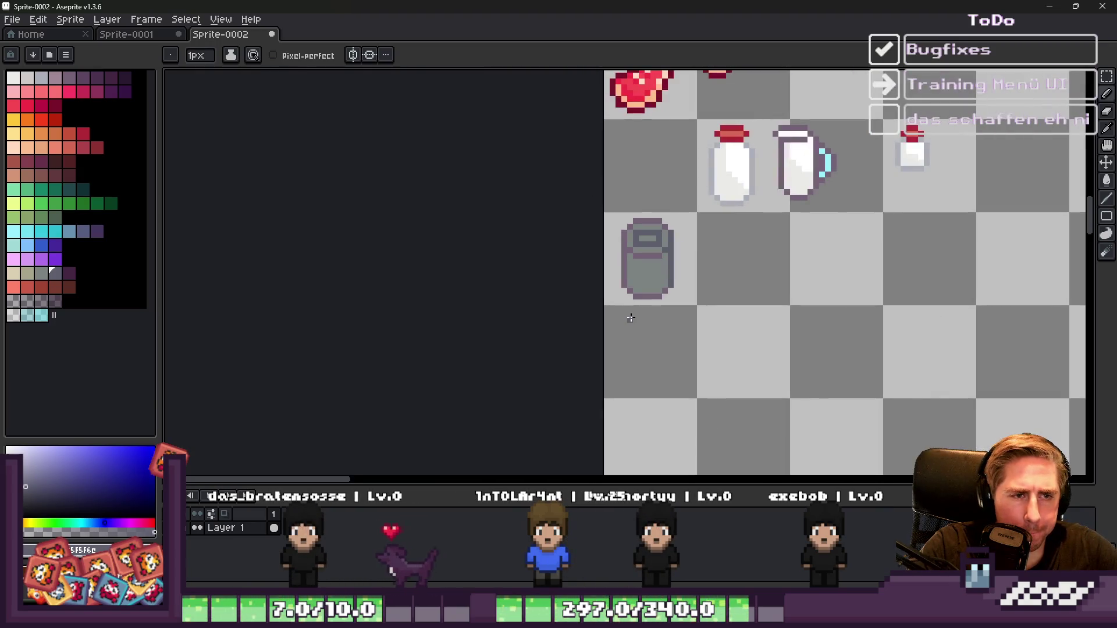
pyautogui.scroll(-2, 630, 318)
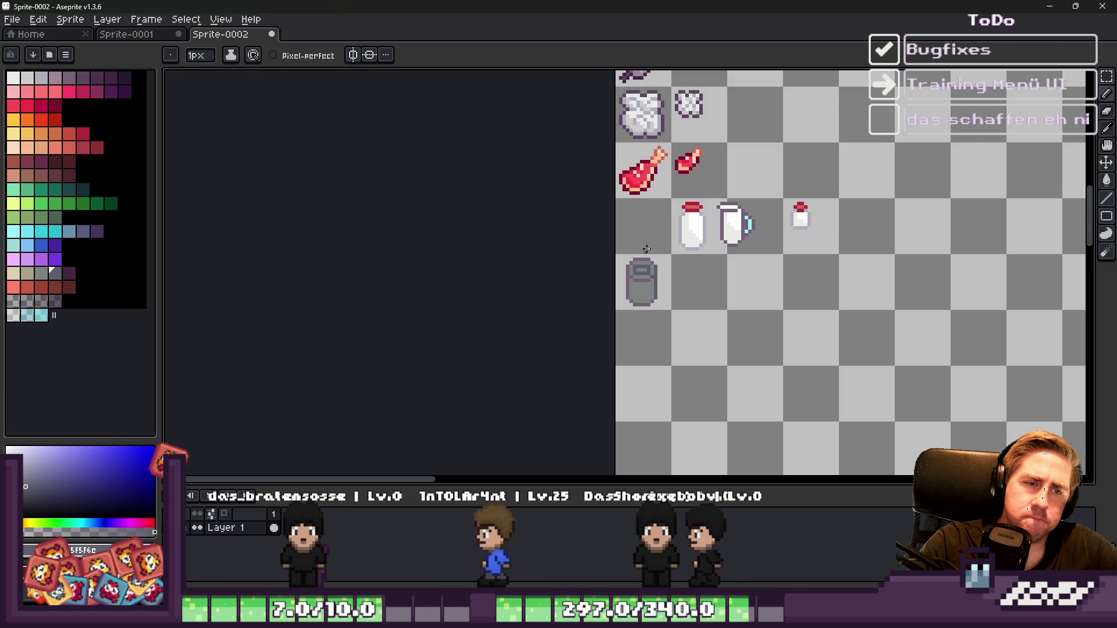
pyautogui.scroll(3, 628, 286)
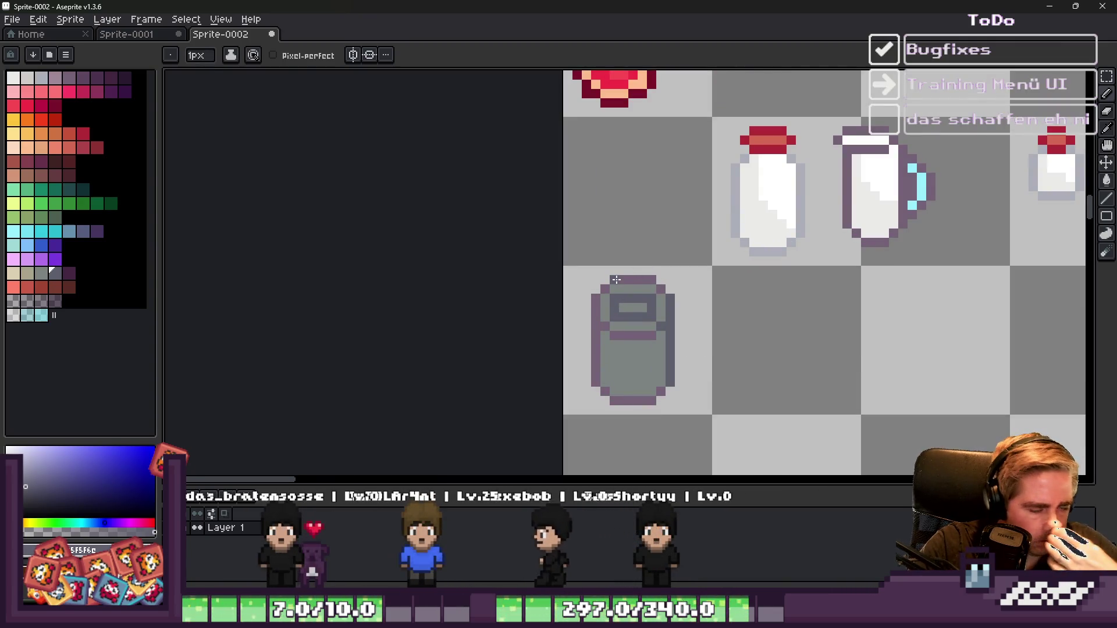
pyautogui.scroll(2, 620, 291)
pyautogui.scroll(-3, 632, 278)
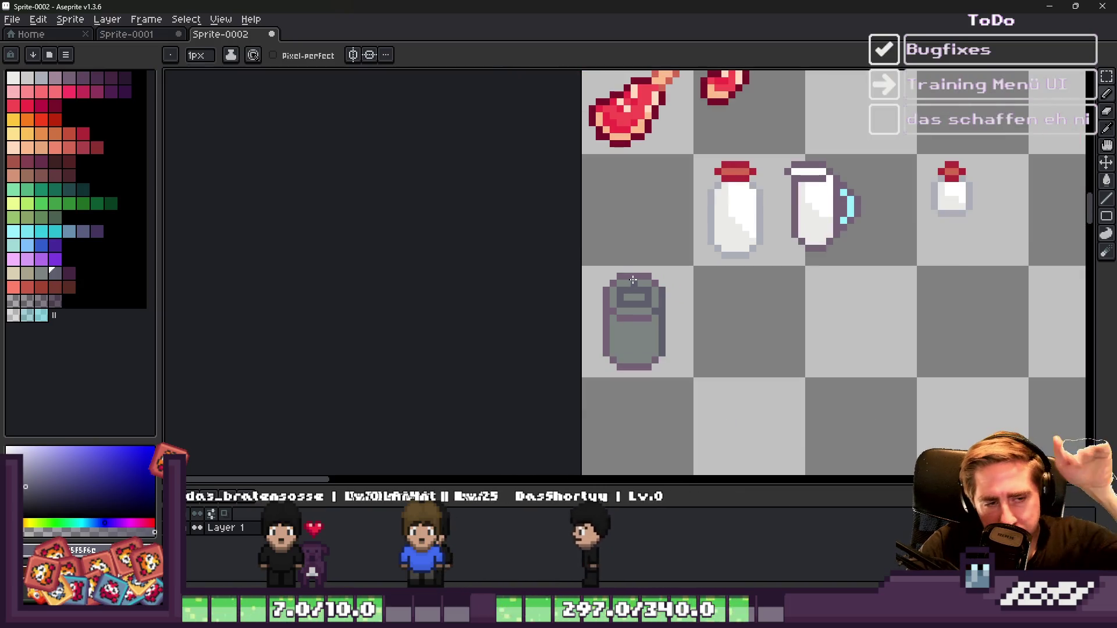
pyautogui.scroll(2, 629, 284)
pyautogui.scroll(-1, 605, 286)
pyautogui.scroll(2, 610, 337)
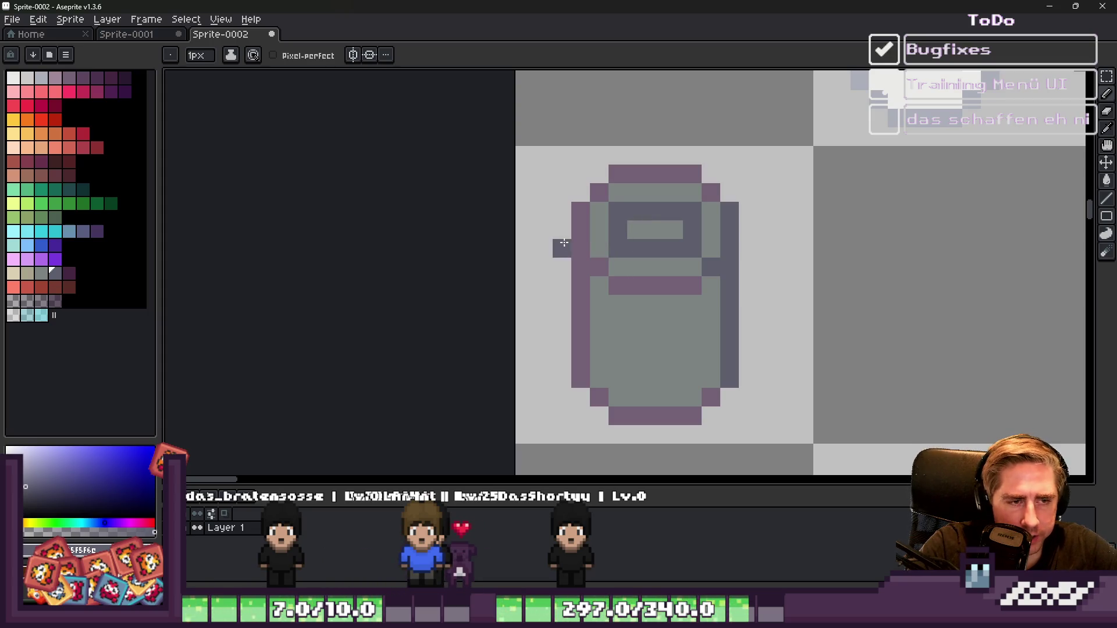
# Step: Eyedrop the purple outline colour and choose a new foreground swatch
pyautogui.press('i')
pyautogui.click(580, 260)
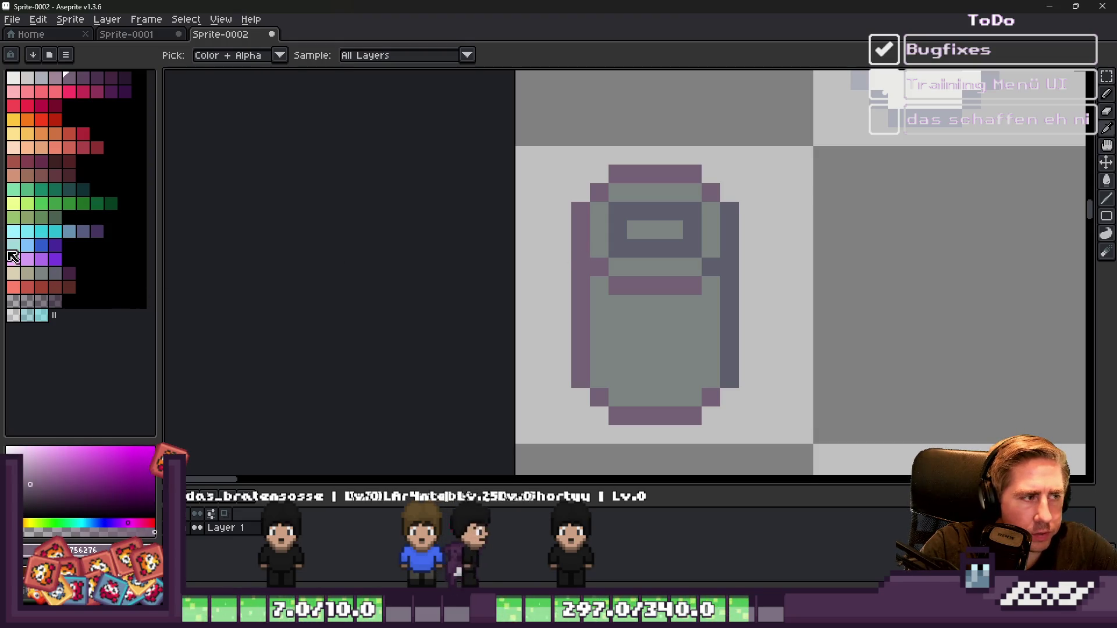
pyautogui.click(55, 273)
pyautogui.press('g')
# Step: Select the whole canvas and ready the Magic Wand with dark purple
pyautogui.press('m')
pyautogui.hotkey('ctrl', 'a')
pyautogui.moveTo(515, 144)
pyautogui.mouseDown()
pyautogui.moveTo(798, 447)
pyautogui.moveTo(815, 447)
pyautogui.mouseUp()
pyautogui.press('w')
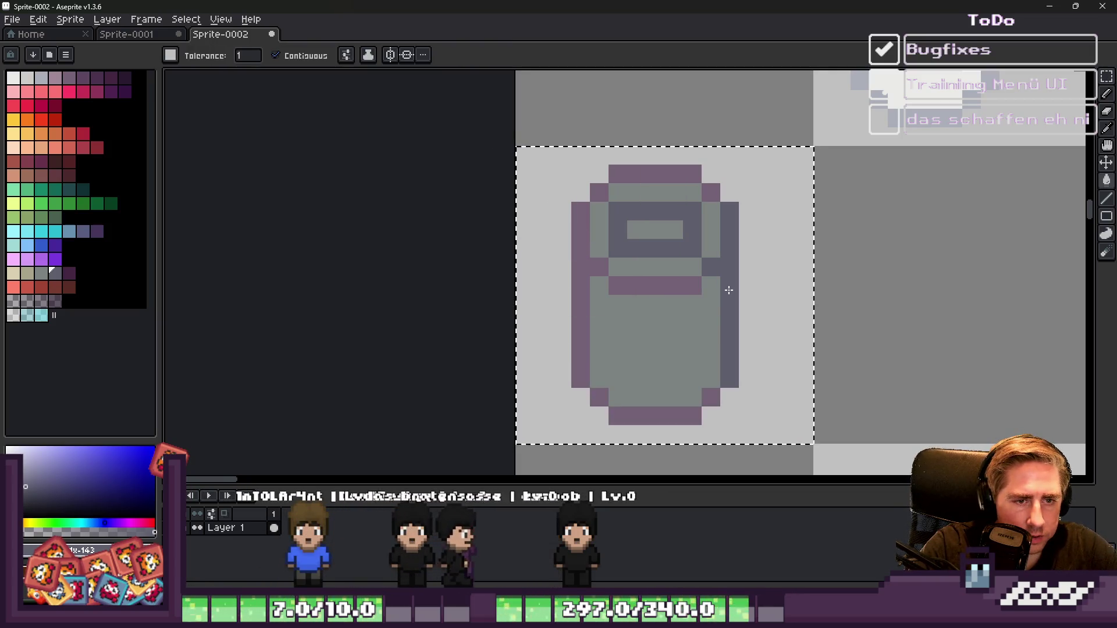
pyautogui.click(63, 273)
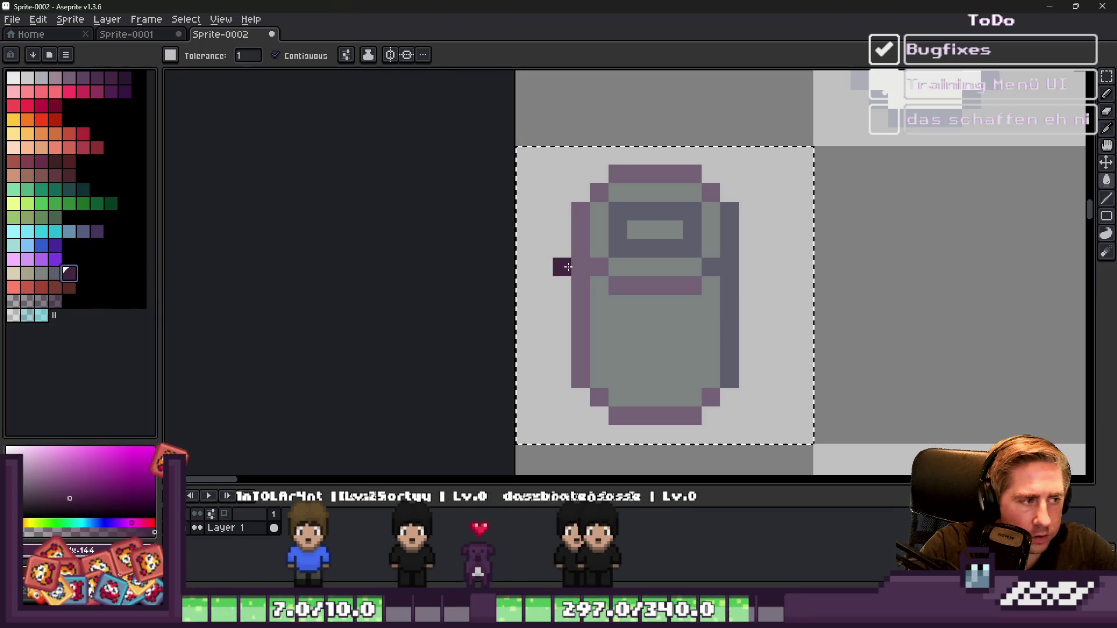
# Step: Fill the can's outlines dark purple and add mirrored dark pixels at its sides
pyautogui.click(583, 263)
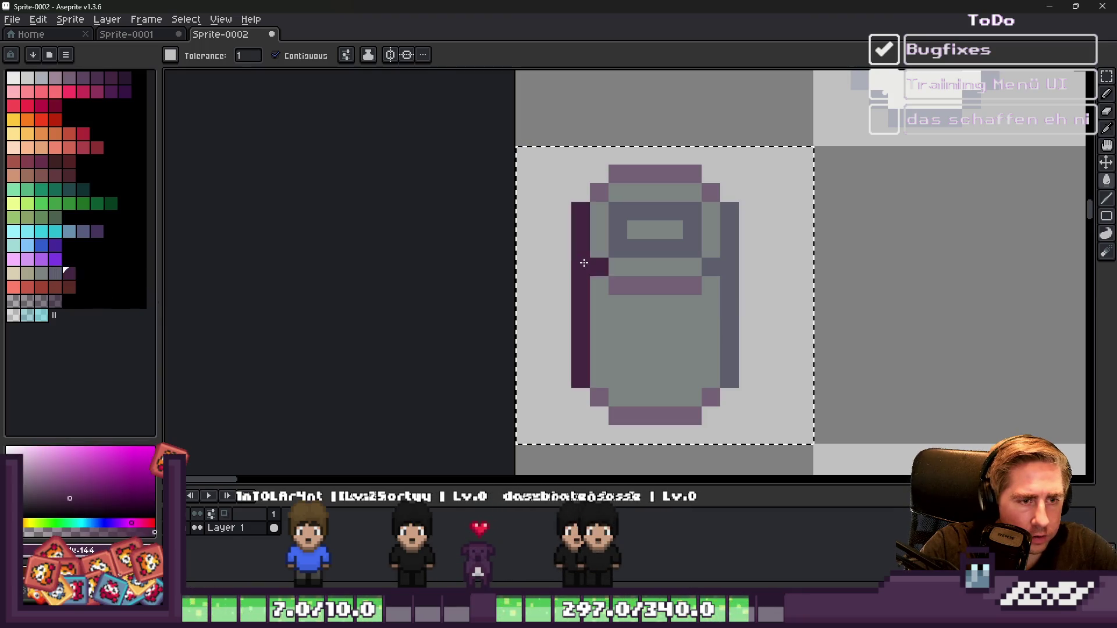
pyautogui.click(673, 286)
pyautogui.click(664, 242)
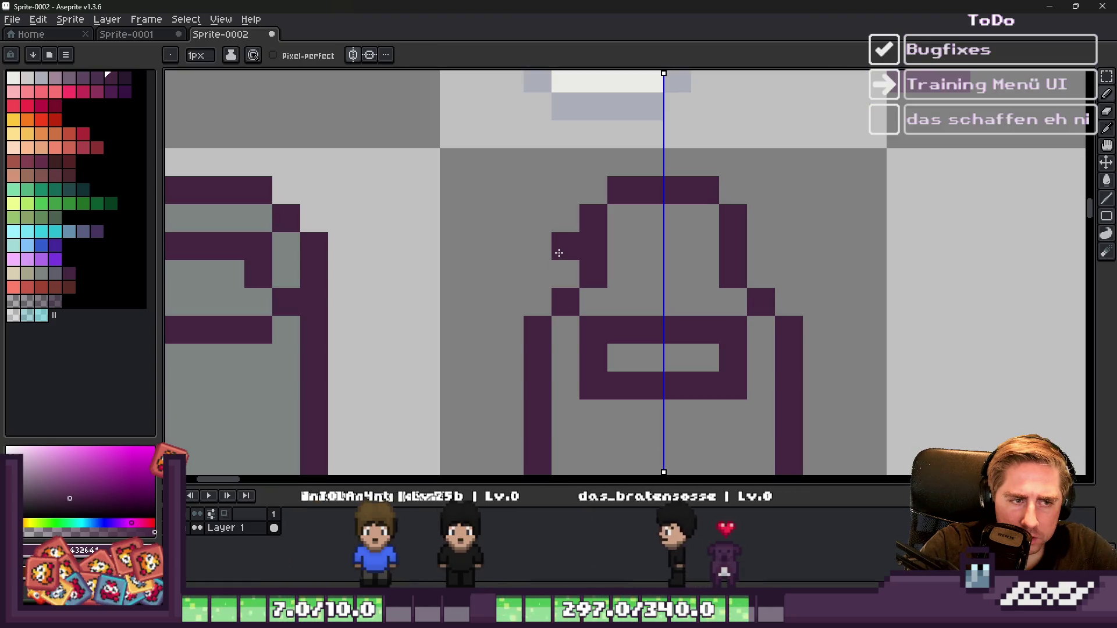
pyautogui.moveTo(526, 248); pyautogui.dragTo(527, 279)
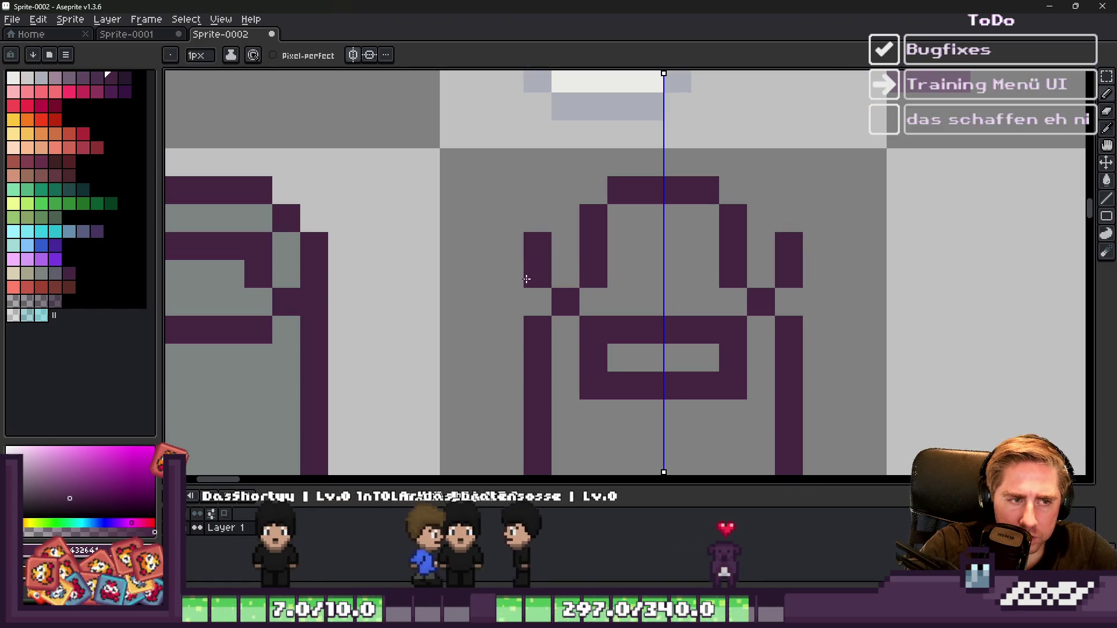
pyautogui.scroll(-4, 556, 212)
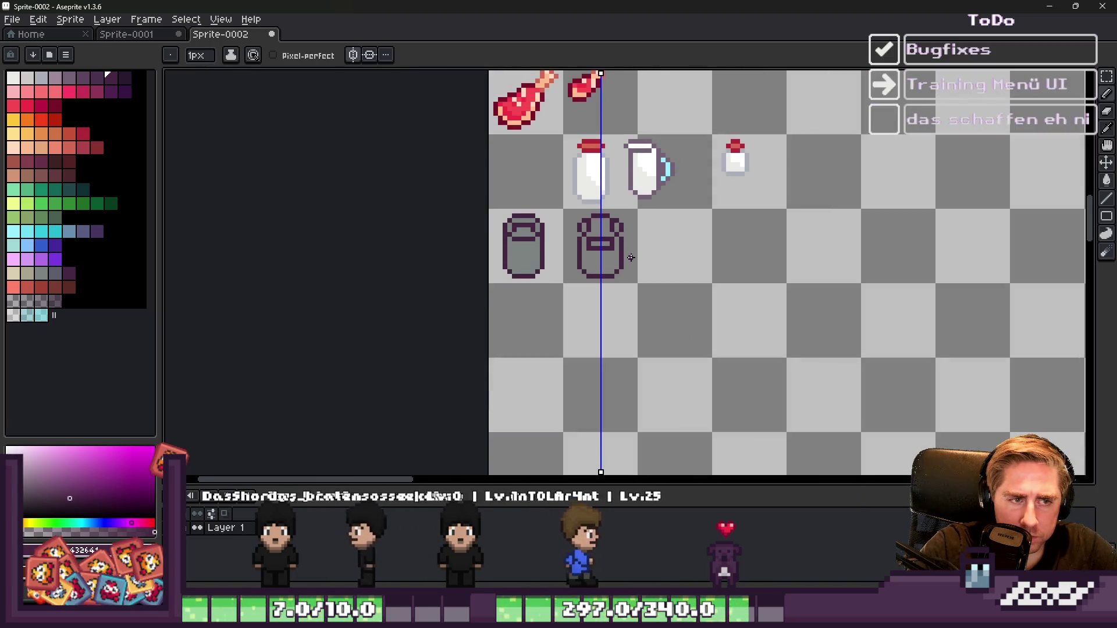
pyautogui.scroll(3, 655, 270)
pyautogui.rightClick(654, 270)
pyautogui.click(517, 255)
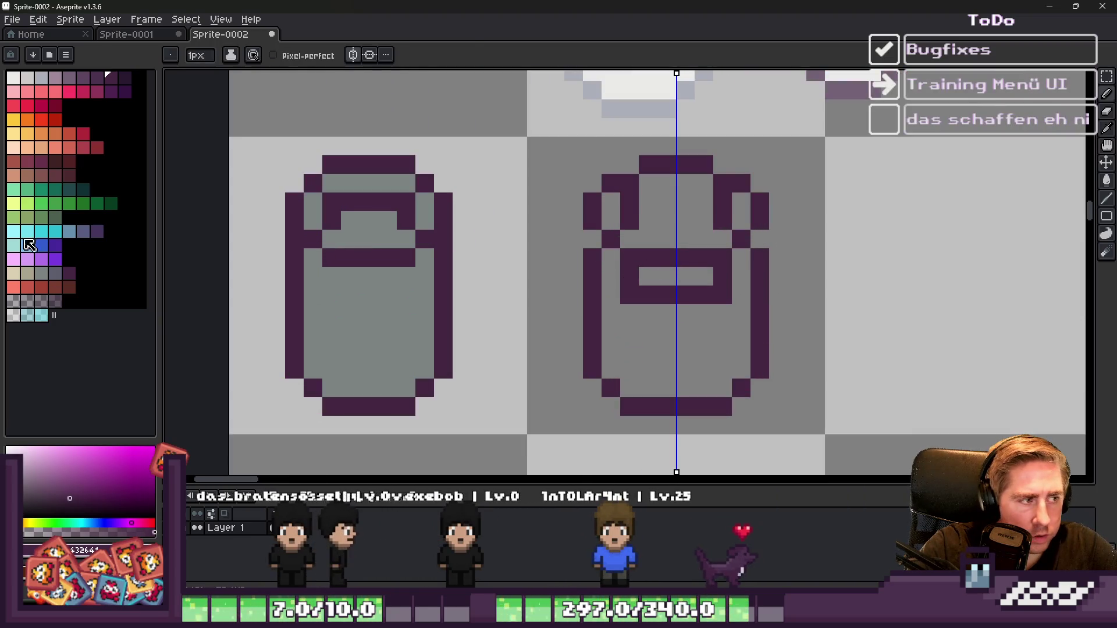
# Step: Paint a red band in the inner box and mirrored grey-blue shading near the top
pyautogui.click(46, 284)
pyautogui.click(648, 276)
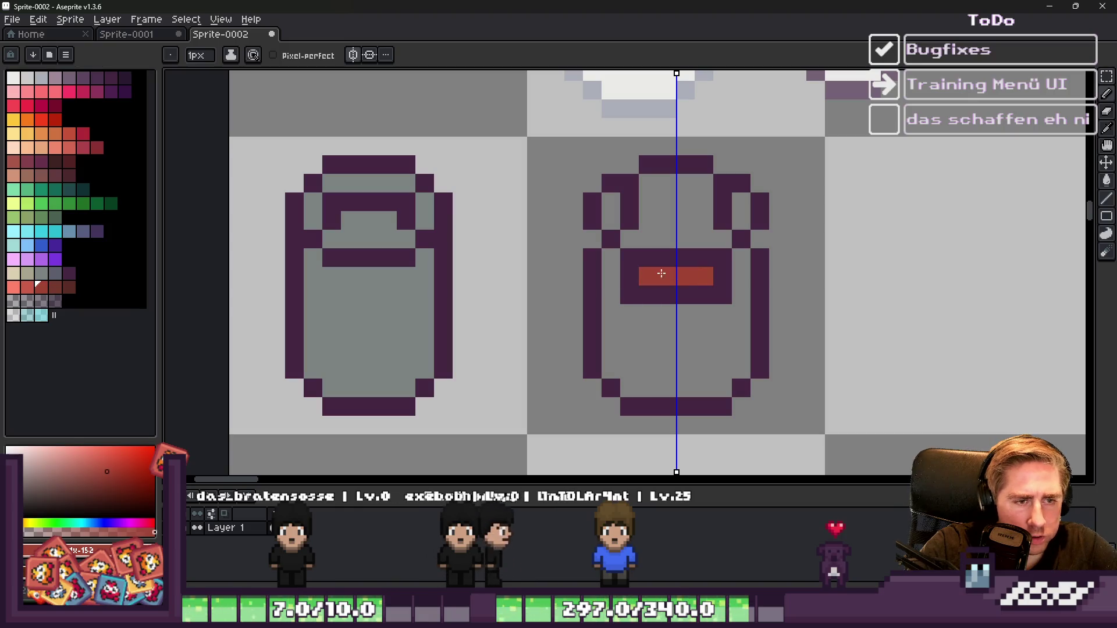
pyautogui.click(68, 286)
pyautogui.scroll(2, 602, 267)
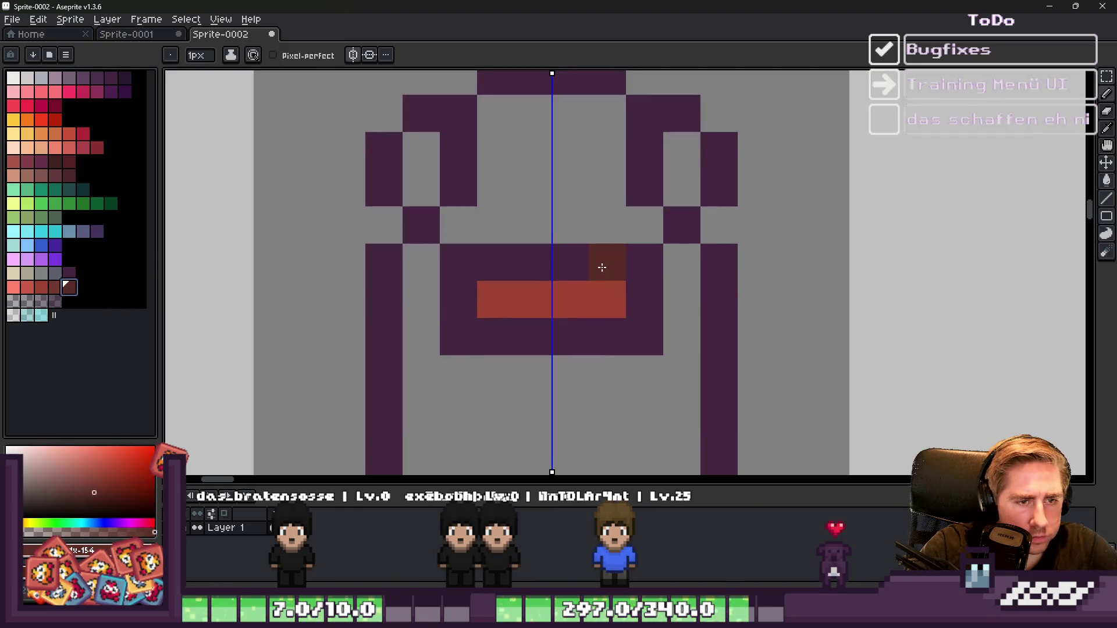
pyautogui.scroll(-3, 640, 267)
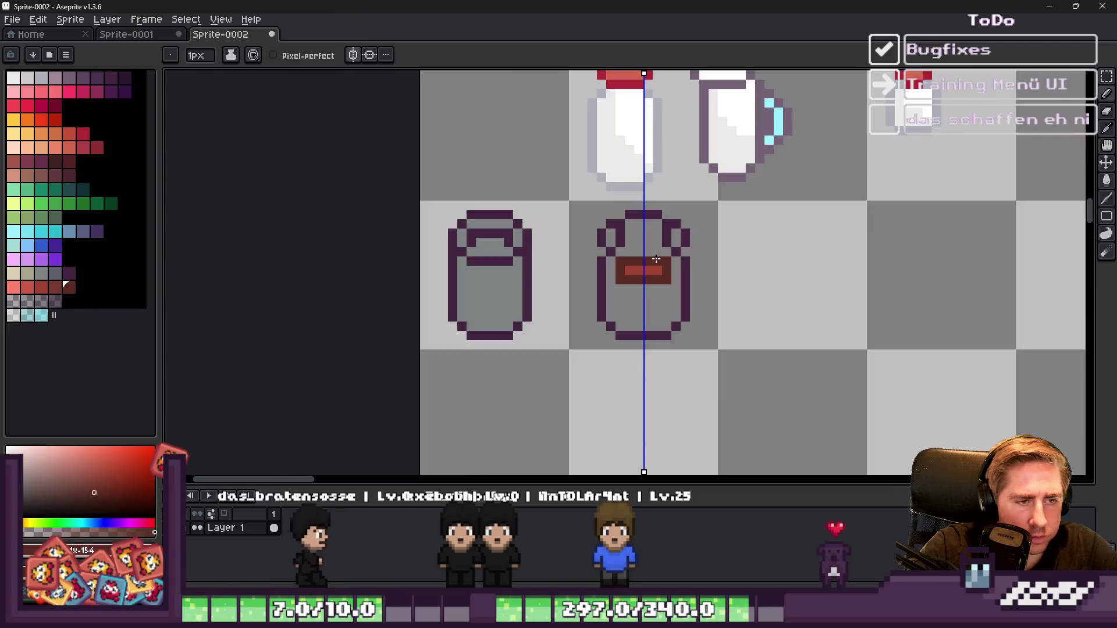
pyautogui.scroll(3, 492, 272)
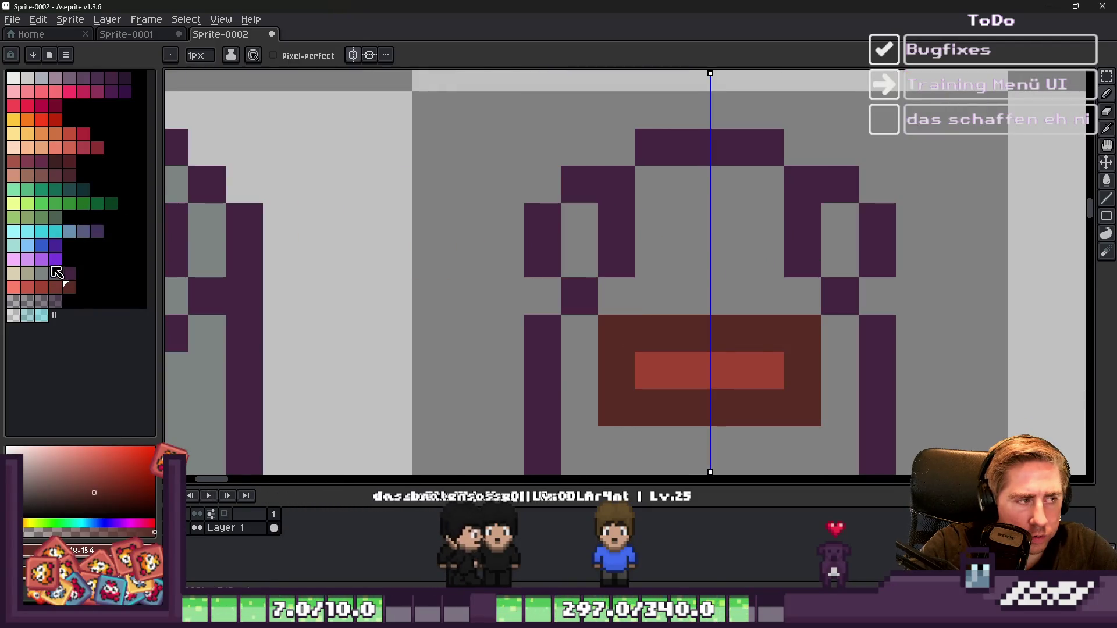
pyautogui.click(56, 273)
pyautogui.moveTo(579, 259); pyautogui.dragTo(573, 215)
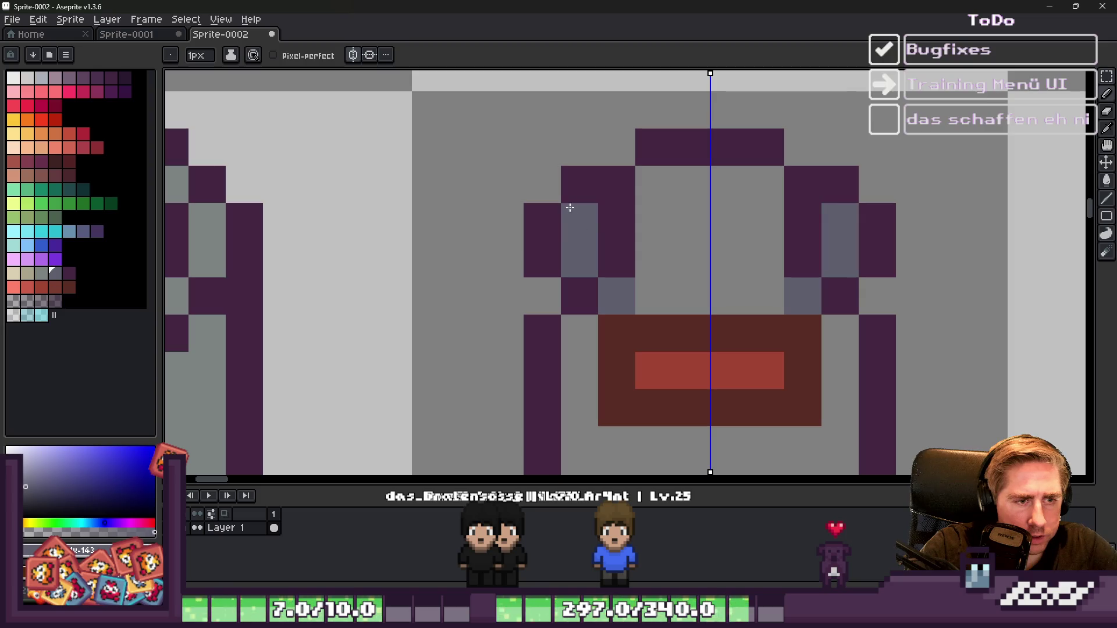
pyautogui.scroll(-4, 589, 183)
pyautogui.scroll(3, 588, 183)
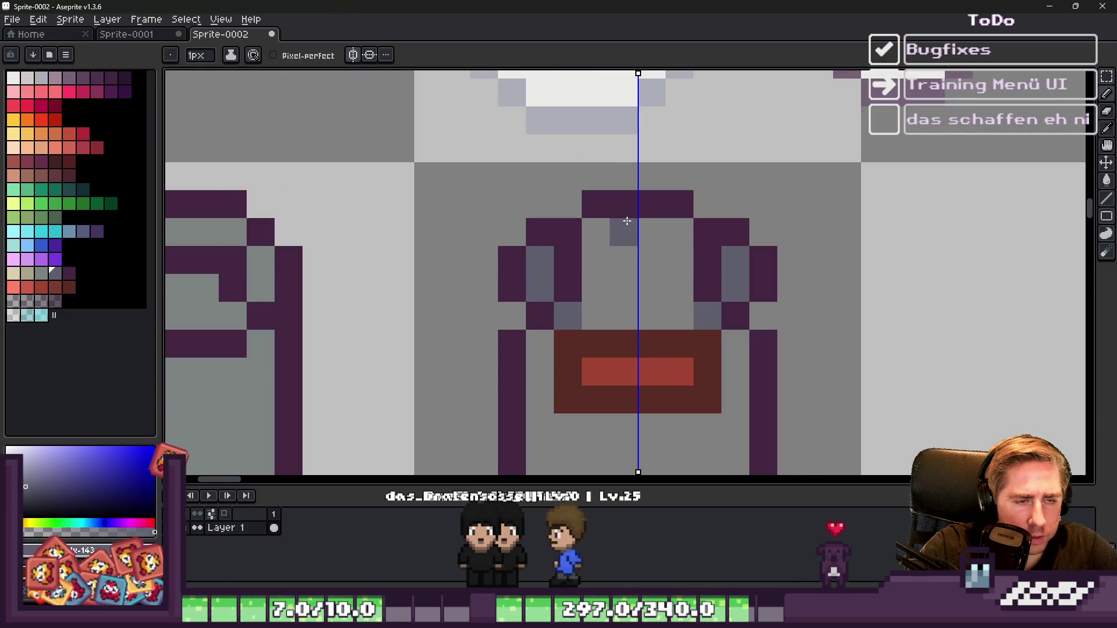
# Step: Set the Paint Bucket to fill connected pixels only
pyautogui.click(43, 275)
pyautogui.press('g')
pyautogui.scroll(-3, 616, 267)
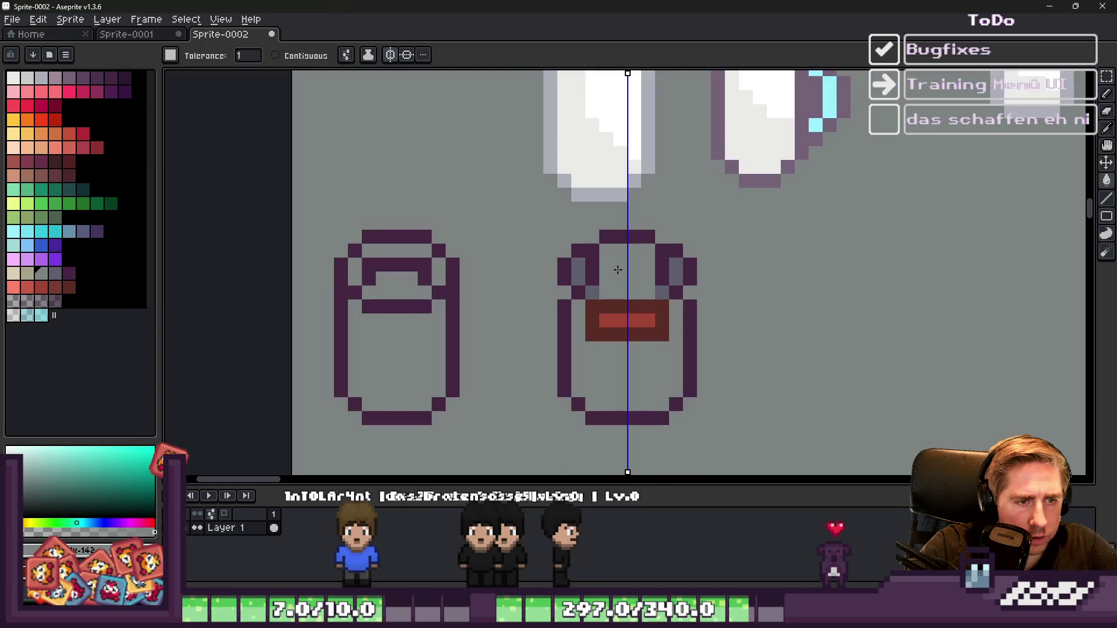
pyautogui.click(277, 57)
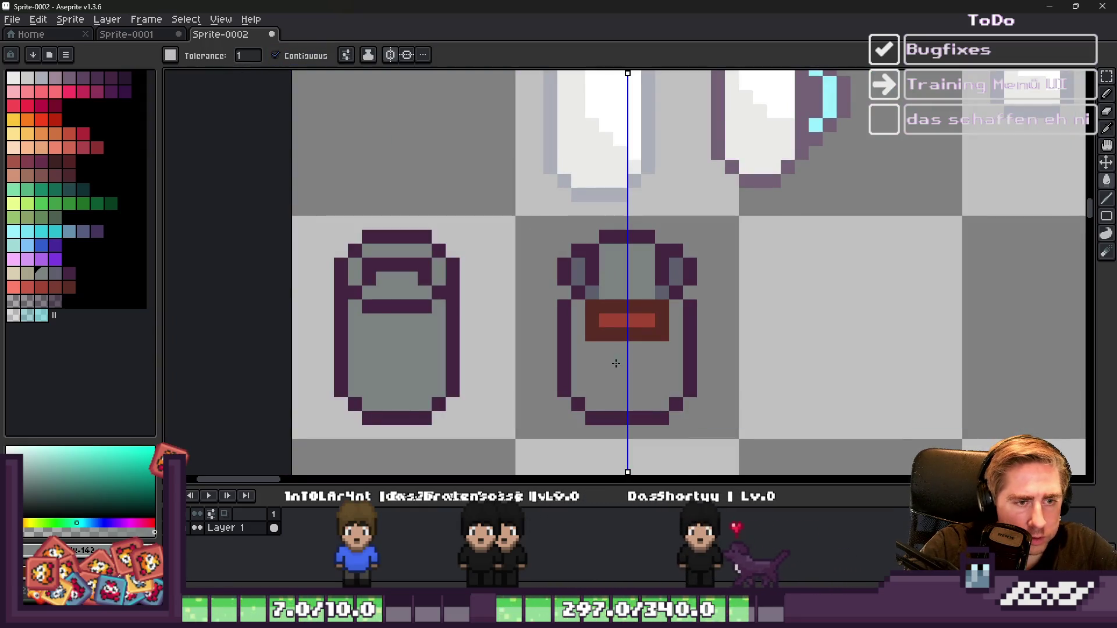
# Step: Shift the red-band can one tile right and recentre the symmetry axis on it
pyautogui.press('m')
pyautogui.moveTo(508, 222); pyautogui.dragTo(734, 439)
pyautogui.moveTo(588, 356); pyautogui.dragTo(809, 349)
pyautogui.press('Return')
pyautogui.hscroll(3, 509, 258)
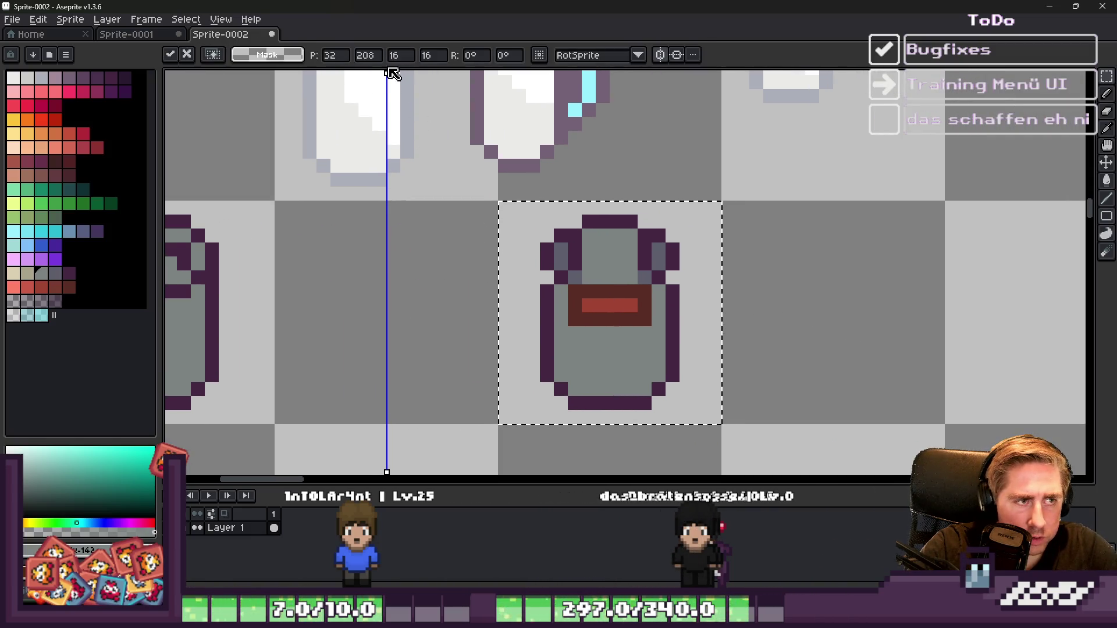
pyautogui.moveTo(393, 74)
pyautogui.mouseDown()
pyautogui.moveTo(603, 75)
pyautogui.moveTo(616, 109)
pyautogui.mouseUp()
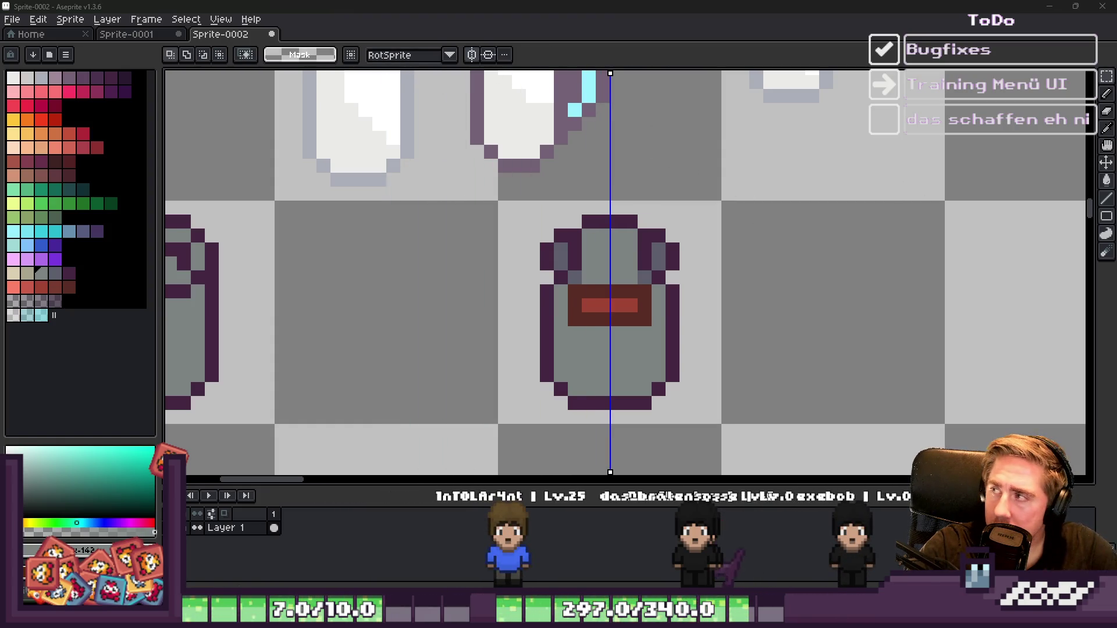
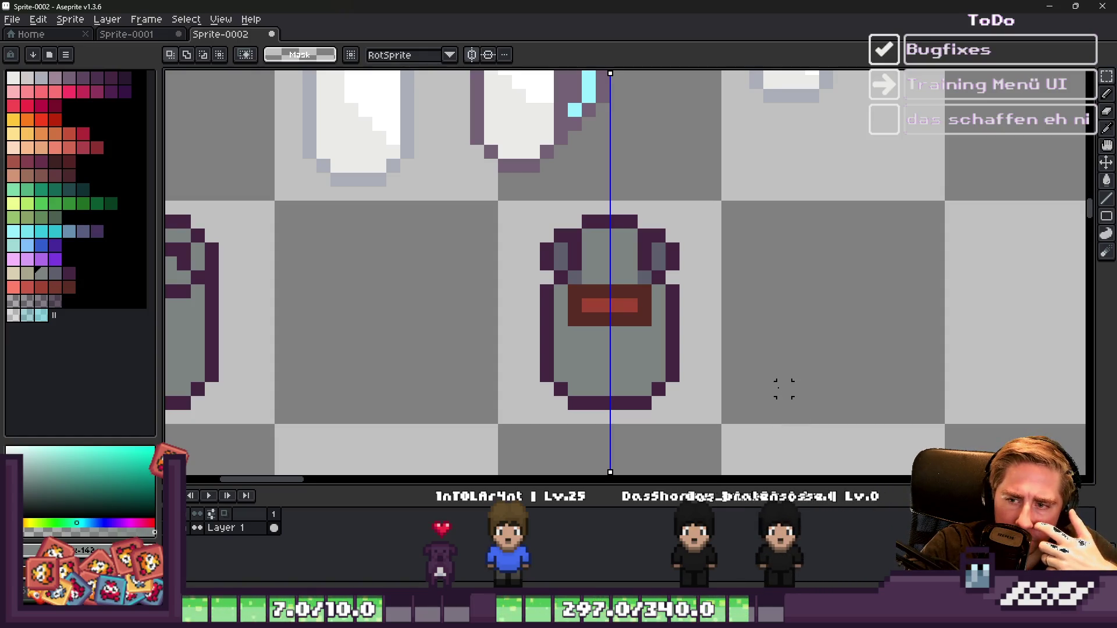
# Step: Paint the can's top interior dark purple and widen its shoulders with purple pixels
pyautogui.scroll(-2, 784, 388)
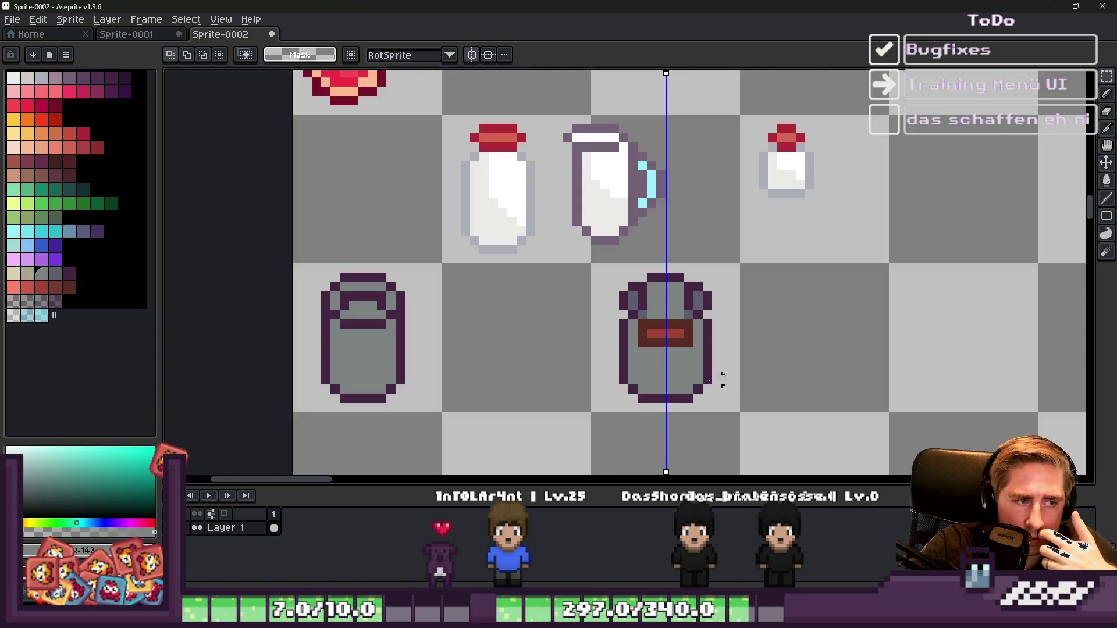
pyautogui.scroll(5, 618, 379)
pyautogui.scroll(-3, 689, 227)
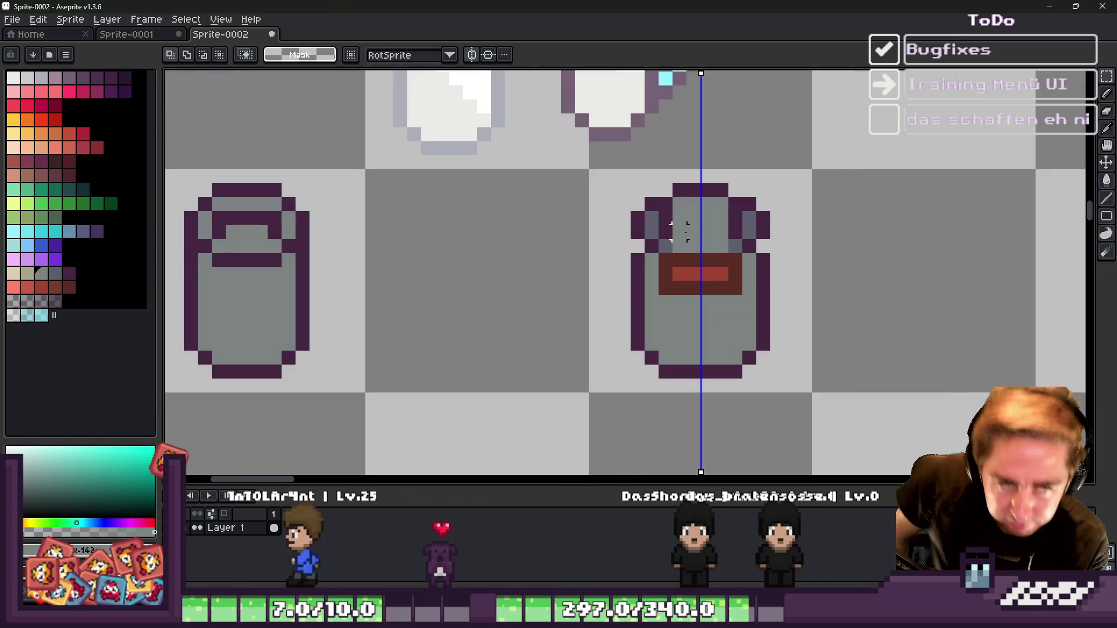
pyautogui.scroll(1, 653, 220)
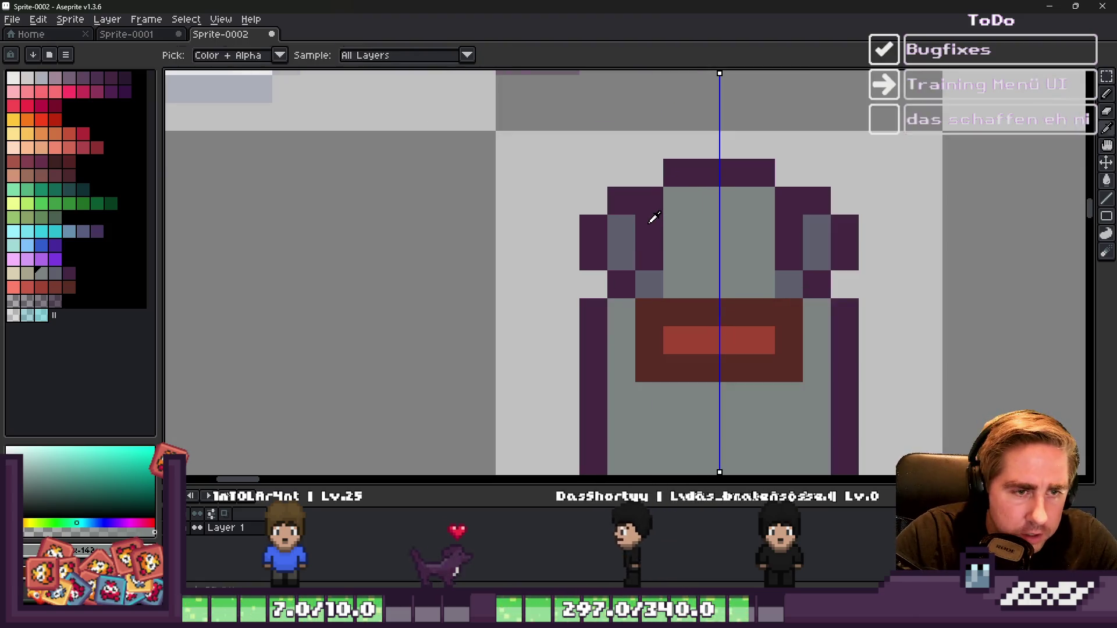
pyautogui.press('b')
pyautogui.keyDown('alt'); pyautogui.click(653, 219); pyautogui.keyUp('alt')
pyautogui.moveTo(675, 215)
pyautogui.mouseDown()
pyautogui.moveTo(788, 207)
pyautogui.moveTo(669, 198)
pyautogui.mouseUp()
pyautogui.scroll(-3, 666, 192)
pyautogui.scroll(3, 665, 192)
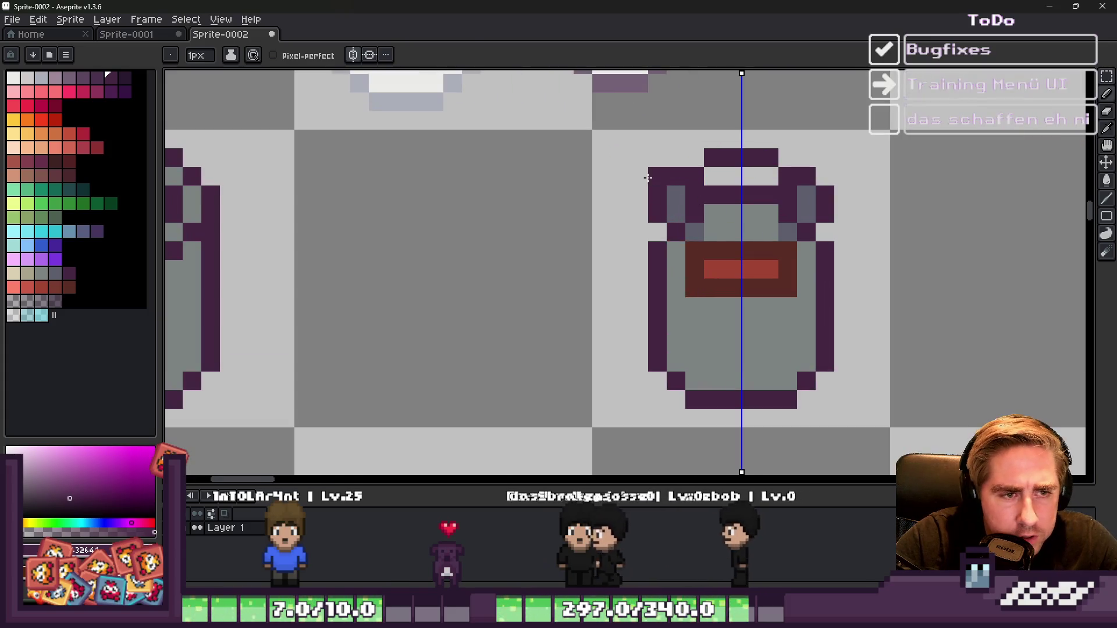
pyautogui.keyDown('alt'); pyautogui.click(723, 219); pyautogui.keyUp('alt')
pyautogui.click(670, 210)
pyautogui.keyDown('alt'); pyautogui.click(655, 195); pyautogui.keyUp('alt')
pyautogui.click(636, 192)
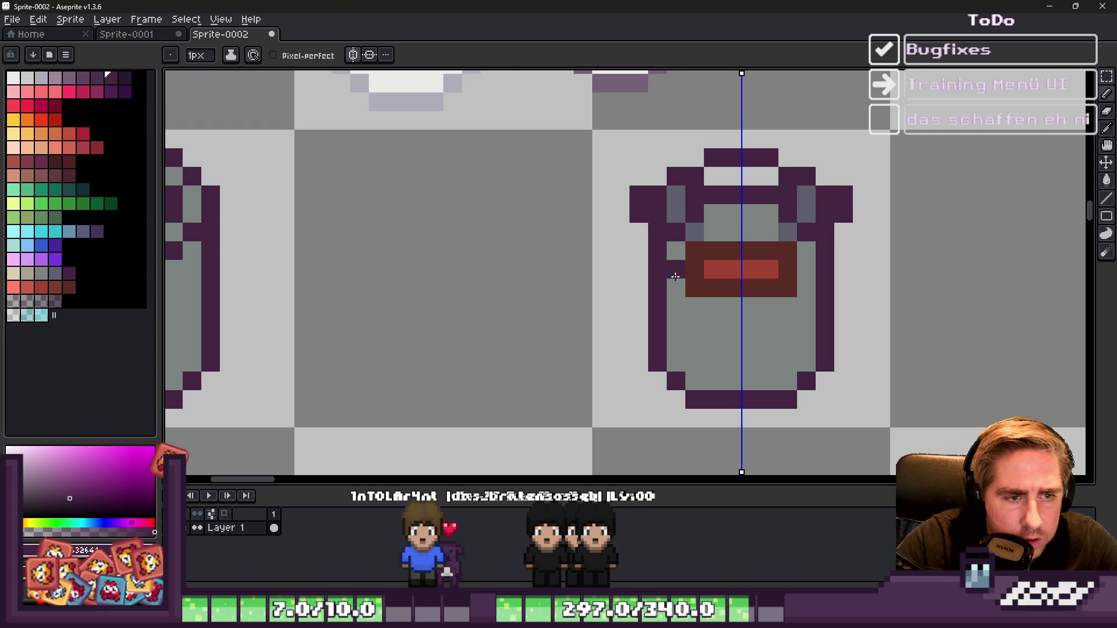
# Step: Fill the upper can above the shoulders with the body grey
pyautogui.keyDown('alt'); pyautogui.click(694, 228); pyautogui.keyUp('alt')
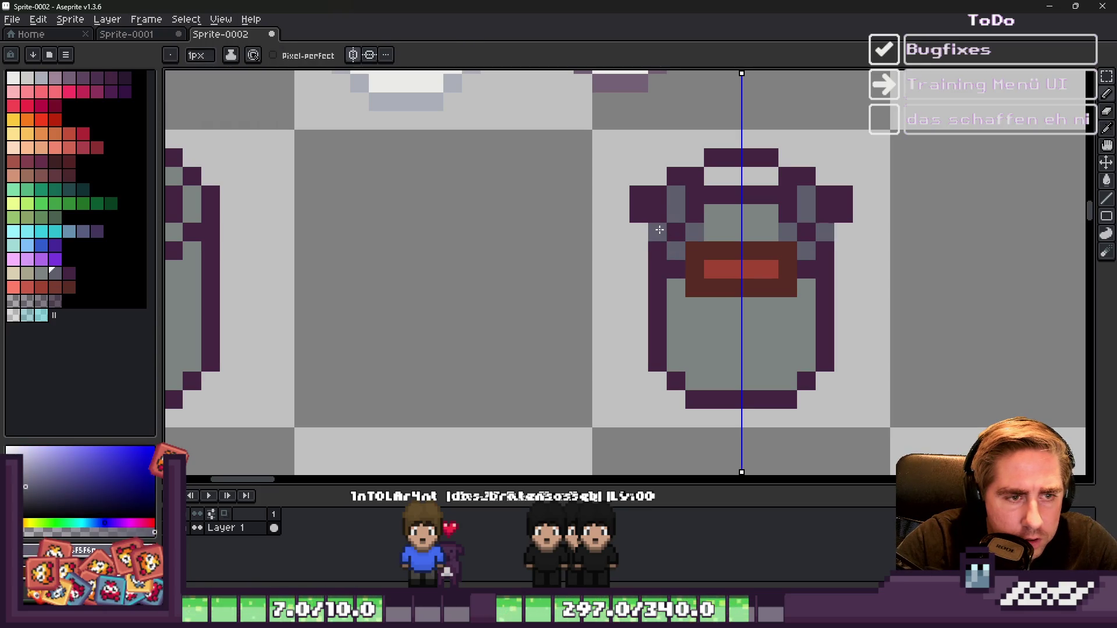
pyautogui.keyDown('alt'); pyautogui.click(710, 212); pyautogui.keyUp('alt')
pyautogui.click(679, 226)
pyautogui.click(677, 215)
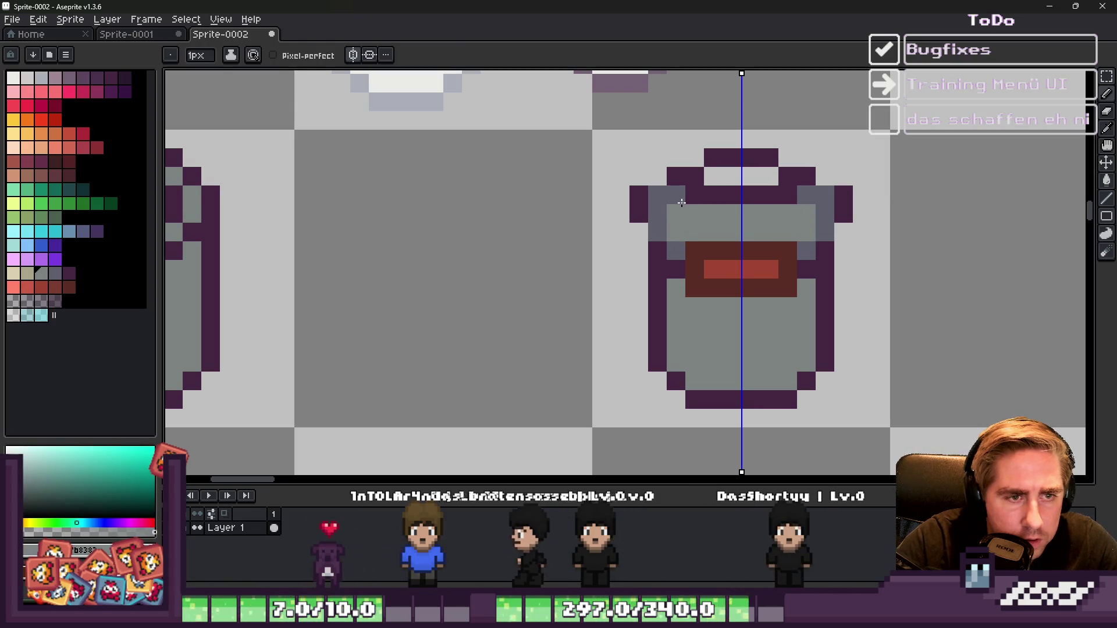
pyautogui.click(678, 196)
# Step: Draw the handle's dark top outline across the can
pyautogui.keyDown('alt'); pyautogui.click(688, 191); pyautogui.keyUp('alt')
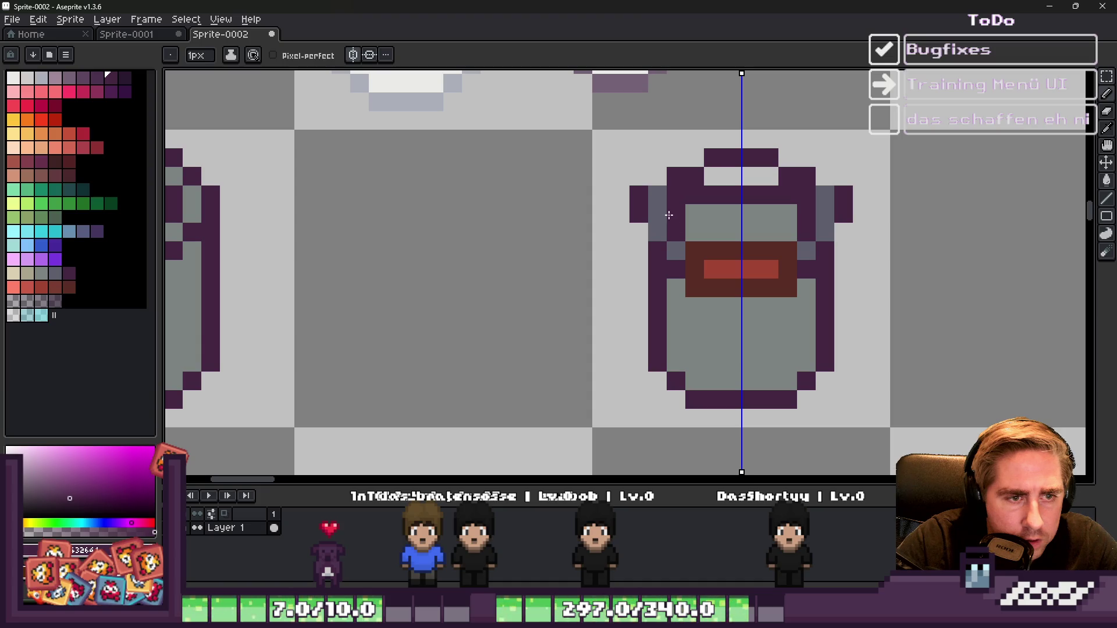
pyautogui.scroll(-4, 655, 175)
pyautogui.scroll(3, 624, 198)
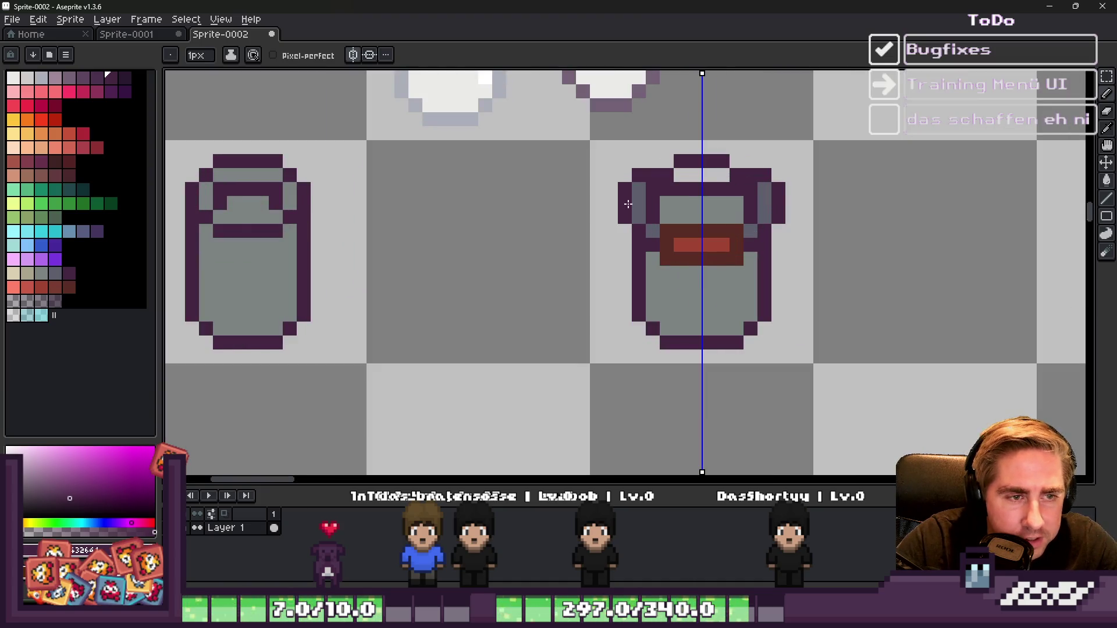
pyautogui.scroll(-1, 626, 206)
pyautogui.scroll(1, 626, 207)
pyautogui.scroll(-1, 652, 203)
pyautogui.scroll(1, 663, 203)
pyautogui.scroll(-1, 678, 203)
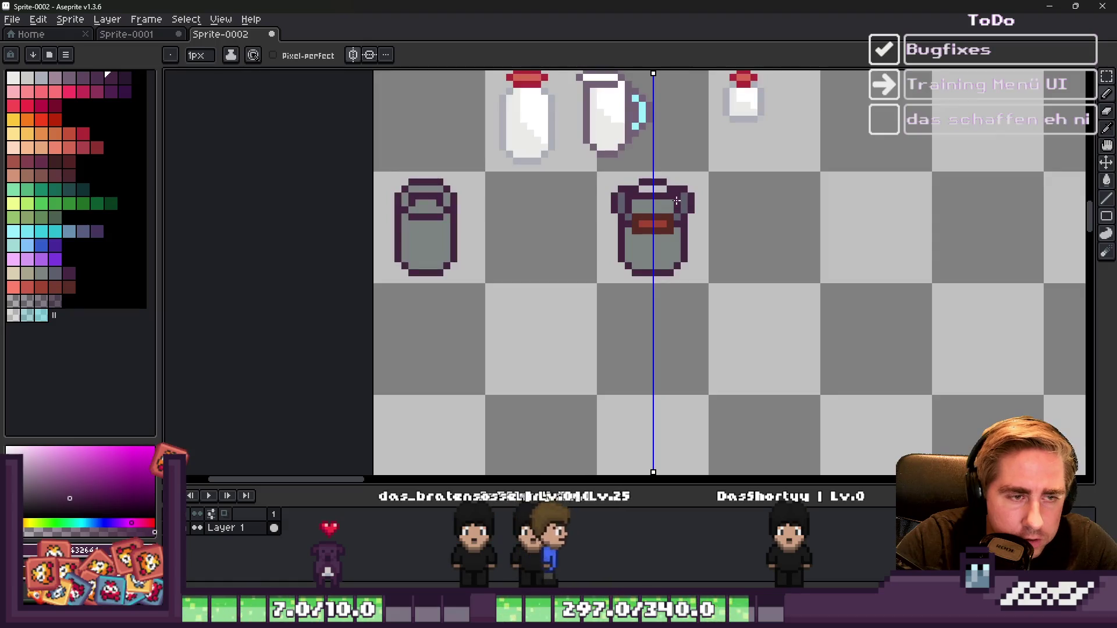
pyautogui.scroll(2, 678, 202)
pyautogui.keyDown('alt'); pyautogui.click(573, 191); pyautogui.keyUp('alt')
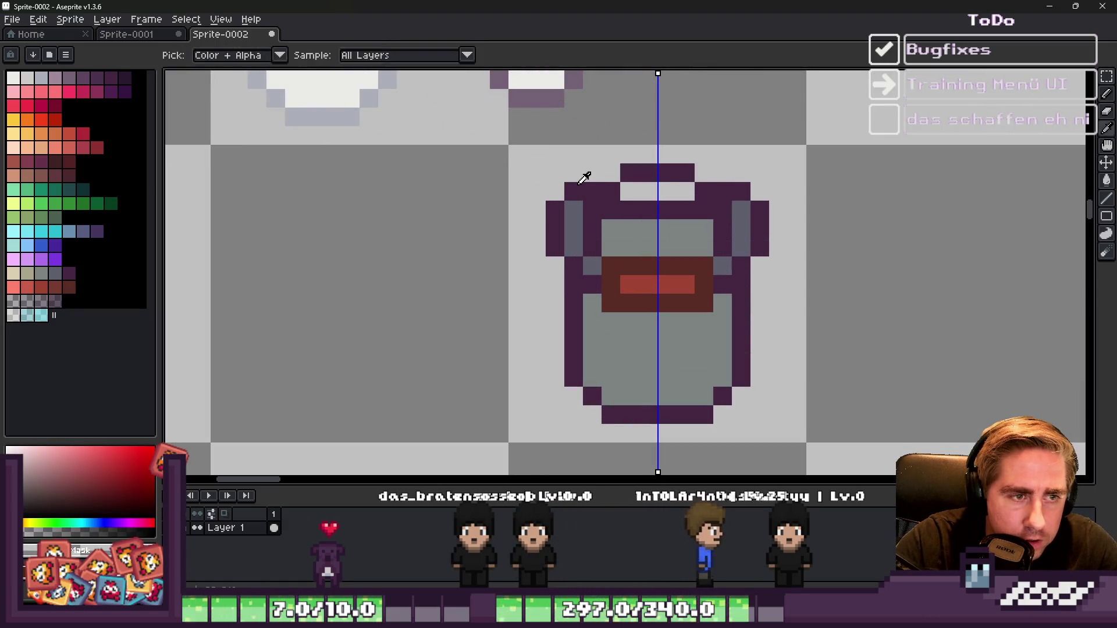
pyautogui.click(574, 173)
pyautogui.moveTo(592, 172); pyautogui.dragTo(611, 173)
# Step: Add a slate-grey lug pixel left of the handle and a grey pixel at the upper right
pyautogui.keyDown('alt'); pyautogui.click(569, 199); pyautogui.keyUp('alt')
pyautogui.click(560, 199)
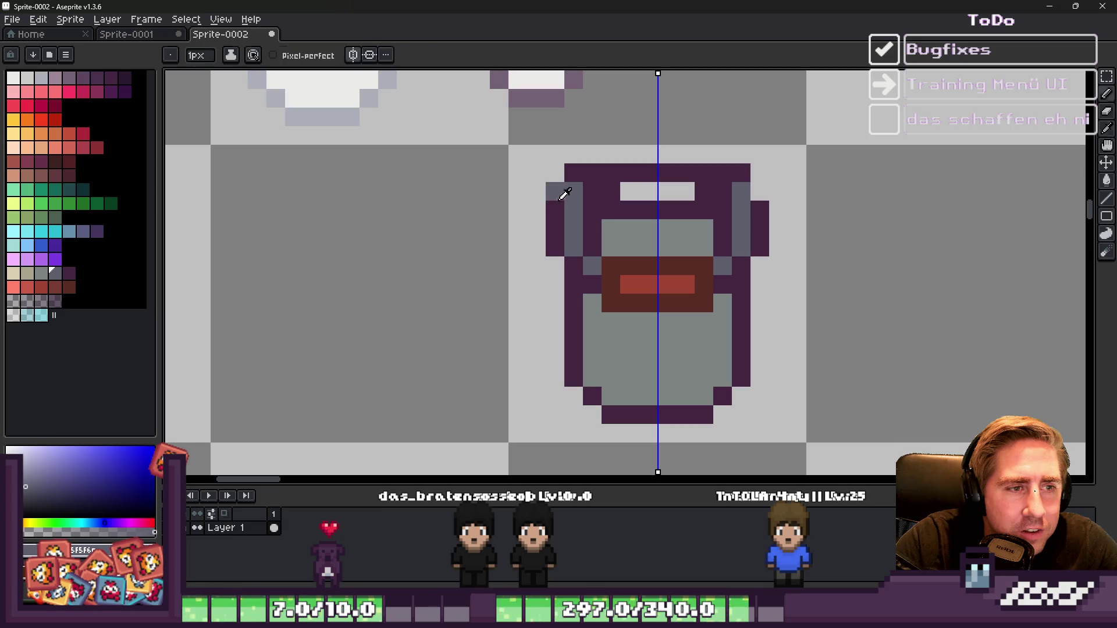
pyautogui.keyDown('alt'); pyautogui.click(556, 206); pyautogui.keyUp('alt')
pyautogui.scroll(-3, 576, 181)
pyautogui.scroll(1, 617, 164)
pyautogui.scroll(3, 616, 164)
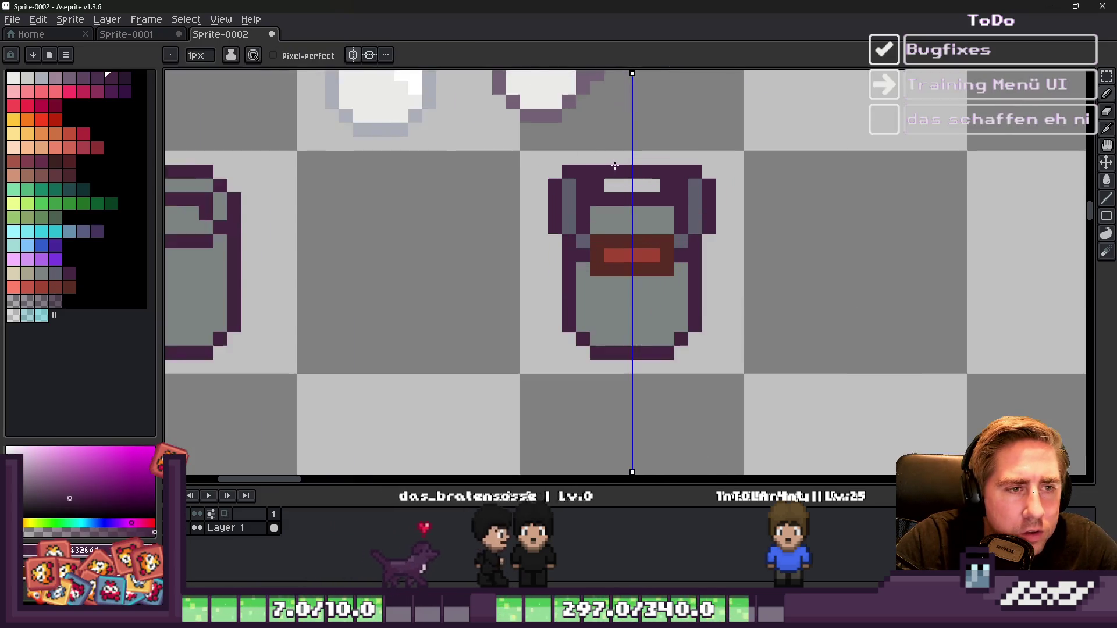
pyautogui.keyDown('alt'); pyautogui.click(615, 225); pyautogui.keyUp('alt')
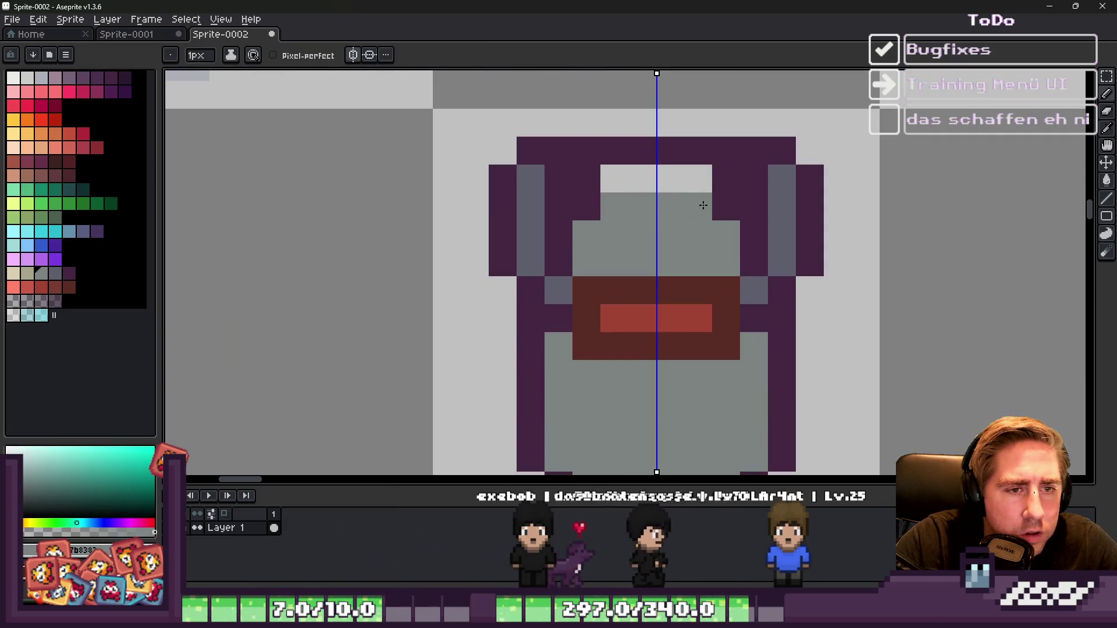
pyautogui.click(722, 205)
# Step: Undo a stray dark red pixel above the label and add a purple pixel under the rim
pyautogui.scroll(-4, 636, 173)
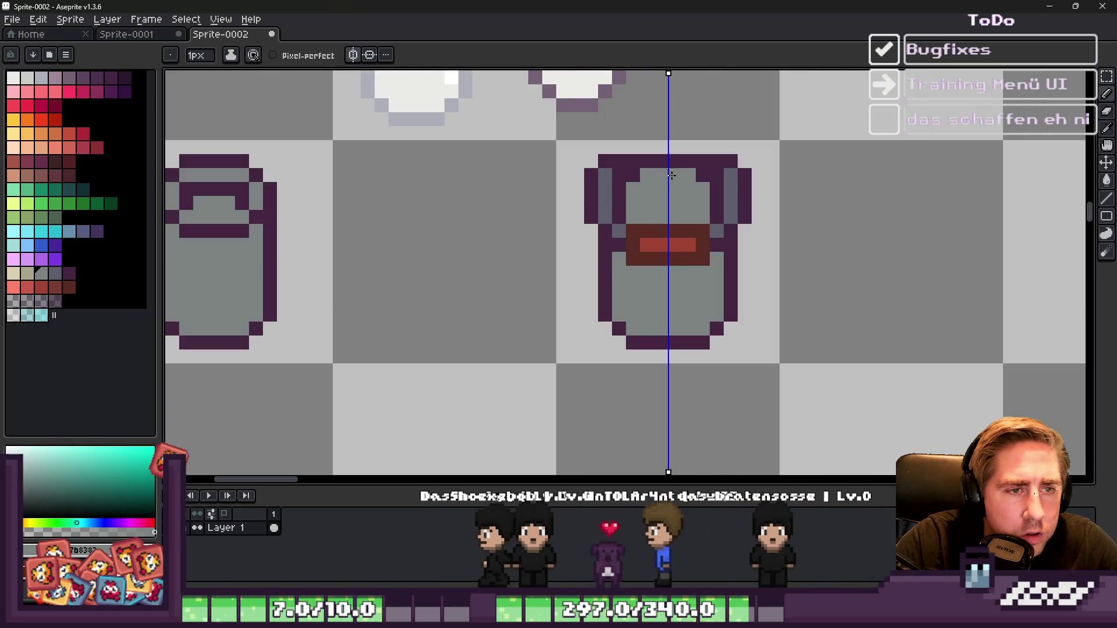
pyautogui.scroll(3, 636, 192)
pyautogui.keyDown('alt'); pyautogui.click(636, 234); pyautogui.keyUp('alt')
pyautogui.click(635, 220)
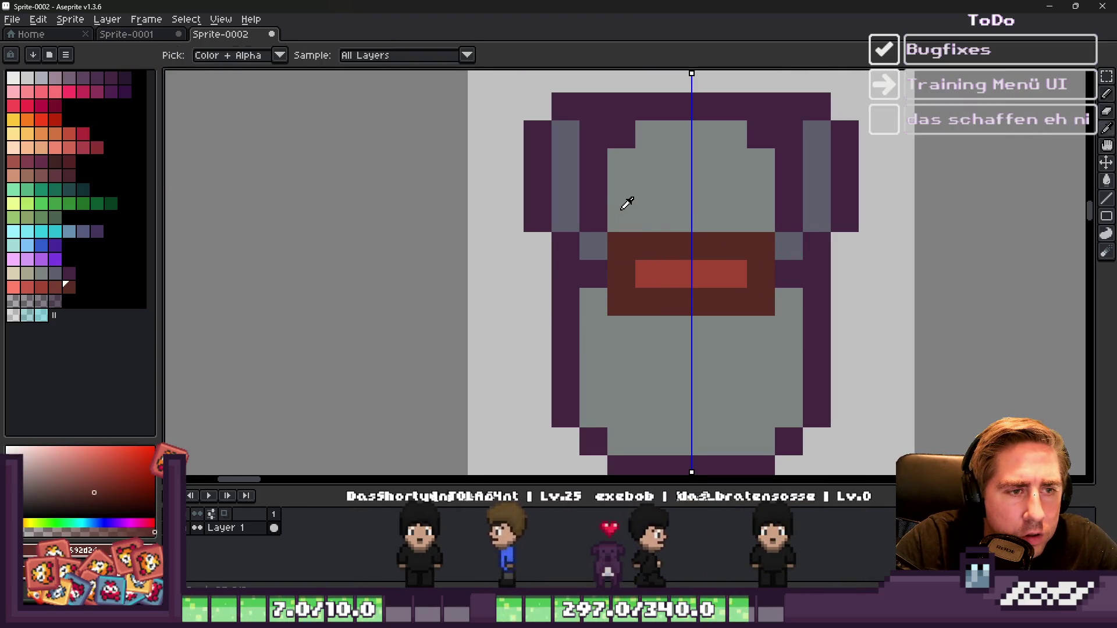
pyautogui.hotkey('ctrl', 'z')
pyautogui.keyDown('alt'); pyautogui.click(594, 204); pyautogui.keyUp('alt')
pyautogui.scroll(-3, 617, 198)
pyautogui.scroll(2, 650, 172)
pyautogui.click(650, 172)
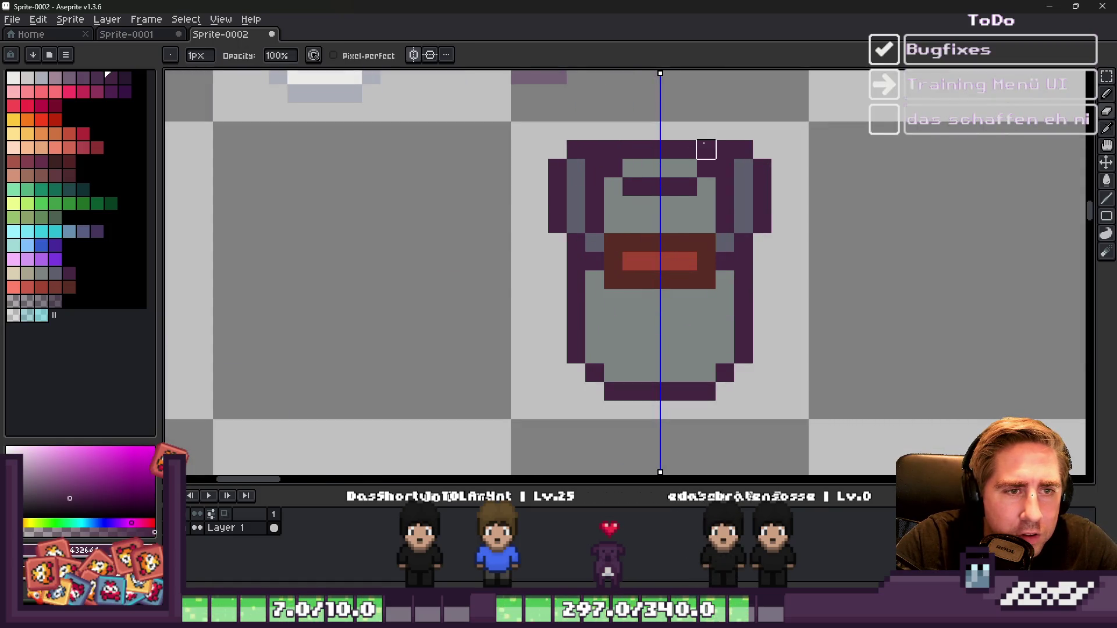
pyautogui.scroll(-5, 605, 116)
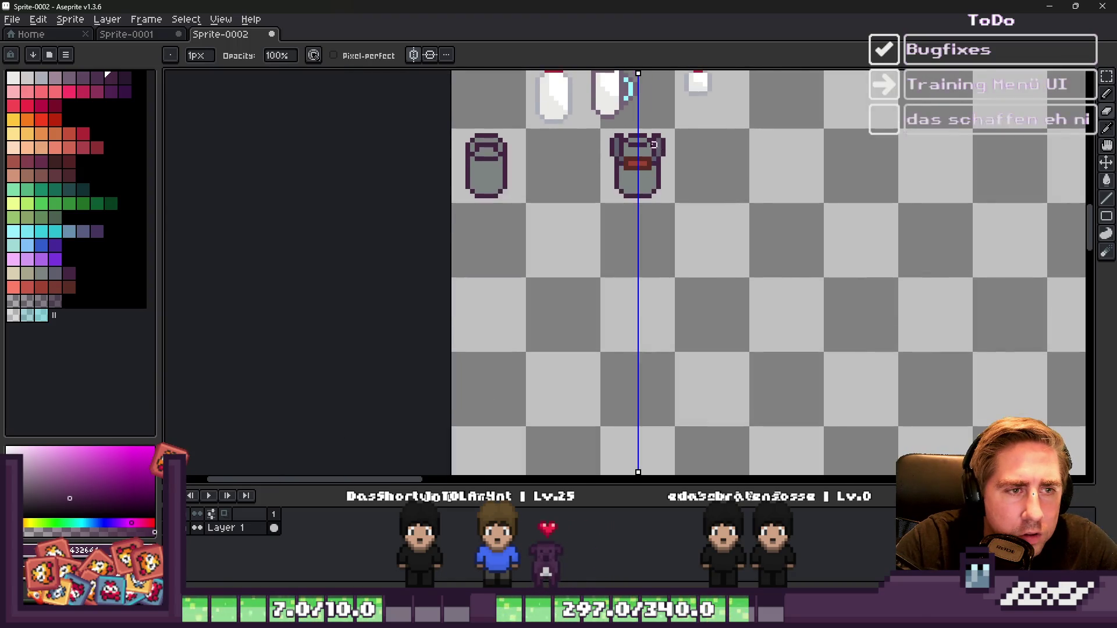
pyautogui.scroll(4, 609, 127)
pyautogui.scroll(1, 609, 127)
# Step: Move the can's upper part down two pixels
pyautogui.press('m')
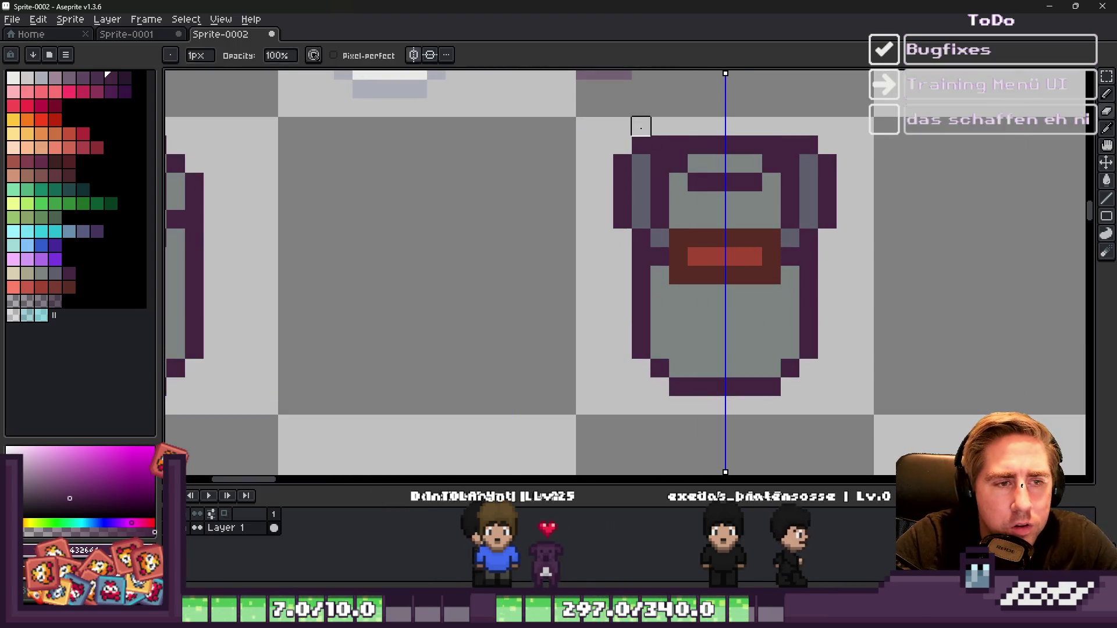
pyautogui.moveTo(621, 145)
pyautogui.mouseDown()
pyautogui.moveTo(835, 213)
pyautogui.moveTo(838, 284)
pyautogui.mouseUp()
pyautogui.moveTo(751, 237); pyautogui.dragTo(748, 274)
pyautogui.hotkey('ctrl', 'd')
# Step: Repaint the rim, turning the inner purple row grey and the outer rim pixels dark purple
pyautogui.press('b')
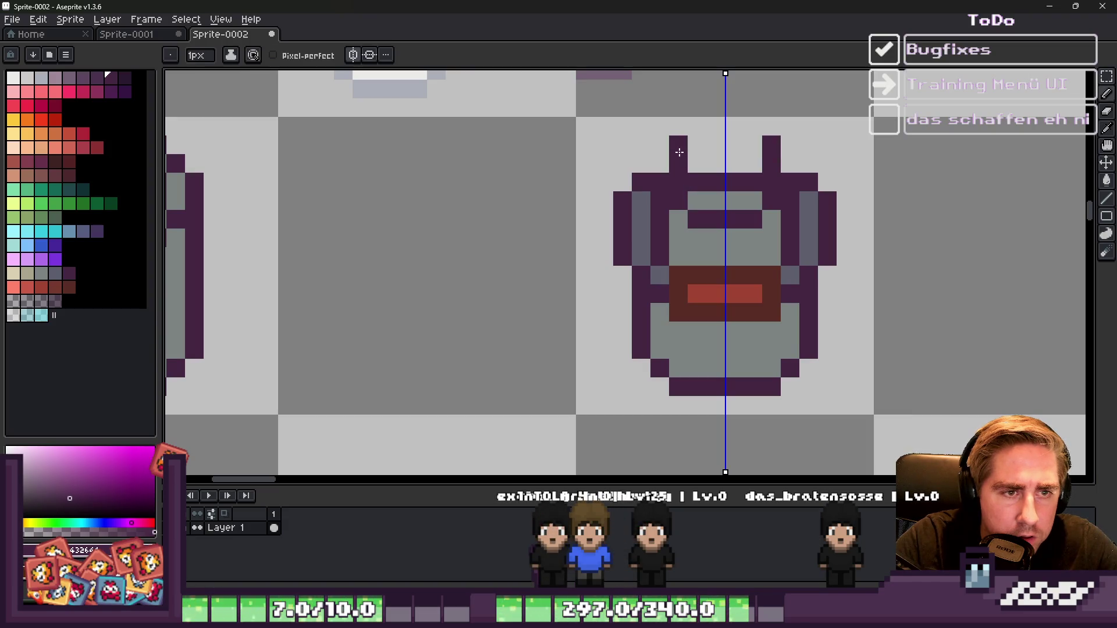
pyautogui.keyDown('alt'); pyautogui.click(701, 196); pyautogui.keyUp('alt')
pyautogui.moveTo(695, 182)
pyautogui.mouseDown()
pyautogui.moveTo(756, 181)
pyautogui.moveTo(695, 182)
pyautogui.mouseUp()
pyautogui.keyDown('alt'); pyautogui.click(736, 214); pyautogui.keyUp('alt')
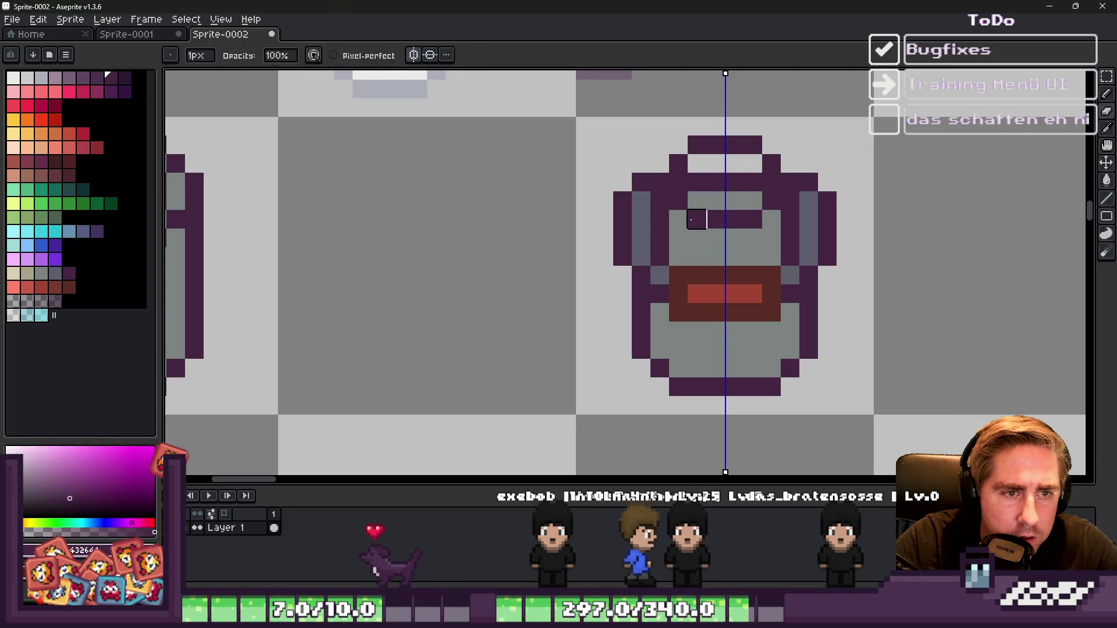
pyautogui.keyDown('alt'); pyautogui.click(715, 201); pyautogui.keyUp('alt')
pyautogui.press('e')
pyautogui.moveTo(678, 218); pyautogui.dragTo(678, 200)
pyautogui.hotkey('ctrl', 'z')
pyautogui.press('b')
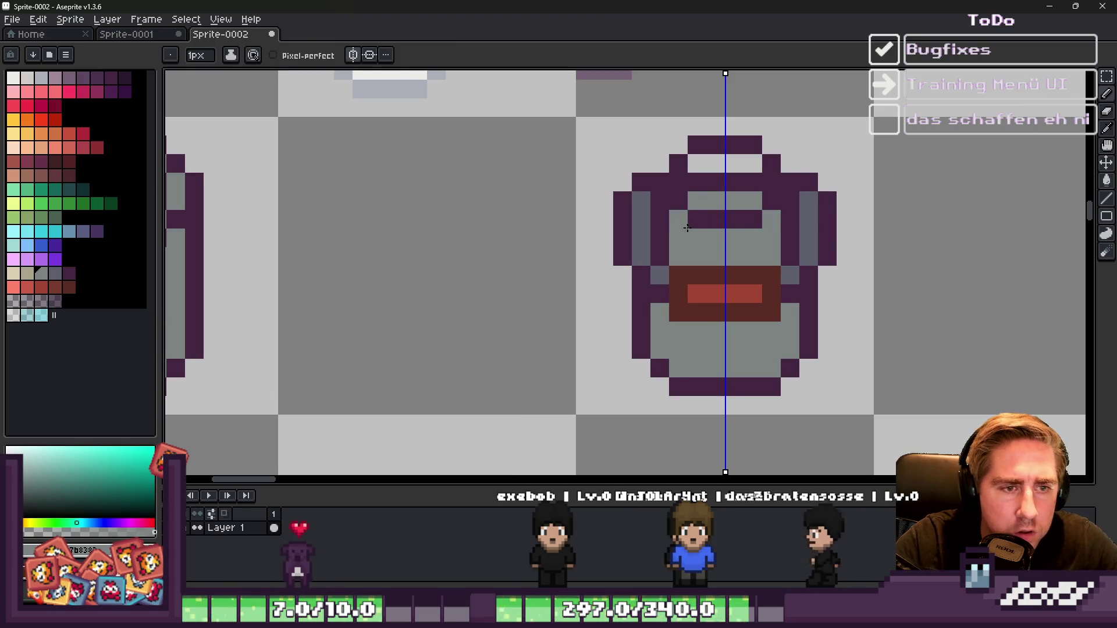
pyautogui.moveTo(756, 218); pyautogui.dragTo(701, 214)
pyautogui.moveTo(772, 200); pyautogui.dragTo(688, 201)
# Step: Reshape the lid outline with mirrored dark purple pixels along the can's sides
pyautogui.scroll(-5, 688, 201)
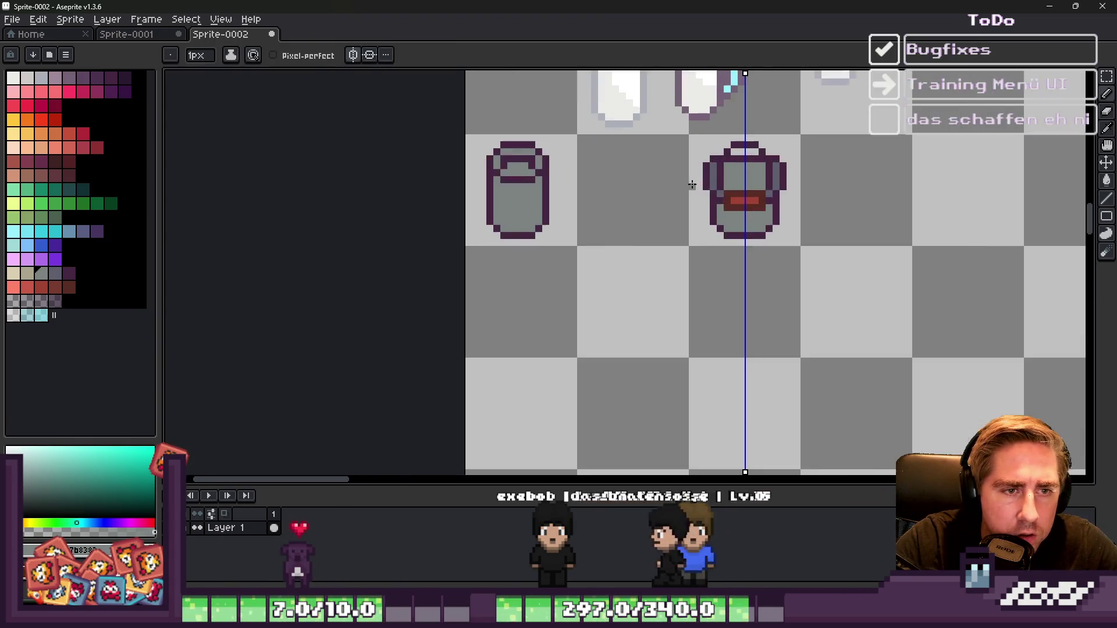
pyautogui.scroll(7, 715, 138)
pyautogui.keyDown('alt'); pyautogui.click(716, 138); pyautogui.keyUp('alt')
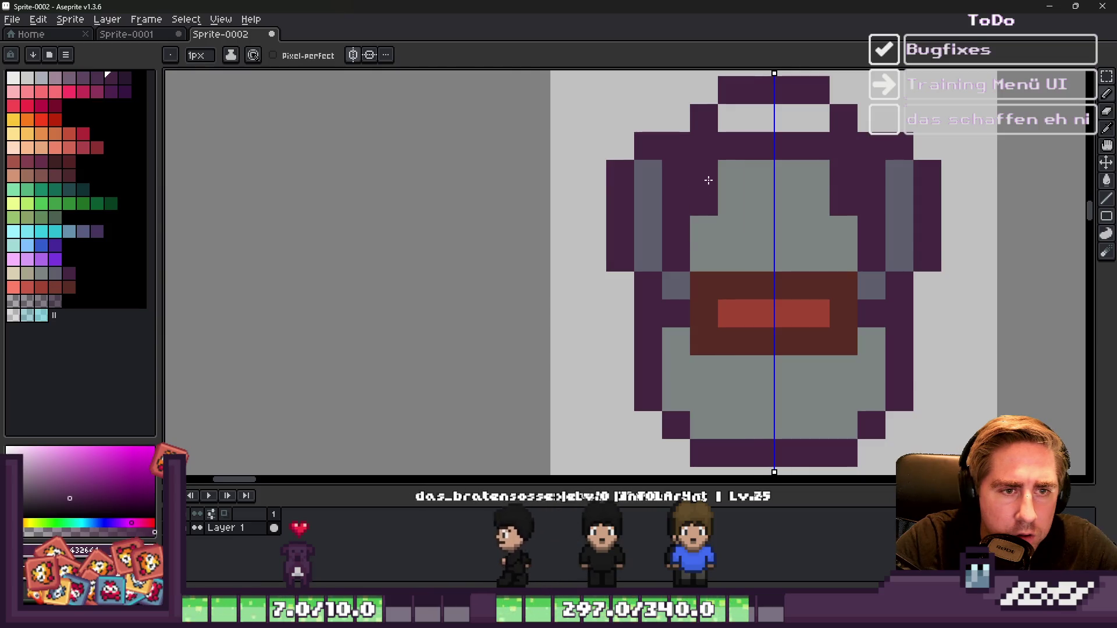
pyautogui.scroll(-8, 710, 180)
pyautogui.scroll(5, 767, 157)
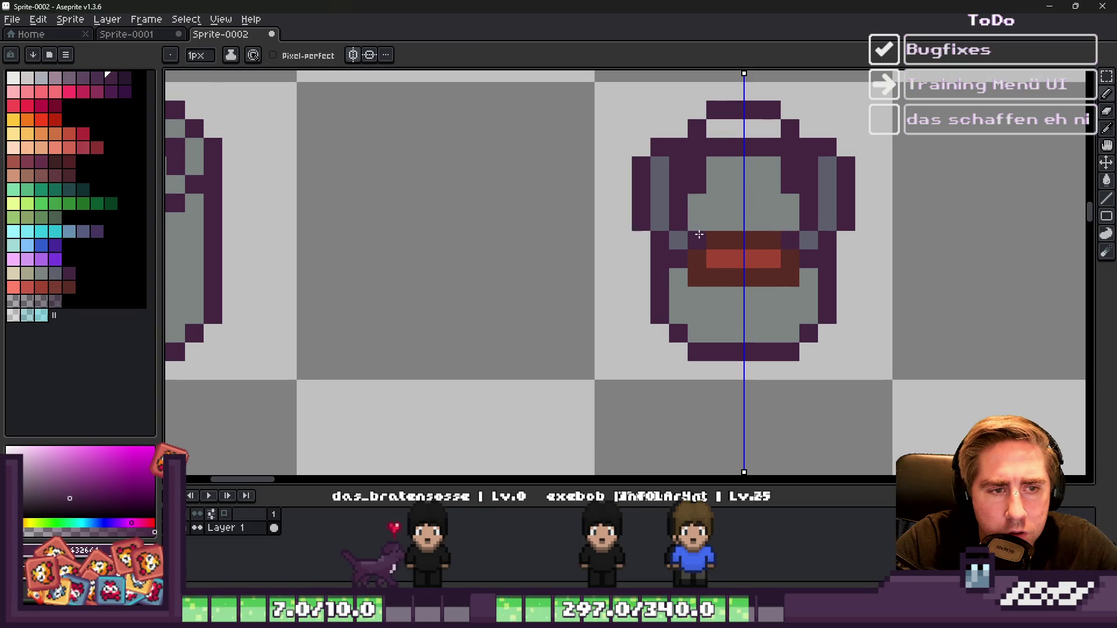
pyautogui.keyDown('alt'); pyautogui.click(698, 299); pyautogui.keyUp('alt')
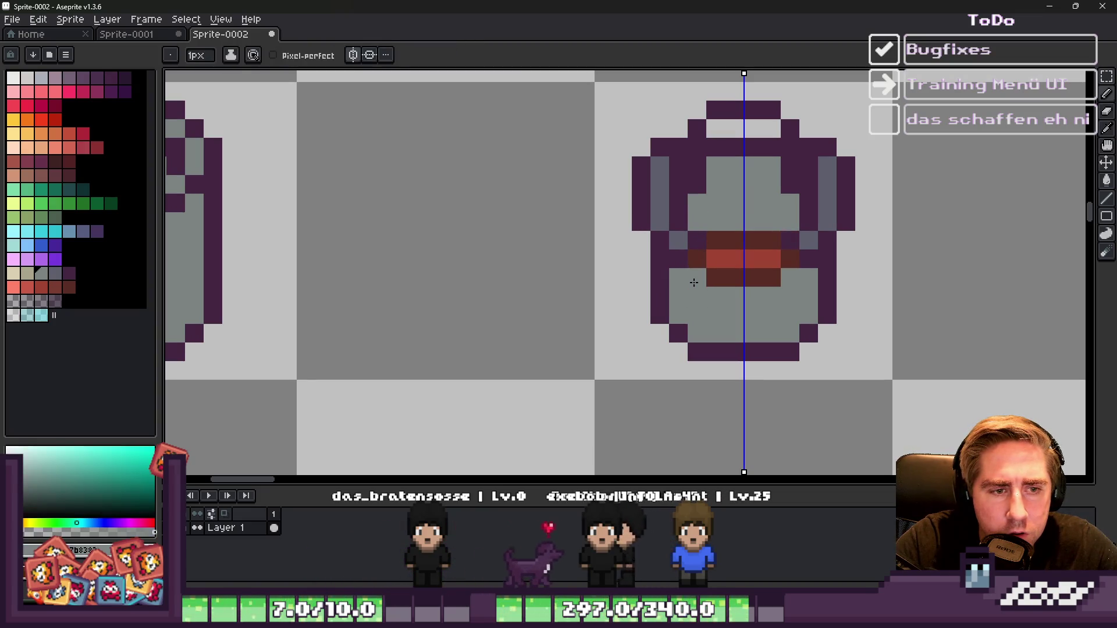
pyautogui.scroll(-6, 727, 250)
pyautogui.scroll(-1, 734, 245)
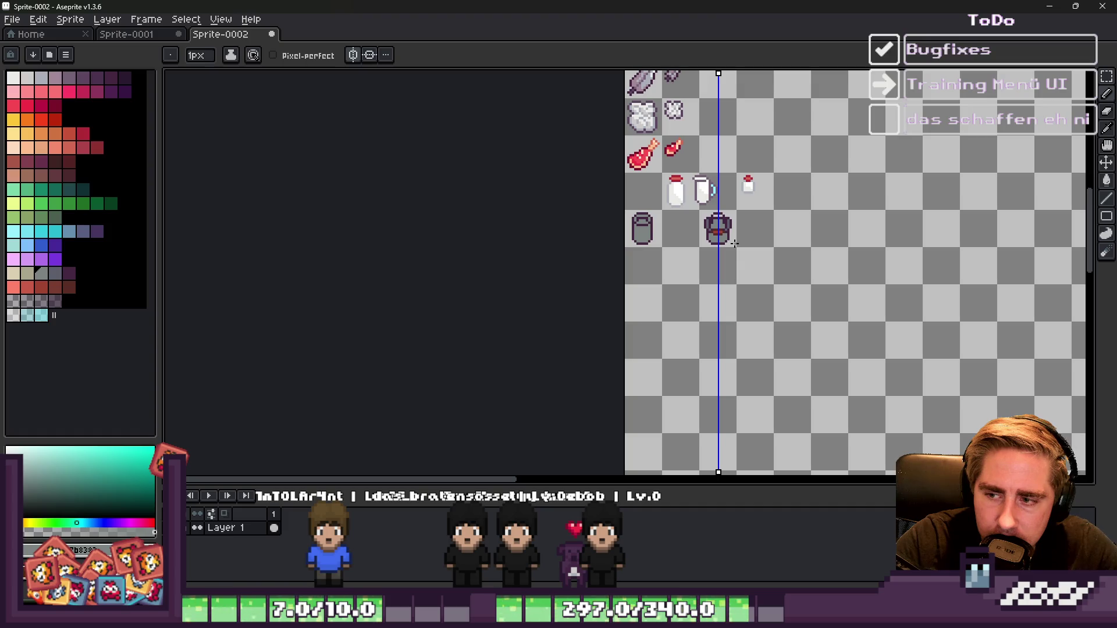
pyautogui.scroll(3, 734, 244)
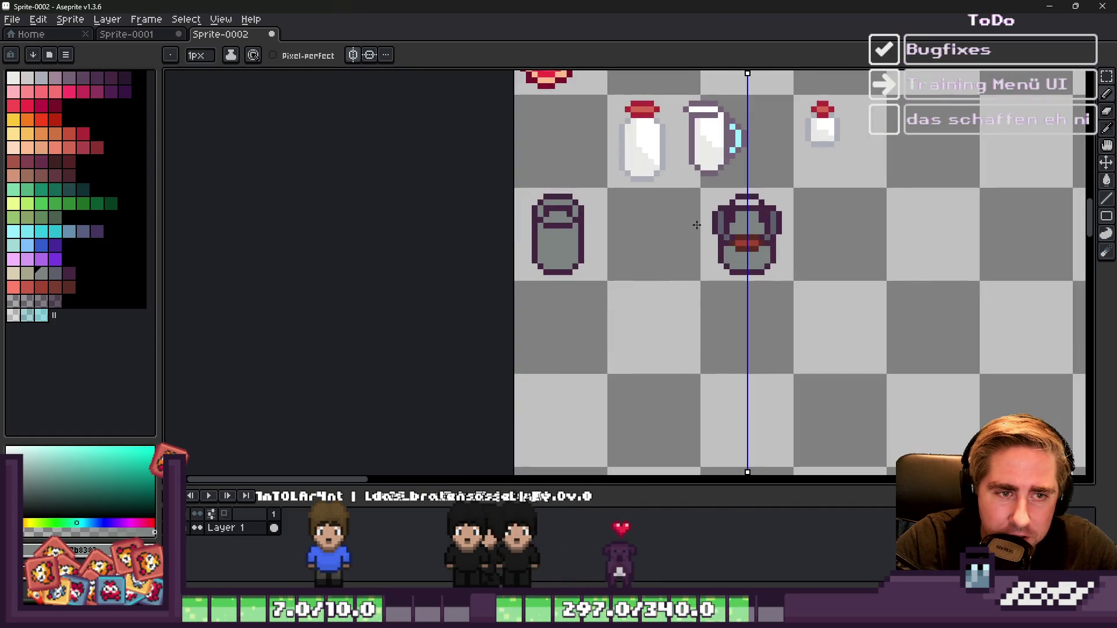
pyautogui.scroll(4, 696, 225)
pyautogui.keyDown('alt'); pyautogui.click(689, 231); pyautogui.keyUp('alt')
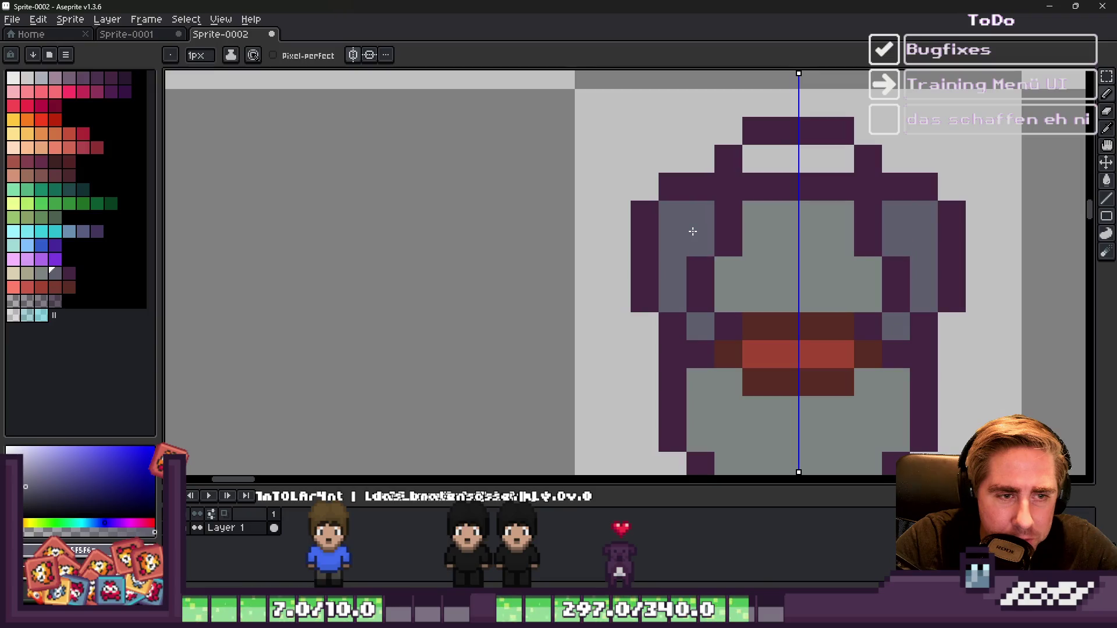
pyautogui.keyDown('alt'); pyautogui.click(656, 205); pyautogui.keyUp('alt')
pyautogui.moveTo(663, 238); pyautogui.dragTo(663, 211)
pyautogui.press('e')
pyautogui.click(672, 188)
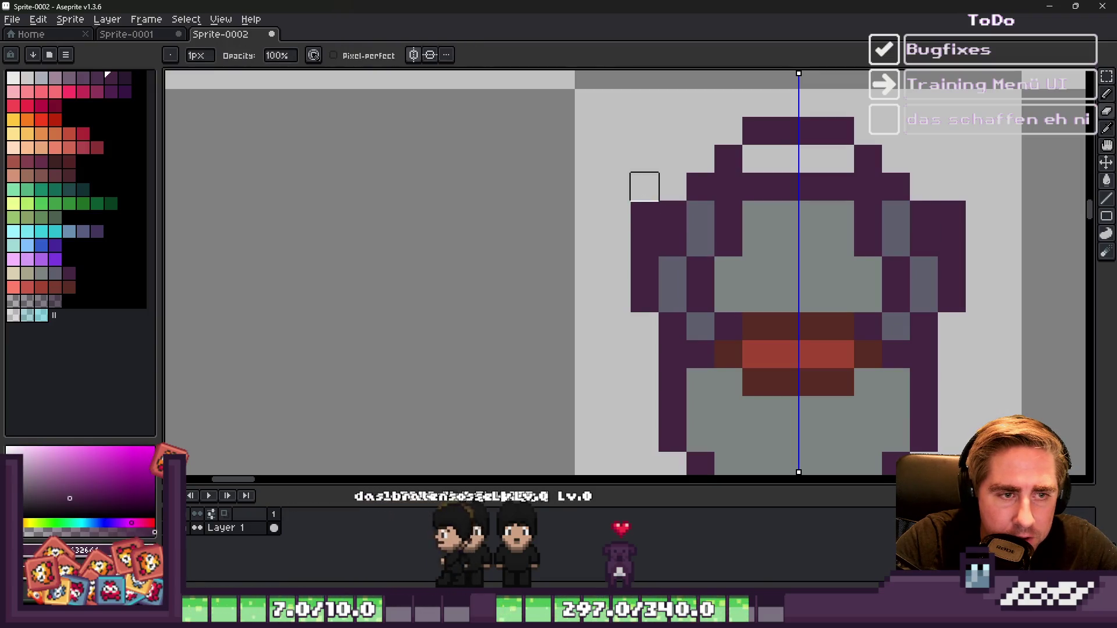
# Step: Paint grey-blue shading down both sides of the can and remove two stray side pixels
pyautogui.scroll(-10, 621, 184)
pyautogui.scroll(5, 623, 185)
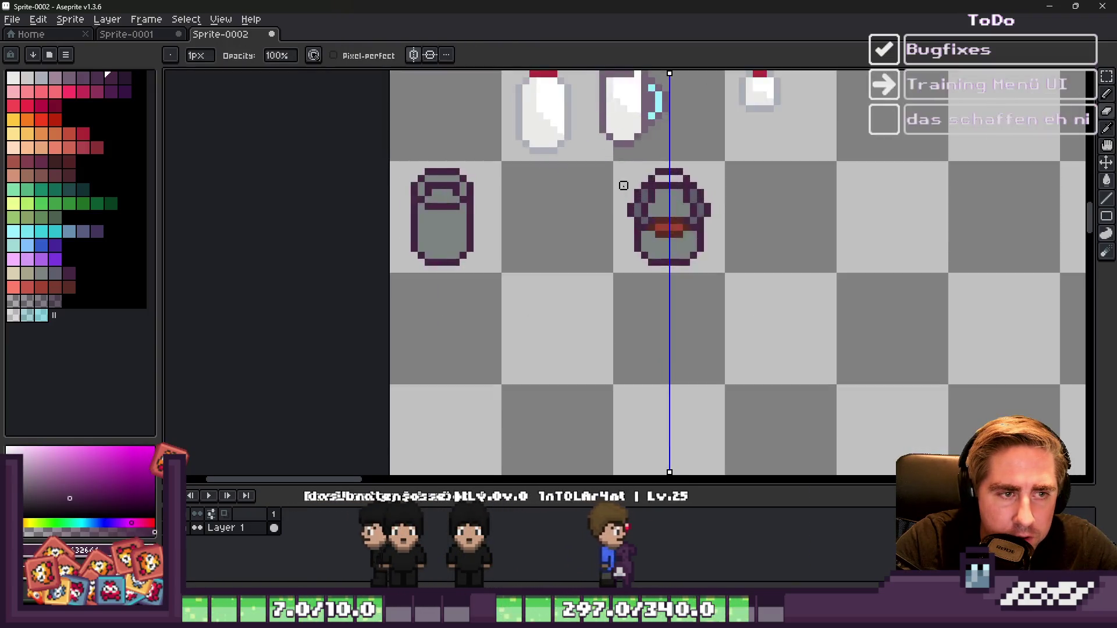
pyautogui.scroll(3, 625, 191)
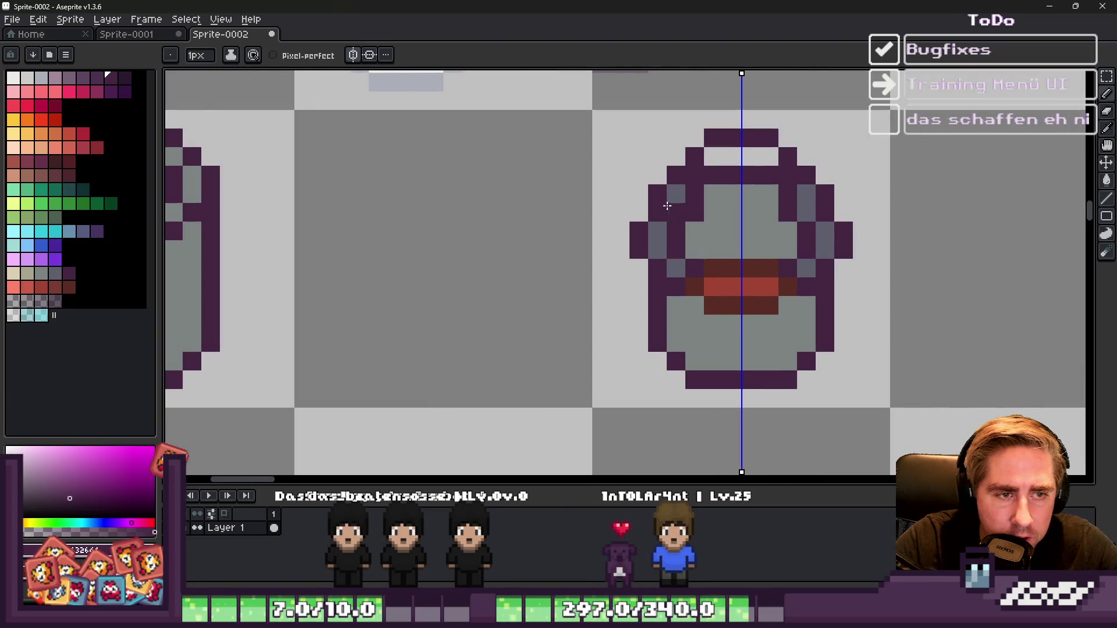
pyautogui.keyDown('alt'); pyautogui.click(705, 224); pyautogui.keyUp('alt')
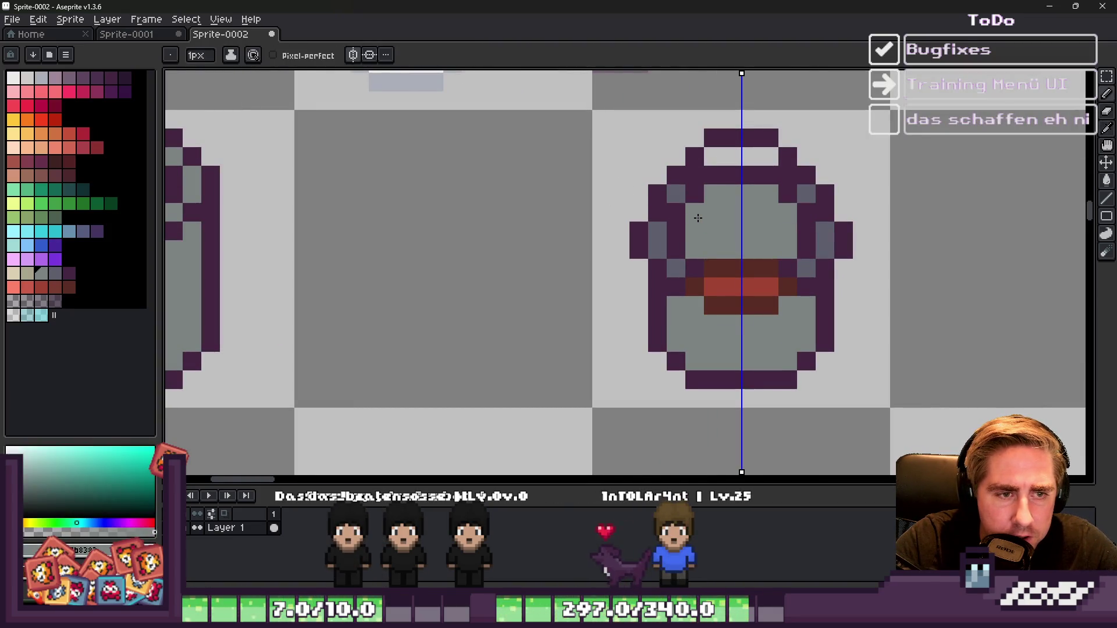
pyautogui.press('alt')
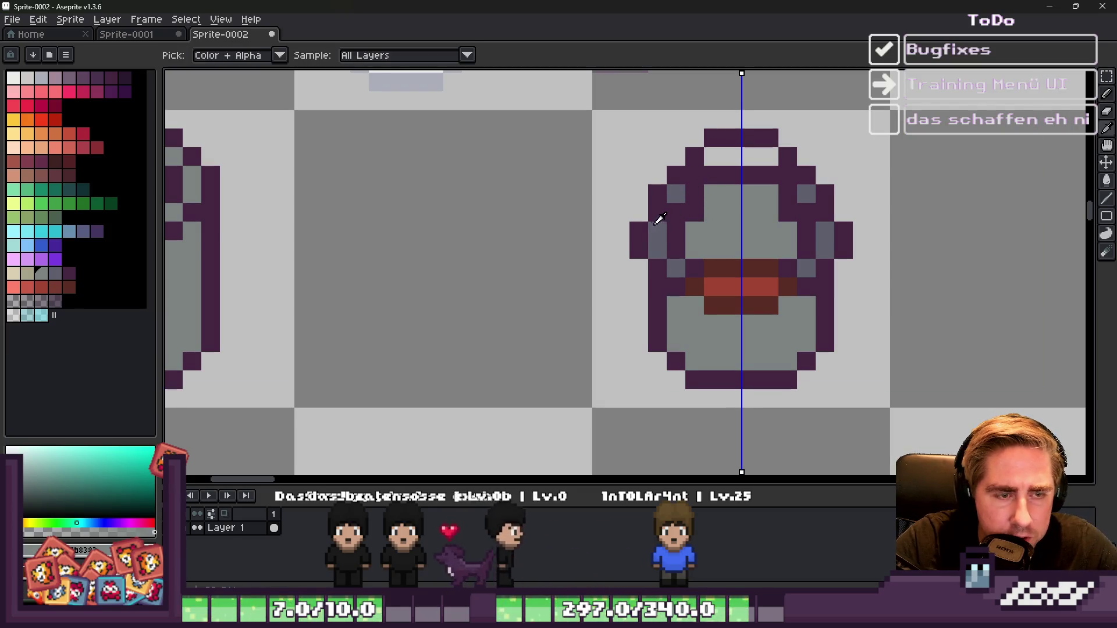
pyautogui.keyDown('alt'); pyautogui.click(644, 219); pyautogui.keyUp('alt')
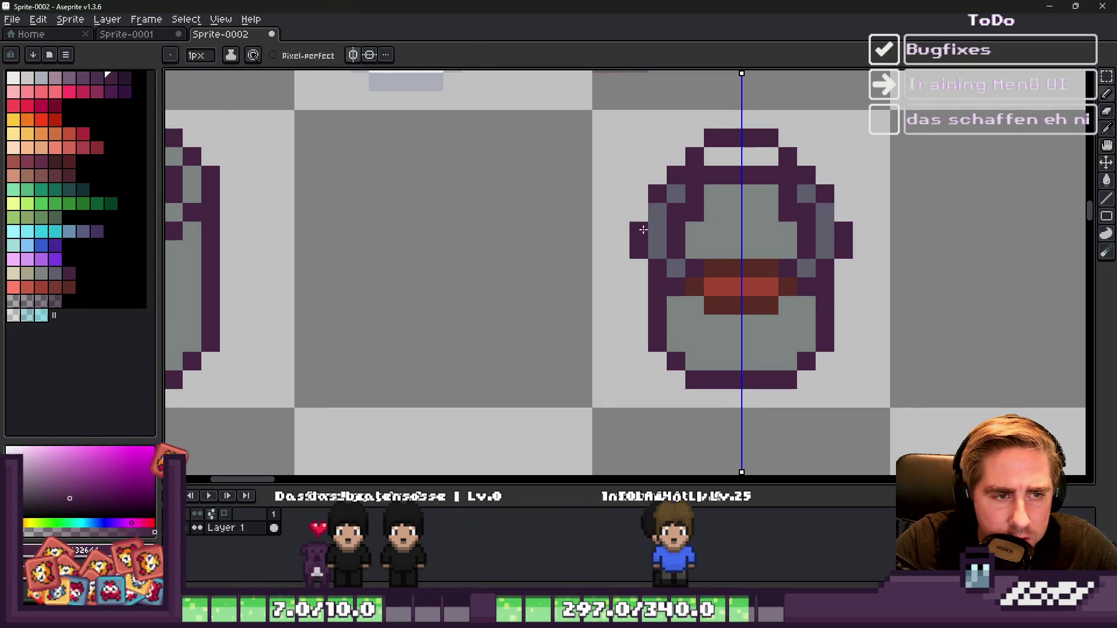
pyautogui.scroll(-5, 640, 182)
pyautogui.scroll(-3, 751, 224)
pyautogui.scroll(3, 728, 213)
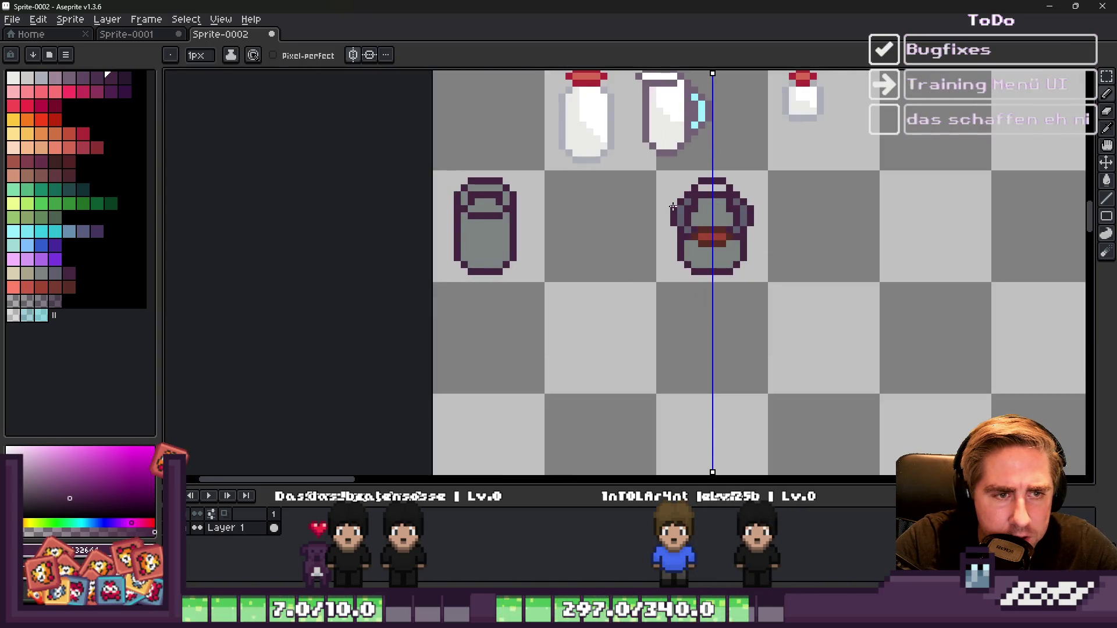
pyautogui.scroll(2, 727, 224)
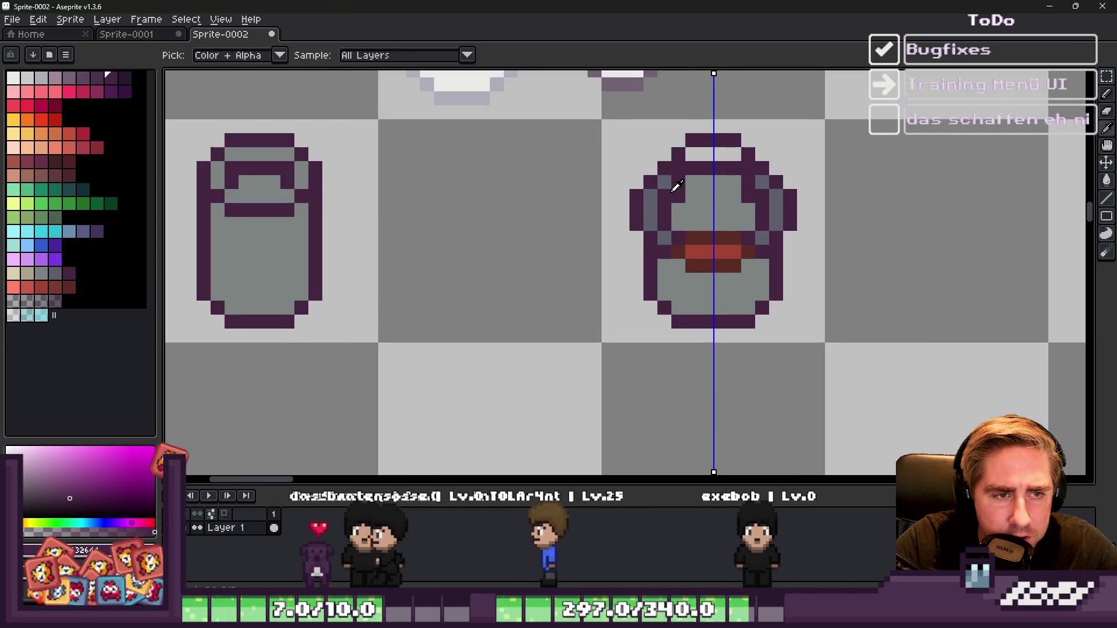
pyautogui.keyDown('alt'); pyautogui.click(668, 237); pyautogui.keyUp('alt')
pyautogui.moveTo(665, 229); pyautogui.dragTo(664, 195)
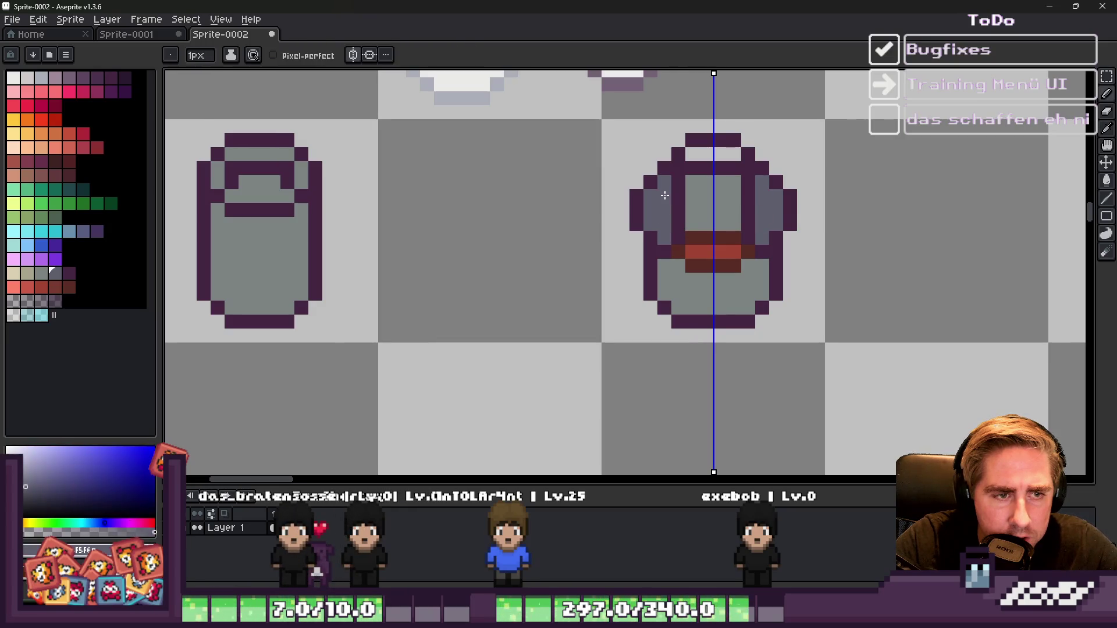
pyautogui.scroll(-3, 651, 212)
pyautogui.scroll(4, 651, 212)
pyautogui.keyDown('alt'); pyautogui.click(649, 241); pyautogui.keyUp('alt')
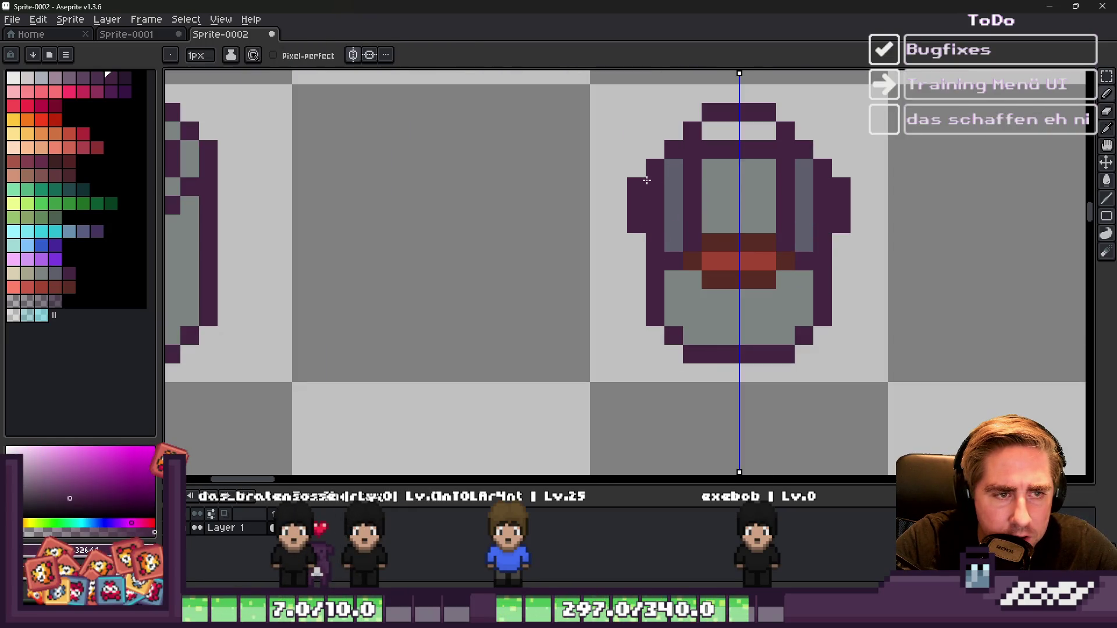
pyautogui.hotkey('ctrl', 'z')
pyautogui.scroll(-6, 638, 215)
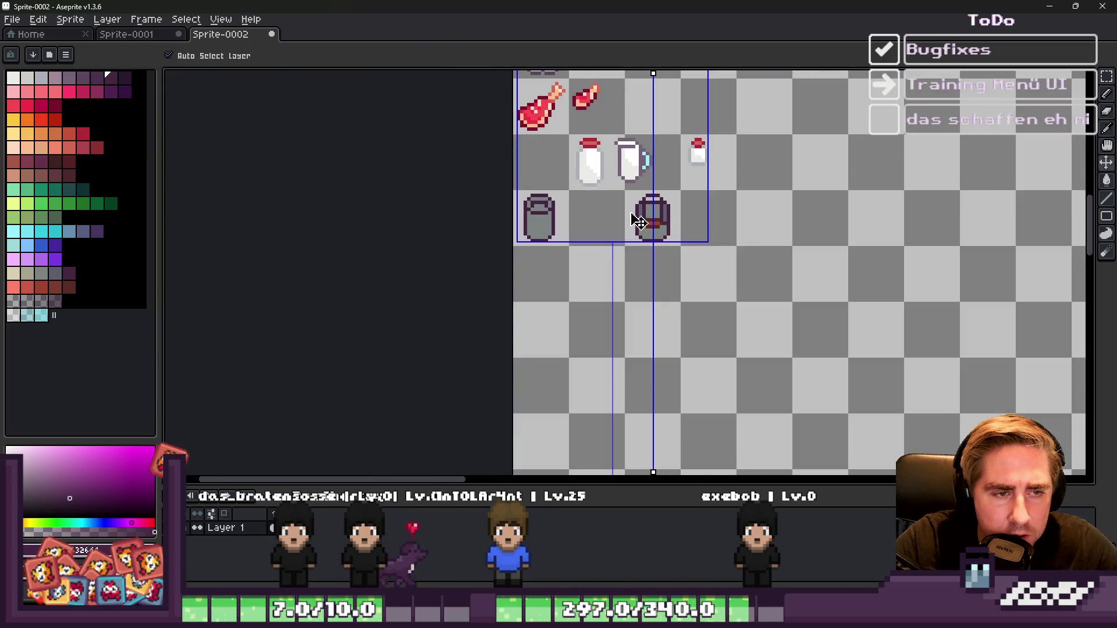
# Step: Move the can's middle rows, then the lid and label rows, up one pixel
pyautogui.scroll(7, 627, 213)
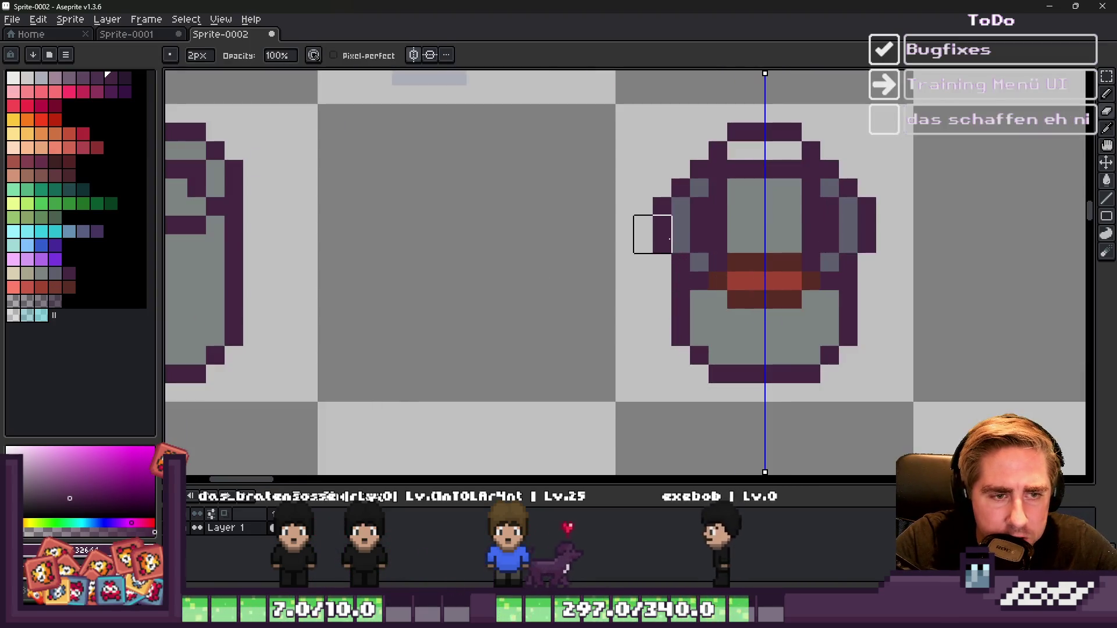
pyautogui.press('m')
pyautogui.moveTo(661, 227); pyautogui.dragTo(873, 309)
pyautogui.moveTo(788, 292); pyautogui.dragTo(766, 264)
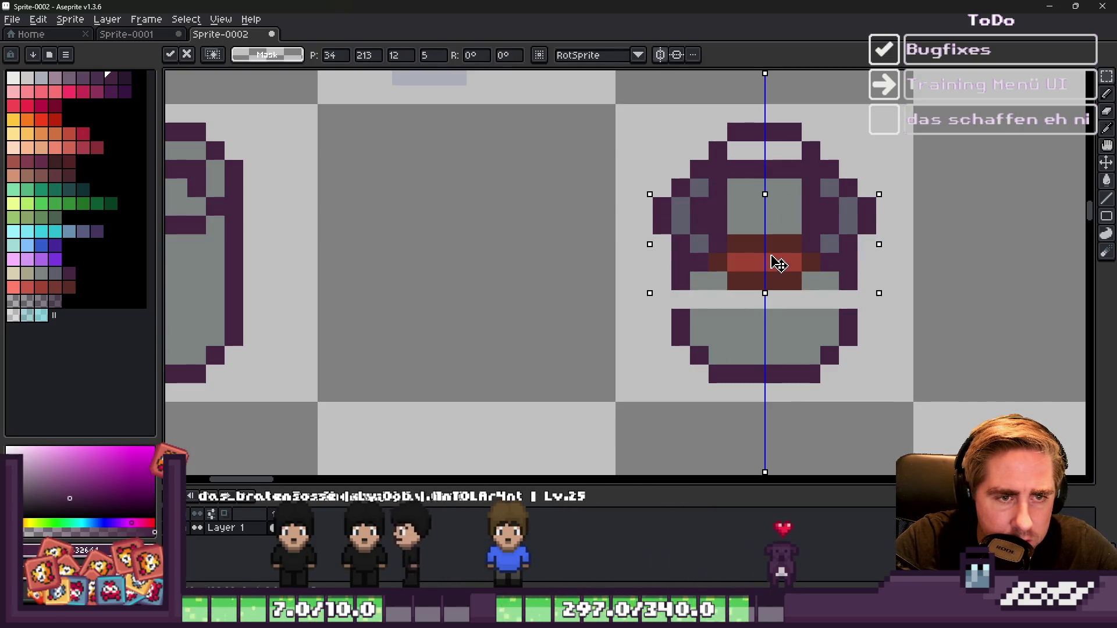
pyautogui.click(642, 225)
pyautogui.moveTo(637, 218); pyautogui.dragTo(899, 291)
pyautogui.moveTo(755, 267); pyautogui.dragTo(758, 259)
pyautogui.press('Return')
# Step: Stretch the lower body upward to close the gap
pyautogui.moveTo(613, 288); pyautogui.dragTo(913, 323)
pyautogui.moveTo(765, 287); pyautogui.dragTo(777, 204)
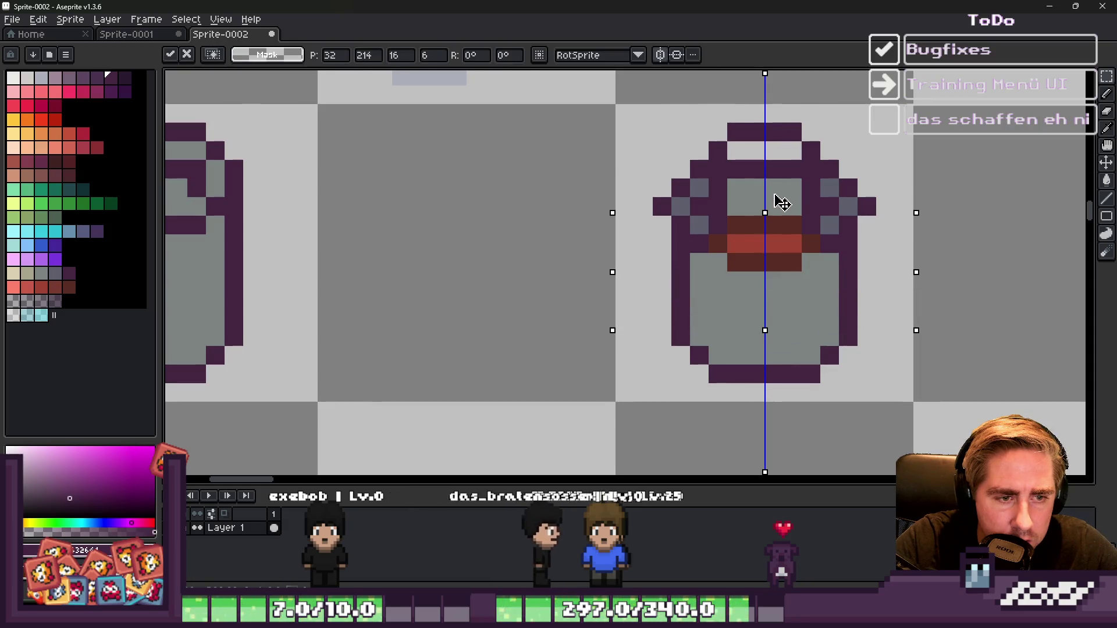
pyautogui.press('Return')
pyautogui.scroll(-4, 745, 291)
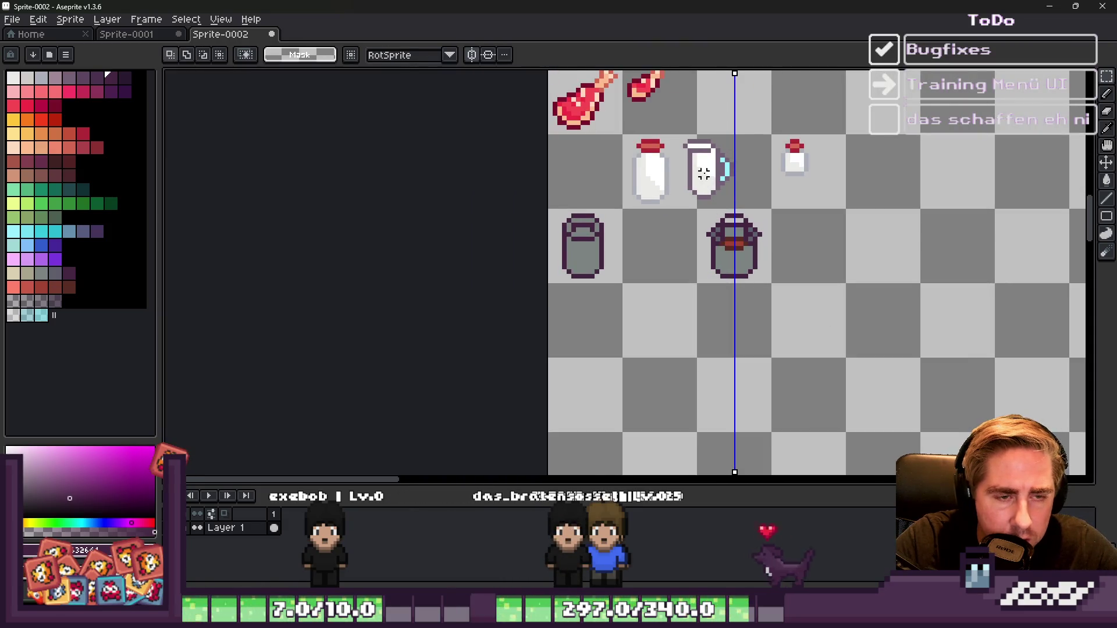
pyautogui.scroll(3, 621, 223)
# Step: Set dark purple as the drawing colour and return to the pencil
pyautogui.press('i')
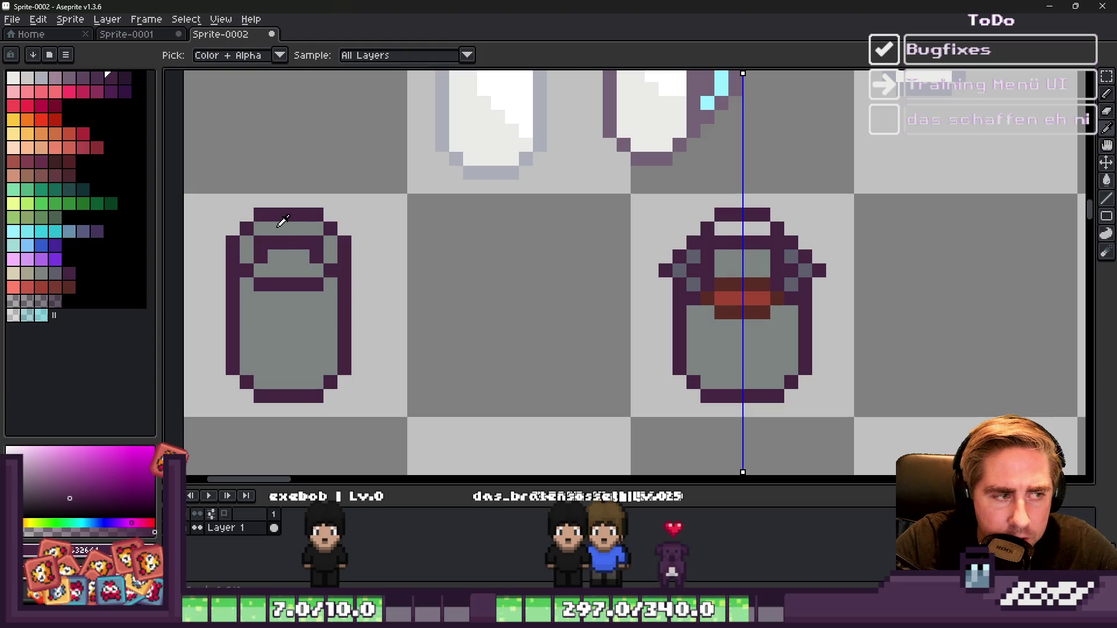
pyautogui.click(738, 247)
pyautogui.press('m')
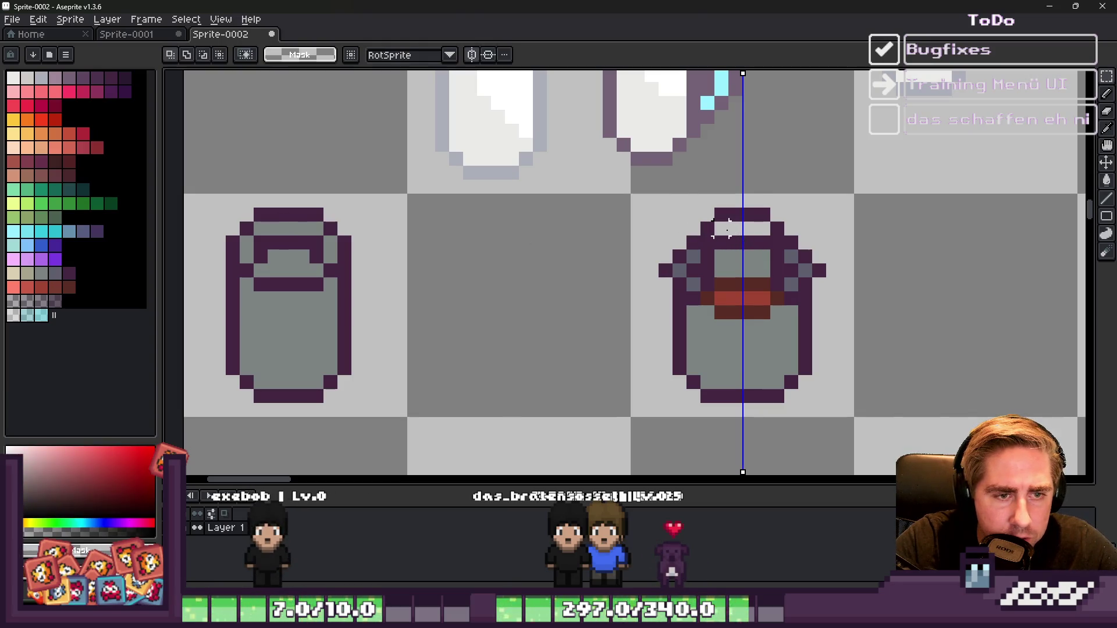
pyautogui.scroll(-2, 727, 256)
pyautogui.click(121, 76)
pyautogui.press('b')
pyautogui.scroll(3, 722, 244)
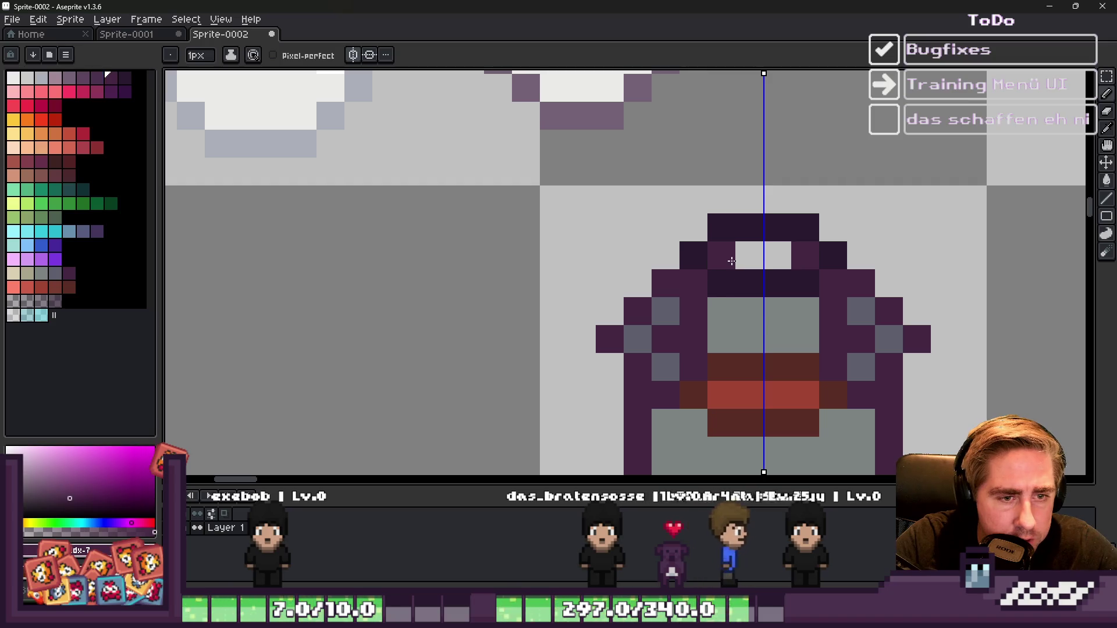
# Step: Try painting the can's top row dark red-brown with the pencil
pyautogui.moveTo(803, 256); pyautogui.dragTo(722, 256)
pyautogui.scroll(-3, 658, 233)
pyautogui.scroll(1, 336, 124)
pyautogui.click(68, 287)
pyautogui.scroll(2, 727, 239)
pyautogui.click(697, 234)
pyautogui.moveTo(697, 234); pyautogui.dragTo(736, 227)
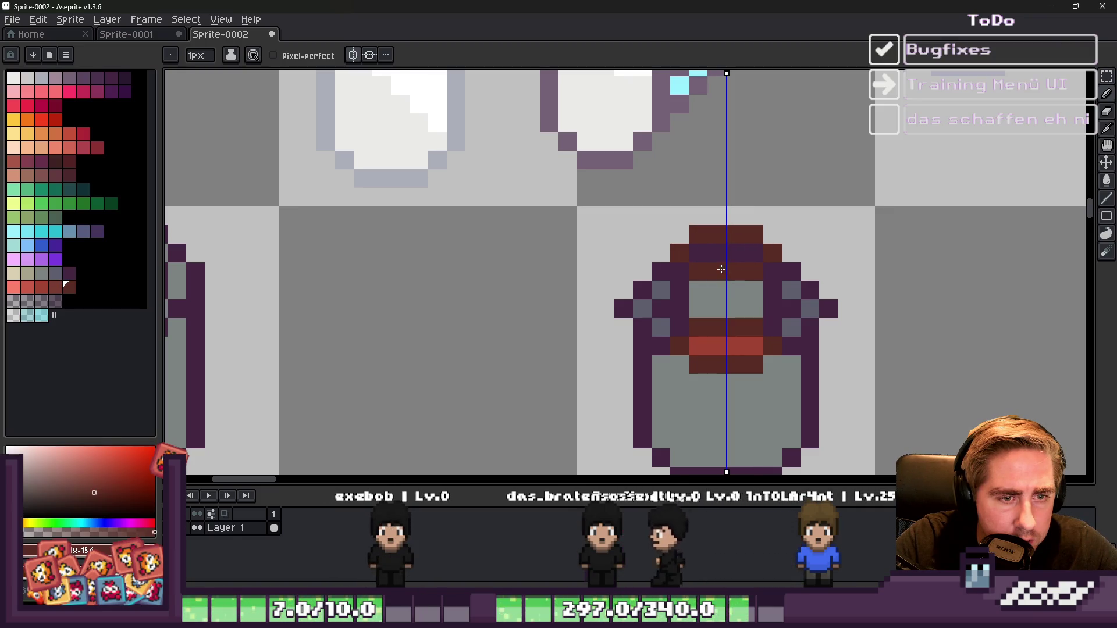
# Step: Add a few lighter red cap pixels, then undo the red cap edits
pyautogui.press('alt')
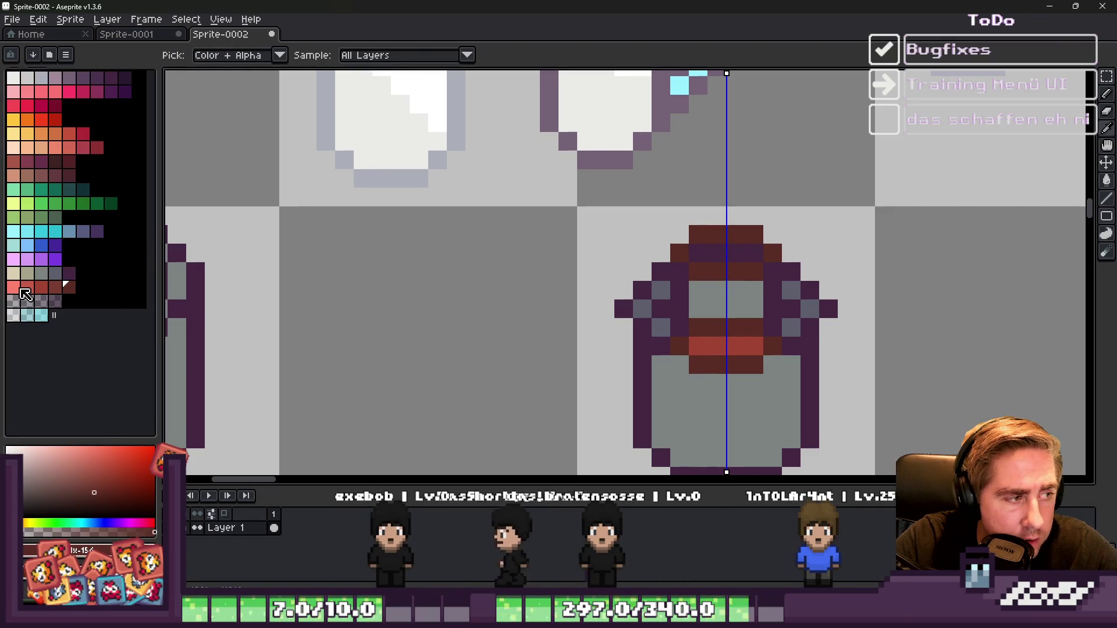
pyautogui.click(12, 287)
pyautogui.click(772, 271)
pyautogui.click(698, 252)
pyautogui.scroll(-5, 732, 204)
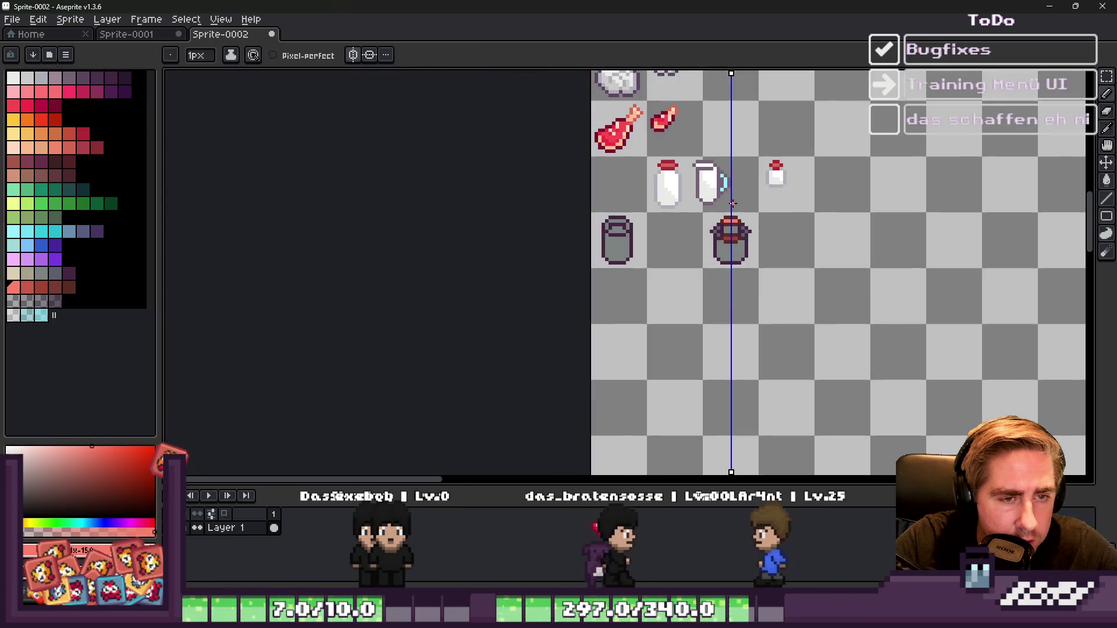
pyautogui.scroll(1, 720, 256)
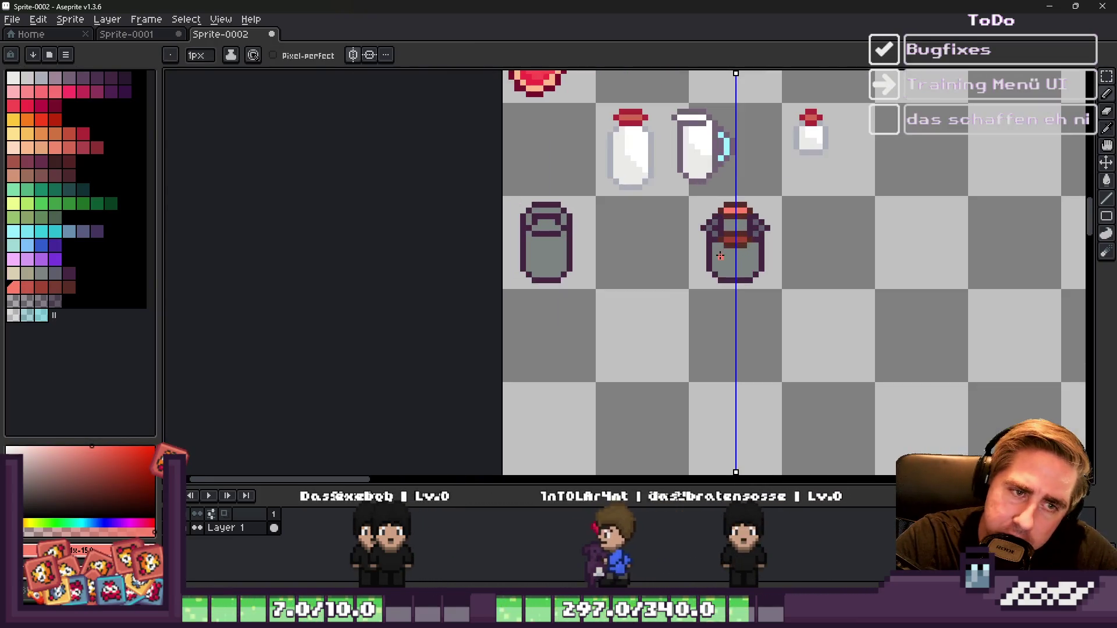
pyautogui.scroll(1, 727, 244)
pyautogui.press('v')
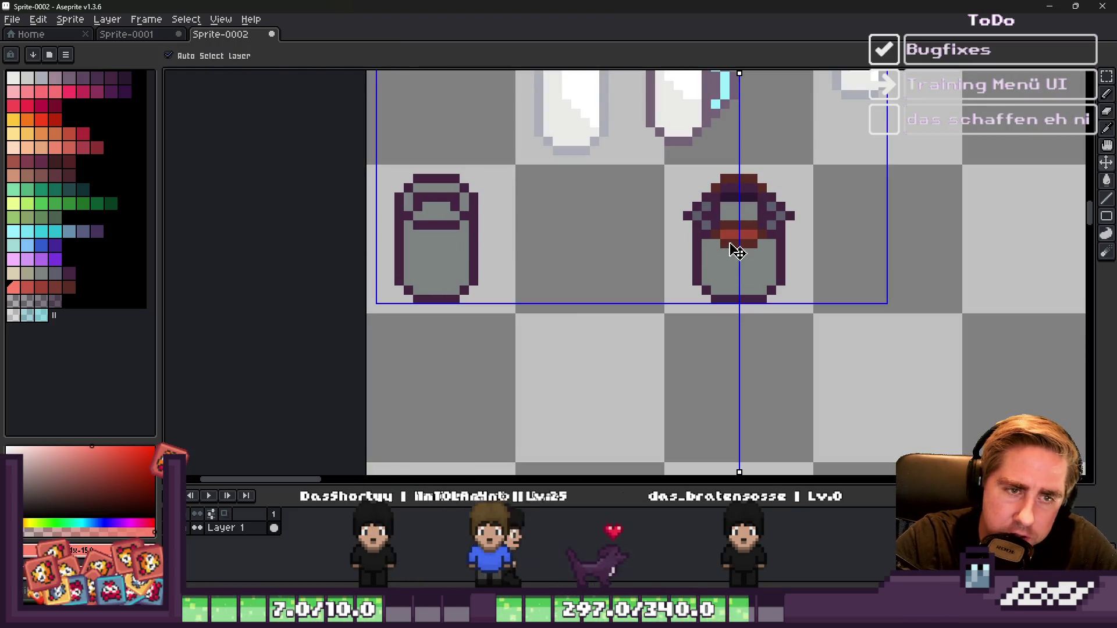
pyautogui.scroll(1, 730, 216)
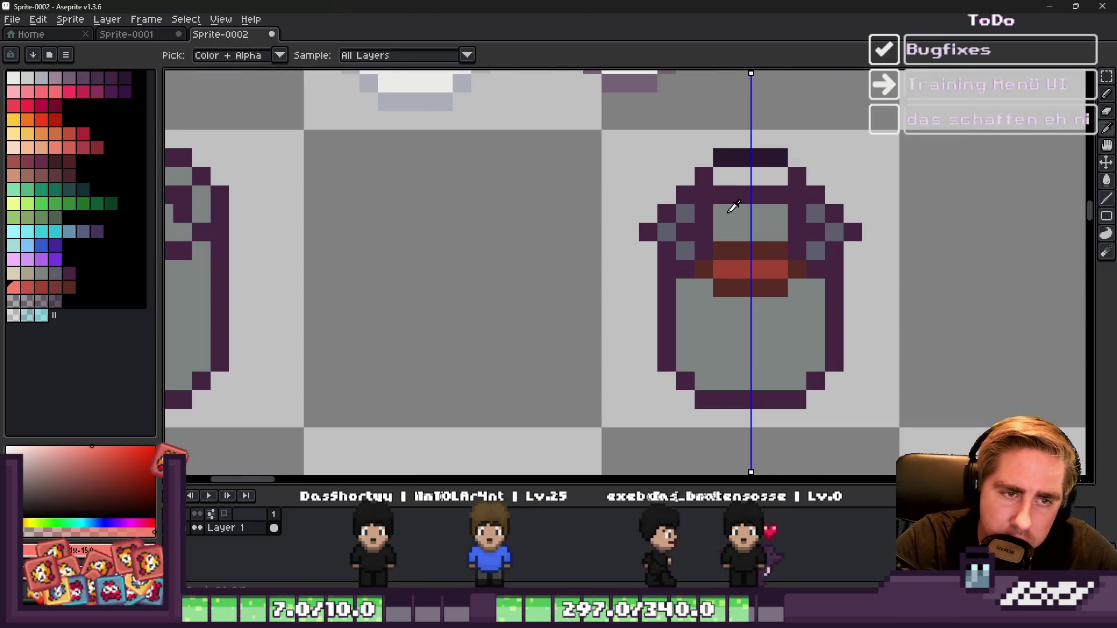
# Step: Fill the lid's interior with grey sampled from the can
pyautogui.keyDown('alt'); pyautogui.click(730, 192); pyautogui.keyUp('alt')
pyautogui.press('b')
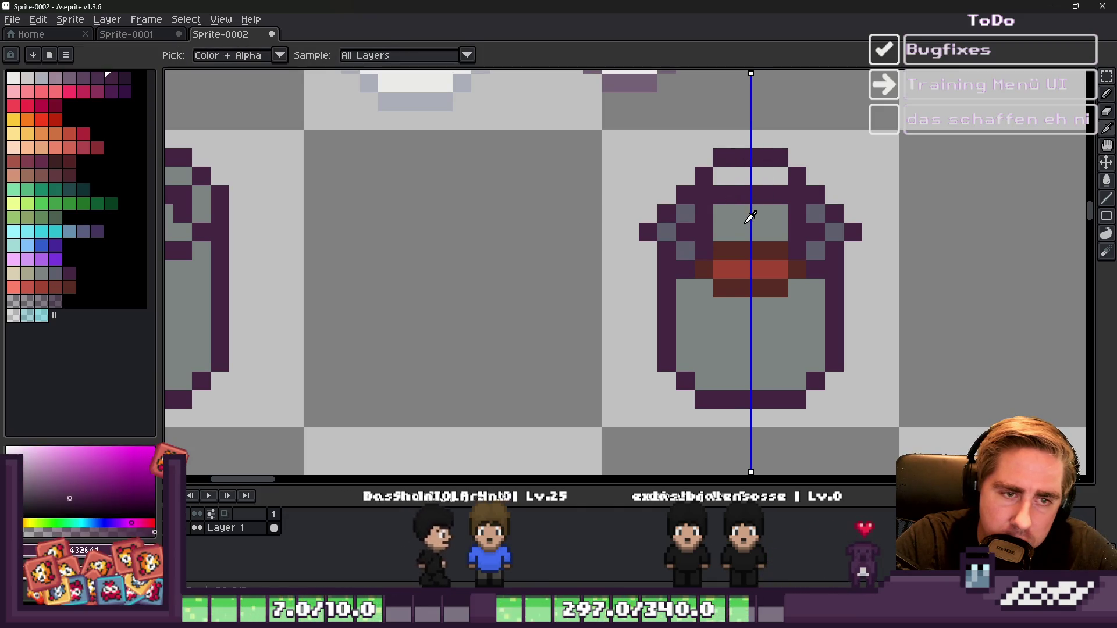
pyautogui.keyDown('alt'); pyautogui.click(748, 215); pyautogui.keyUp('alt')
pyautogui.click(718, 172)
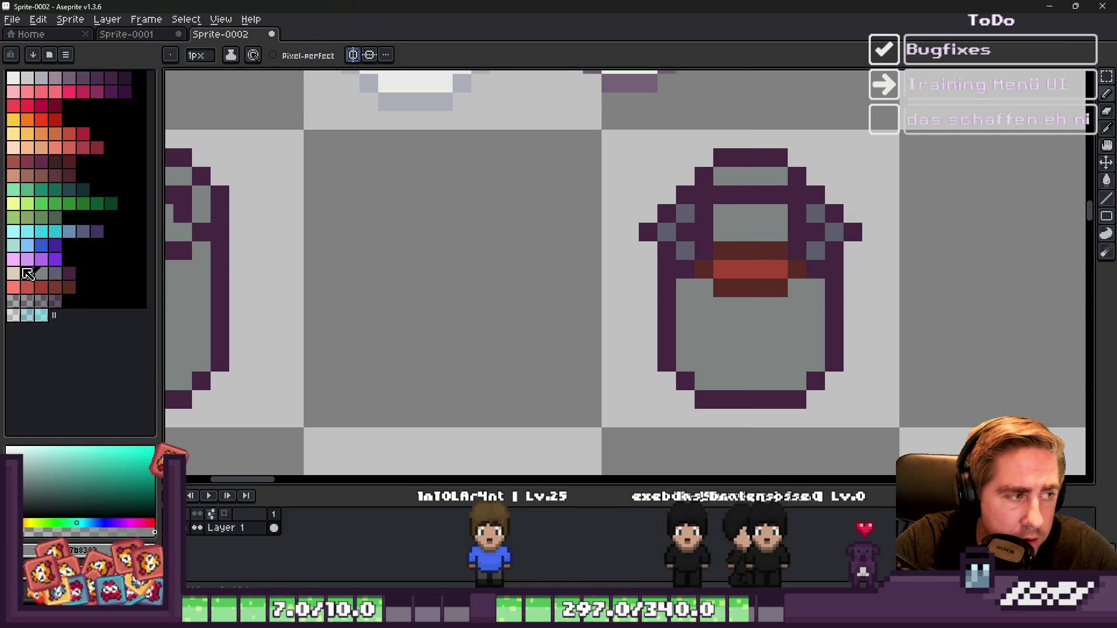
# Step: Paint grey-blue shading down the body's lower-left side below the label
pyautogui.click(55, 273)
pyautogui.scroll(1, 704, 270)
pyautogui.click(685, 270)
pyautogui.moveTo(684, 270); pyautogui.dragTo(706, 359)
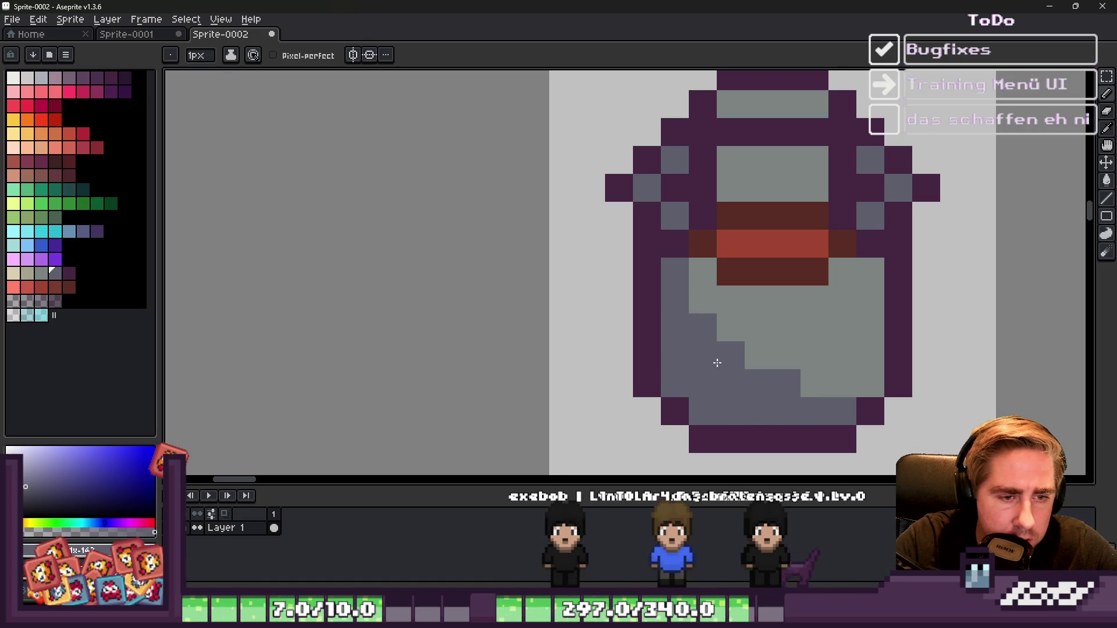
# Step: Paint a beige highlight column down the can's right side
pyautogui.keyDown('alt'); pyautogui.click(764, 320); pyautogui.keyUp('alt')
pyautogui.click(13, 274)
pyautogui.moveTo(870, 272); pyautogui.dragTo(877, 376)
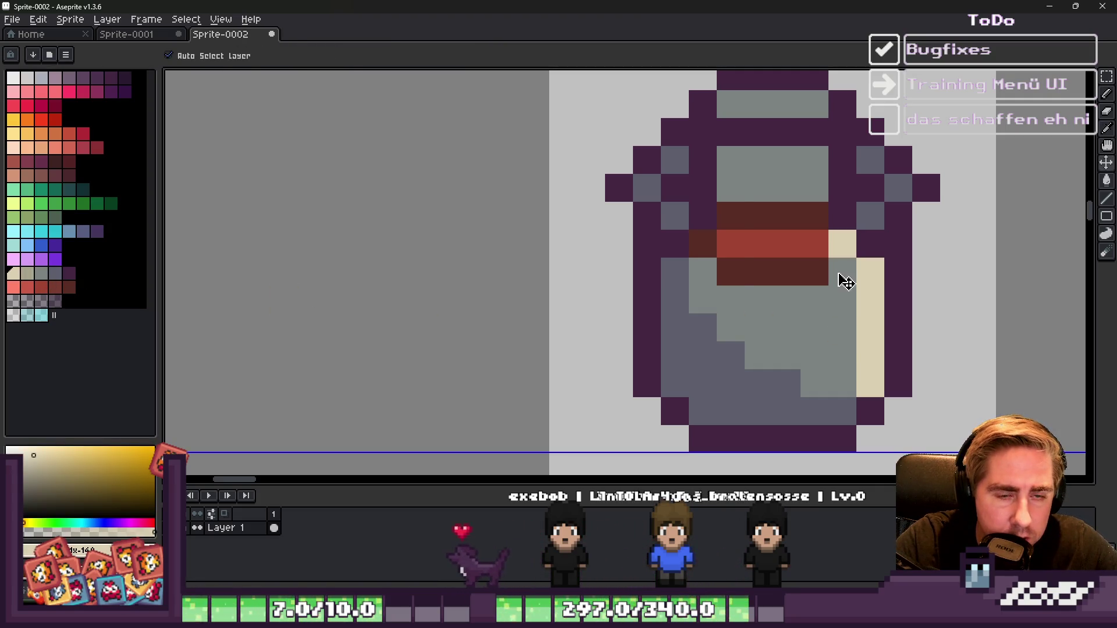
pyautogui.scroll(-3, 813, 242)
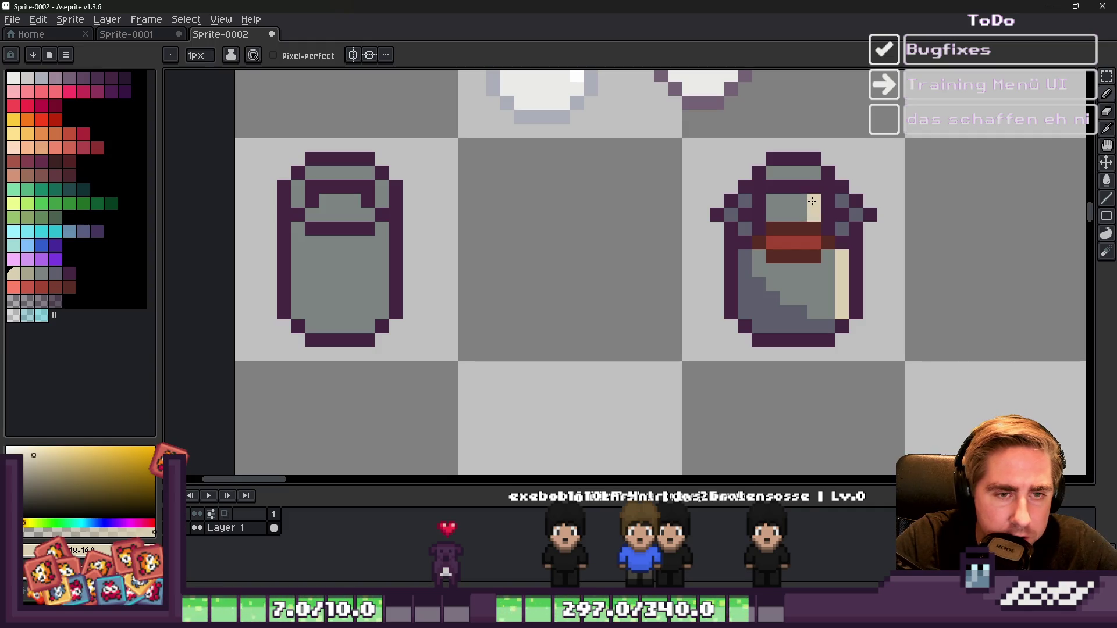
pyautogui.scroll(-2, 769, 172)
pyautogui.scroll(3, 787, 199)
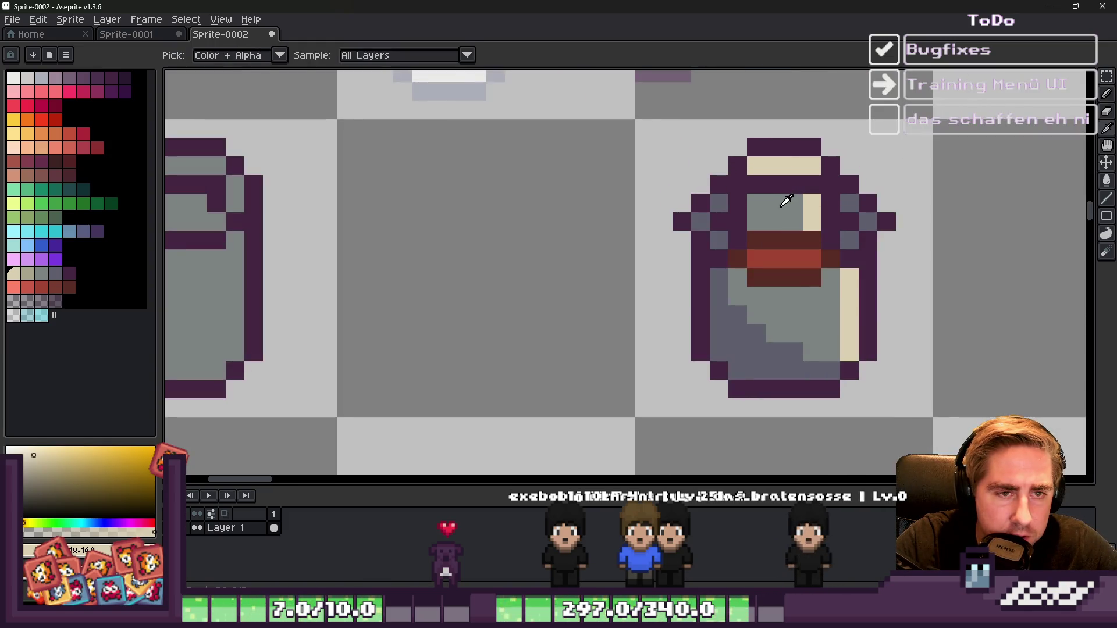
# Step: Repaint the lid's top inner row and the beige right column in khaki
pyautogui.click(25, 278)
pyautogui.scroll(2, 750, 168)
pyautogui.moveTo(757, 169)
pyautogui.mouseDown()
pyautogui.moveTo(740, 167)
pyautogui.moveTo(797, 169)
pyautogui.mouseUp()
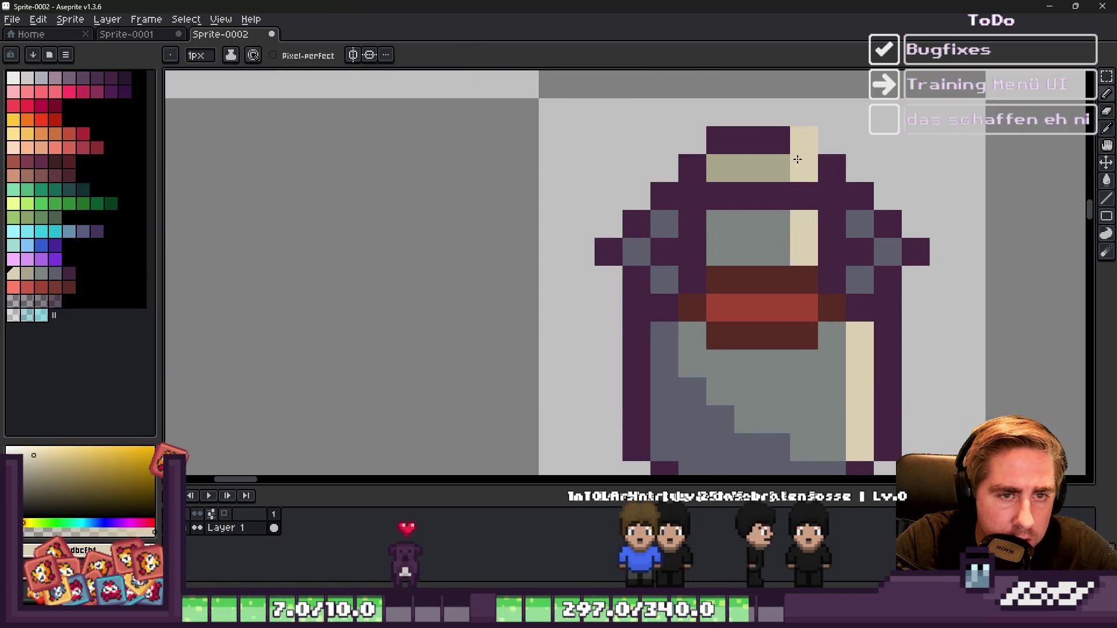
pyautogui.keyDown('alt'); pyautogui.click(804, 152); pyautogui.keyUp('alt')
pyautogui.keyDown('alt'); pyautogui.click(780, 165); pyautogui.keyUp('alt')
pyautogui.moveTo(803, 227); pyautogui.dragTo(808, 242)
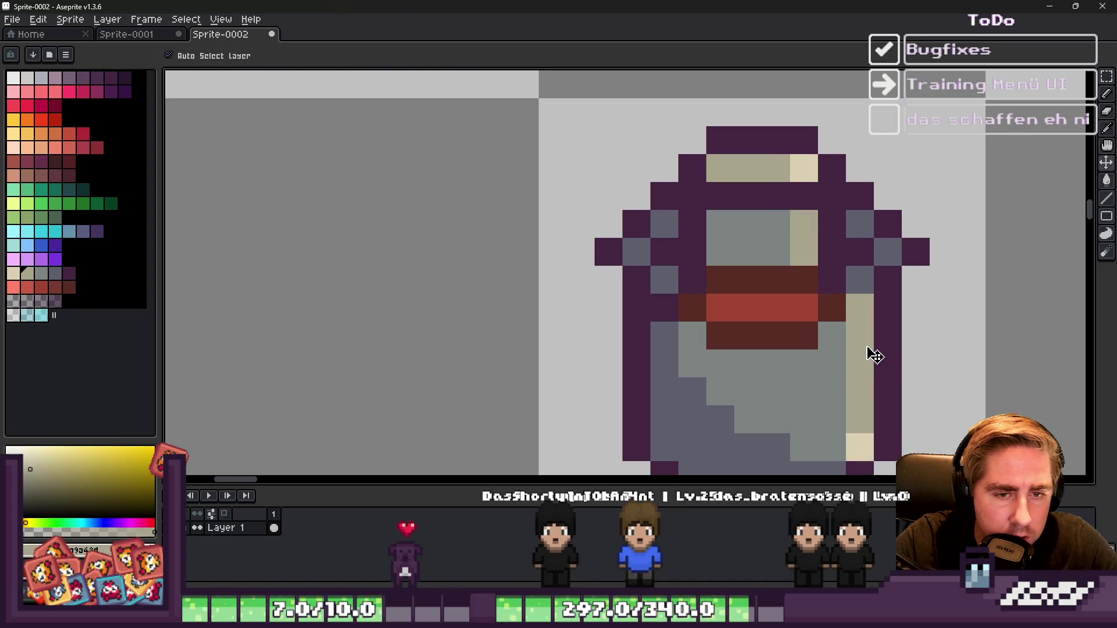
pyautogui.hotkey('ctrl', 'z')
pyautogui.moveTo(860, 346); pyautogui.dragTo(858, 434)
pyautogui.scroll(-3, 858, 439)
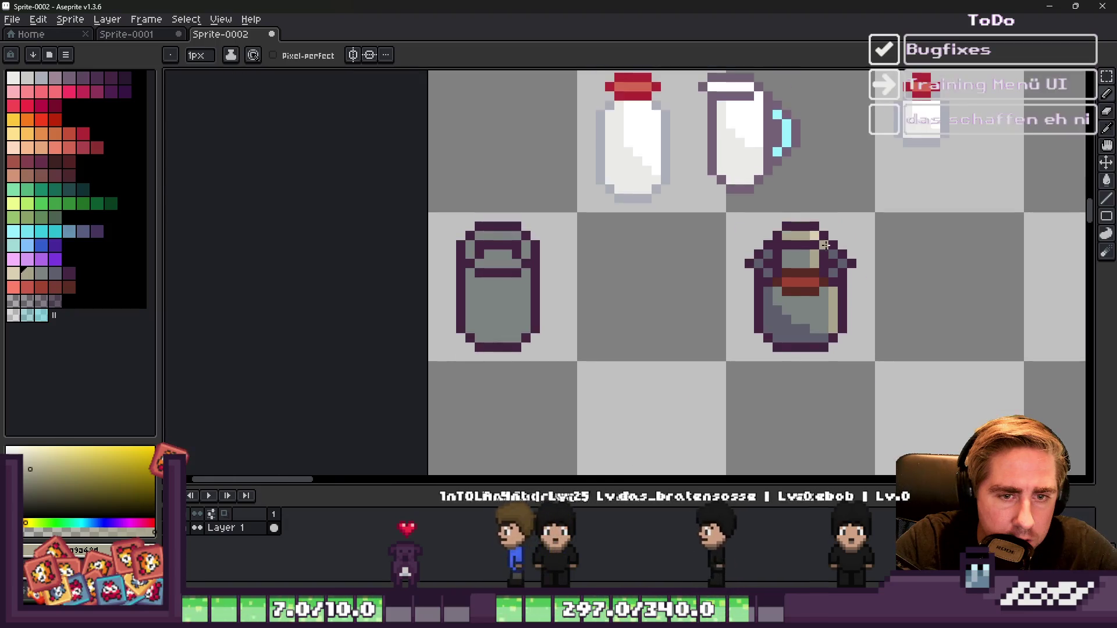
pyautogui.scroll(-1, 823, 248)
pyautogui.scroll(3, 902, 242)
# Step: Turn three grey pixels along the can's right edge khaki
pyautogui.keyDown('alt'); pyautogui.click(739, 324); pyautogui.keyUp('alt')
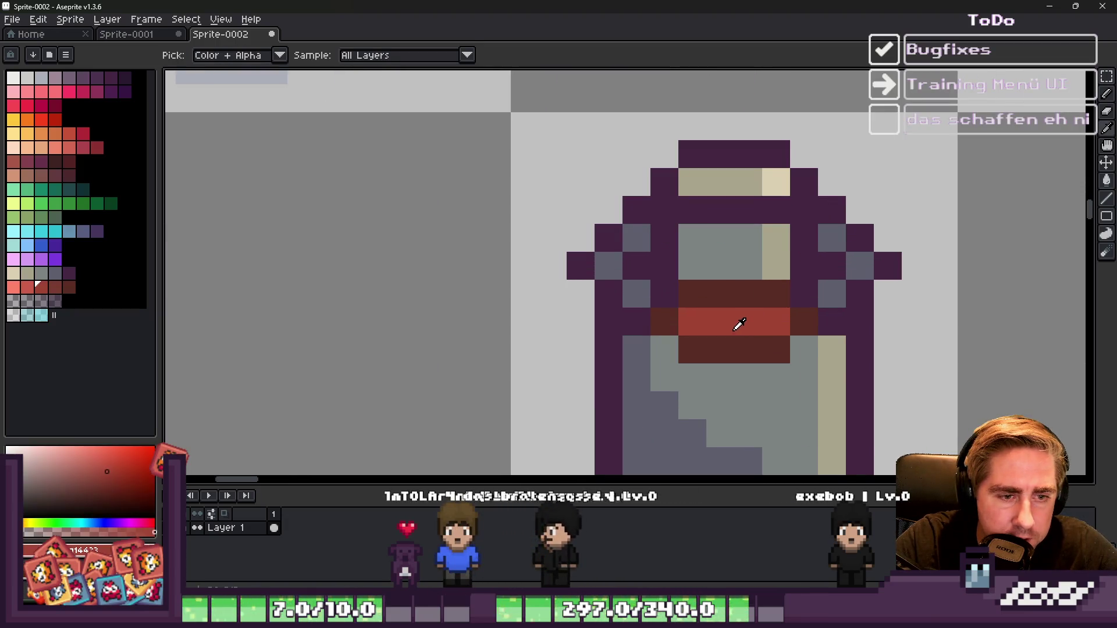
pyautogui.keyDown('alt'); pyautogui.click(847, 366); pyautogui.keyUp('alt')
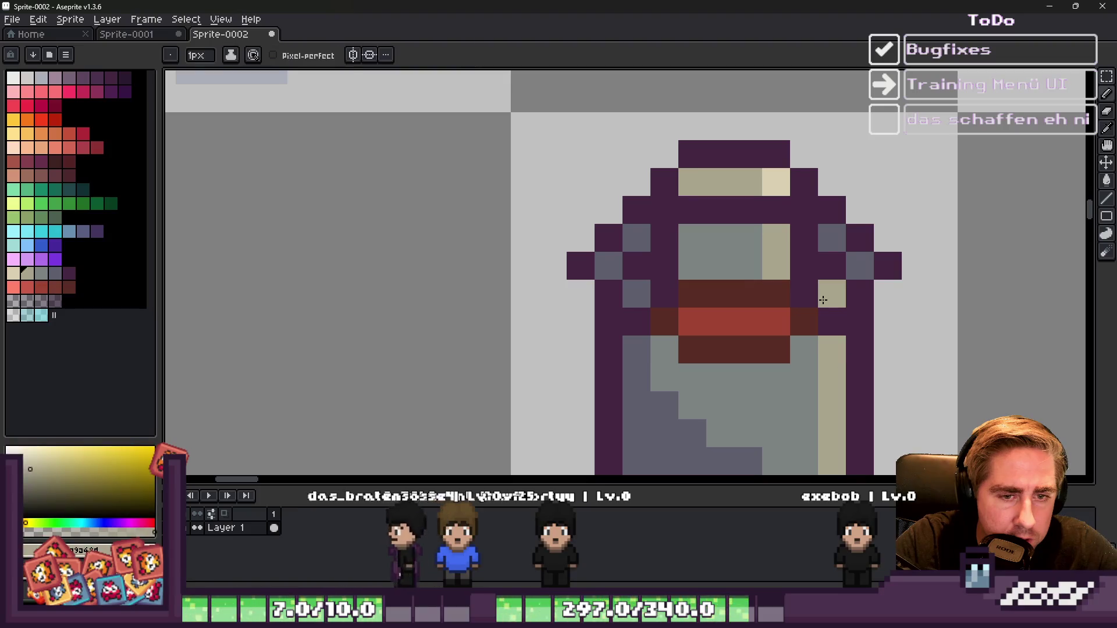
pyautogui.click(832, 293)
pyautogui.click(860, 266)
pyautogui.click(832, 238)
pyautogui.scroll(-5, 780, 216)
pyautogui.scroll(3, 789, 224)
pyautogui.scroll(3, 789, 223)
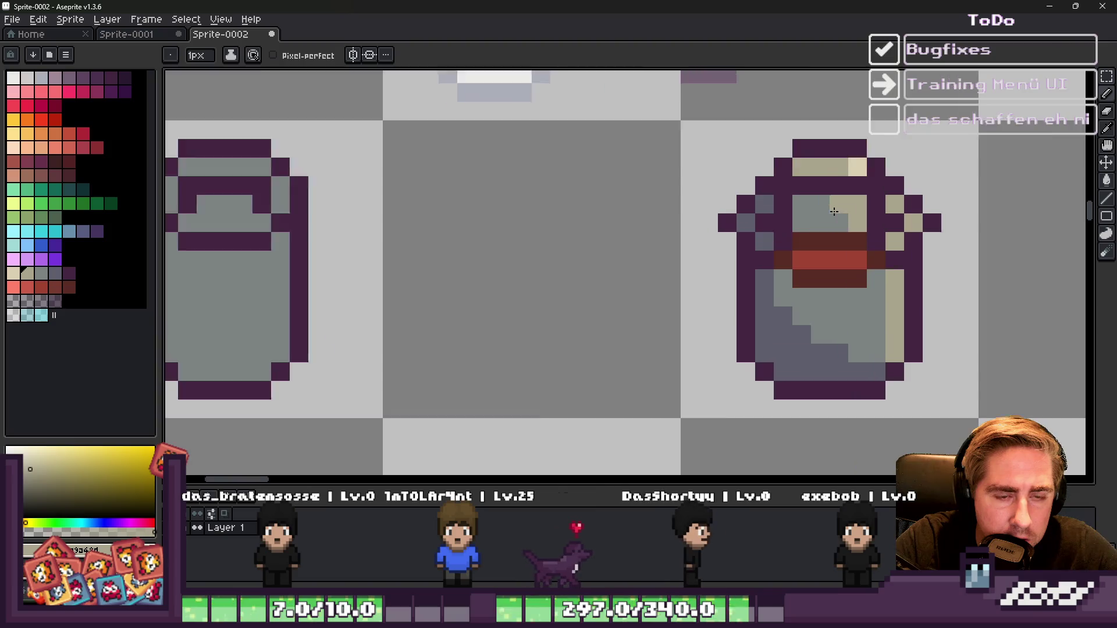
# Step: Touch up an outline pixel near the lid in dark purple
pyautogui.keyDown('alt'); pyautogui.click(774, 236); pyautogui.keyUp('alt')
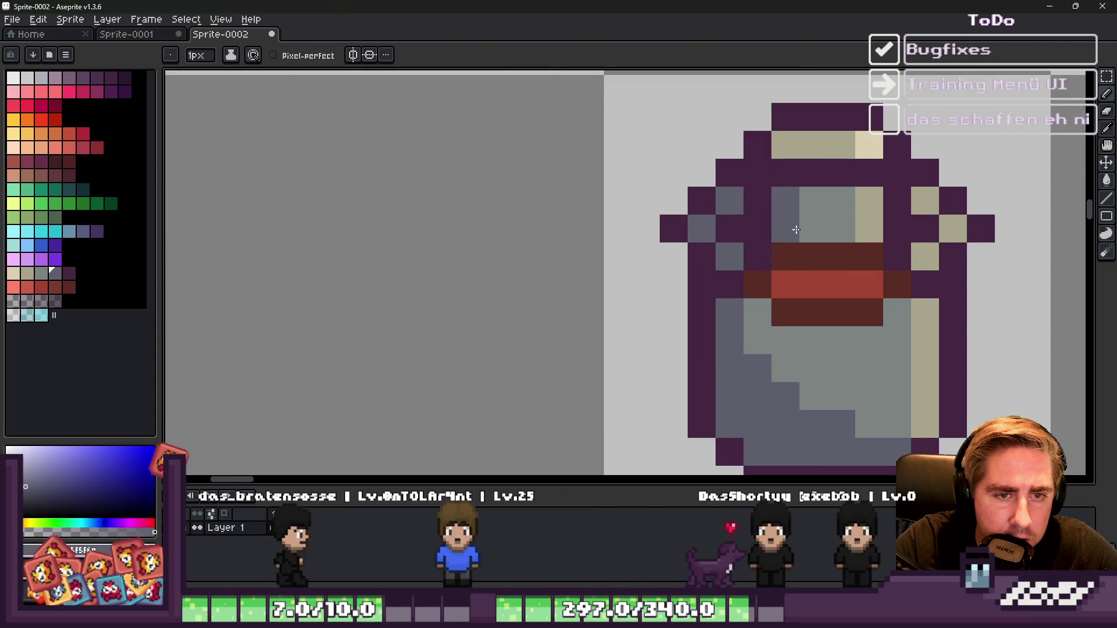
pyautogui.scroll(-8, 796, 230)
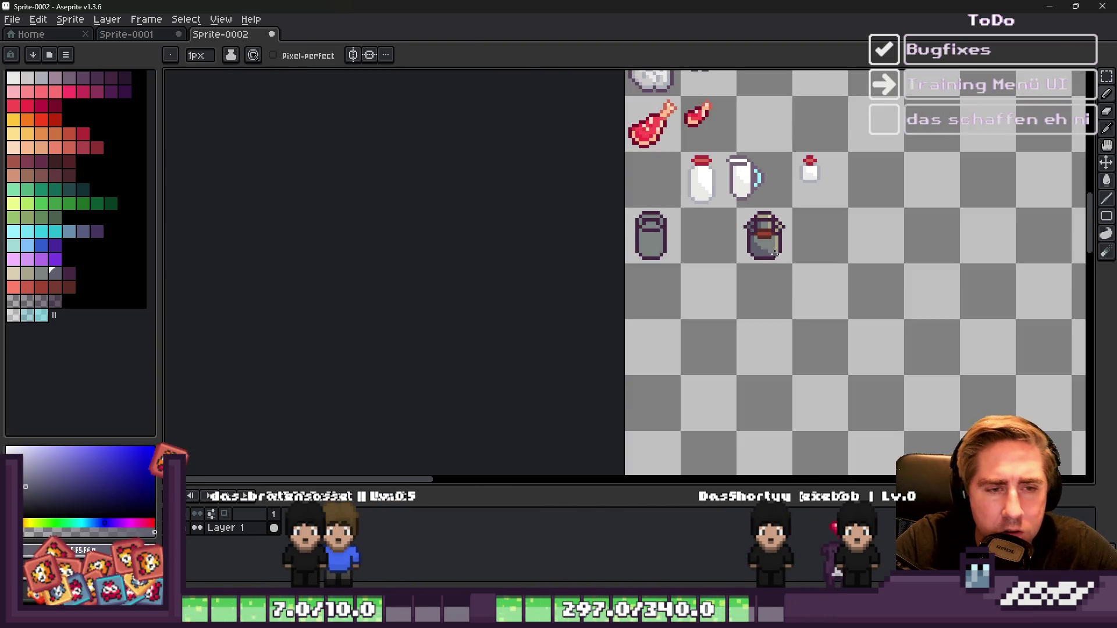
pyautogui.scroll(4, 775, 252)
pyautogui.keyDown('alt'); pyautogui.click(776, 271); pyautogui.keyUp('alt')
pyautogui.click(727, 187)
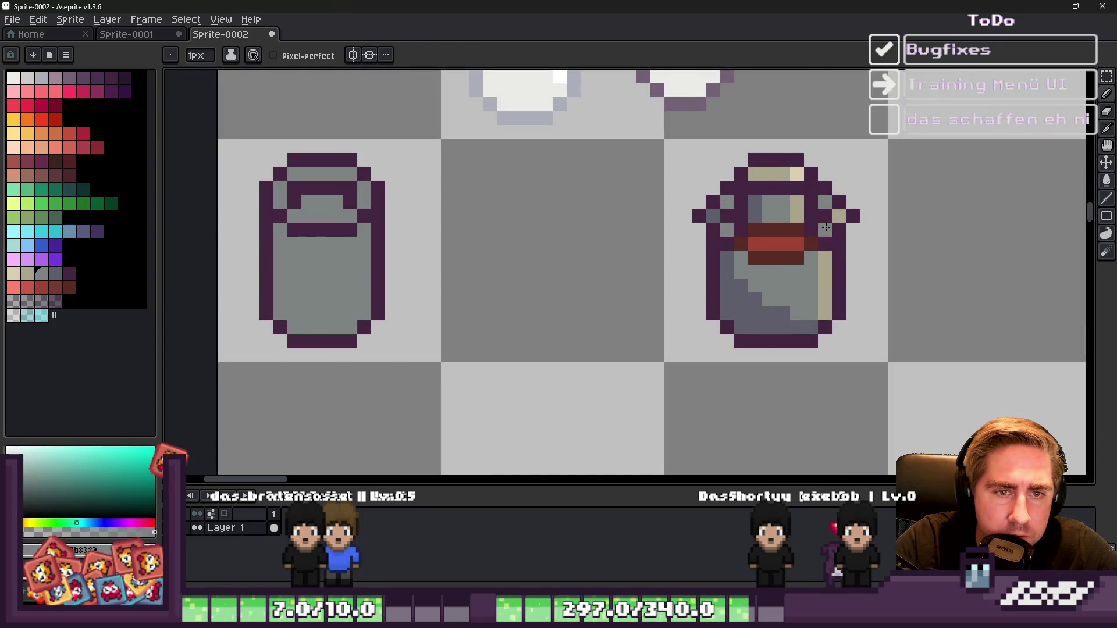
pyautogui.scroll(-6, 825, 231)
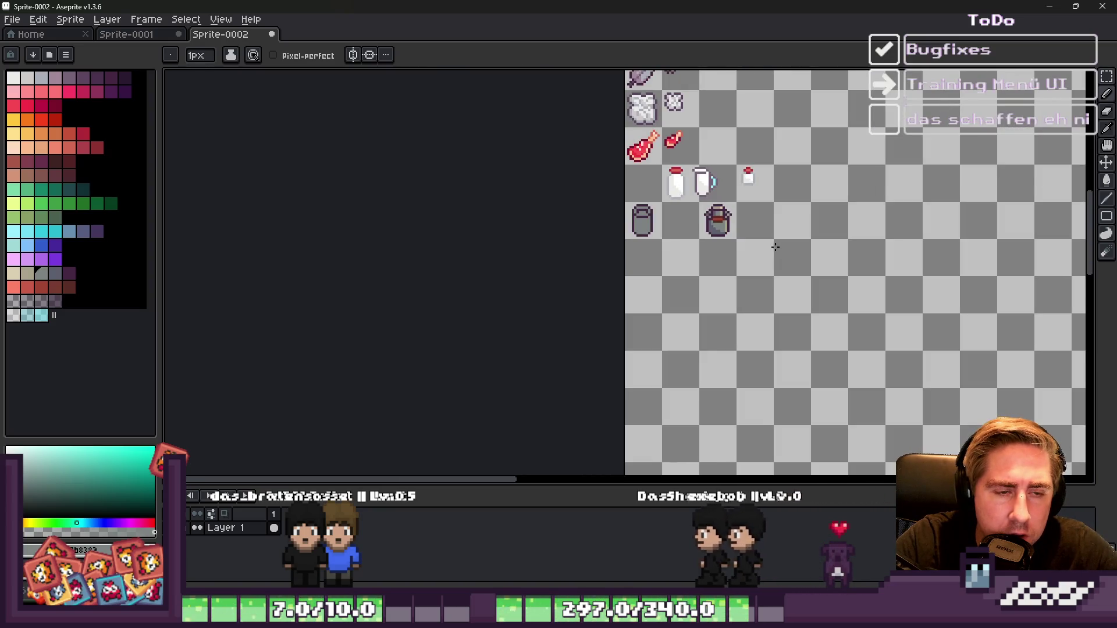
pyautogui.scroll(2, 729, 208)
pyautogui.scroll(1, 715, 208)
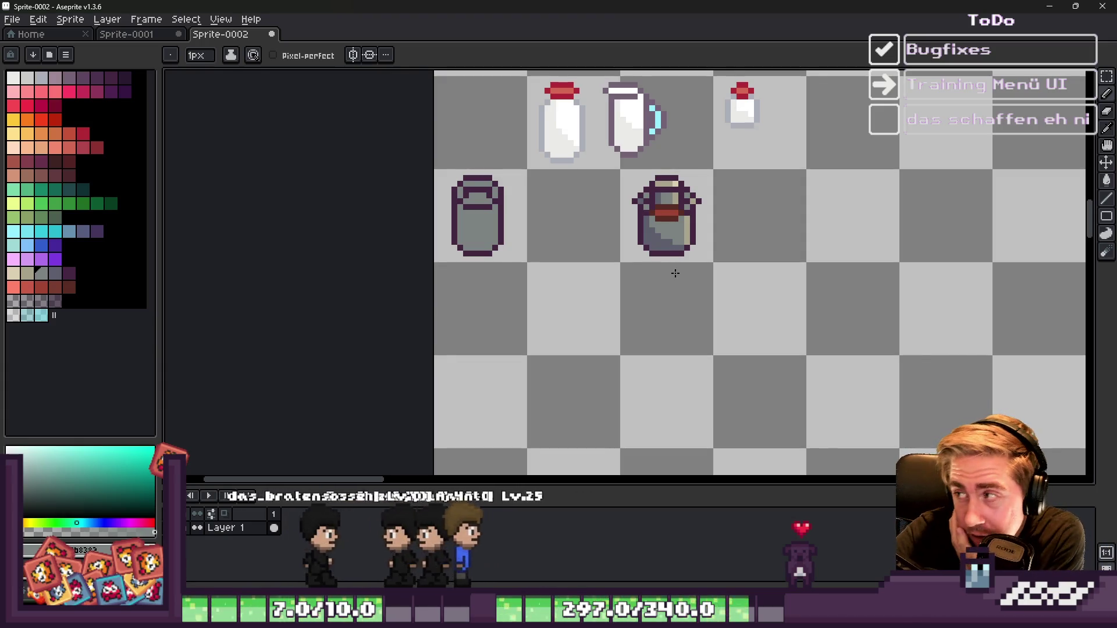
pyautogui.scroll(-4, 616, 262)
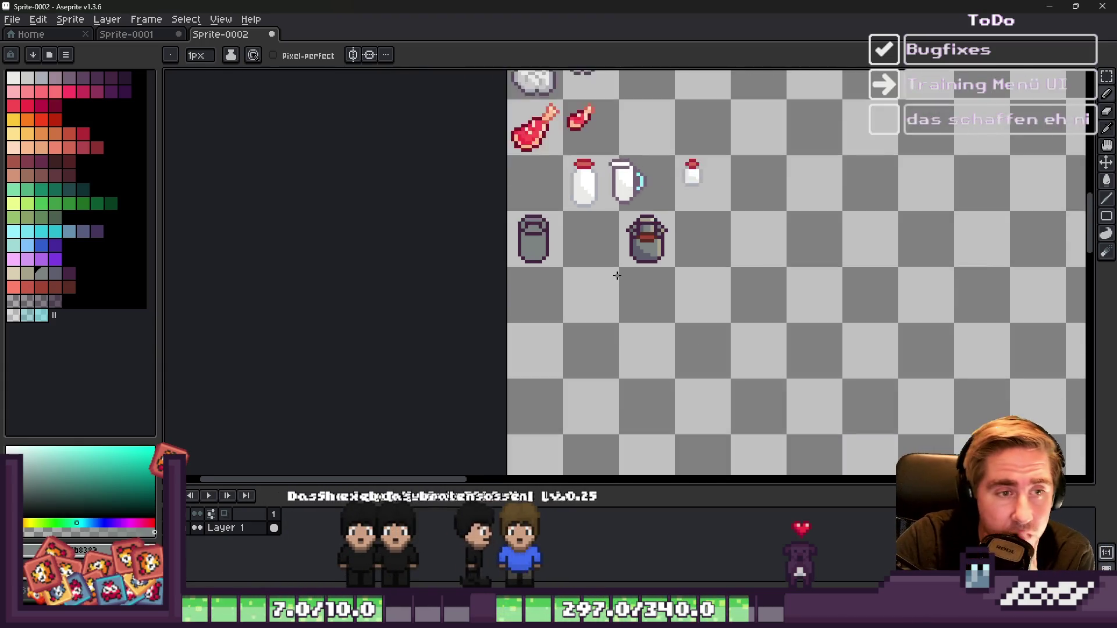
pyautogui.scroll(10, 634, 259)
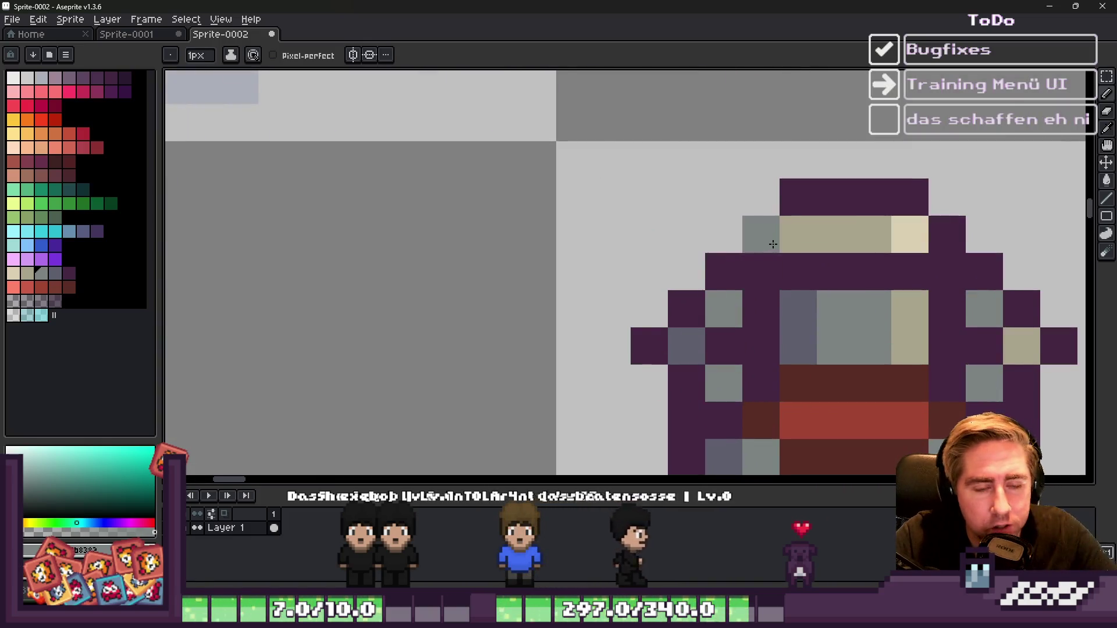
# Step: Erase three stray dark purple pixels along the lid's top outline
pyautogui.scroll(-5, 645, 244)
pyautogui.press('x')
pyautogui.scroll(3, 763, 272)
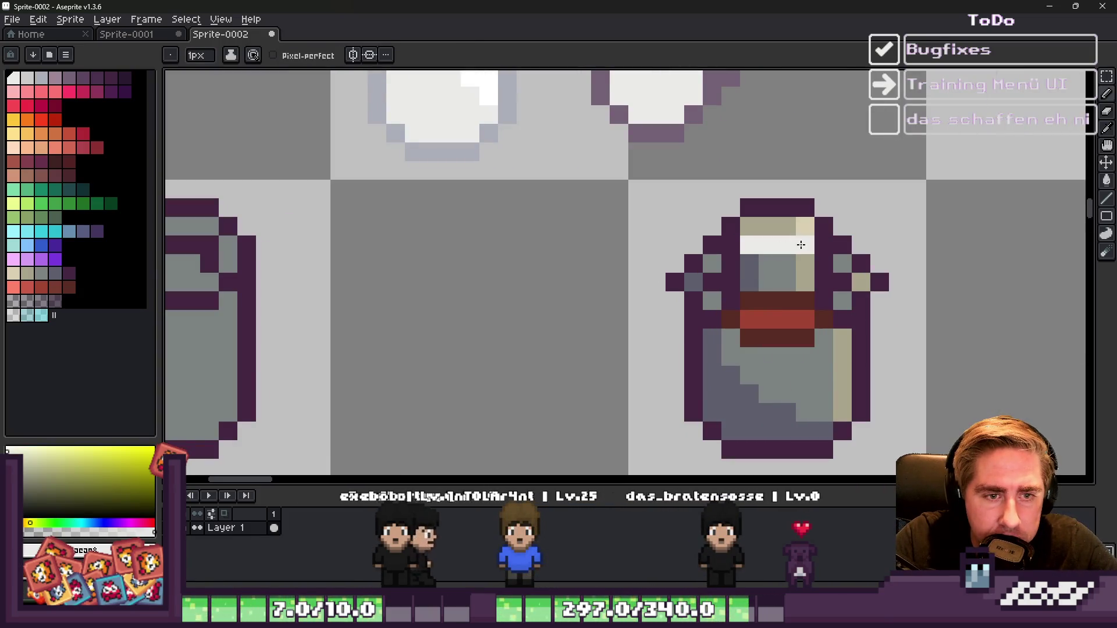
pyautogui.keyDown('alt'); pyautogui.click(739, 262); pyautogui.keyUp('alt')
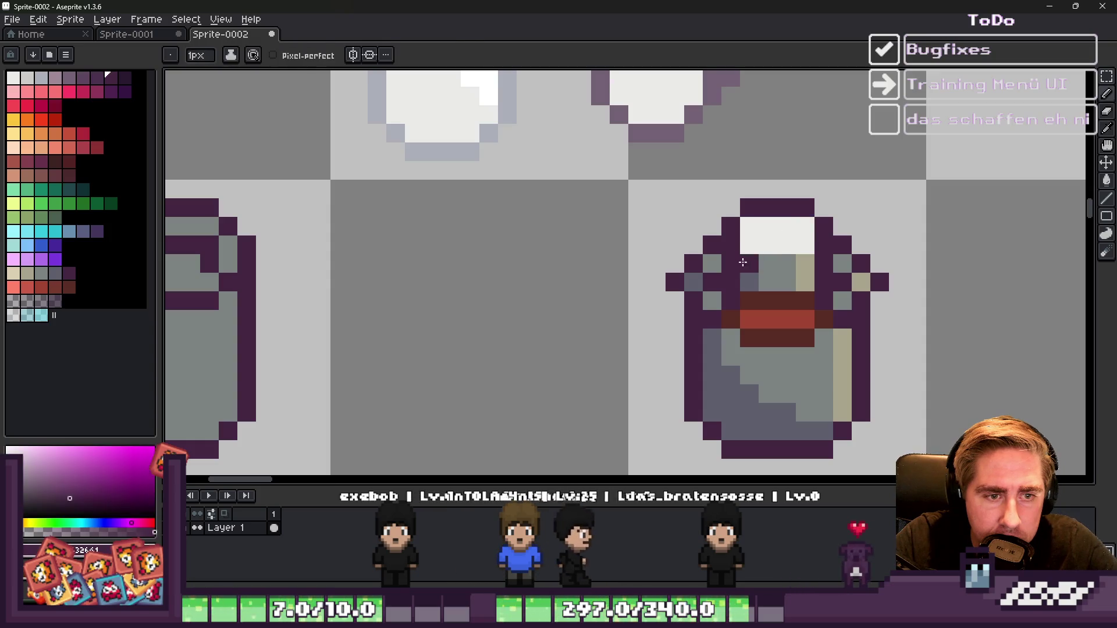
pyautogui.scroll(-4, 784, 242)
pyautogui.scroll(4, 759, 239)
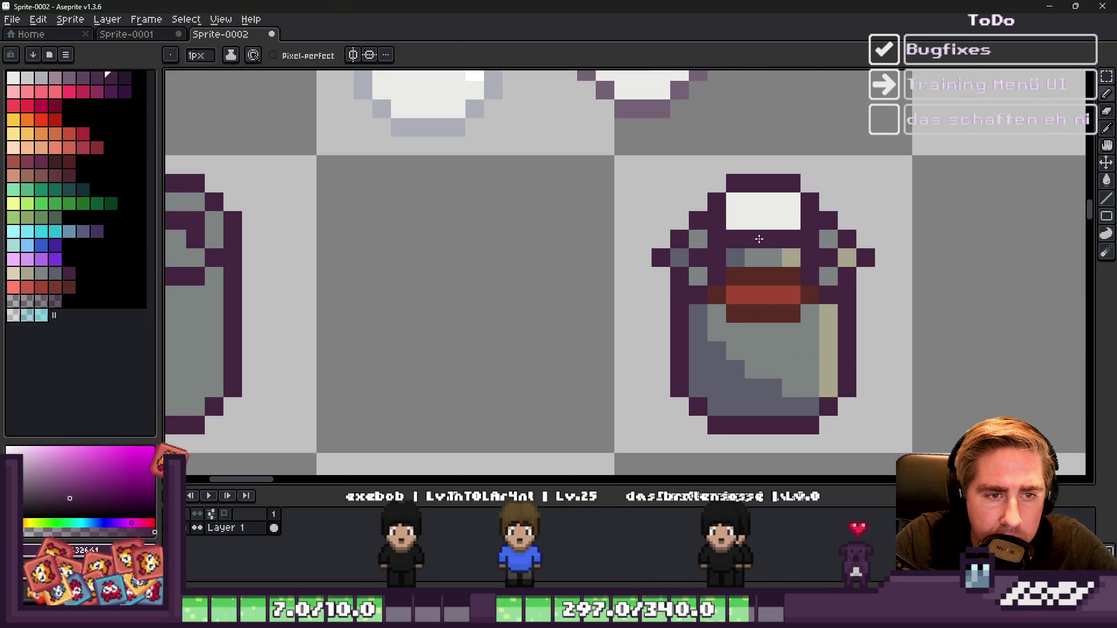
pyautogui.press('alt')
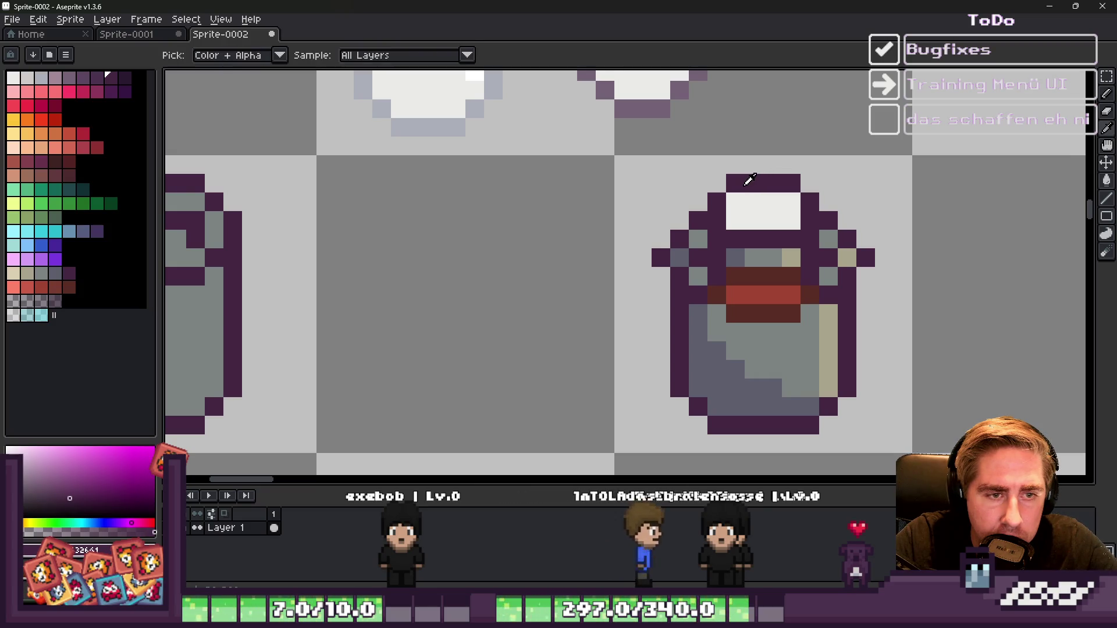
pyautogui.press('e')
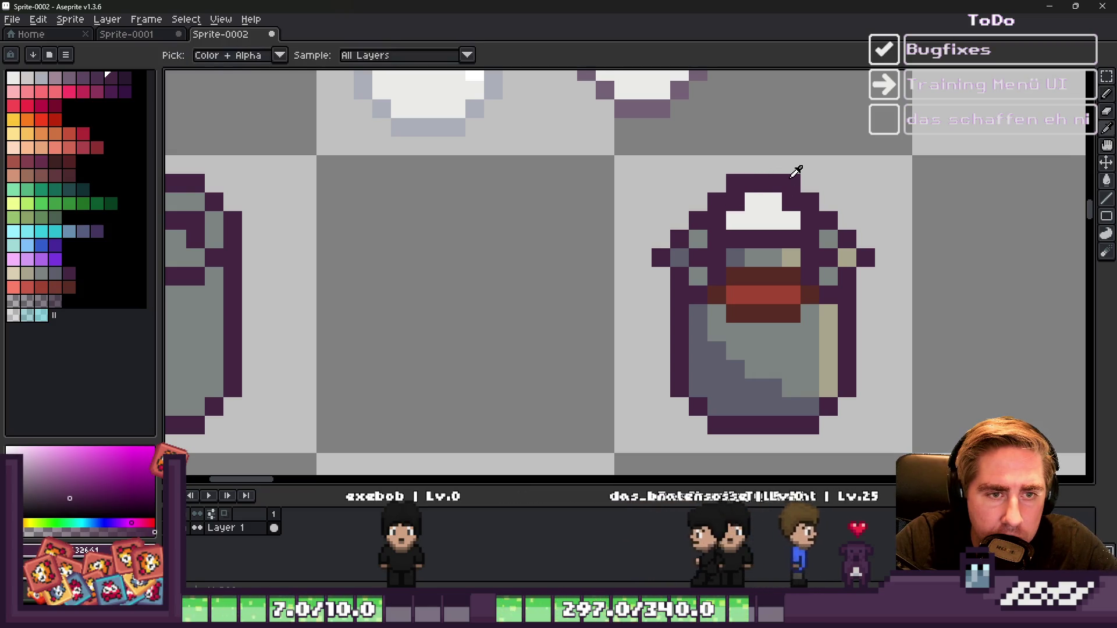
pyautogui.click(800, 174)
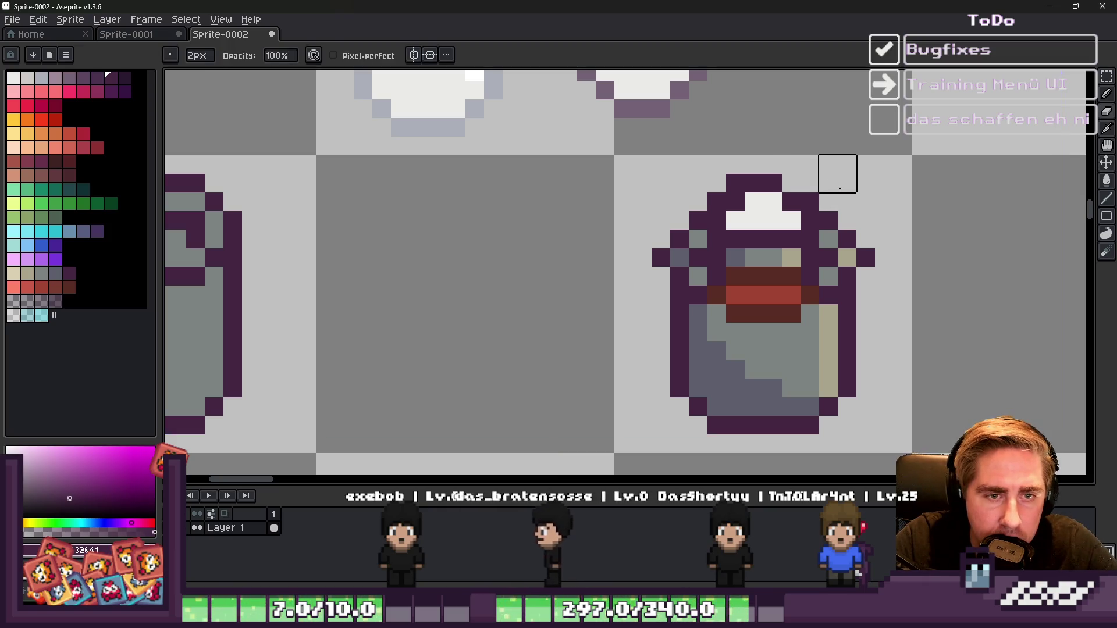
pyautogui.click(726, 173)
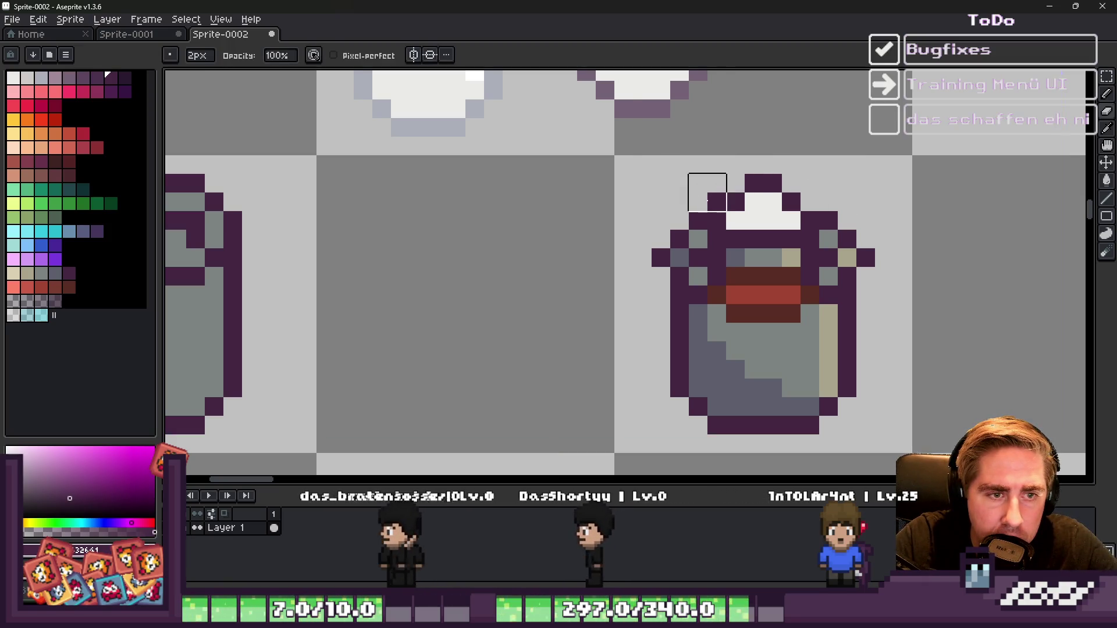
pyautogui.click(716, 201)
# Step: Recolour two red label pixels dark brown and one brown pixel grey-green
pyautogui.press('b')
pyautogui.keyDown('alt'); pyautogui.click(754, 228); pyautogui.keyUp('alt')
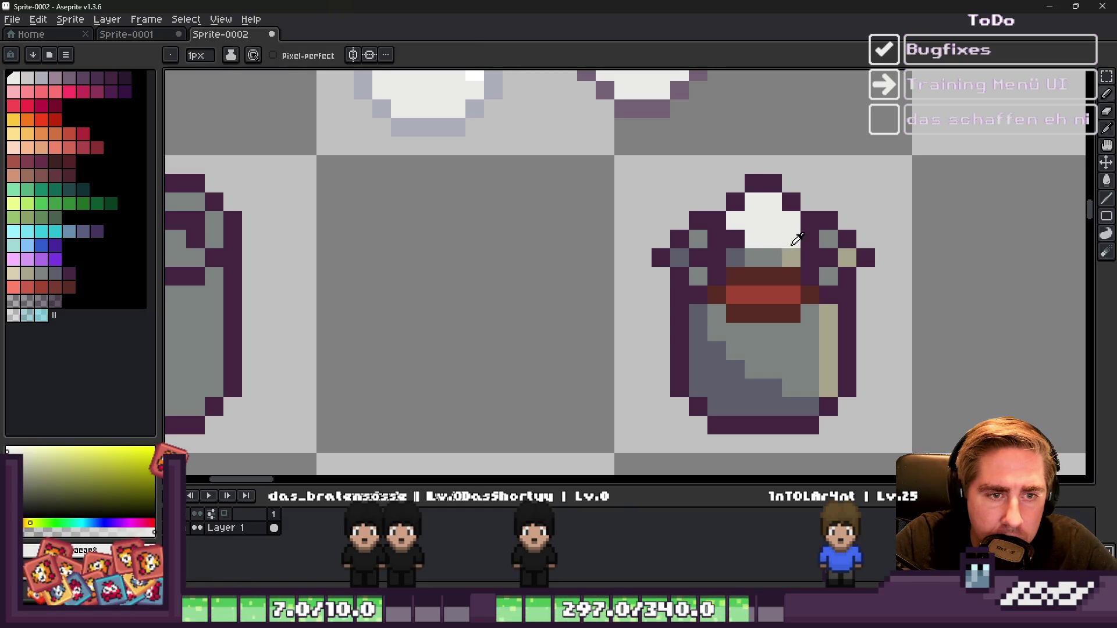
pyautogui.keyDown('alt'); pyautogui.click(786, 241); pyautogui.keyUp('alt')
pyautogui.scroll(-5, 750, 234)
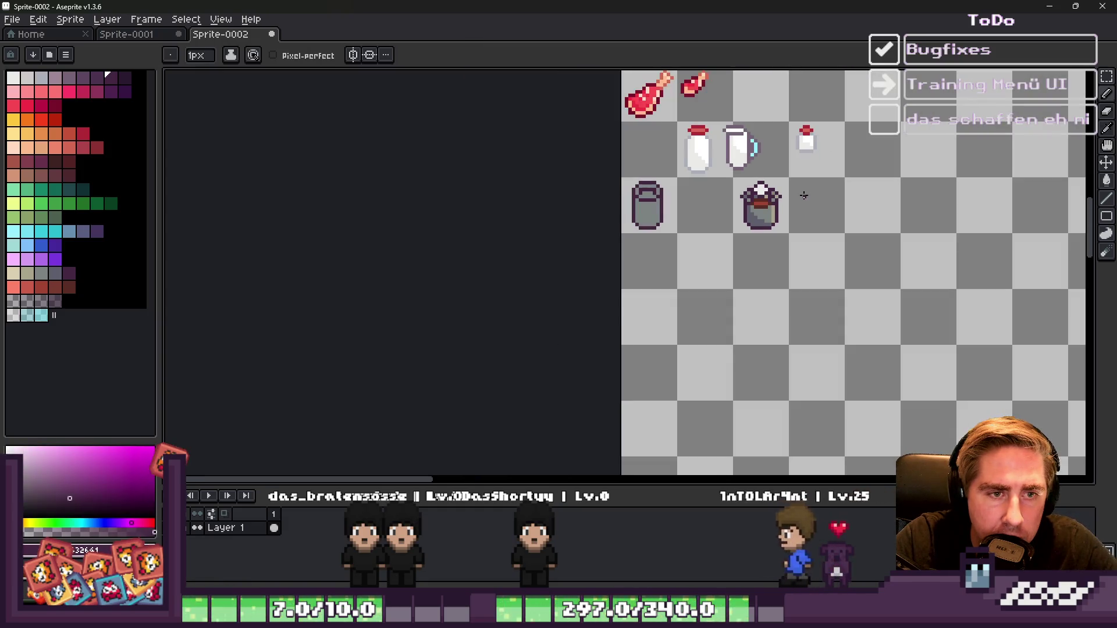
pyautogui.scroll(5, 763, 200)
pyautogui.press('m')
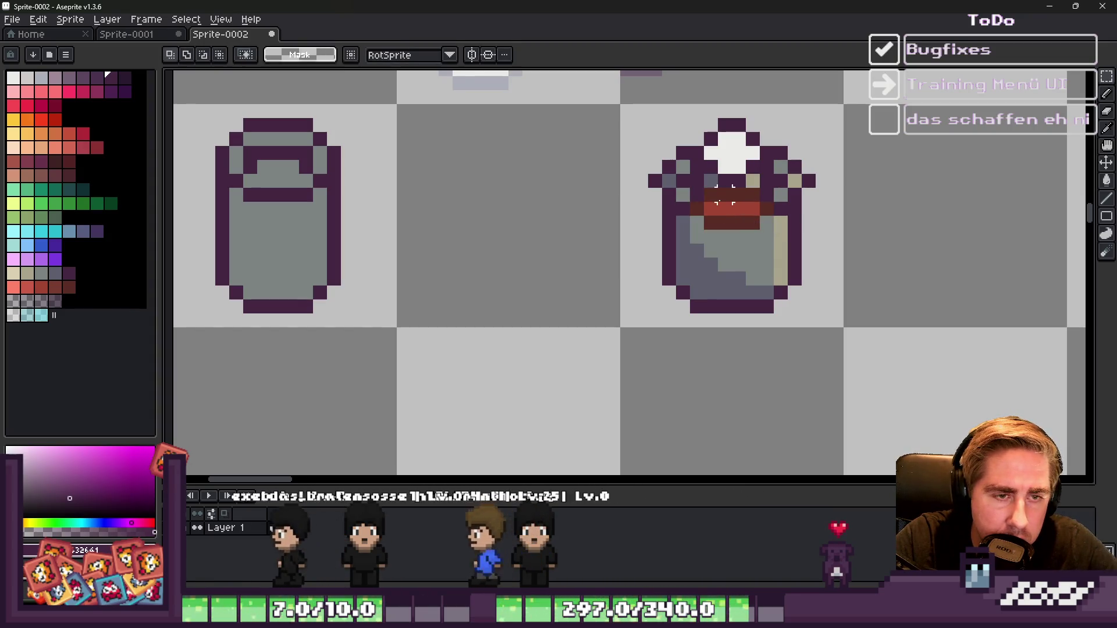
pyautogui.scroll(2, 704, 194)
pyautogui.press('b')
pyautogui.keyDown('alt'); pyautogui.click(721, 194); pyautogui.keyUp('alt')
pyautogui.click(714, 221)
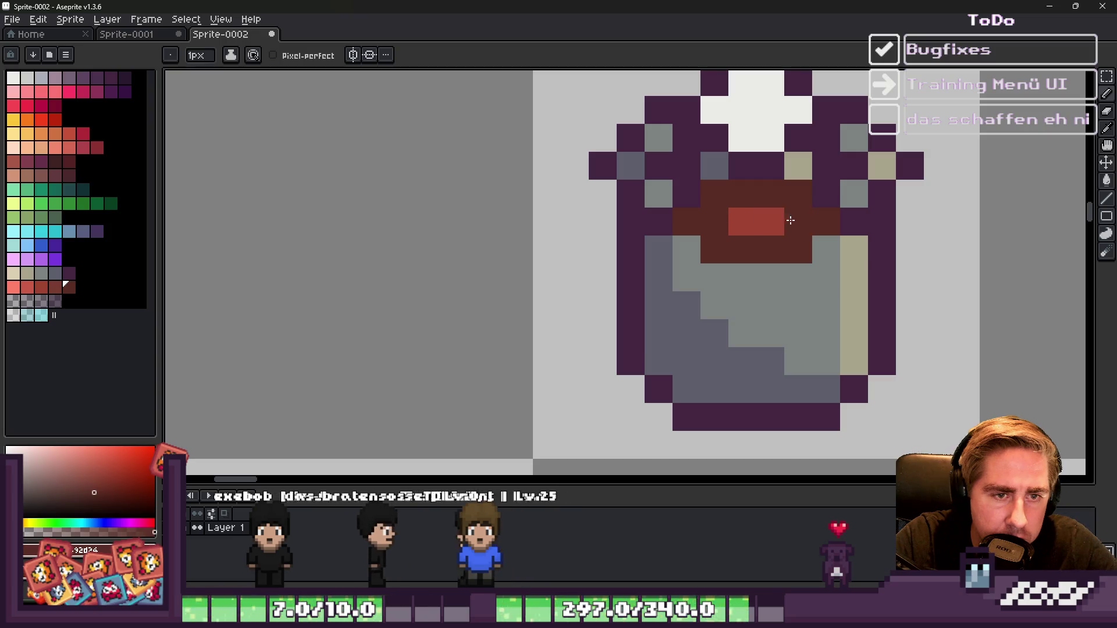
pyautogui.click(798, 221)
pyautogui.keyDown('alt'); pyautogui.click(810, 259); pyautogui.keyUp('alt')
pyautogui.click(801, 258)
# Step: Repaint neck and label-edge pixels grey-green, and two stray pixels dark purple
pyautogui.keyDown('alt'); pyautogui.click(833, 189); pyautogui.keyUp('alt')
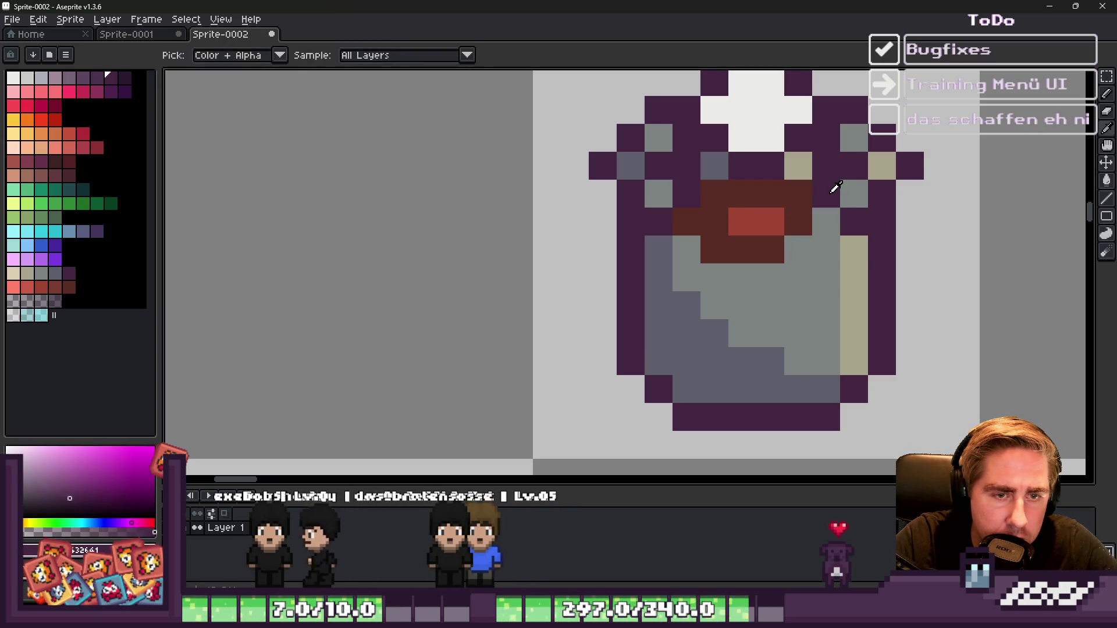
pyautogui.click(828, 230)
pyautogui.keyDown('alt'); pyautogui.click(854, 195); pyautogui.keyUp('alt')
pyautogui.click(826, 194)
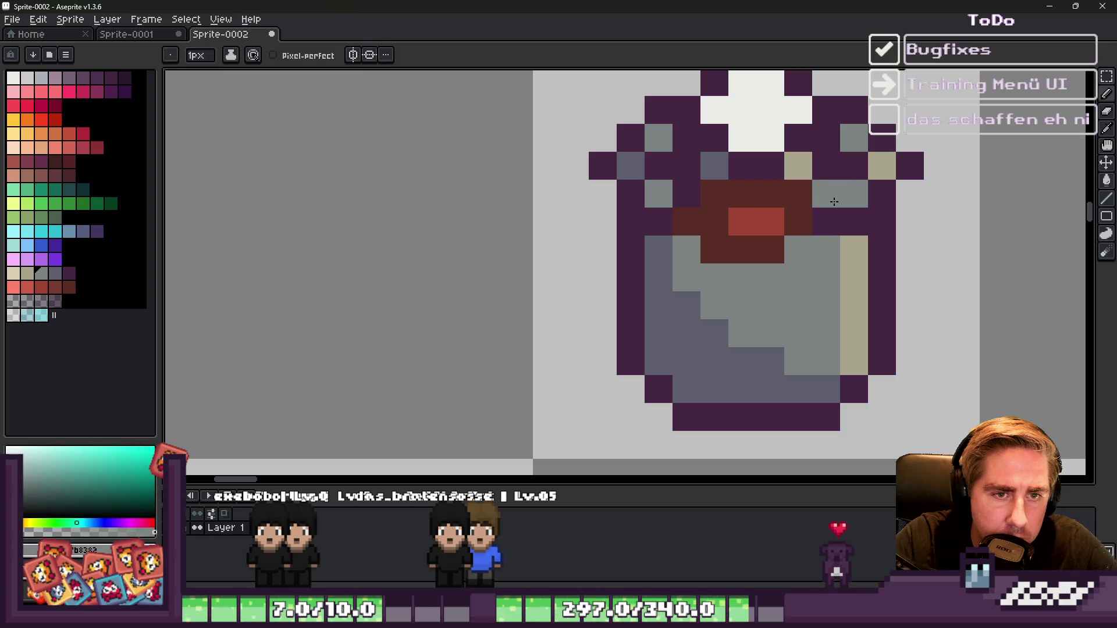
pyautogui.click(688, 189)
pyautogui.keyDown('alt'); pyautogui.click(715, 192); pyautogui.keyUp('alt')
pyautogui.keyDown('alt'); pyautogui.click(686, 194); pyautogui.keyUp('alt')
pyautogui.click(711, 194)
pyautogui.click(702, 246)
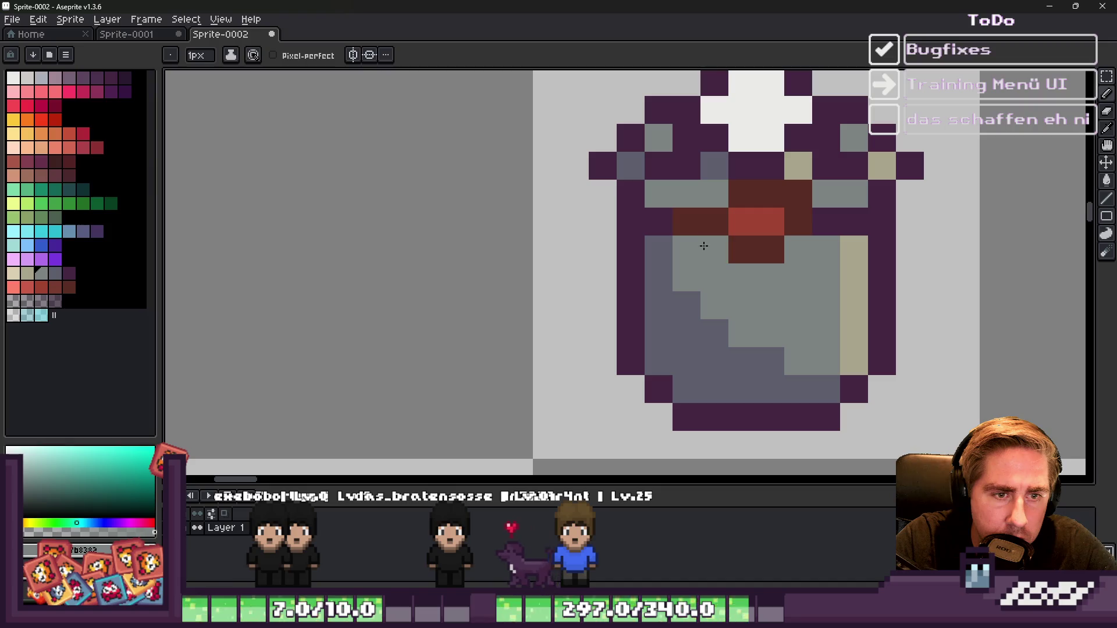
pyautogui.keyDown('alt'); pyautogui.click(823, 158); pyautogui.keyUp('alt')
pyautogui.click(798, 165)
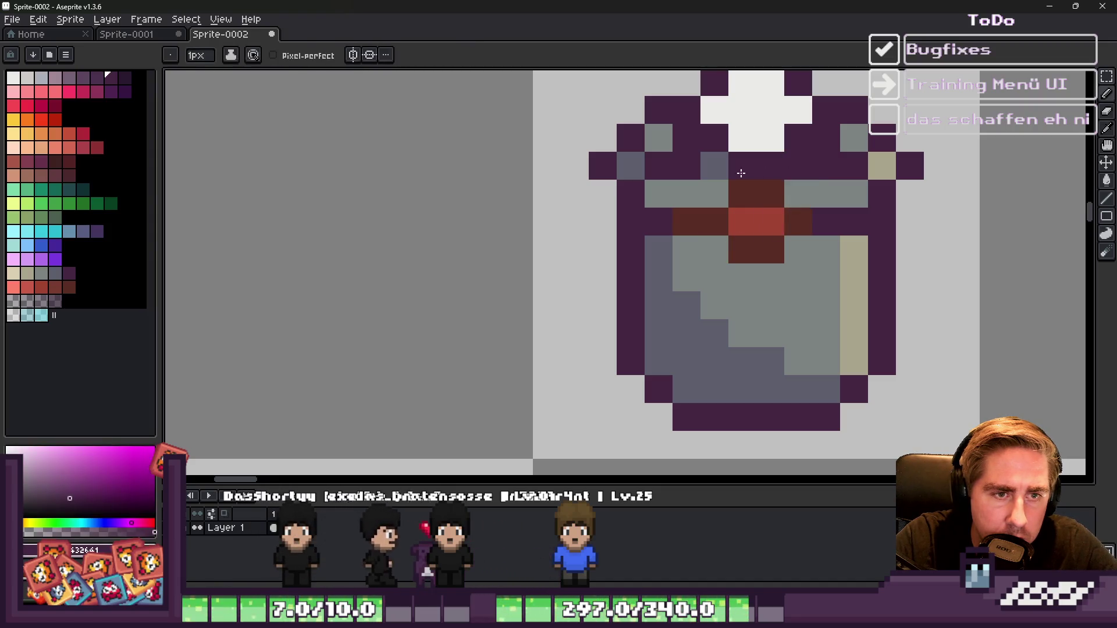
# Step: Paint a dark red #592d24 pixel border around the red label
pyautogui.scroll(-3, 709, 175)
pyautogui.scroll(3, 718, 244)
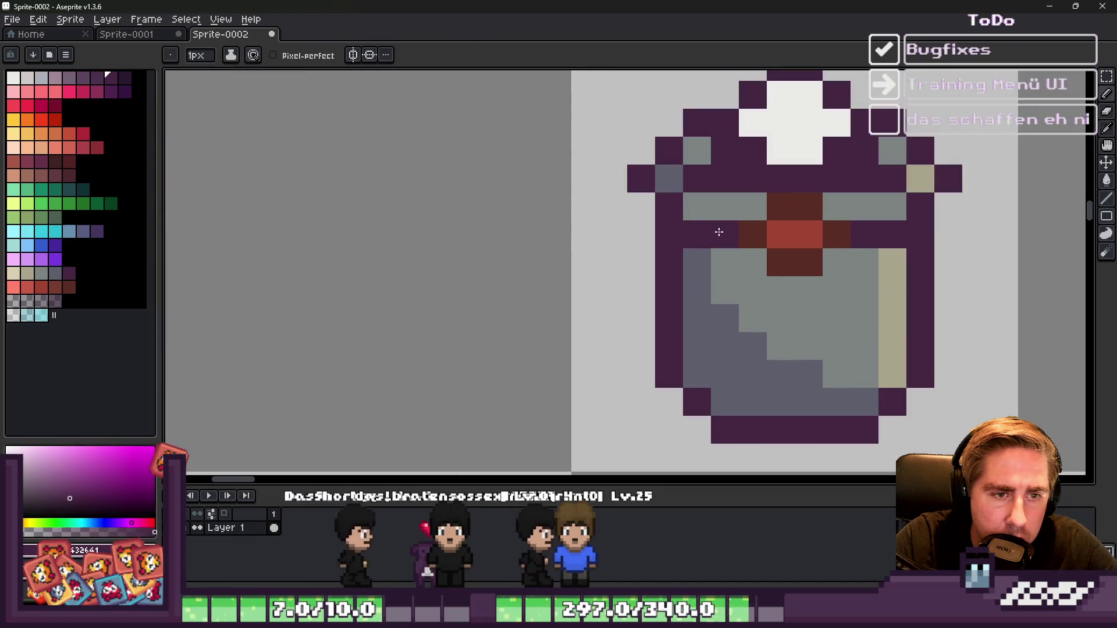
pyautogui.scroll(-3, 733, 244)
pyautogui.scroll(3, 750, 261)
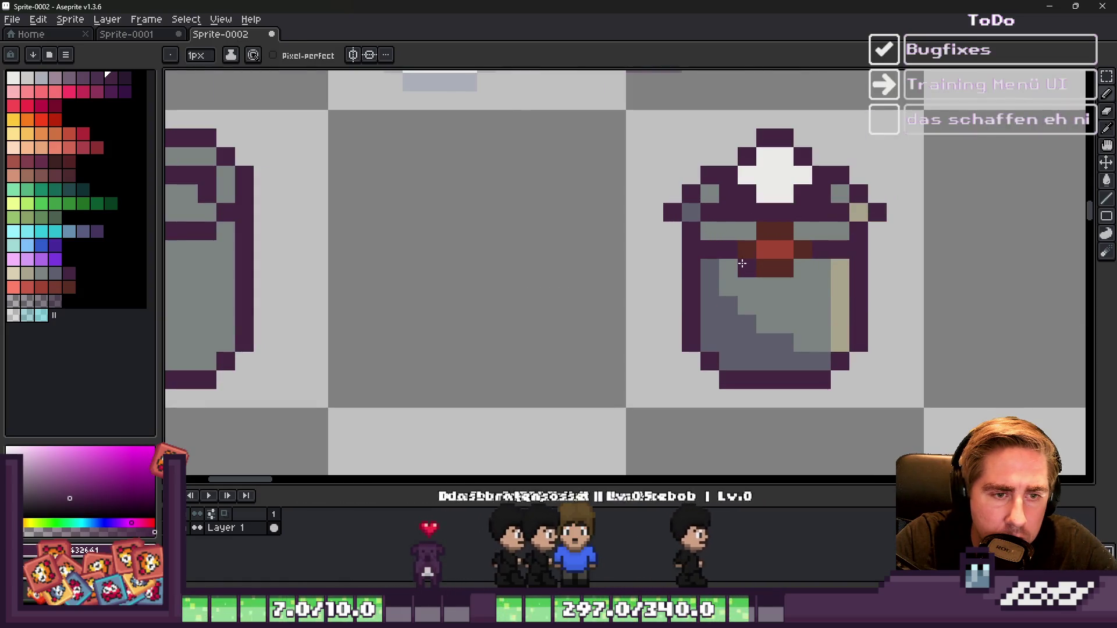
pyautogui.rightClick(747, 268)
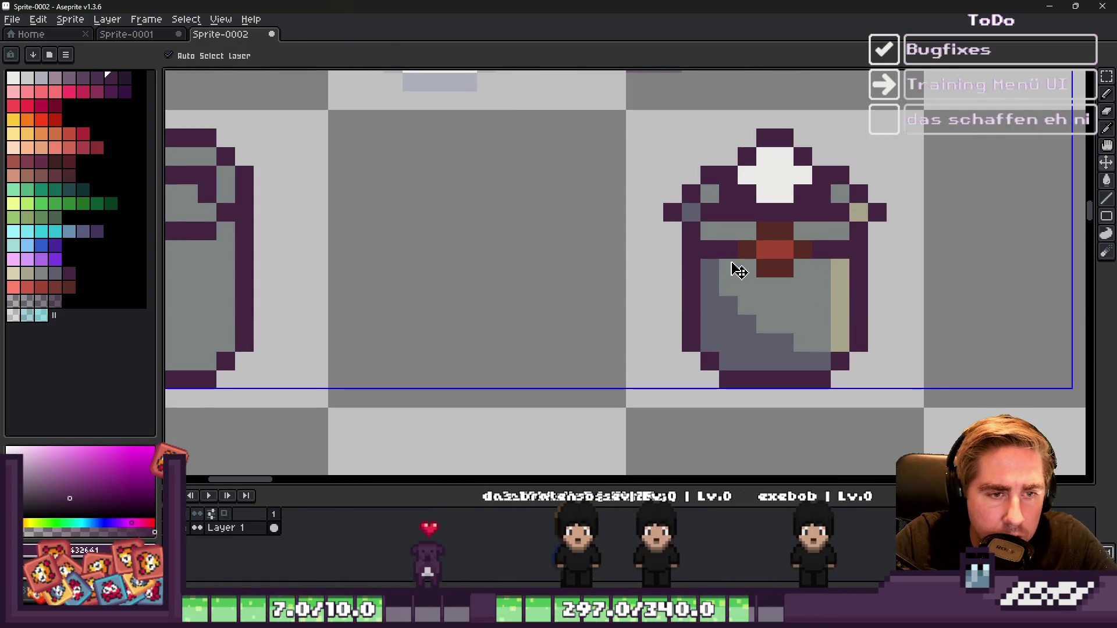
pyautogui.click(728, 268)
pyautogui.click(728, 231)
pyautogui.keyDown('alt'); pyautogui.click(716, 231); pyautogui.keyUp('alt')
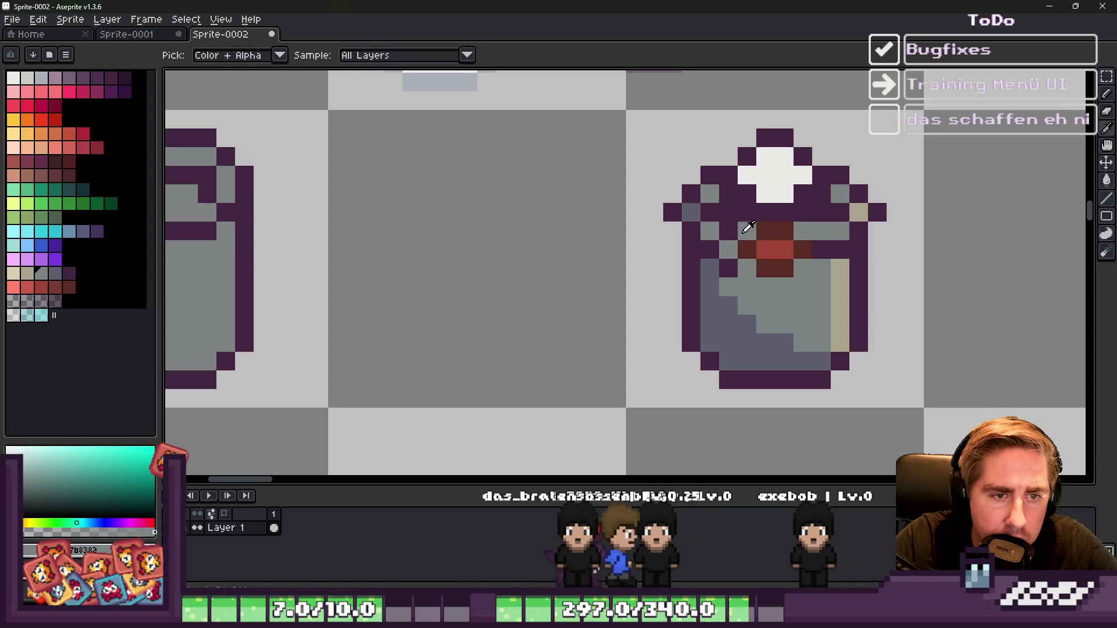
pyautogui.keyDown('alt'); pyautogui.click(747, 247); pyautogui.keyUp('alt')
pyautogui.click(747, 231)
pyautogui.click(747, 269)
pyautogui.click(803, 268)
pyautogui.click(803, 231)
pyautogui.click(821, 231)
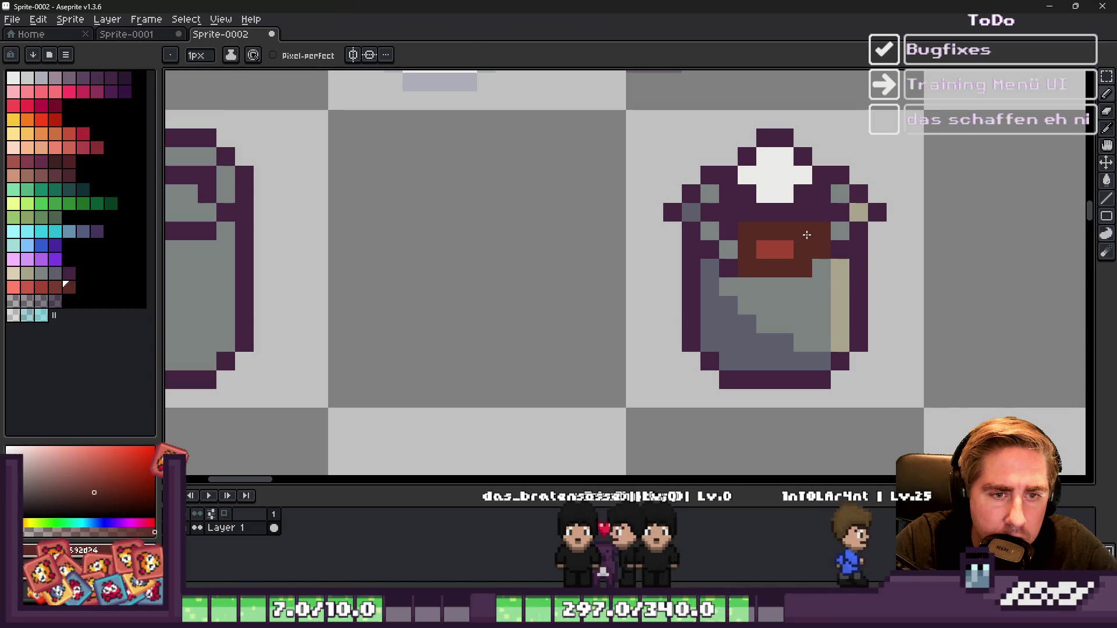
# Step: Add a light grey pixel on the jar's shoulder
pyautogui.keyDown('alt'); pyautogui.click(826, 268); pyautogui.keyUp('alt')
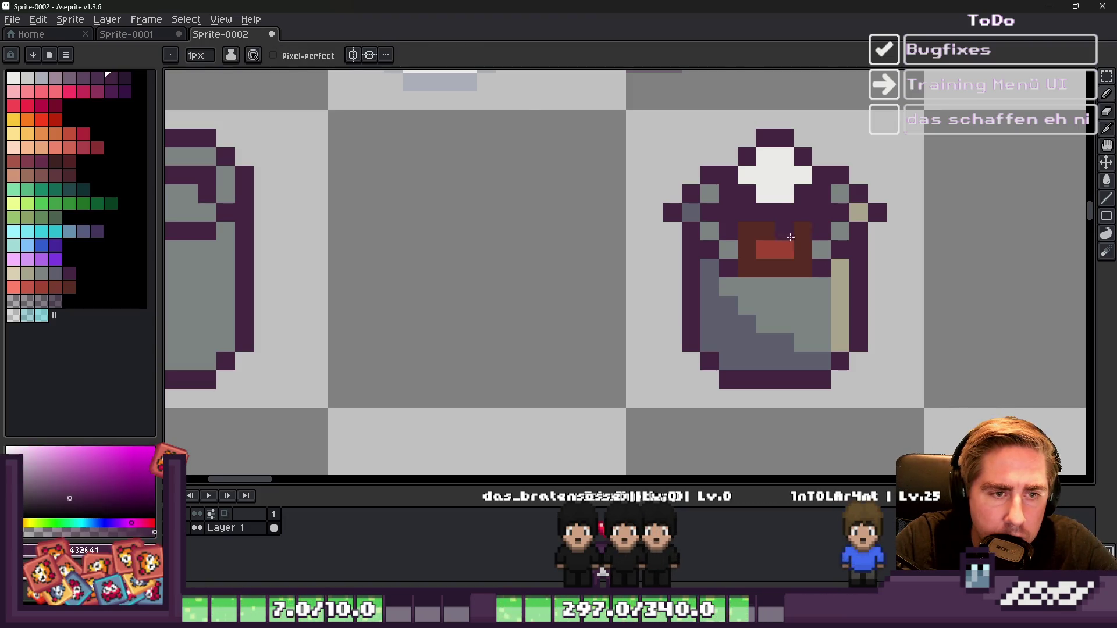
pyautogui.scroll(-3, 798, 238)
pyautogui.scroll(4, 797, 221)
pyautogui.keyDown('alt'); pyautogui.click(799, 208); pyautogui.keyUp('alt')
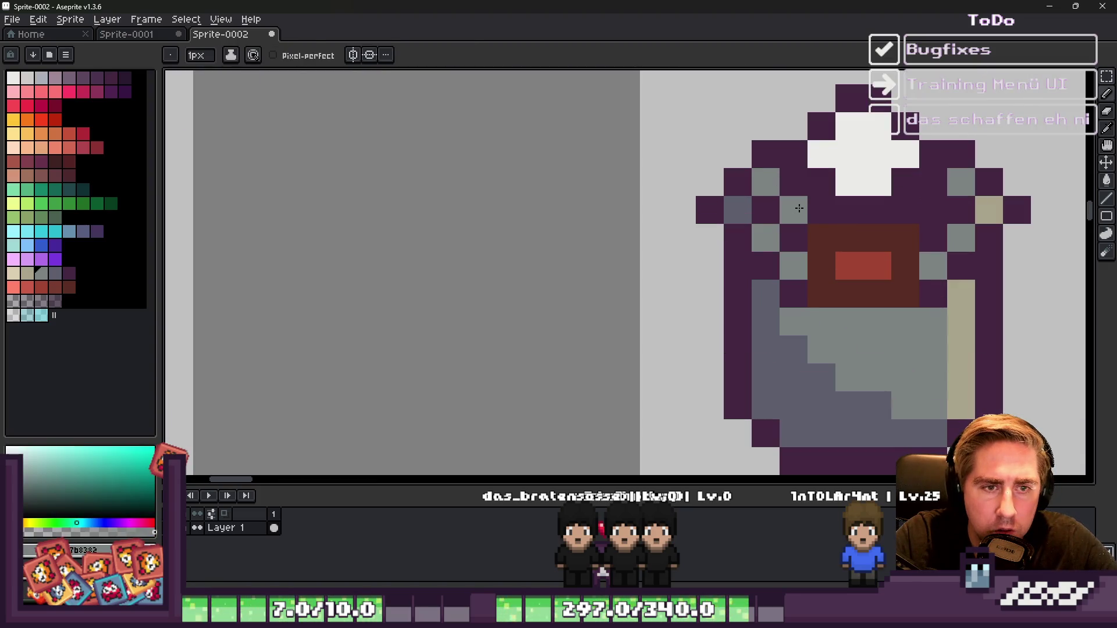
pyautogui.click(921, 214)
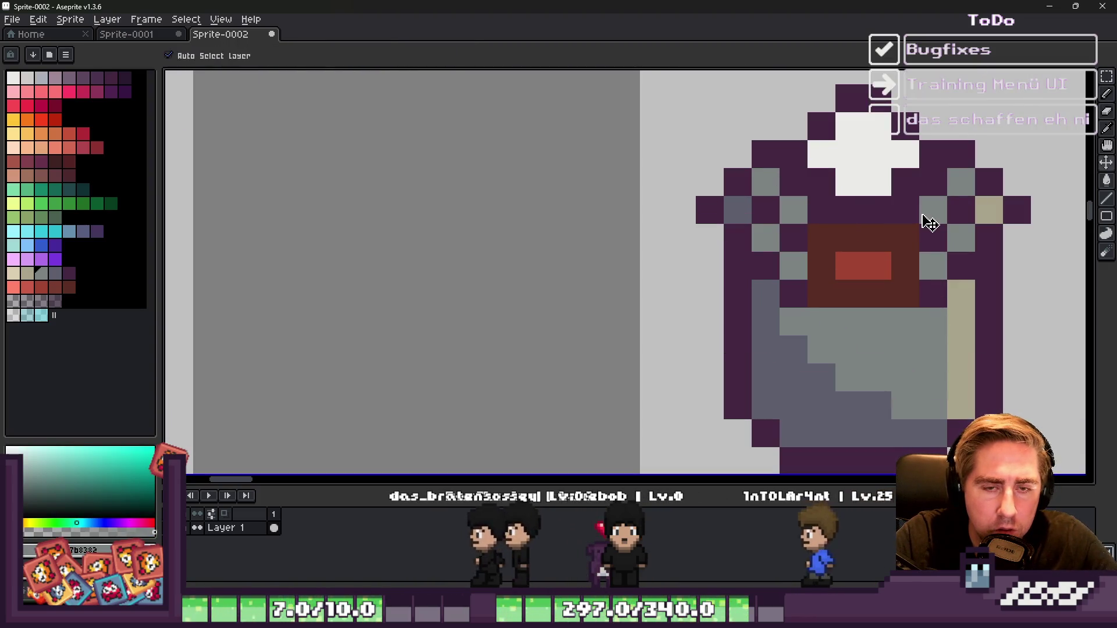
pyautogui.scroll(-3, 825, 201)
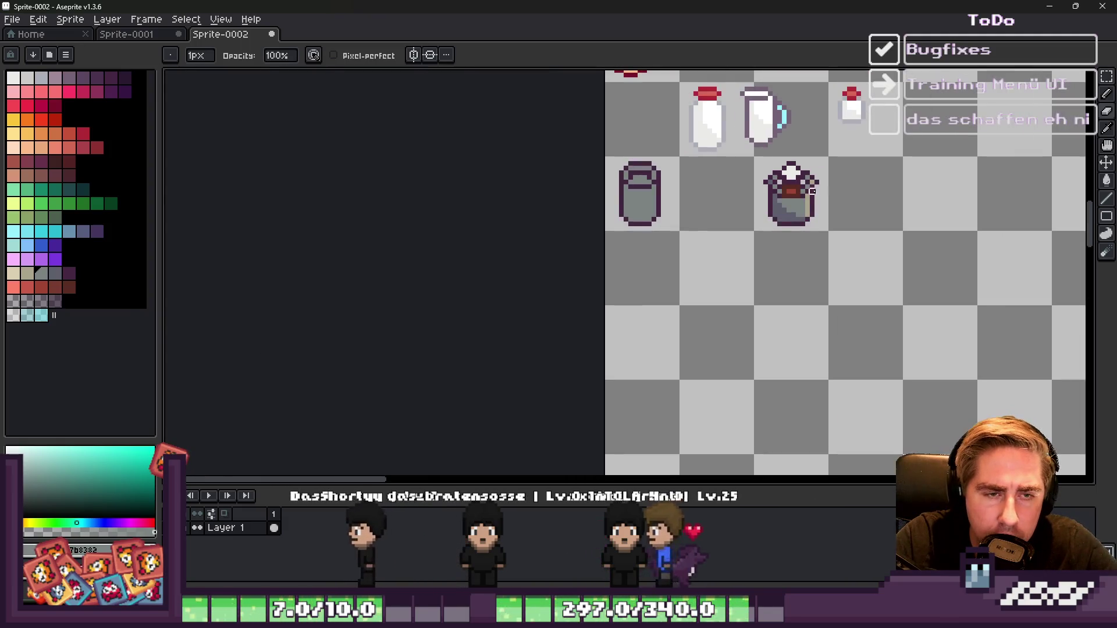
# Step: Sample the purple outline and grey body colours, then paint a purple pixel beside the red label
pyautogui.scroll(3, 825, 200)
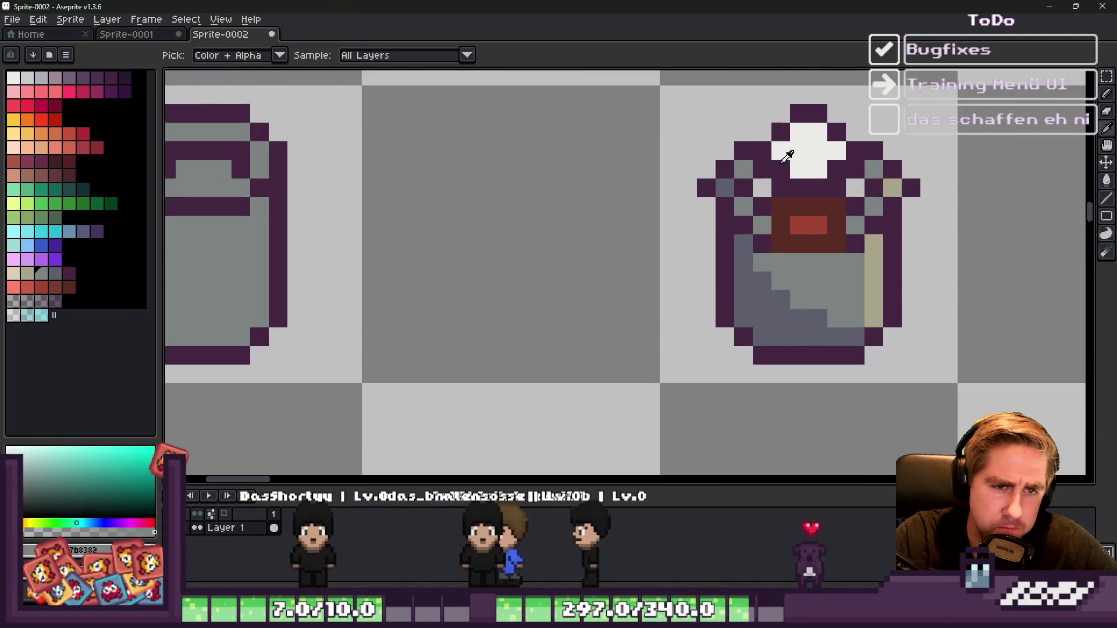
pyautogui.keyDown('alt'); pyautogui.click(806, 181); pyautogui.keyUp('alt')
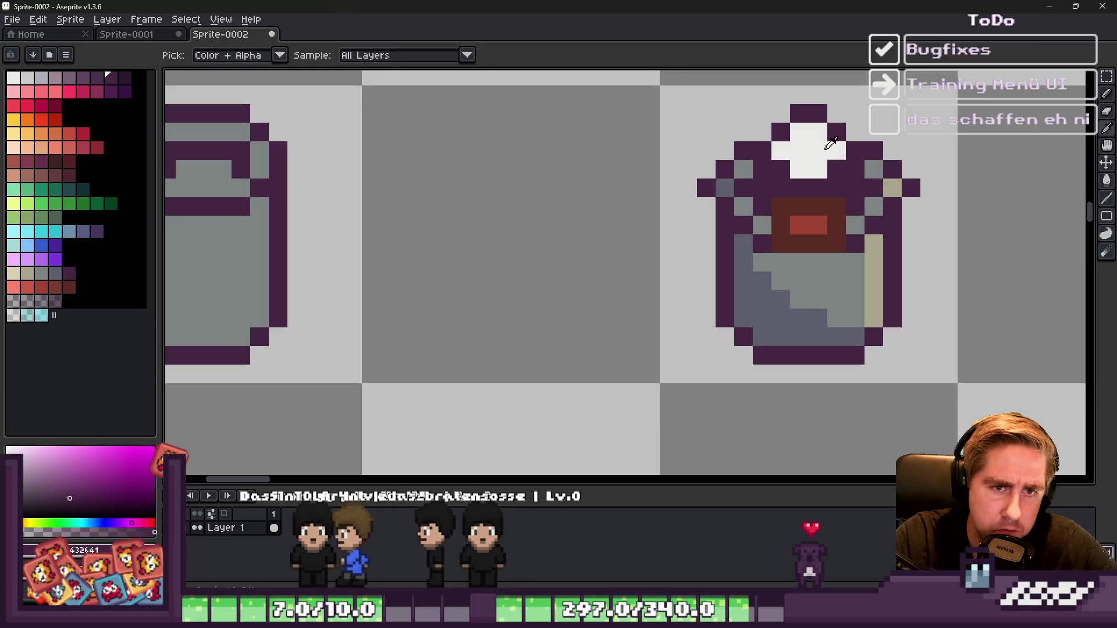
pyautogui.keyDown('alt'); pyautogui.click(833, 187); pyautogui.keyUp('alt')
pyautogui.keyDown('alt'); pyautogui.click(774, 231); pyautogui.keyUp('alt')
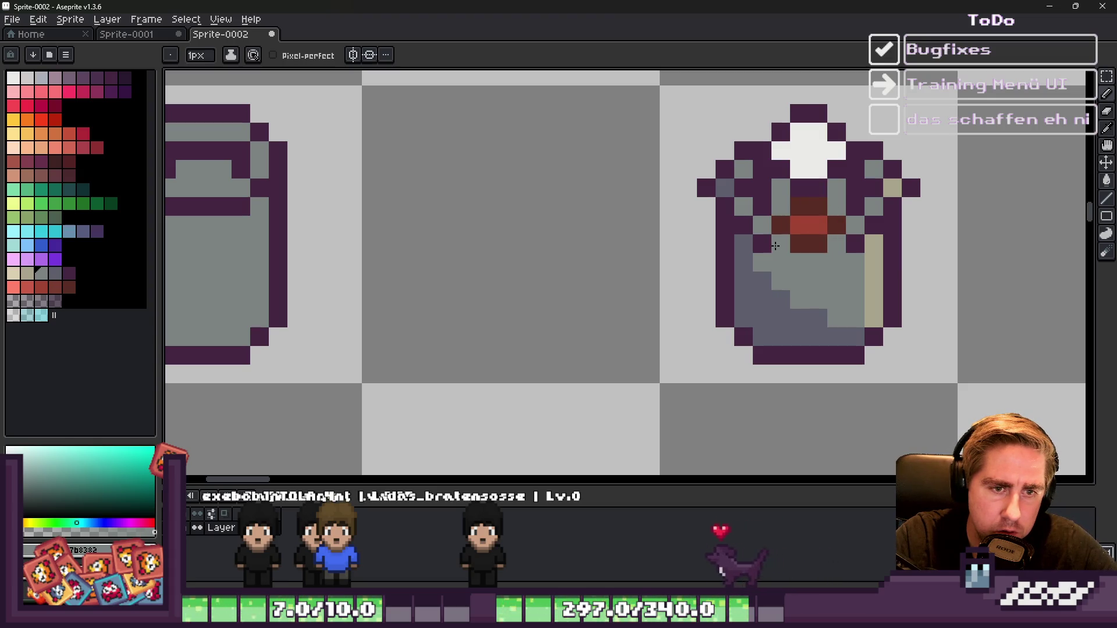
pyautogui.keyDown('alt'); pyautogui.click(869, 217); pyautogui.keyUp('alt')
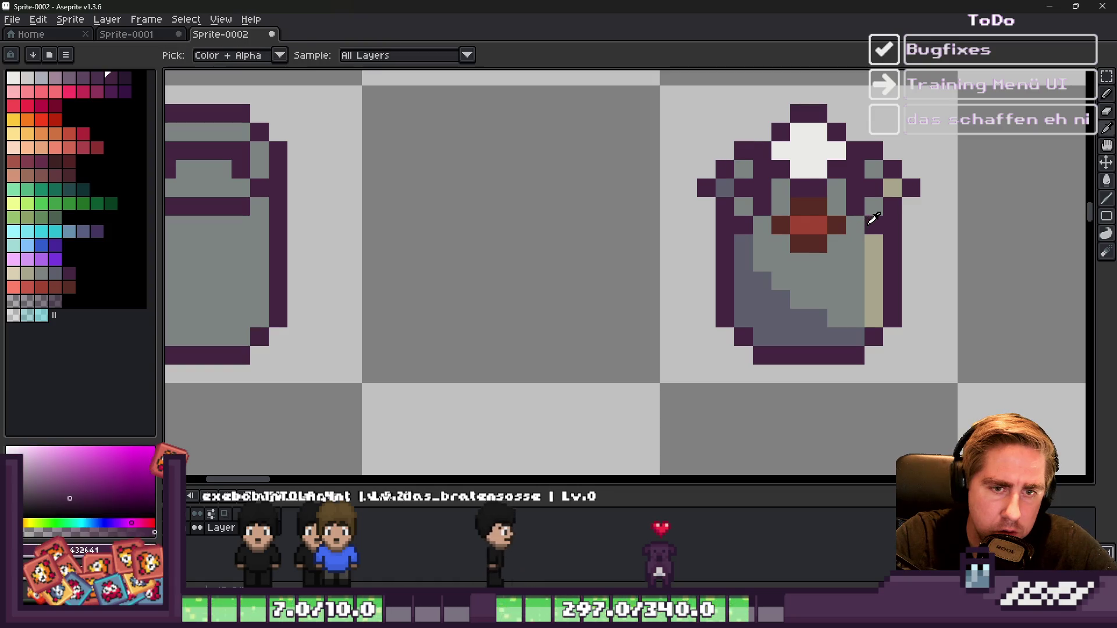
pyautogui.click(766, 226)
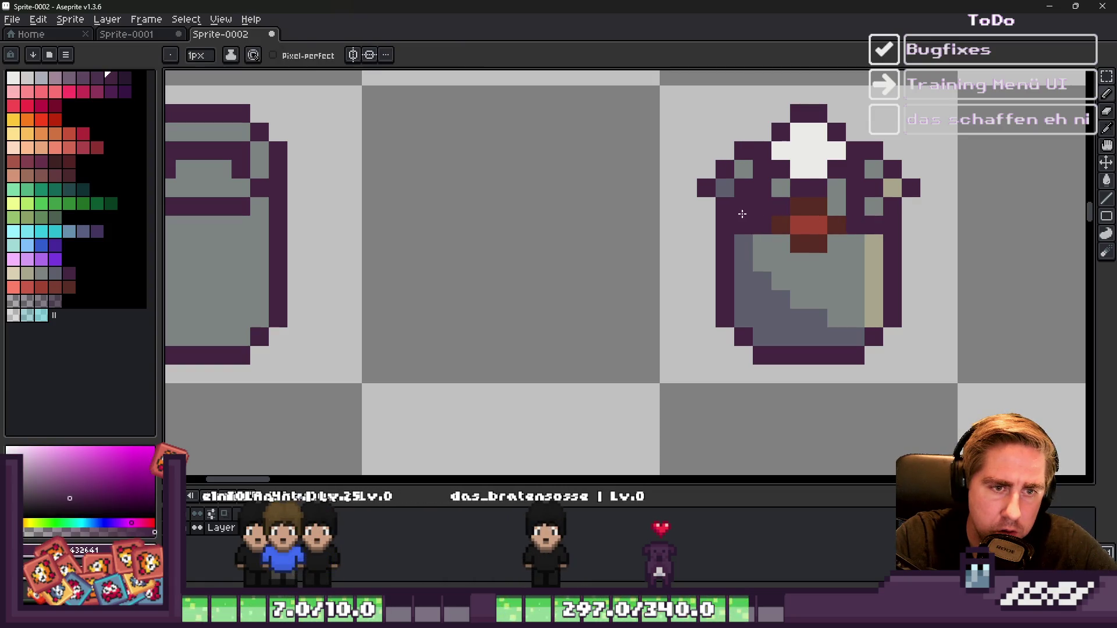
# Step: Sample the pure white of the cap from the canvas
pyautogui.scroll(-1, 741, 214)
pyautogui.scroll(1, 756, 213)
pyautogui.scroll(-2, 802, 210)
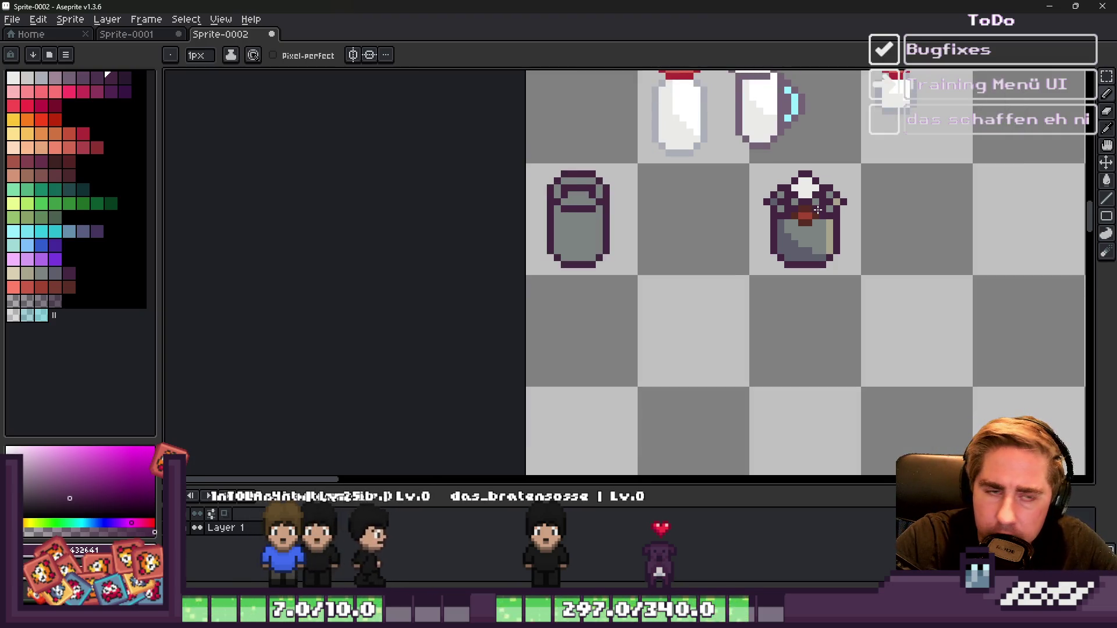
pyautogui.scroll(-1, 748, 221)
pyautogui.scroll(5, 761, 175)
pyautogui.keyDown('alt'); pyautogui.click(761, 139); pyautogui.keyUp('alt')
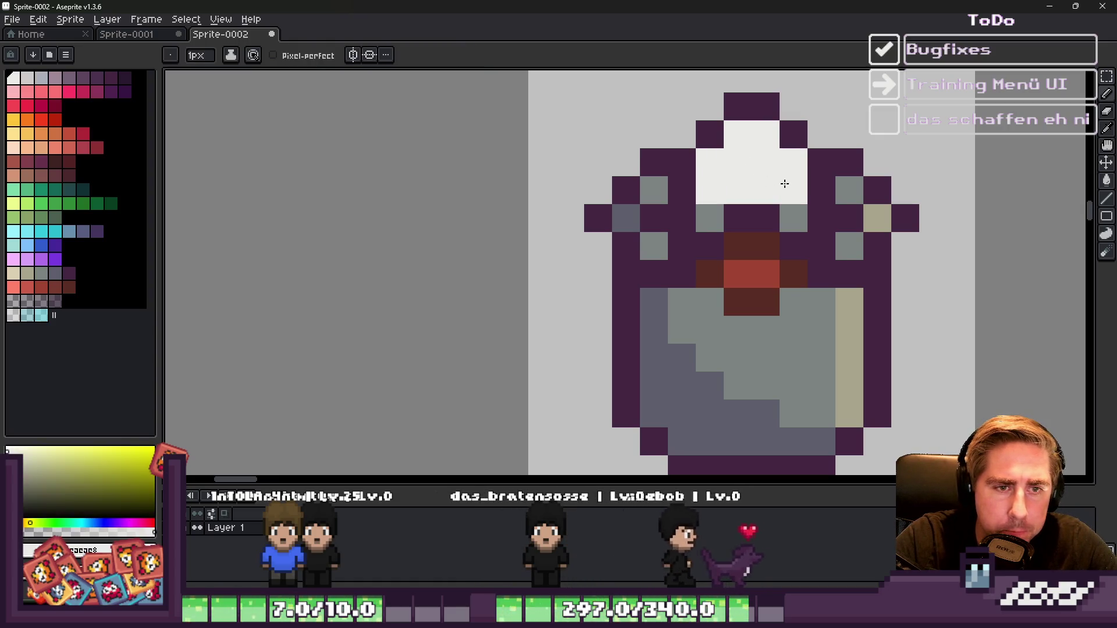
pyautogui.scroll(-5, 786, 186)
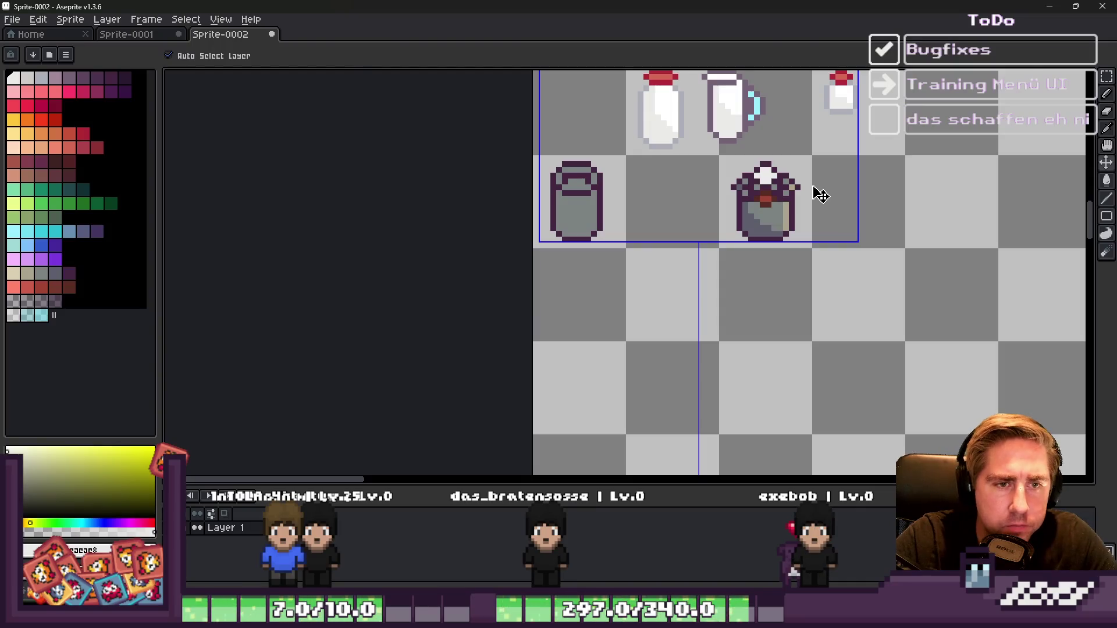
pyautogui.scroll(-3, 820, 195)
pyautogui.scroll(4, 545, 147)
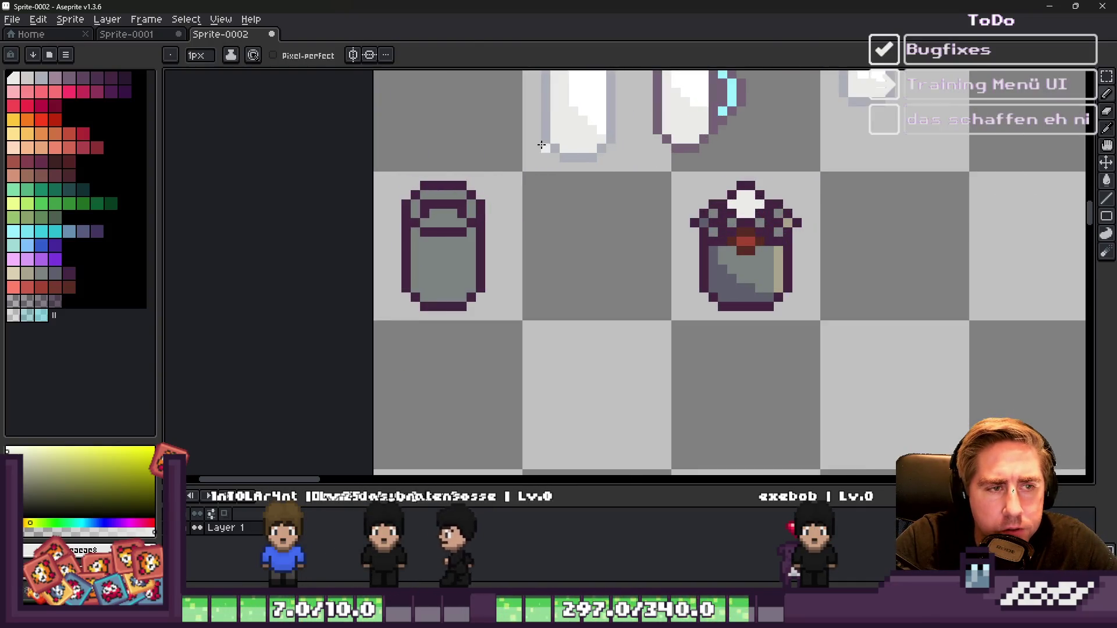
pyautogui.press('alt')
pyautogui.keyDown('alt'); pyautogui.click(592, 93); pyautogui.keyUp('alt')
pyautogui.scroll(2, 736, 194)
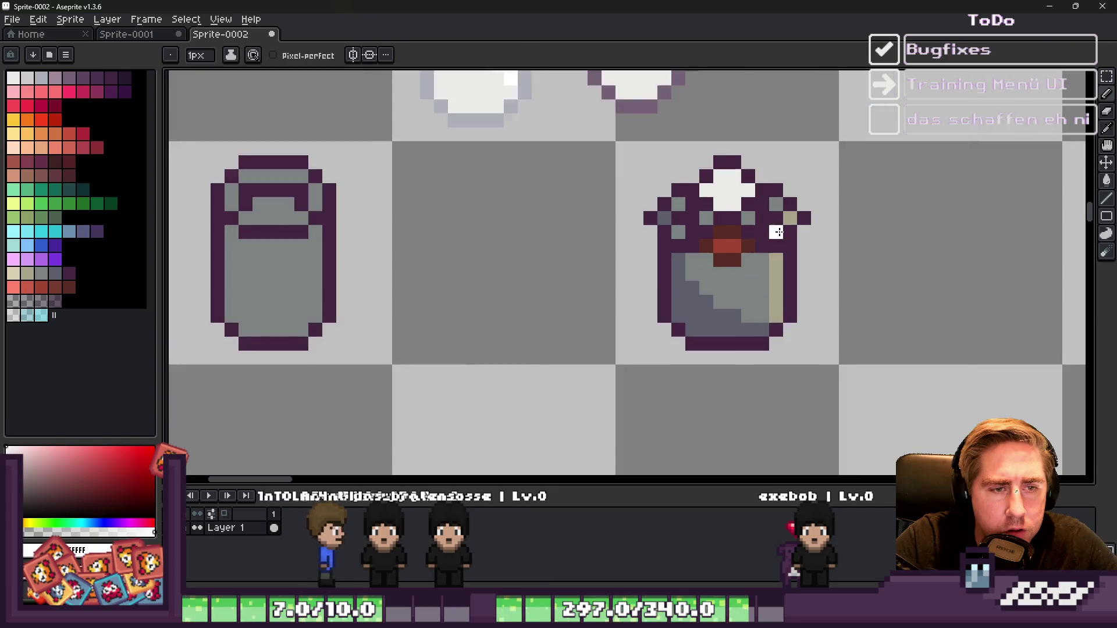
pyautogui.scroll(-5, 864, 224)
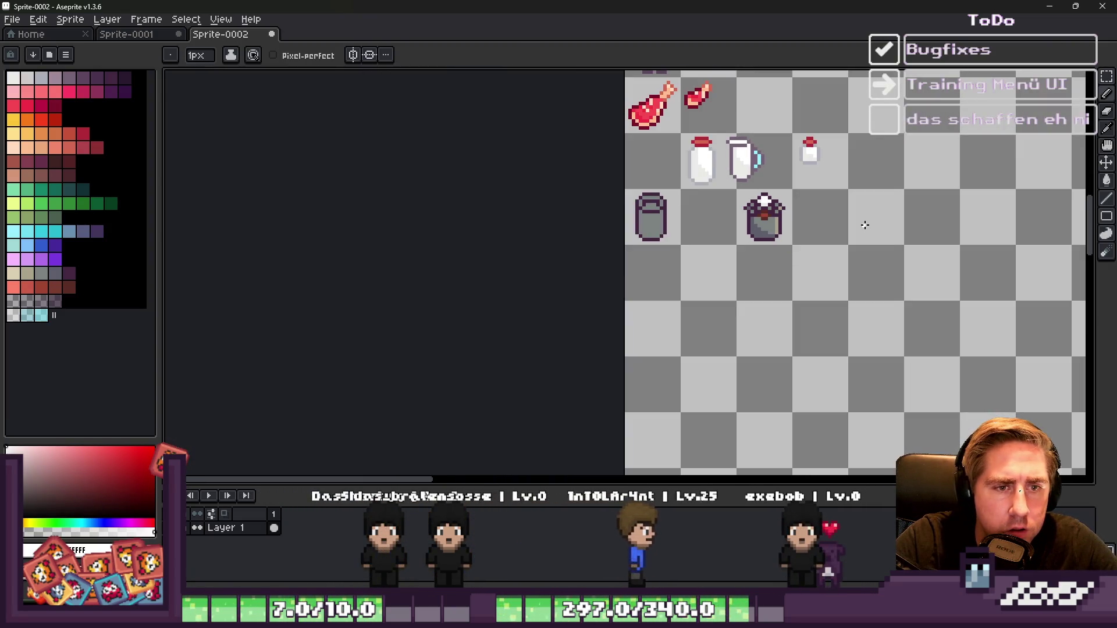
pyautogui.scroll(4, 864, 225)
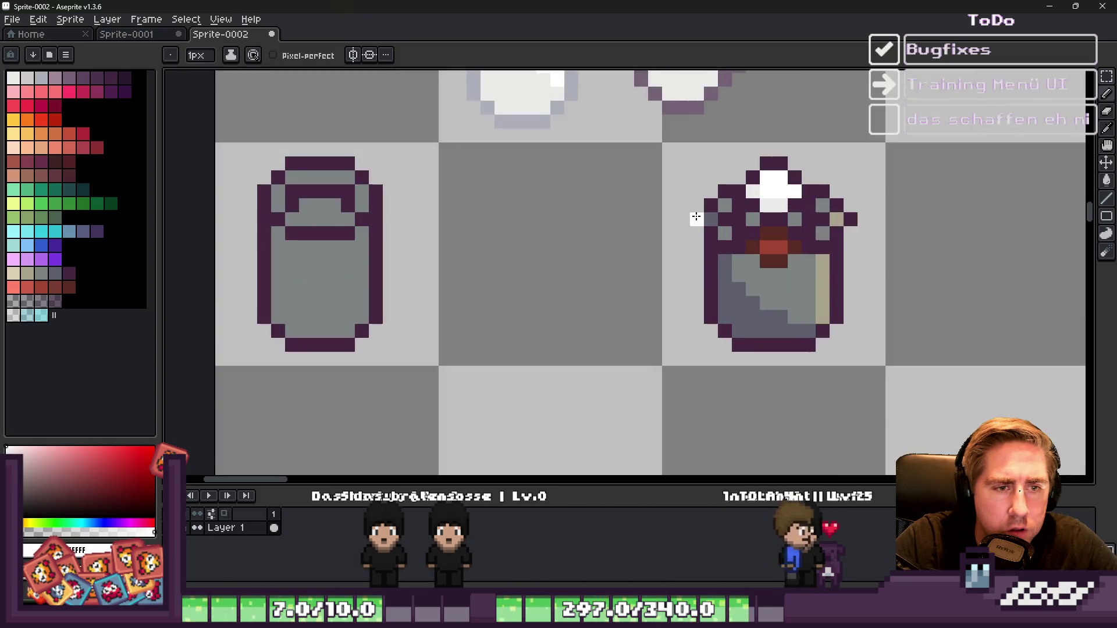
# Step: Re-sample the dark purple outline and the jar's grey body shades for repainting the shoulder
pyautogui.keyDown('alt'); pyautogui.click(711, 225); pyautogui.keyUp('alt')
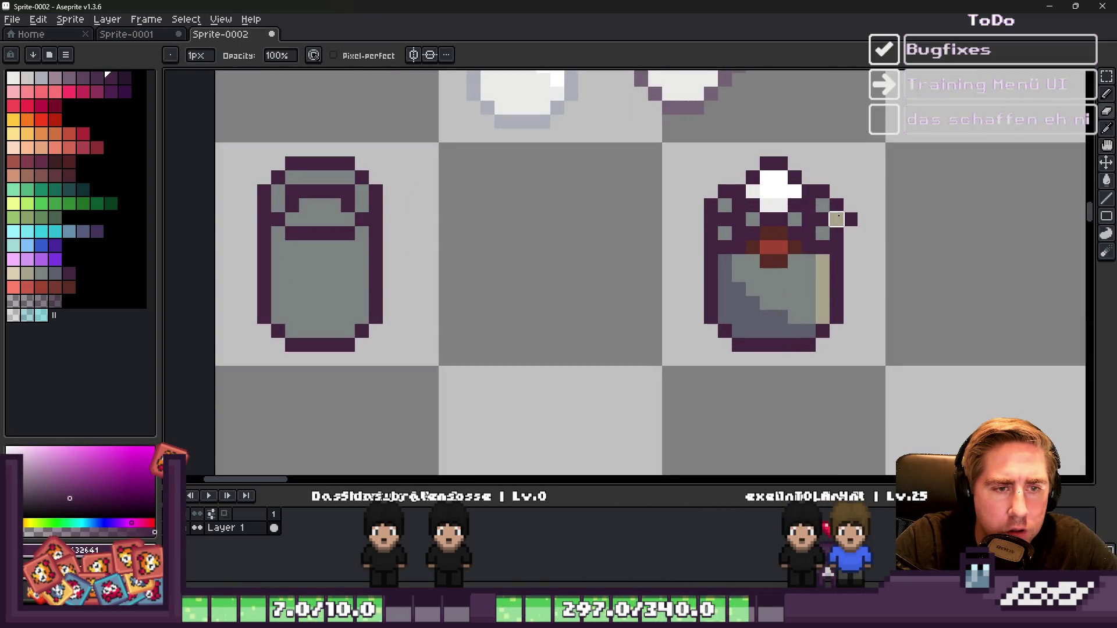
pyautogui.scroll(-3, 837, 215)
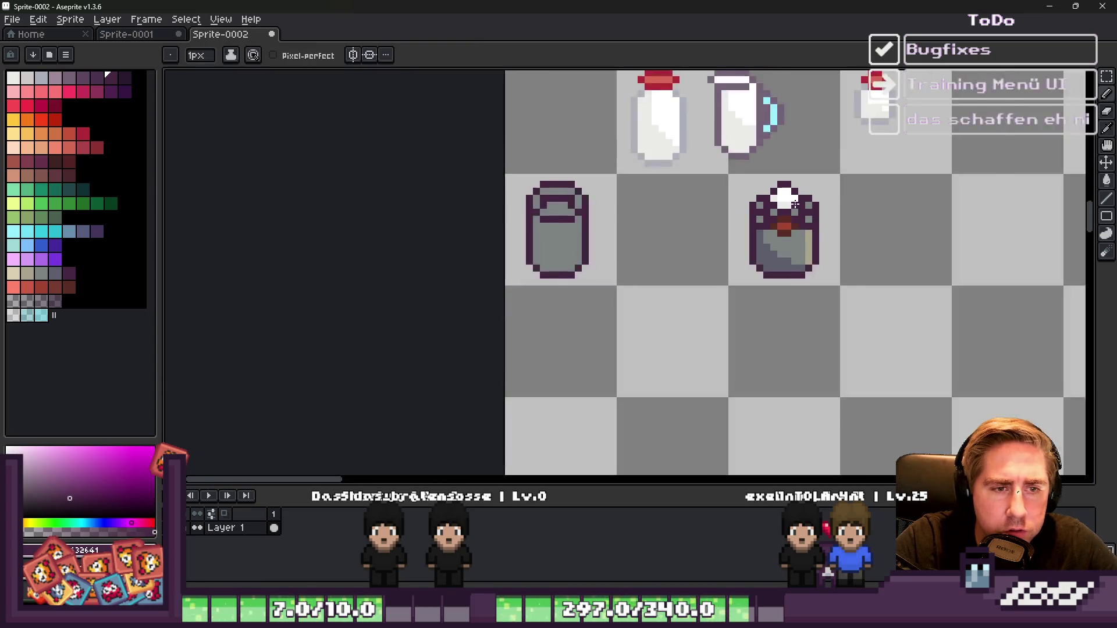
pyautogui.scroll(4, 738, 225)
pyautogui.keyDown('alt'); pyautogui.click(727, 228); pyautogui.keyUp('alt')
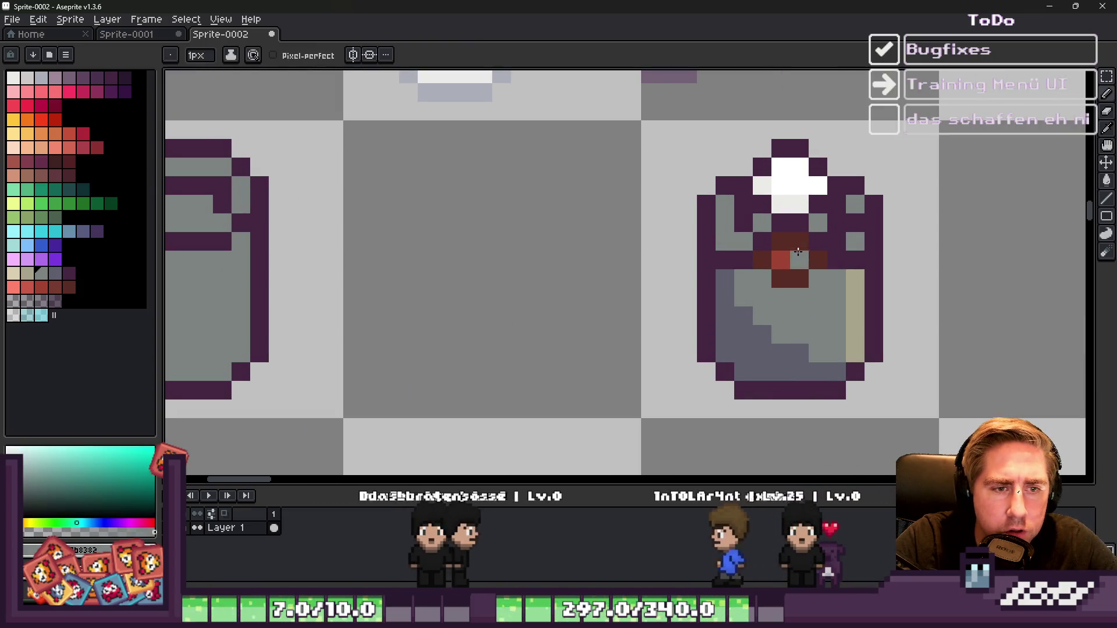
pyautogui.scroll(-3, 800, 199)
pyautogui.scroll(-1, 799, 199)
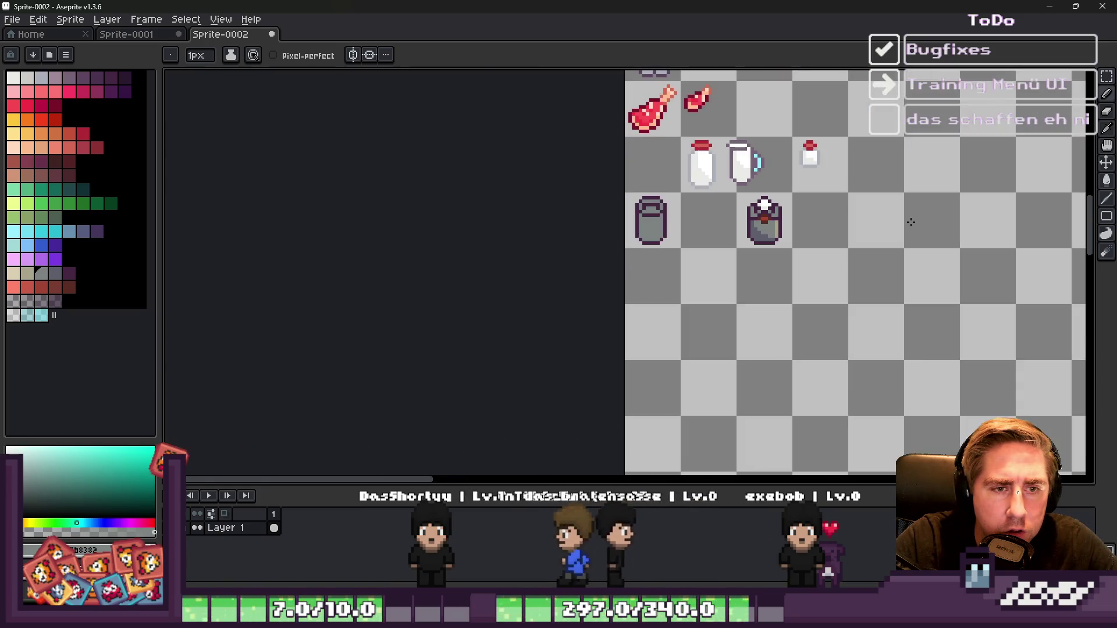
pyautogui.scroll(4, 723, 228)
pyautogui.keyDown('alt'); pyautogui.click(723, 228); pyautogui.keyUp('alt')
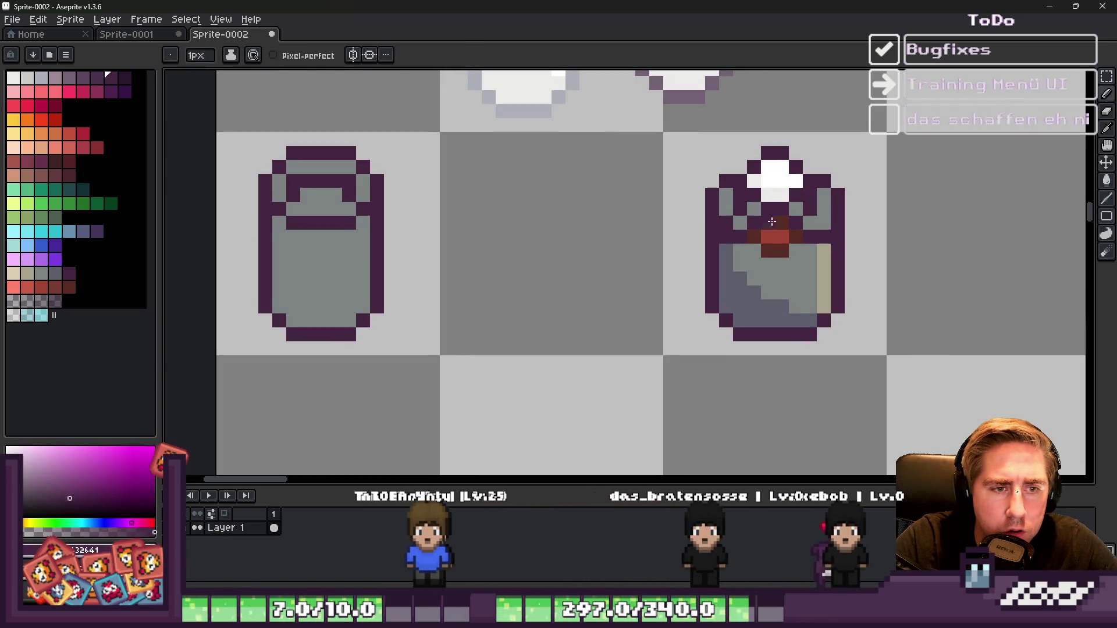
pyautogui.keyDown('alt'); pyautogui.click(832, 250); pyautogui.keyUp('alt')
pyautogui.keyDown('alt'); pyautogui.click(723, 249); pyautogui.keyUp('alt')
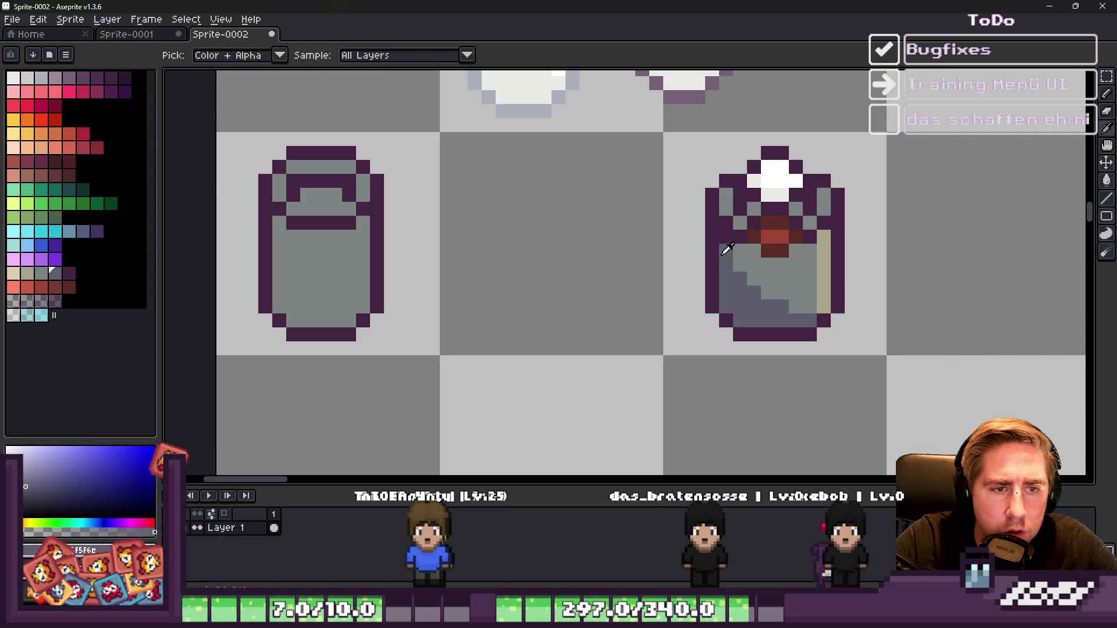
pyautogui.scroll(-2, 723, 239)
pyautogui.scroll(-2, 720, 208)
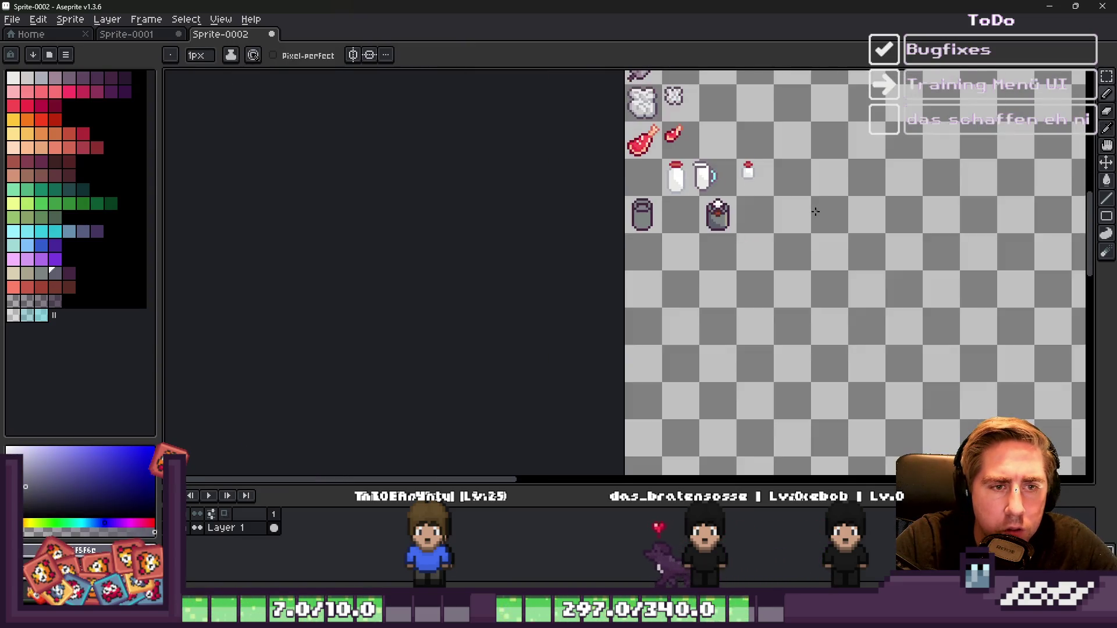
pyautogui.scroll(4, 672, 193)
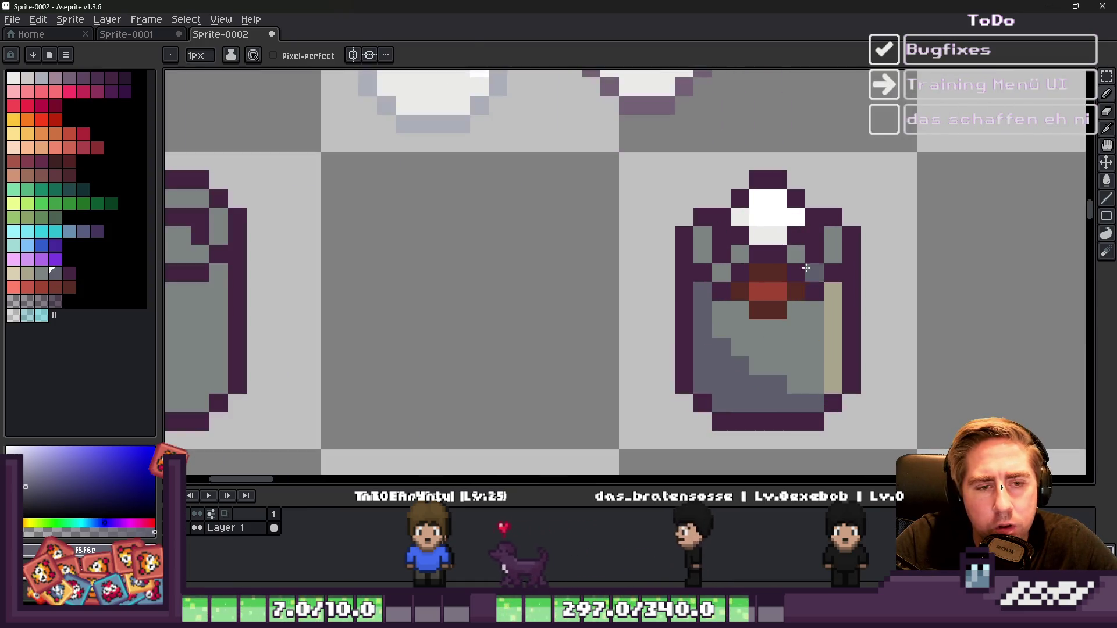
pyautogui.keyDown('alt'); pyautogui.click(783, 310); pyautogui.keyUp('alt')
pyautogui.moveTo(782, 311)
pyautogui.mouseDown()
pyautogui.moveTo(768, 273)
pyautogui.moveTo(797, 291)
pyautogui.moveTo(739, 291)
pyautogui.mouseUp()
pyautogui.press('+')
pyautogui.click(707, 254)
pyautogui.moveTo(716, 247)
pyautogui.mouseDown()
pyautogui.moveTo(706, 273)
pyautogui.moveTo(747, 282)
pyautogui.moveTo(806, 256)
pyautogui.moveTo(836, 270)
pyautogui.mouseUp()
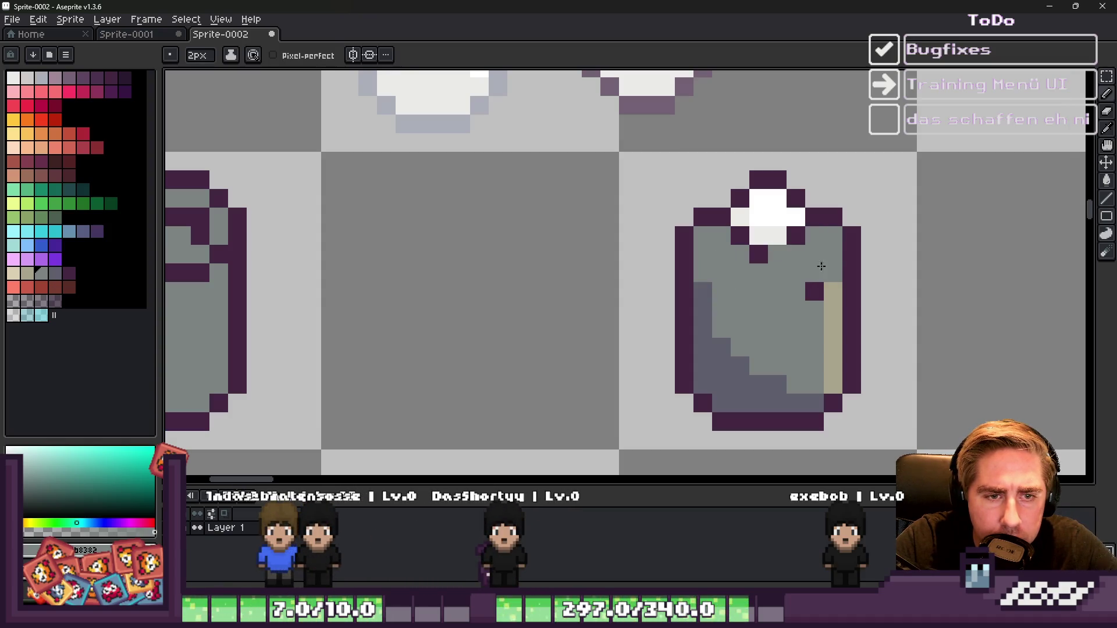
pyautogui.keyDown('alt'); pyautogui.click(796, 235); pyautogui.keyUp('alt')
pyautogui.press('-')
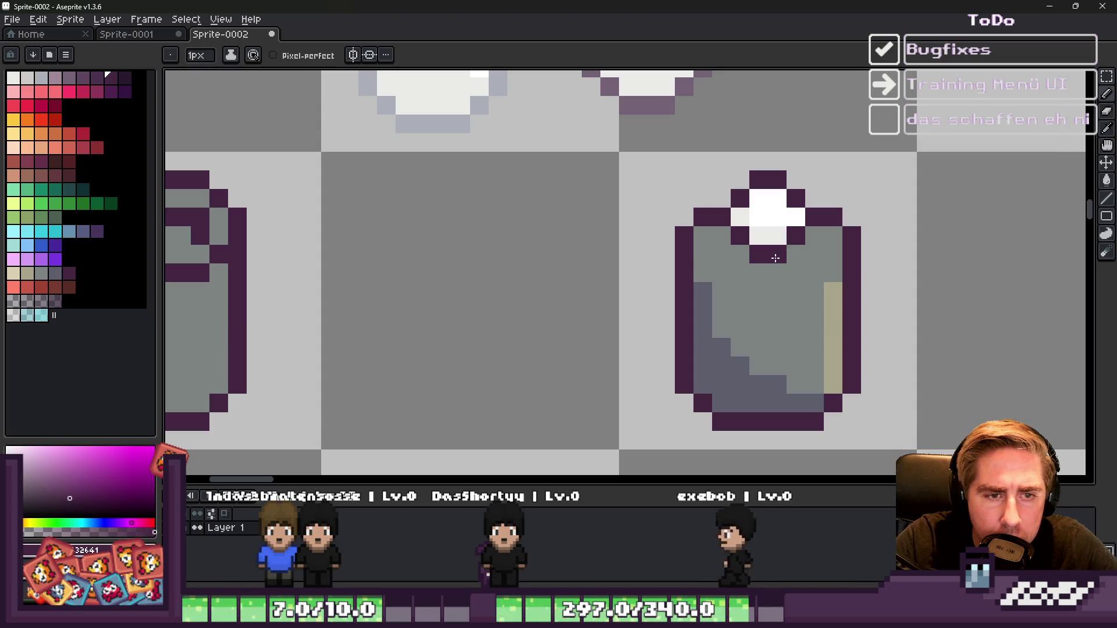
pyautogui.scroll(-2, 813, 199)
pyautogui.scroll(3, 813, 199)
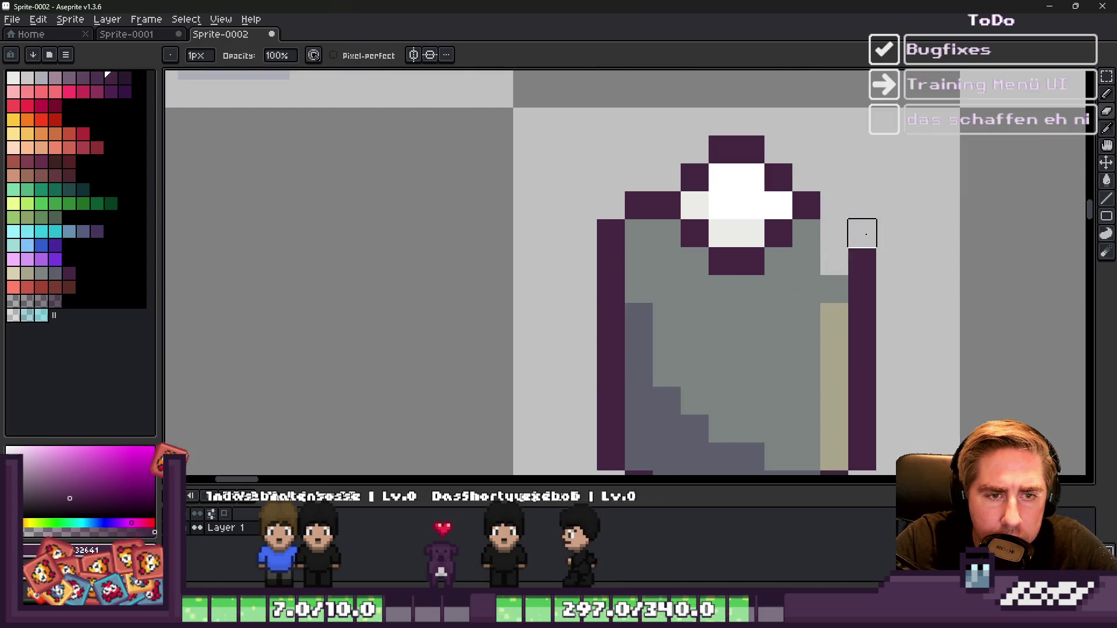
pyautogui.rightClick(862, 289)
pyautogui.scroll(-2, 806, 233)
pyautogui.scroll(1, 730, 225)
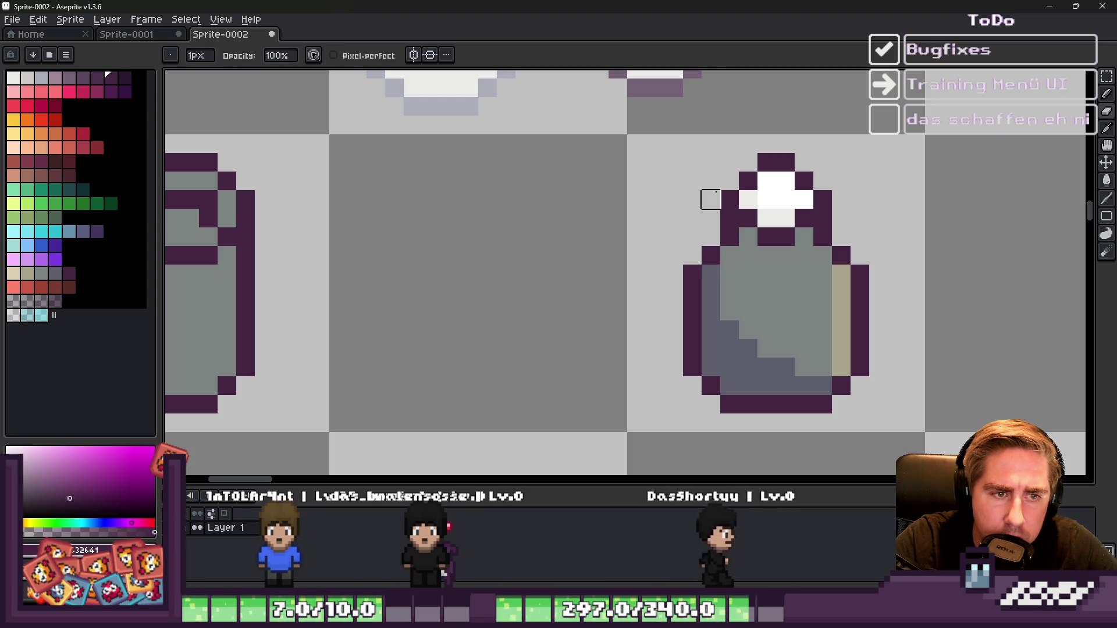
pyautogui.scroll(-2, 710, 183)
pyautogui.scroll(5, 756, 189)
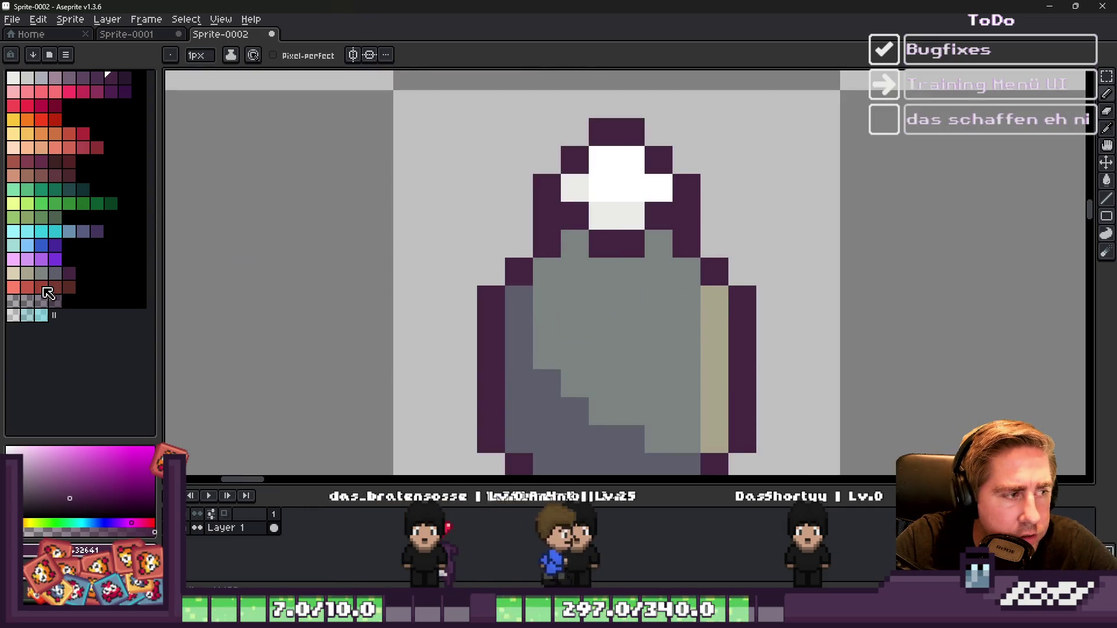
pyautogui.click(67, 288)
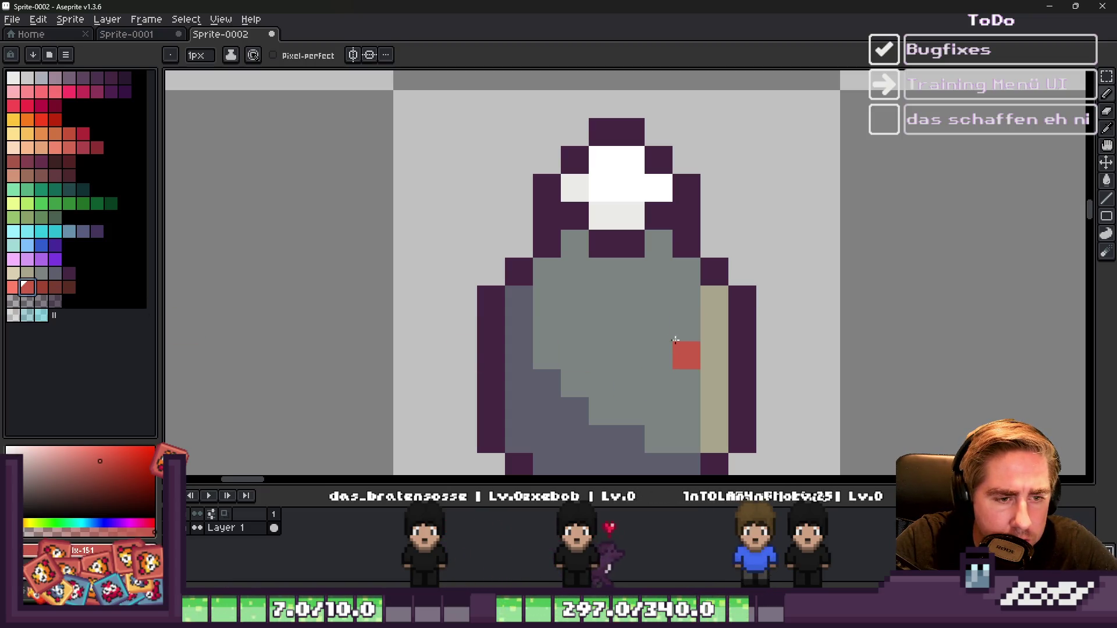
# Step: Paint a red label pixel with dark red shading beneath it, undoing one stray dark-red pixel
pyautogui.click(657, 327)
pyautogui.press('i')
pyautogui.click(41, 287)
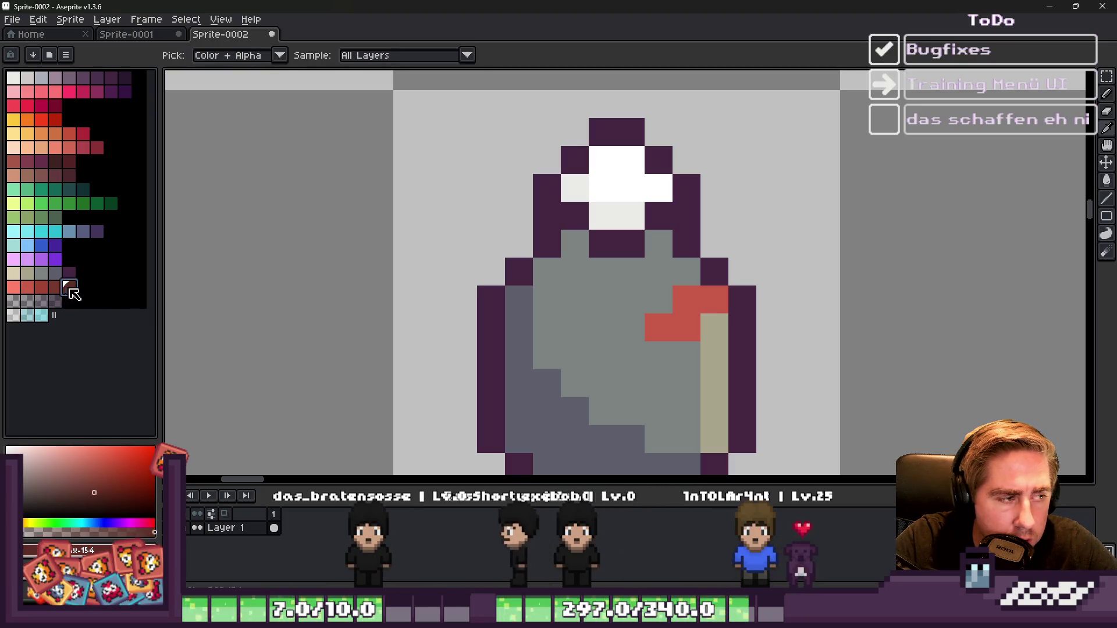
pyautogui.press('b')
pyautogui.click(667, 349)
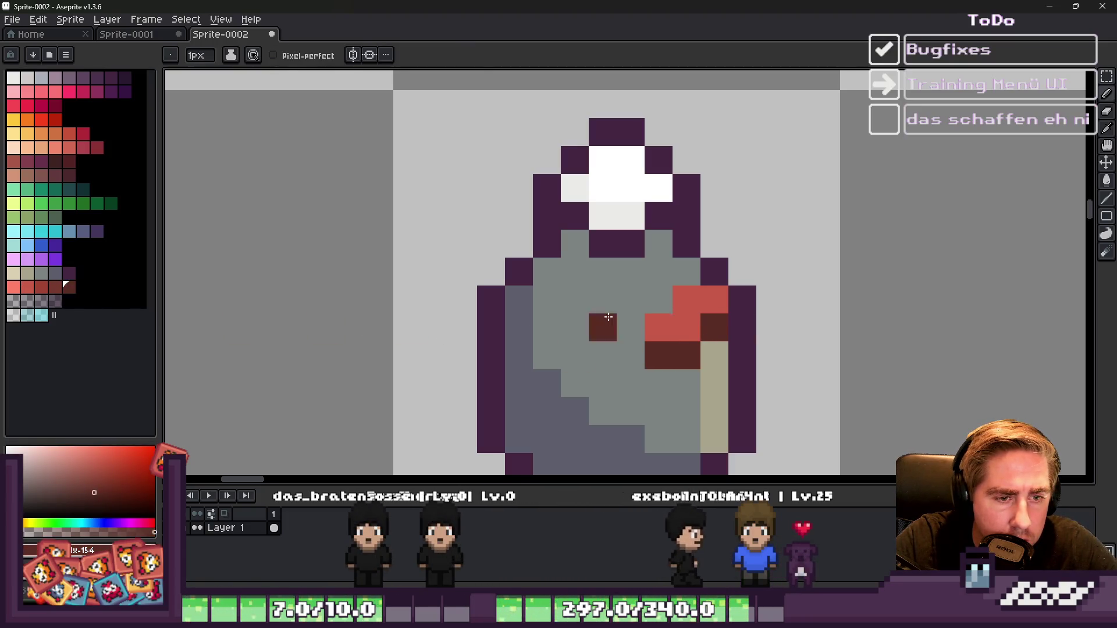
pyautogui.moveTo(687, 272); pyautogui.dragTo(714, 272)
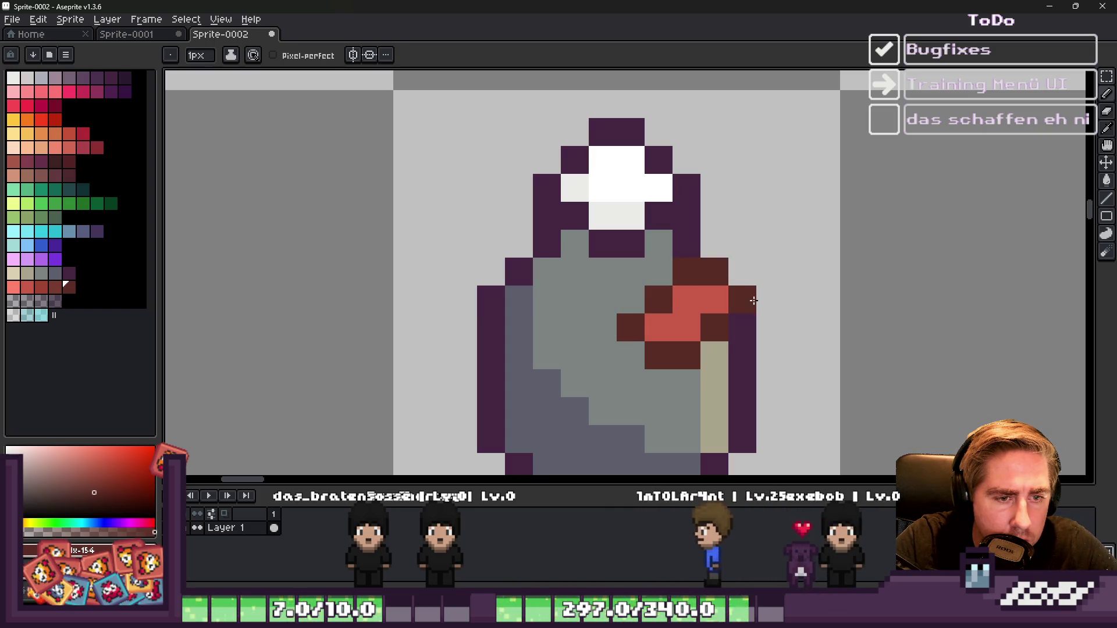
pyautogui.hotkey('ctrl', 'z')
pyautogui.scroll(-3, 602, 229)
pyautogui.scroll(4, 616, 268)
# Step: Draw two diagonal beige highlight pixels on the can body
pyautogui.press('i')
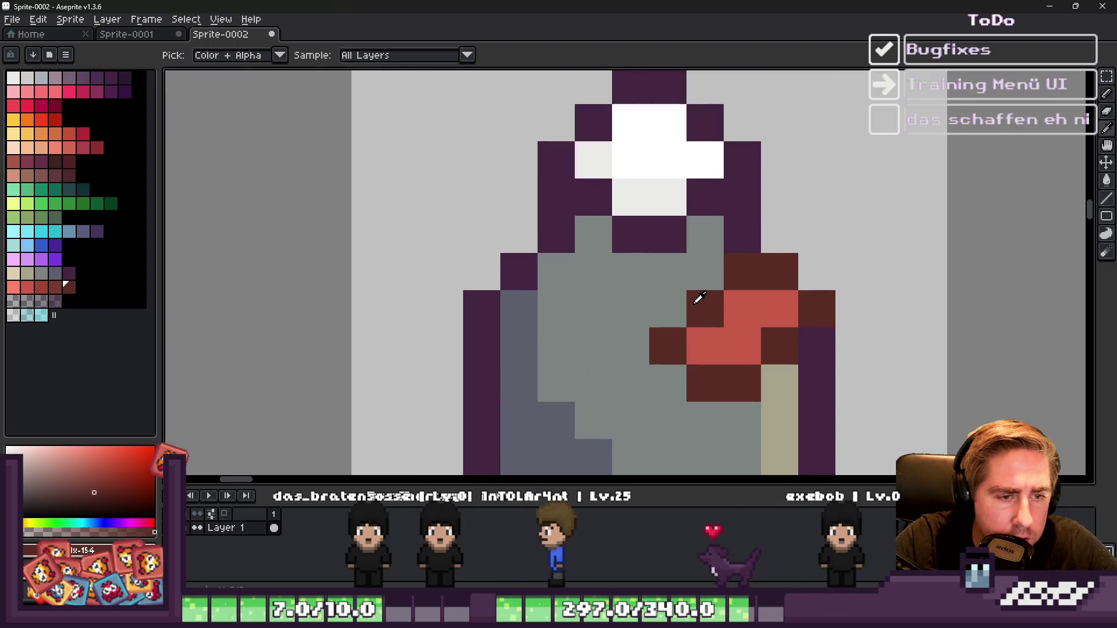
pyautogui.click(69, 273)
pyautogui.press('b')
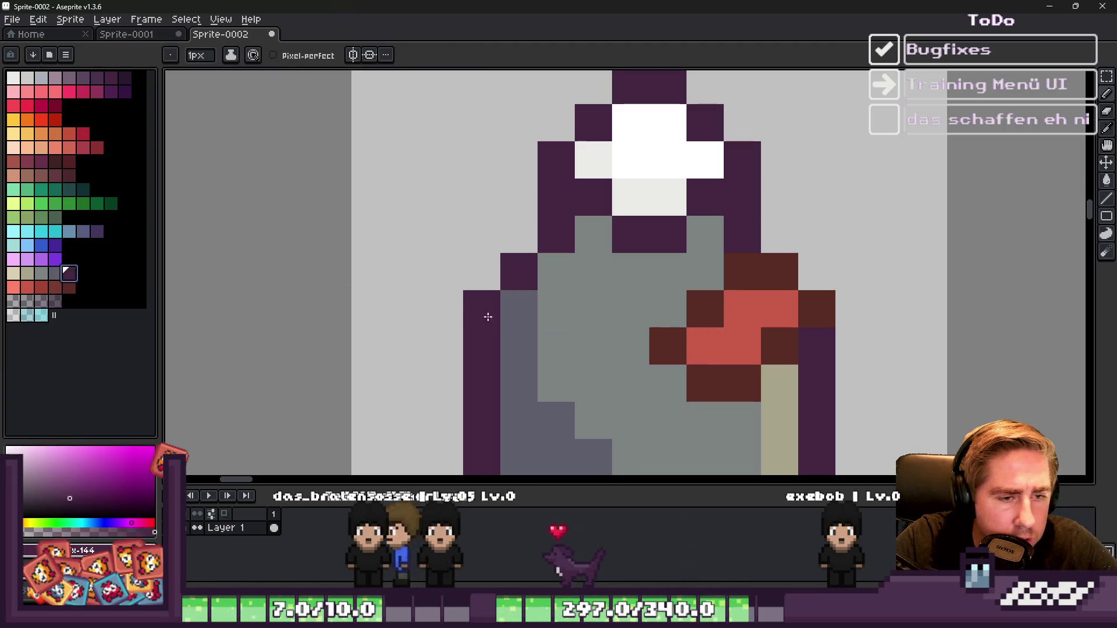
pyautogui.click(26, 275)
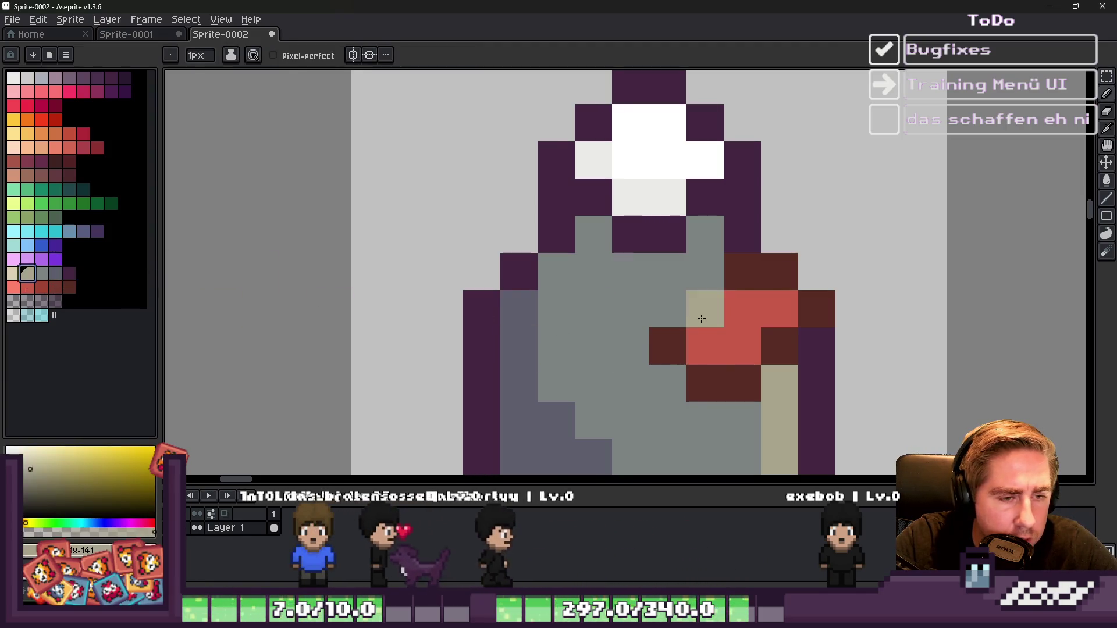
pyautogui.press('v')
pyautogui.press('b')
pyautogui.moveTo(628, 344); pyautogui.dragTo(603, 324)
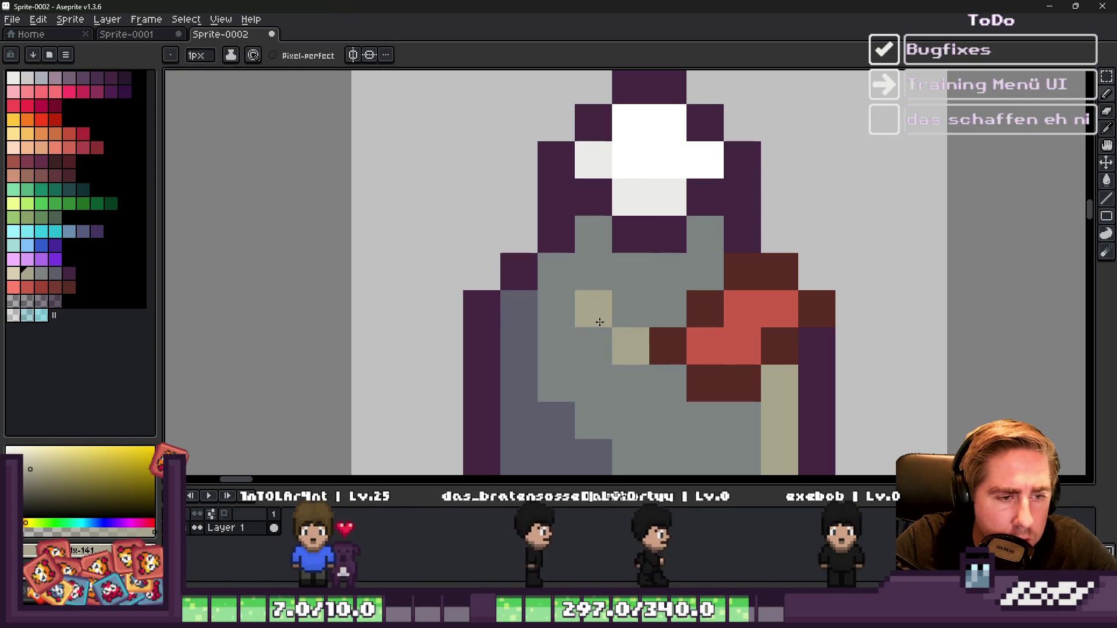
# Step: Extend the beige diagonal past the outline and cover a stray beige pixel with grey
pyautogui.click(516, 224)
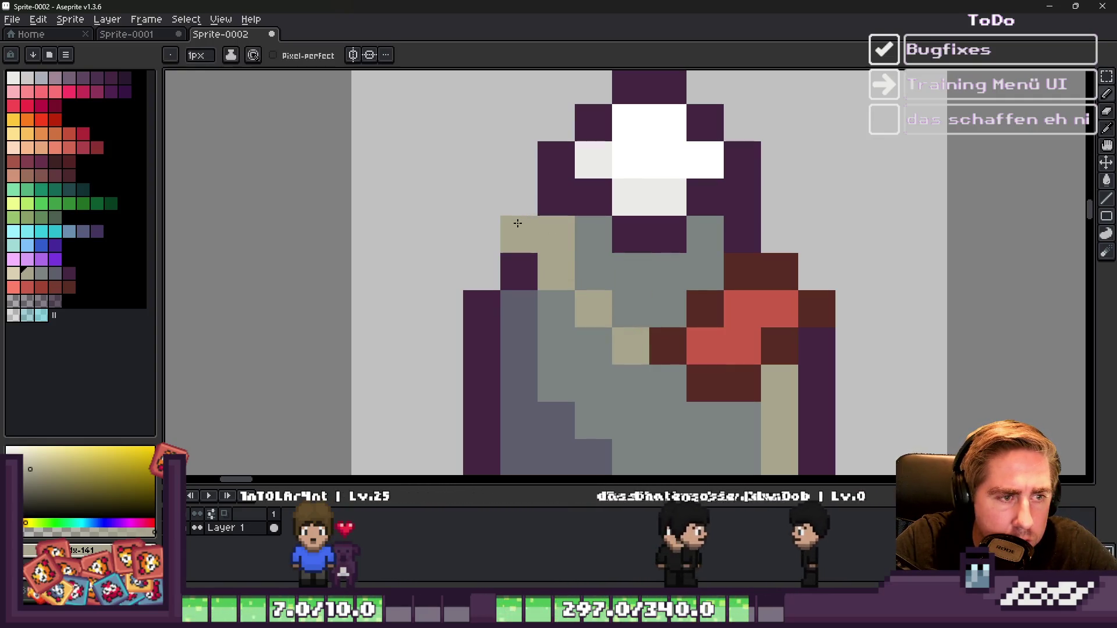
pyautogui.keyDown('alt'); pyautogui.click(599, 233); pyautogui.keyUp('alt')
pyautogui.click(564, 234)
pyautogui.scroll(-1, 557, 240)
pyautogui.scroll(-3, 556, 241)
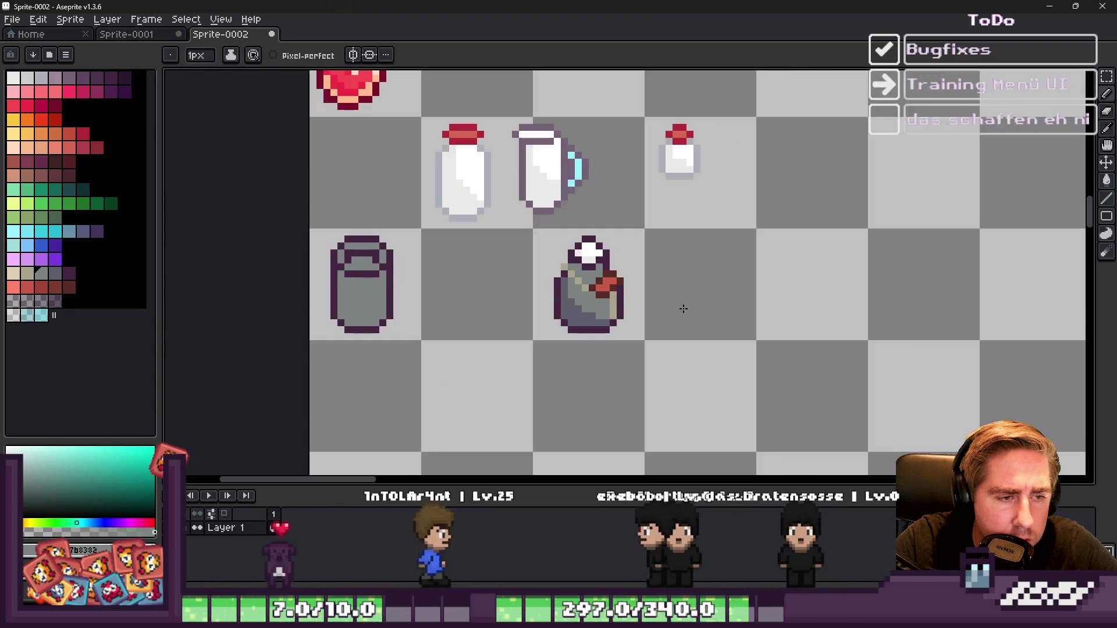
pyautogui.scroll(4, 614, 286)
# Step: Add a blue-grey pixel beside the beige line and dark outline pixels at the shoulders
pyautogui.press('i')
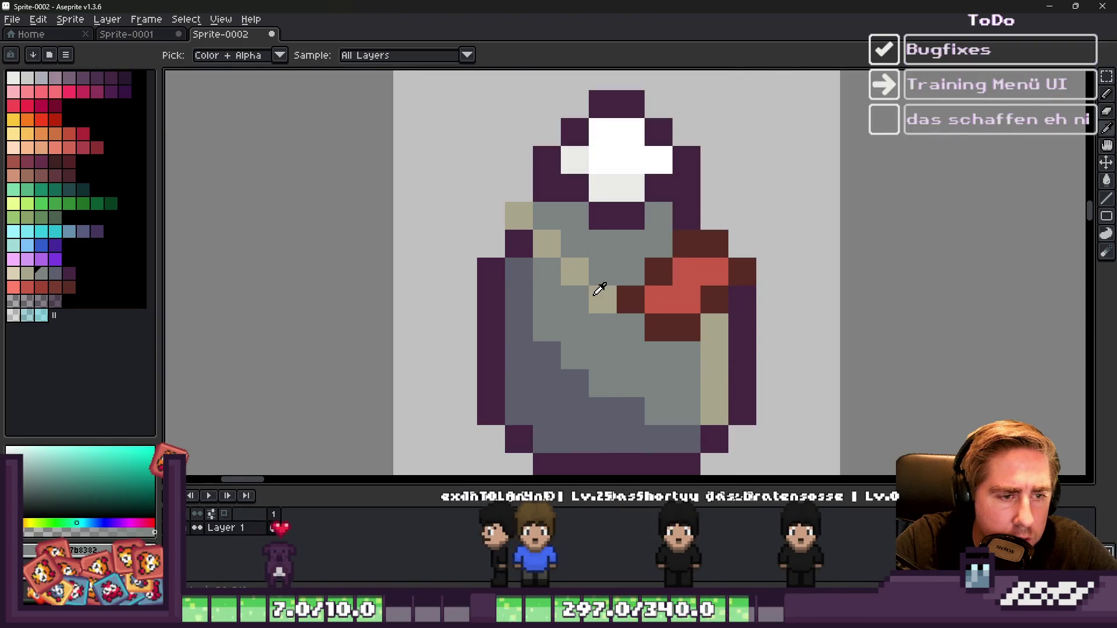
pyautogui.click(51, 275)
pyautogui.press('b')
pyautogui.click(596, 283)
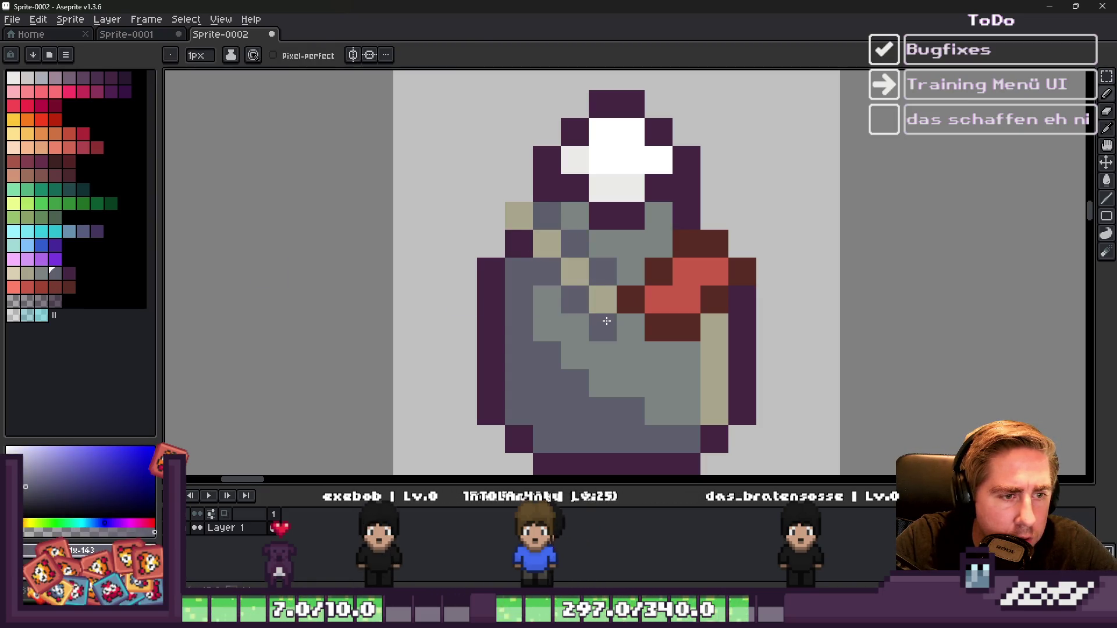
pyautogui.scroll(-1, 594, 279)
pyautogui.scroll(1, 533, 242)
pyautogui.keyDown('alt'); pyautogui.click(582, 209); pyautogui.keyUp('alt')
pyautogui.click(565, 215)
pyautogui.click(623, 243)
pyautogui.scroll(-2, 667, 256)
pyautogui.scroll(-1, 667, 256)
pyautogui.scroll(4, 667, 256)
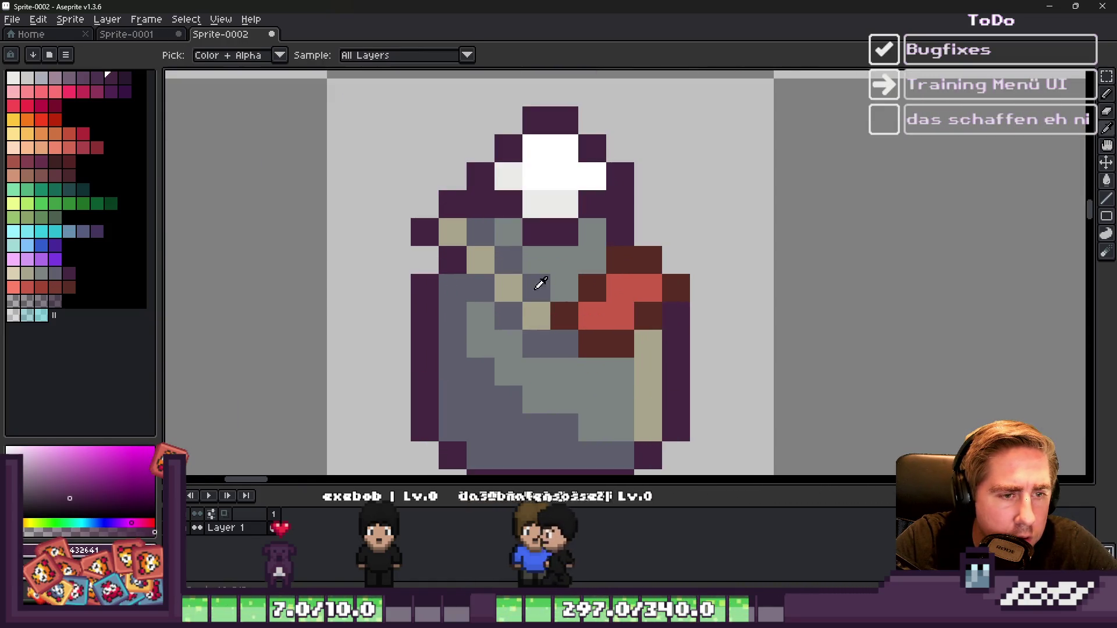
# Step: Add a beige pixel on the right shoulder and two blue-grey pixels poking past the can's right side
pyautogui.keyDown('alt'); pyautogui.click(666, 257); pyautogui.keyUp('alt')
pyautogui.click(647, 232)
pyautogui.keyDown('alt'); pyautogui.click(567, 334); pyautogui.keyUp('alt')
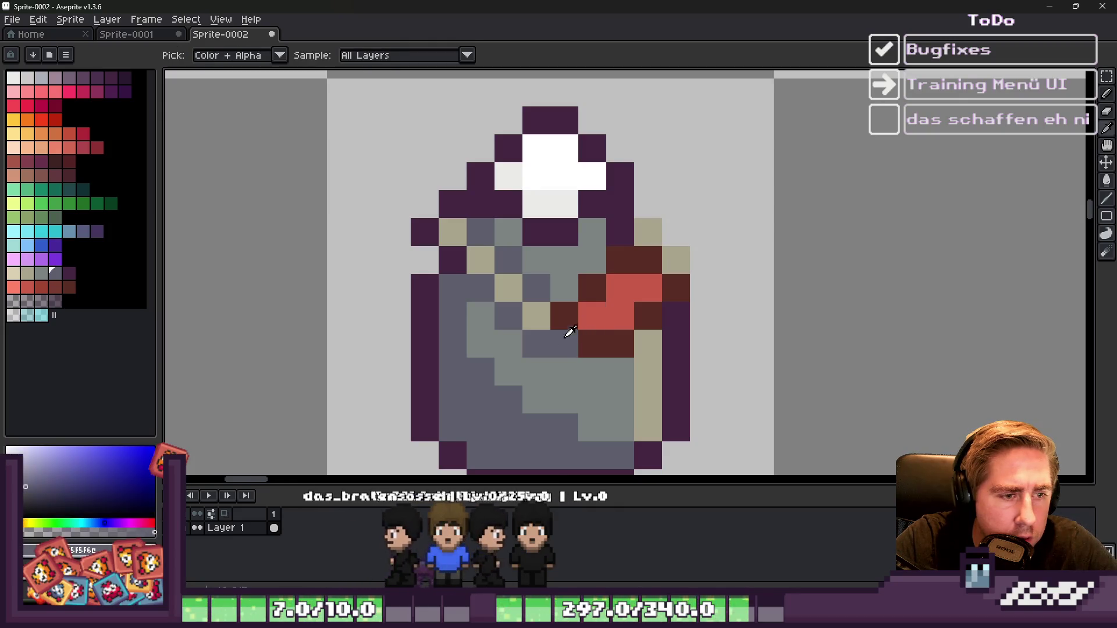
pyautogui.click(704, 257)
pyautogui.click(681, 240)
pyautogui.scroll(-4, 756, 239)
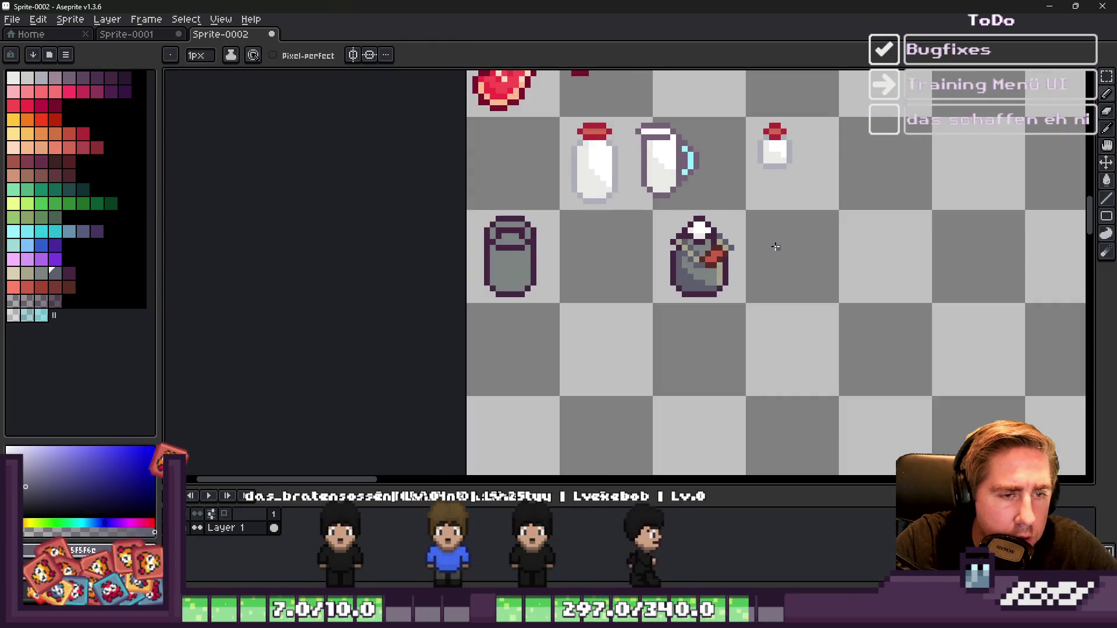
pyautogui.scroll(-1, 775, 246)
pyautogui.scroll(-1, 775, 246)
pyautogui.scroll(8, 727, 245)
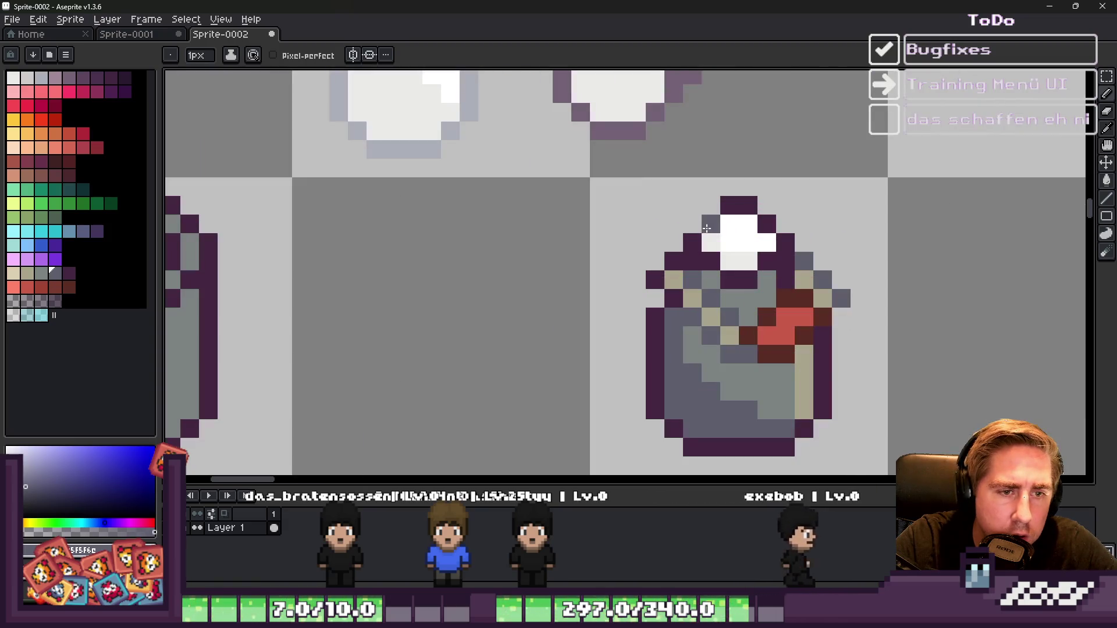
pyautogui.scroll(-6, 721, 237)
pyautogui.scroll(1, 678, 235)
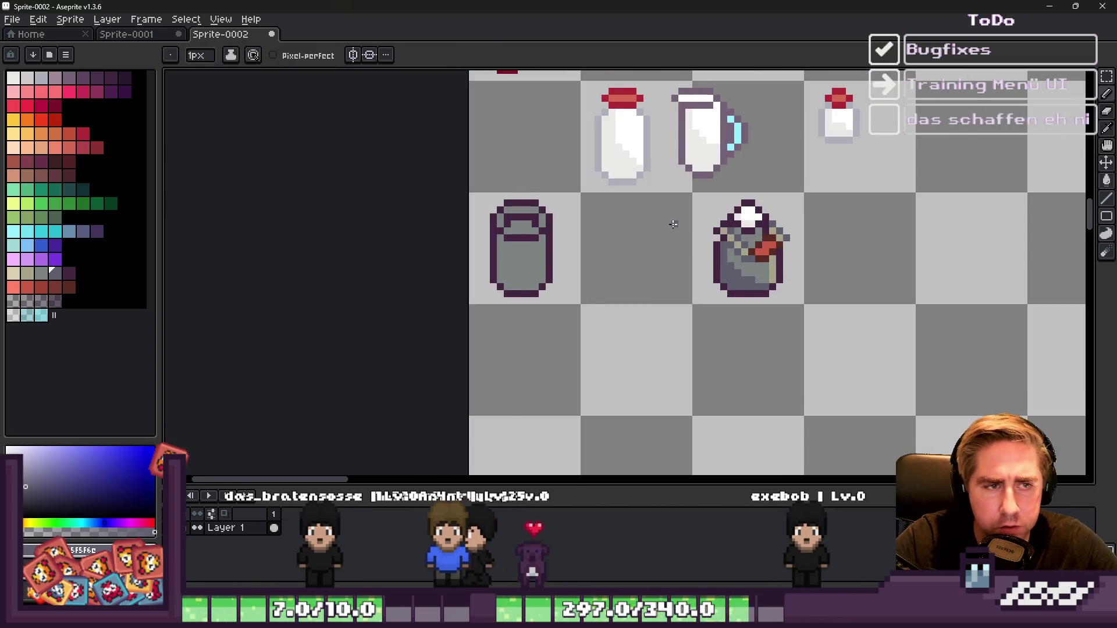
pyautogui.scroll(-3, 669, 220)
pyautogui.scroll(4, 698, 212)
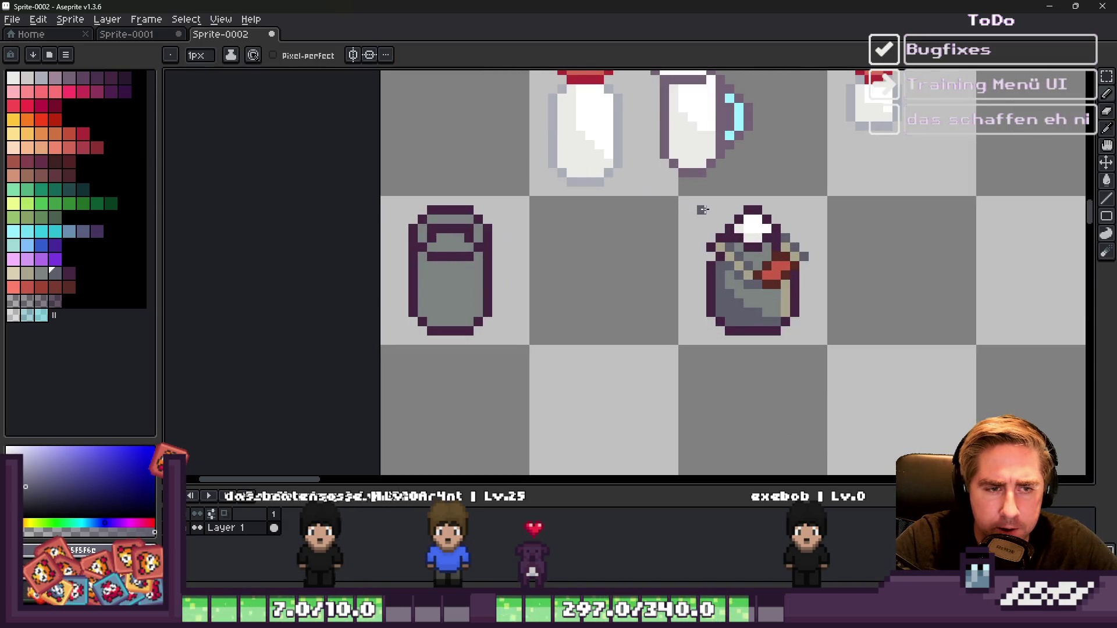
pyautogui.scroll(1, 703, 209)
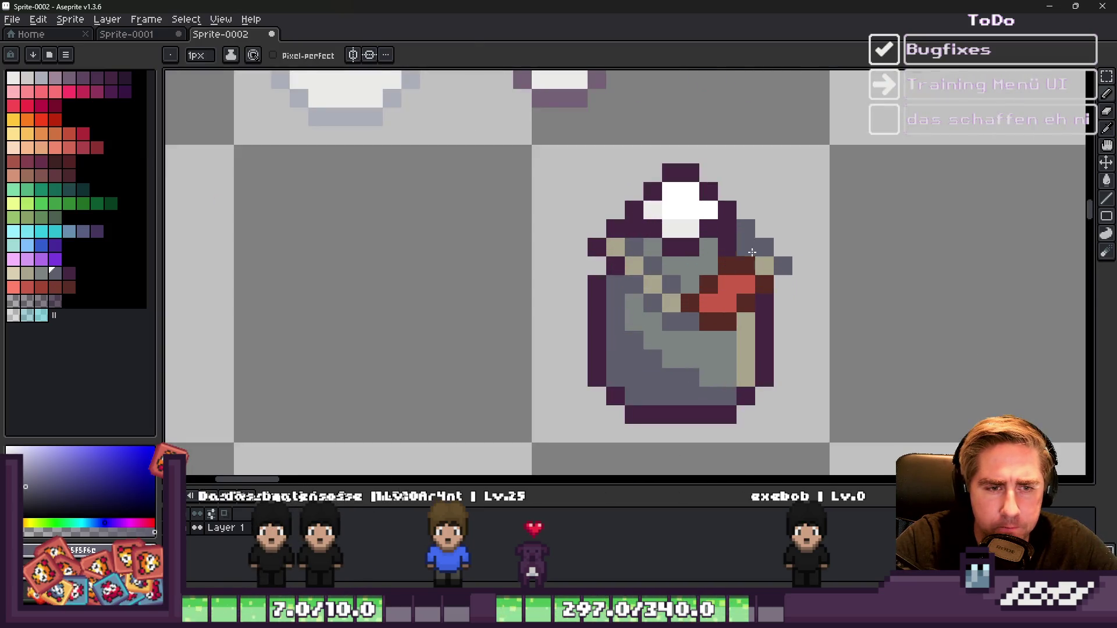
pyautogui.keyDown('alt'); pyautogui.click(800, 263); pyautogui.keyUp('alt')
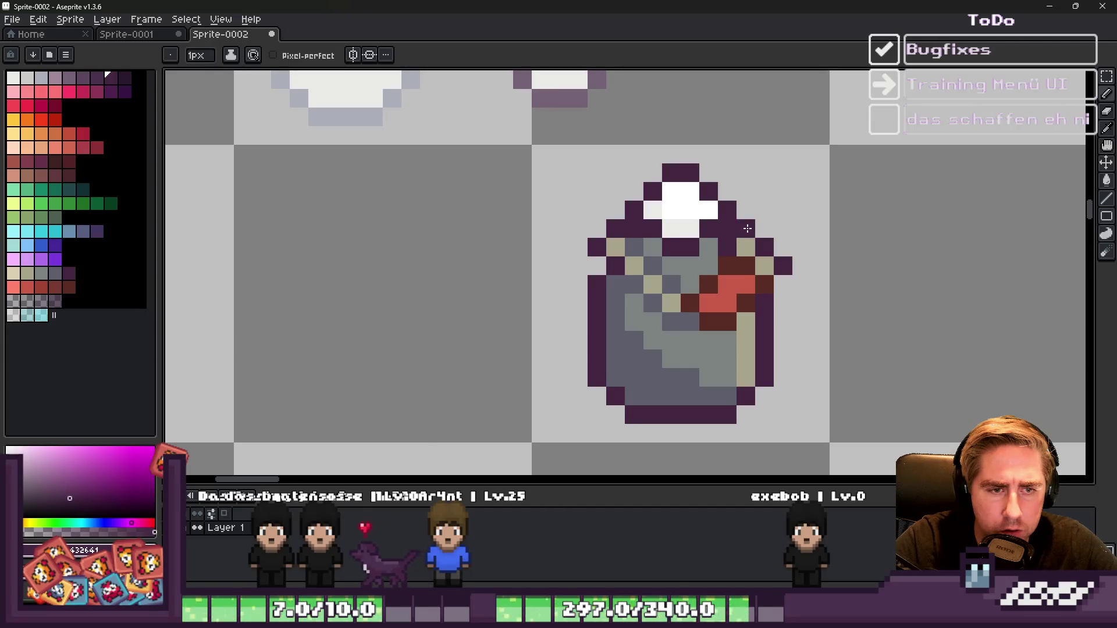
pyautogui.scroll(-5, 814, 236)
pyautogui.scroll(4, 861, 250)
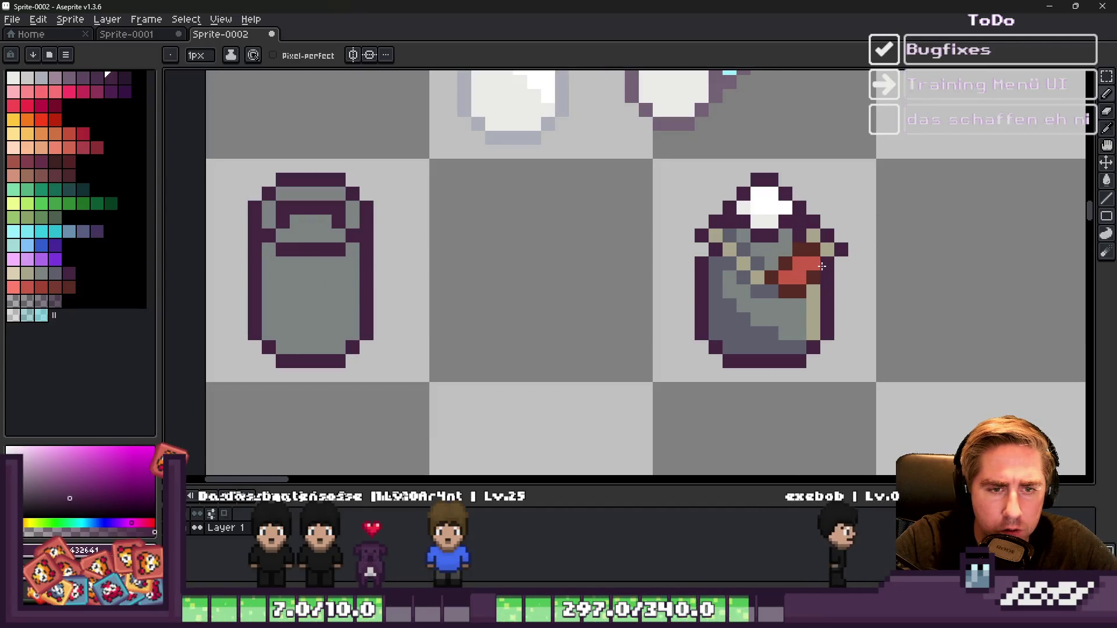
pyautogui.scroll(4, 862, 299)
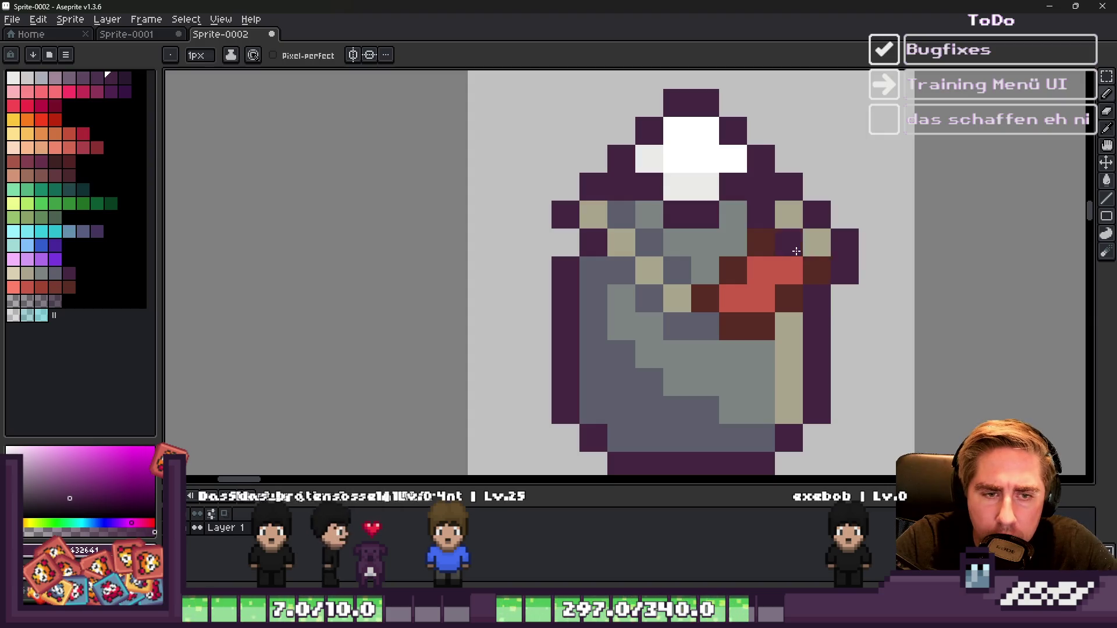
pyautogui.scroll(-8, 862, 255)
pyautogui.scroll(-1, 862, 254)
pyautogui.scroll(2, 814, 263)
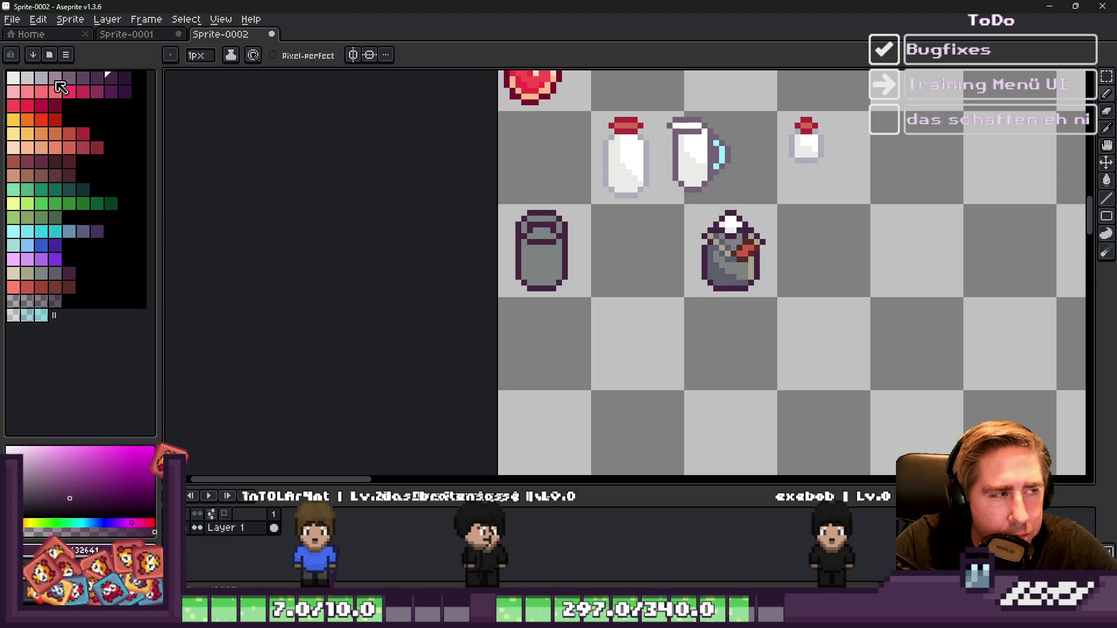
# Step: Pick a dark purple and recolour the dark pixels beside the cap's grey
pyautogui.click(70, 273)
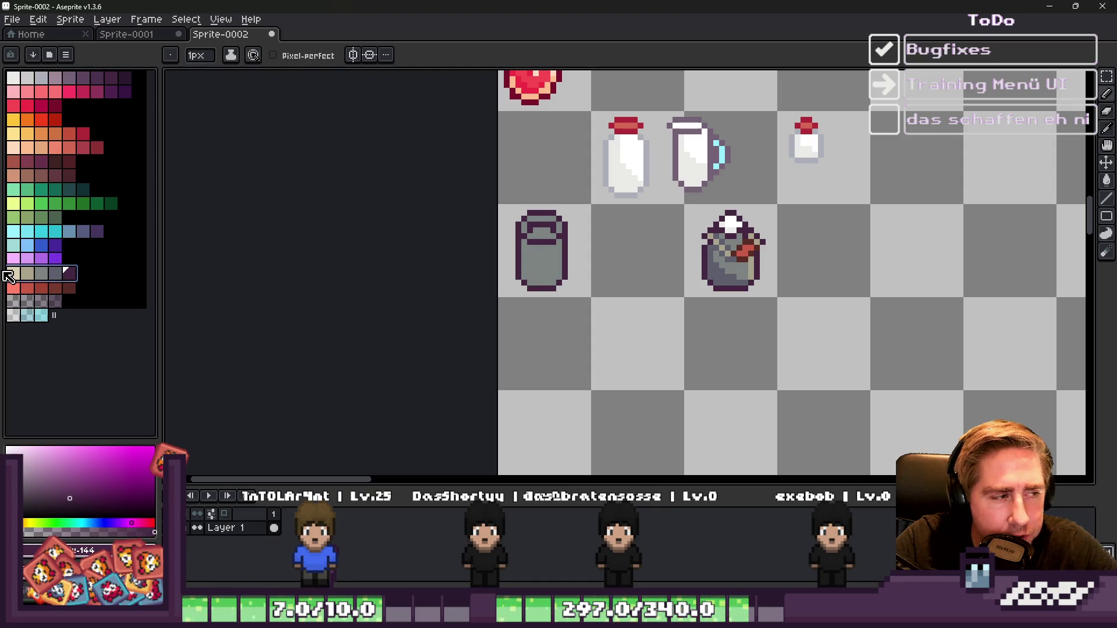
pyautogui.moveTo(32, 85); pyautogui.dragTo(95, 79)
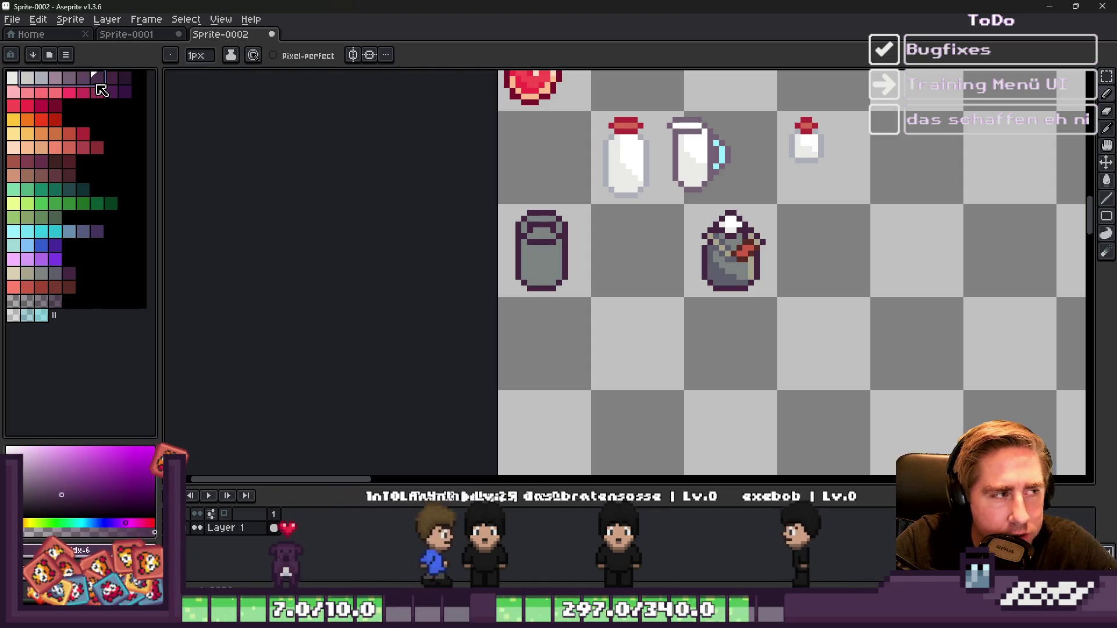
pyautogui.scroll(4, 733, 266)
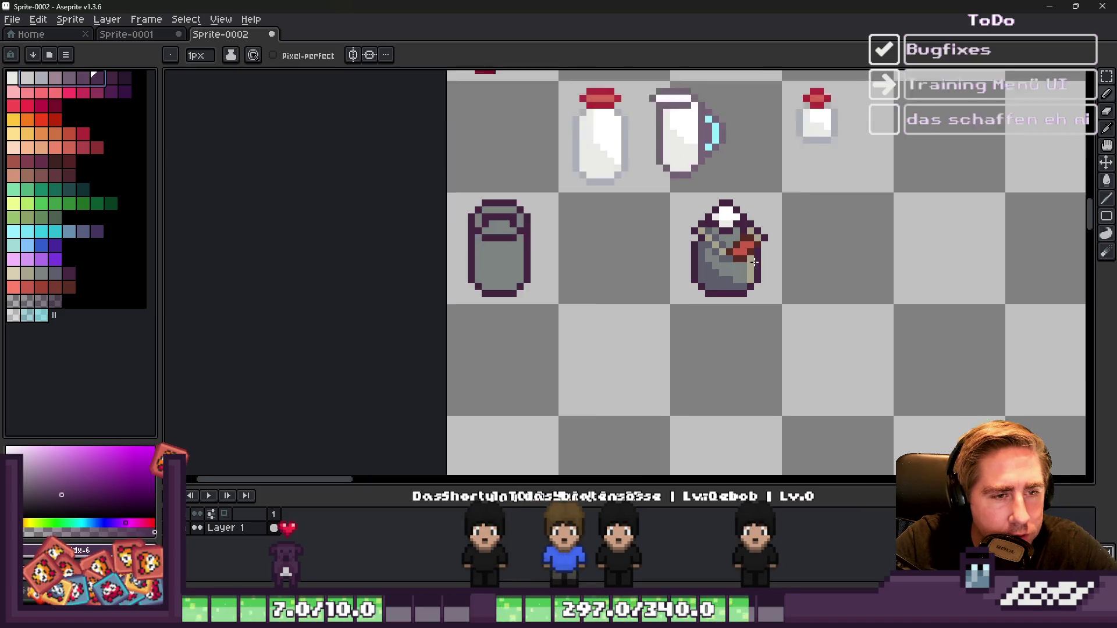
pyautogui.press('m')
pyautogui.moveTo(579, 129)
pyautogui.mouseDown()
pyautogui.moveTo(687, 204)
pyautogui.moveTo(579, 129)
pyautogui.mouseUp()
pyautogui.scroll(2, 692, 156)
pyautogui.press('i')
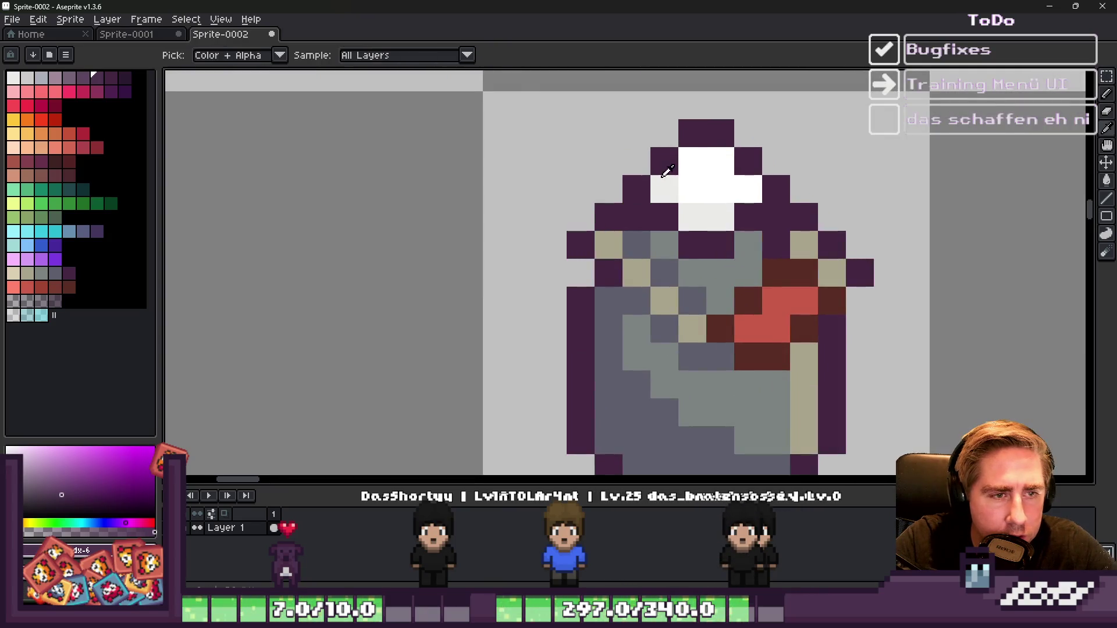
pyautogui.click(651, 199)
pyautogui.click(663, 244)
pyautogui.press('b')
pyautogui.click(635, 193)
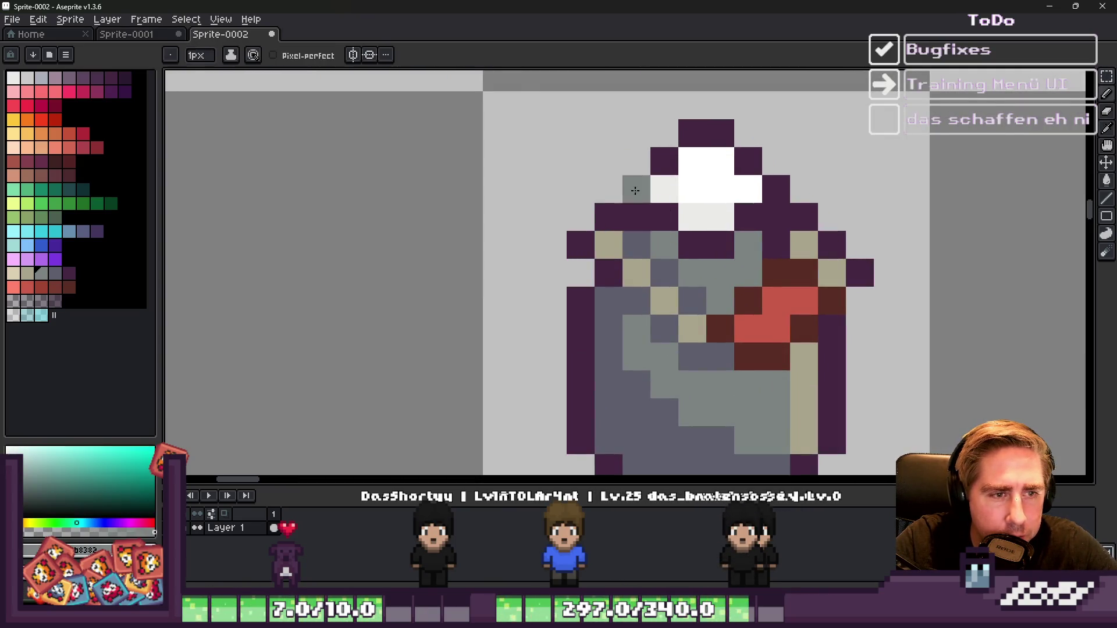
pyautogui.moveTo(638, 213)
pyautogui.mouseDown()
pyautogui.moveTo(718, 249)
pyautogui.moveTo(707, 242)
pyautogui.mouseUp()
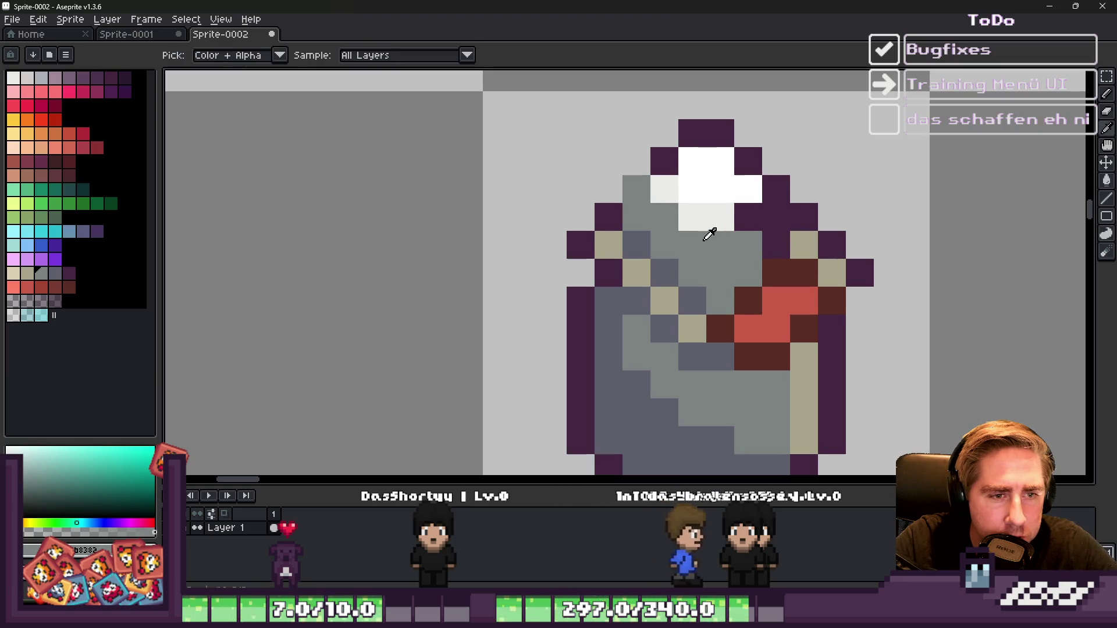
# Step: Repaint the lid pixels grey and draw a dark purple outline along the can's top
pyautogui.keyDown('alt'); pyautogui.click(709, 269); pyautogui.keyUp('alt')
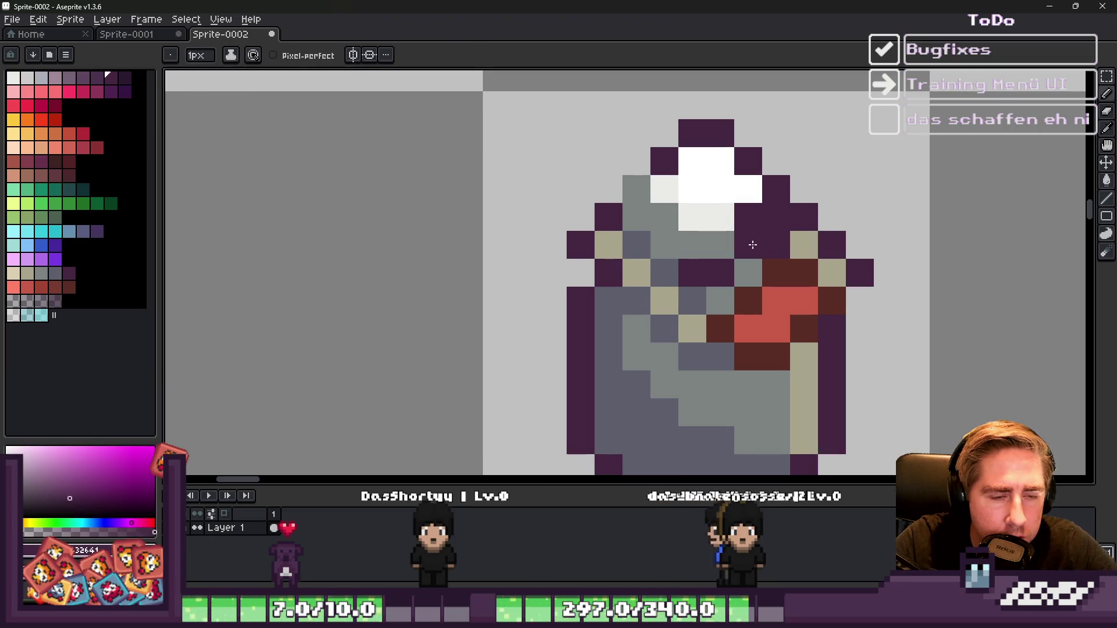
pyautogui.click(745, 269)
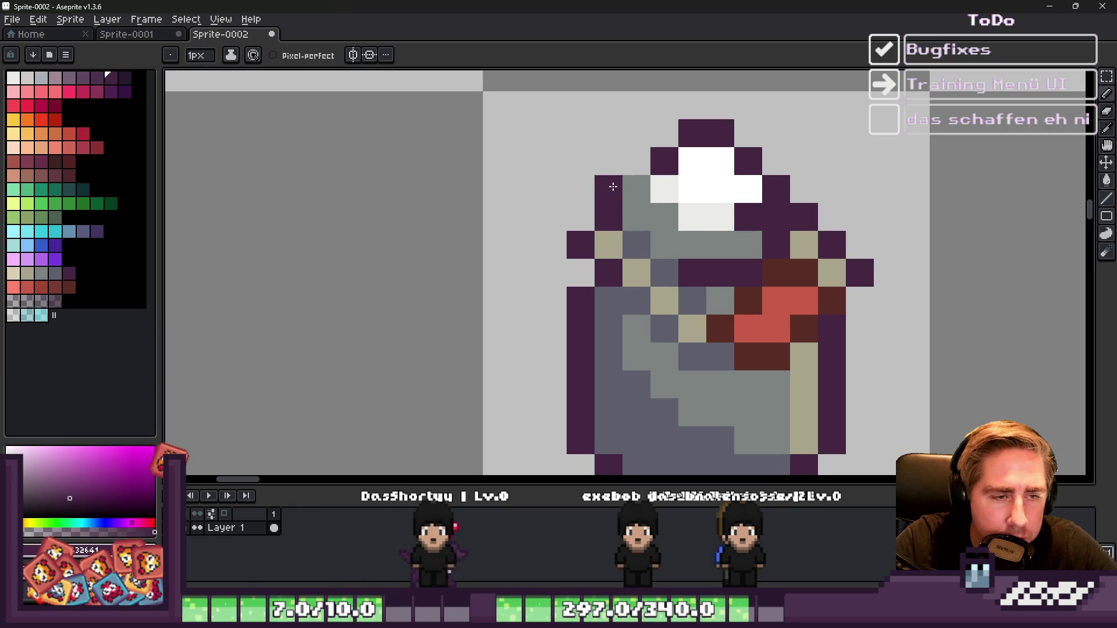
pyautogui.click(636, 162)
pyautogui.keyDown('alt'); pyautogui.click(644, 184); pyautogui.keyUp('alt')
pyautogui.moveTo(664, 161)
pyautogui.mouseDown()
pyautogui.moveTo(687, 136)
pyautogui.moveTo(749, 164)
pyautogui.moveTo(776, 191)
pyautogui.moveTo(749, 217)
pyautogui.mouseUp()
pyautogui.keyDown('alt'); pyautogui.click(803, 188); pyautogui.keyUp('alt')
pyautogui.moveTo(802, 188)
pyautogui.mouseDown()
pyautogui.moveTo(750, 136)
pyautogui.moveTo(690, 114)
pyautogui.moveTo(656, 130)
pyautogui.mouseUp()
pyautogui.keyDown('alt'); pyautogui.click(701, 127); pyautogui.keyUp('alt')
pyautogui.click(720, 133)
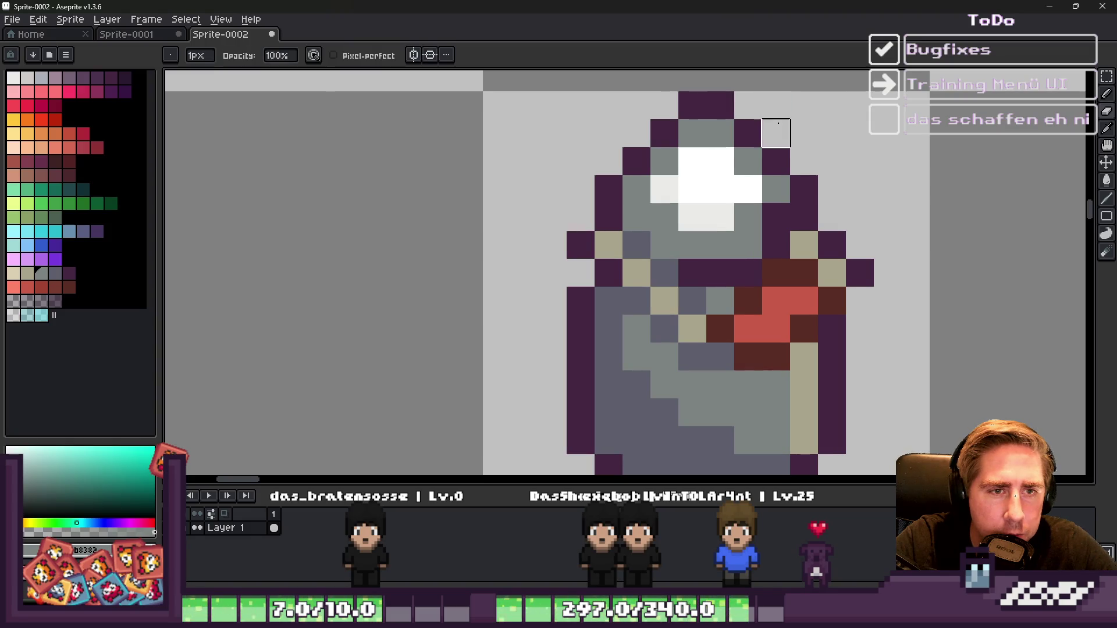
# Step: Turn a light lid pixel grey and paint a column of lid pixels dark purple on the right
pyautogui.scroll(-3, 776, 123)
pyautogui.scroll(3, 685, 235)
pyautogui.keyDown('alt'); pyautogui.click(681, 213); pyautogui.keyUp('alt')
pyautogui.moveTo(685, 235); pyautogui.dragTo(701, 239)
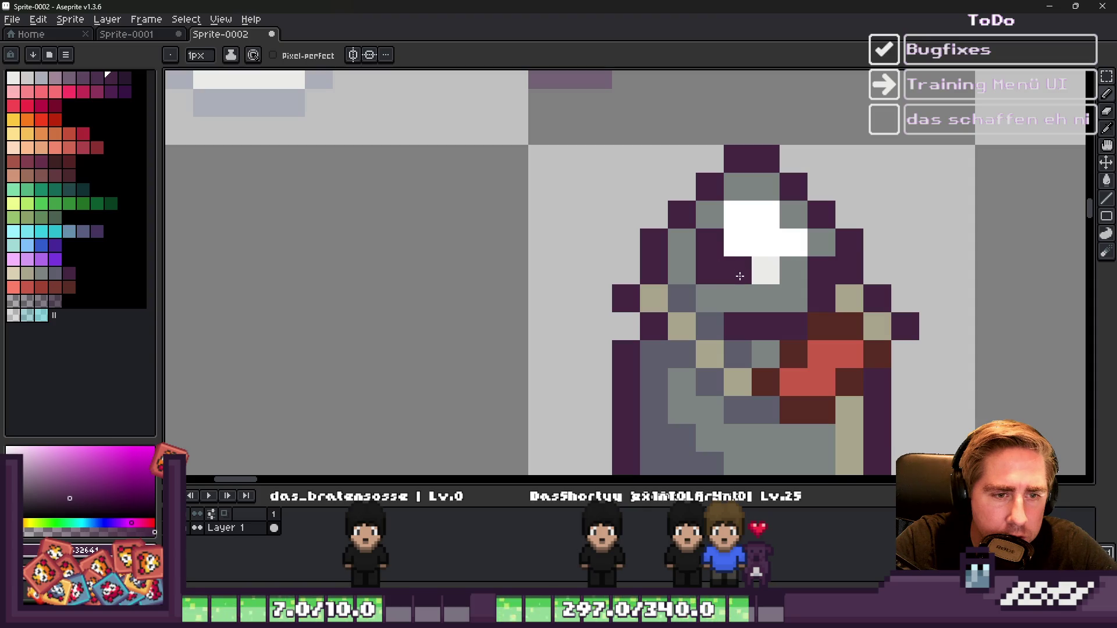
pyautogui.click(793, 271)
pyautogui.click(792, 214)
pyautogui.click(802, 234)
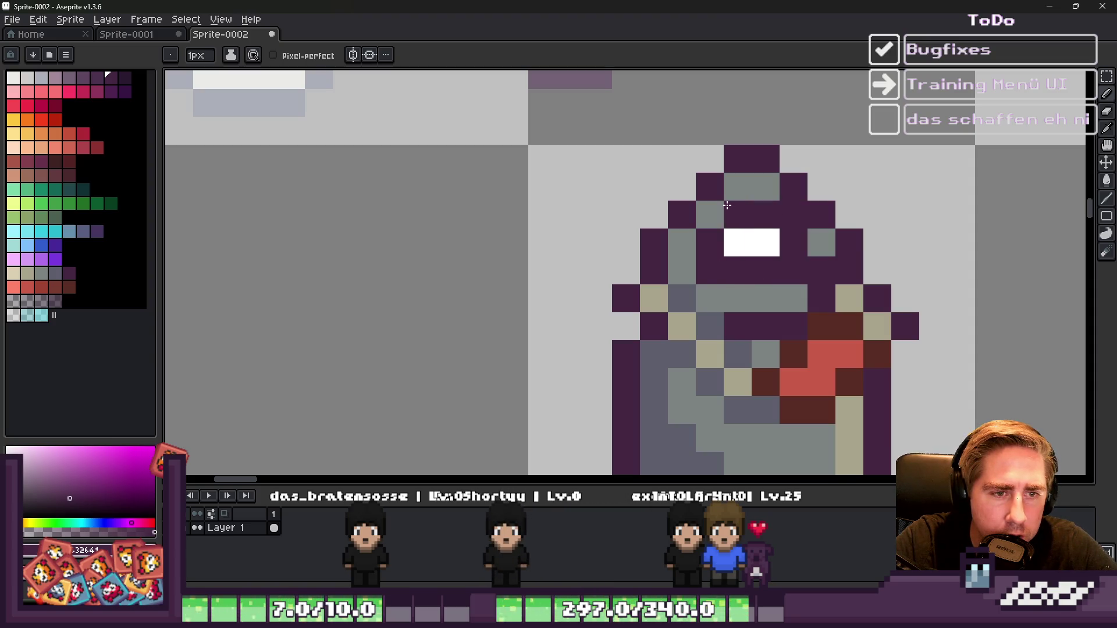
pyautogui.scroll(-5, 695, 205)
pyautogui.press('v')
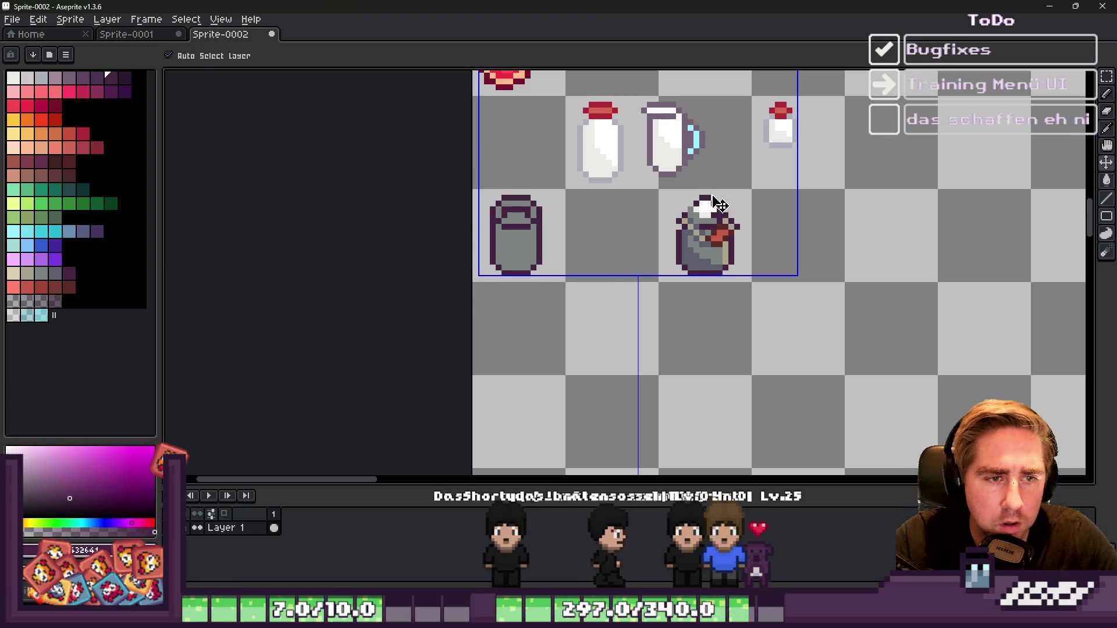
pyautogui.press('b')
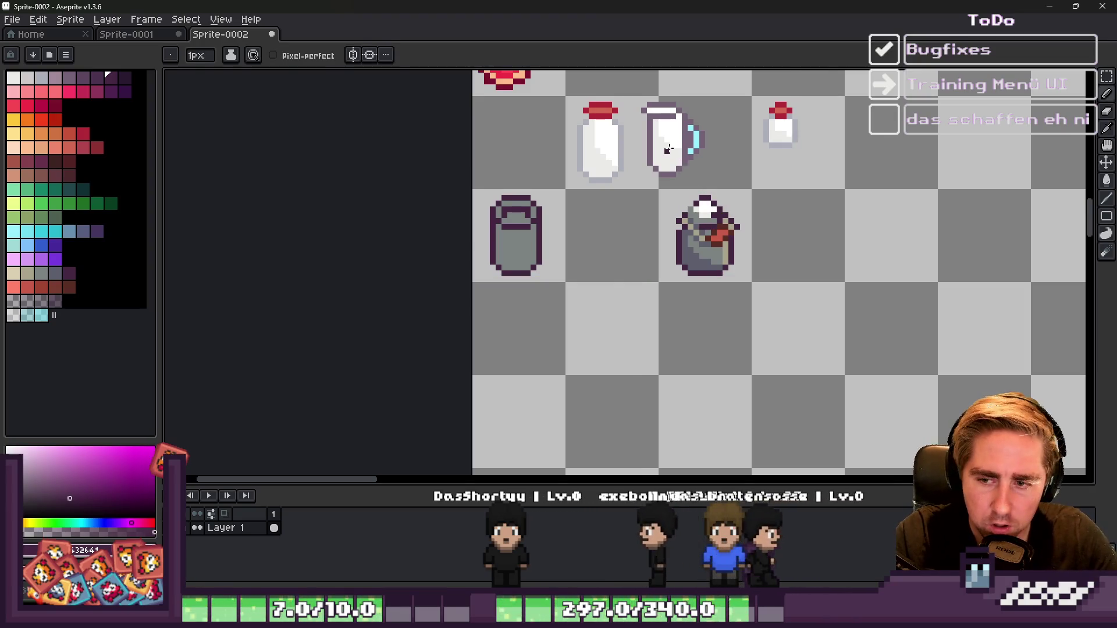
pyautogui.scroll(3, 690, 212)
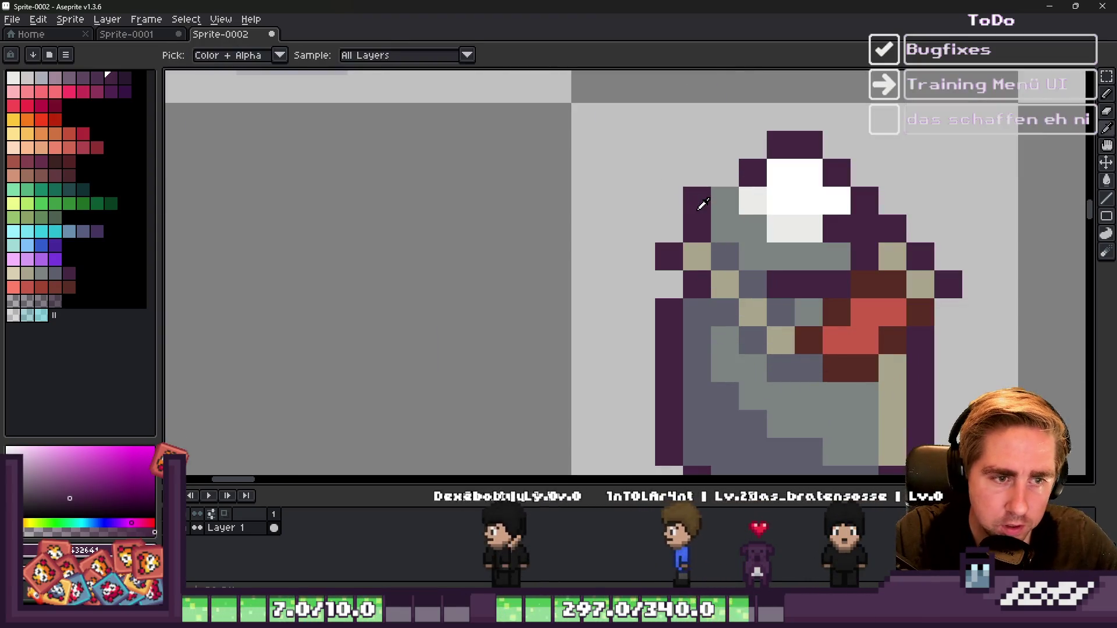
# Step: Paint the top-left shoulder pixel of the can light grey
pyautogui.scroll(-3, 696, 201)
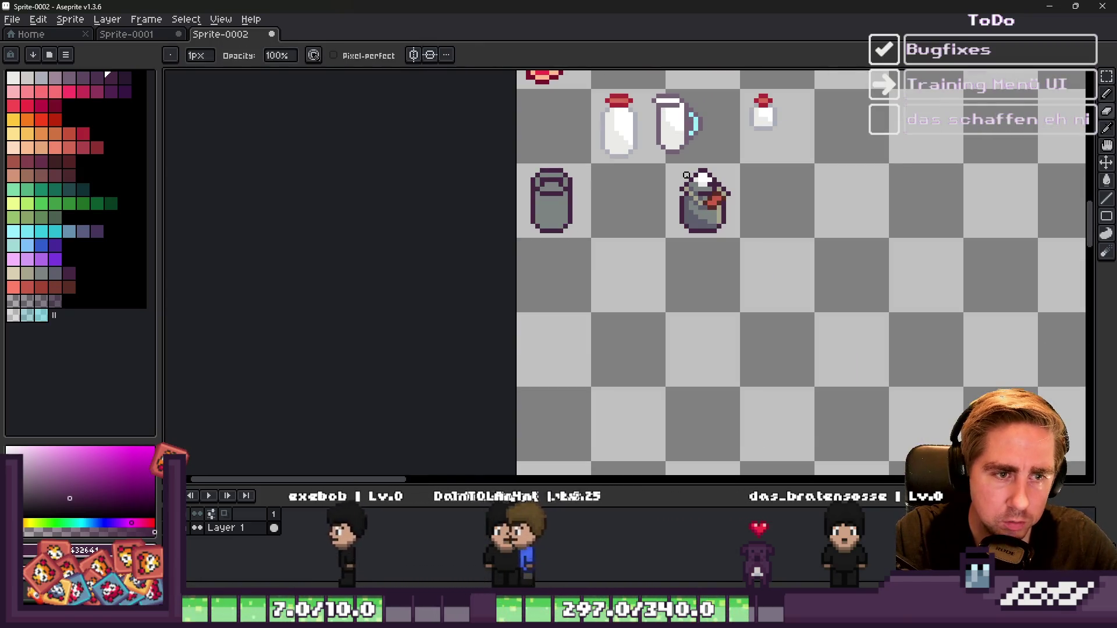
pyautogui.scroll(3, 759, 195)
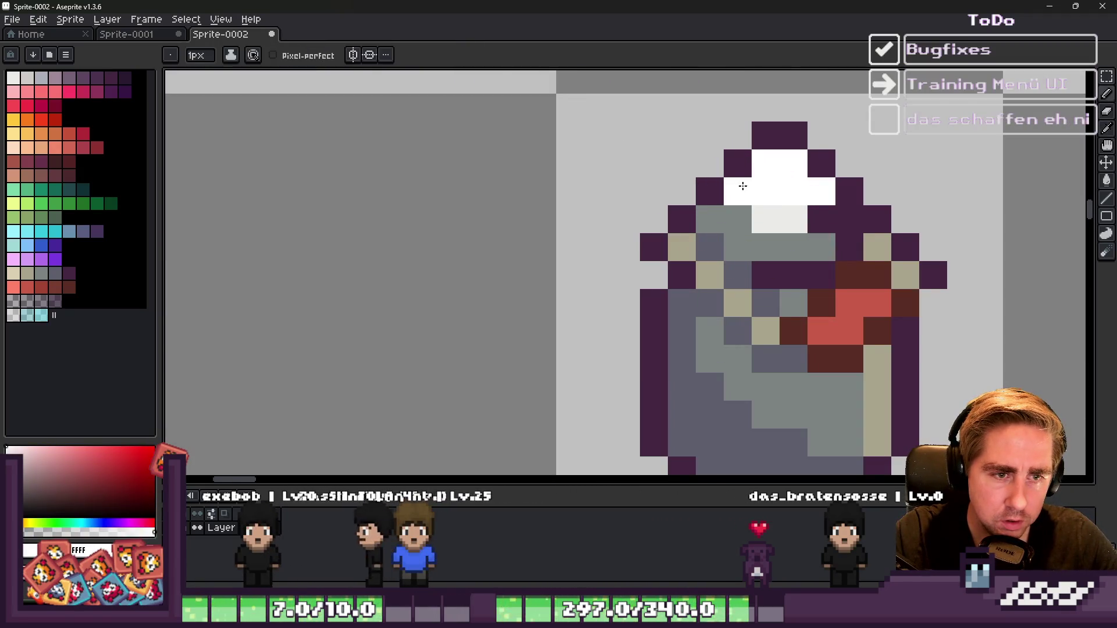
pyautogui.keyDown('alt'); pyautogui.click(741, 182); pyautogui.keyUp('alt')
pyautogui.click(711, 186)
# Step: Add dark purple outline pixels left of the shoulder and right of the lid's top
pyautogui.keyDown('alt'); pyautogui.click(680, 274); pyautogui.keyUp('alt')
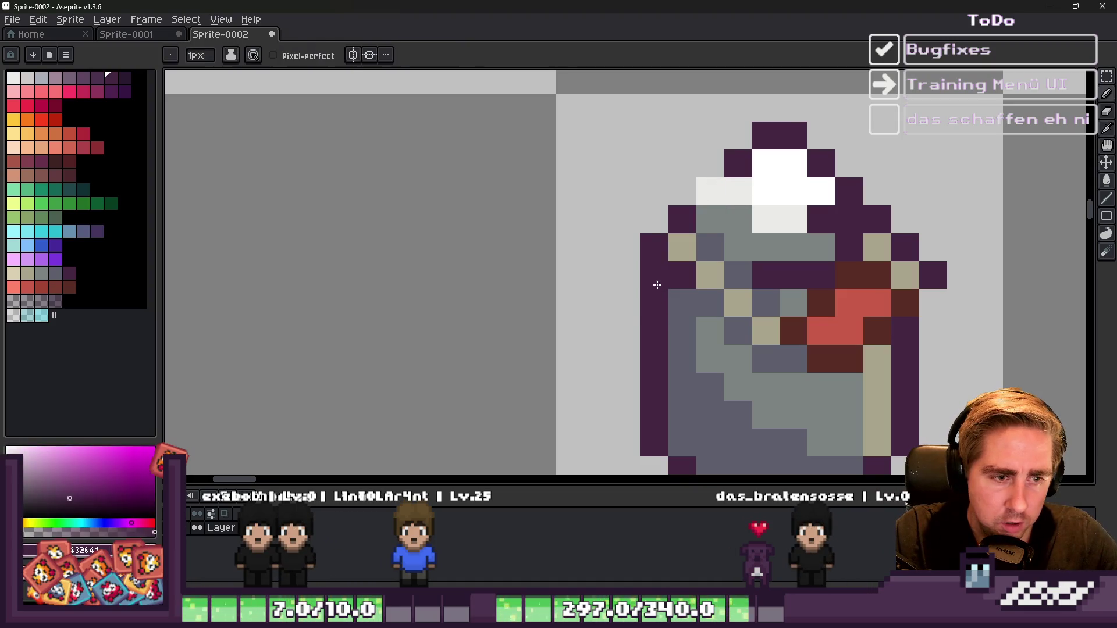
pyautogui.click(665, 184)
pyautogui.scroll(-3, 665, 184)
pyautogui.scroll(5, 677, 177)
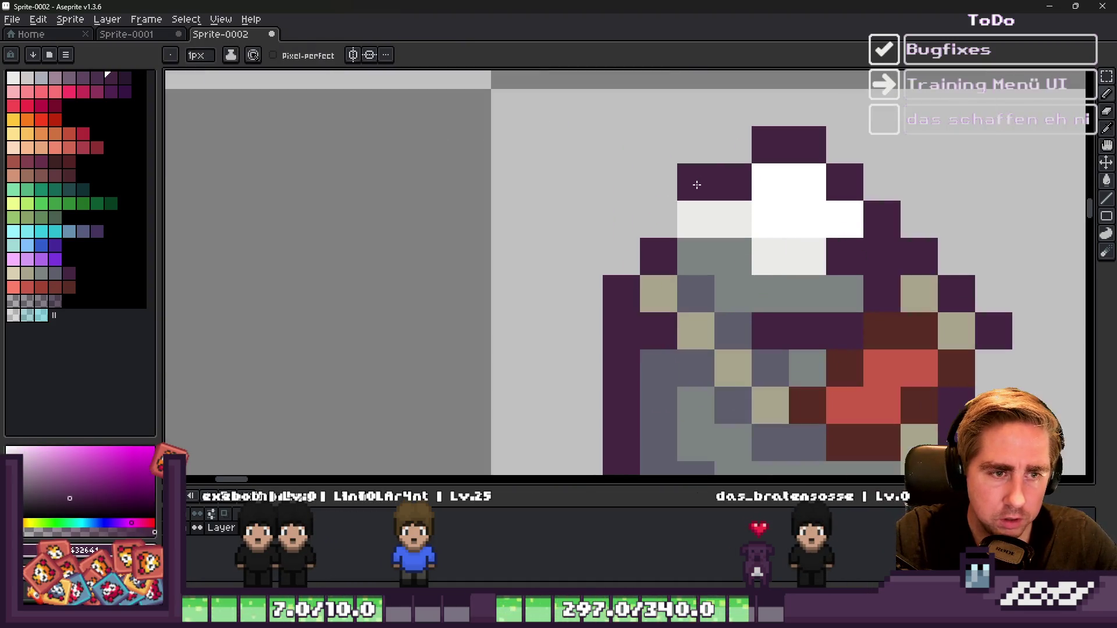
pyautogui.click(843, 140)
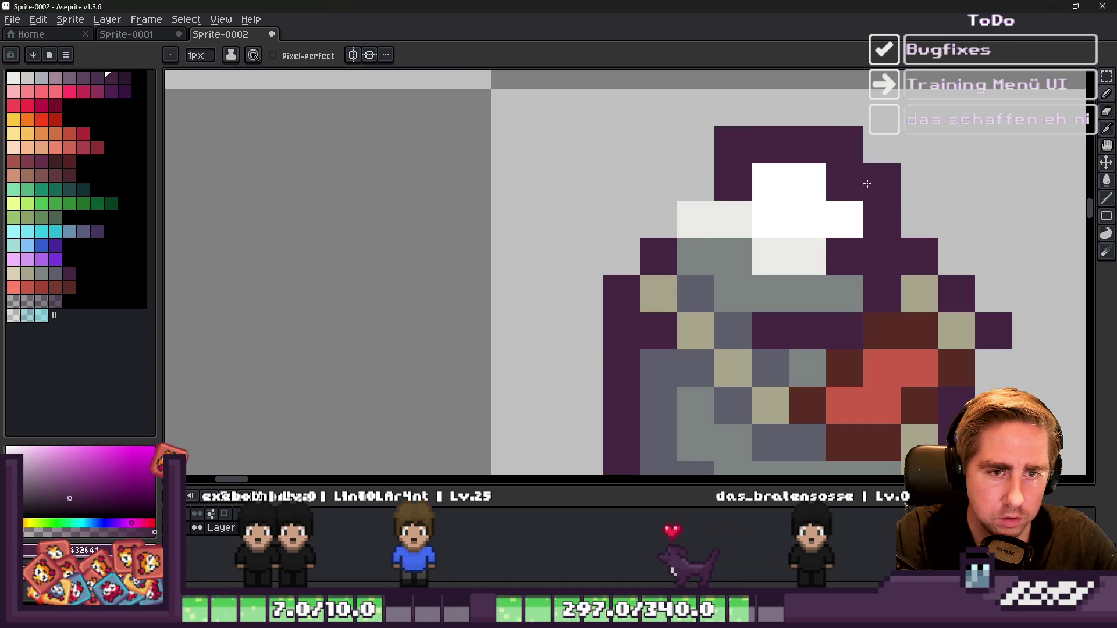
# Step: Widen the white cap to the right, painting white beside the purple pixels
pyautogui.keyDown('alt'); pyautogui.click(838, 215); pyautogui.keyUp('alt')
pyautogui.click(878, 214)
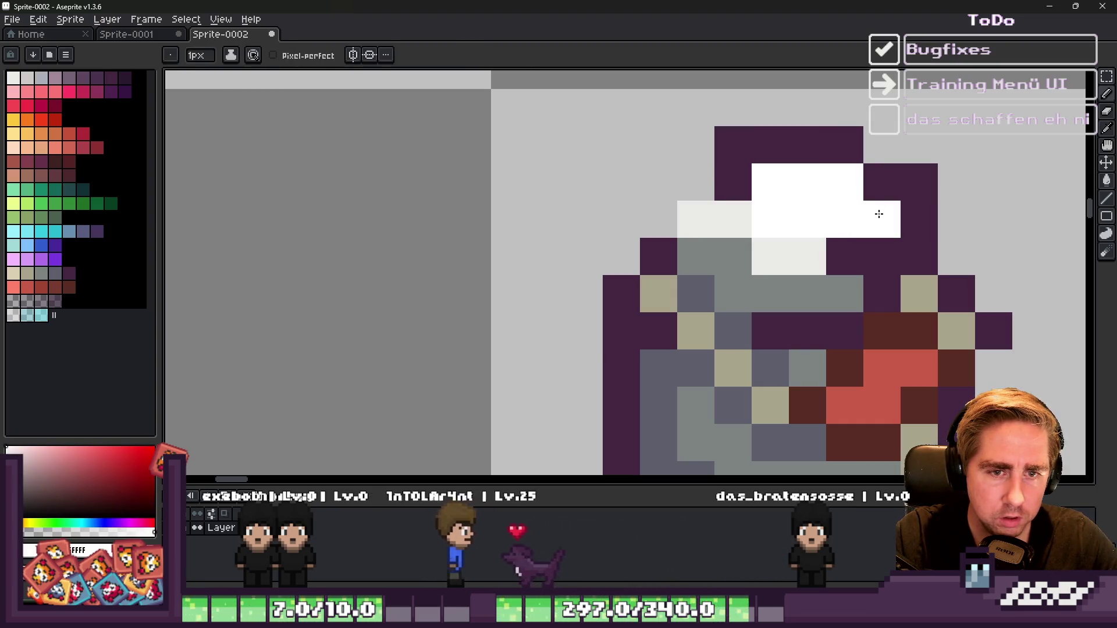
pyautogui.click(844, 182)
pyautogui.moveTo(882, 257); pyautogui.dragTo(839, 246)
# Step: Retouch the cap pixels in light grey and white
pyautogui.keyDown('alt'); pyautogui.click(803, 244); pyautogui.keyUp('alt')
pyautogui.click(770, 276)
pyautogui.click(733, 256)
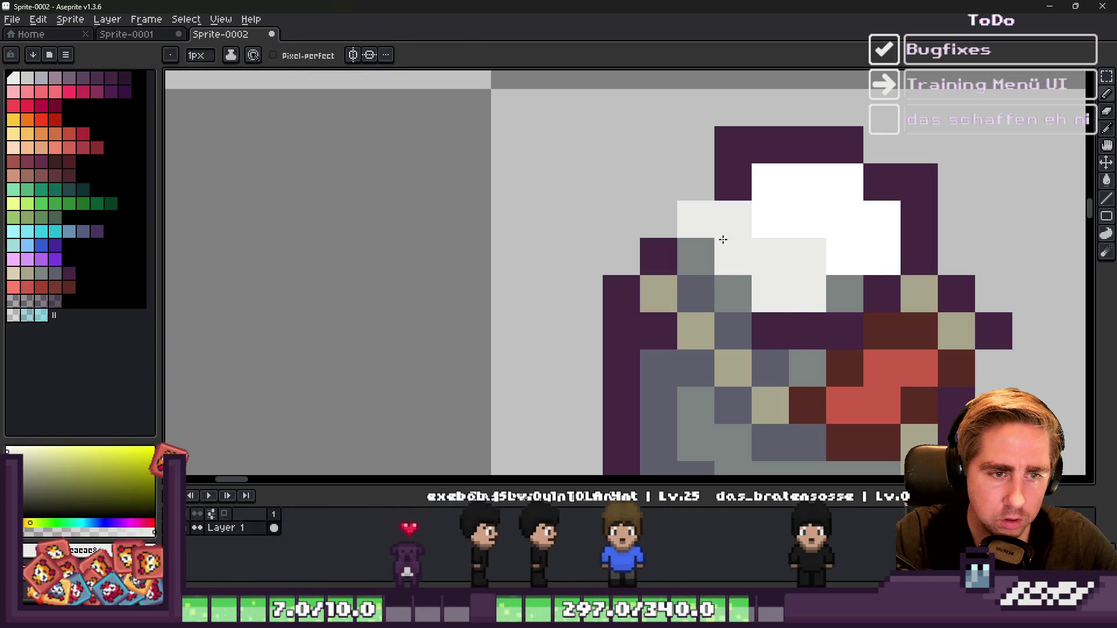
pyautogui.keyDown('alt'); pyautogui.click(768, 226); pyautogui.keyUp('alt')
pyautogui.click(762, 256)
pyautogui.click(733, 219)
pyautogui.click(736, 182)
# Step: Add dark purple pixels to the left of and below the cap
pyautogui.keyDown('alt'); pyautogui.click(720, 143); pyautogui.keyUp('alt')
pyautogui.click(658, 219)
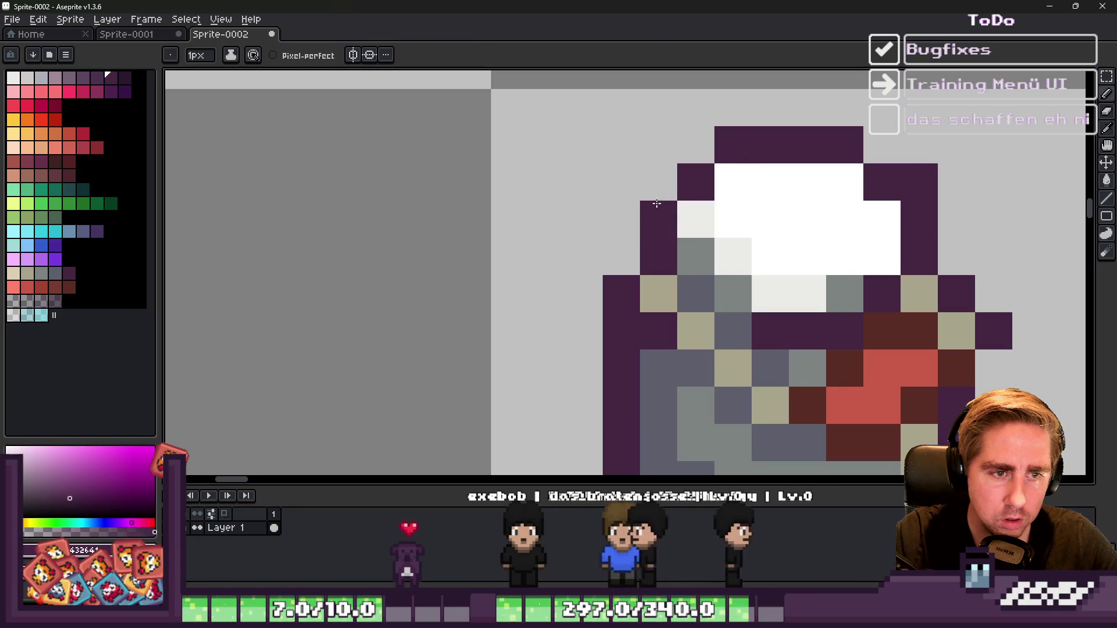
pyautogui.scroll(-2, 756, 174)
pyautogui.scroll(1, 797, 159)
pyautogui.scroll(-3, 793, 121)
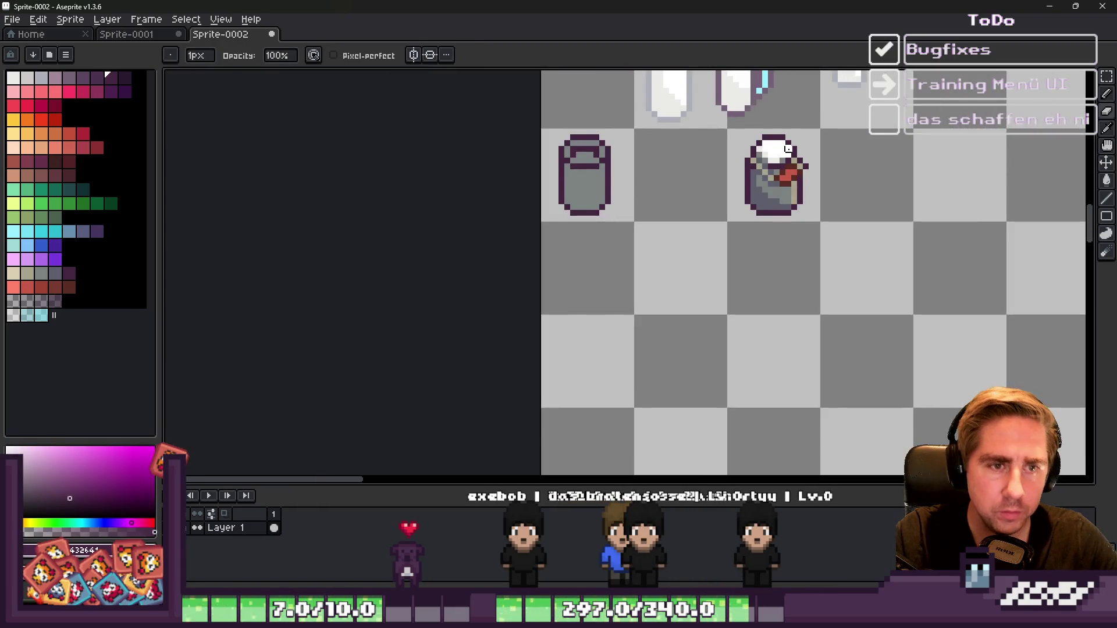
pyautogui.scroll(3, 732, 170)
pyautogui.keyDown('alt'); pyautogui.click(732, 185); pyautogui.keyUp('alt')
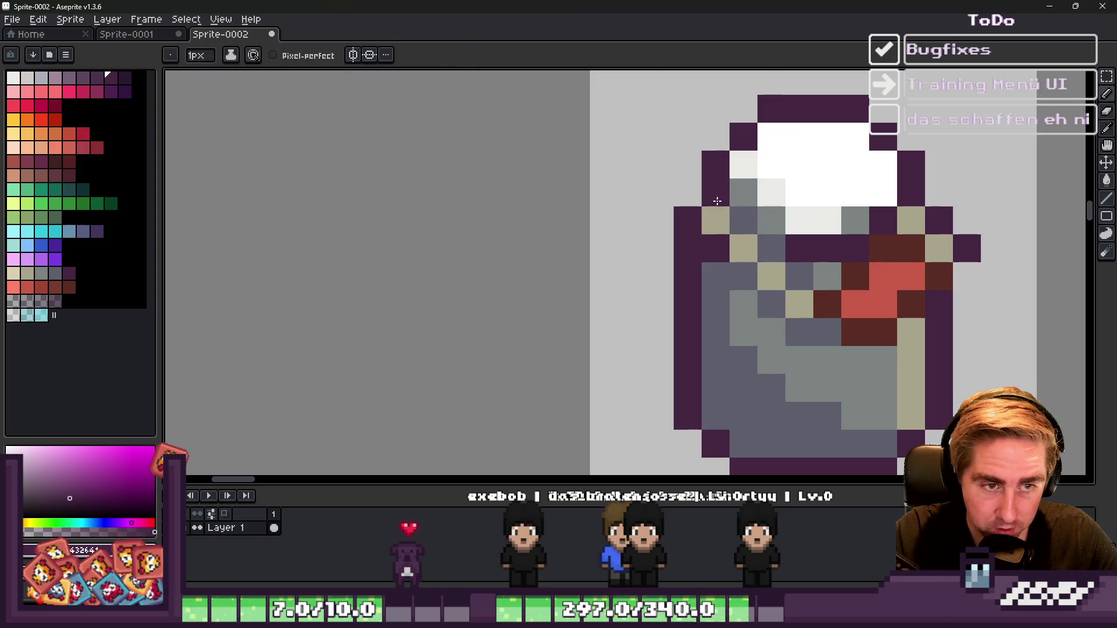
pyautogui.click(742, 192)
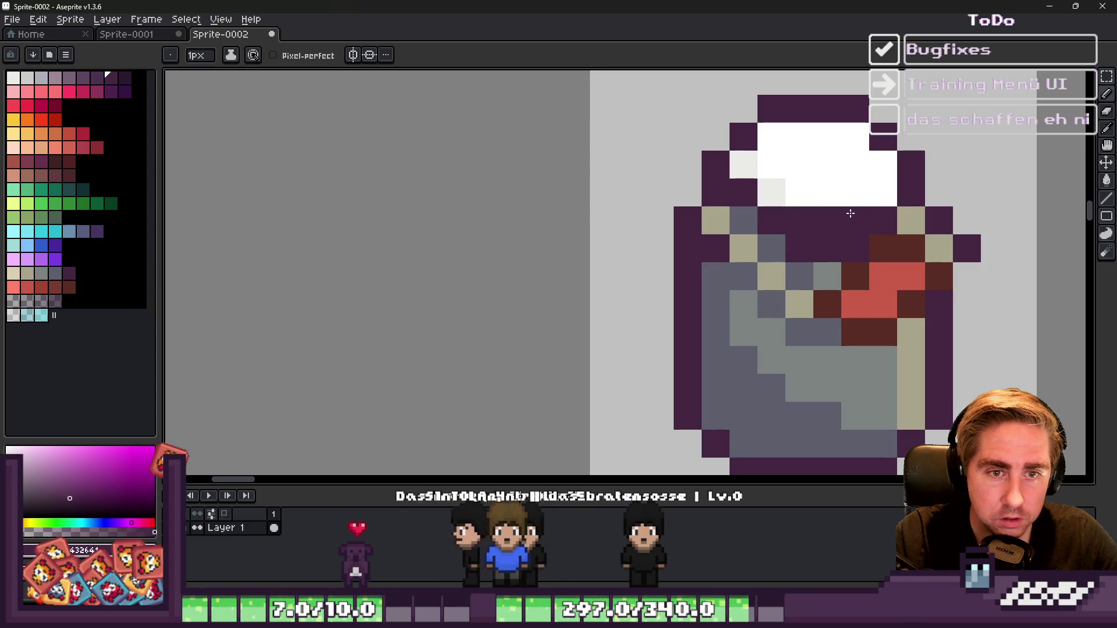
# Step: Repaint a purple pixel left of the cap and a white cap pixel light grey
pyautogui.scroll(-4, 850, 213)
pyautogui.scroll(3, 809, 210)
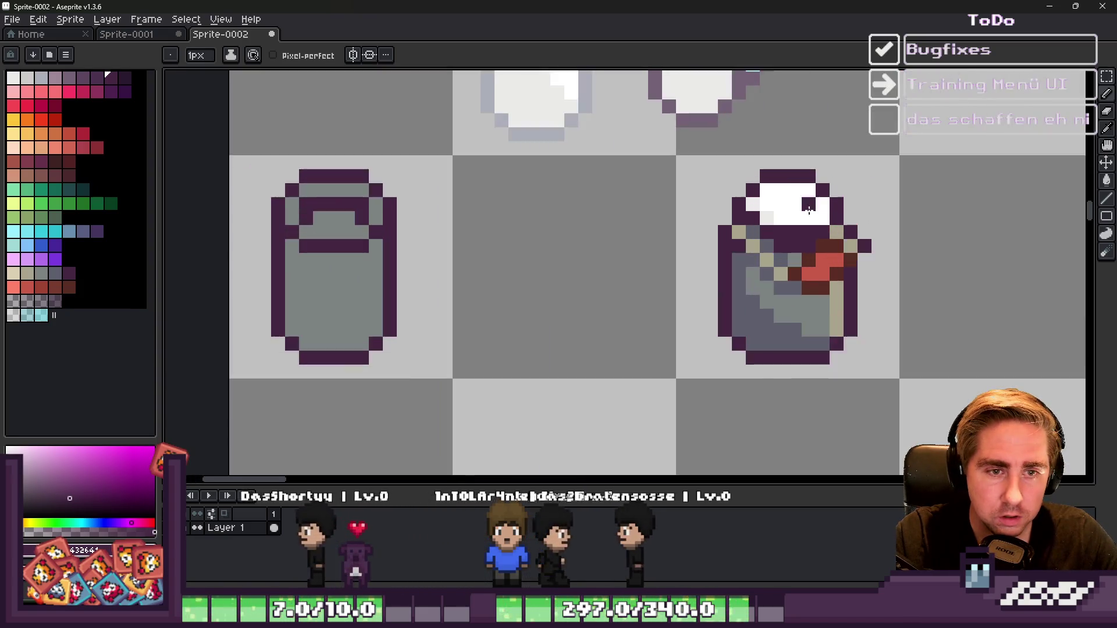
pyautogui.scroll(2, 809, 210)
pyautogui.keyDown('alt'); pyautogui.click(830, 213); pyautogui.keyUp('alt')
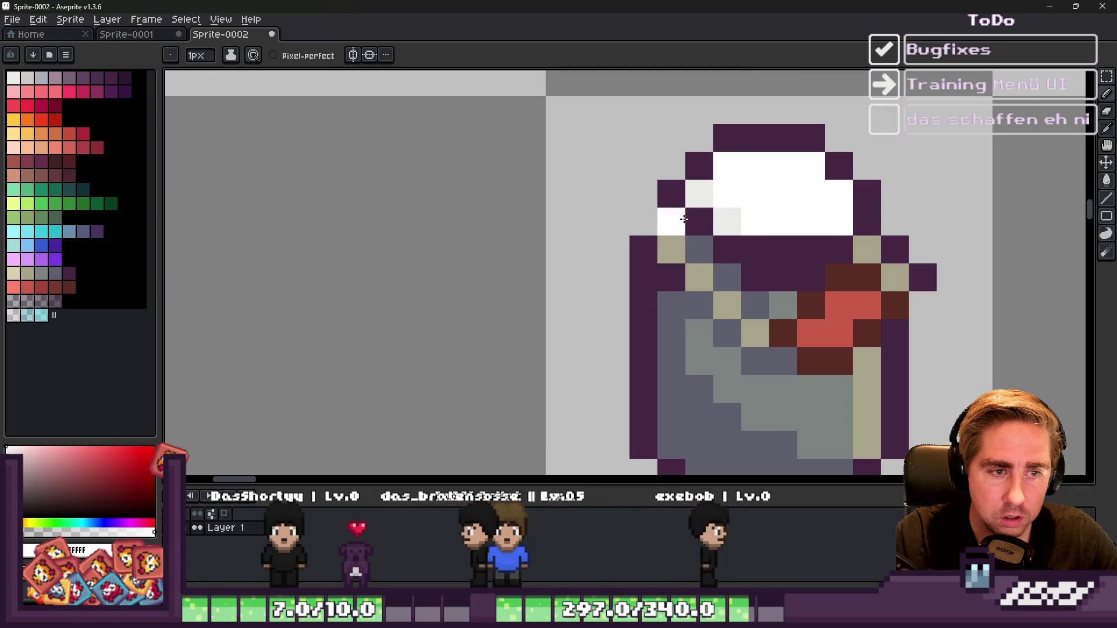
pyautogui.keyDown('alt'); pyautogui.click(705, 187); pyautogui.keyUp('alt')
pyautogui.click(699, 221)
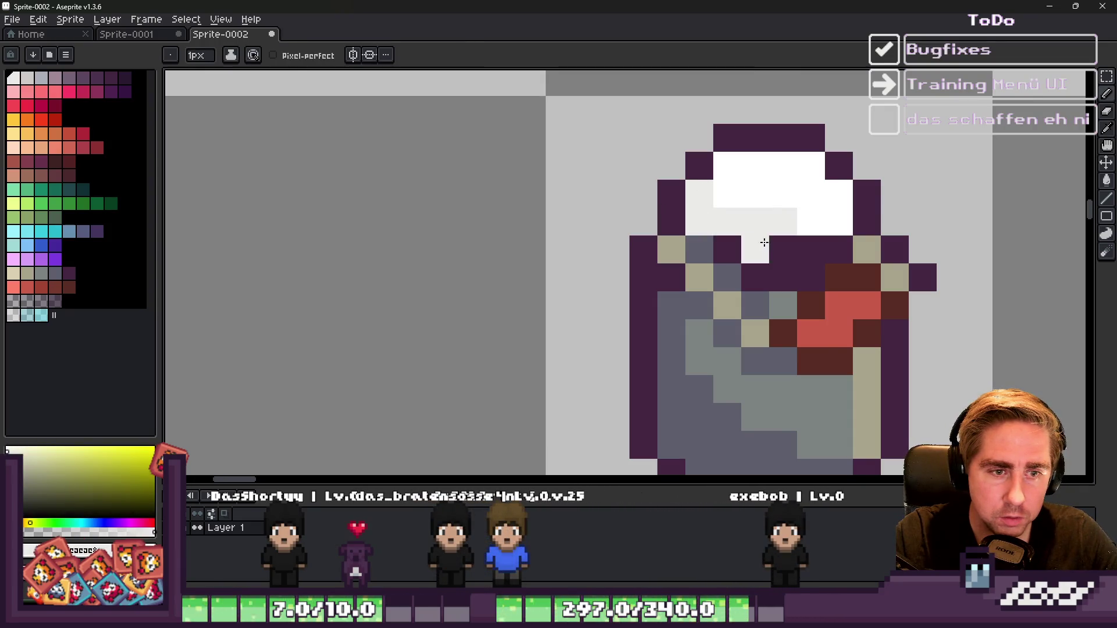
pyautogui.click(811, 222)
# Step: Repaint the lid's top row and right side in the jar's dark grey
pyautogui.scroll(-3, 814, 218)
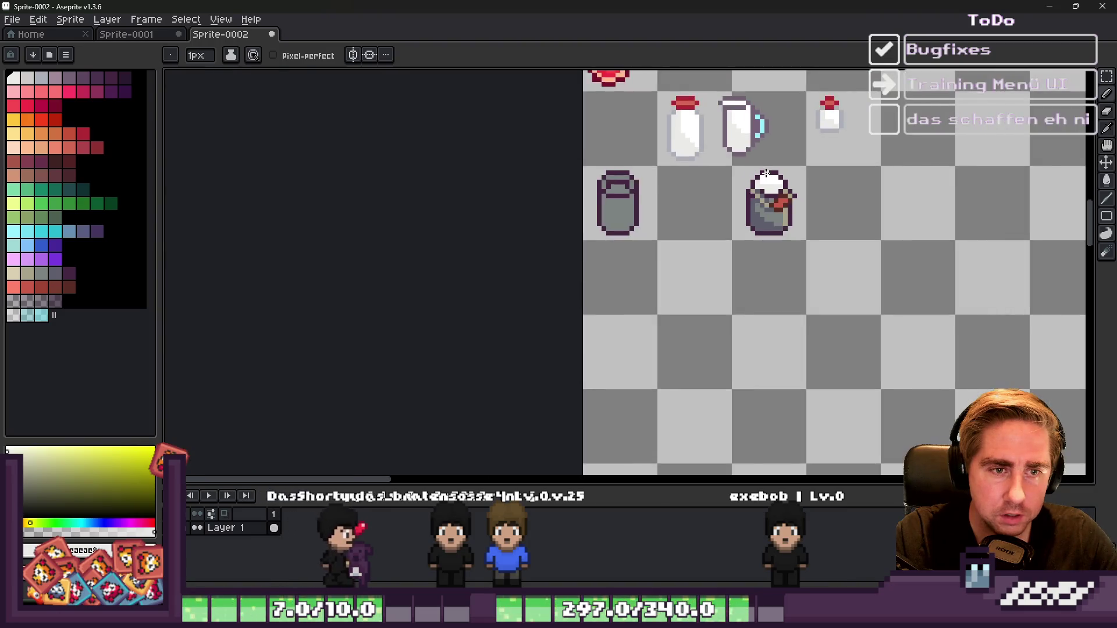
pyautogui.scroll(3, 768, 204)
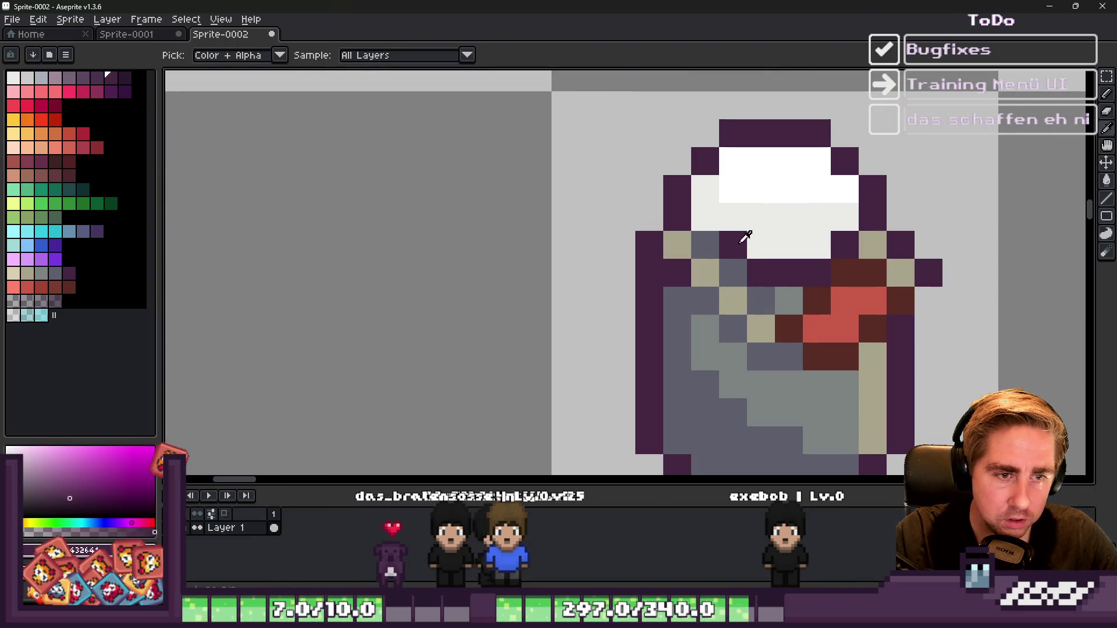
pyautogui.scroll(-2, 737, 191)
pyautogui.scroll(-1, 737, 190)
pyautogui.scroll(2, 738, 195)
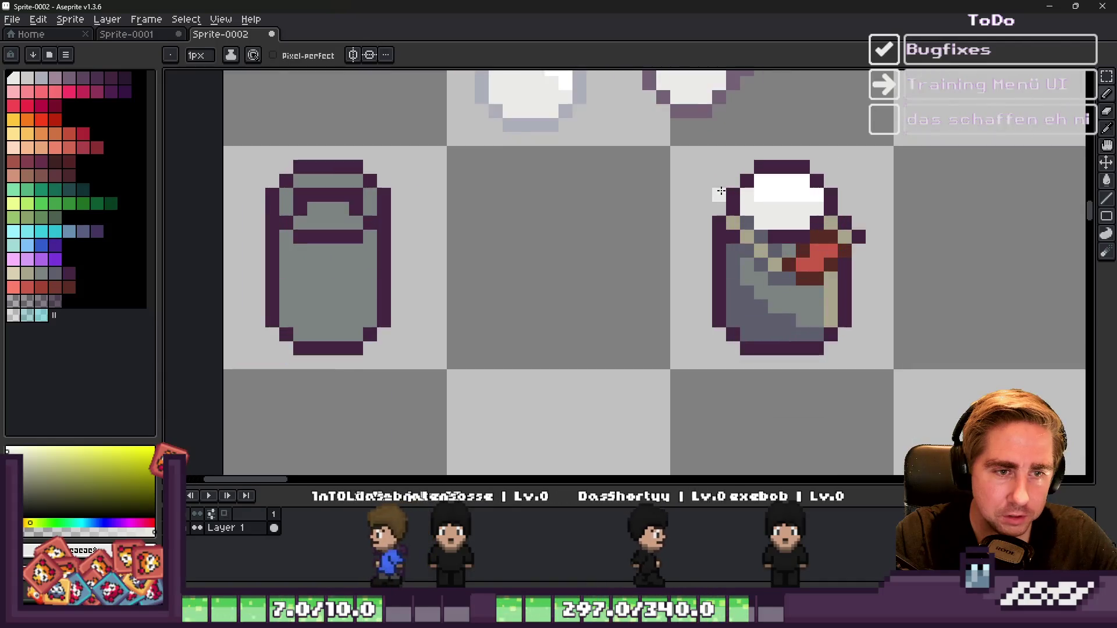
pyautogui.scroll(-2, 745, 204)
pyautogui.scroll(2, 757, 216)
pyautogui.scroll(1, 758, 215)
pyautogui.keyDown('alt'); pyautogui.click(823, 249); pyautogui.keyUp('alt')
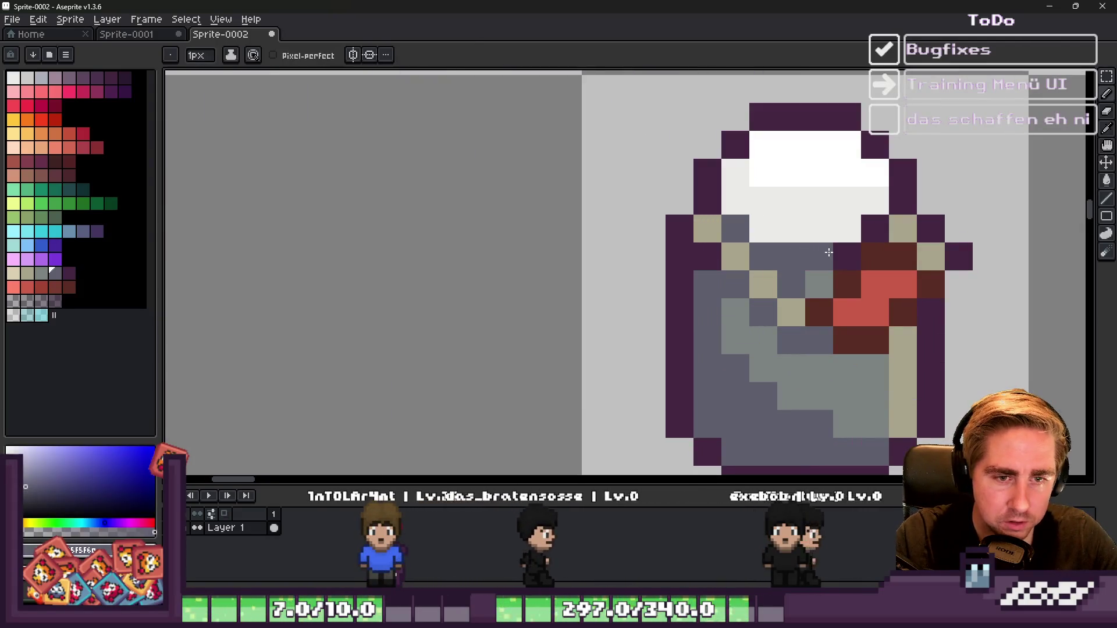
pyautogui.scroll(-2, 818, 161)
pyautogui.scroll(3, 818, 161)
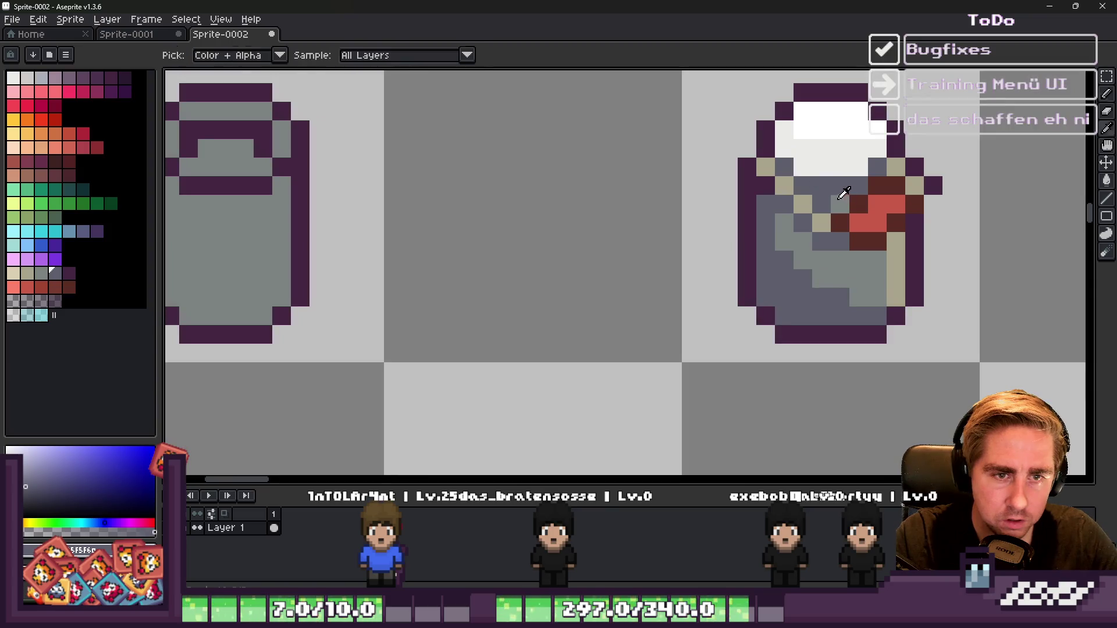
pyautogui.scroll(-5, 704, 168)
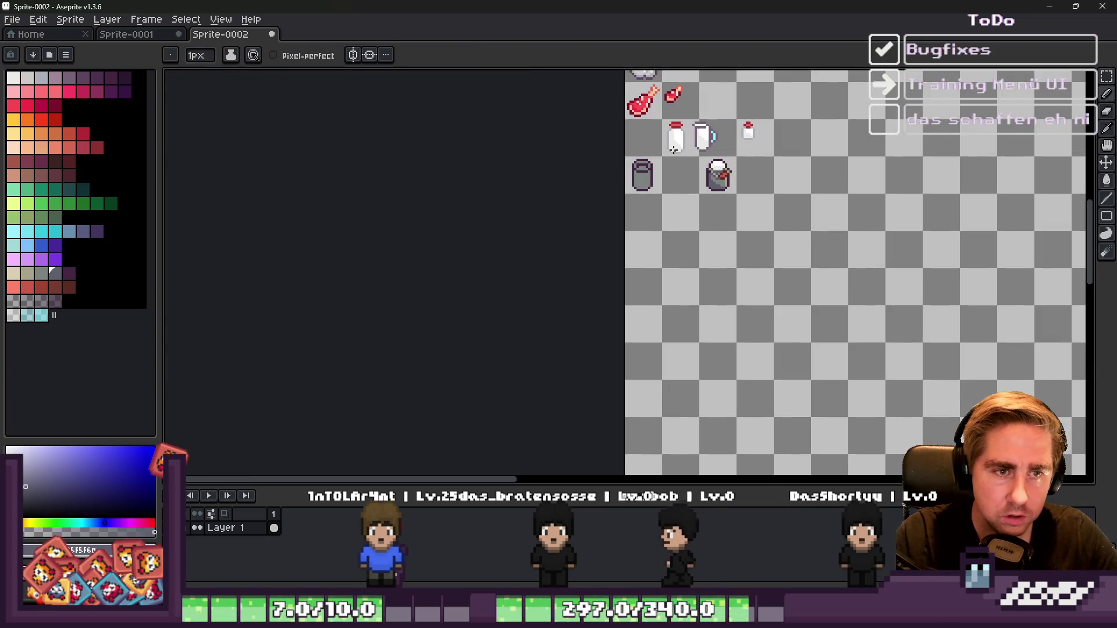
pyautogui.scroll(5, 675, 152)
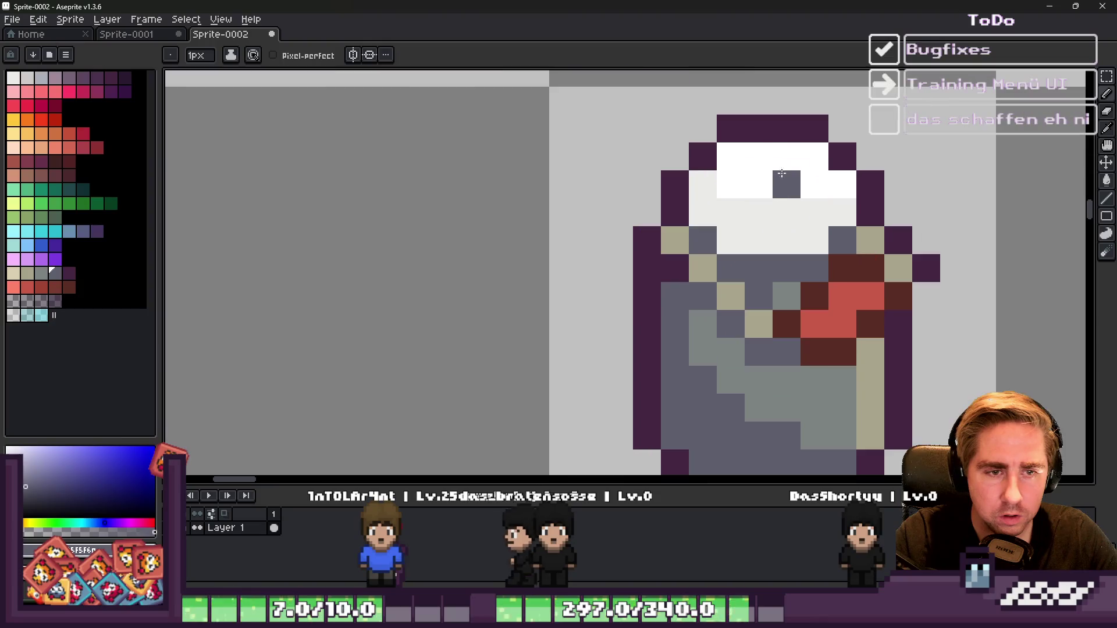
pyautogui.moveTo(726, 159)
pyautogui.mouseDown()
pyautogui.moveTo(793, 156)
pyautogui.moveTo(838, 180)
pyautogui.moveTo(843, 210)
pyautogui.moveTo(702, 182)
pyautogui.mouseUp()
# Step: Draw a dark purple L-shaped stroke inside the lid, then undo it
pyautogui.scroll(-4, 703, 182)
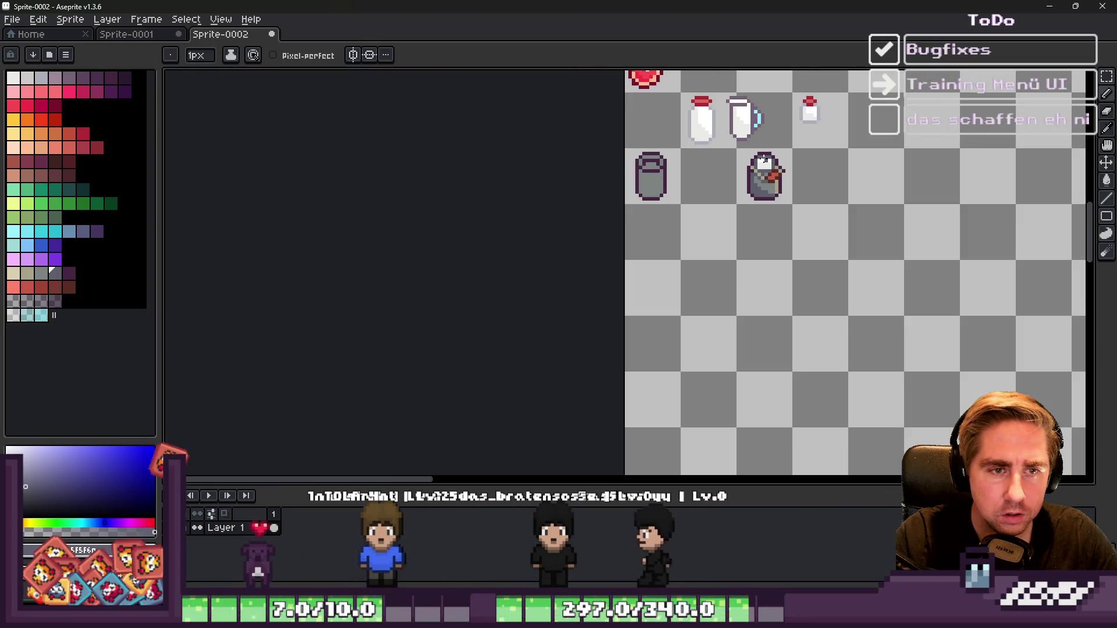
pyautogui.scroll(2, 745, 143)
pyautogui.scroll(2, 745, 144)
pyautogui.keyDown('alt'); pyautogui.click(715, 174); pyautogui.keyUp('alt')
pyautogui.moveTo(746, 232)
pyautogui.mouseDown()
pyautogui.moveTo(795, 262)
pyautogui.moveTo(788, 187)
pyautogui.moveTo(778, 245)
pyautogui.mouseUp()
pyautogui.hotkey('ctrl', 'z')
pyautogui.hotkey('ctrl', 'z')
pyautogui.hotkey('ctrl', 'z')
# Step: Paint one lid pixel dark purple and two pixels right of the lid tan
pyautogui.click(751, 213)
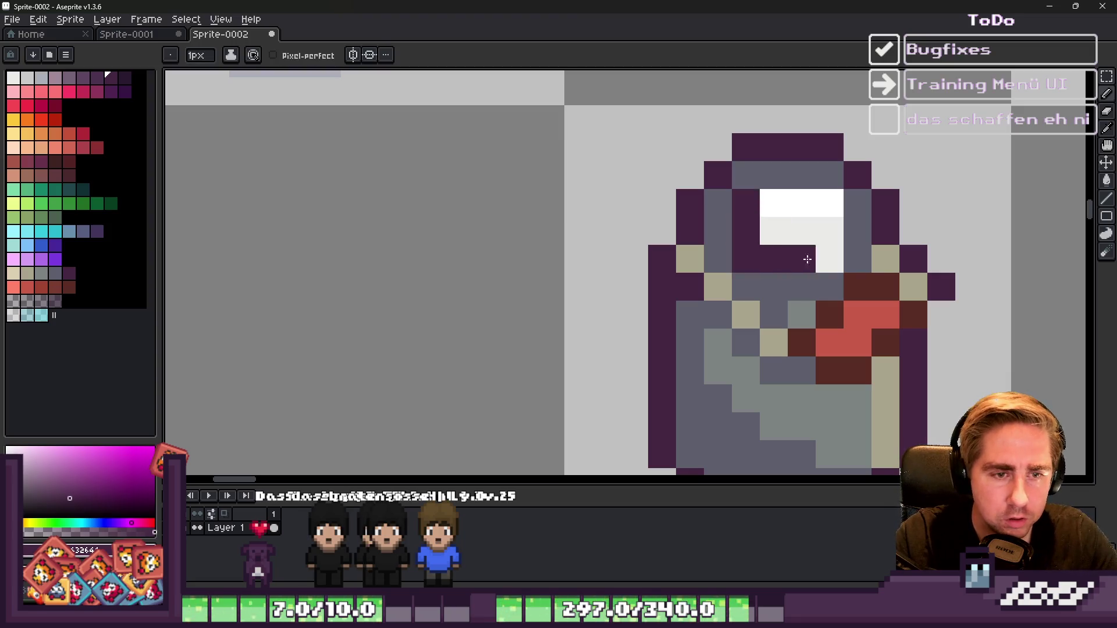
pyautogui.scroll(-5, 807, 202)
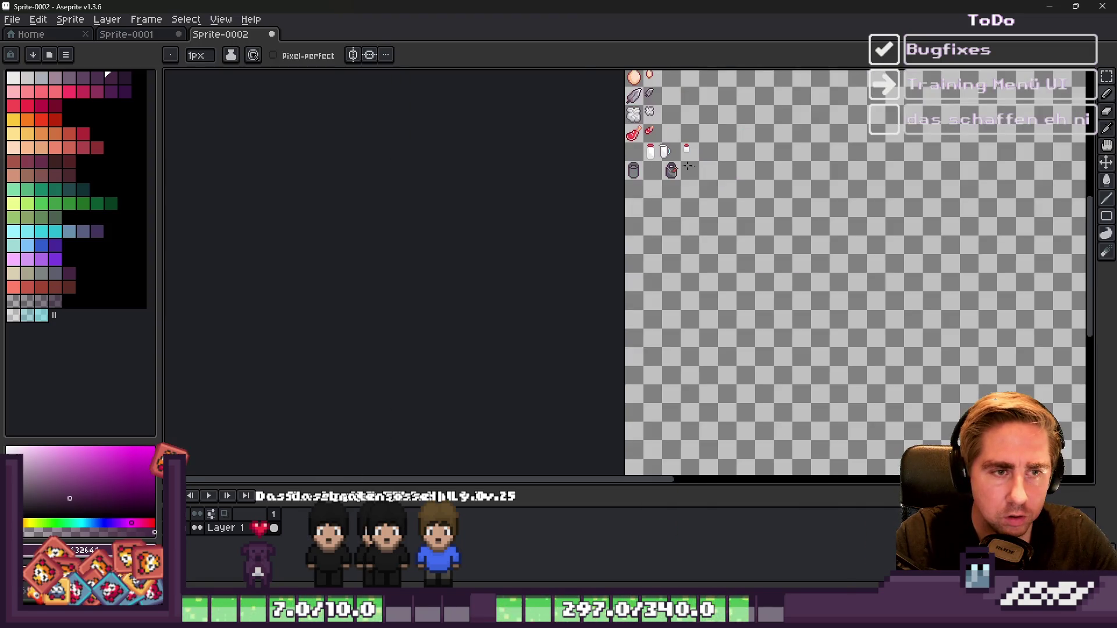
pyautogui.scroll(2, 664, 161)
pyautogui.scroll(5, 665, 161)
pyautogui.press('alt')
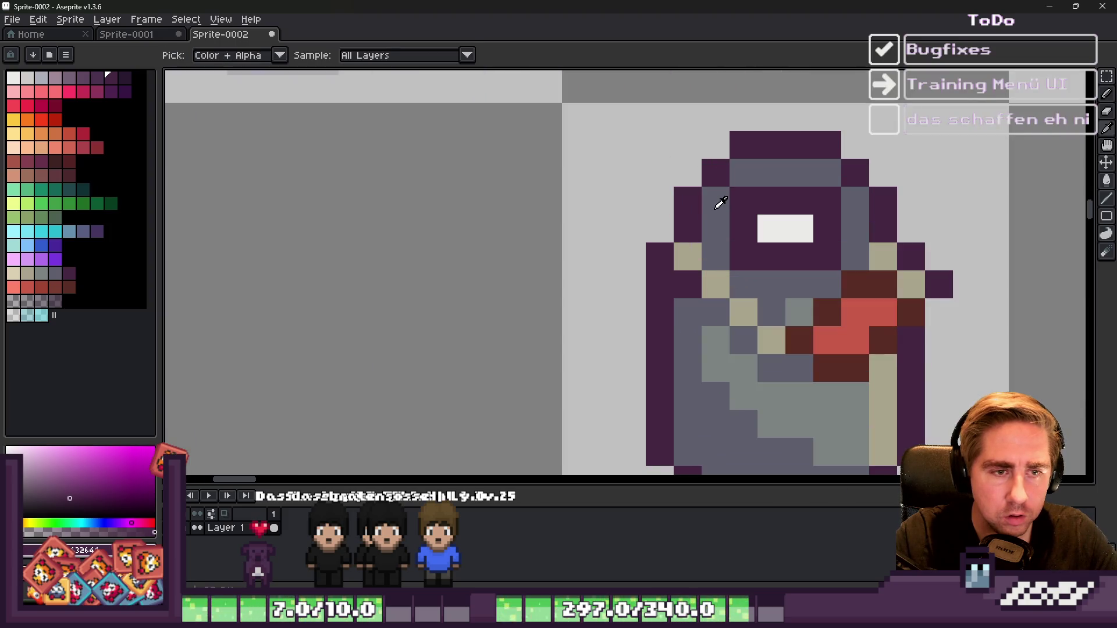
pyautogui.keyDown('alt'); pyautogui.click(743, 306); pyautogui.keyUp('alt')
pyautogui.moveTo(855, 230)
pyautogui.mouseDown()
pyautogui.moveTo(852, 197)
pyautogui.moveTo(778, 169)
pyautogui.mouseUp()
# Step: Repaint the lid's left edge and nearby pixels grey-green, with one dark grey-blue pixel
pyautogui.keyDown('alt'); pyautogui.click(718, 324); pyautogui.keyUp('alt')
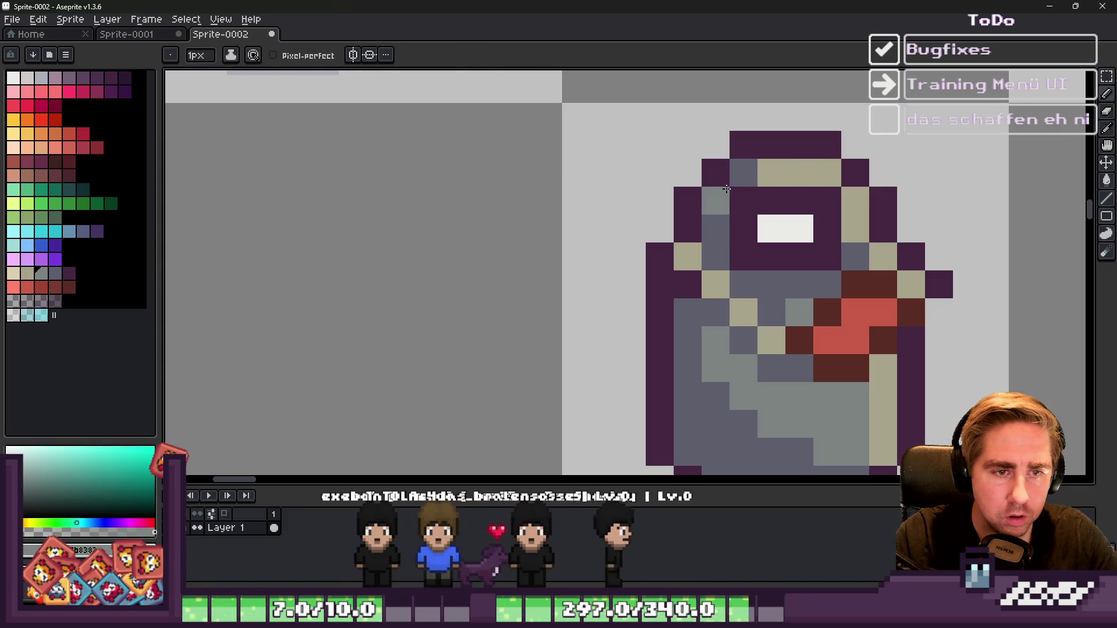
pyautogui.moveTo(715, 195); pyautogui.dragTo(718, 246)
pyautogui.click(772, 285)
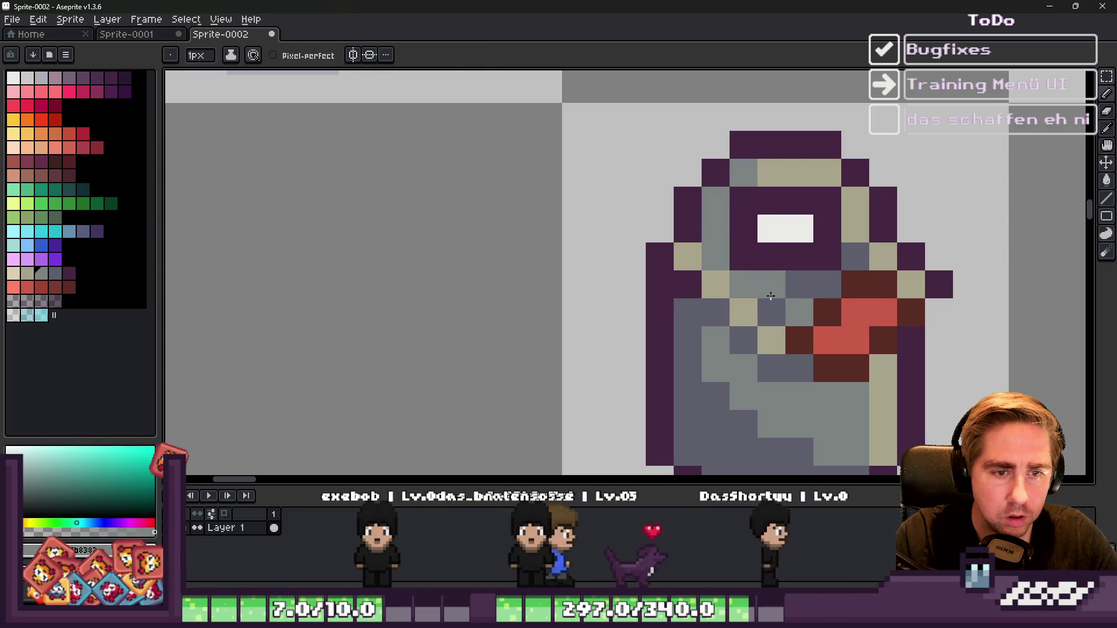
pyautogui.keyDown('alt'); pyautogui.click(744, 286); pyautogui.keyUp('alt')
pyautogui.click(715, 256)
pyautogui.scroll(-4, 722, 250)
pyautogui.scroll(3, 738, 245)
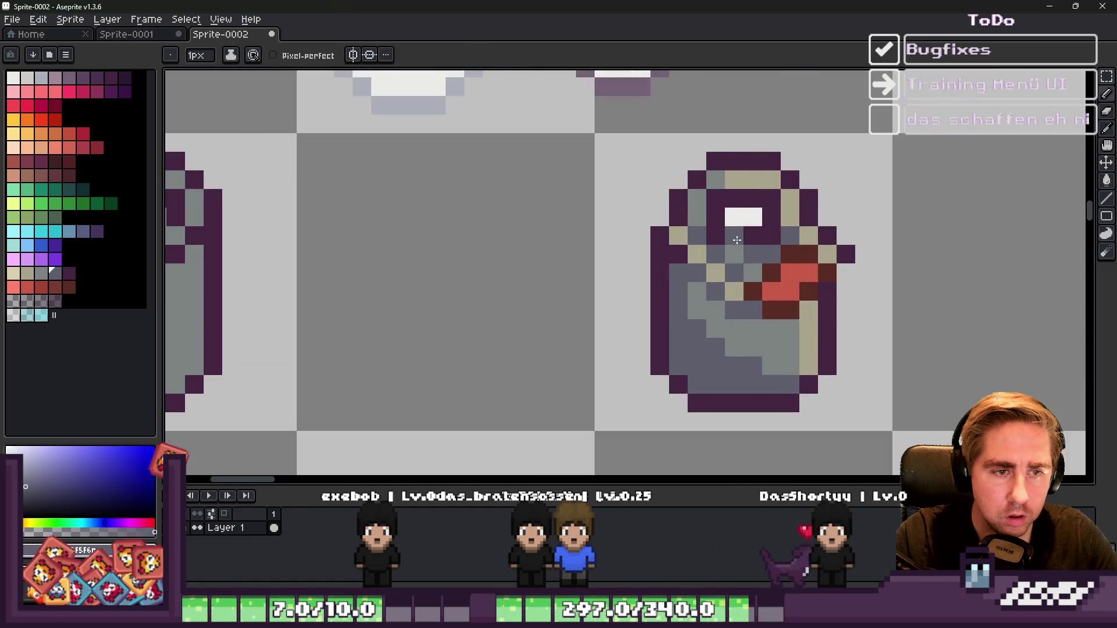
pyautogui.keyDown('alt'); pyautogui.click(738, 246); pyautogui.keyUp('alt')
pyautogui.click(750, 252)
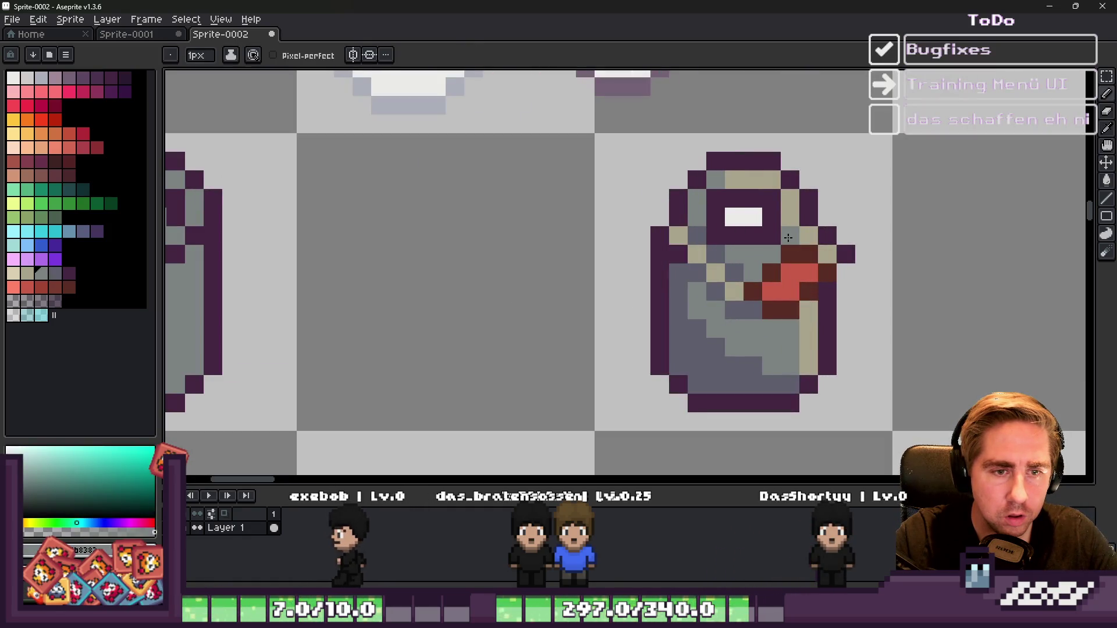
pyautogui.click(787, 253)
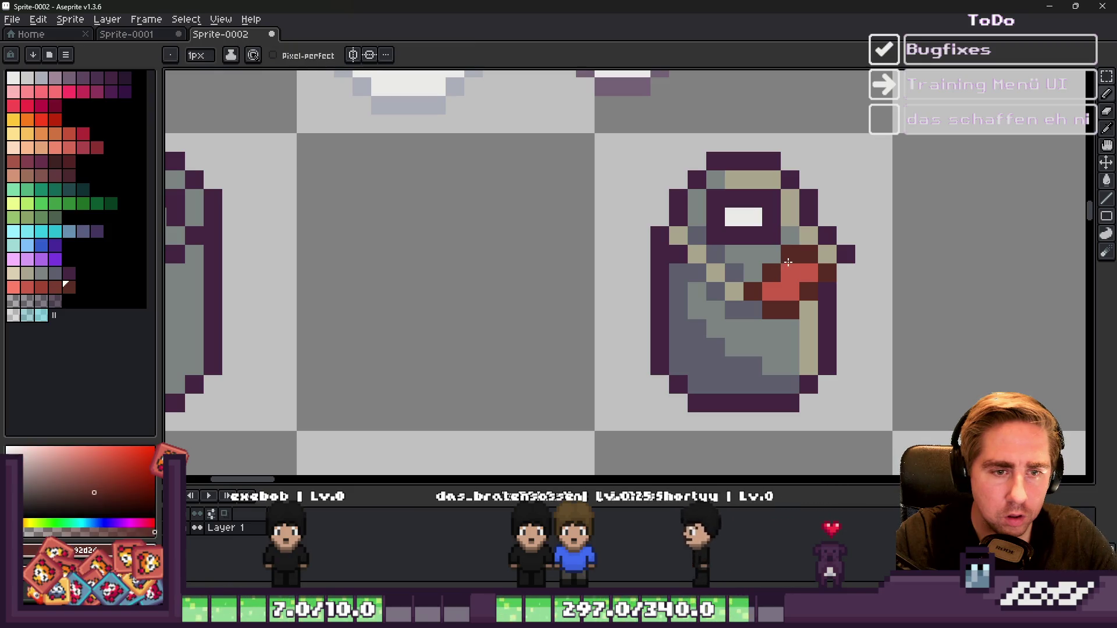
# Step: Paint a dark pixel near the label red
pyautogui.scroll(-3, 822, 225)
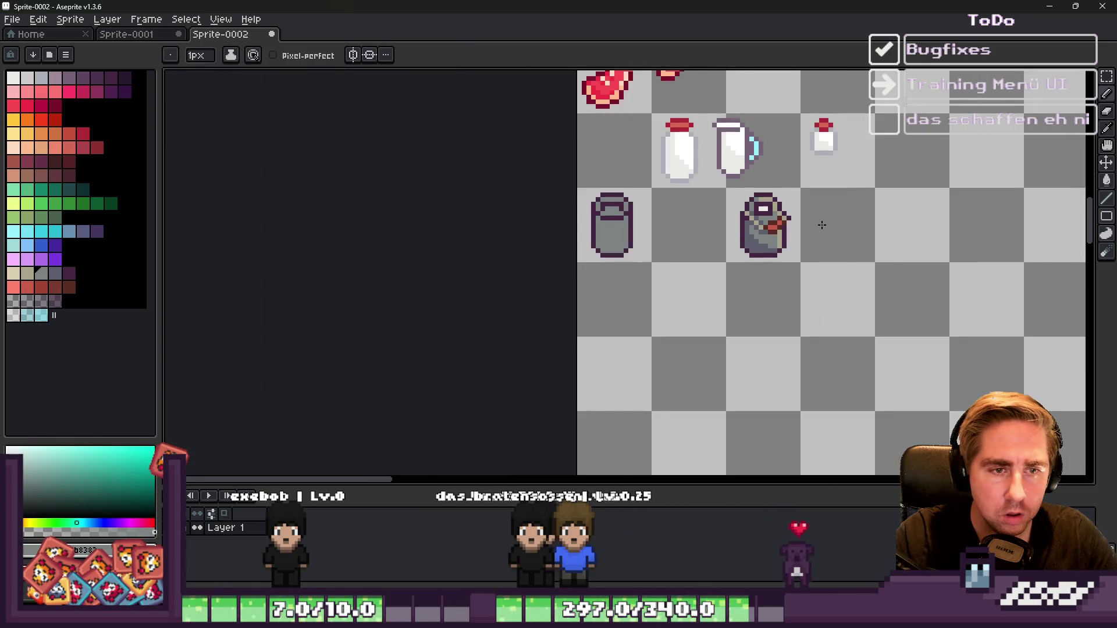
pyautogui.scroll(-3, 822, 224)
pyautogui.scroll(6, 773, 235)
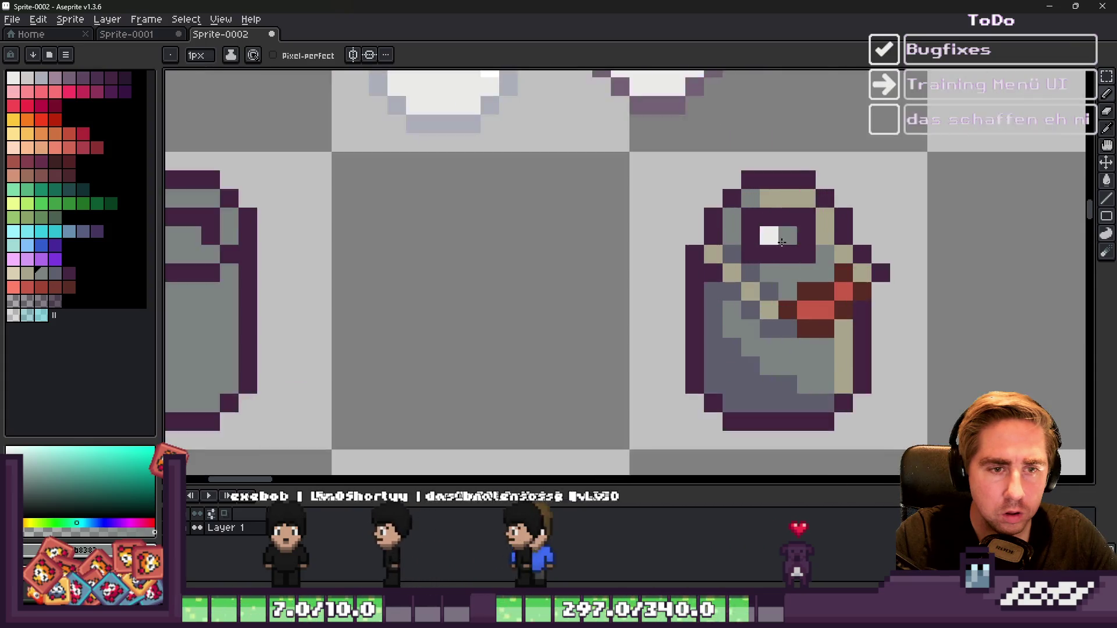
pyautogui.scroll(1, 773, 235)
pyautogui.keyDown('alt'); pyautogui.click(860, 294); pyautogui.keyUp('alt')
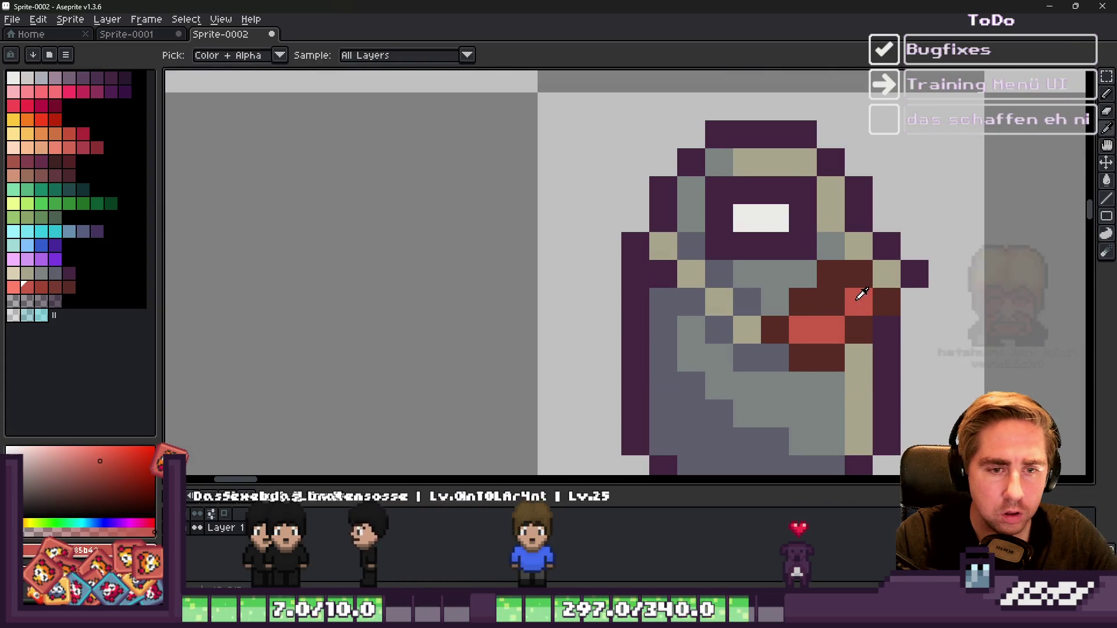
pyautogui.click(831, 303)
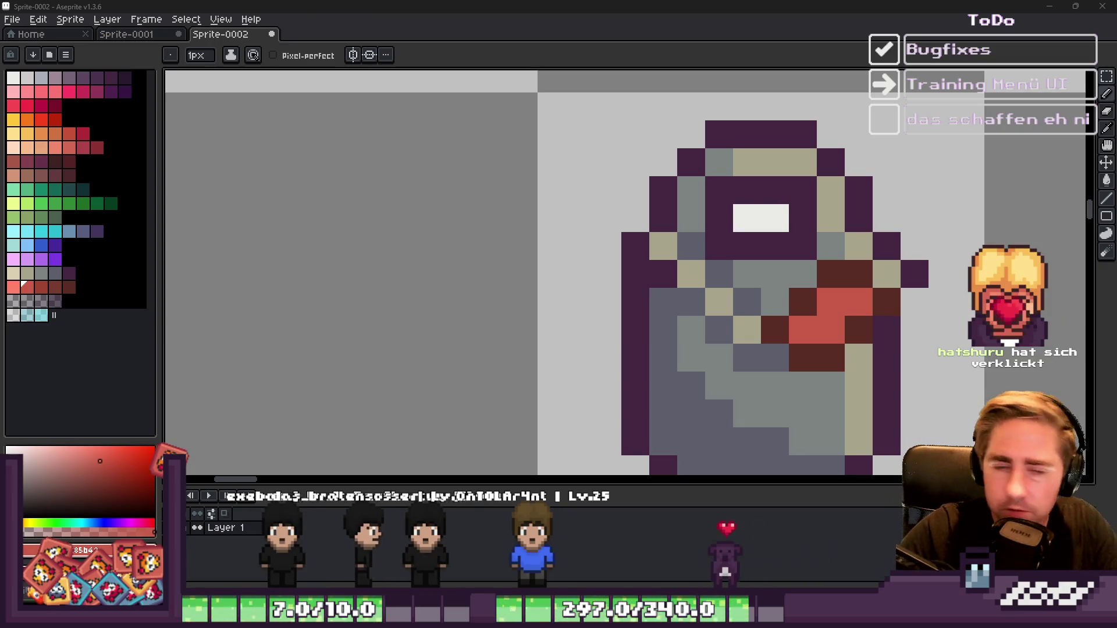
# Step: Repaint the opening's corner pixels grey, removing a stray red pixel
pyautogui.scroll(-3, 644, 204)
pyautogui.scroll(3, 644, 204)
pyautogui.click(644, 205)
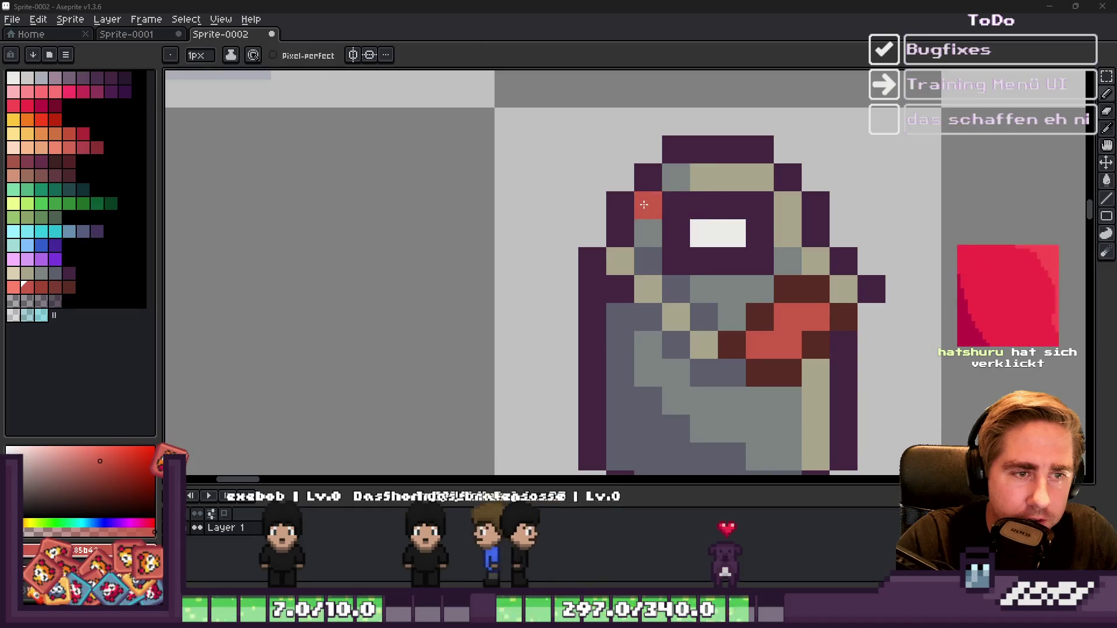
pyautogui.keyDown('alt'); pyautogui.click(648, 233); pyautogui.keyUp('alt')
pyautogui.click(648, 205)
pyautogui.click(676, 205)
# Step: Paint the opening's left white pixel and the grey pixel below-left dark purple
pyautogui.click(760, 205)
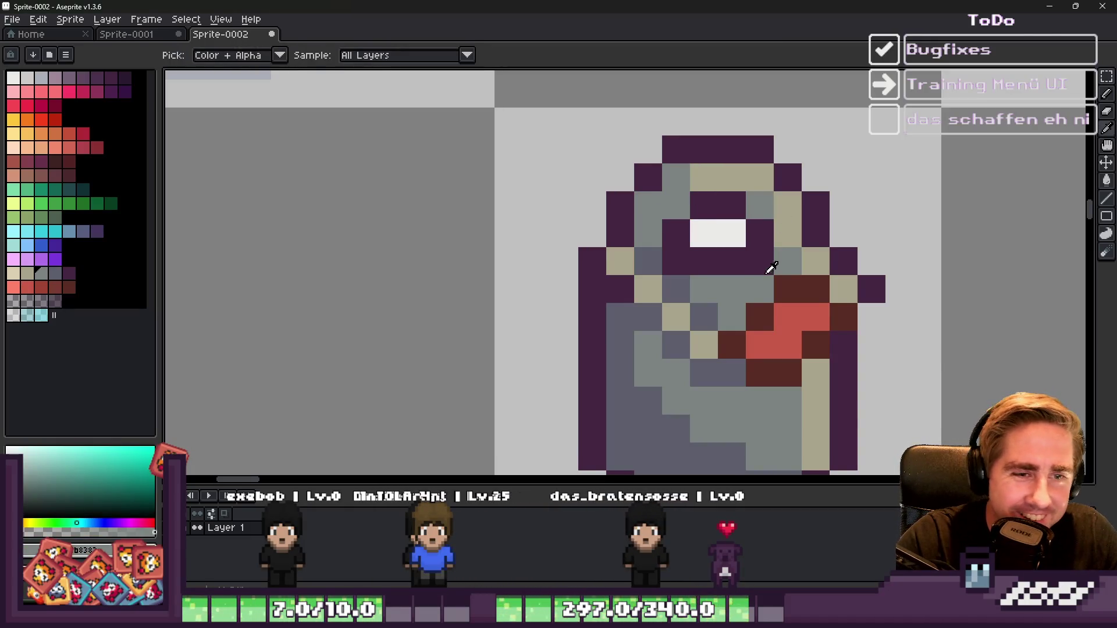
pyautogui.keyDown('alt'); pyautogui.click(673, 220); pyautogui.keyUp('alt')
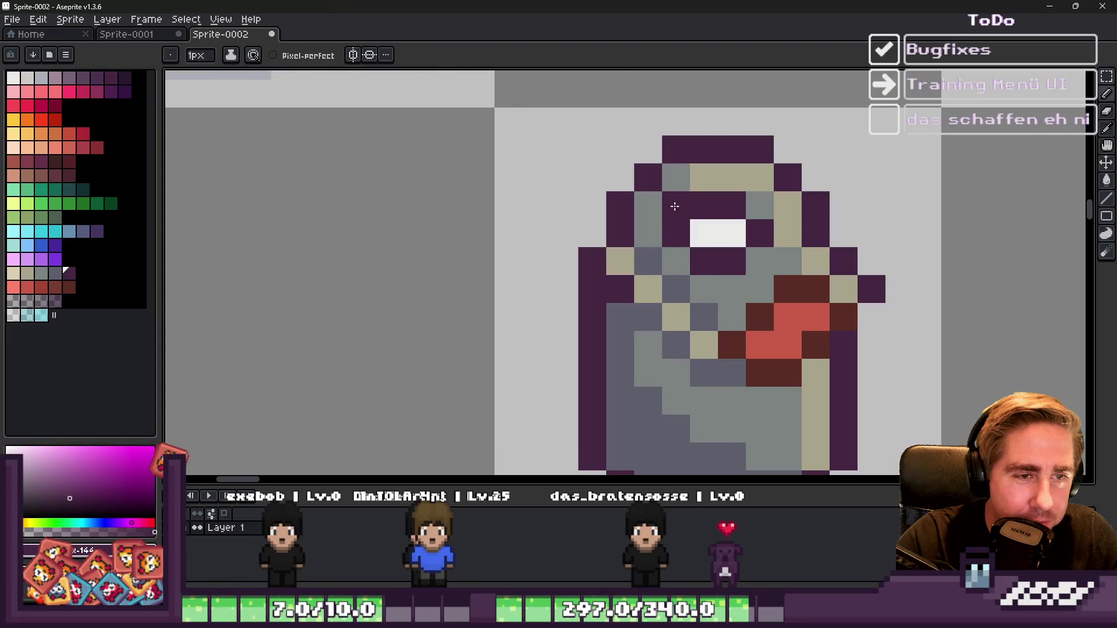
pyautogui.scroll(-3, 664, 227)
pyautogui.scroll(3, 652, 235)
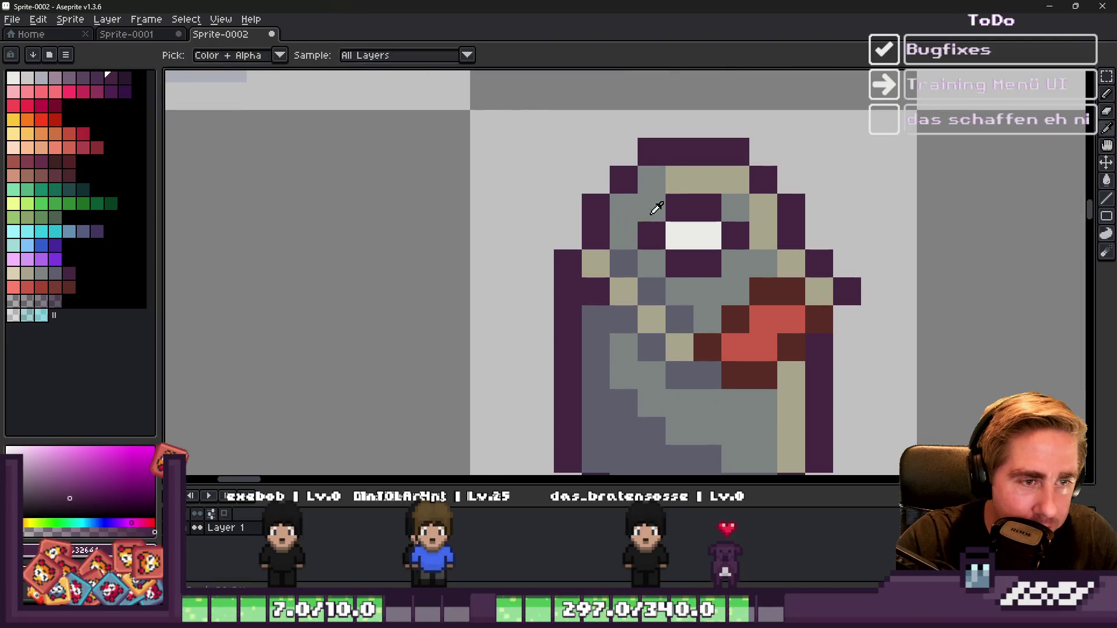
pyautogui.click(648, 264)
pyautogui.click(678, 236)
pyautogui.scroll(-5, 680, 233)
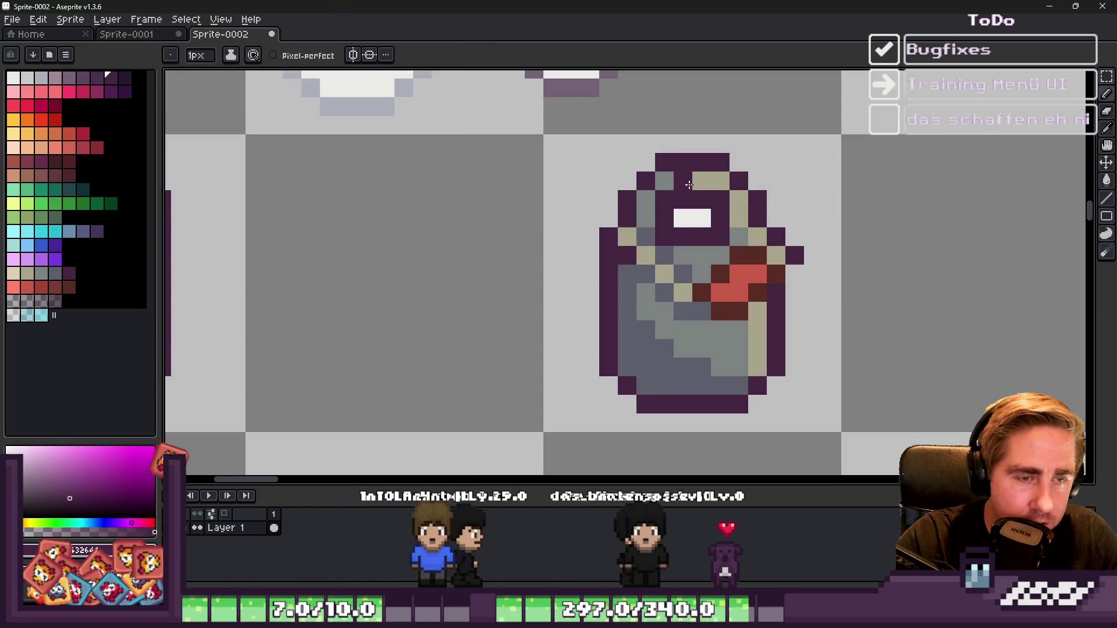
pyautogui.scroll(5, 756, 223)
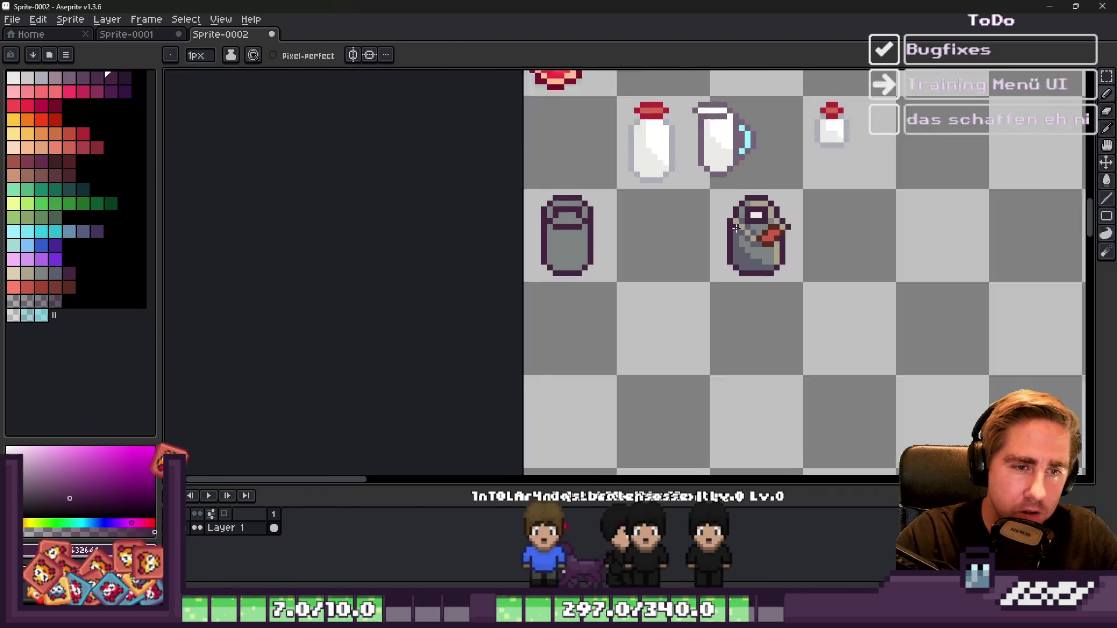
# Step: Repaint two purple pixels above-left of the opening grey
pyautogui.keyDown('alt'); pyautogui.click(804, 176); pyautogui.keyUp('alt')
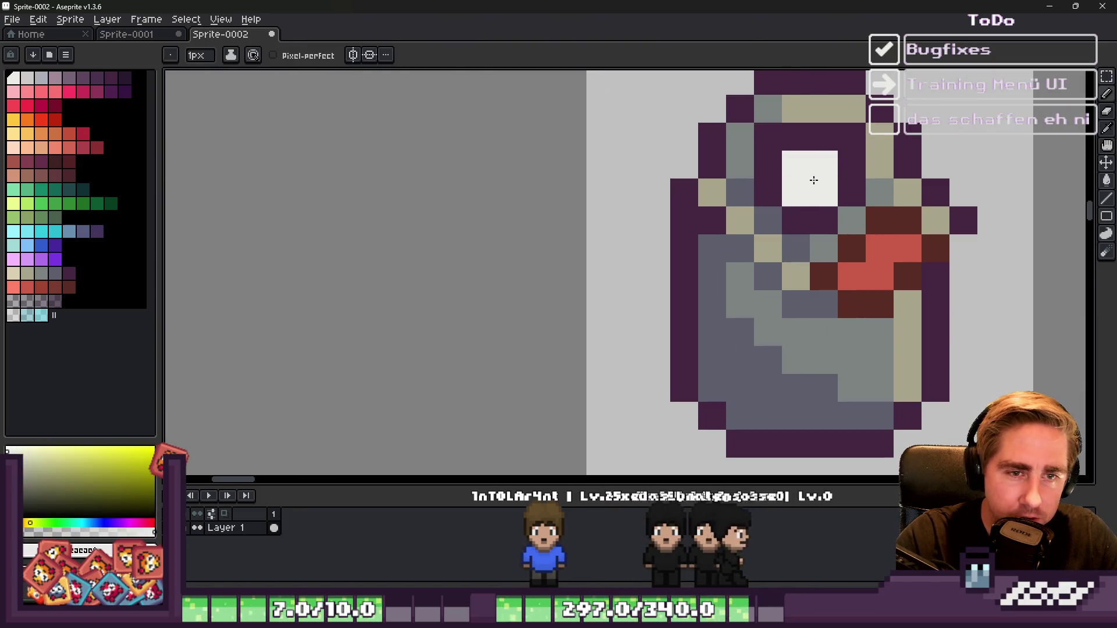
pyautogui.scroll(-3, 815, 181)
pyautogui.scroll(3, 756, 175)
pyautogui.keyDown('alt'); pyautogui.click(633, 155); pyautogui.keyUp('alt')
pyautogui.moveTo(663, 154); pyautogui.dragTo(703, 152)
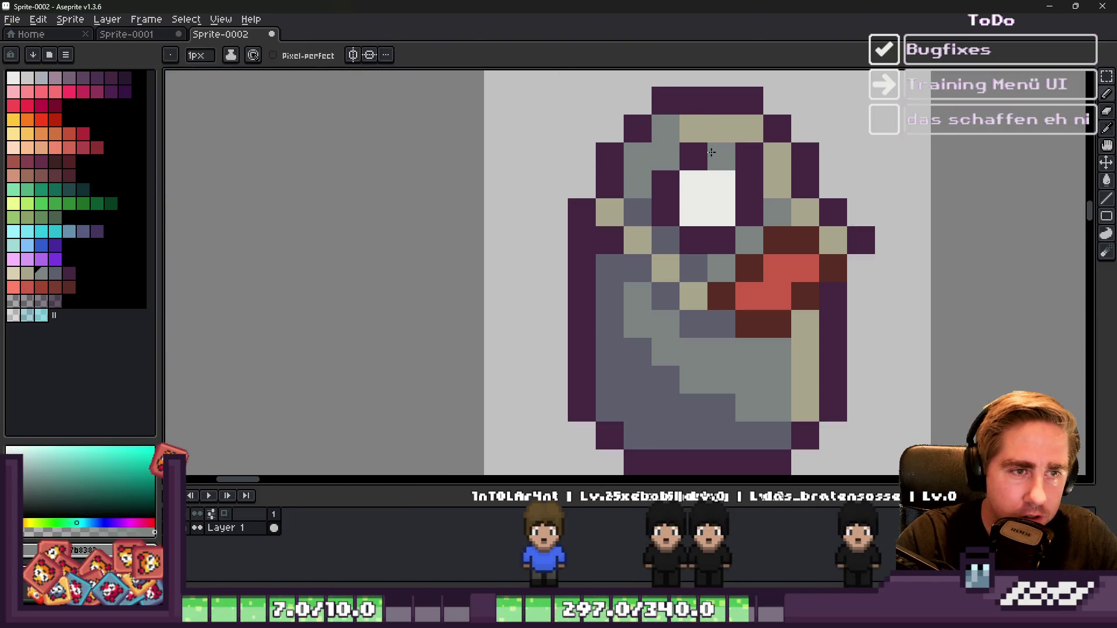
# Step: Fill the lower half of the white opening dark purple, greying the pixels on either side
pyautogui.scroll(-4, 756, 146)
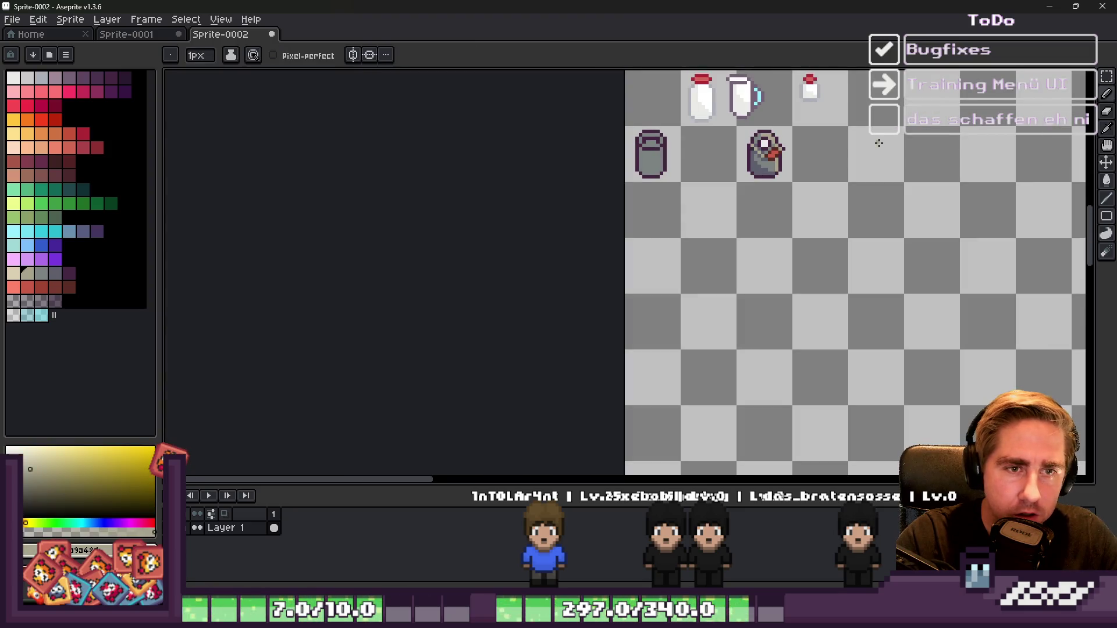
pyautogui.scroll(4, 785, 174)
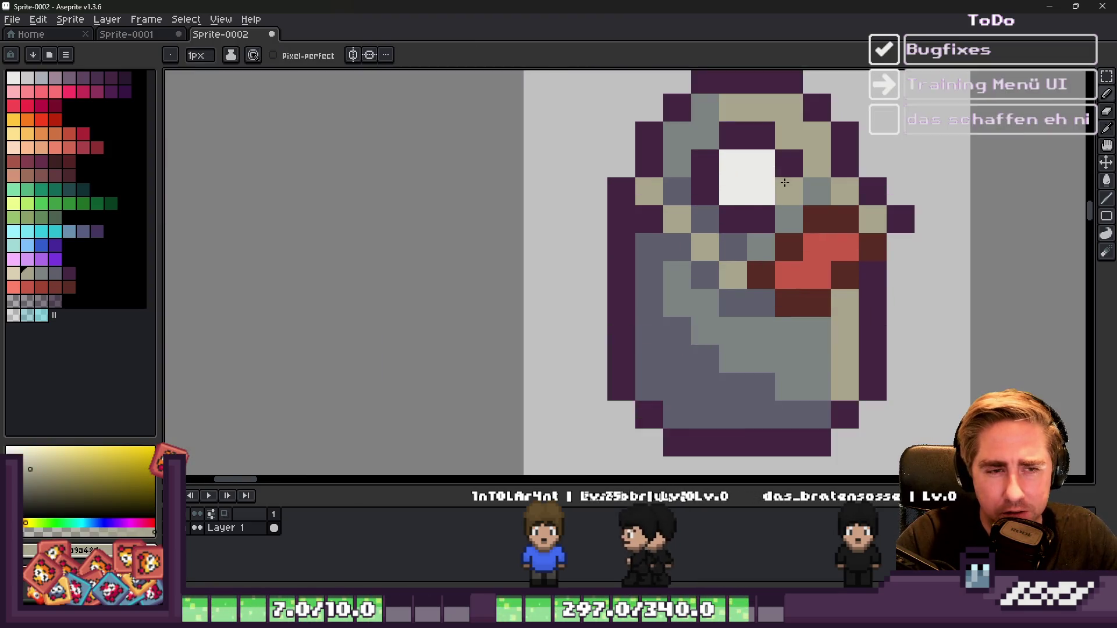
pyautogui.keyDown('alt'); pyautogui.click(762, 210); pyautogui.keyUp('alt')
pyautogui.moveTo(766, 204); pyautogui.dragTo(734, 189)
pyautogui.keyDown('alt'); pyautogui.click(798, 214); pyautogui.keyUp('alt')
pyautogui.click(789, 192)
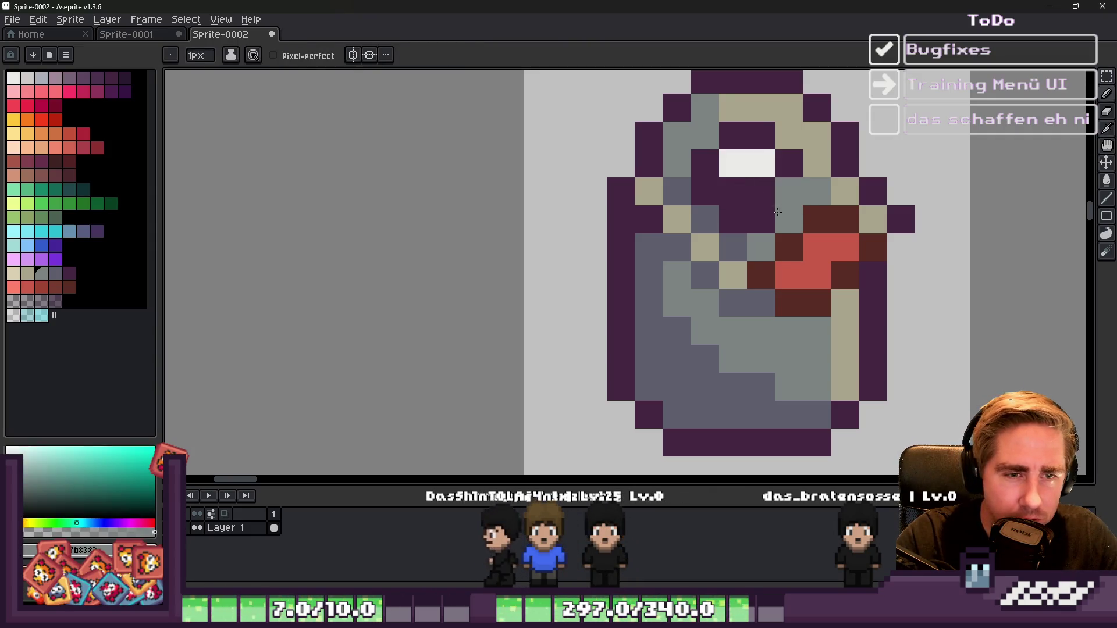
pyautogui.click(705, 192)
# Step: Undo the last purple pixel and widen the white opening by one pixel
pyautogui.scroll(-4, 704, 163)
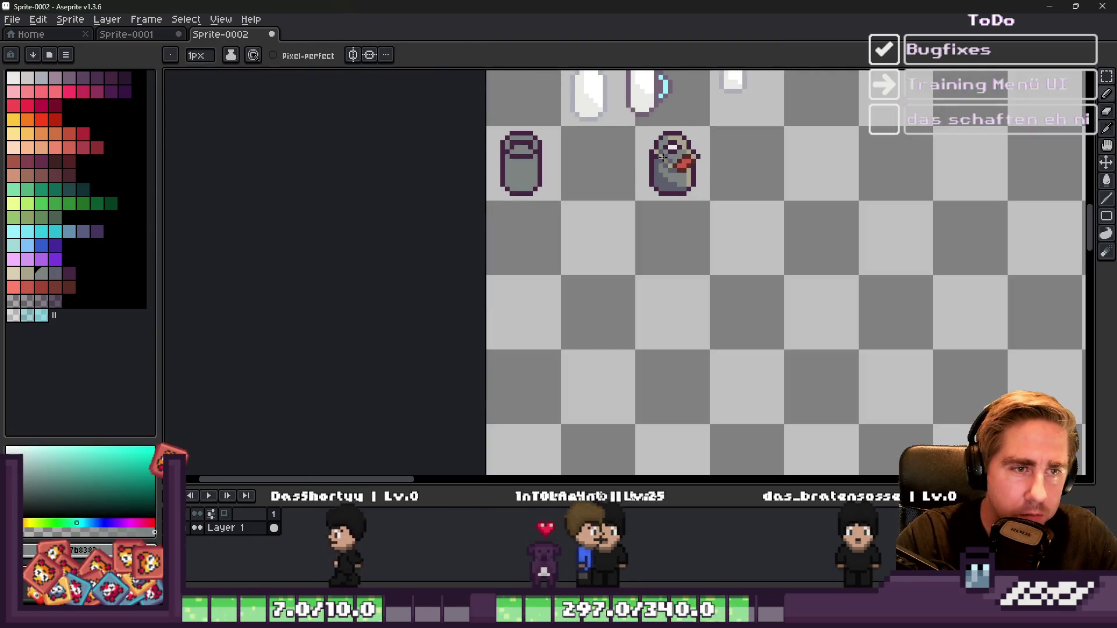
pyautogui.scroll(3, 701, 140)
pyautogui.scroll(1, 701, 134)
pyautogui.keyDown('alt'); pyautogui.click(762, 205); pyautogui.keyUp('alt')
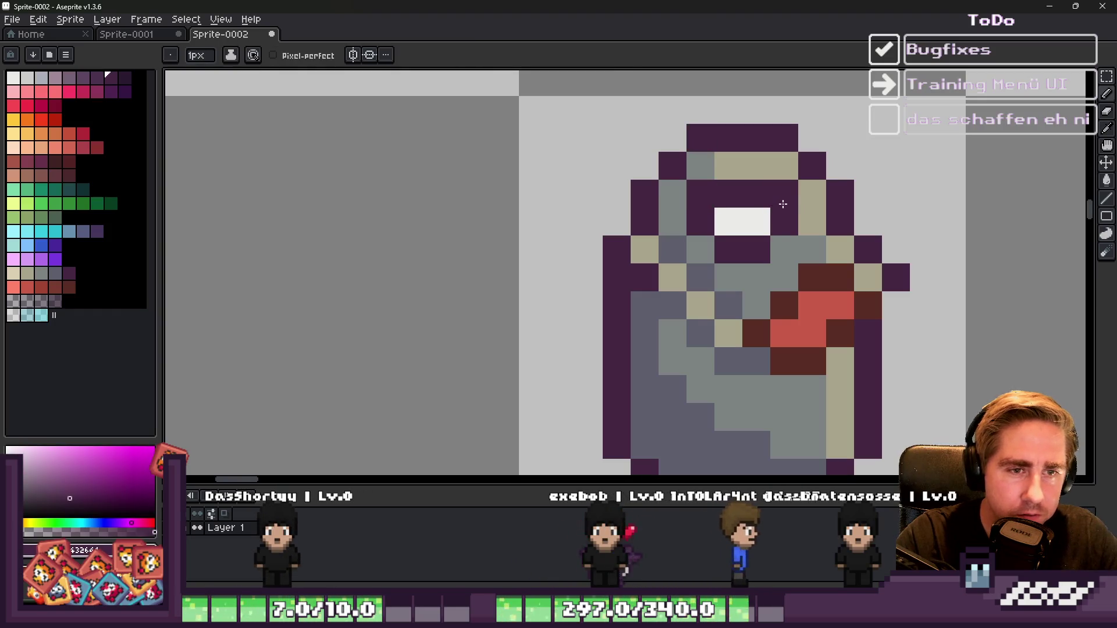
pyautogui.hotkey('ctrl', 'z')
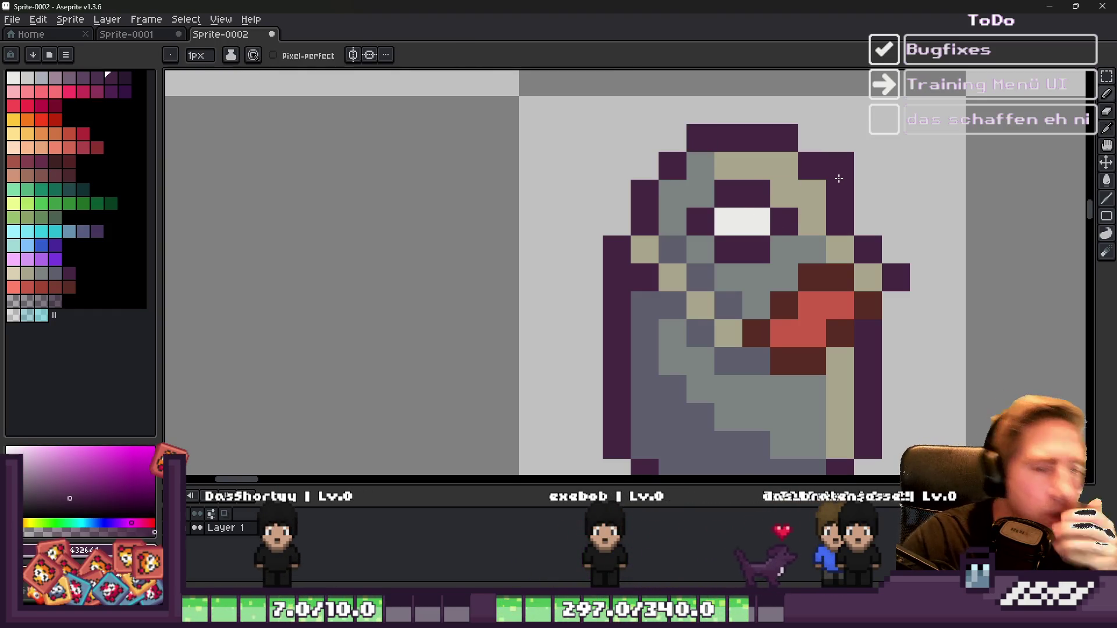
pyautogui.scroll(-5, 786, 248)
pyautogui.scroll(-2, 726, 193)
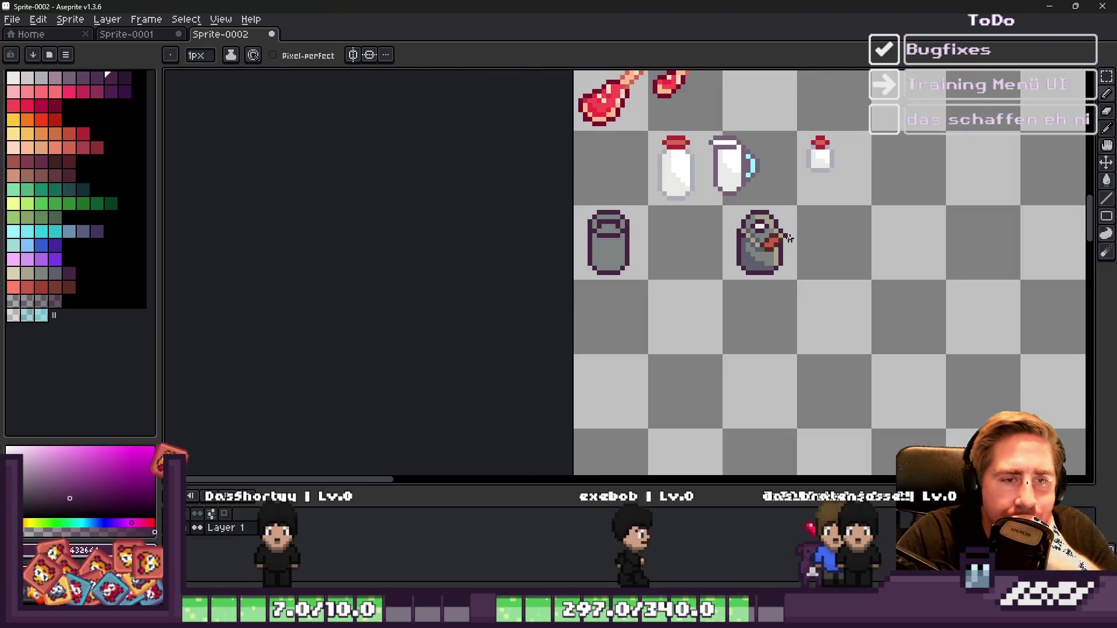
pyautogui.scroll(3, 786, 235)
pyautogui.keyDown('alt'); pyautogui.click(705, 200); pyautogui.keyUp('alt')
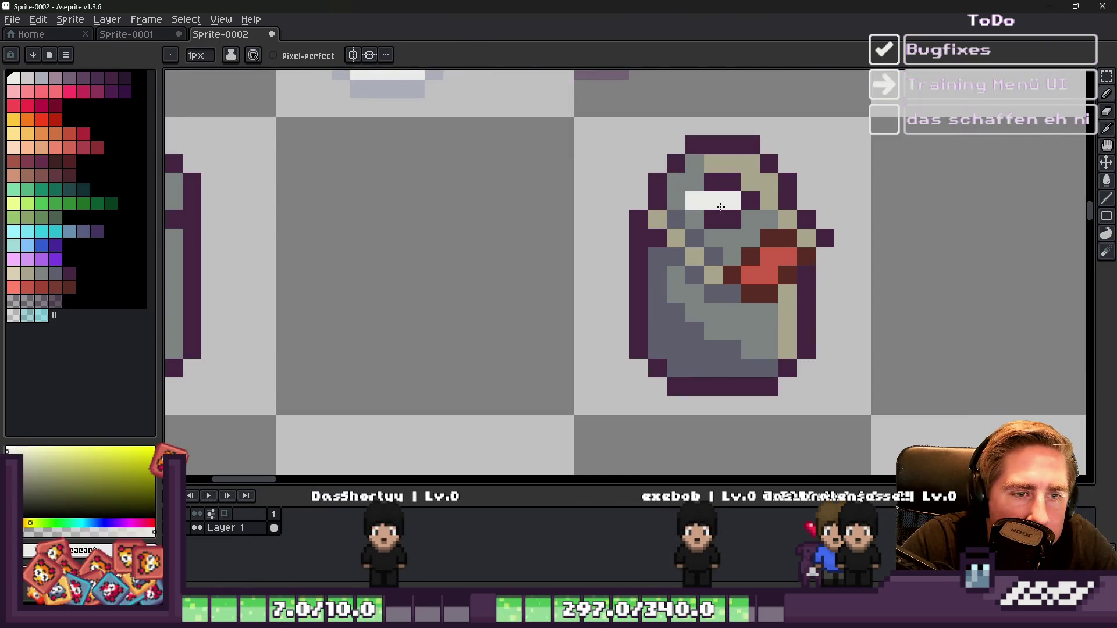
pyautogui.scroll(-3, 717, 186)
pyautogui.scroll(3, 685, 202)
pyautogui.click(685, 202)
pyautogui.scroll(-3, 680, 163)
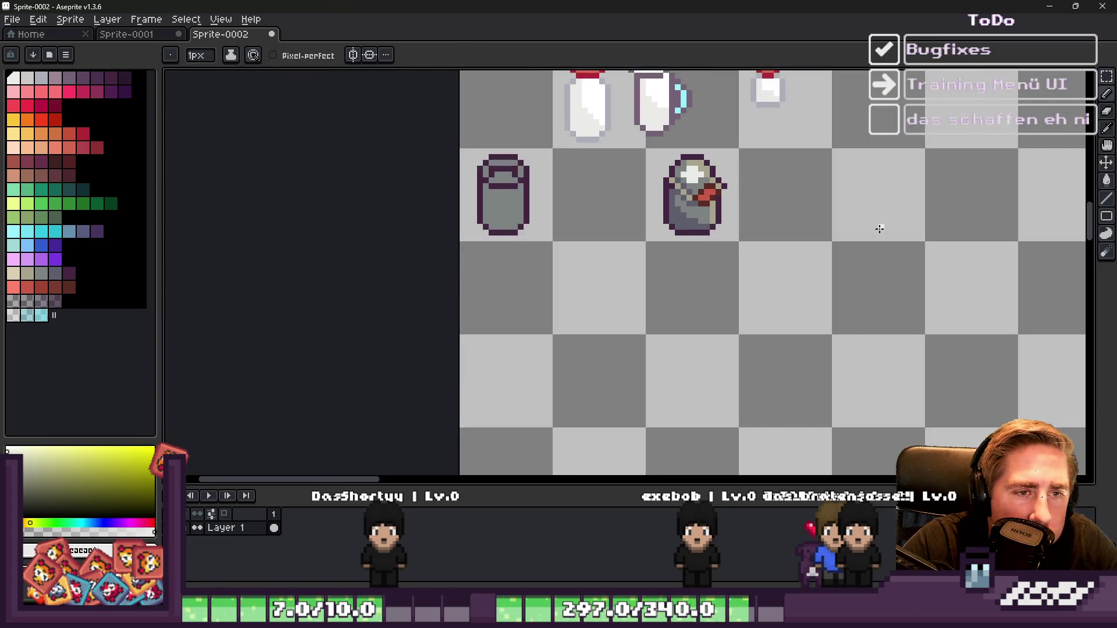
pyautogui.scroll(3, 865, 224)
# Step: Paint the pixels around the can's opening white to widen the milk surface
pyautogui.click(725, 185)
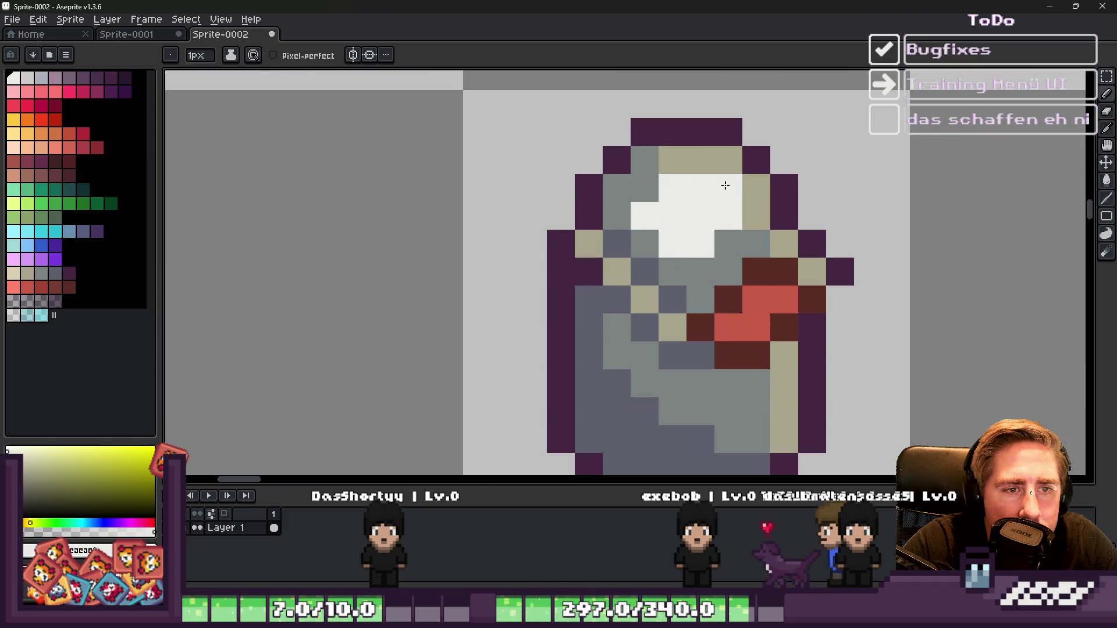
pyautogui.click(730, 238)
pyautogui.click(643, 192)
pyautogui.click(646, 234)
pyautogui.scroll(-3, 646, 235)
pyautogui.scroll(2, 680, 187)
pyautogui.click(681, 187)
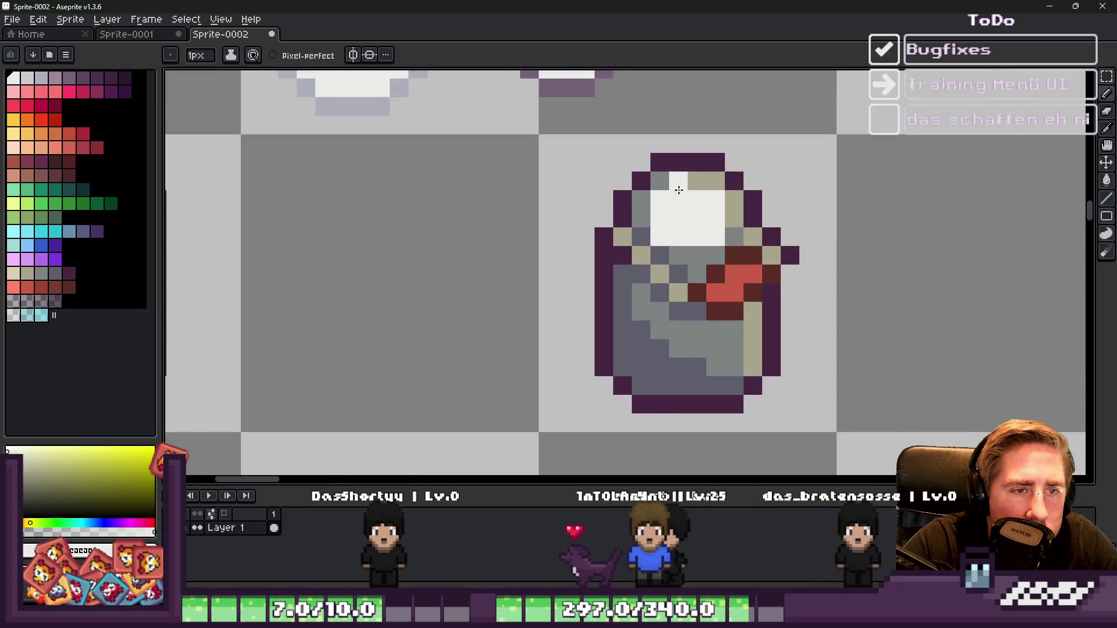
pyautogui.scroll(1, 669, 199)
pyautogui.click(636, 225)
pyautogui.scroll(-2, 759, 231)
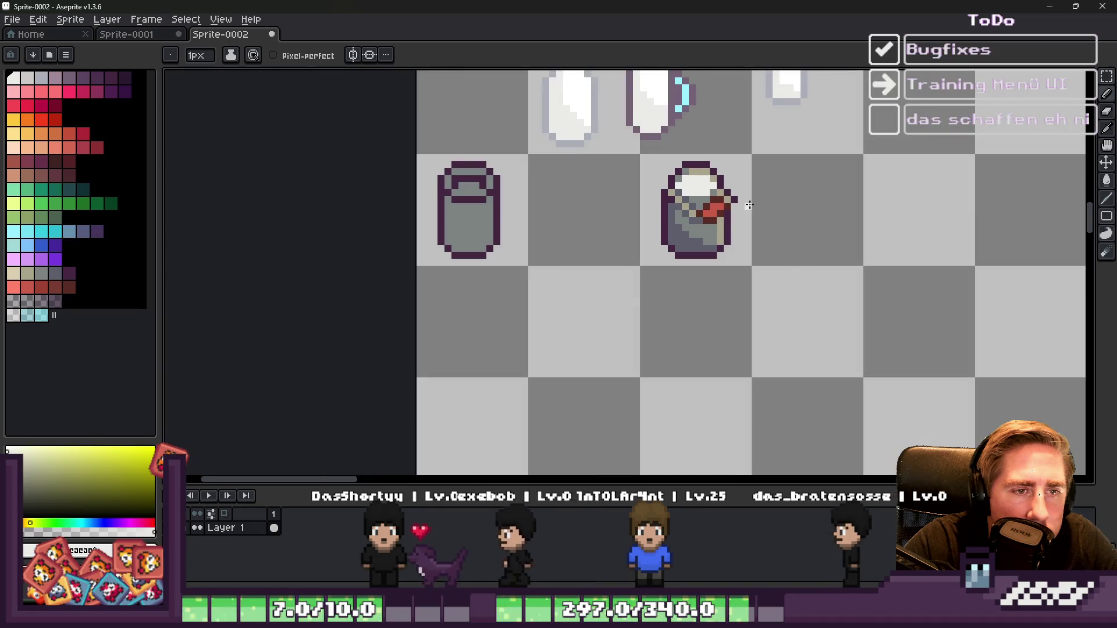
pyautogui.scroll(2, 649, 195)
pyautogui.click(647, 196)
# Step: Add tan nubs on the can's left rim and beside the milk surface
pyautogui.press('alt')
pyautogui.click(647, 197)
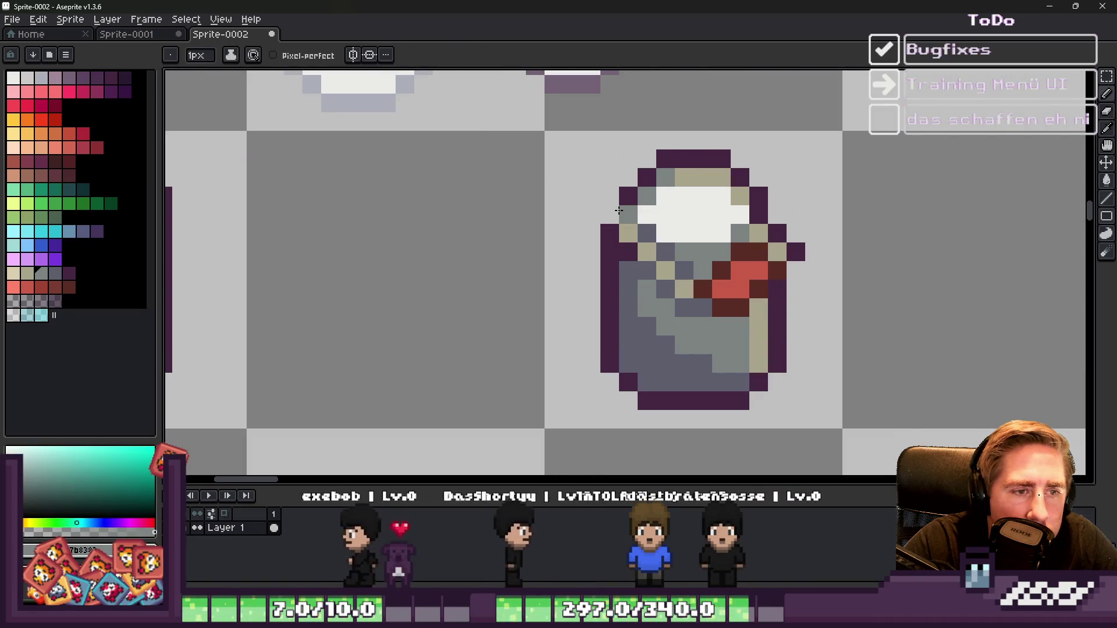
pyautogui.click(616, 231)
pyautogui.keyDown('alt'); pyautogui.click(628, 233); pyautogui.keyUp('alt')
pyautogui.click(610, 215)
pyautogui.keyDown('alt'); pyautogui.click(627, 206); pyautogui.keyUp('alt')
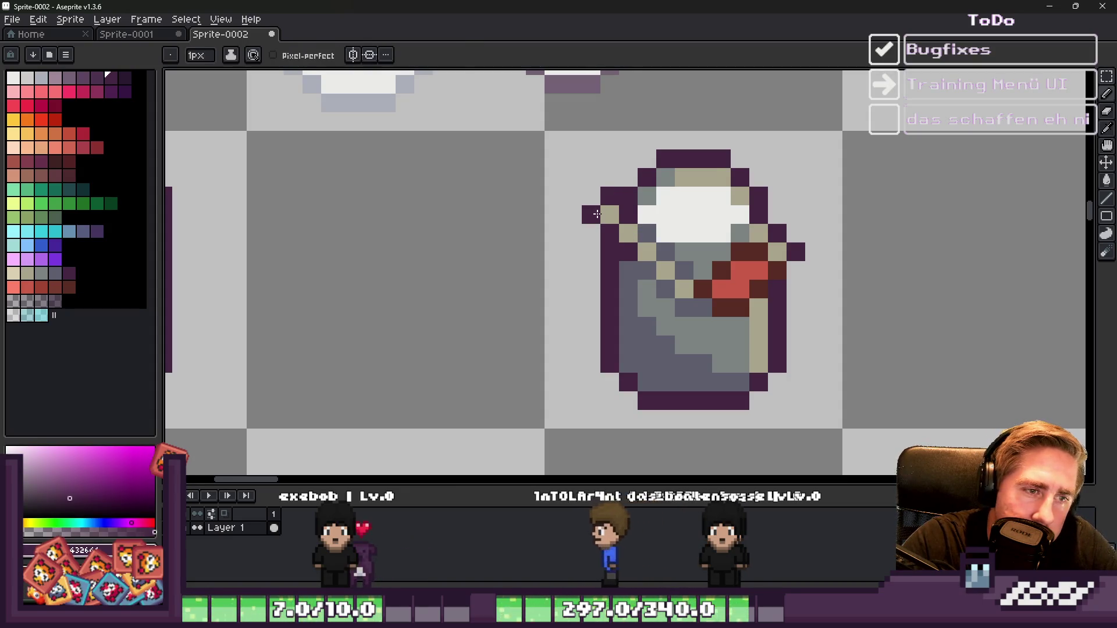
pyautogui.scroll(-3, 597, 214)
pyautogui.scroll(3, 639, 198)
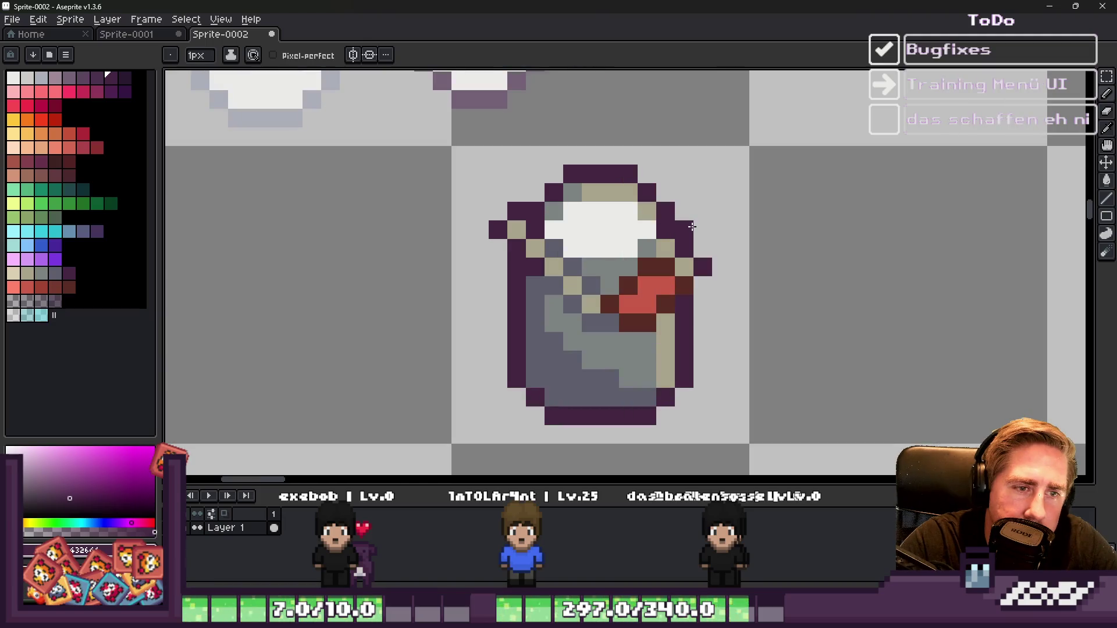
pyautogui.keyDown('alt'); pyautogui.click(684, 267); pyautogui.keyUp('alt')
pyautogui.click(682, 255)
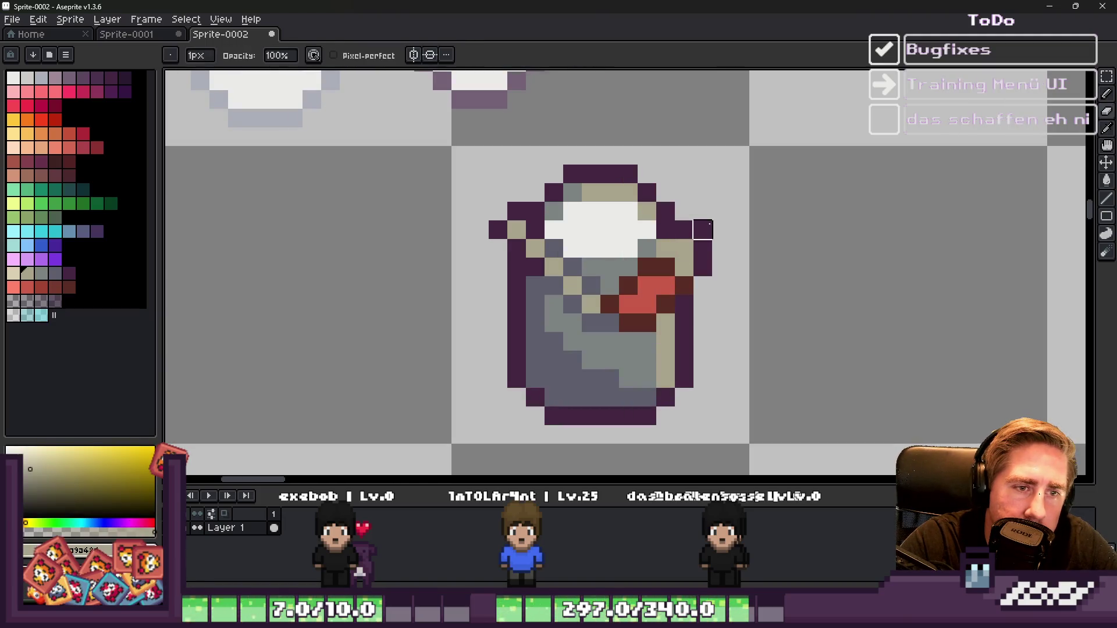
pyautogui.scroll(-2, 703, 229)
pyautogui.scroll(1, 705, 224)
# Step: Paint a grey body pixel just below the milk surface
pyautogui.keyDown('alt'); pyautogui.click(707, 217); pyautogui.keyUp('alt')
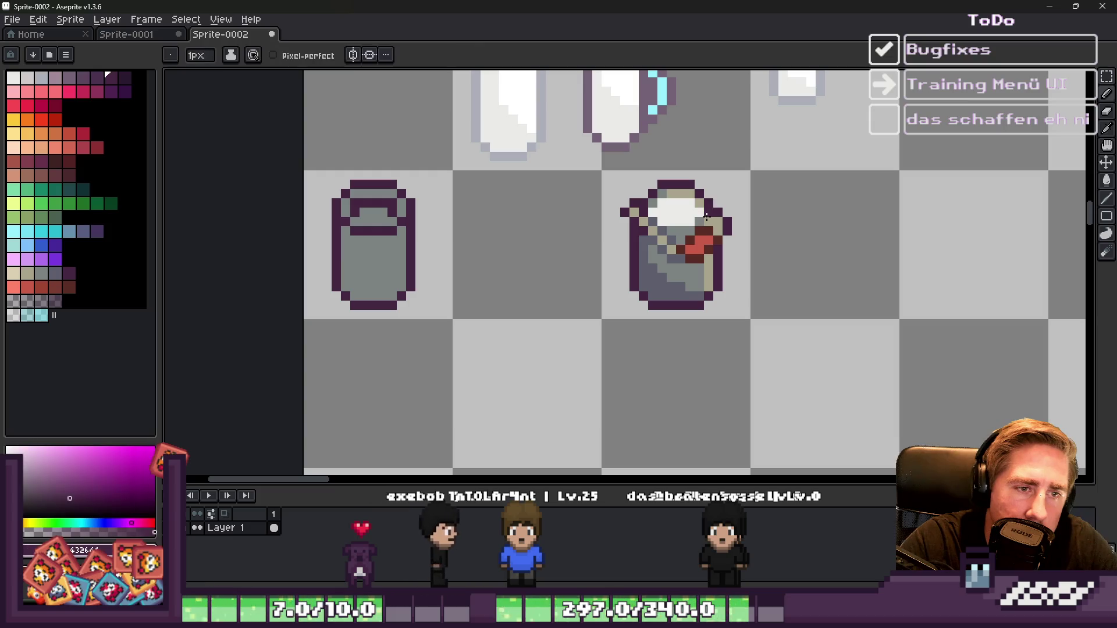
pyautogui.scroll(-2, 709, 221)
pyautogui.scroll(-1, 727, 181)
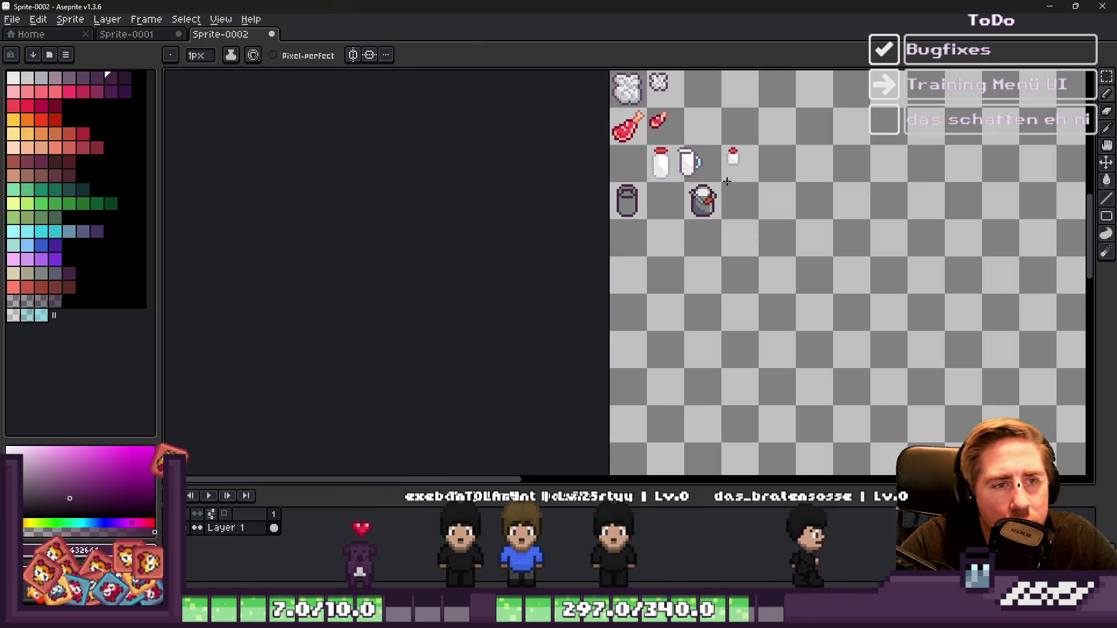
pyautogui.scroll(3, 723, 181)
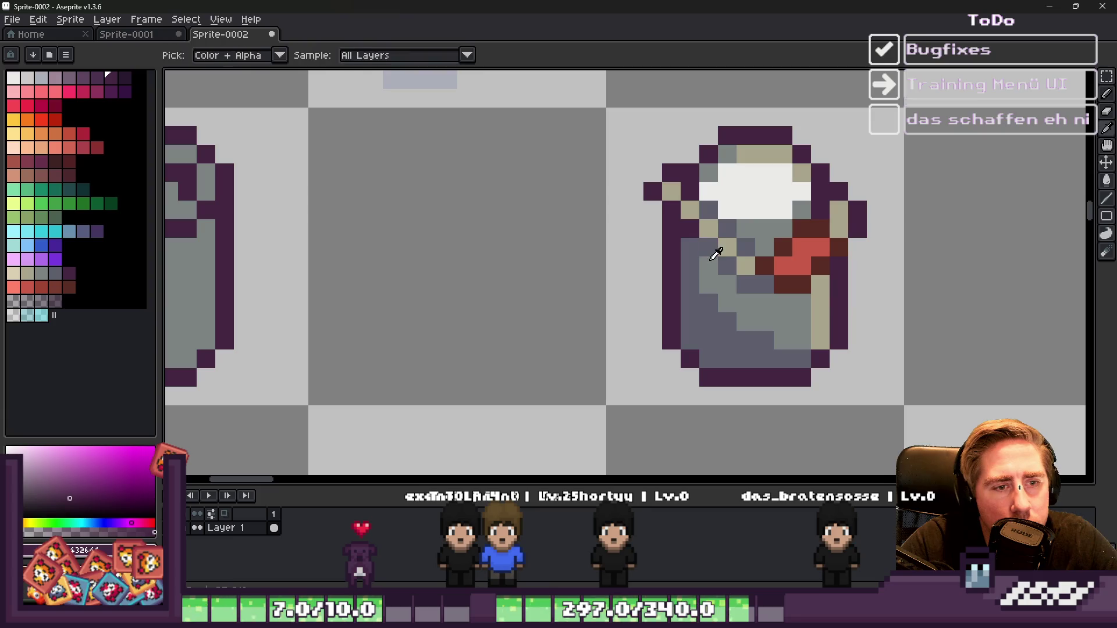
pyautogui.click(728, 228)
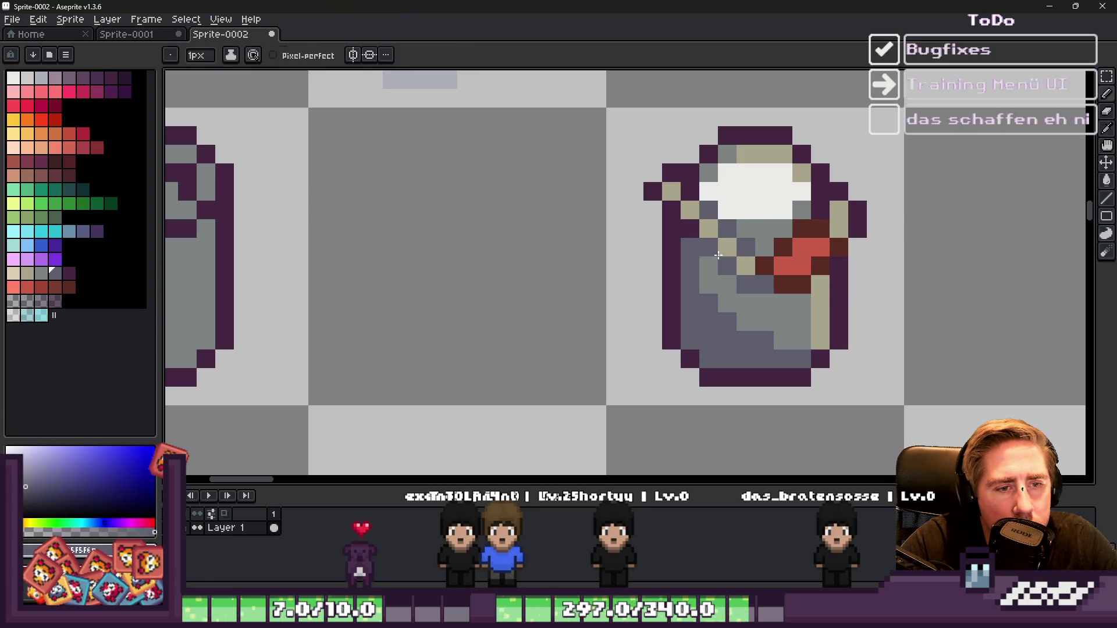
pyautogui.keyDown('alt'); pyautogui.click(753, 264); pyautogui.keyUp('alt')
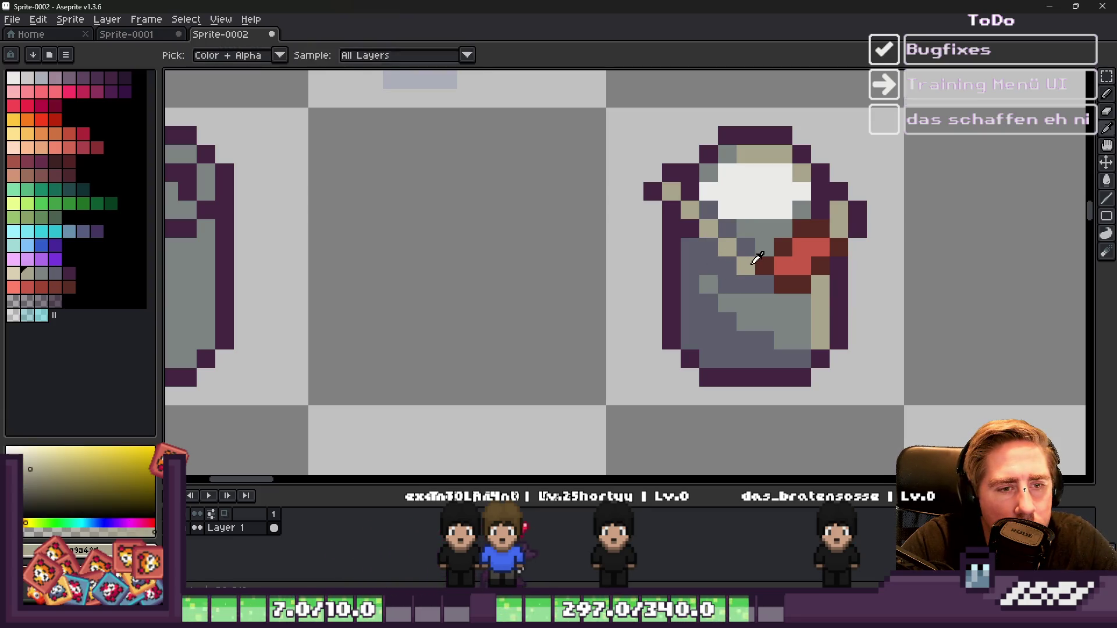
pyautogui.keyDown('alt'); pyautogui.click(766, 227); pyautogui.keyUp('alt')
pyautogui.click(745, 238)
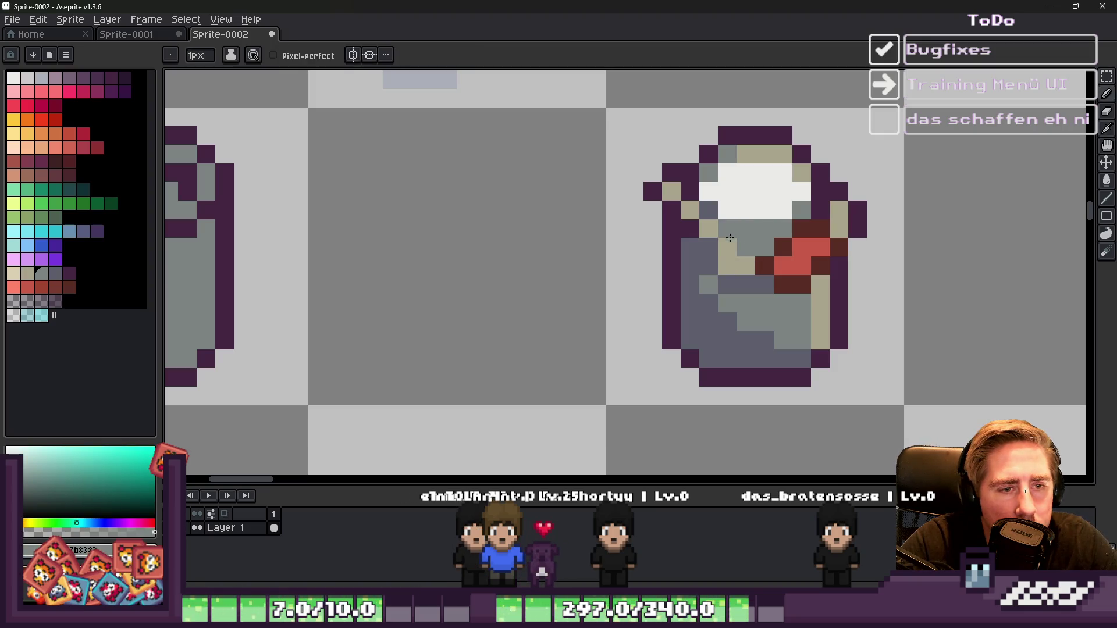
# Step: Sample slate shadow, tan, teal-grey and dark purple from the can while inspecting the rim
pyautogui.keyDown('alt'); pyautogui.click(704, 208); pyautogui.keyUp('alt')
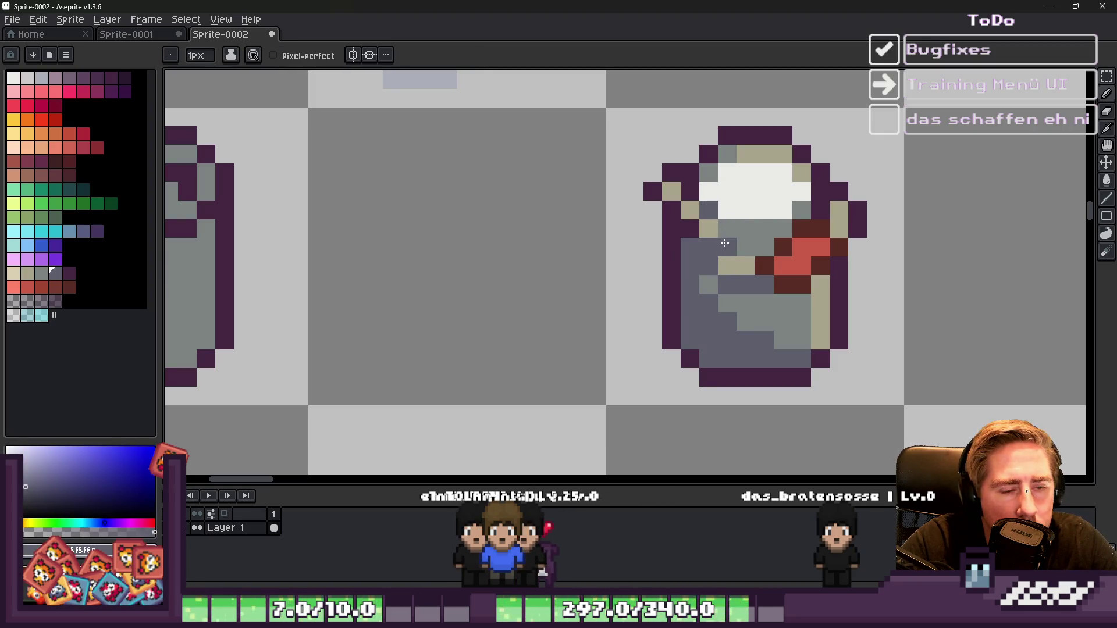
pyautogui.keyDown('alt'); pyautogui.click(727, 259); pyautogui.keyUp('alt')
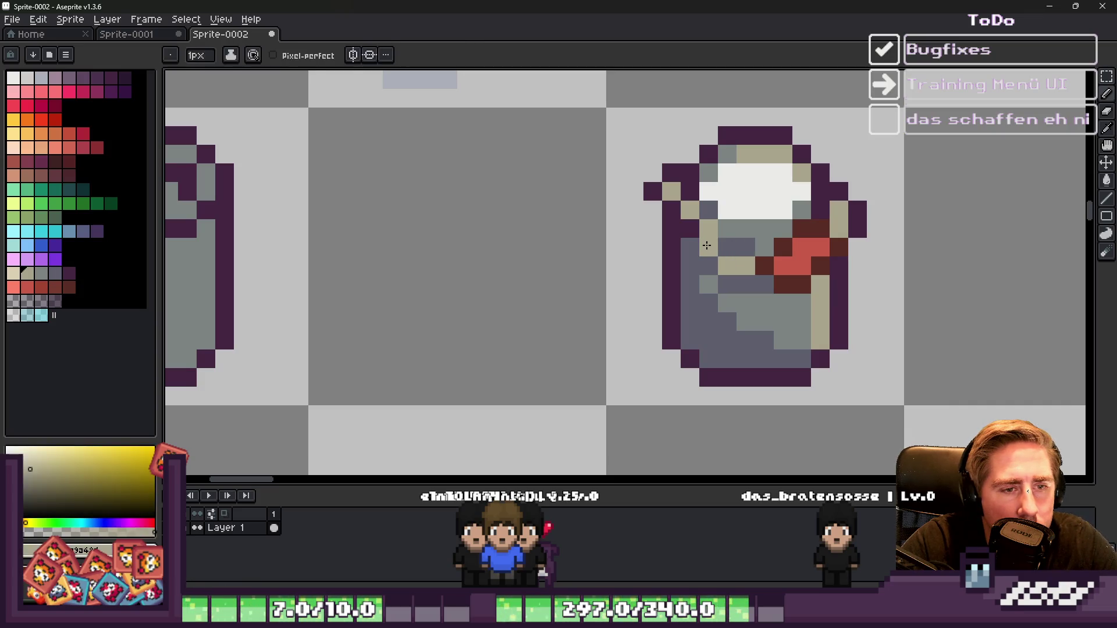
pyautogui.keyDown('alt'); pyautogui.click(716, 205); pyautogui.keyUp('alt')
pyautogui.keyDown('alt'); pyautogui.click(727, 222); pyautogui.keyUp('alt')
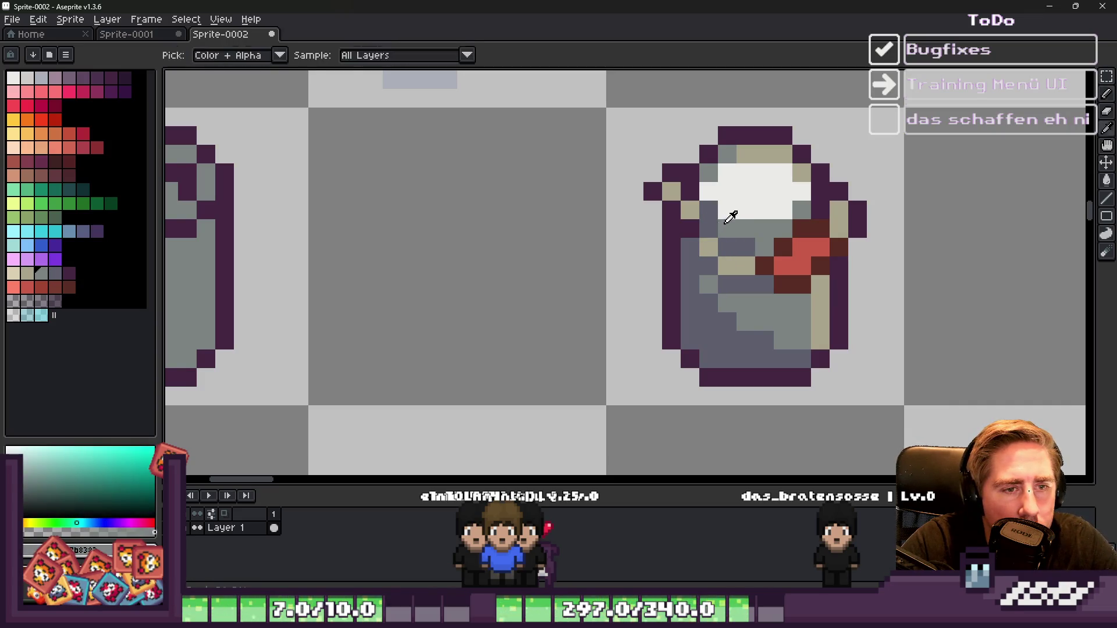
pyautogui.keyDown('alt'); pyautogui.click(704, 228); pyautogui.keyUp('alt')
pyautogui.keyDown('alt'); pyautogui.click(699, 244); pyautogui.keyUp('alt')
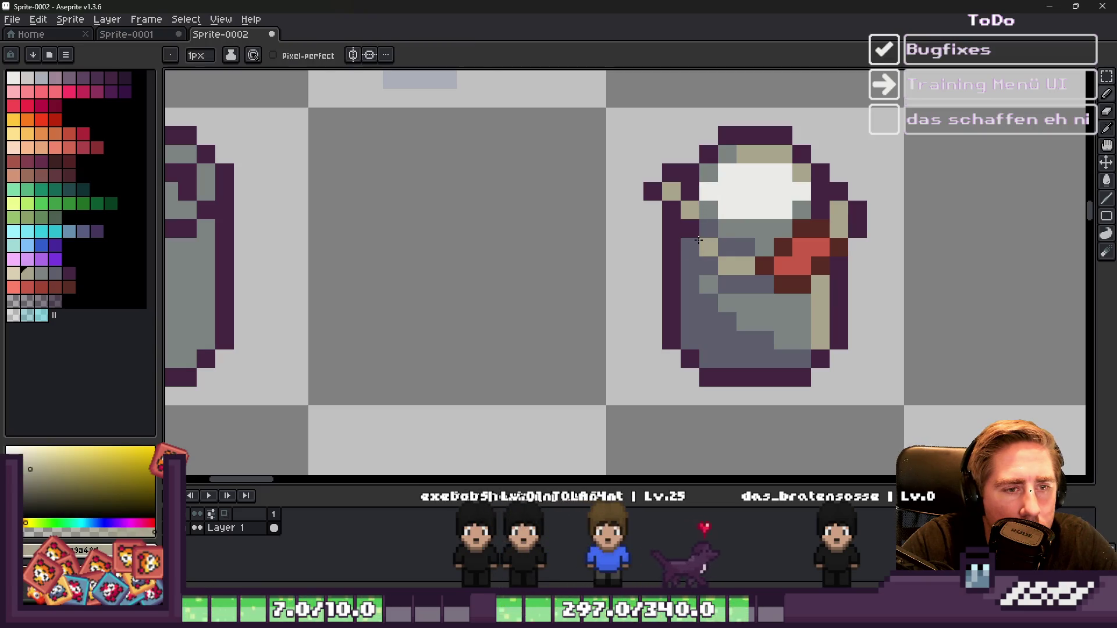
pyautogui.scroll(-5, 662, 199)
pyautogui.scroll(3, 640, 183)
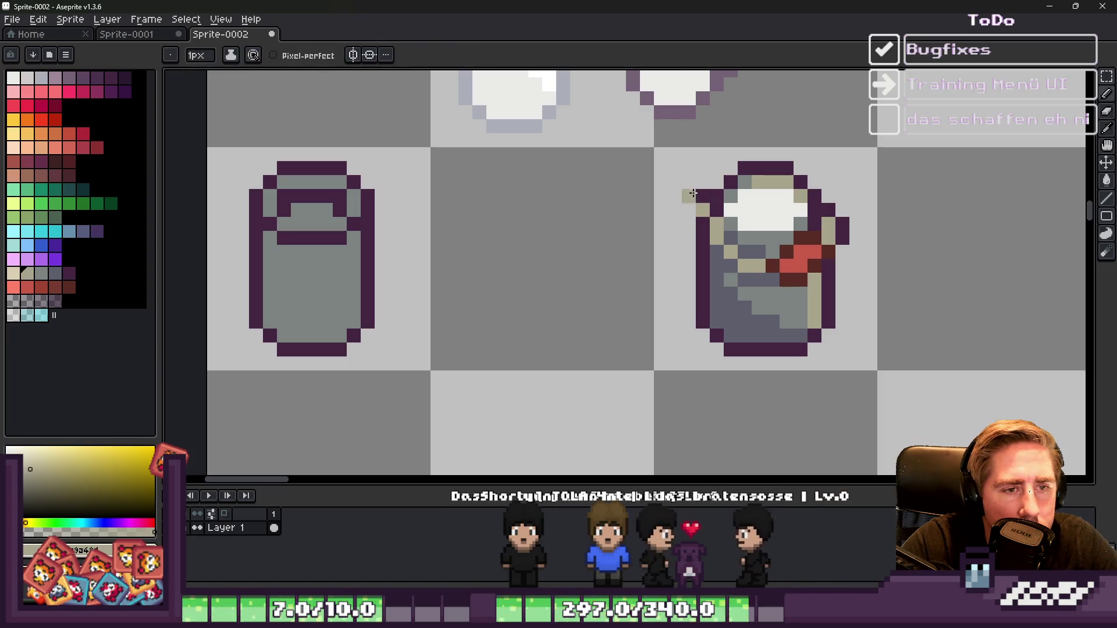
pyautogui.keyDown('alt'); pyautogui.click(702, 196); pyautogui.keyUp('alt')
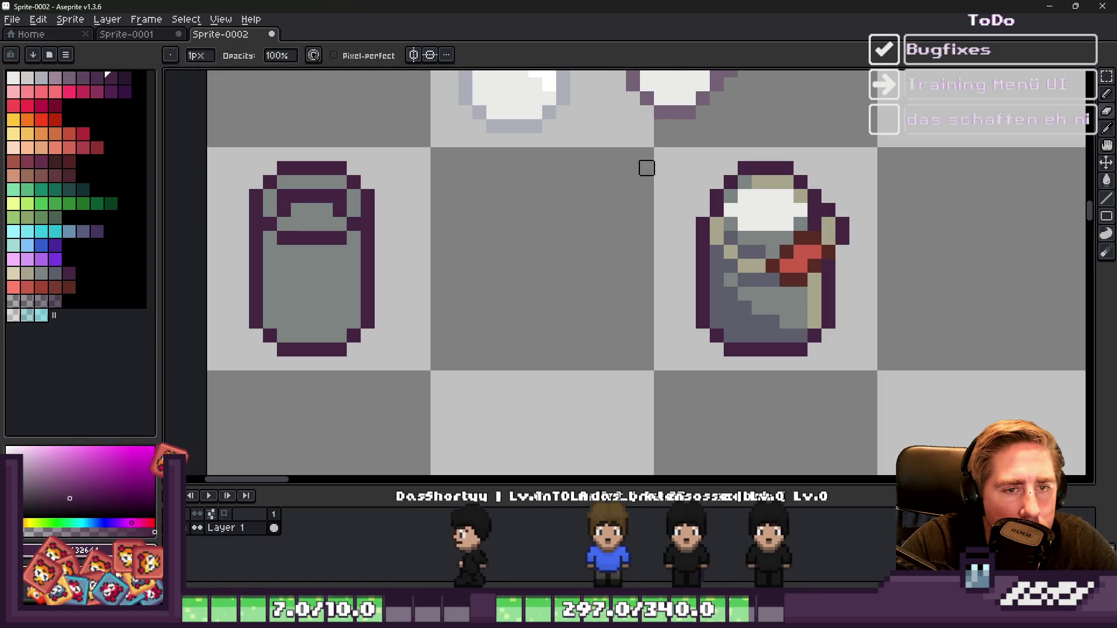
pyautogui.scroll(-4, 652, 169)
pyautogui.scroll(2, 636, 158)
pyautogui.scroll(-2, 606, 204)
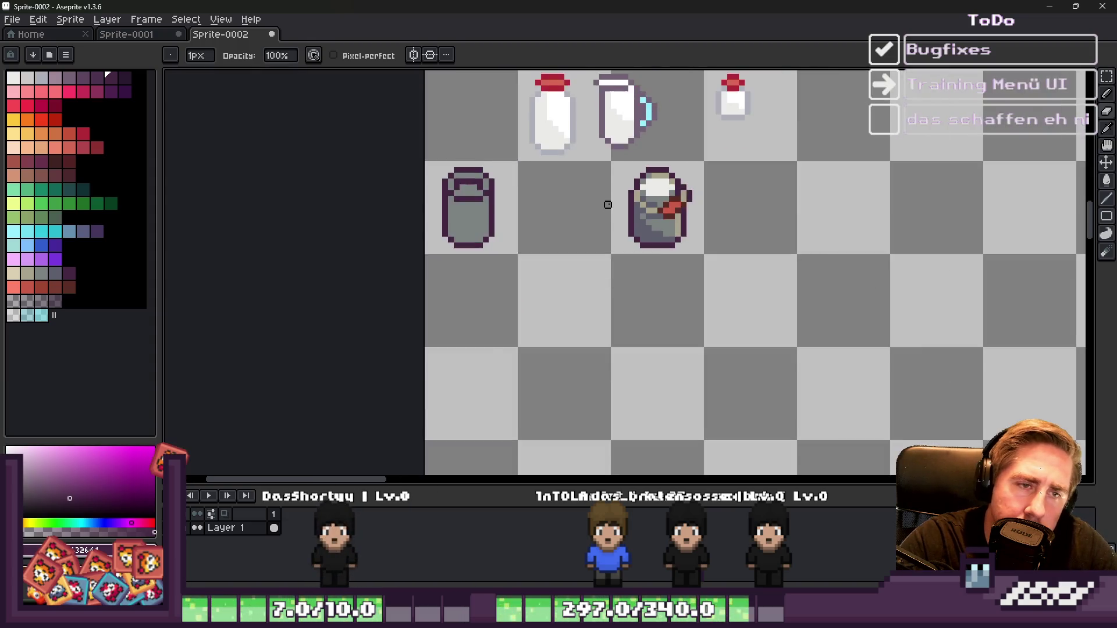
pyautogui.scroll(3, 614, 199)
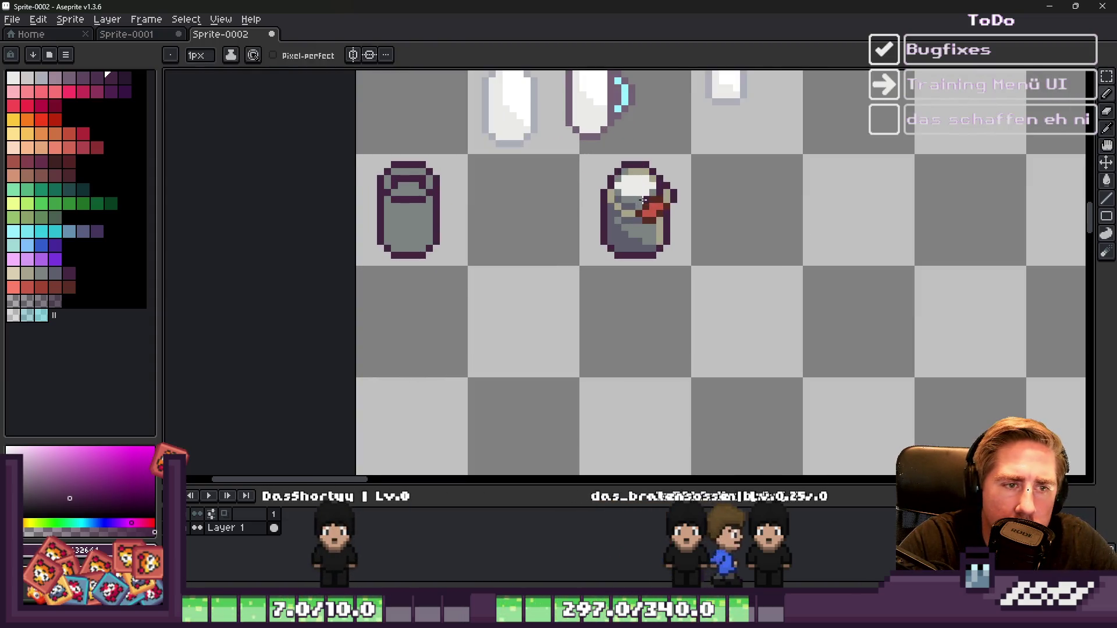
pyautogui.scroll(-2, 723, 195)
pyautogui.scroll(-1, 650, 200)
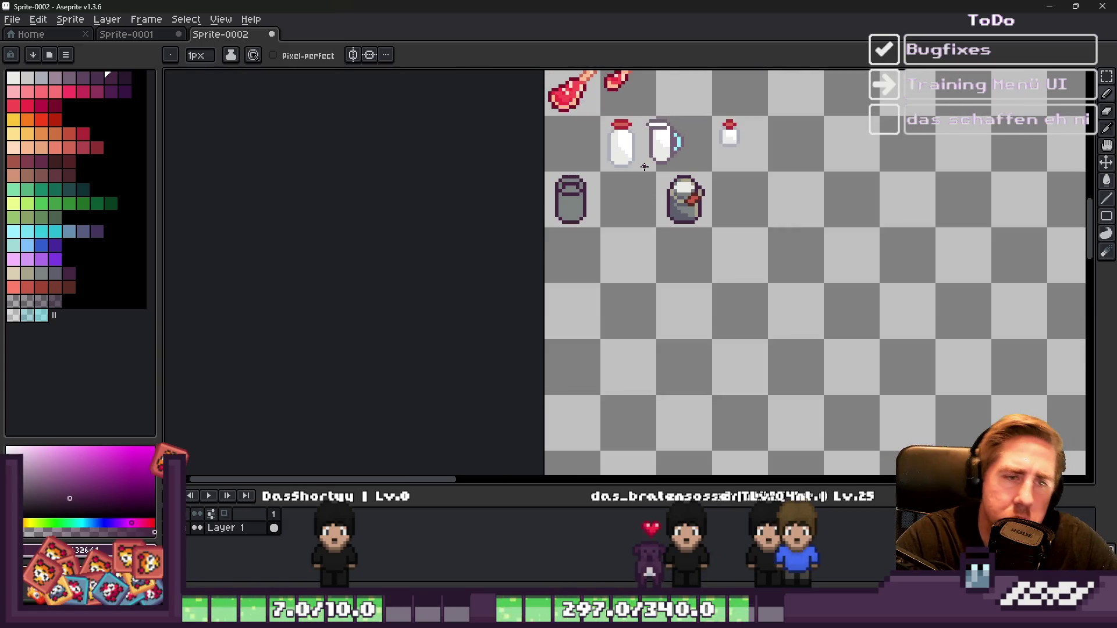
pyautogui.scroll(4, 650, 178)
pyautogui.scroll(-3, 705, 223)
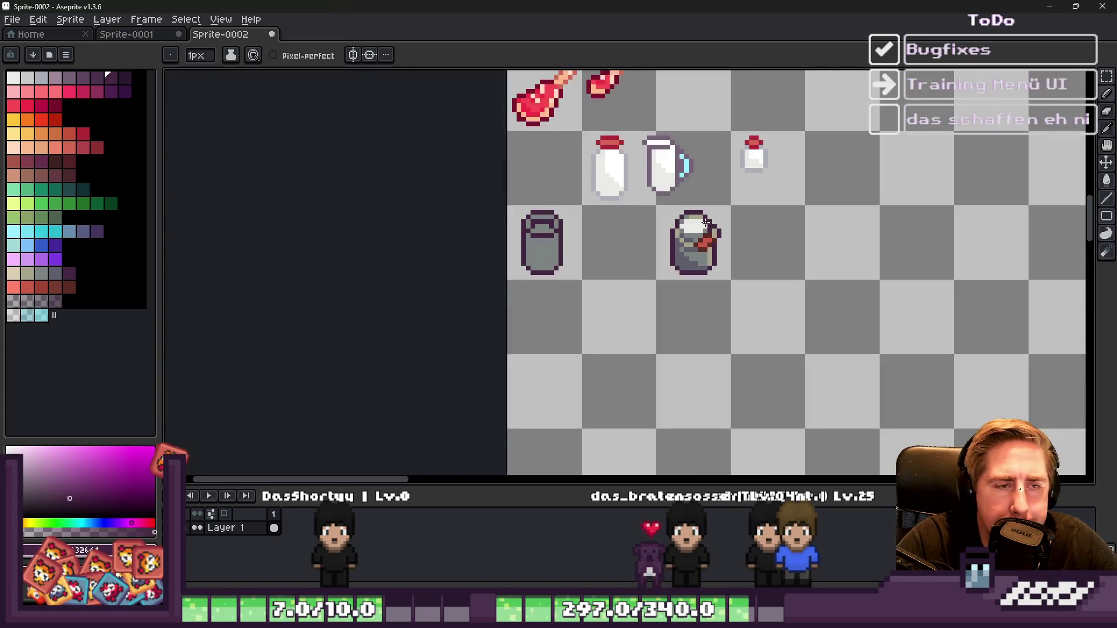
pyautogui.scroll(4, 706, 175)
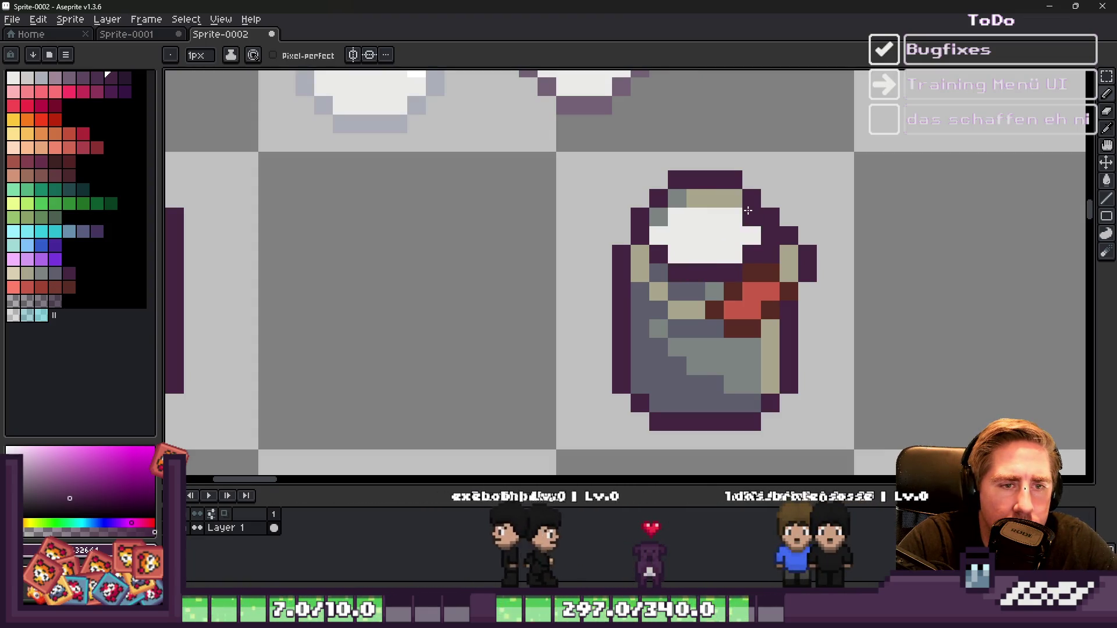
# Step: Try dark purple and tan strokes on the can's upper-right edge, undoing both
pyautogui.moveTo(732, 272); pyautogui.dragTo(727, 200)
pyautogui.hotkey('ctrl', 'z')
pyautogui.click(751, 236)
pyautogui.keyDown('alt'); pyautogui.click(750, 224); pyautogui.keyUp('alt')
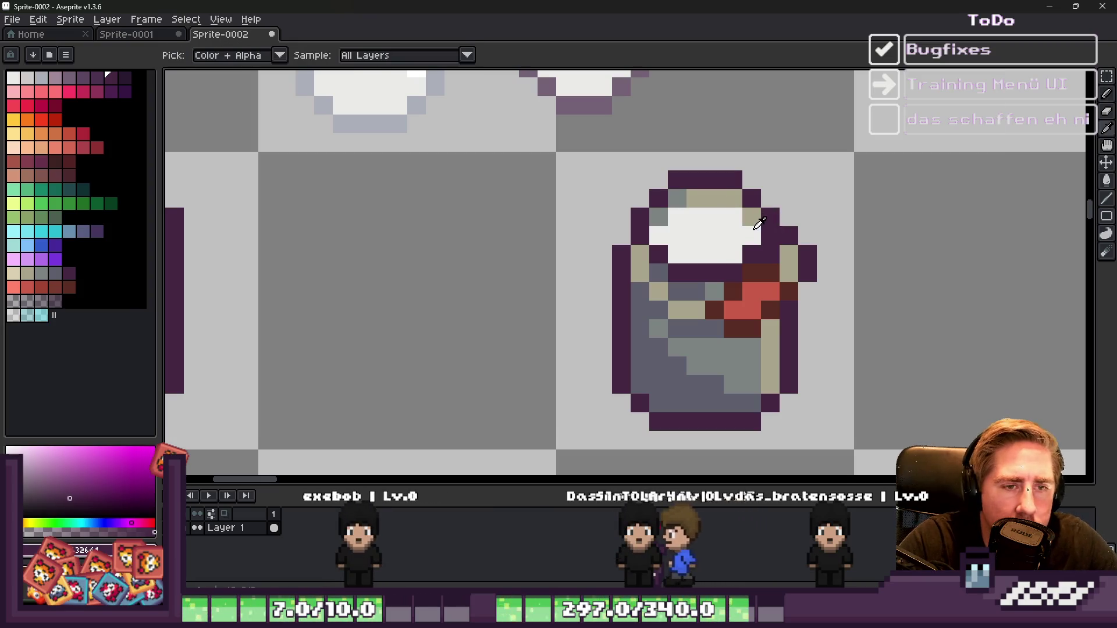
pyautogui.hotkey('ctrl', 'z')
pyautogui.press('v')
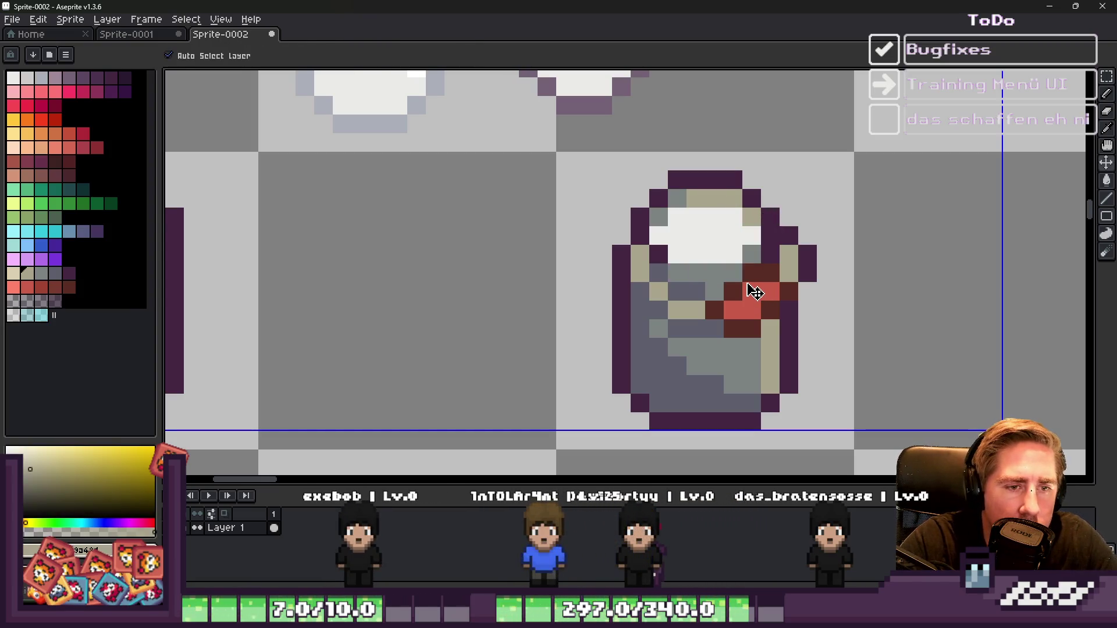
pyautogui.press('b')
pyautogui.scroll(-1, 657, 231)
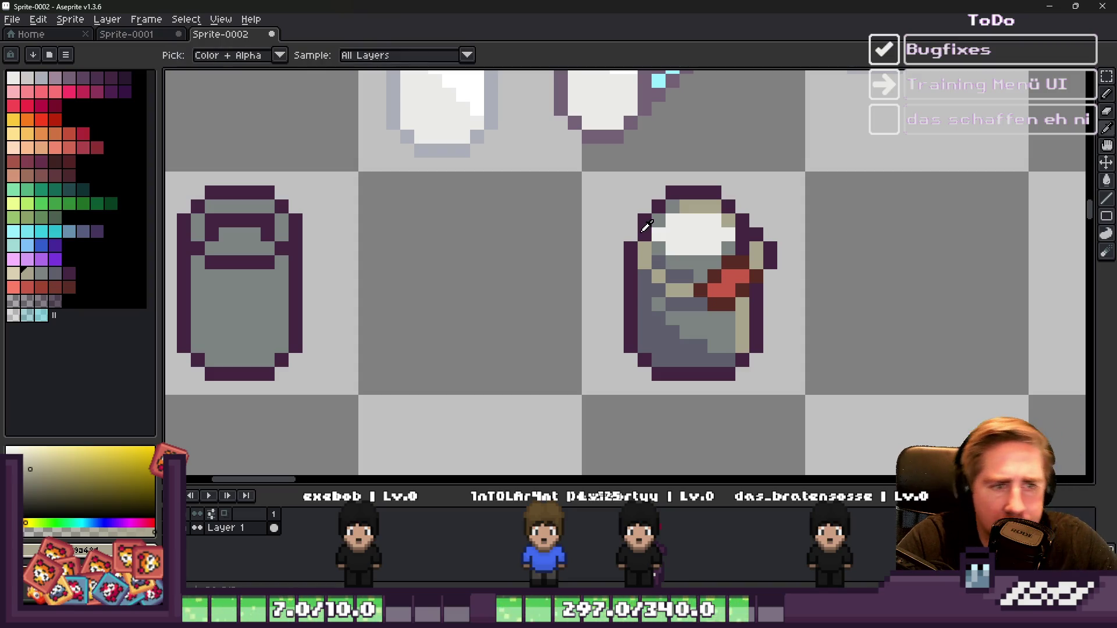
# Step: Recolour a white milk pixel with the can's blue-grey
pyautogui.keyDown('alt'); pyautogui.click(645, 226); pyautogui.keyUp('alt')
pyautogui.scroll(-2, 731, 251)
pyautogui.scroll(4, 744, 255)
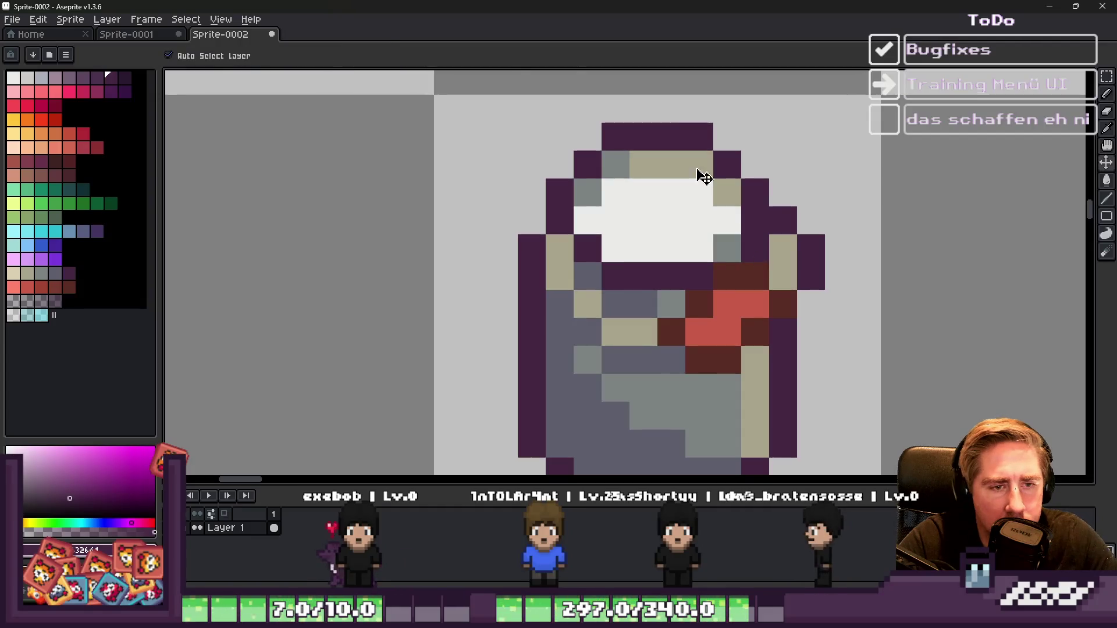
pyautogui.scroll(-3, 707, 182)
pyautogui.scroll(3, 703, 167)
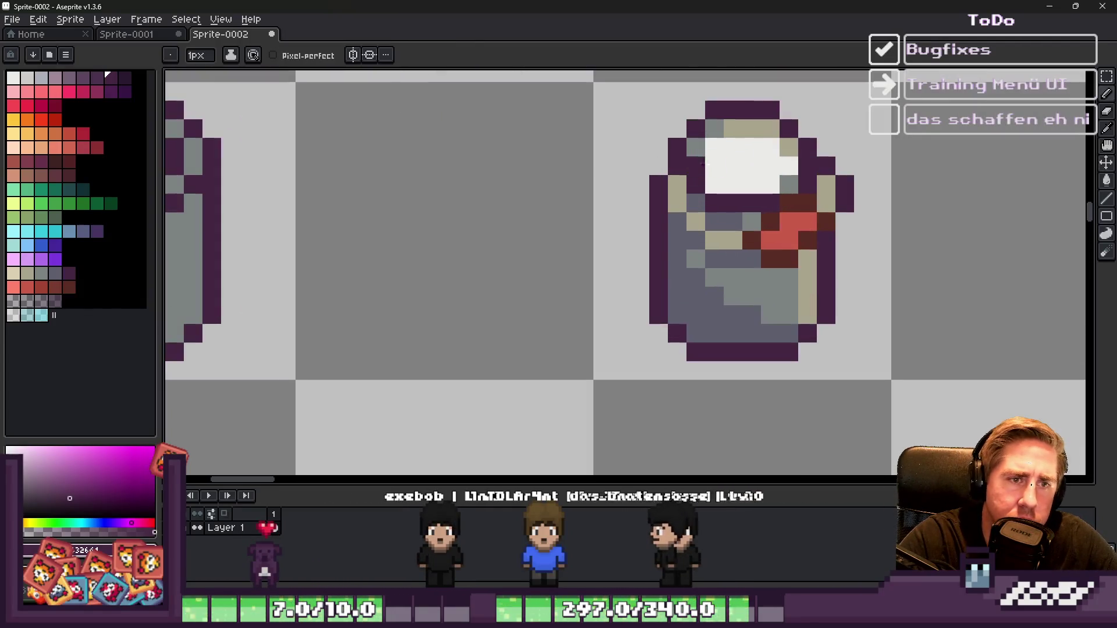
pyautogui.keyDown('alt'); pyautogui.click(698, 148); pyautogui.keyUp('alt')
pyautogui.click(710, 184)
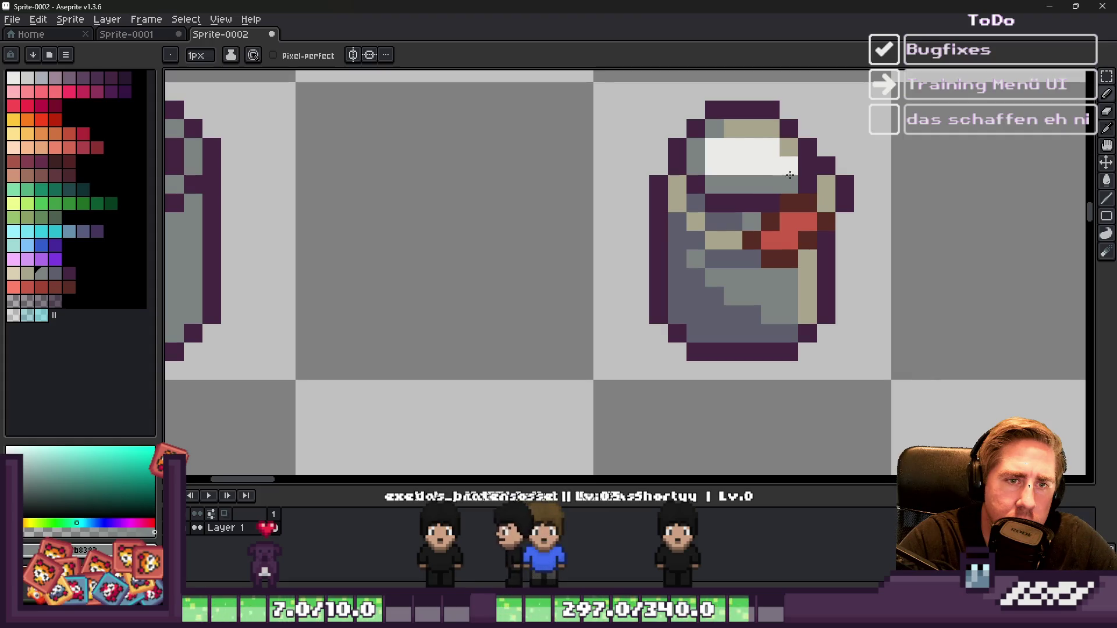
pyautogui.scroll(-2, 784, 169)
pyautogui.scroll(3, 791, 177)
# Step: Recolour the stray grey lid pixel to the dark purple outline colour
pyautogui.keyDown('alt'); pyautogui.click(798, 185); pyautogui.keyUp('alt')
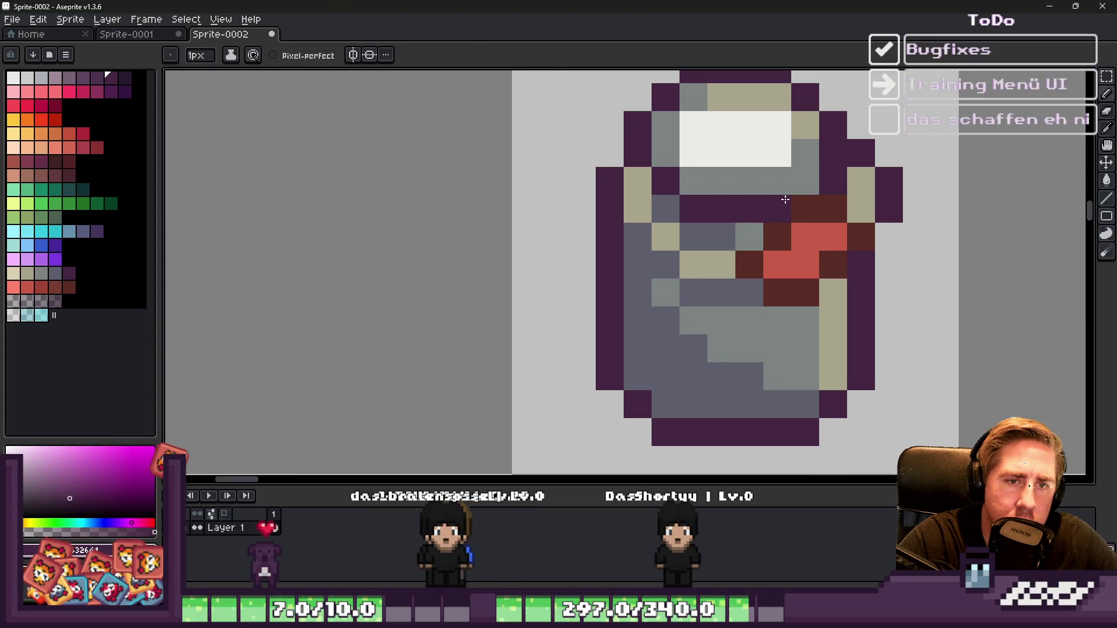
pyautogui.click(779, 182)
pyautogui.scroll(-5, 756, 174)
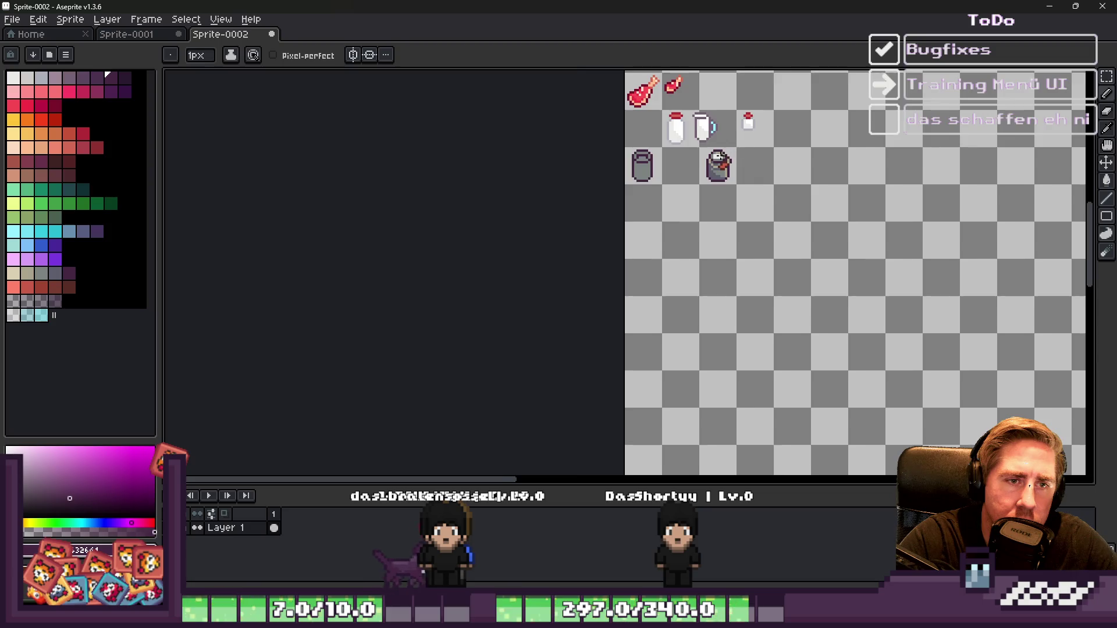
pyautogui.scroll(3, 721, 142)
pyautogui.scroll(2, 721, 142)
pyautogui.scroll(1, 733, 204)
# Step: Sample the near-white and white from the can's top
pyautogui.keyDown('alt'); pyautogui.click(733, 204); pyautogui.keyUp('alt')
pyautogui.scroll(-2, 719, 213)
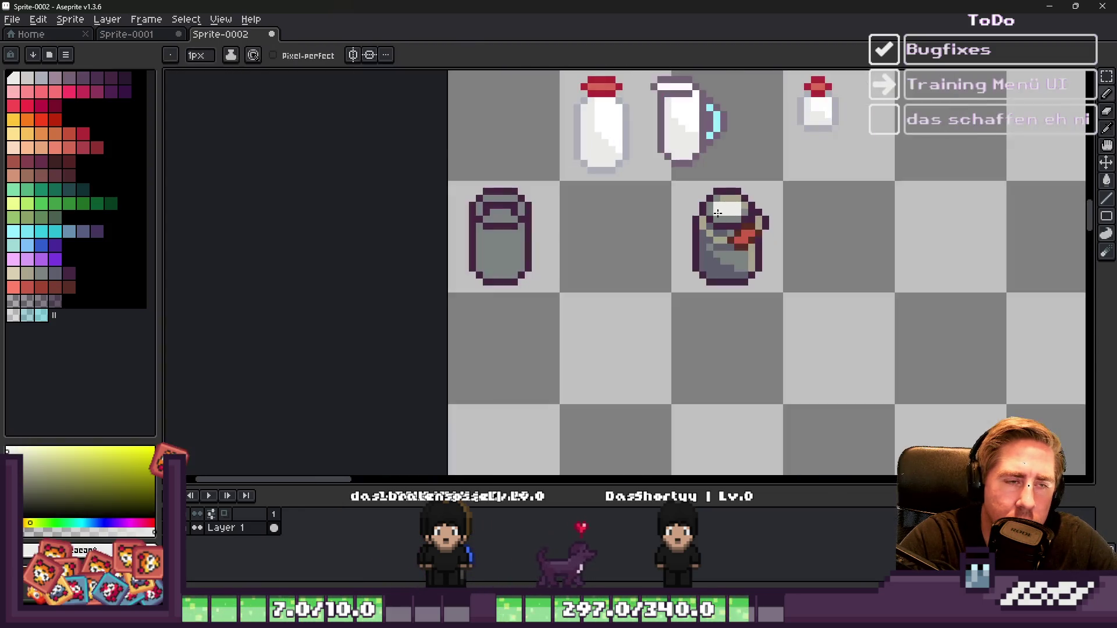
pyautogui.scroll(2, 725, 210)
pyautogui.scroll(-2, 725, 210)
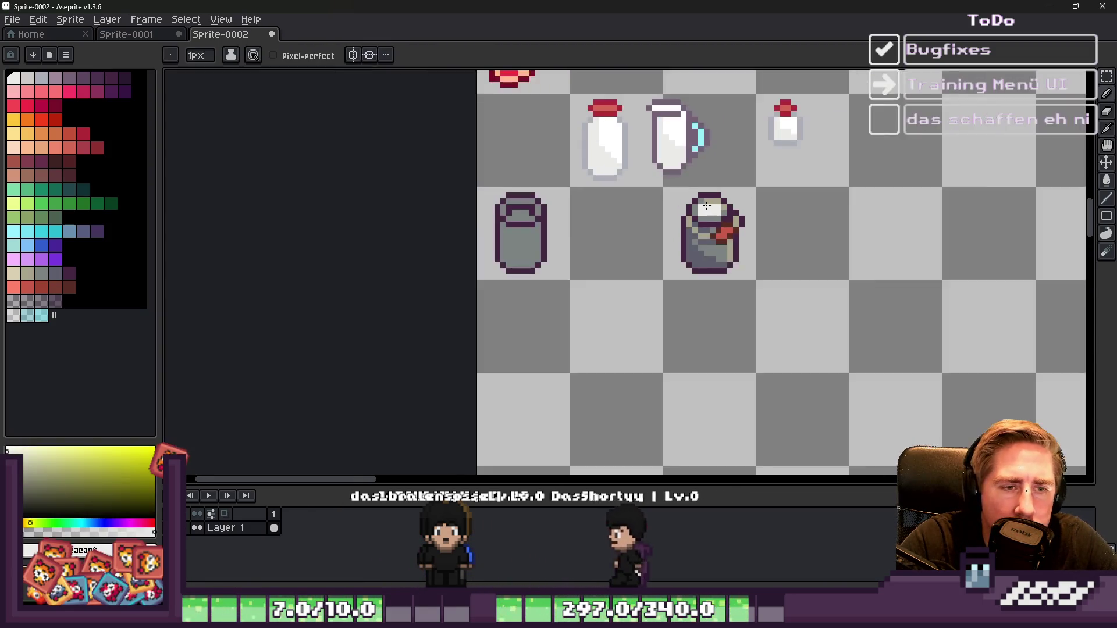
pyautogui.scroll(1, 721, 212)
pyautogui.keyDown('alt'); pyautogui.click(720, 214); pyautogui.keyUp('alt')
pyautogui.scroll(2, 719, 214)
pyautogui.scroll(1, 736, 245)
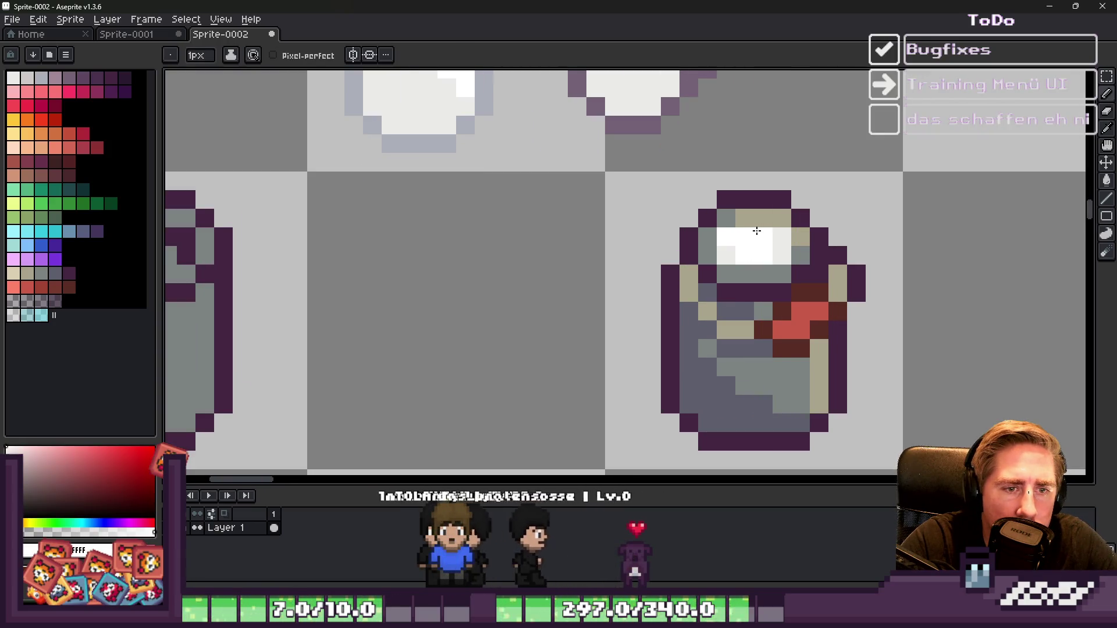
pyautogui.scroll(-6, 675, 178)
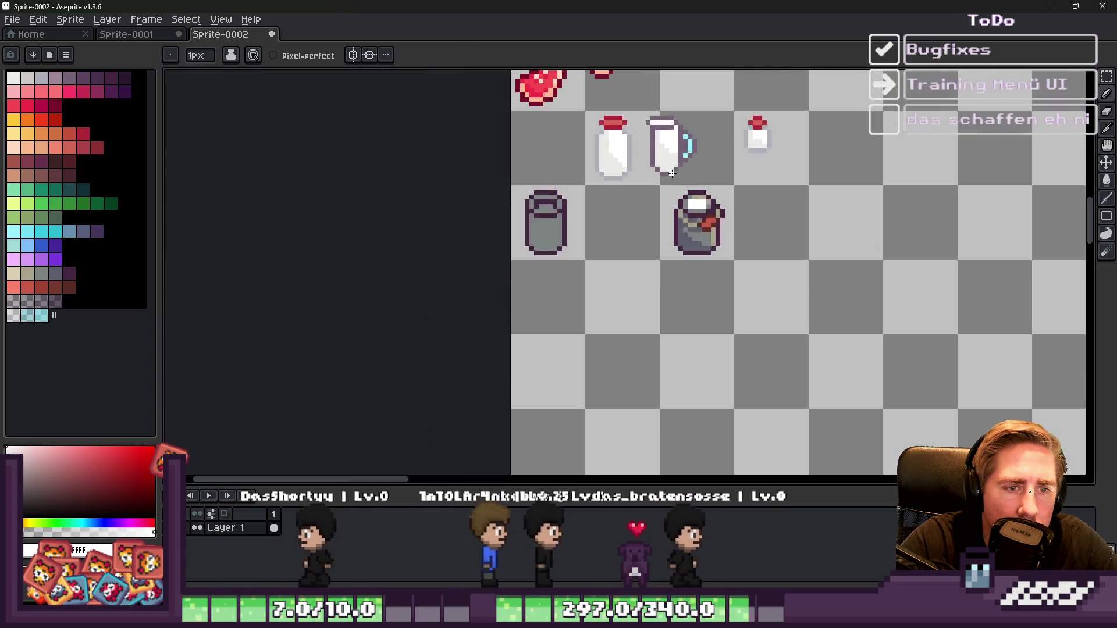
pyautogui.scroll(6, 675, 174)
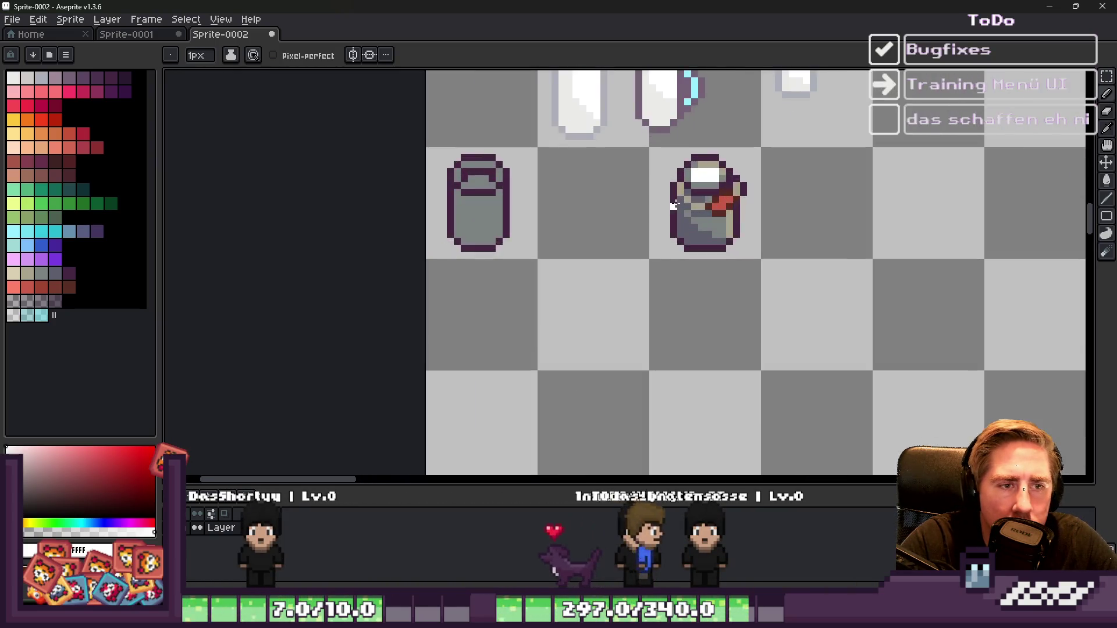
pyautogui.press('m')
pyautogui.scroll(-3, 671, 129)
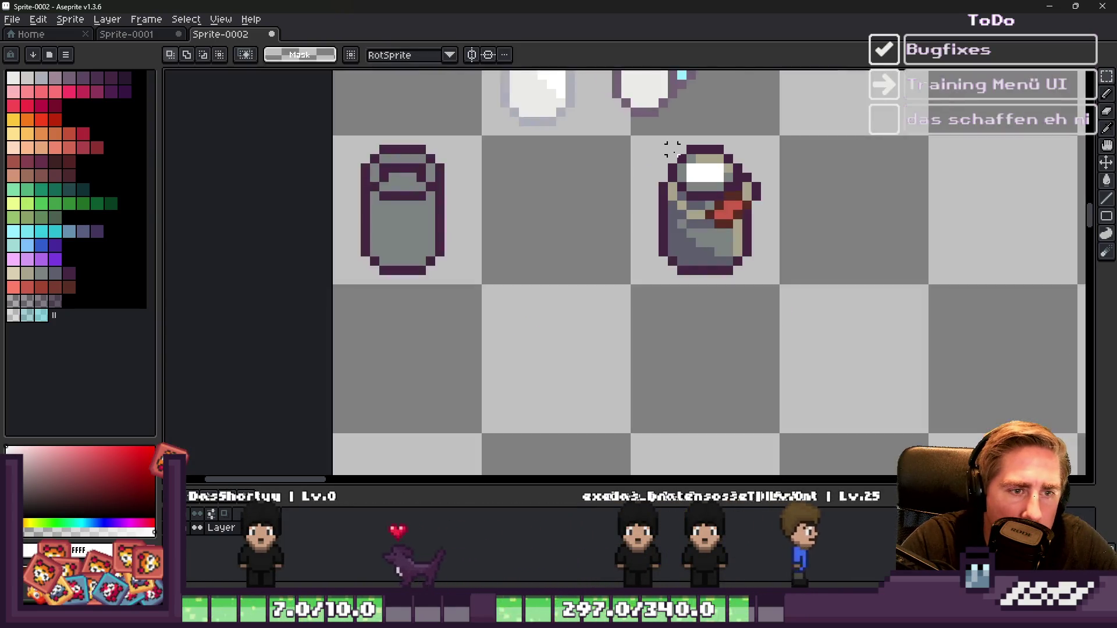
# Step: Shift the white cap highlight one pixel left
pyautogui.scroll(3, 668, 161)
pyautogui.moveTo(711, 200); pyautogui.dragTo(692, 200)
pyautogui.hotkey('ctrl', 'd')
pyautogui.press('b')
pyautogui.keyDown('alt'); pyautogui.click(716, 142); pyautogui.keyUp('alt')
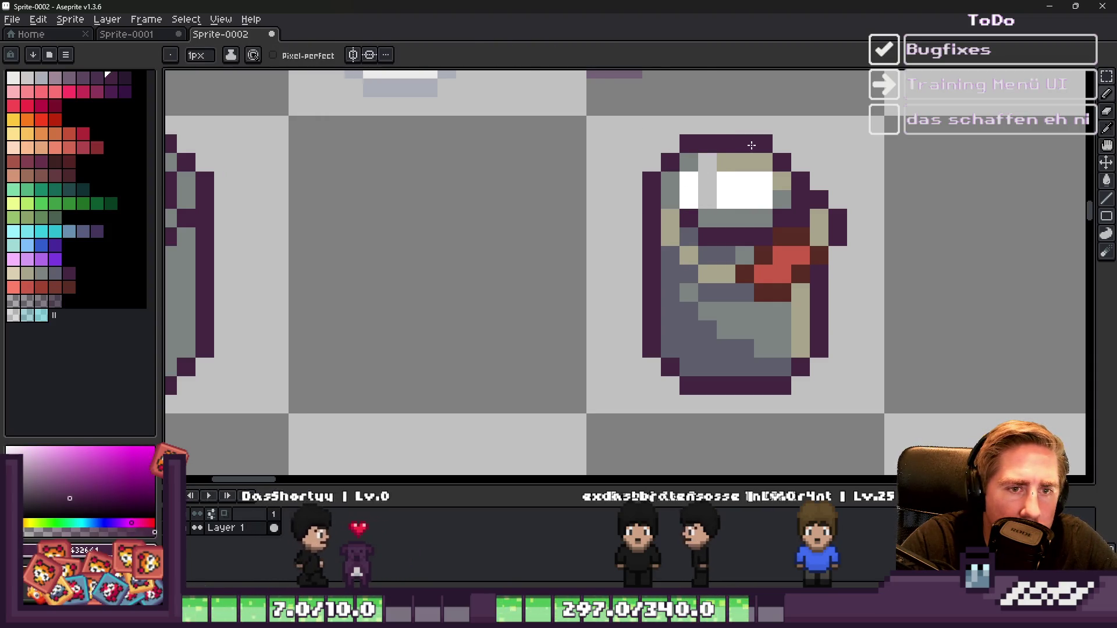
# Step: Fill the gaps around the cap highlight with dark purple, beige and white pixels
pyautogui.press('m')
pyautogui.moveTo(736, 135)
pyautogui.mouseDown()
pyautogui.moveTo(793, 209)
pyautogui.moveTo(800, 162)
pyautogui.mouseUp()
pyautogui.press('i')
pyautogui.click(763, 133)
pyautogui.keyDown('alt'); pyautogui.click(767, 132); pyautogui.keyUp('alt')
pyautogui.click(744, 144)
pyautogui.keyDown('alt'); pyautogui.click(774, 163); pyautogui.keyUp('alt')
pyautogui.click(745, 162)
pyautogui.keyDown('alt'); pyautogui.click(774, 181); pyautogui.keyUp('alt')
pyautogui.click(735, 183)
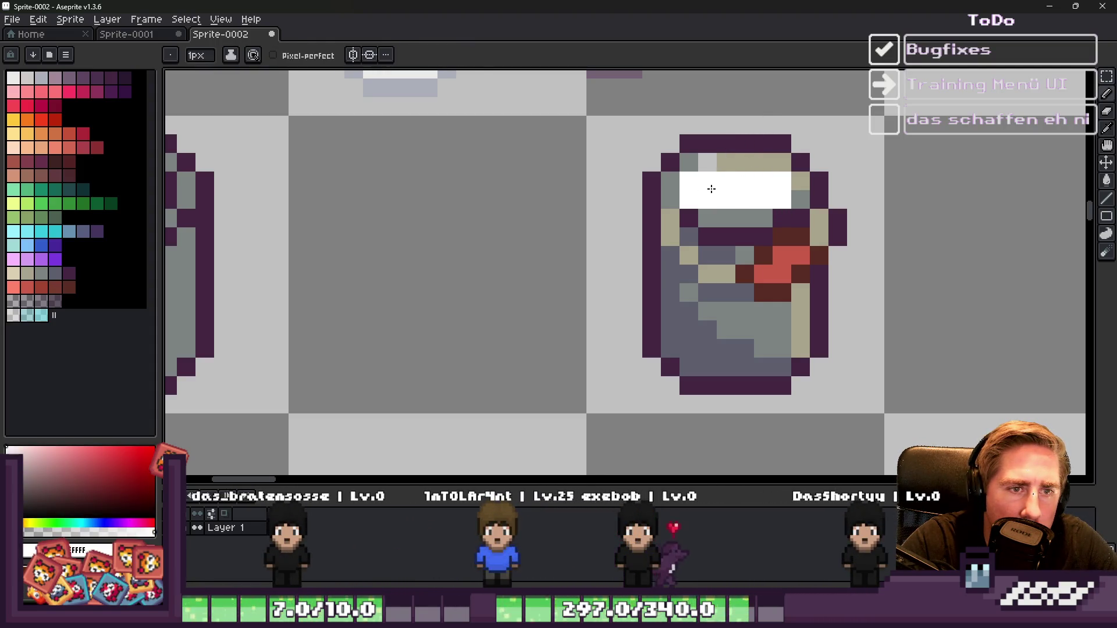
pyautogui.keyDown('alt'); pyautogui.click(698, 162); pyautogui.keyUp('alt')
# Step: Move the middle band of the can's lid down one pixel
pyautogui.scroll(-3, 702, 157)
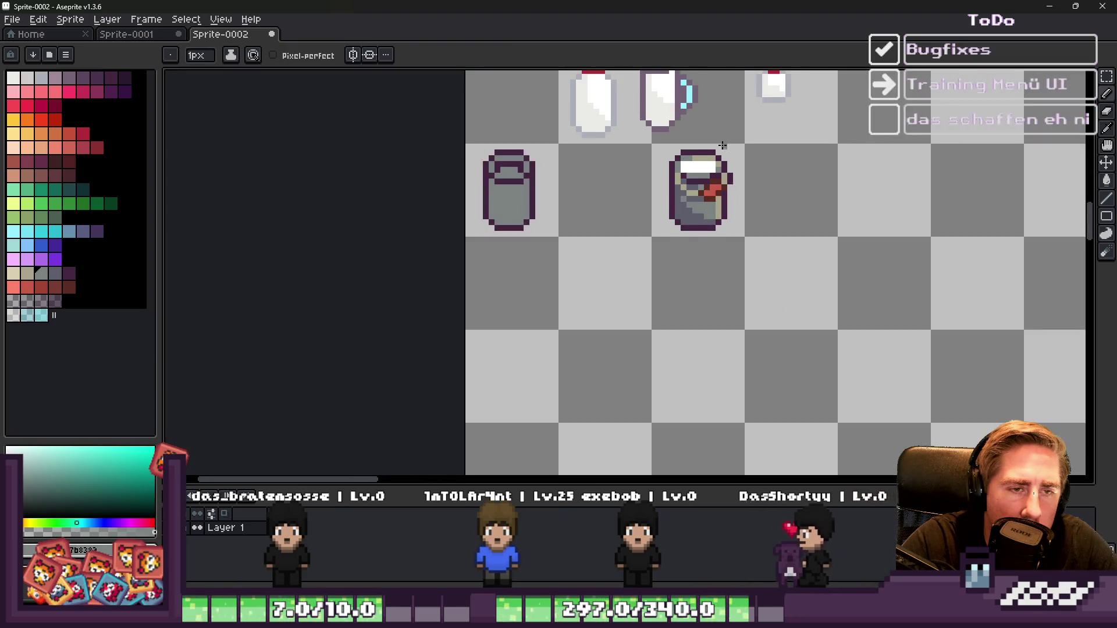
pyautogui.scroll(4, 723, 145)
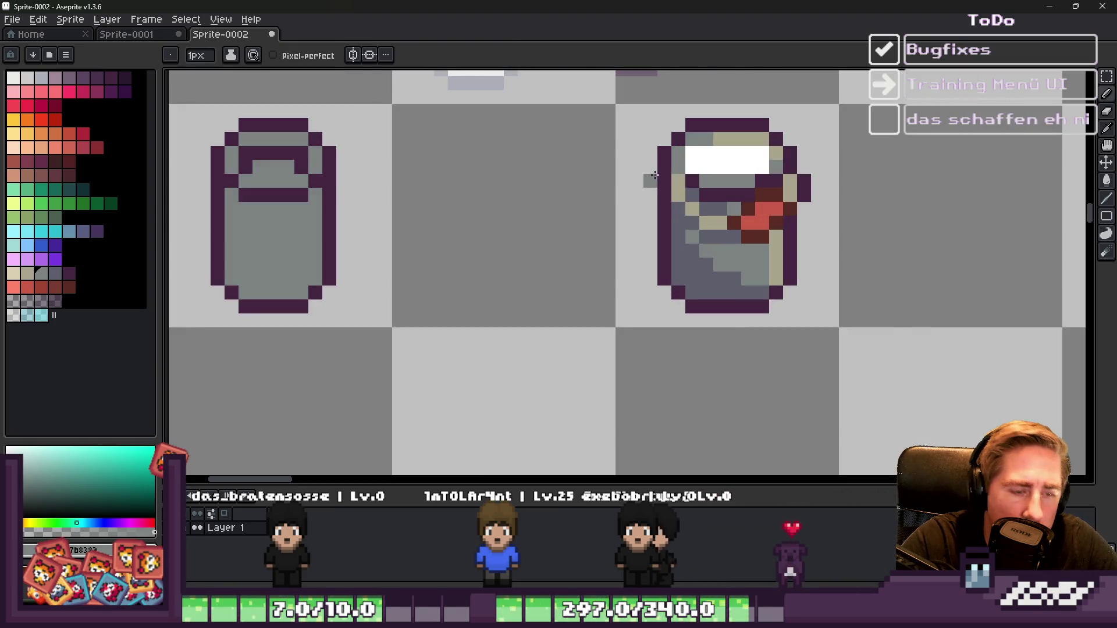
pyautogui.press('m')
pyautogui.moveTo(623, 167)
pyautogui.mouseDown()
pyautogui.moveTo(823, 229)
pyautogui.moveTo(838, 259)
pyautogui.mouseUp()
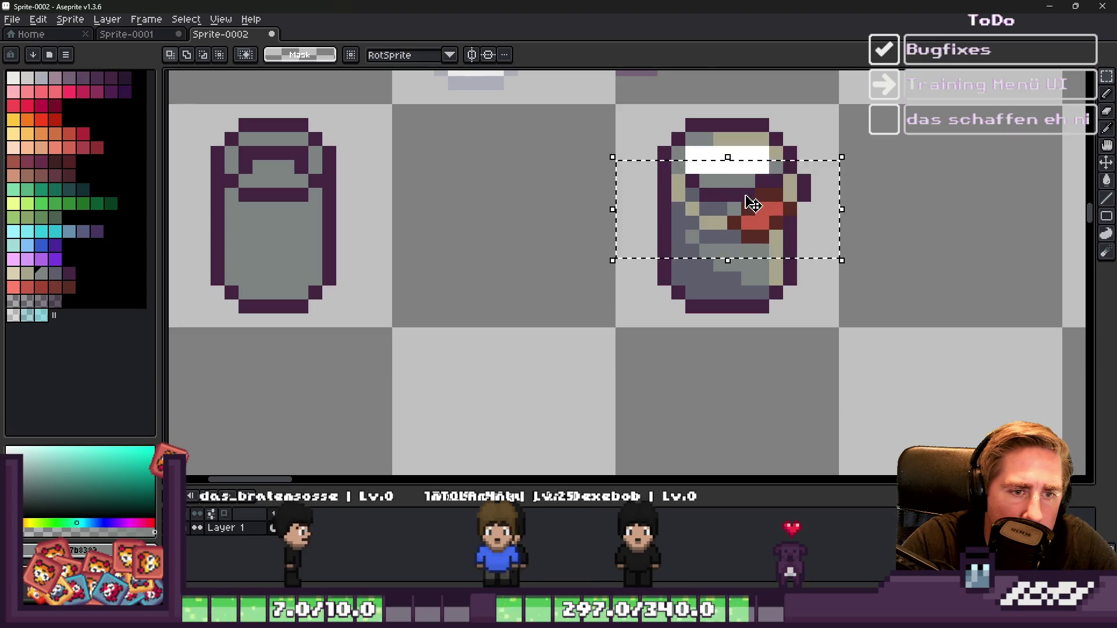
pyautogui.moveTo(747, 196); pyautogui.dragTo(747, 210)
pyautogui.press('b')
pyautogui.scroll(2, 663, 147)
# Step: Paint two lid pixels tan, the grey middle row white and the inner grey row tan
pyautogui.keyDown('alt'); pyautogui.click(663, 149); pyautogui.keyUp('alt')
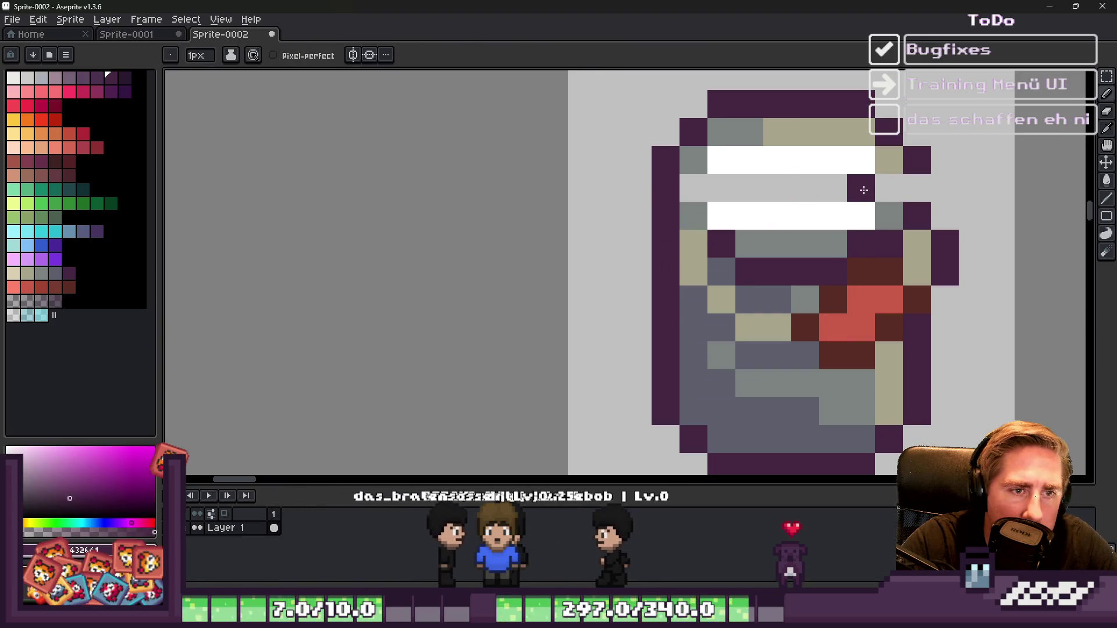
pyautogui.keyDown('alt'); pyautogui.click(887, 156); pyautogui.keyUp('alt')
pyautogui.click(888, 187)
pyautogui.click(865, 162)
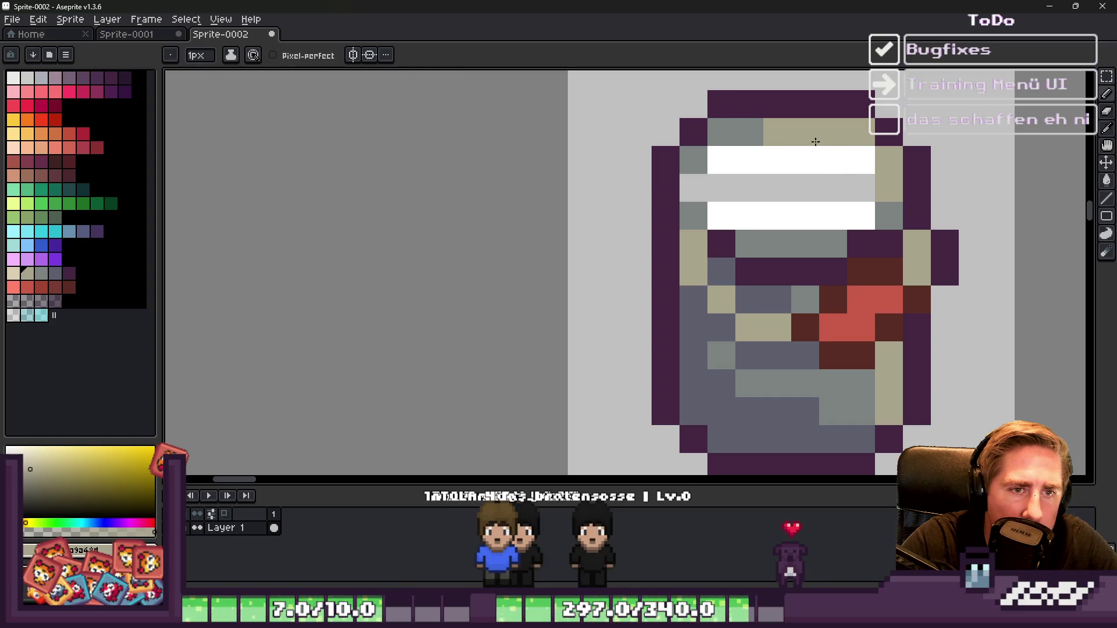
pyautogui.keyDown('alt'); pyautogui.click(832, 158); pyautogui.keyUp('alt')
pyautogui.moveTo(833, 187); pyautogui.dragTo(721, 187)
pyautogui.scroll(-2, 644, 176)
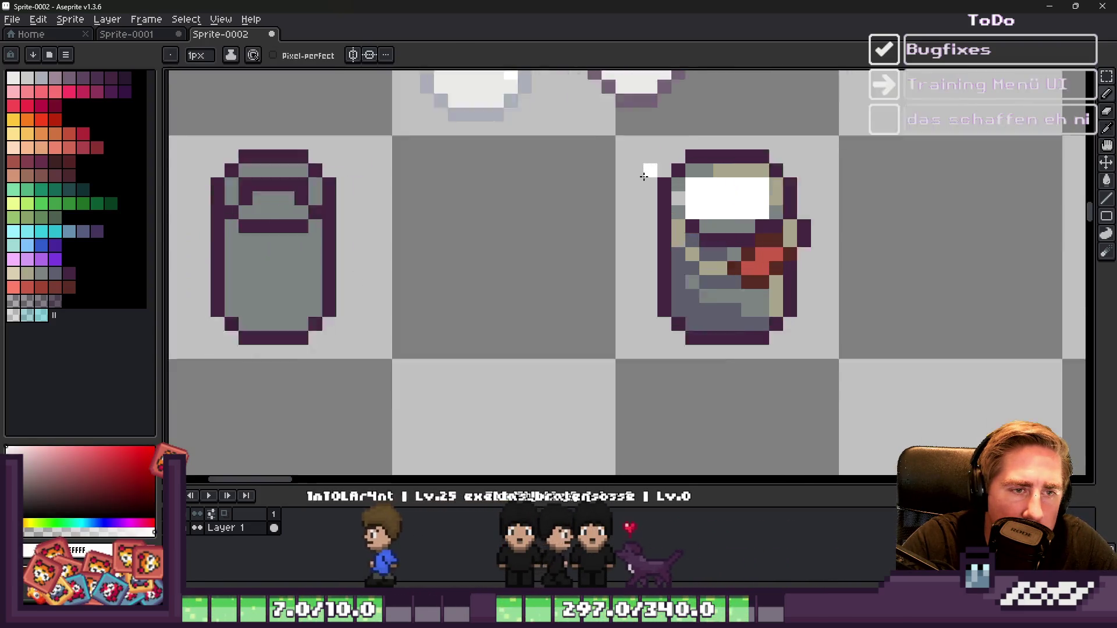
pyautogui.scroll(1, 644, 176)
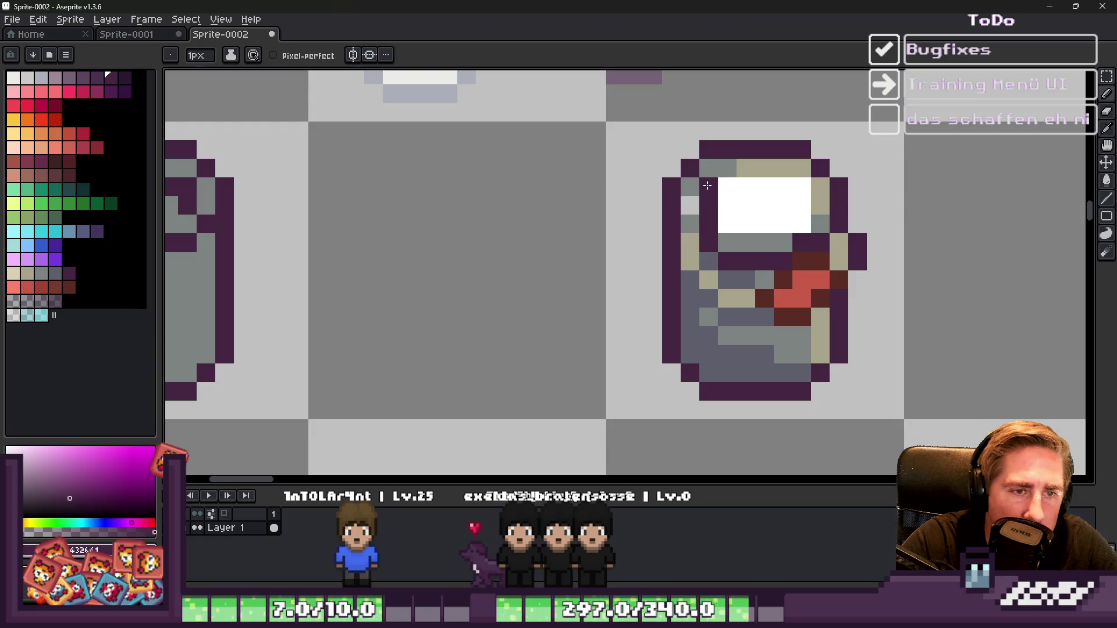
pyautogui.keyDown('alt'); pyautogui.click(826, 201); pyautogui.keyUp('alt')
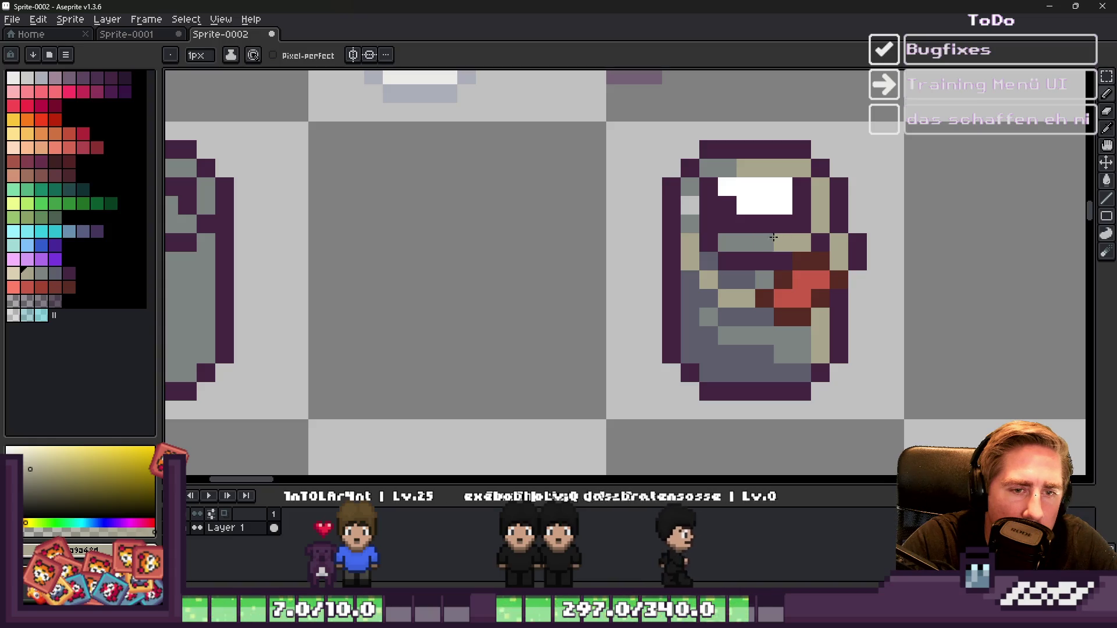
pyautogui.moveTo(776, 237); pyautogui.dragTo(734, 233)
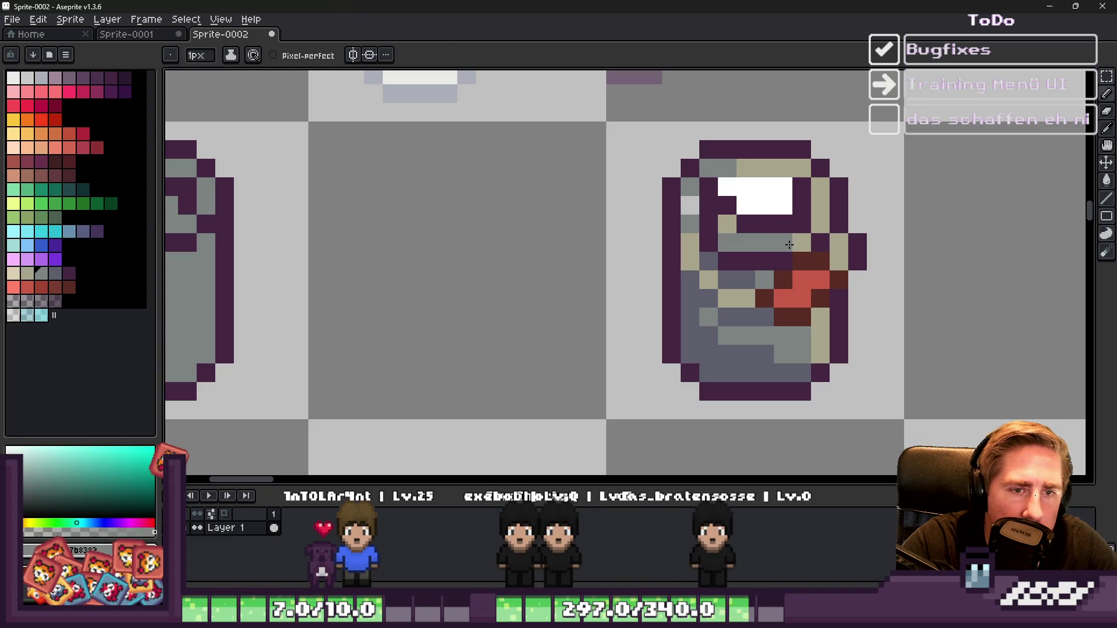
# Step: Paint the purple pixel beside the cap highlight white and make the highlight's top row dark purple
pyautogui.keyDown('alt'); pyautogui.click(753, 203); pyautogui.keyUp('alt')
pyautogui.click(727, 205)
pyautogui.keyDown('alt'); pyautogui.click(717, 188); pyautogui.keyUp('alt')
pyautogui.moveTo(724, 187); pyautogui.dragTo(782, 186)
pyautogui.scroll(-2, 727, 157)
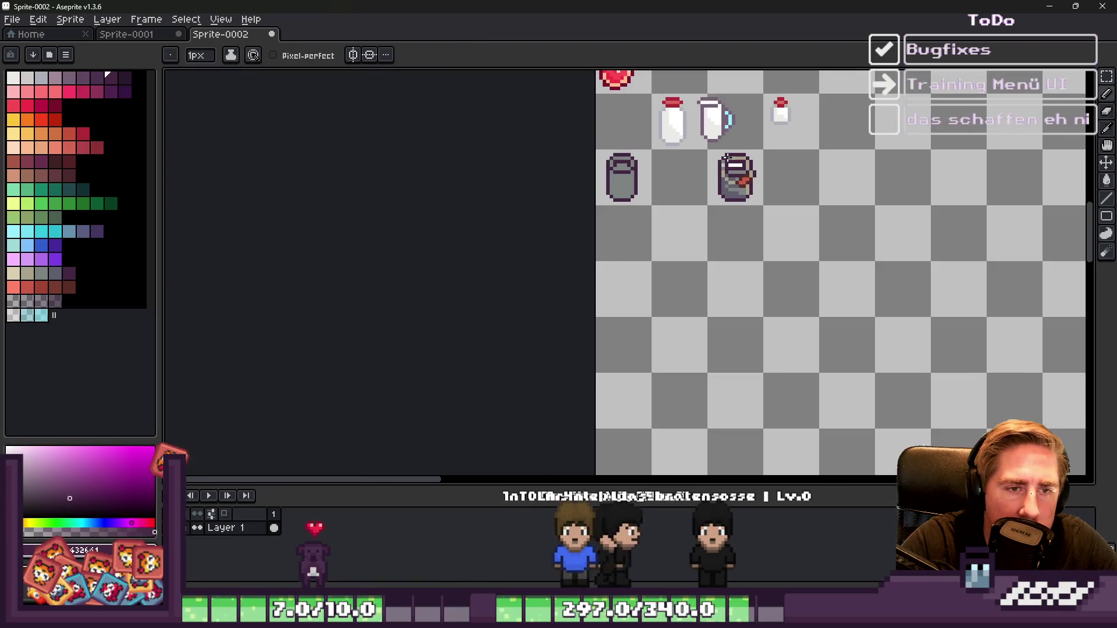
pyautogui.scroll(4, 727, 157)
# Step: Turn the grey pixel beside the lower band purple and a purple lid pixel grey
pyautogui.keyDown('alt'); pyautogui.click(720, 216); pyautogui.keyUp('alt')
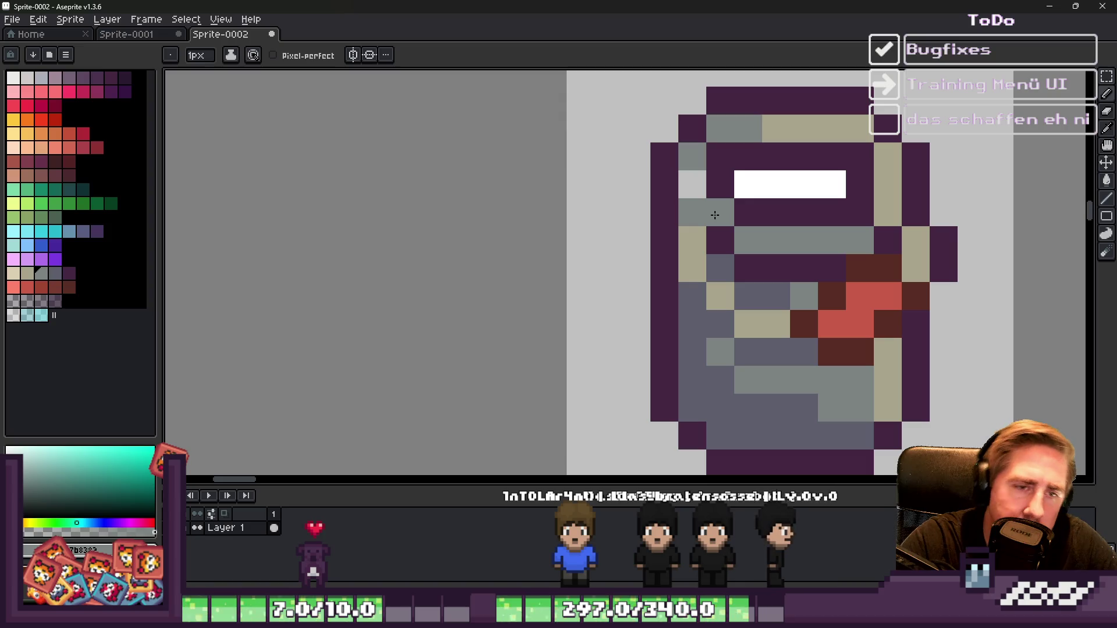
pyautogui.keyDown('alt'); pyautogui.click(713, 182); pyautogui.keyUp('alt')
pyautogui.click(716, 201)
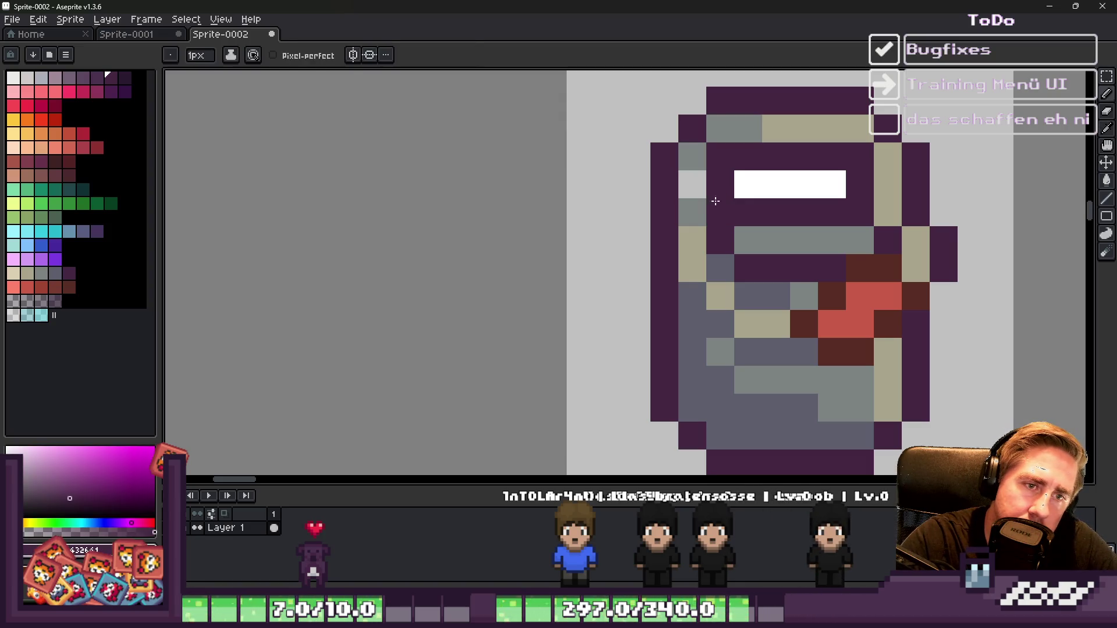
pyautogui.keyDown('alt'); pyautogui.click(740, 233); pyautogui.keyUp('alt')
pyautogui.click(721, 237)
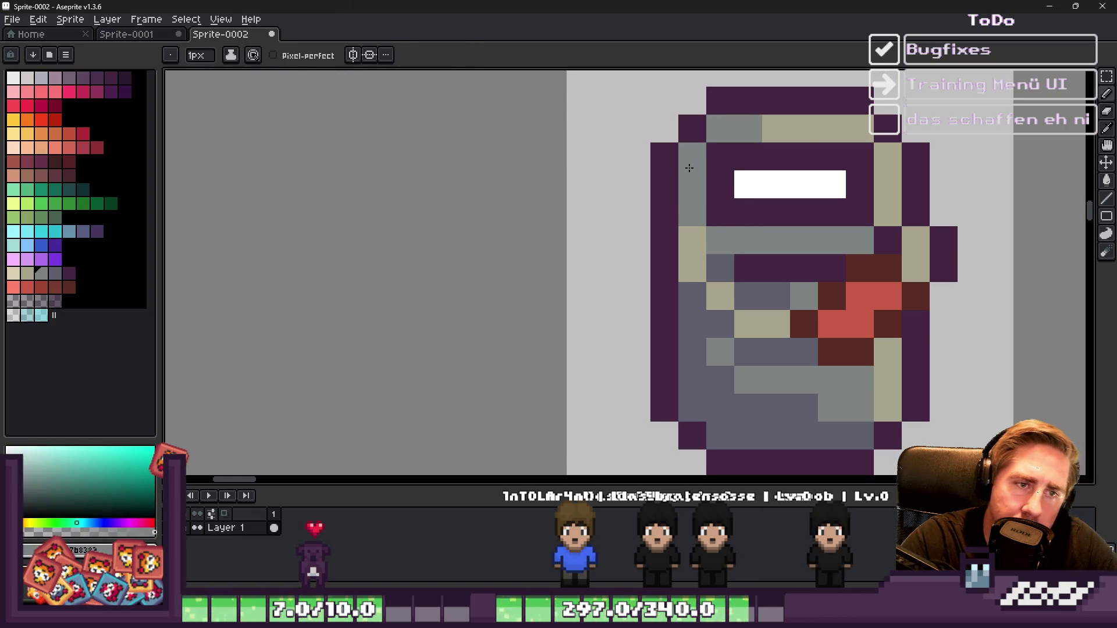
pyautogui.scroll(-5, 698, 156)
pyautogui.scroll(5, 701, 152)
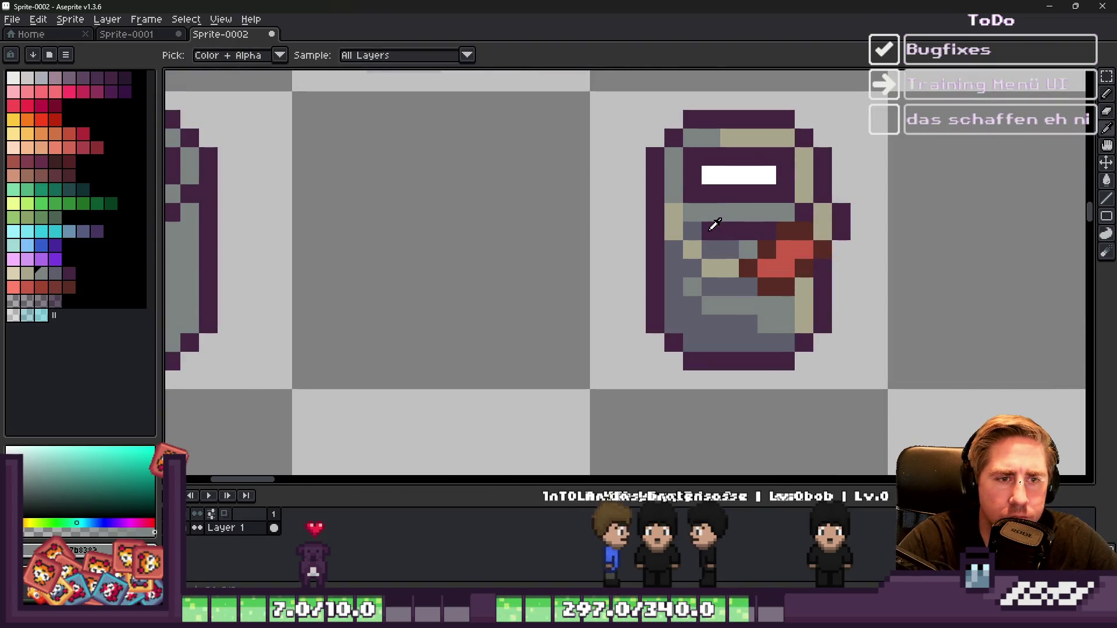
# Step: Touch up two more lid pixels, one slate grey and one dark purple
pyautogui.keyDown('alt'); pyautogui.click(711, 248); pyautogui.keyUp('alt')
pyautogui.click(690, 221)
pyautogui.keyDown('alt'); pyautogui.click(721, 231); pyautogui.keyUp('alt')
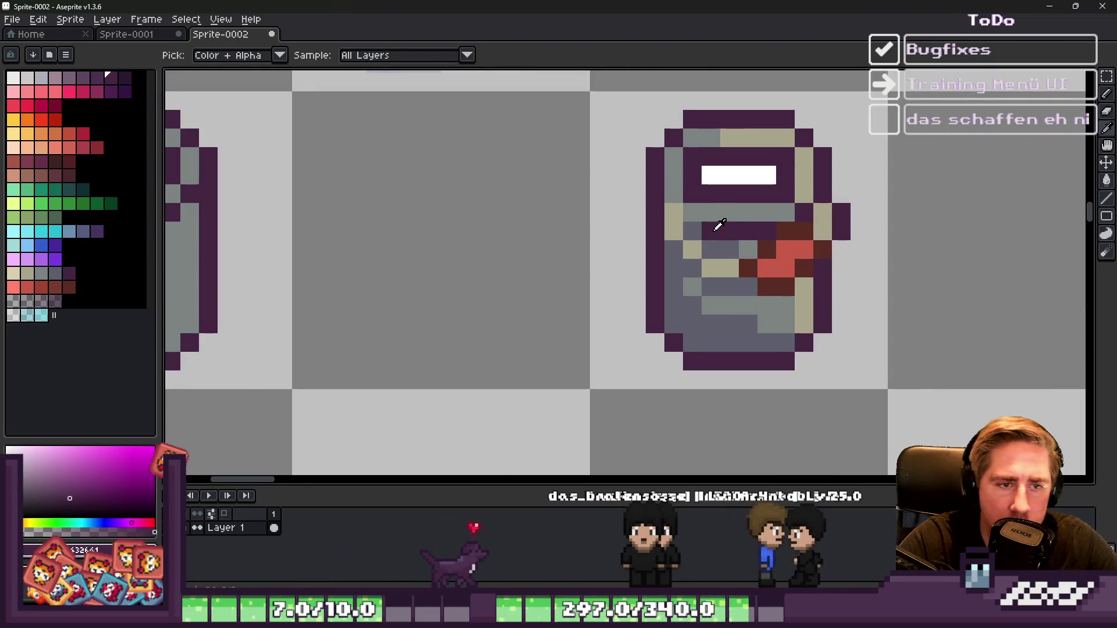
pyautogui.click(673, 193)
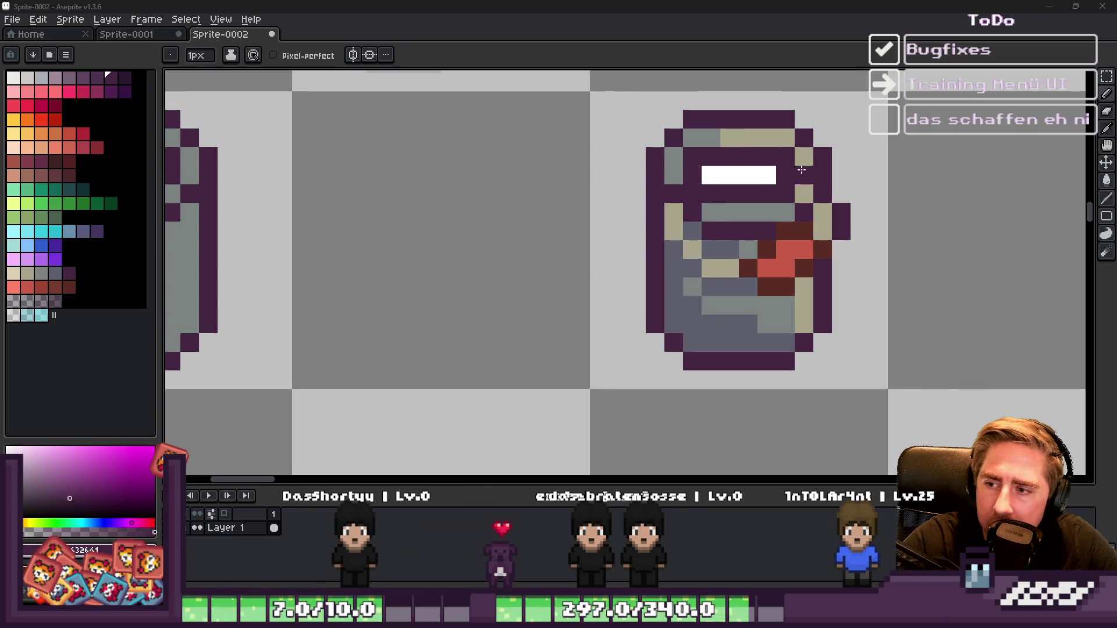
pyautogui.scroll(-5, 648, 192)
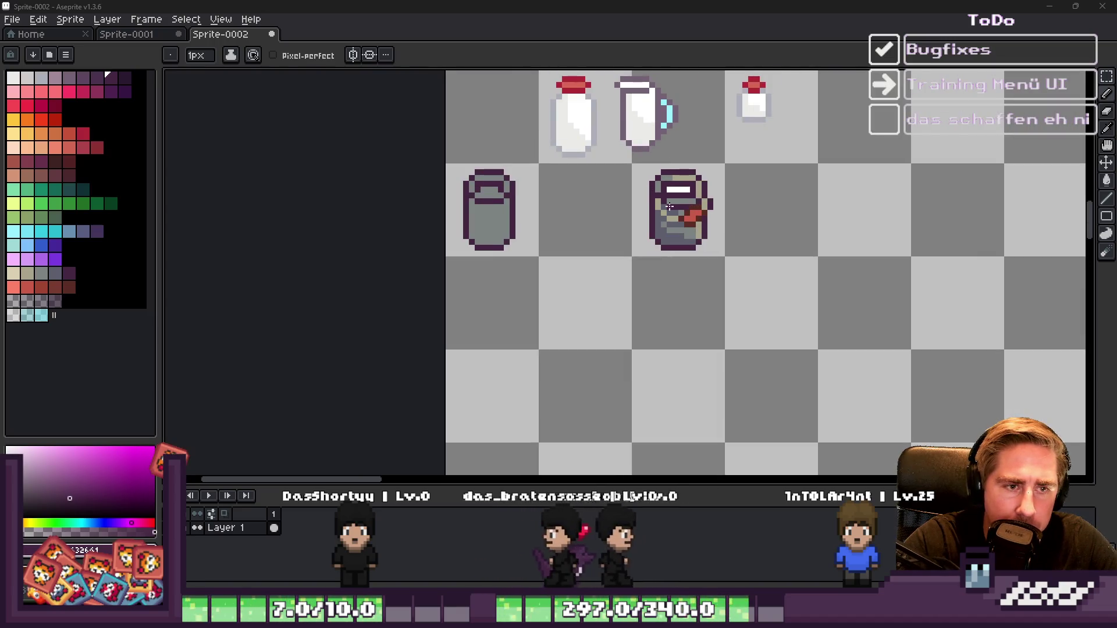
pyautogui.scroll(1, 665, 169)
pyautogui.scroll(-4, 663, 180)
pyautogui.scroll(3, 659, 196)
pyautogui.scroll(6, 659, 197)
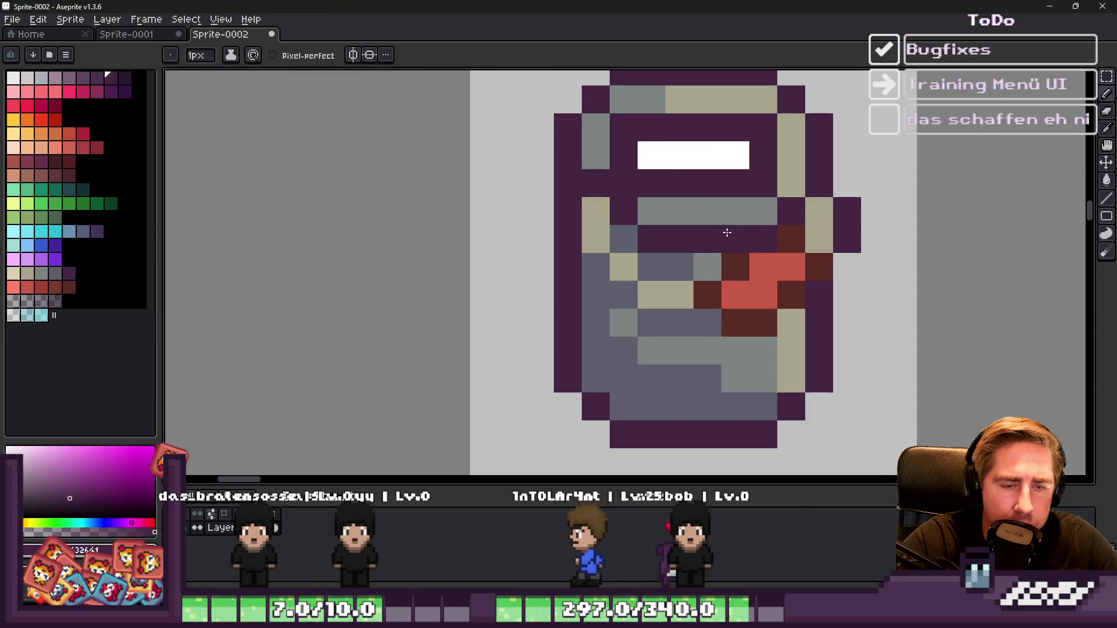
pyautogui.scroll(-3, 727, 233)
pyautogui.scroll(3, 727, 233)
# Step: Select the red side label and shift it one pixel to the right
pyautogui.press('m')
pyautogui.moveTo(669, 248)
pyautogui.mouseDown()
pyautogui.moveTo(736, 317)
pyautogui.moveTo(759, 285)
pyautogui.mouseUp()
pyautogui.click(753, 219)
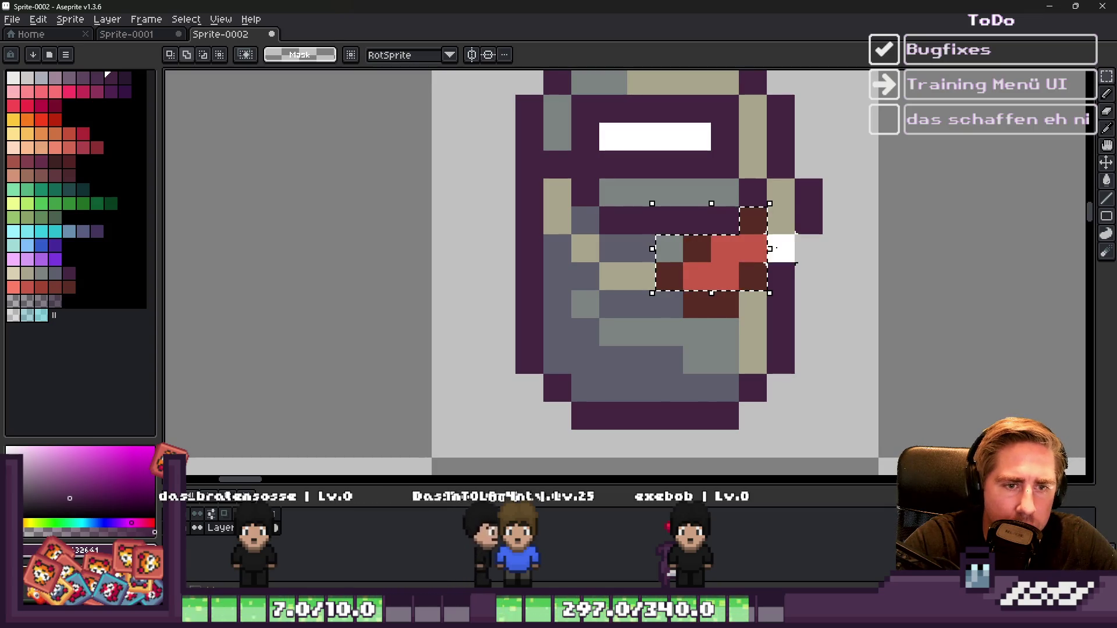
pyautogui.moveTo(714, 298); pyautogui.dragTo(748, 285)
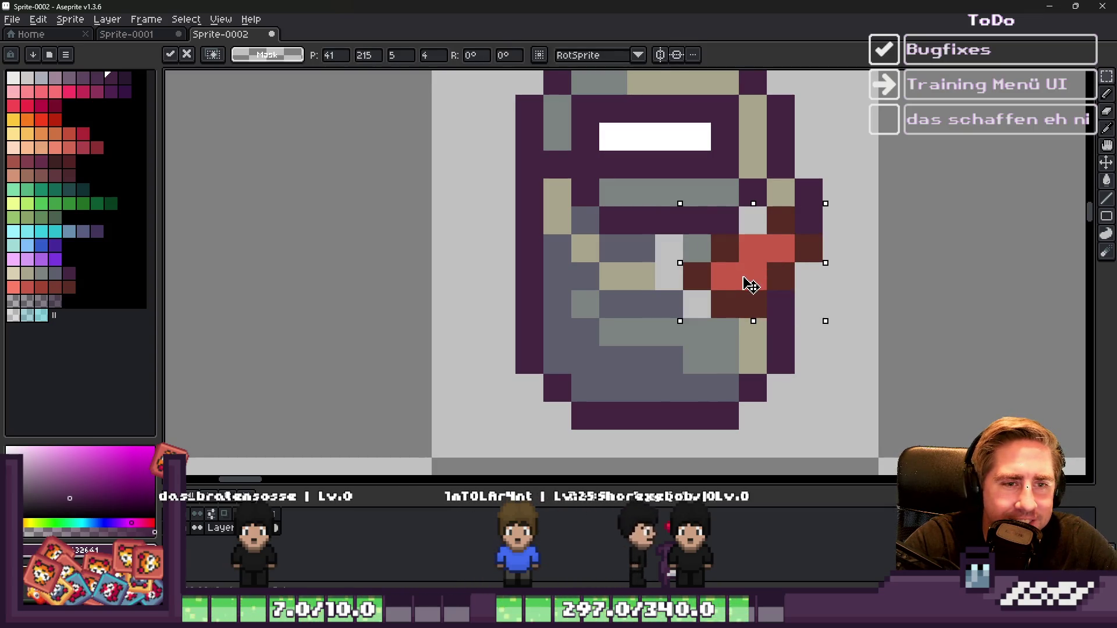
pyautogui.press('b')
# Step: Add a row of grey-blue shading pixels across the can's body
pyautogui.scroll(-4, 708, 241)
pyautogui.scroll(3, 709, 240)
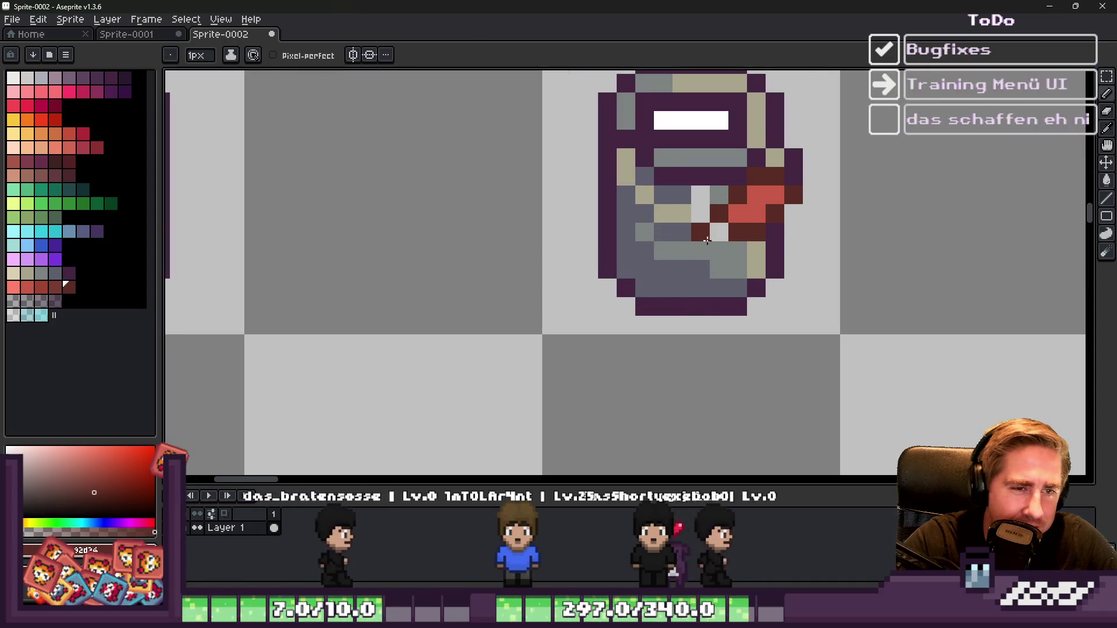
pyautogui.keyDown('alt'); pyautogui.click(673, 232); pyautogui.keyUp('alt')
pyautogui.click(701, 231)
pyautogui.click(719, 231)
pyautogui.click(700, 195)
# Step: Add a beige highlight pixel on the body and paint two body pixels dark purple
pyautogui.keyDown('alt'); pyautogui.click(683, 215); pyautogui.keyUp('alt')
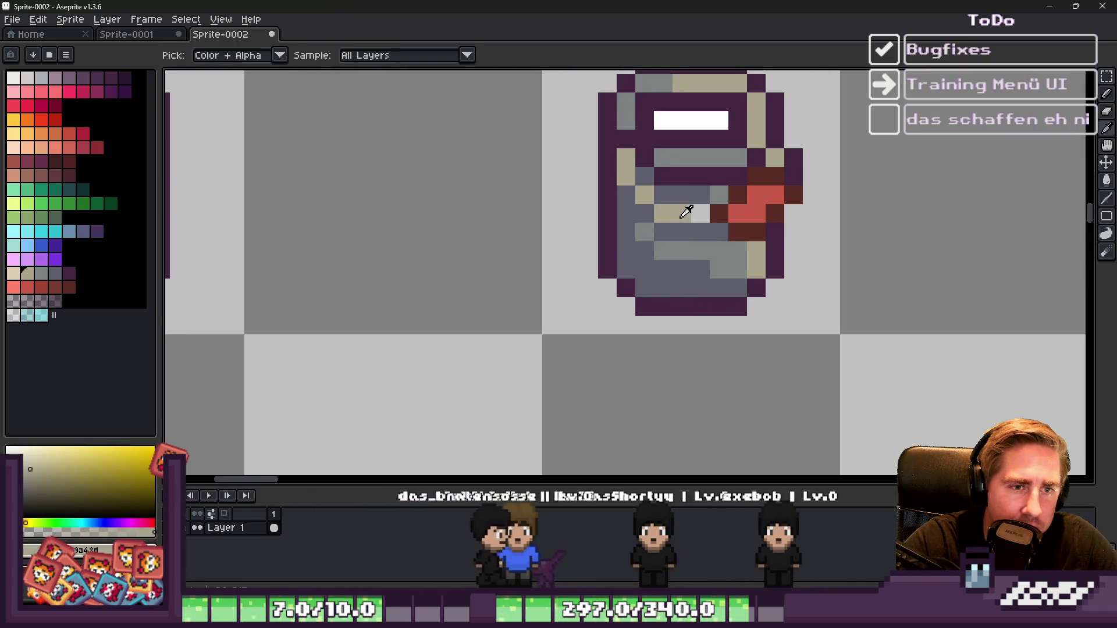
pyautogui.scroll(-3, 692, 204)
pyautogui.scroll(3, 705, 193)
pyautogui.click(704, 193)
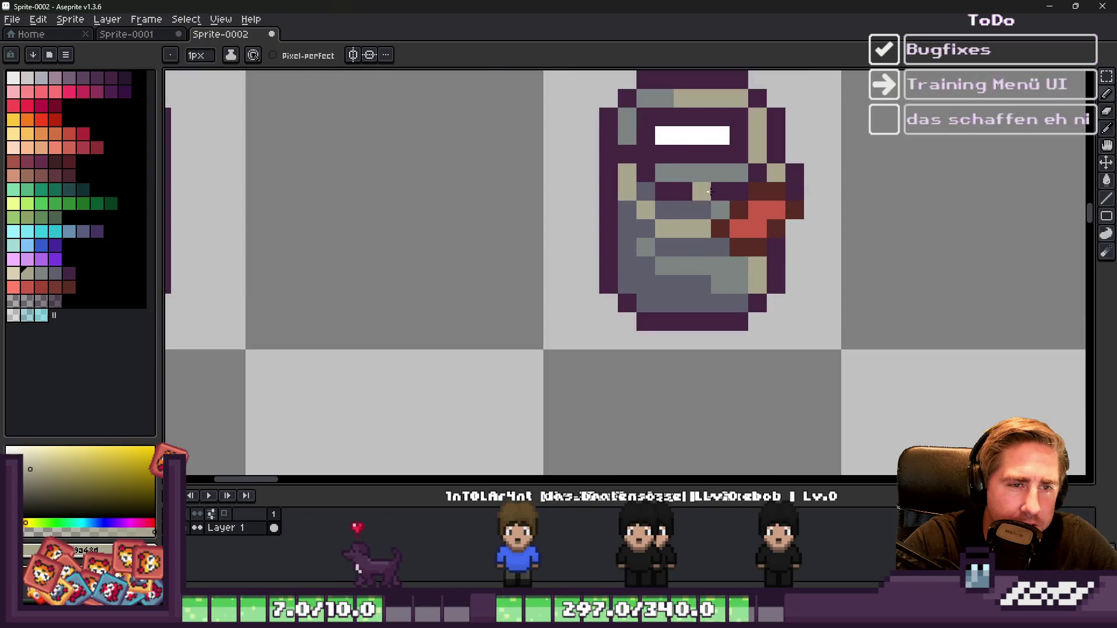
pyautogui.keyDown('alt'); pyautogui.click(721, 185); pyautogui.keyUp('alt')
pyautogui.click(702, 192)
pyautogui.click(738, 173)
# Step: Add a shading pixel and lighten body pixels to light grey and lighter grey-teal
pyautogui.keyDown('alt'); pyautogui.click(726, 198); pyautogui.keyUp('alt')
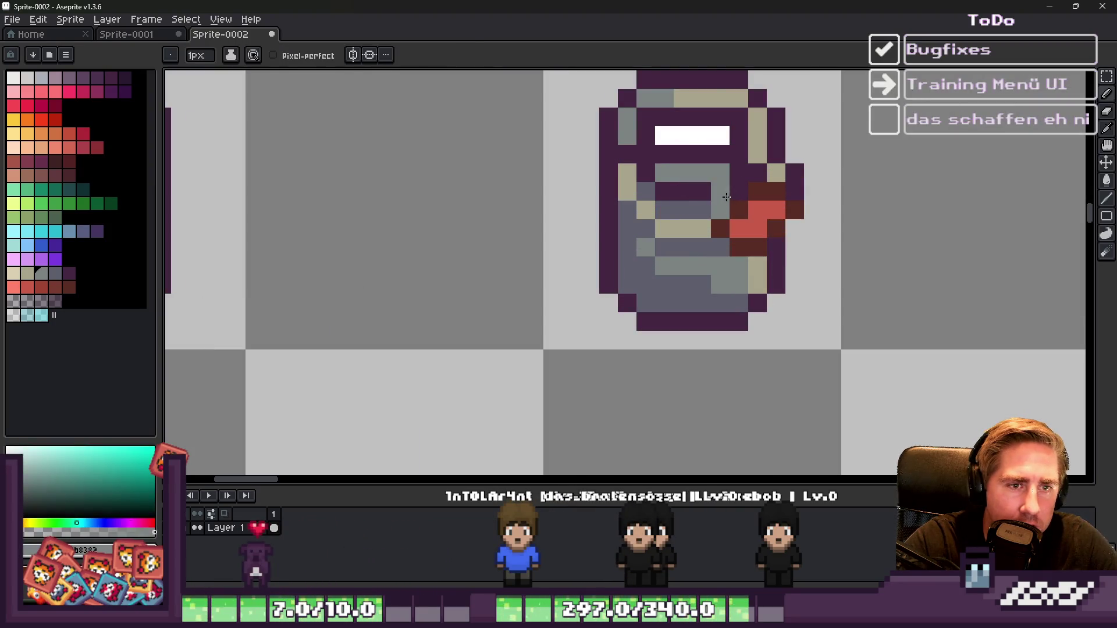
pyautogui.keyDown('alt'); pyautogui.click(741, 174); pyautogui.keyUp('alt')
pyautogui.scroll(-4, 715, 218)
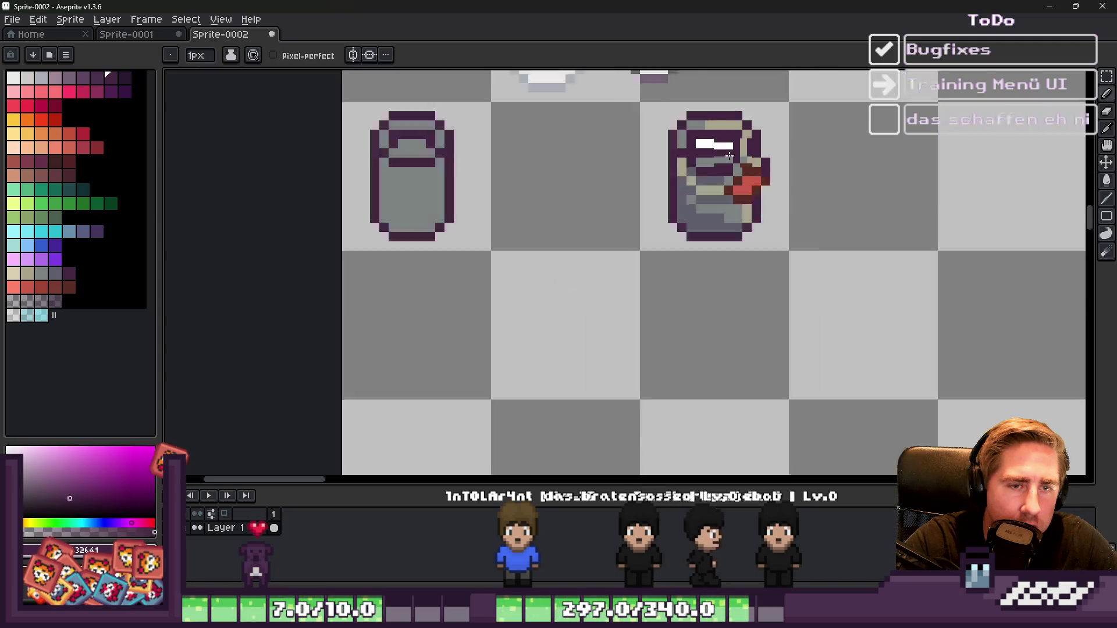
pyautogui.scroll(3, 715, 216)
pyautogui.keyDown('alt'); pyautogui.click(755, 157); pyautogui.keyUp('alt')
pyautogui.click(689, 151)
pyautogui.scroll(-3, 707, 152)
pyautogui.scroll(5, 701, 160)
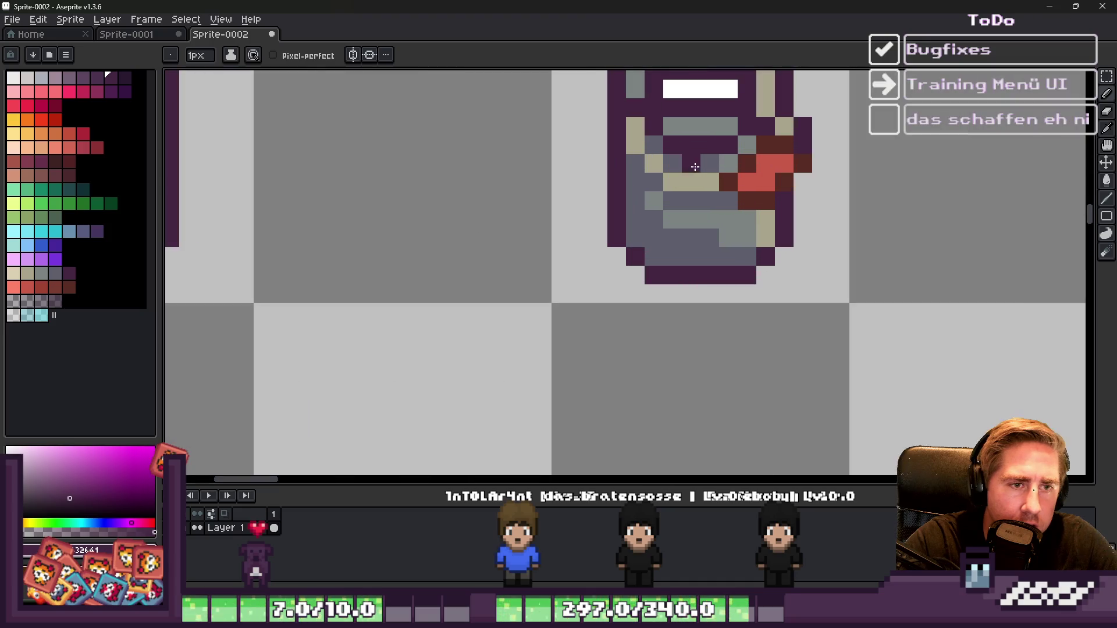
pyautogui.click(724, 165)
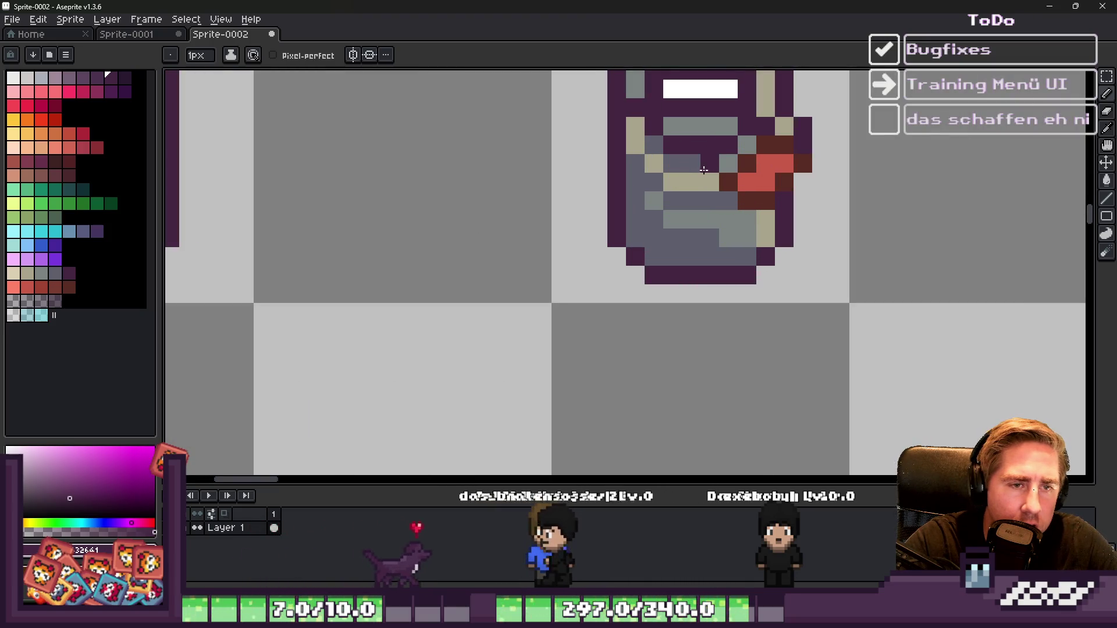
pyautogui.keyDown('alt'); pyautogui.click(727, 163); pyautogui.keyUp('alt')
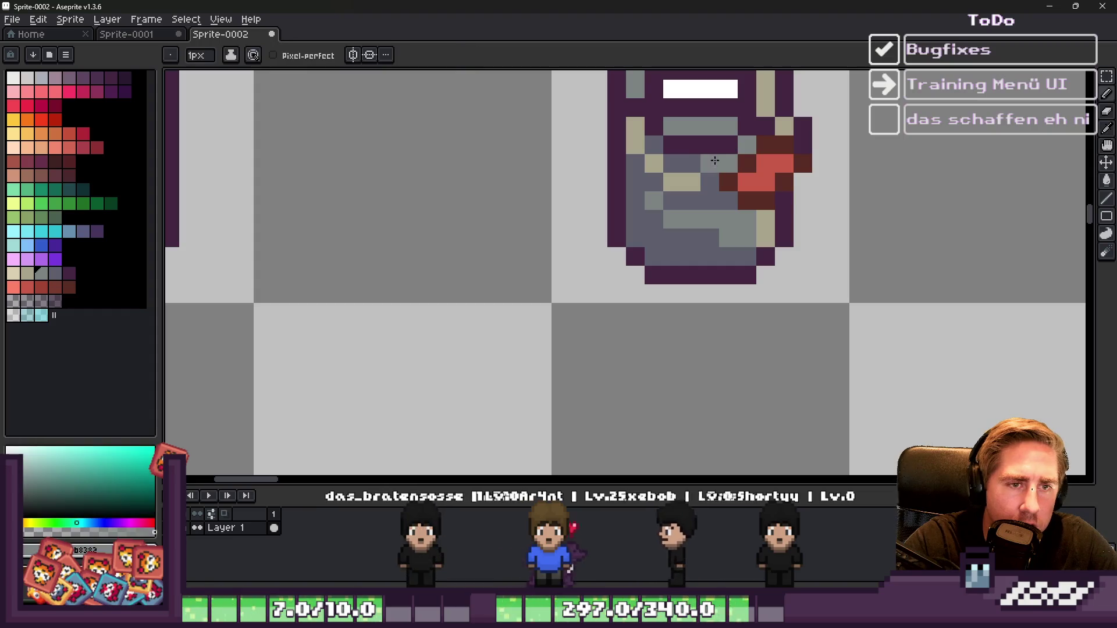
pyautogui.click(710, 163)
# Step: Darken an outline pixel on the can's left side with dark purple
pyautogui.scroll(-5, 716, 169)
pyautogui.scroll(-1, 757, 206)
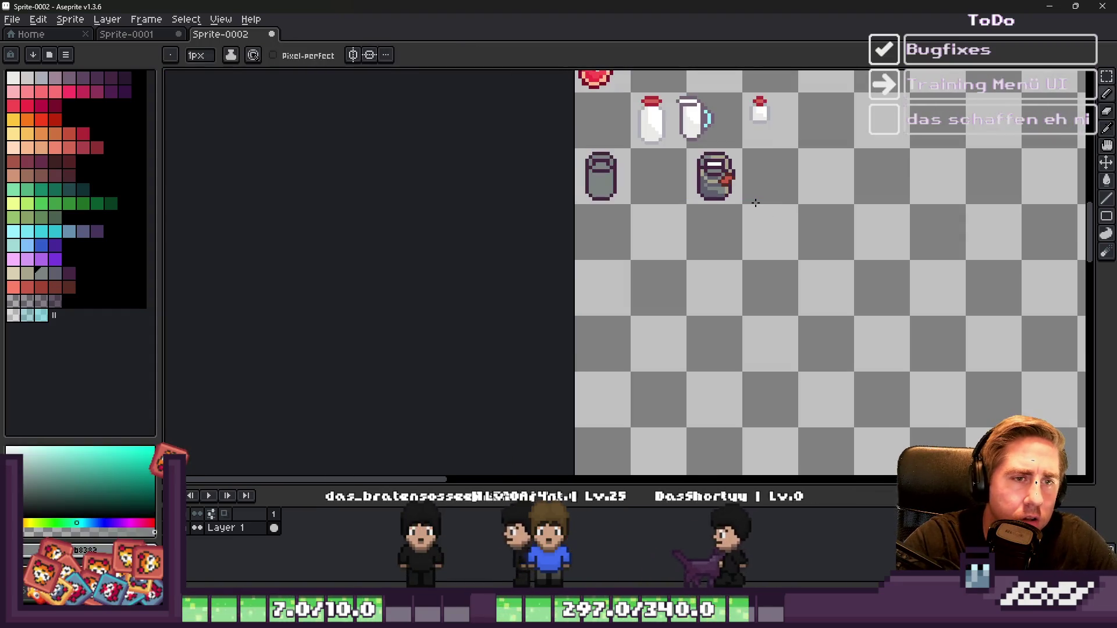
pyautogui.scroll(4, 707, 163)
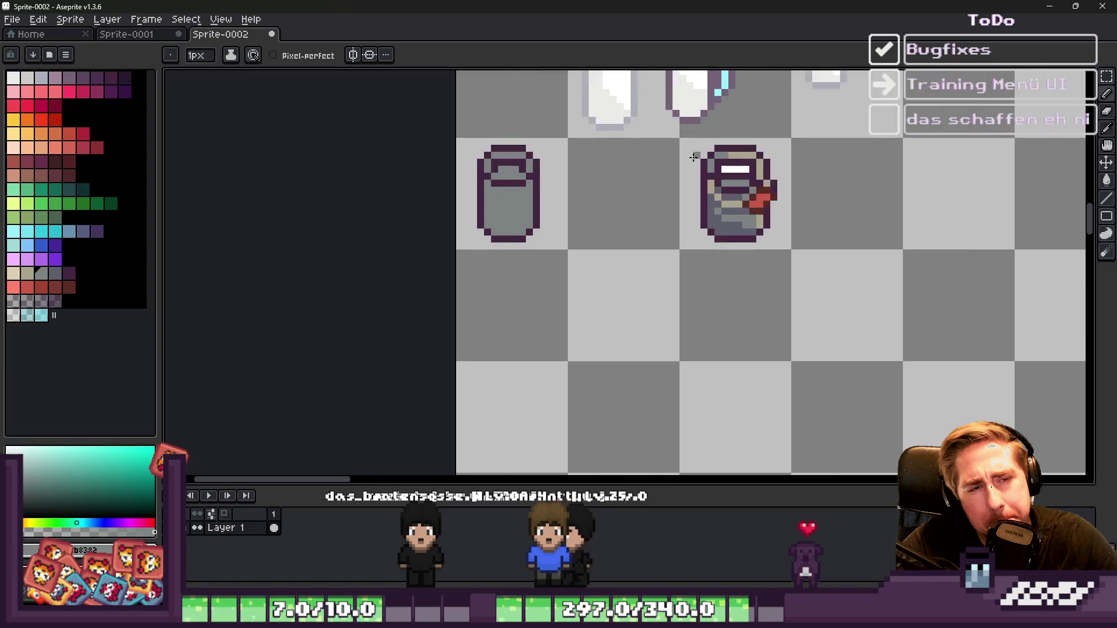
pyautogui.keyDown('alt'); pyautogui.click(736, 167); pyautogui.keyUp('alt')
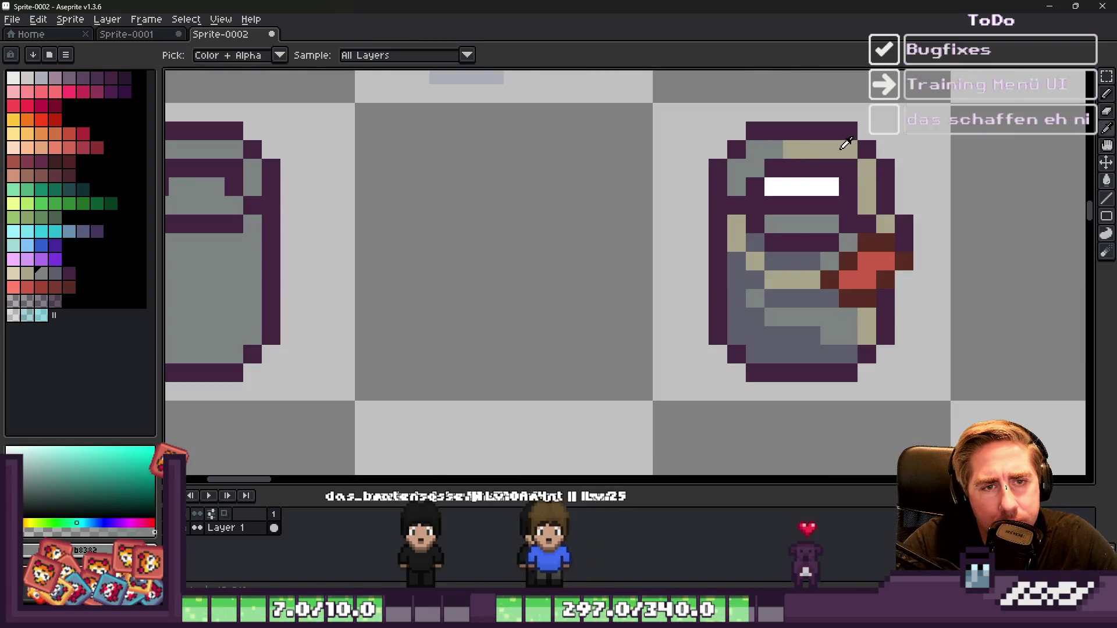
pyautogui.keyDown('alt'); pyautogui.click(844, 145); pyautogui.keyUp('alt')
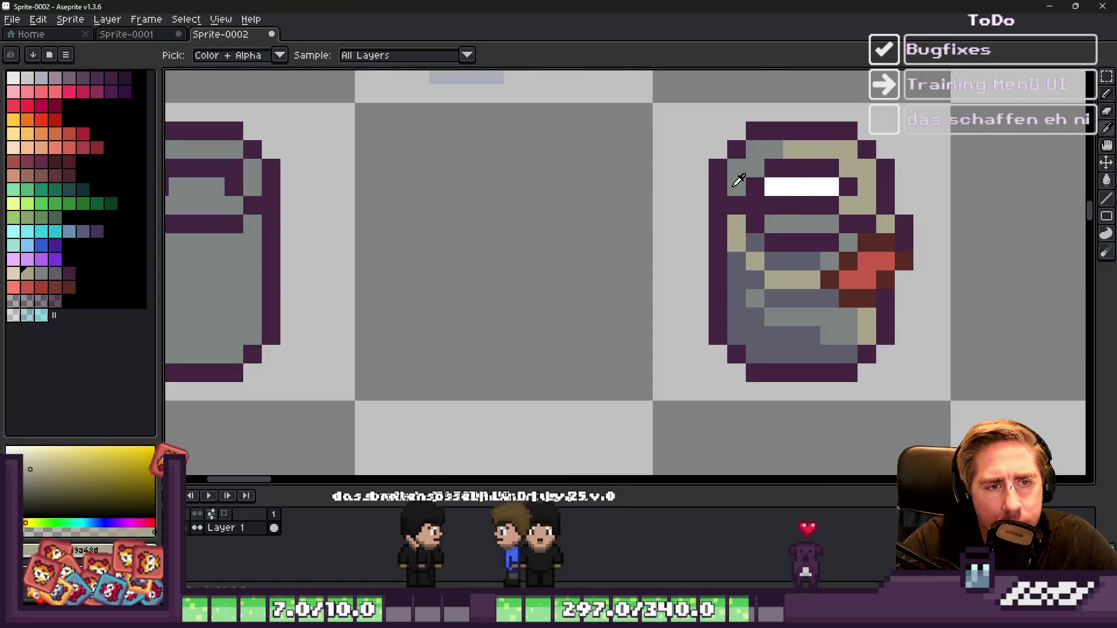
pyautogui.scroll(-4, 768, 221)
pyautogui.scroll(-1, 760, 230)
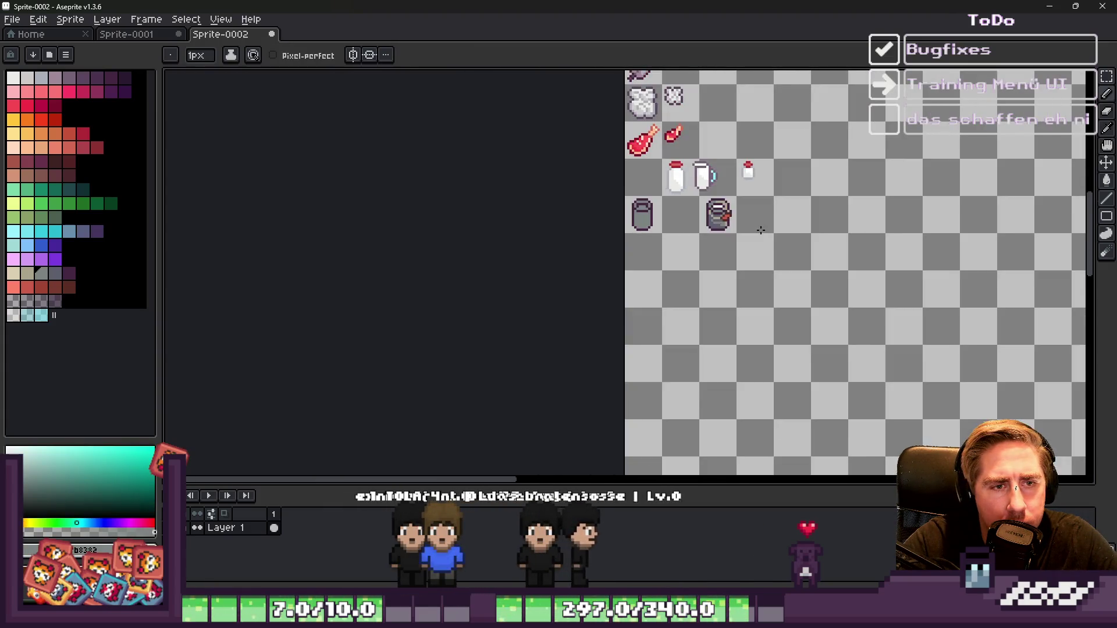
pyautogui.scroll(5, 761, 230)
pyautogui.keyDown('alt'); pyautogui.click(702, 246); pyautogui.keyUp('alt')
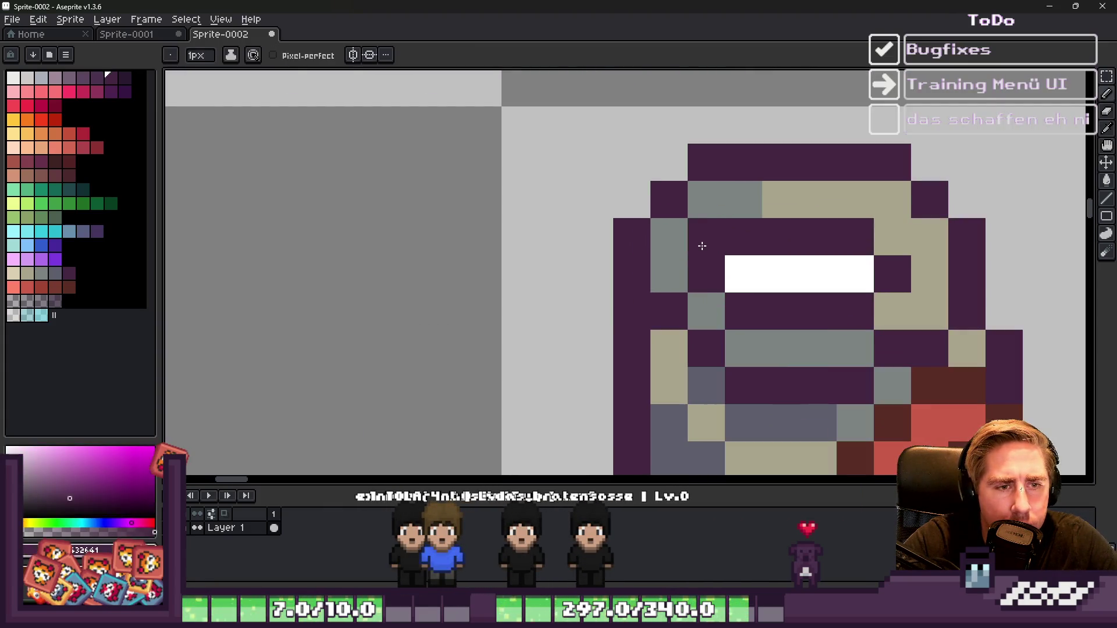
pyautogui.scroll(-3, 702, 245)
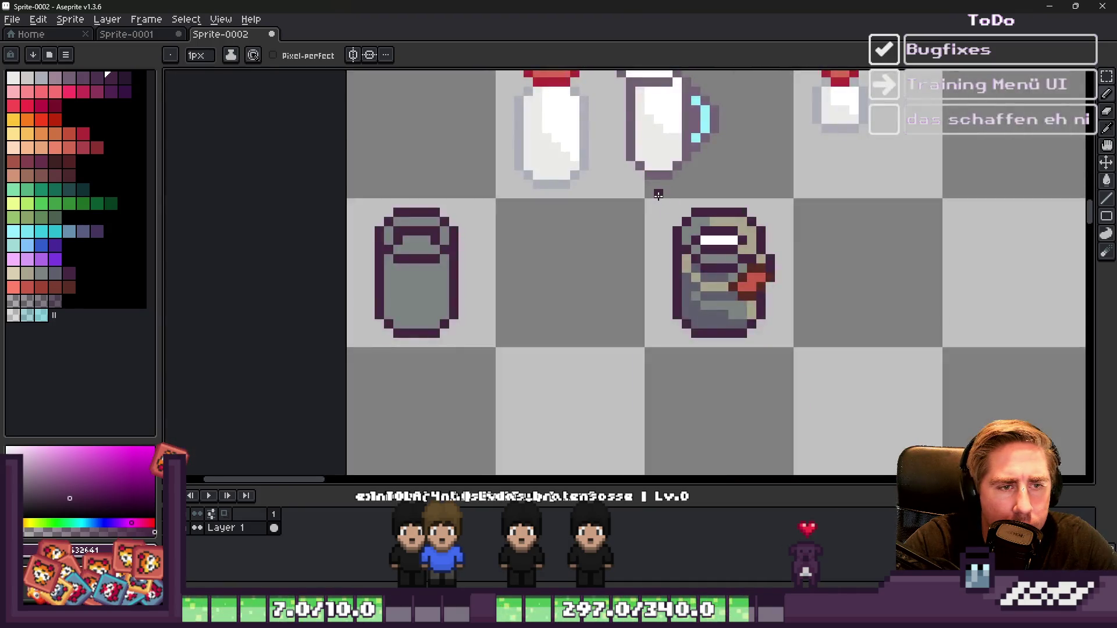
pyautogui.scroll(3, 716, 262)
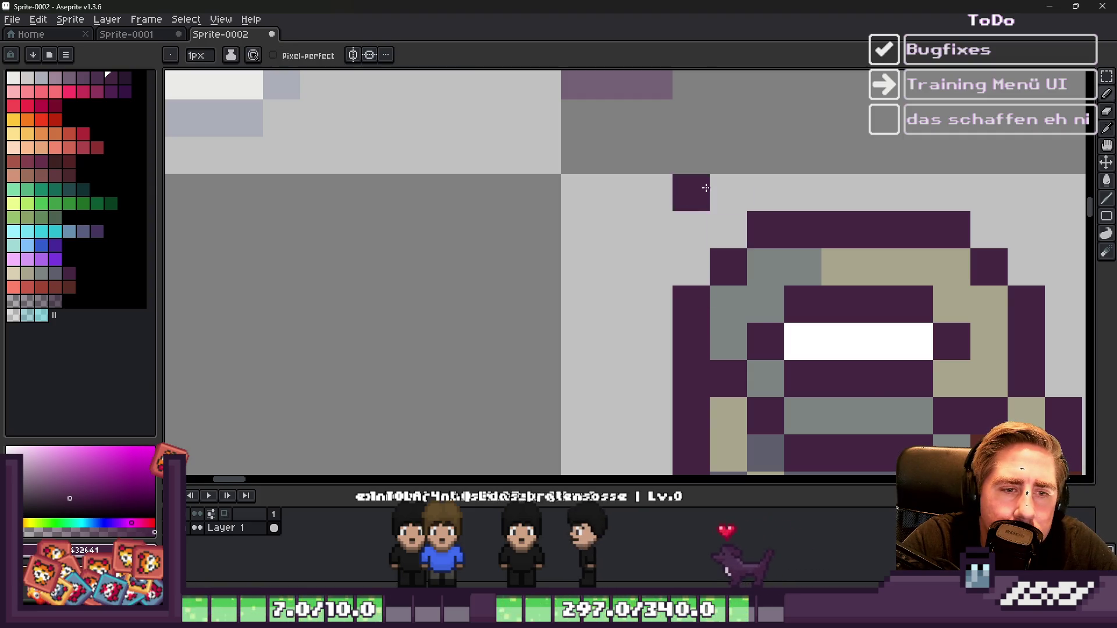
pyautogui.scroll(-2, 721, 197)
pyautogui.click(721, 216)
# Step: Darken the matching right outline pixel and erase the stray top-right outline pixel
pyautogui.click(815, 216)
pyautogui.rightClick(814, 197)
pyautogui.scroll(-3, 815, 197)
pyautogui.scroll(4, 740, 232)
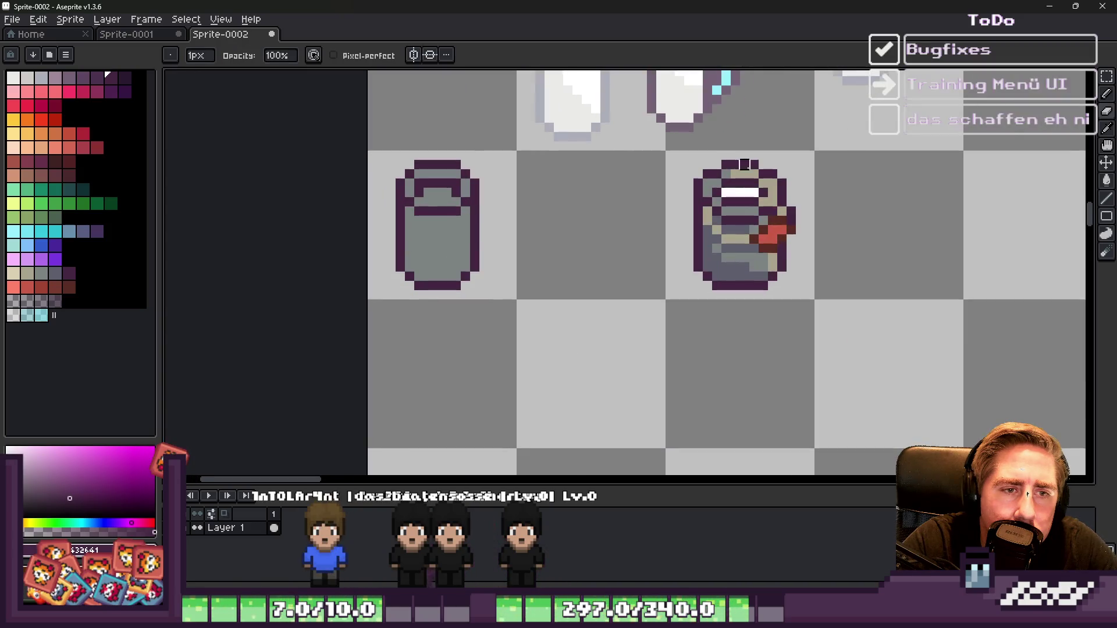
pyautogui.scroll(-2, 734, 225)
pyautogui.scroll(3, 698, 249)
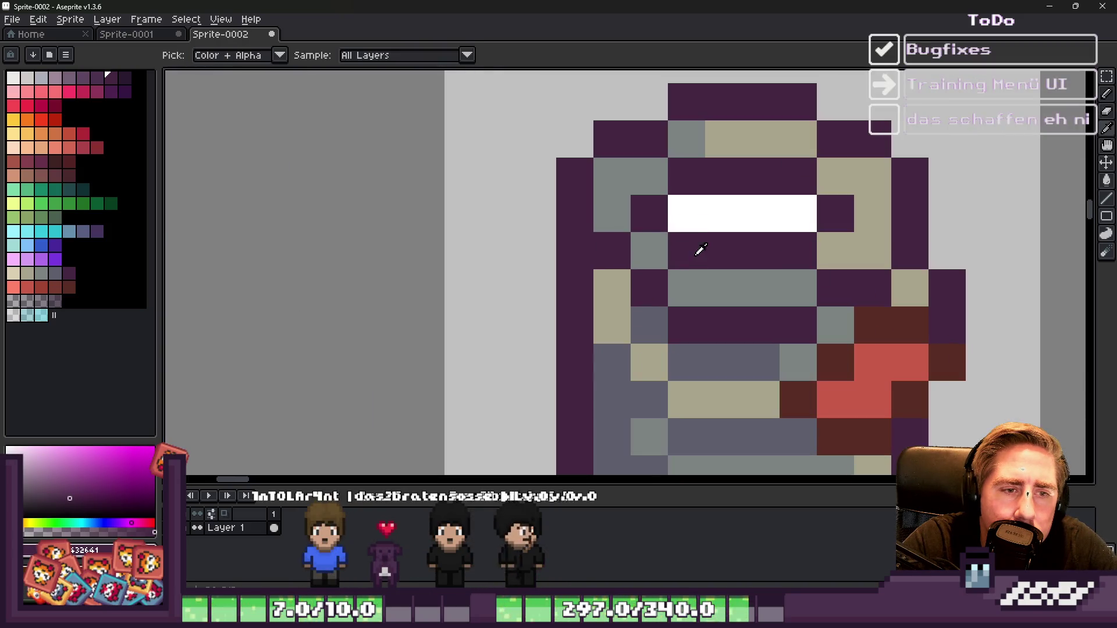
# Step: Widen the white opening over the purple below it and darken the grey pixel to its left
pyautogui.keyDown('alt'); pyautogui.click(716, 206); pyautogui.keyUp('alt')
pyautogui.moveTo(683, 250)
pyautogui.mouseDown()
pyautogui.moveTo(783, 242)
pyautogui.moveTo(750, 288)
pyautogui.moveTo(687, 288)
pyautogui.mouseUp()
pyautogui.keyDown('alt'); pyautogui.click(661, 210); pyautogui.keyUp('alt')
pyautogui.click(647, 239)
pyautogui.scroll(-8, 813, 234)
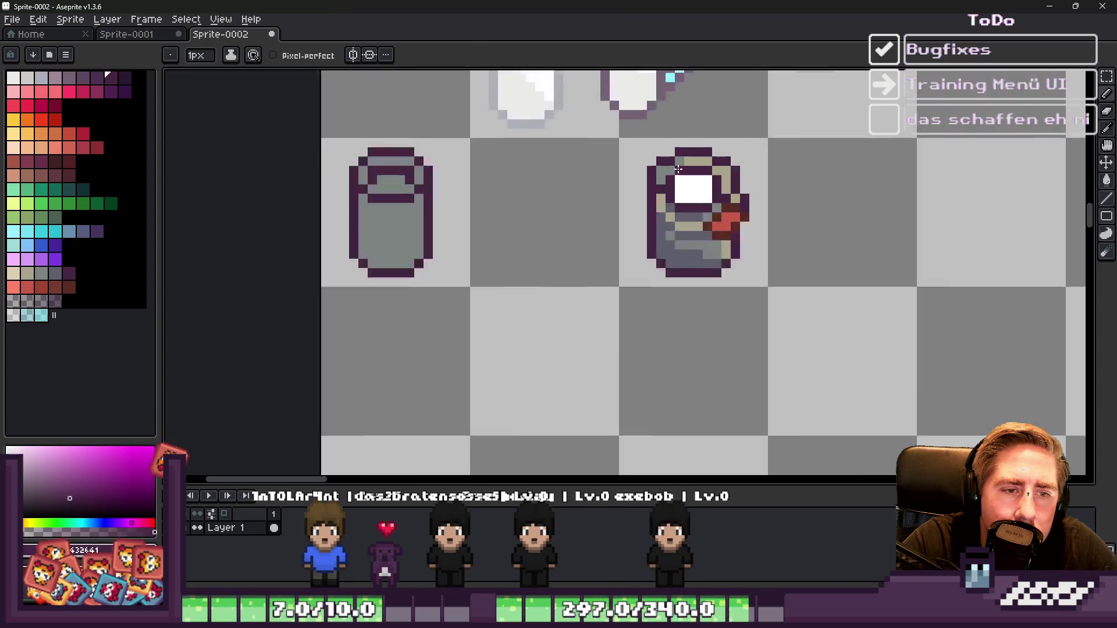
pyautogui.scroll(3, 746, 182)
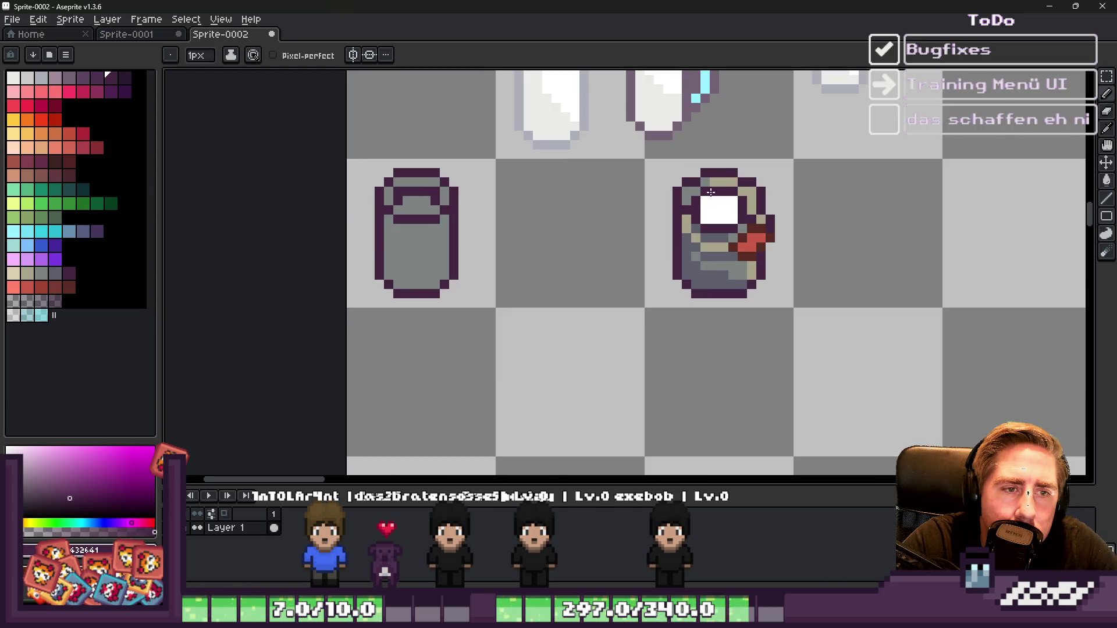
pyautogui.scroll(1, 701, 193)
pyautogui.keyDown('alt'); pyautogui.click(675, 216); pyautogui.keyUp('alt')
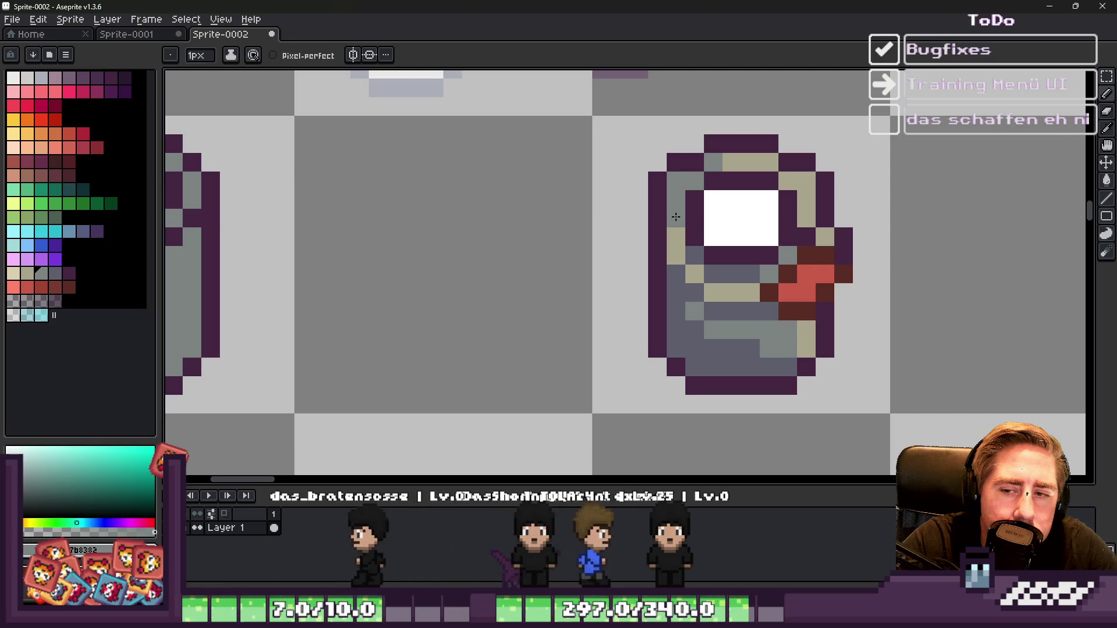
pyautogui.scroll(-4, 675, 217)
pyautogui.scroll(-2, 803, 197)
pyautogui.press('v')
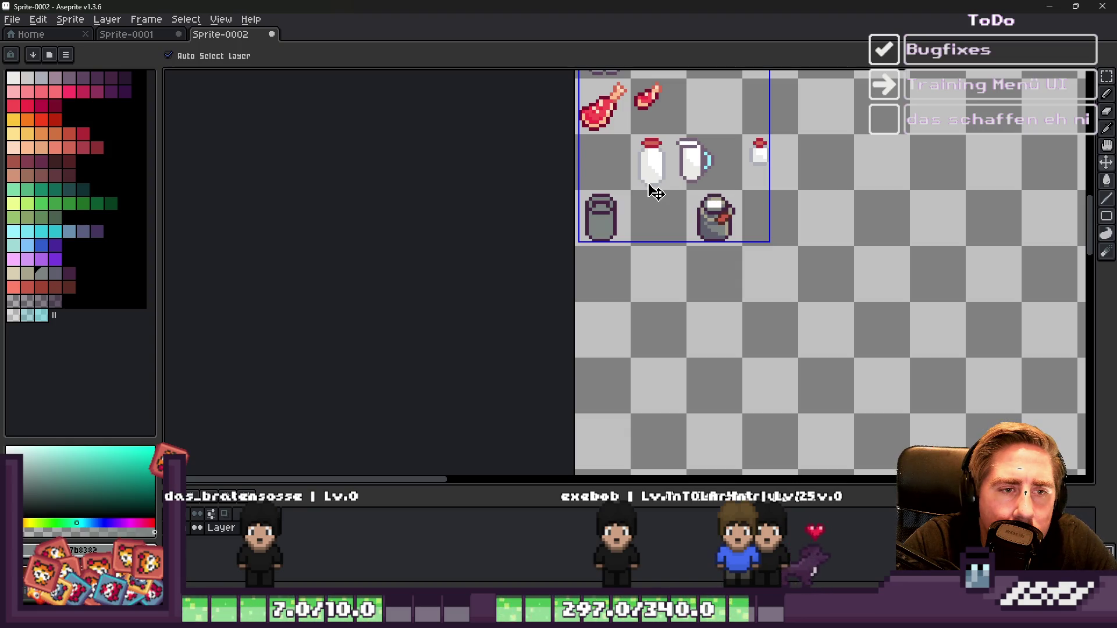
# Step: Sample the dark purple outline colour, add a dark purple pixel inside the can, and zoom out
pyautogui.press('b')
pyautogui.scroll(5, 712, 185)
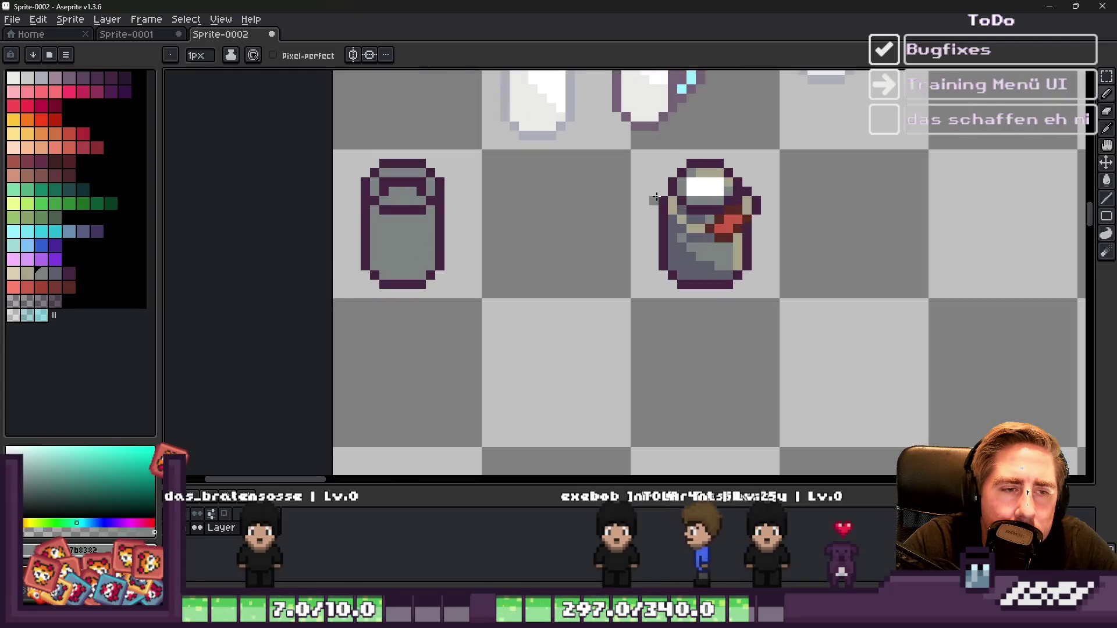
pyautogui.scroll(-2, 712, 185)
pyautogui.scroll(-3, 743, 173)
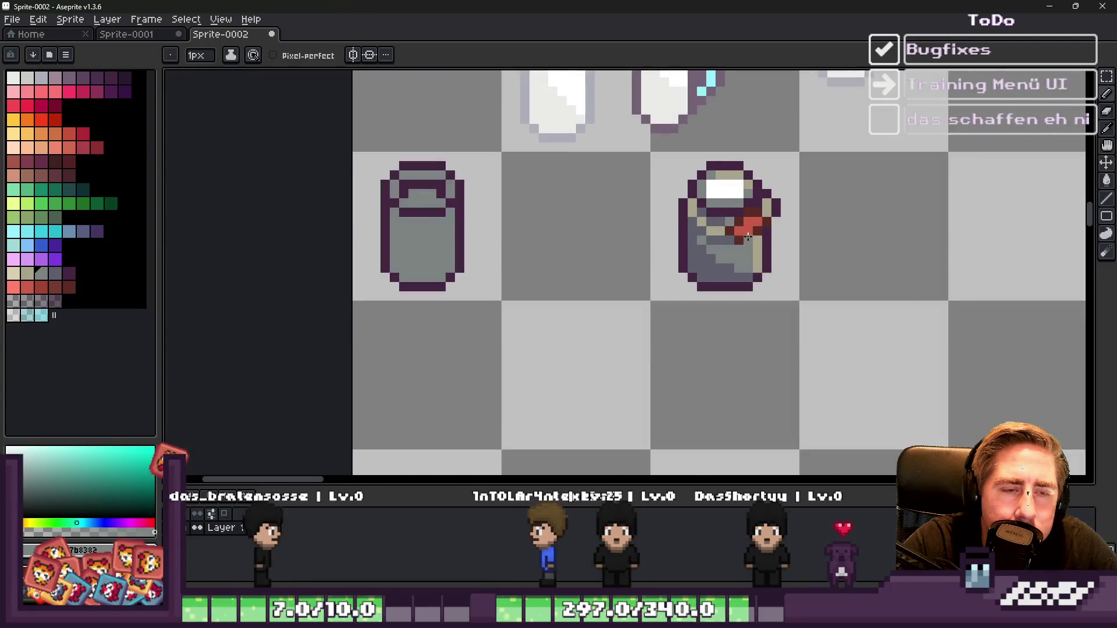
pyautogui.scroll(2, 700, 154)
pyautogui.press('i')
pyautogui.click(701, 154)
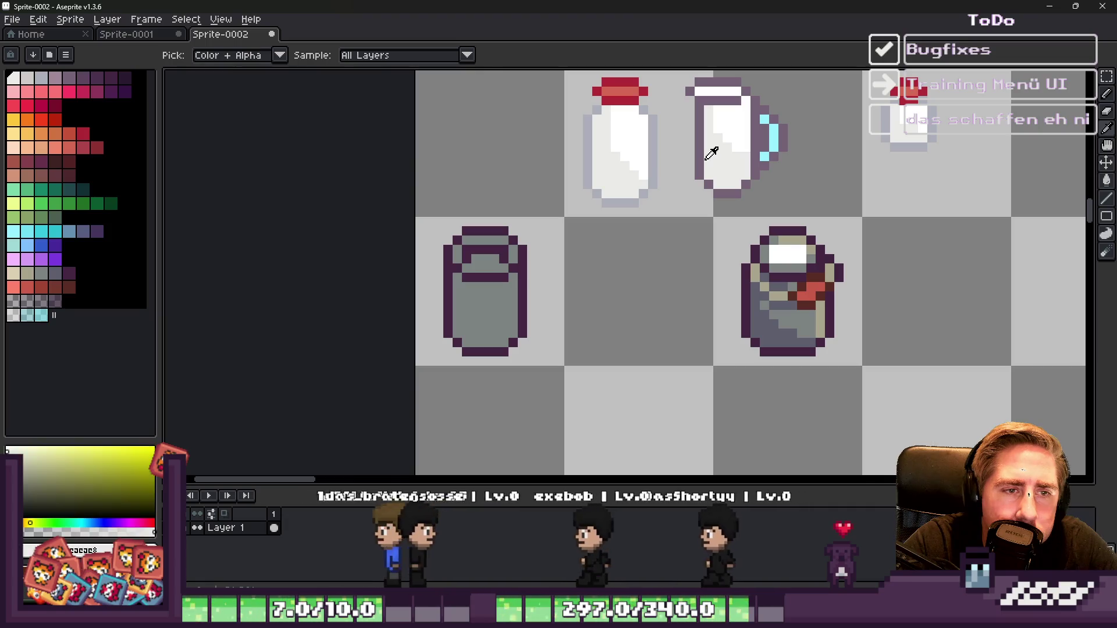
pyautogui.press('b')
pyautogui.scroll(2, 740, 236)
pyautogui.scroll(-5, 727, 216)
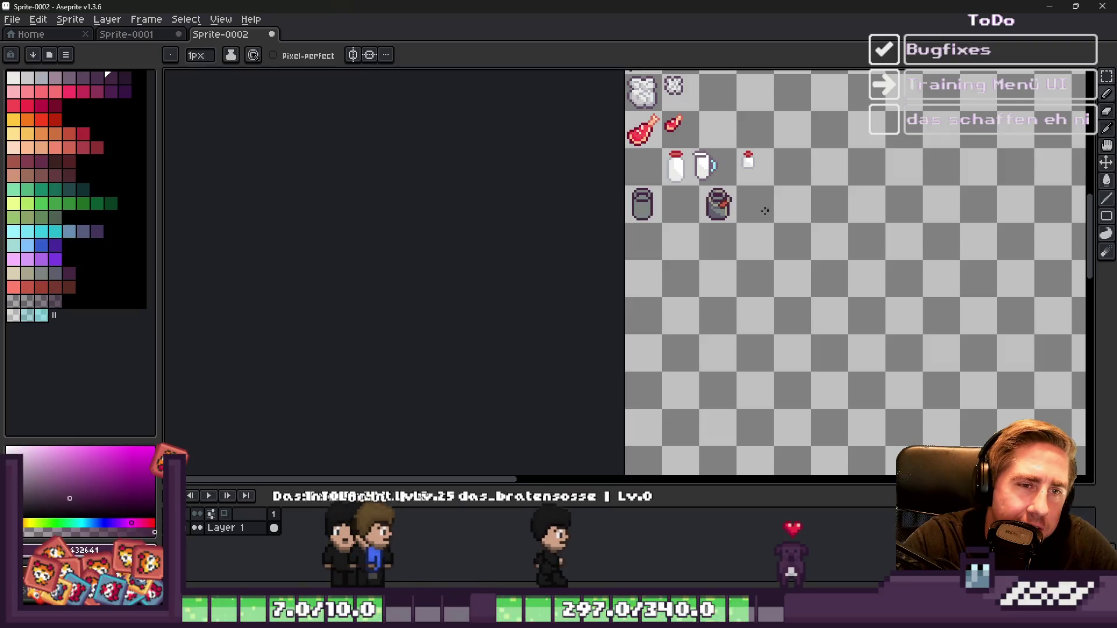
pyautogui.scroll(3, 698, 197)
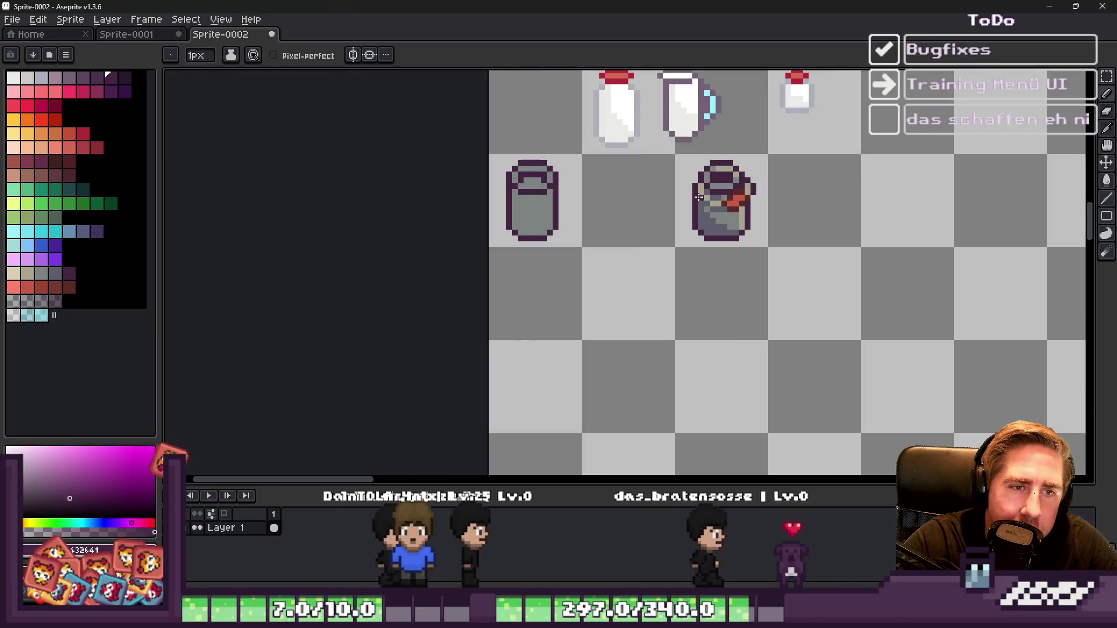
pyautogui.scroll(4, 698, 197)
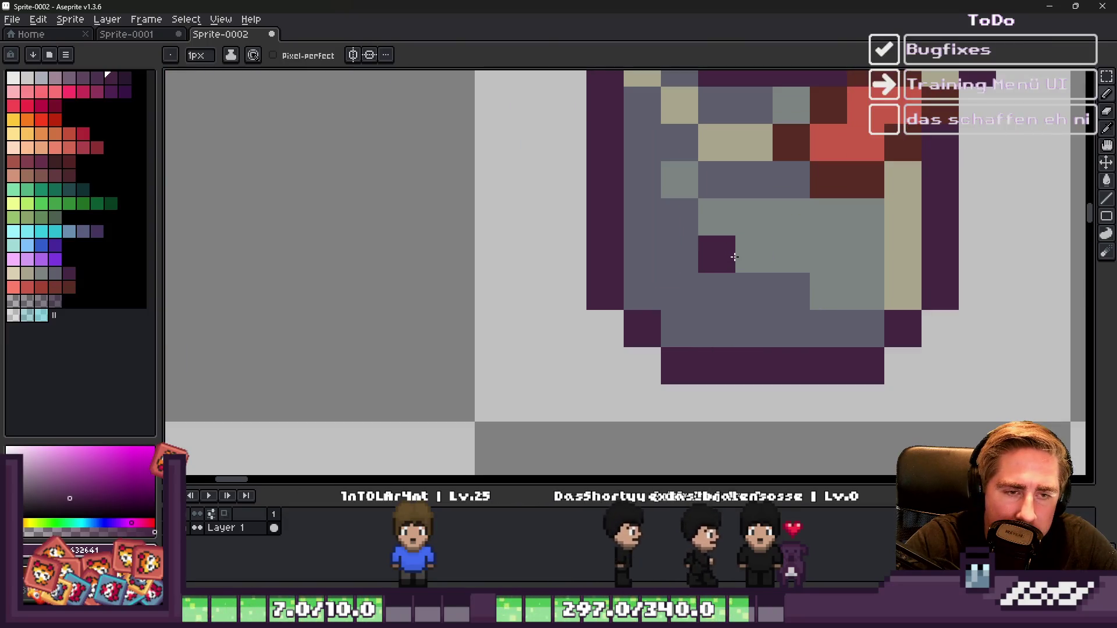
pyautogui.click(743, 245)
pyautogui.scroll(-1, 742, 244)
pyautogui.scroll(-10, 743, 244)
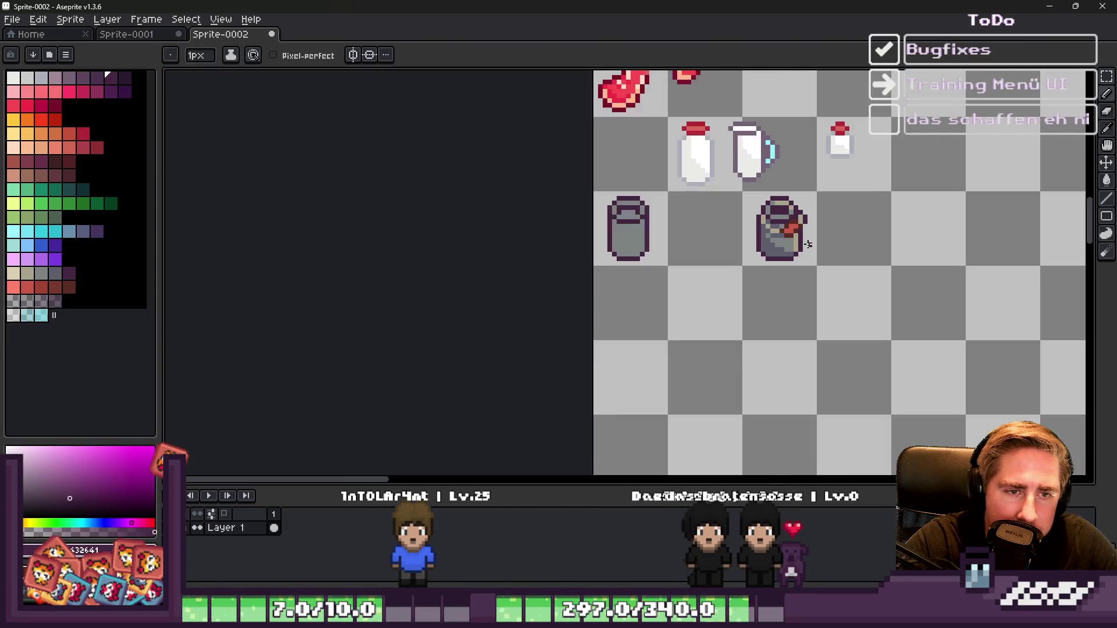
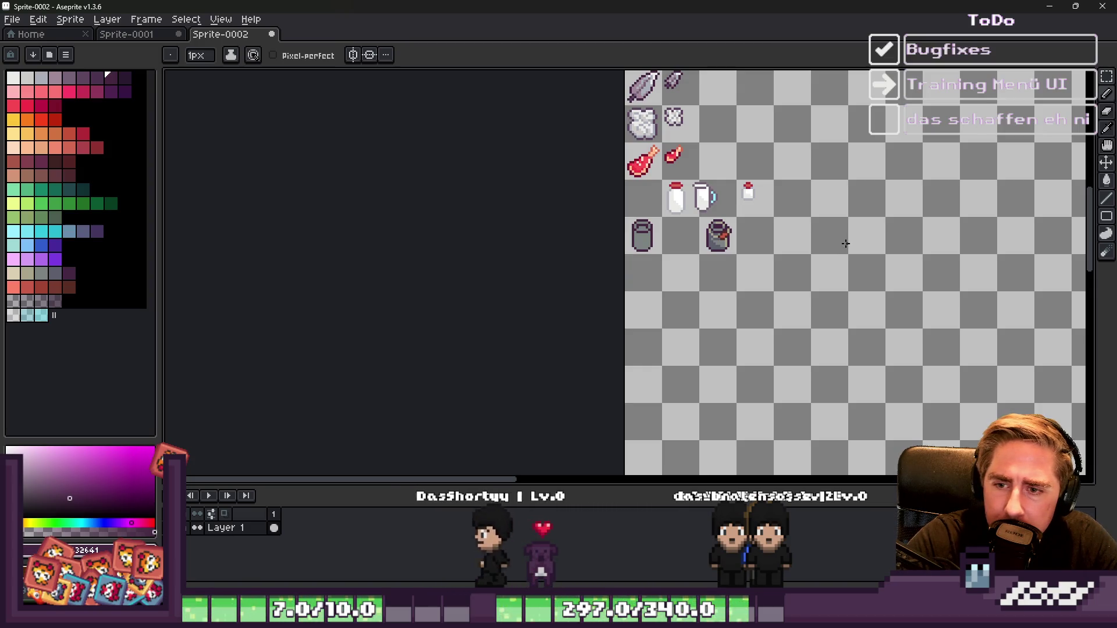
# Step: Zoom in on the milk row and sketch an oval rim beside the milk can
pyautogui.scroll(2, 707, 233)
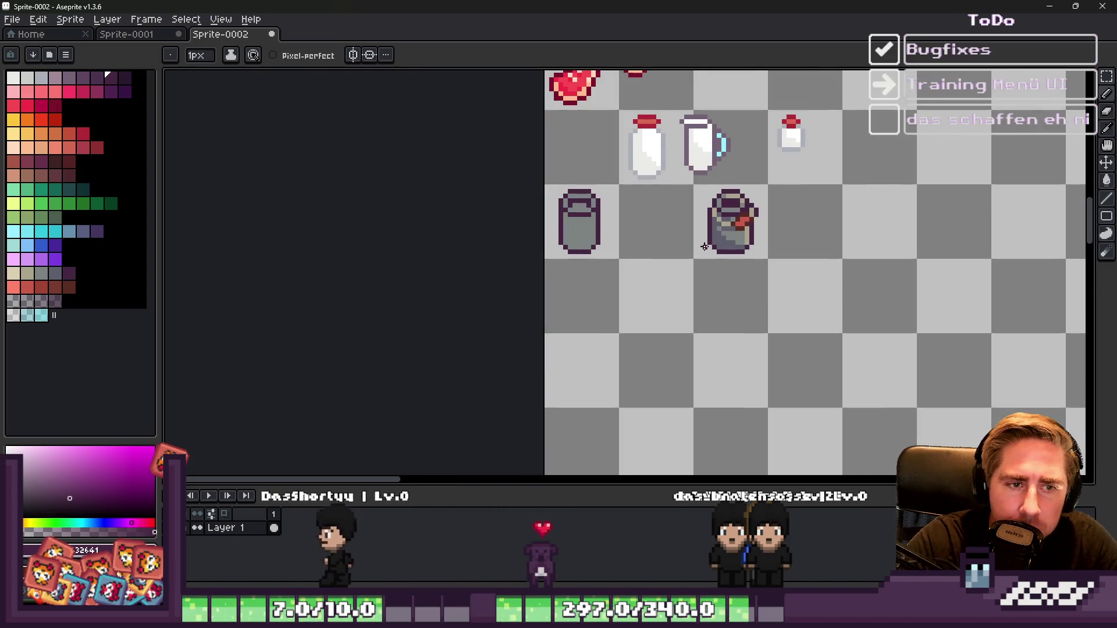
pyautogui.scroll(-2, 725, 295)
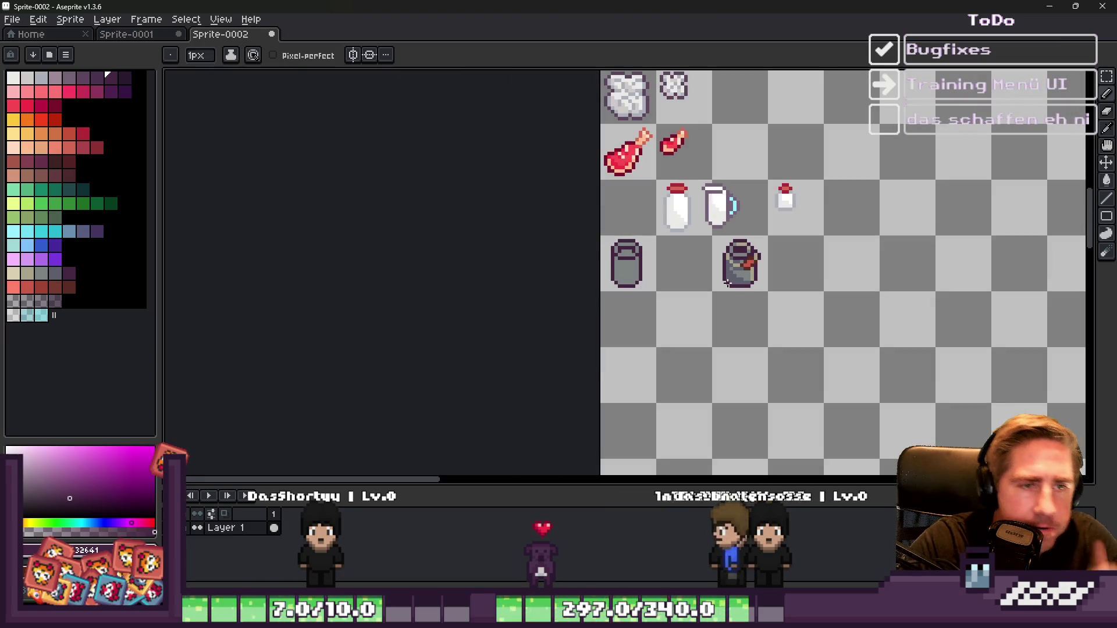
pyautogui.scroll(4, 669, 259)
pyautogui.scroll(-2, 744, 171)
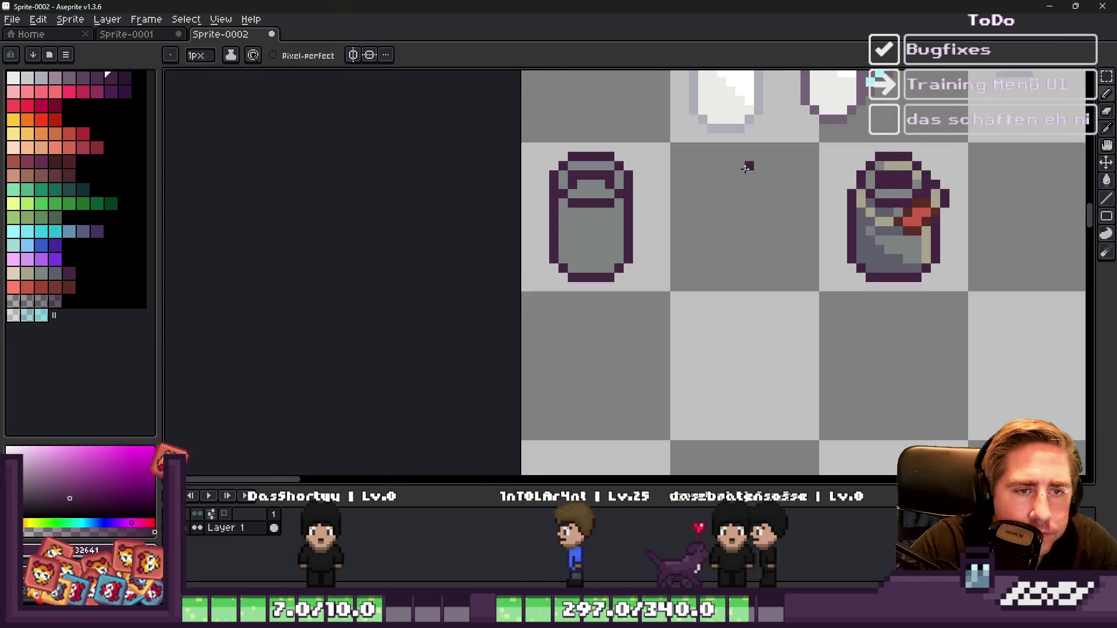
pyautogui.scroll(1, 743, 172)
pyautogui.moveTo(807, 151)
pyautogui.mouseDown()
pyautogui.moveTo(692, 150)
pyautogui.moveTo(653, 179)
pyautogui.mouseUp()
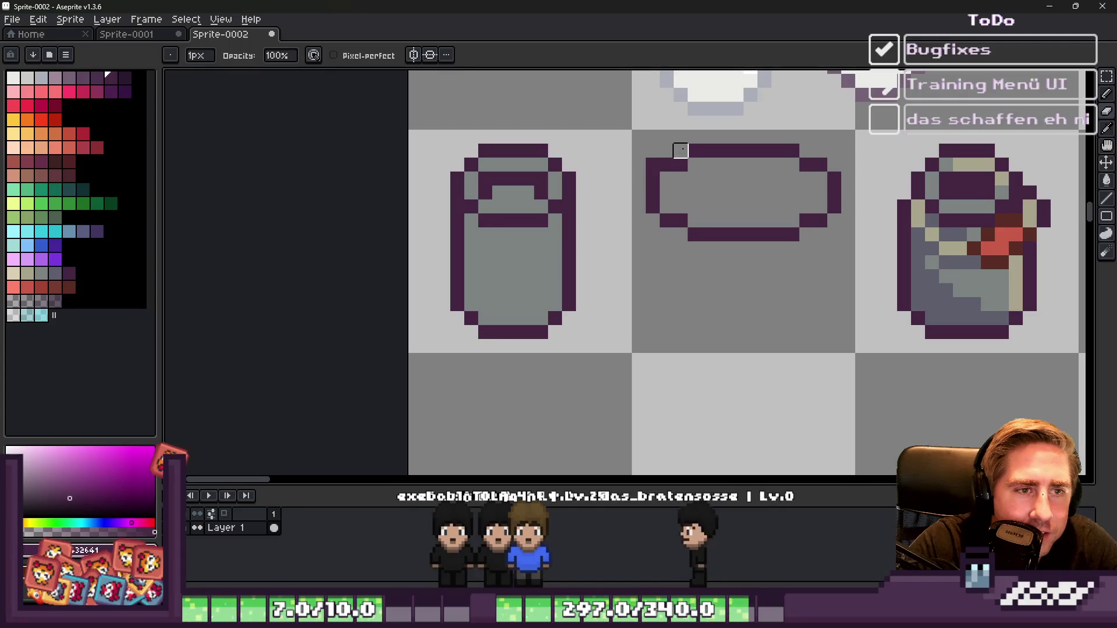
# Step: Draw the container's left wall down from the oval
pyautogui.scroll(-3, 646, 152)
pyautogui.scroll(1, 639, 212)
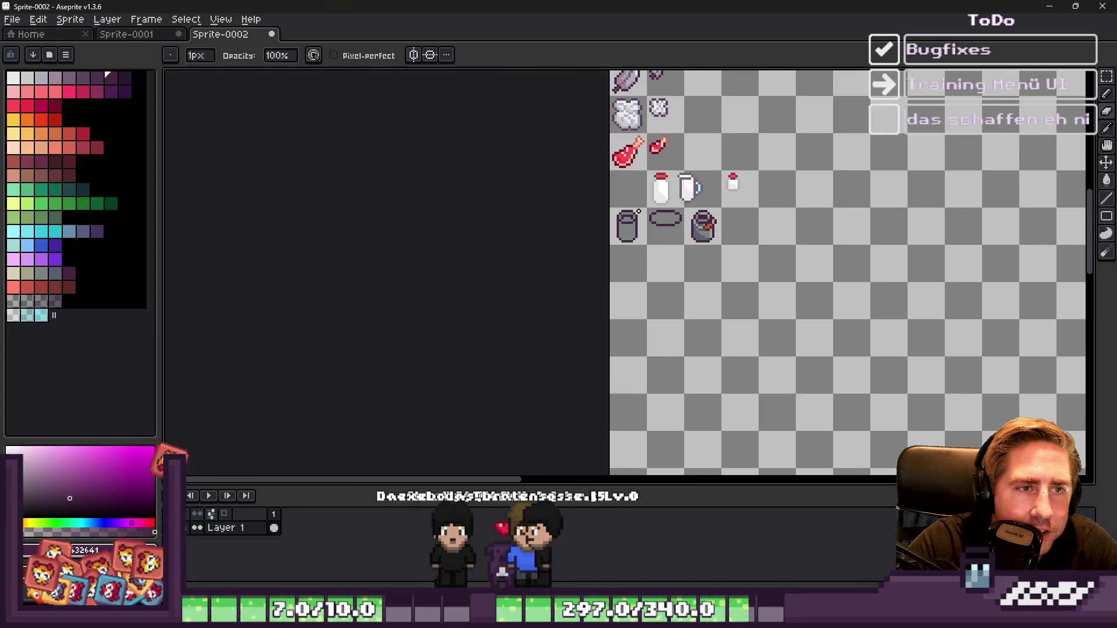
pyautogui.scroll(-2, 639, 212)
pyautogui.scroll(2, 640, 262)
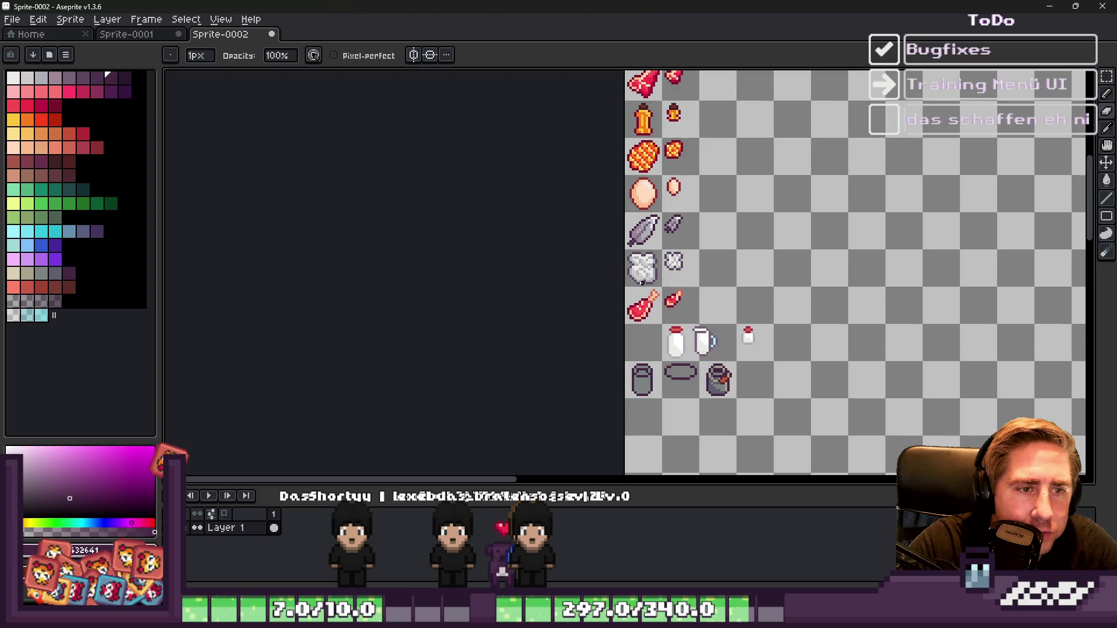
pyautogui.scroll(4, 675, 392)
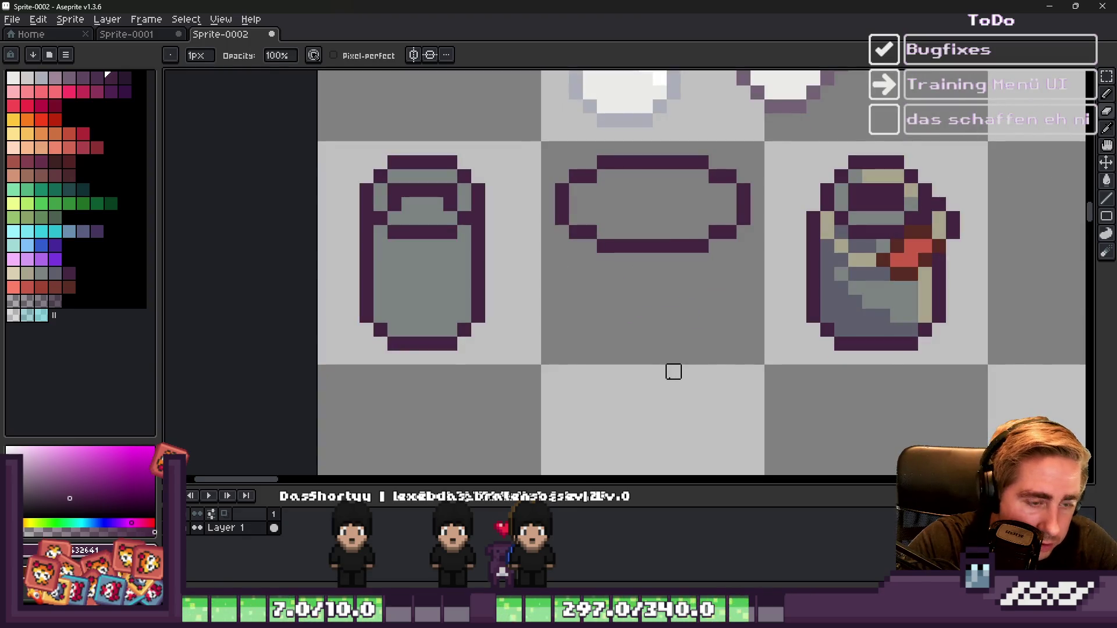
pyautogui.scroll(2, 536, 229)
pyautogui.scroll(-2, 524, 232)
pyautogui.moveTo(526, 238); pyautogui.dragTo(543, 314)
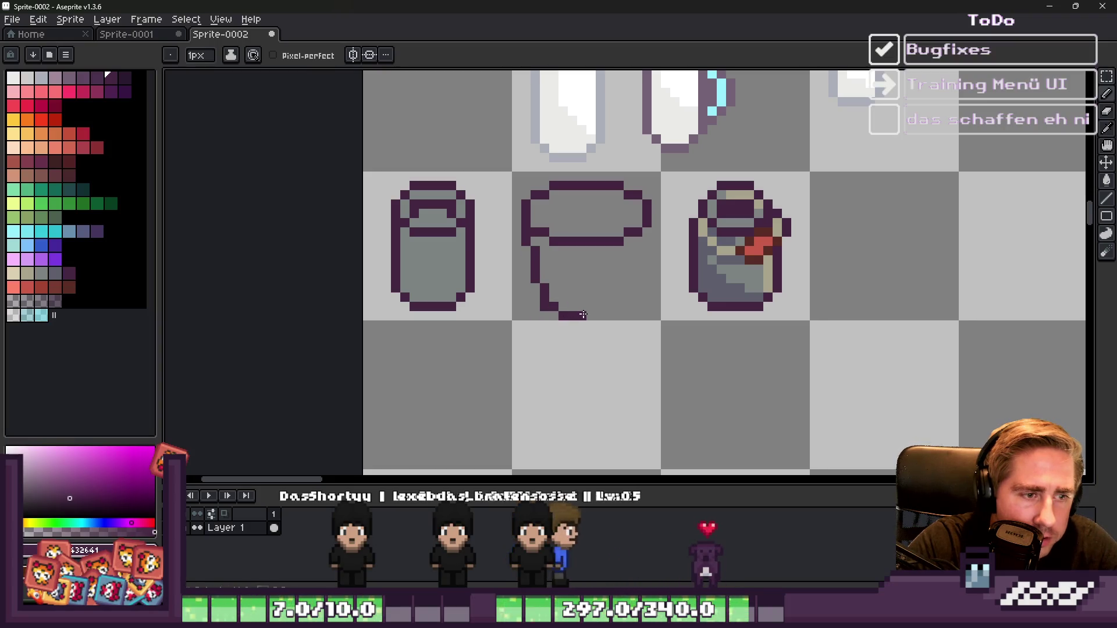
# Step: Draw the bucket's base and right wall beneath the oval
pyautogui.moveTo(579, 309)
pyautogui.mouseDown()
pyautogui.moveTo(622, 307)
pyautogui.moveTo(630, 294)
pyautogui.moveTo(635, 304)
pyautogui.mouseUp()
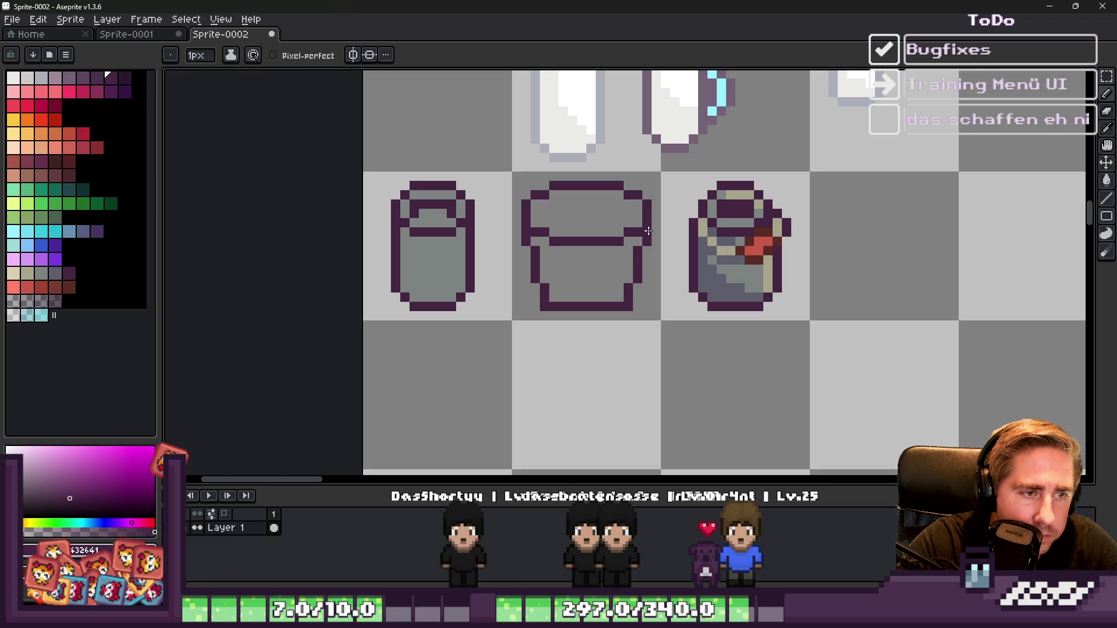
pyautogui.scroll(-2, 648, 237)
pyautogui.scroll(2, 646, 253)
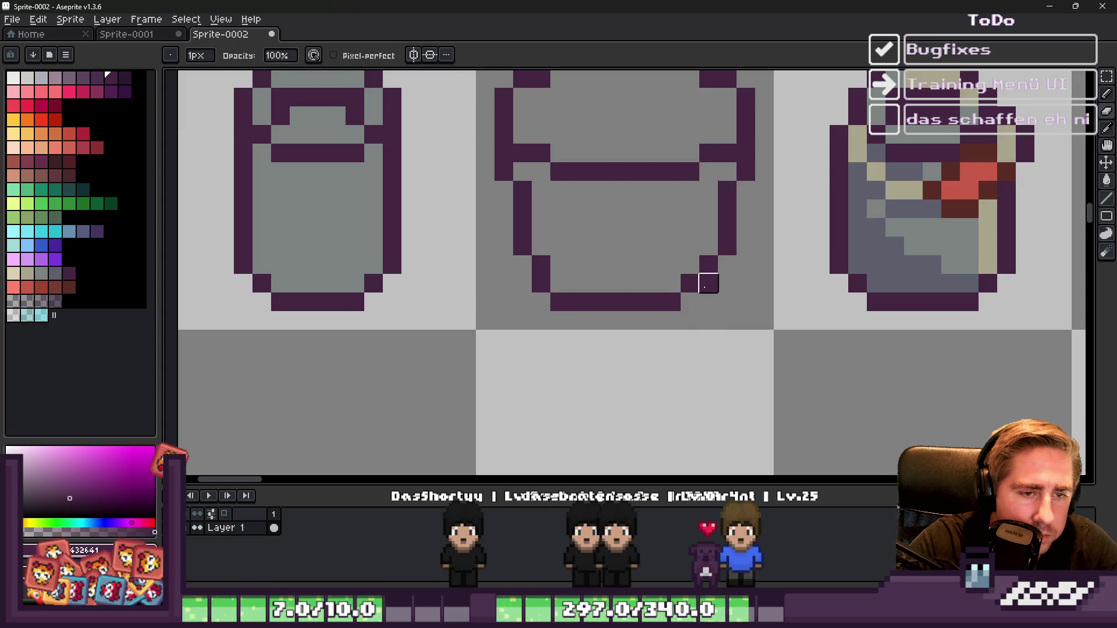
pyautogui.press('e')
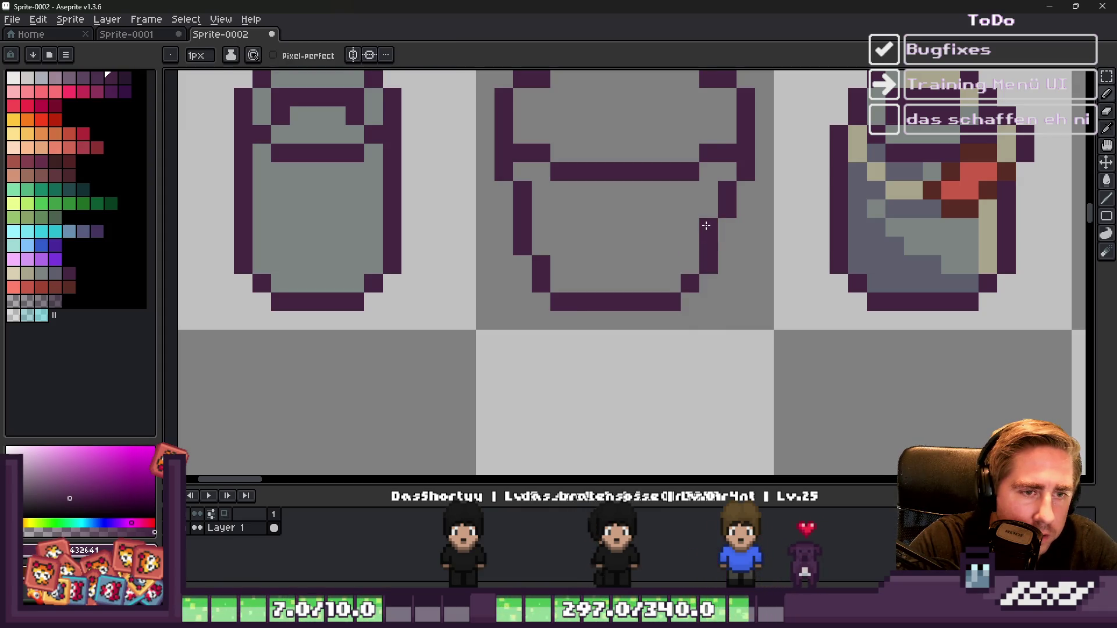
pyautogui.scroll(-3, 668, 245)
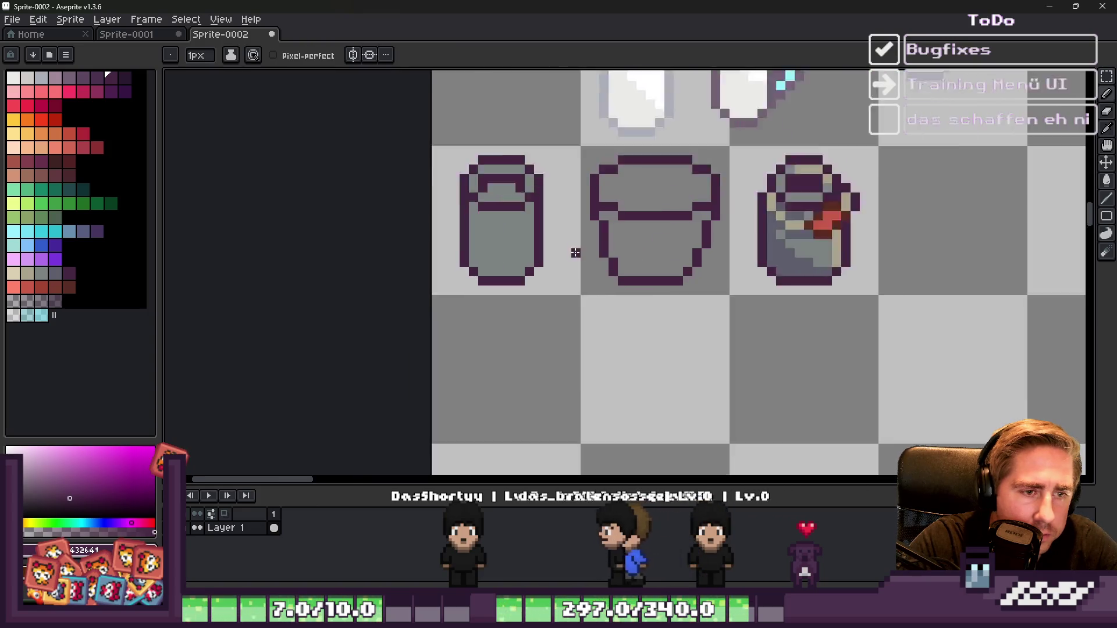
pyautogui.scroll(2, 614, 252)
# Step: Clean up the lower-left wall, erasing stray pixels and adding corrected ones
pyautogui.press('e')
pyautogui.click(616, 251)
pyautogui.click(630, 266)
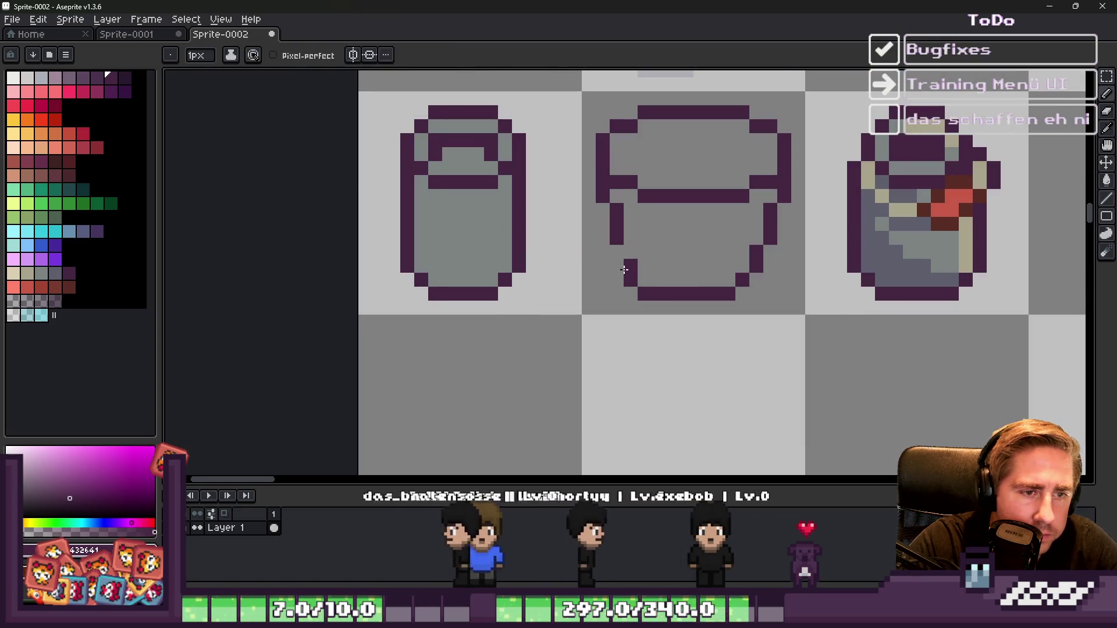
pyautogui.press('b')
pyautogui.click(615, 254)
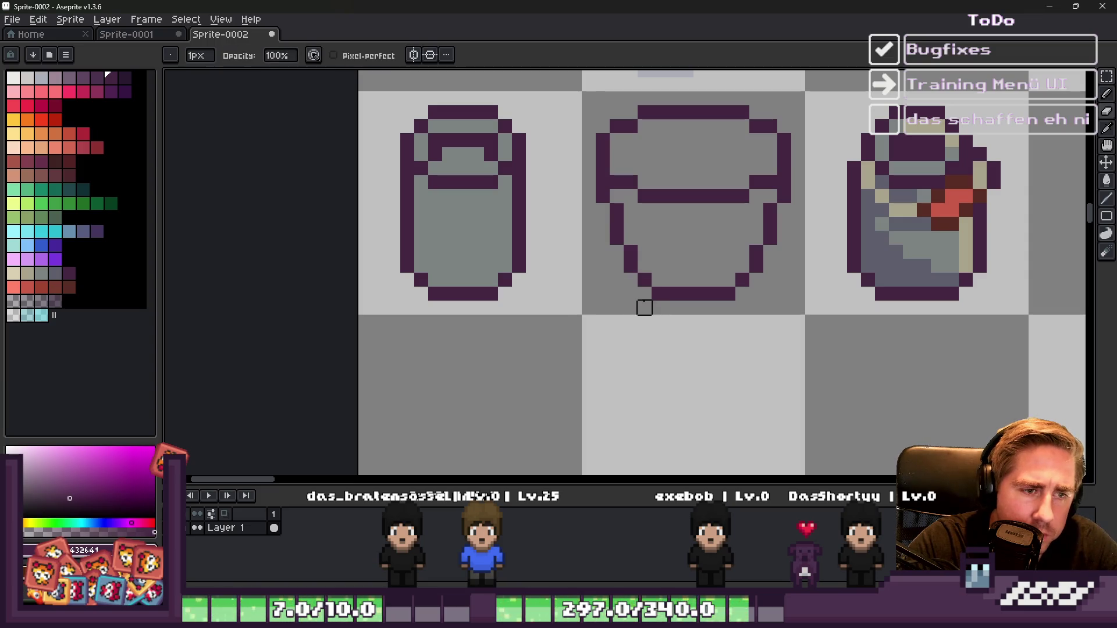
pyautogui.scroll(-4, 644, 308)
pyautogui.scroll(4, 617, 273)
pyautogui.press('b')
pyautogui.click(591, 245)
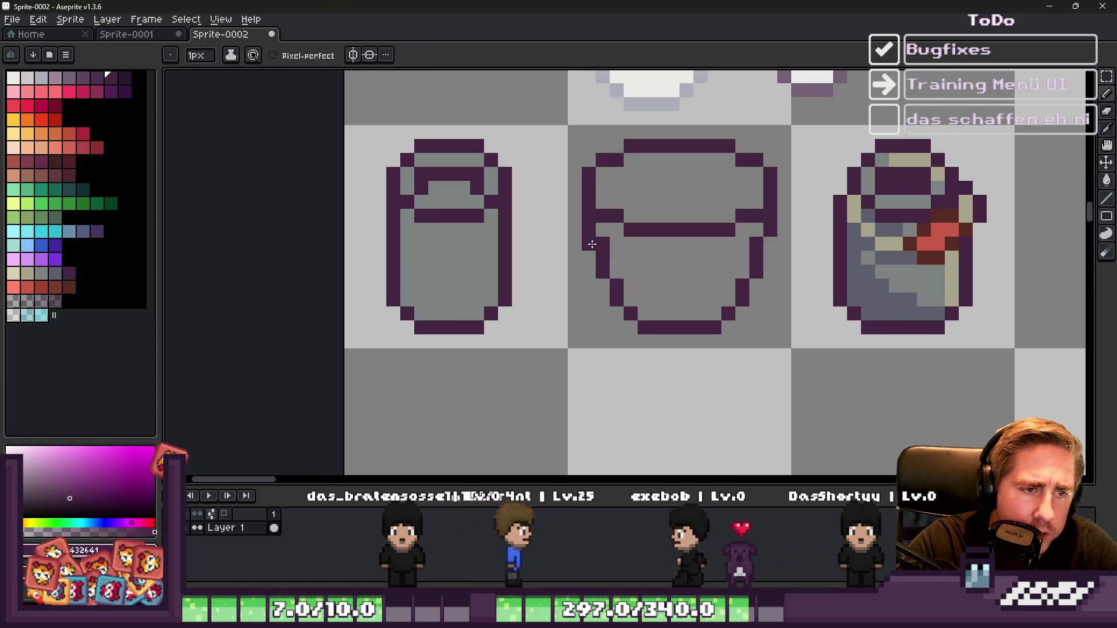
# Step: Mirror the right wall to match the left and reshape the lower-left wall outward
pyautogui.click(770, 244)
pyautogui.rightClick(756, 244)
pyautogui.scroll(-3, 698, 244)
pyautogui.scroll(3, 610, 204)
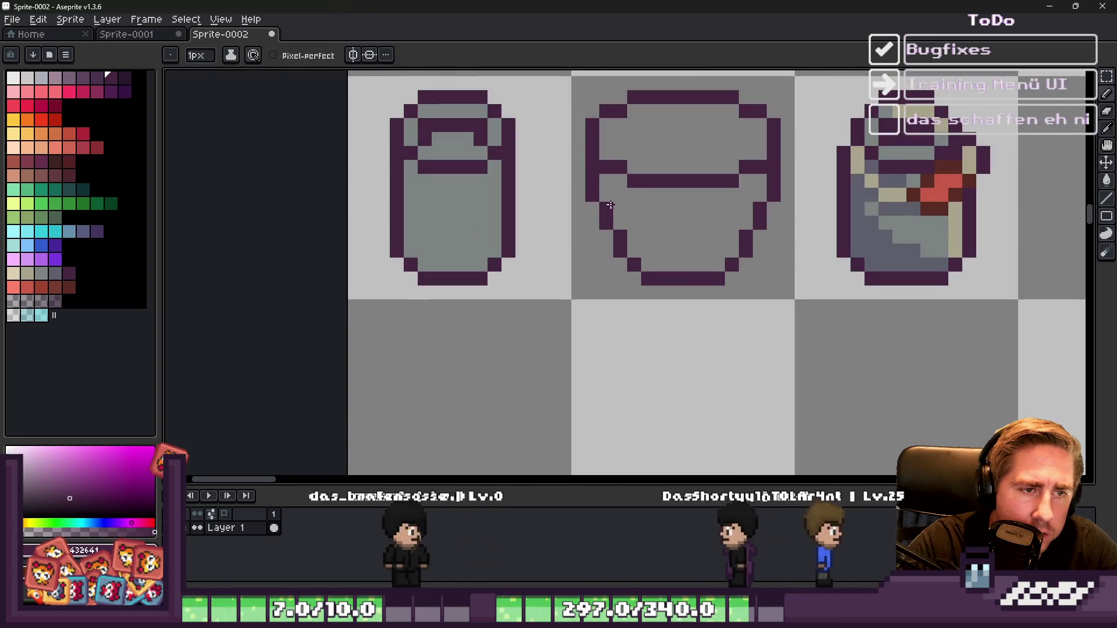
pyautogui.rightClick(607, 223)
pyautogui.rightClick(618, 244)
pyautogui.rightClick(605, 209)
pyautogui.click(592, 208)
pyautogui.click(745, 222)
# Step: Tidy the right wall, add base corner pixels and redraw the lower-left wall to the rim
pyautogui.press('e')
pyautogui.moveTo(757, 209); pyautogui.dragTo(759, 223)
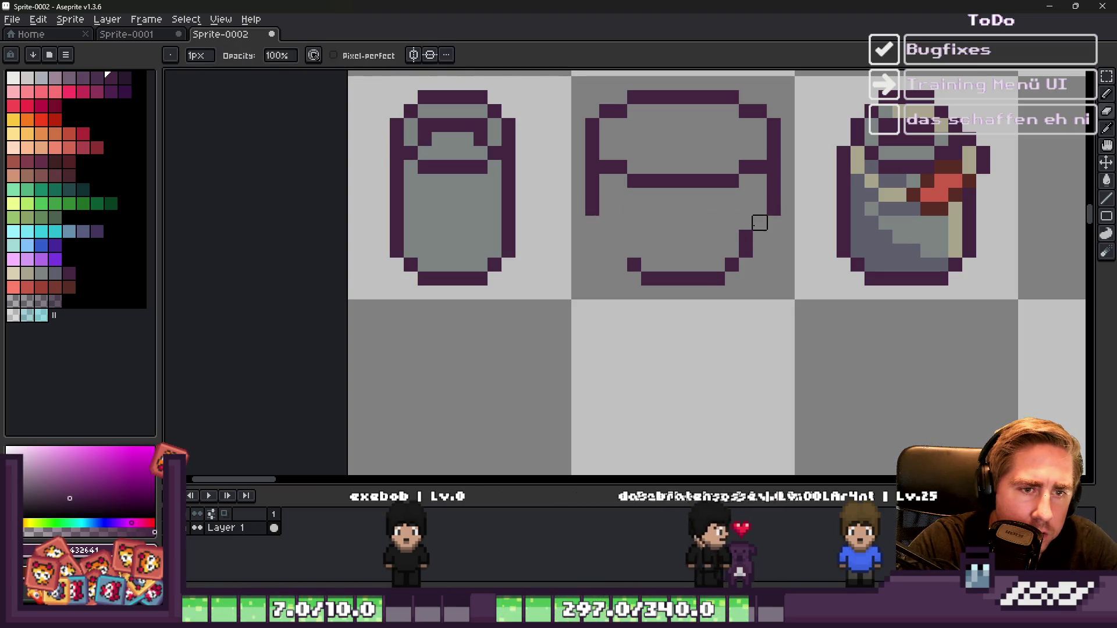
pyautogui.press('b')
pyautogui.click(760, 225)
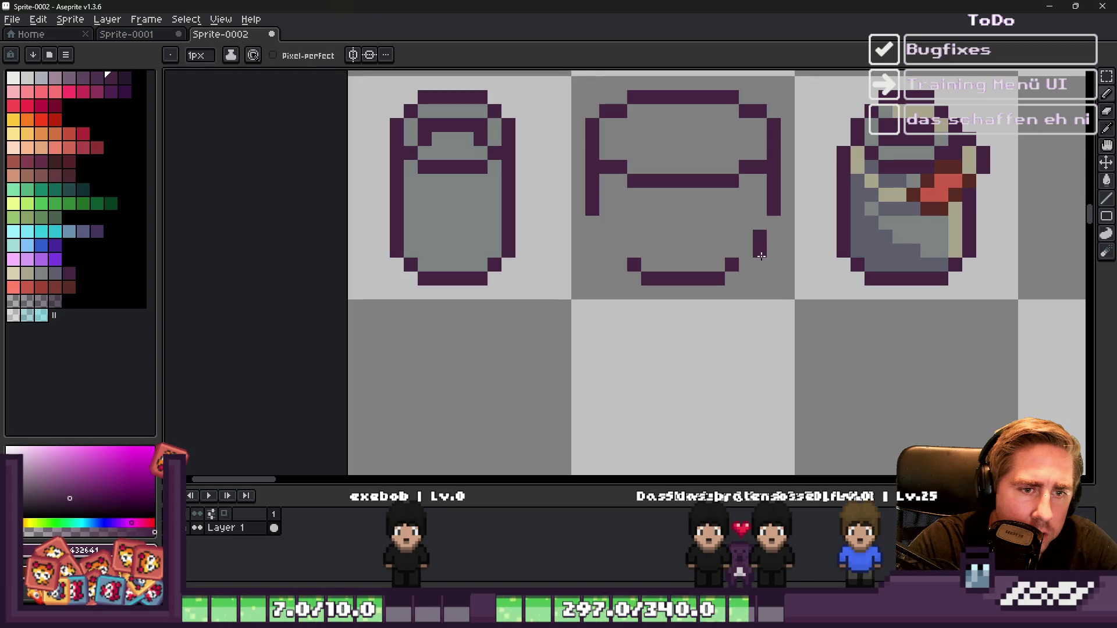
pyautogui.click(744, 265)
pyautogui.click(619, 264)
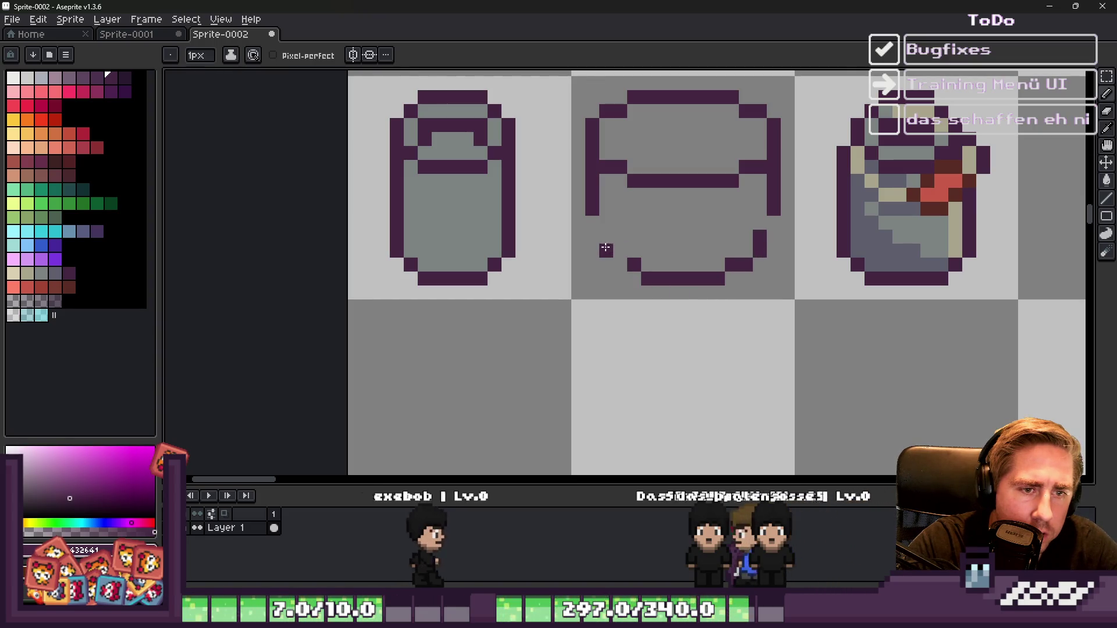
pyautogui.moveTo(617, 263); pyautogui.dragTo(606, 239)
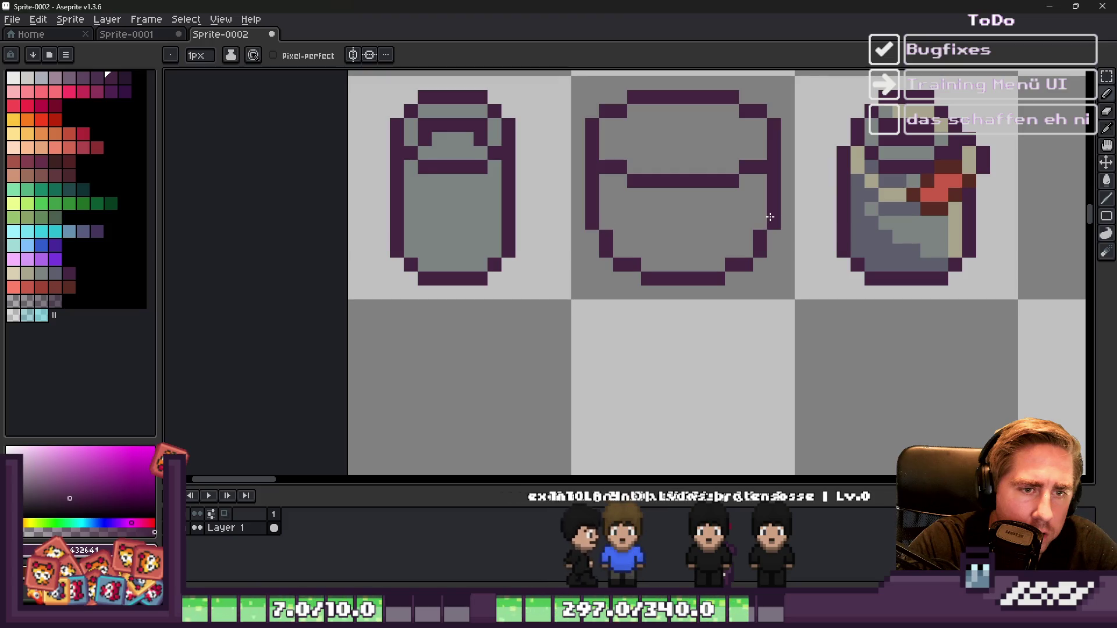
pyautogui.scroll(-4, 771, 217)
pyautogui.scroll(5, 669, 244)
pyautogui.click(656, 262)
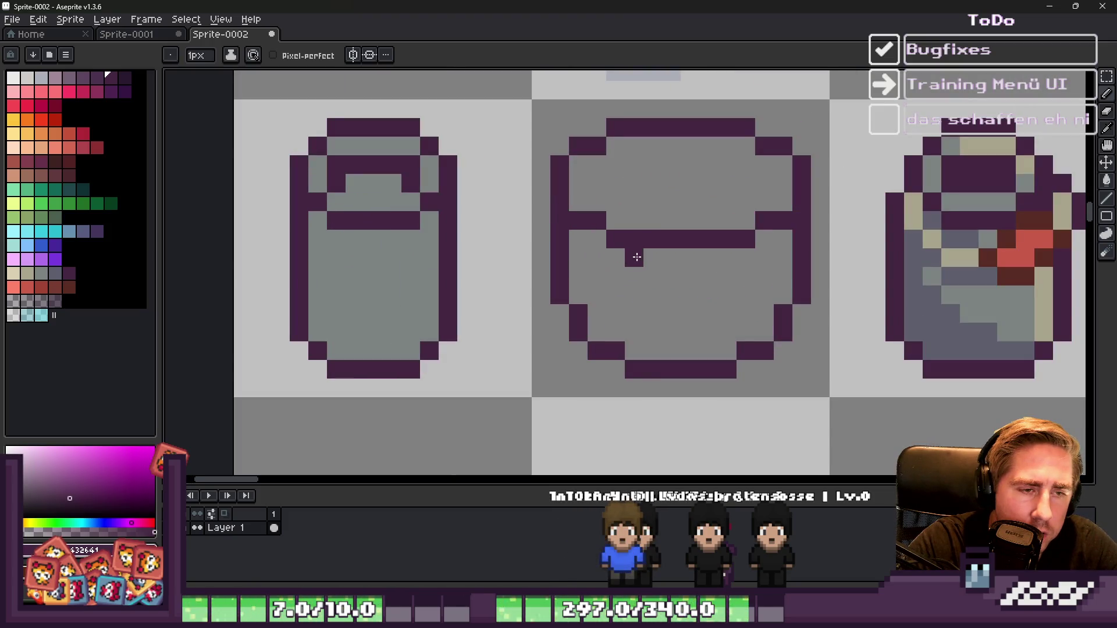
# Step: Erase the dark pixels under the lid and at both lid ends
pyautogui.press('e')
pyautogui.moveTo(727, 239); pyautogui.dragTo(671, 239)
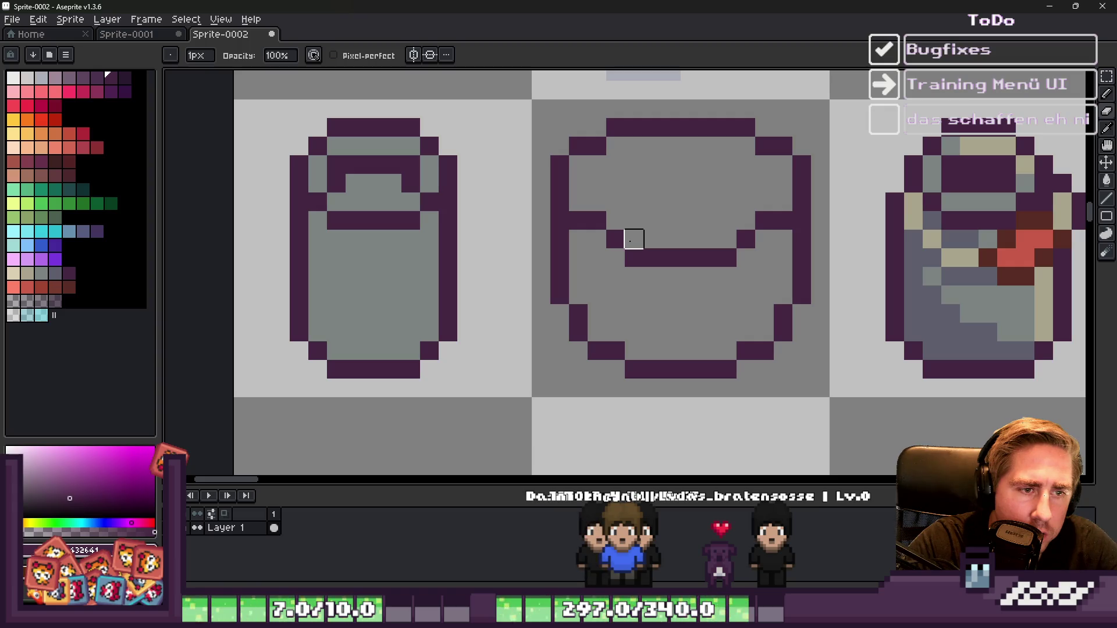
pyautogui.click(597, 220)
pyautogui.click(745, 239)
pyautogui.click(765, 220)
# Step: Redraw the lid's right end and upper-right outline, then draw a rim line across the lid
pyautogui.press('b')
pyautogui.moveTo(764, 239); pyautogui.dragTo(748, 239)
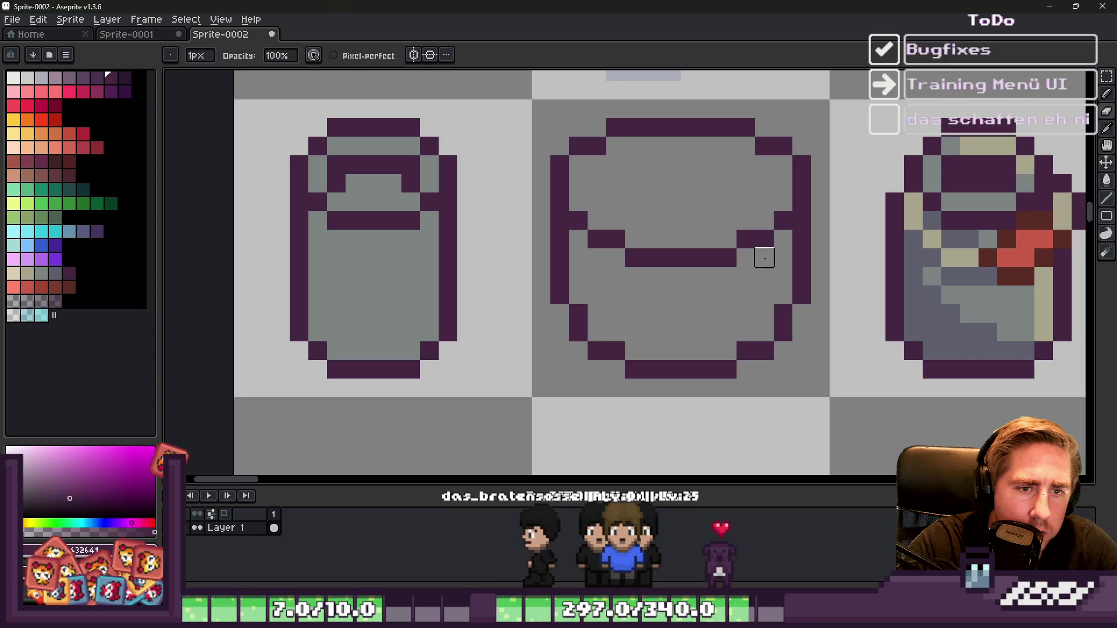
pyautogui.click(760, 185)
pyautogui.click(748, 184)
pyautogui.click(746, 168)
pyautogui.moveTo(747, 169); pyautogui.dragTo(620, 171)
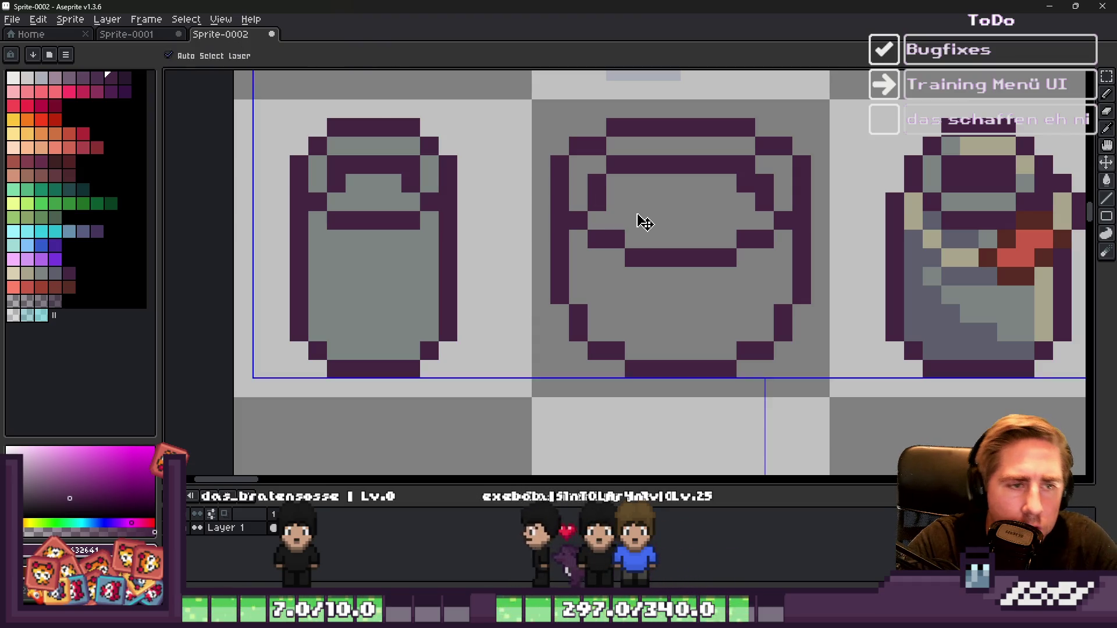
# Step: Draw the band's inner left edge and erase stray pixels on both inner edges
pyautogui.moveTo(611, 218); pyautogui.dragTo(612, 253)
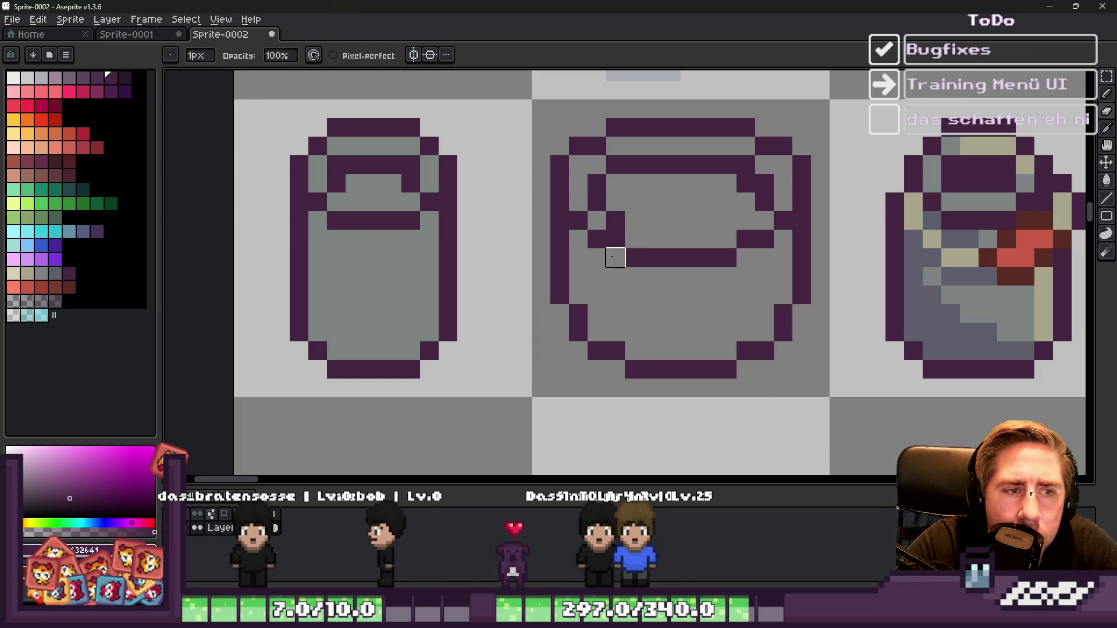
pyautogui.press('e')
pyautogui.click(616, 239)
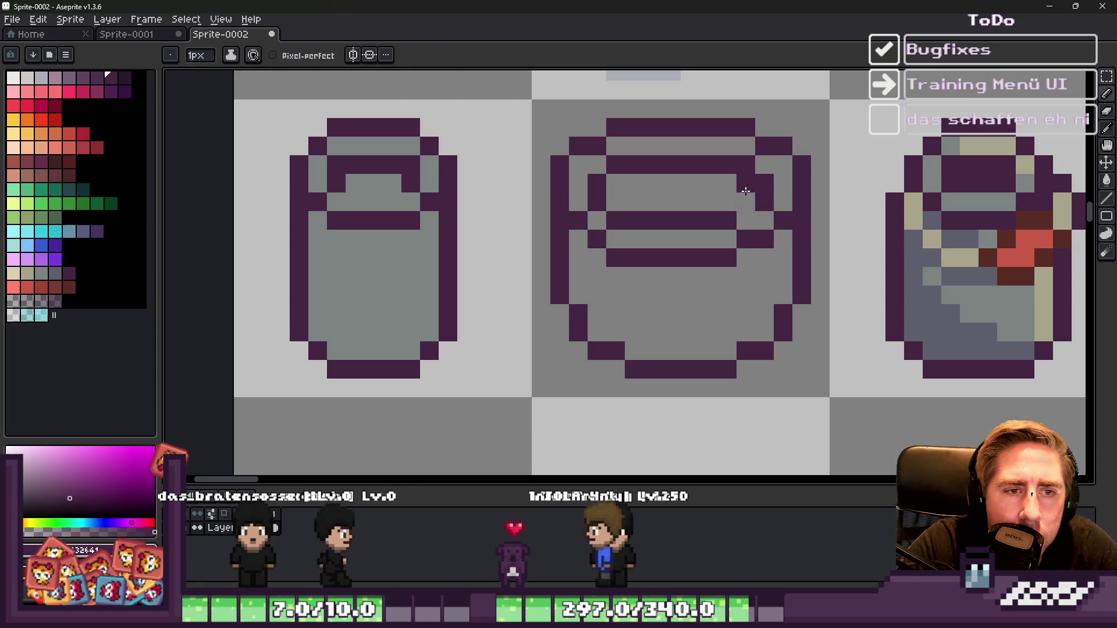
pyautogui.click(746, 239)
# Step: Add a short dark stroke below the bucket's band
pyautogui.press('b')
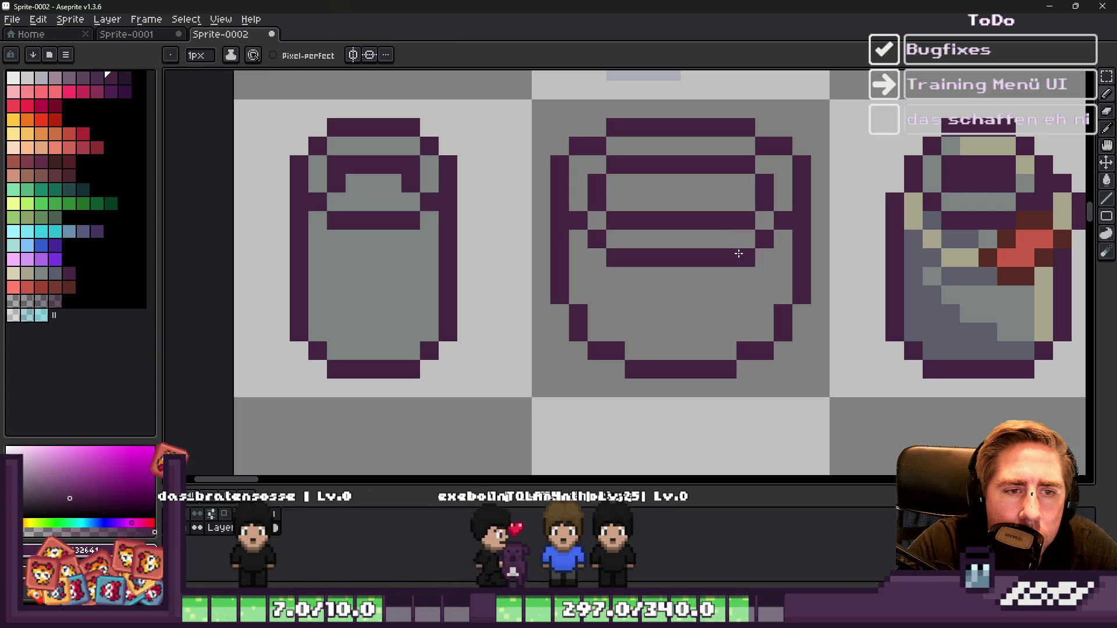
pyautogui.scroll(-7, 739, 248)
pyautogui.scroll(5, 679, 199)
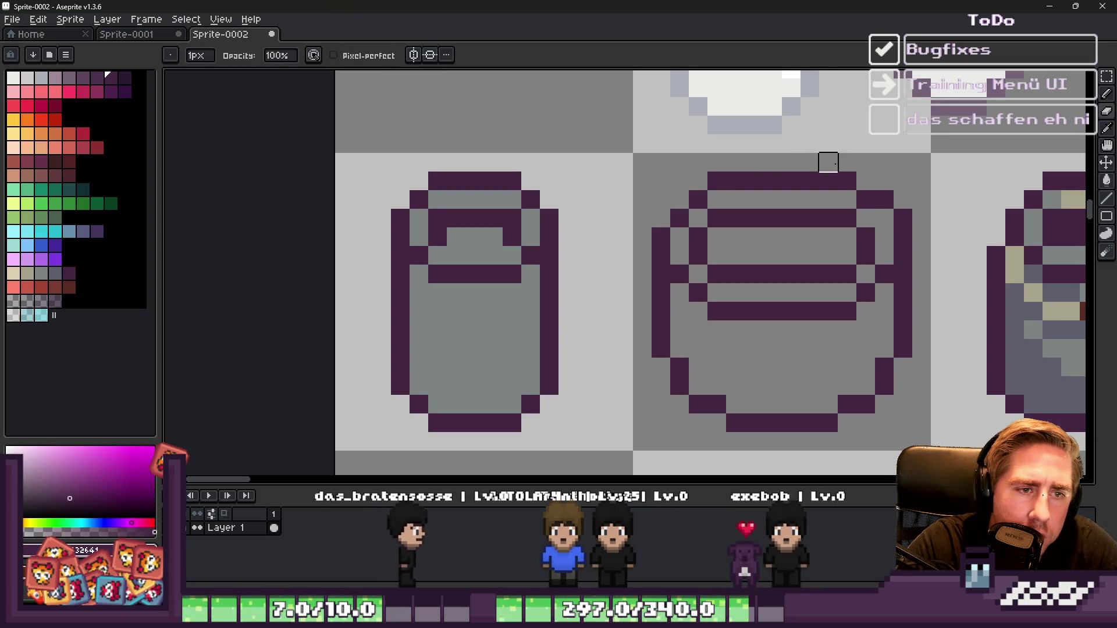
pyautogui.scroll(-5, 683, 245)
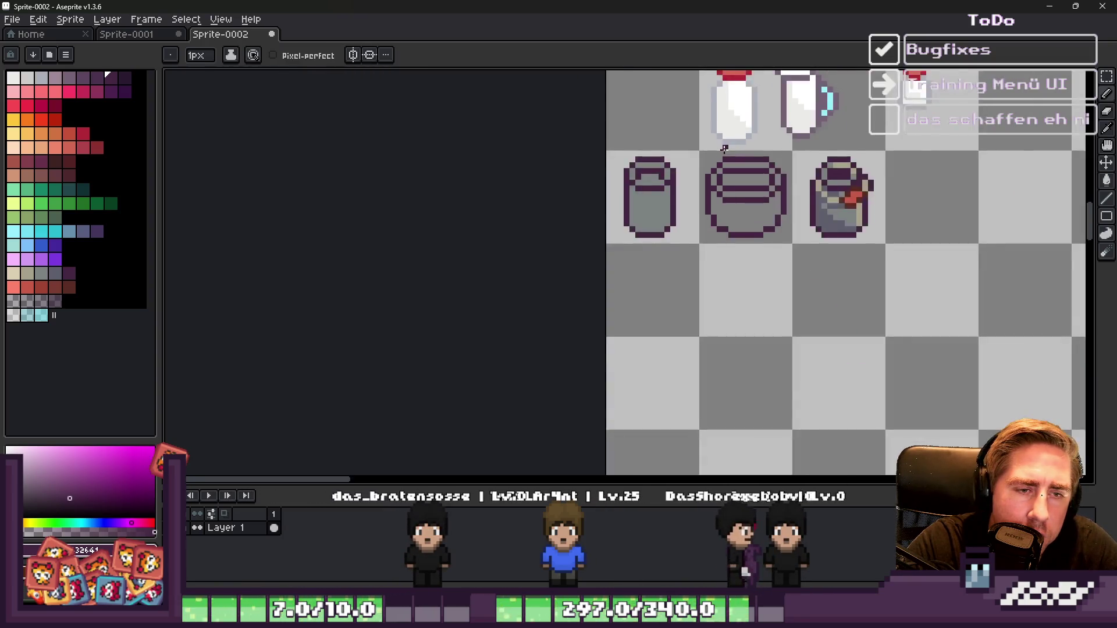
pyautogui.scroll(5, 683, 244)
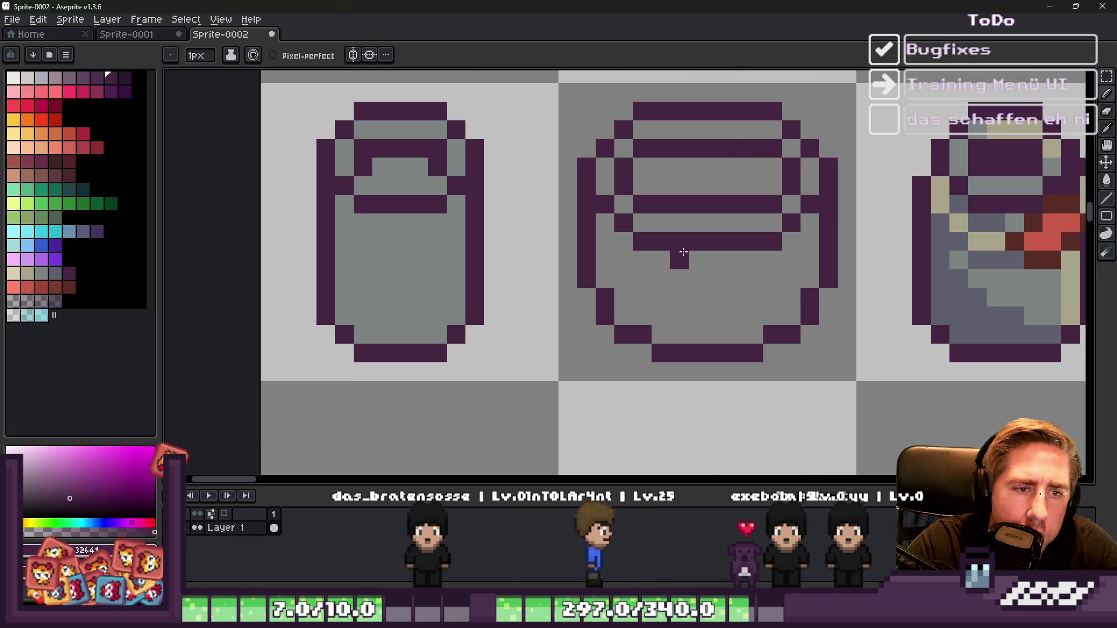
pyautogui.moveTo(664, 253); pyautogui.dragTo(675, 333)
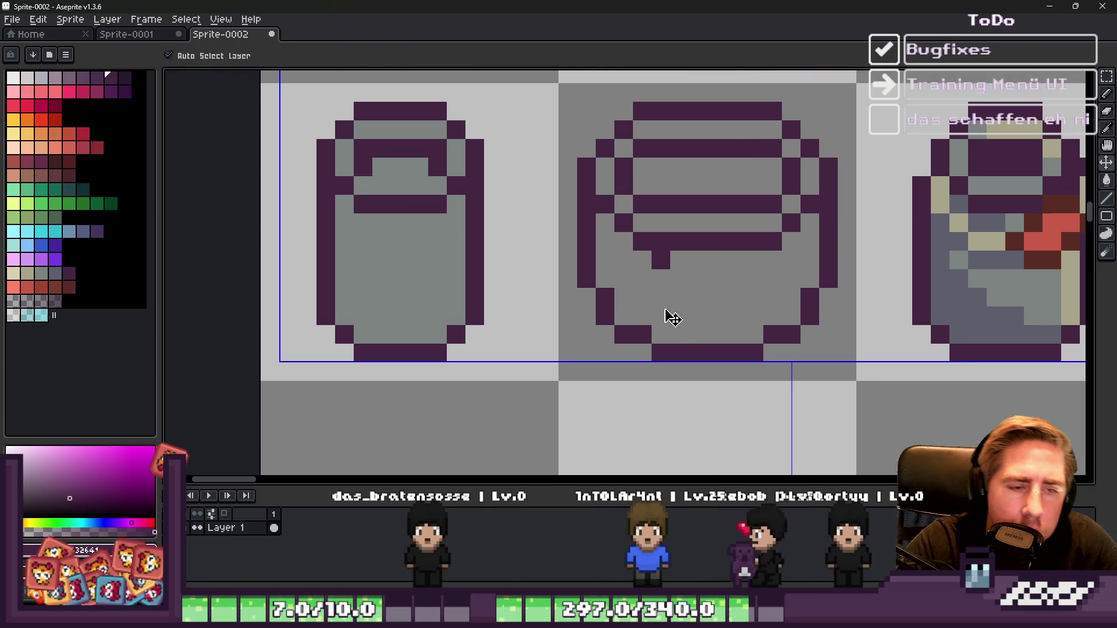
# Step: Undo the stray stroke and redraw the barrel's vertical slat lines, including the right one
pyautogui.hotkey('ctrl', 'z')
pyautogui.hotkey('ctrl', 'y')
pyautogui.hotkey('ctrl', 'z')
pyautogui.keyDown('shift'); pyautogui.click(661, 341); pyautogui.keyUp('shift')
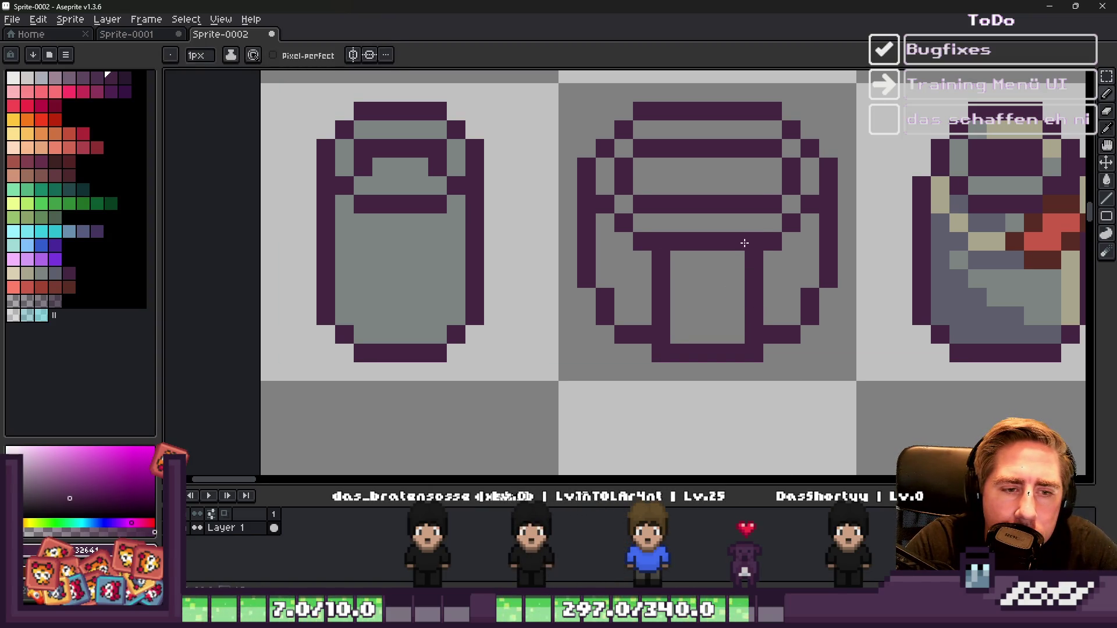
pyautogui.hotkey('ctrl', 'z')
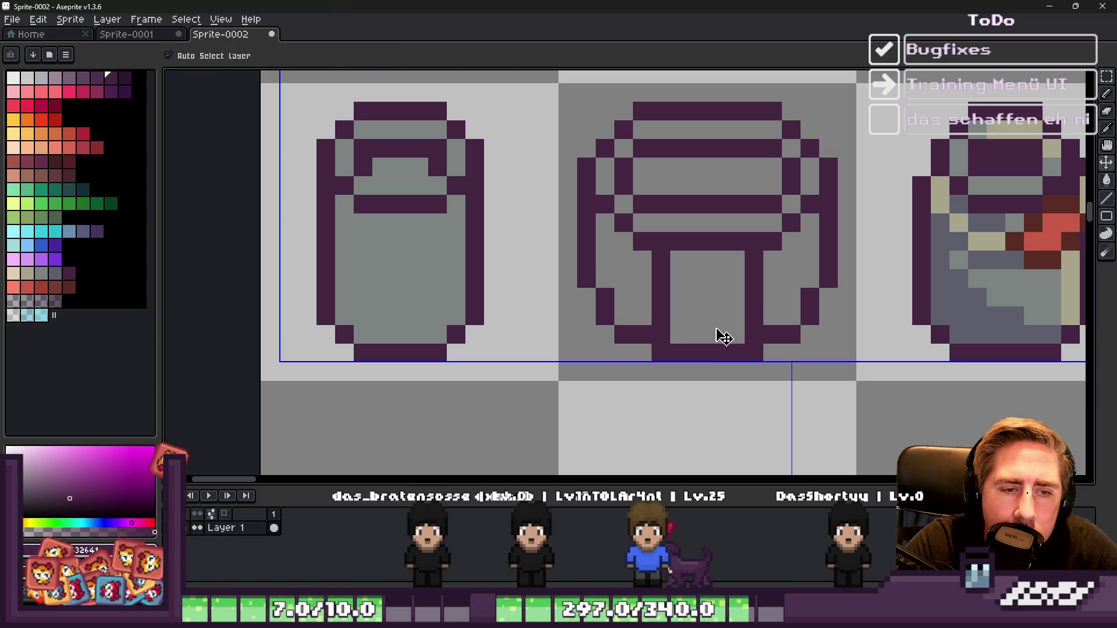
pyautogui.click(773, 315)
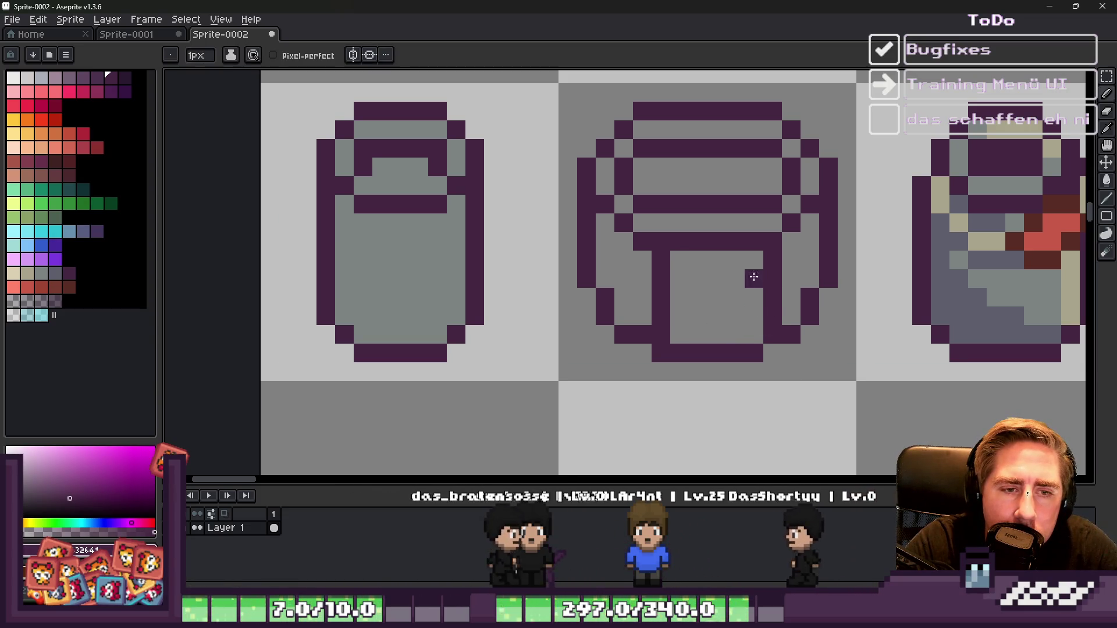
pyautogui.hotkey('ctrl', 'z')
pyautogui.hotkey('ctrl', 'z')
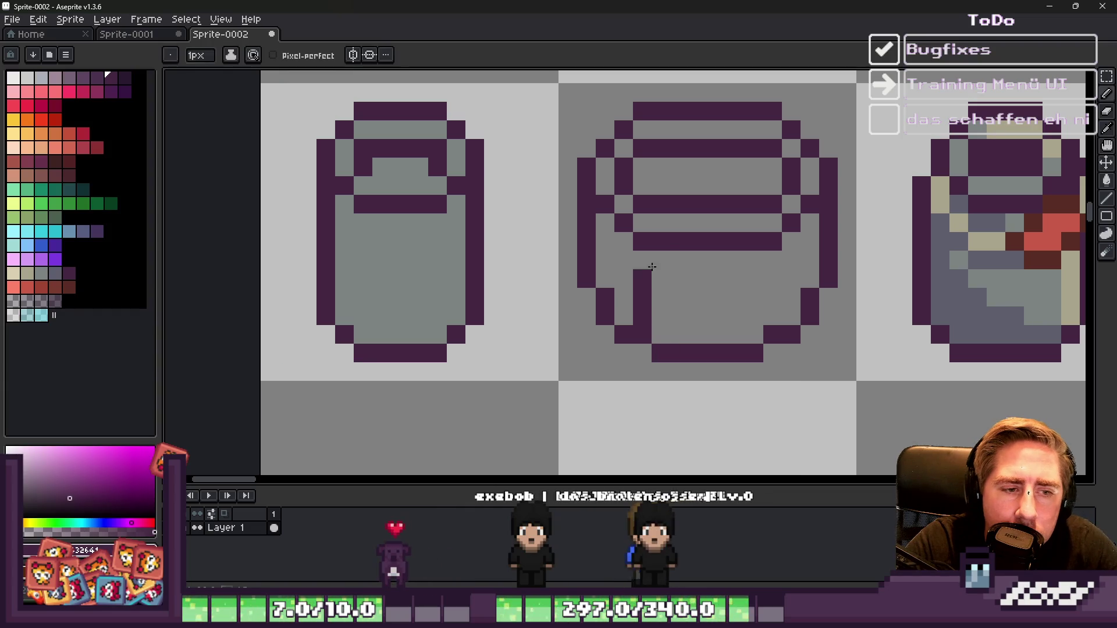
pyautogui.hotkey('ctrl', 'y')
pyautogui.hotkey('ctrl', 'y')
# Step: Place a dark pixel between the slats, moving it further left
pyautogui.click(698, 260)
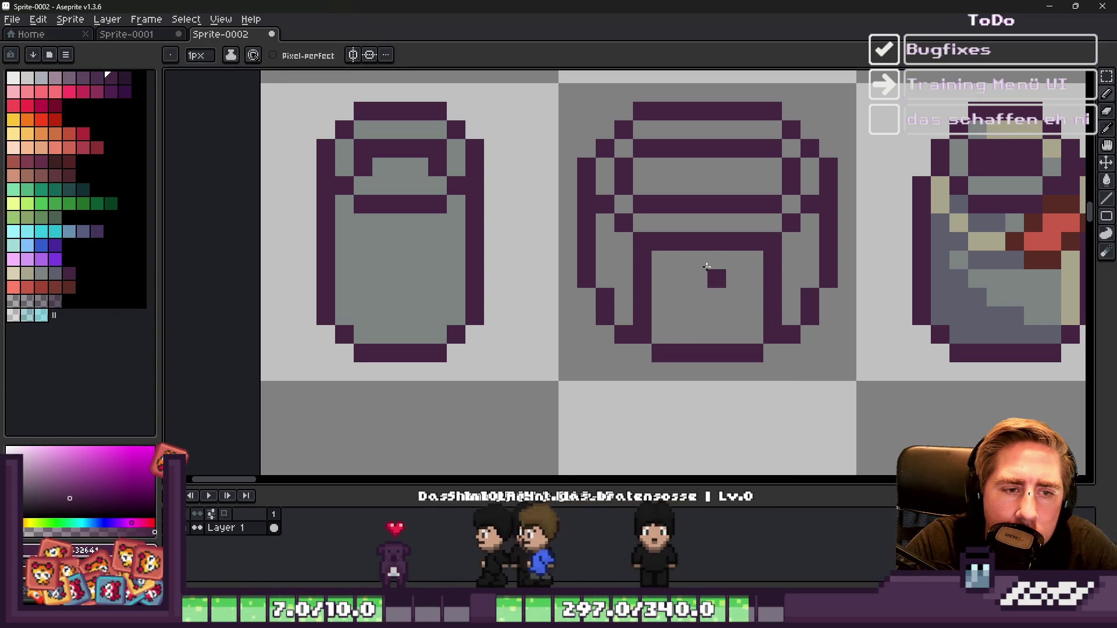
pyautogui.hotkey('ctrl', 'z')
pyautogui.click(661, 259)
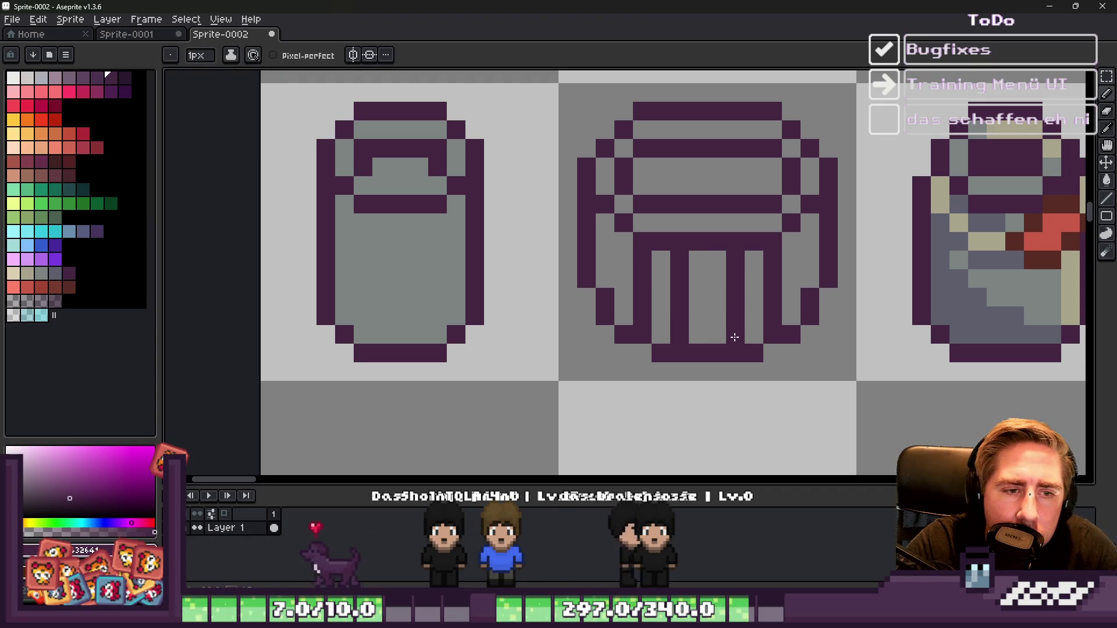
pyautogui.scroll(-3, 735, 337)
pyautogui.scroll(3, 637, 300)
pyautogui.press('e')
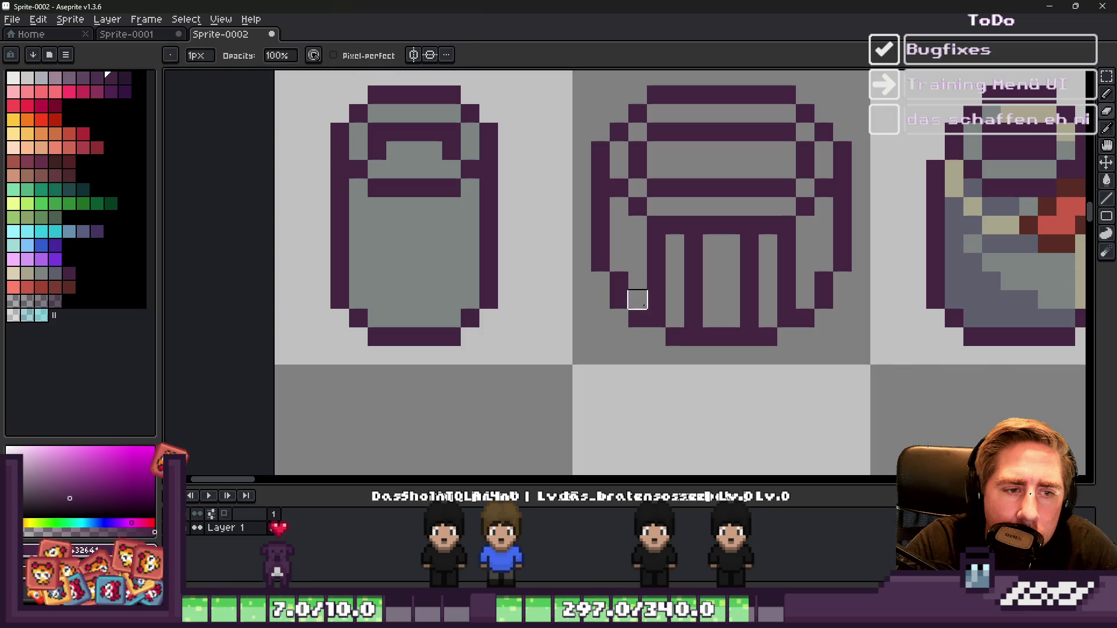
pyautogui.press('b')
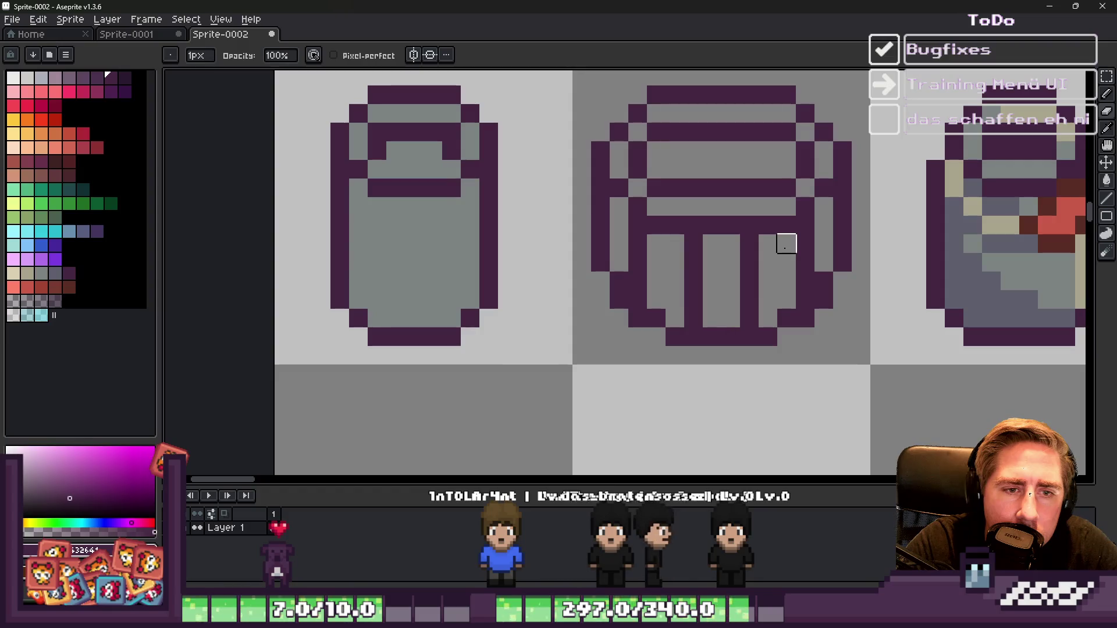
# Step: Pick white from the milk bottle and bucket-fill the barrel's grey band with it
pyautogui.scroll(-3, 786, 244)
pyautogui.press('b')
pyautogui.scroll(4, 734, 238)
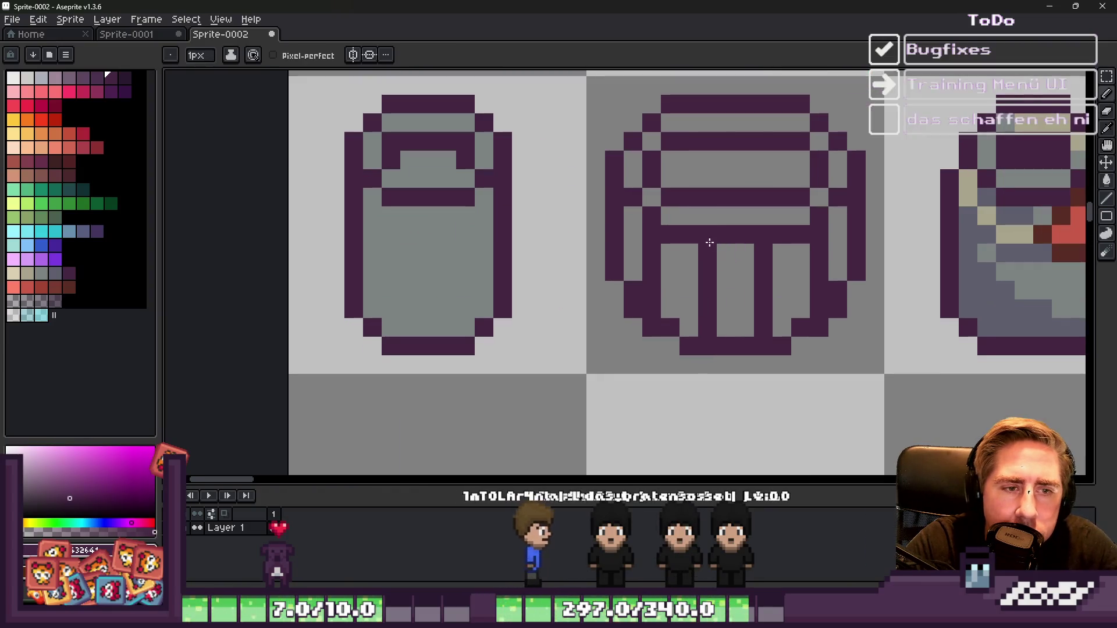
pyautogui.scroll(-5, 772, 215)
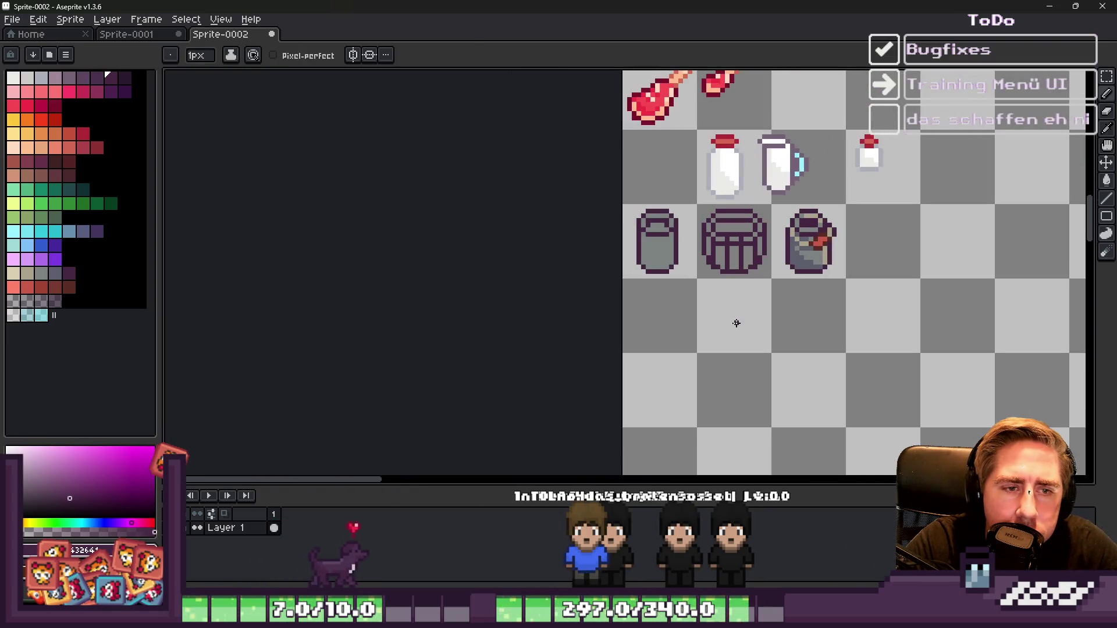
pyautogui.scroll(5, 735, 319)
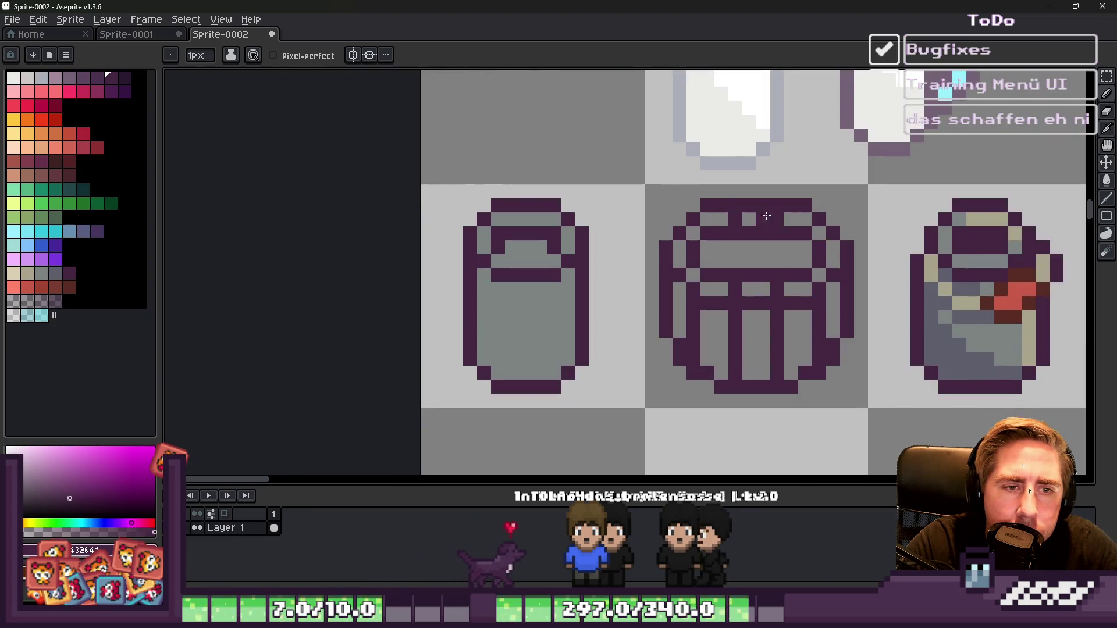
pyautogui.scroll(-5, 773, 216)
pyautogui.scroll(5, 698, 256)
pyautogui.scroll(-5, 697, 256)
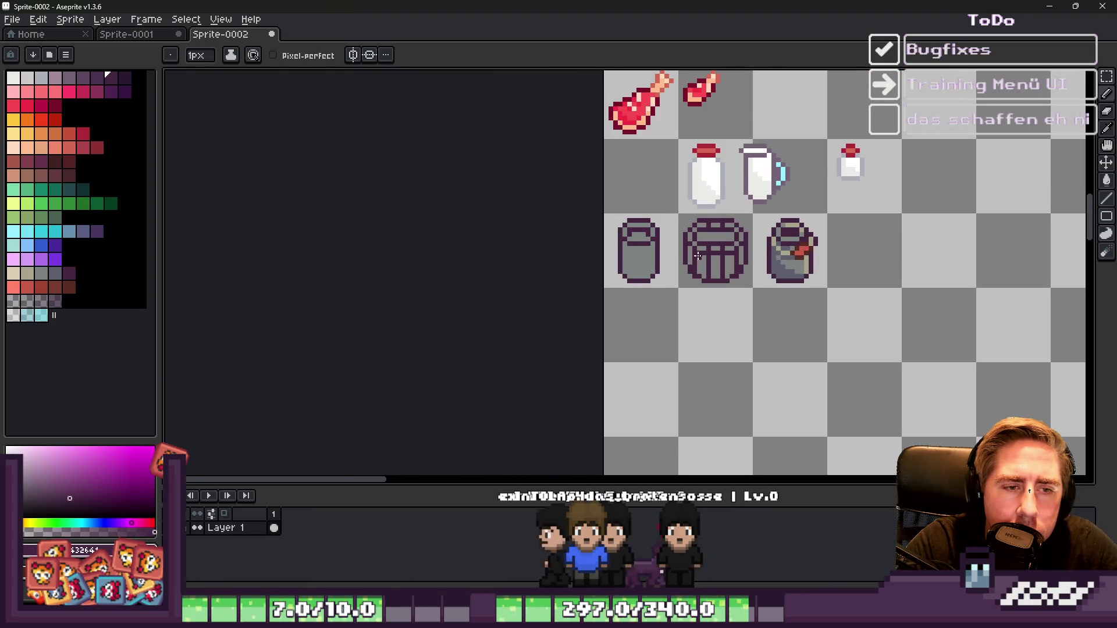
pyautogui.scroll(3, 698, 256)
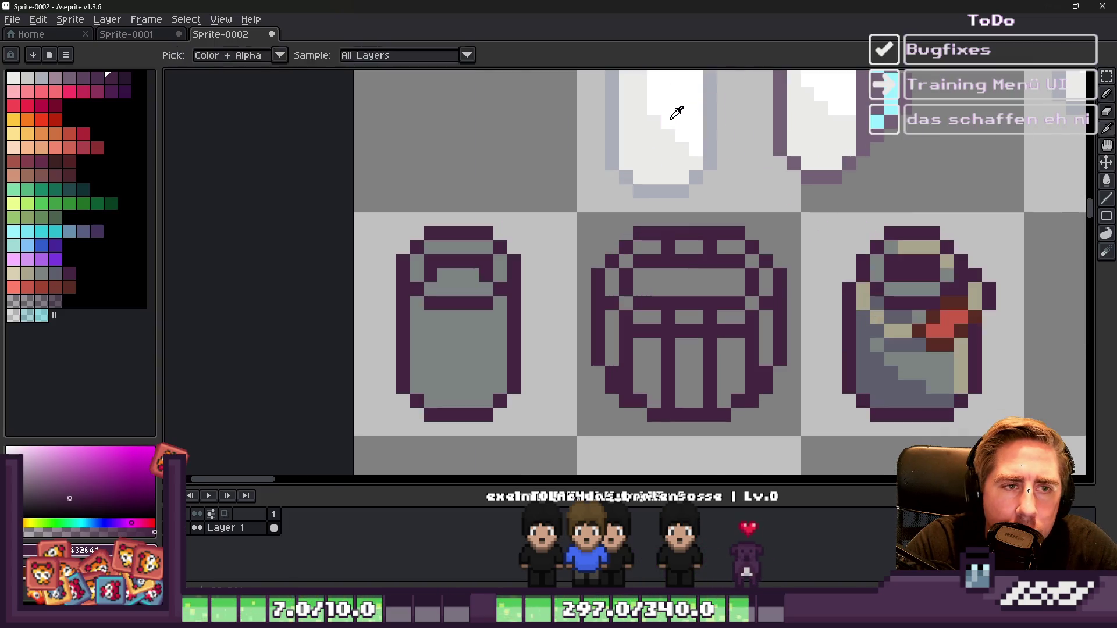
pyautogui.keyDown('alt'); pyautogui.click(673, 112); pyautogui.keyUp('alt')
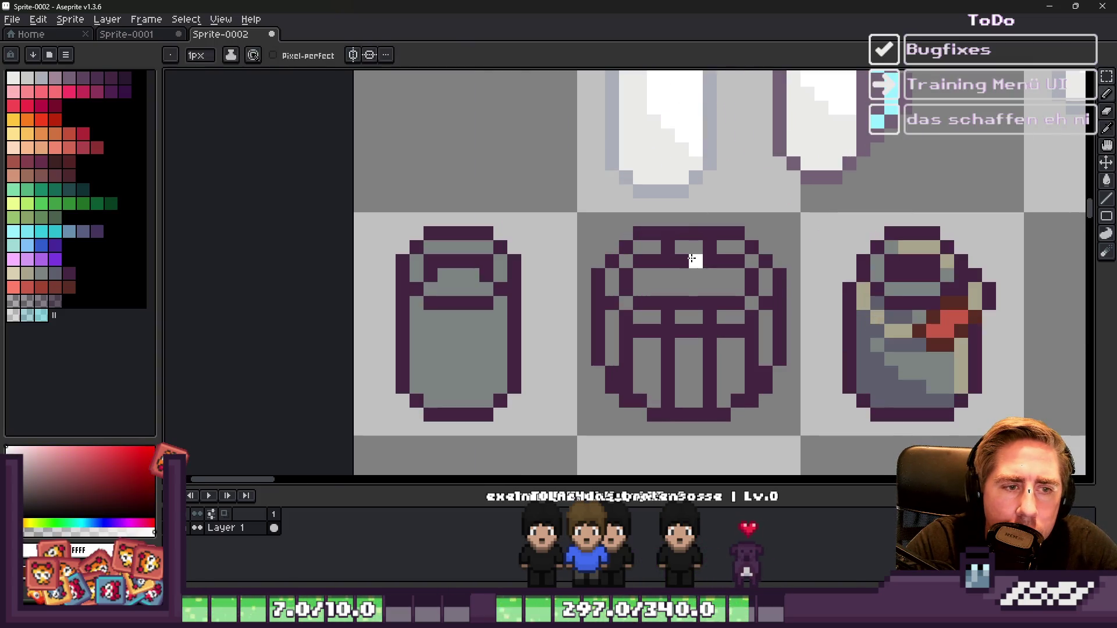
pyautogui.press('g')
pyautogui.click(680, 283)
# Step: Paint off-white pixels over the band and marquee-select the middle barrel tile
pyautogui.keyDown('alt'); pyautogui.click(677, 122); pyautogui.keyUp('alt')
pyautogui.scroll(2, 645, 279)
pyautogui.moveTo(646, 263); pyautogui.dragTo(821, 287)
pyautogui.scroll(-4, 822, 287)
pyautogui.scroll(2, 727, 274)
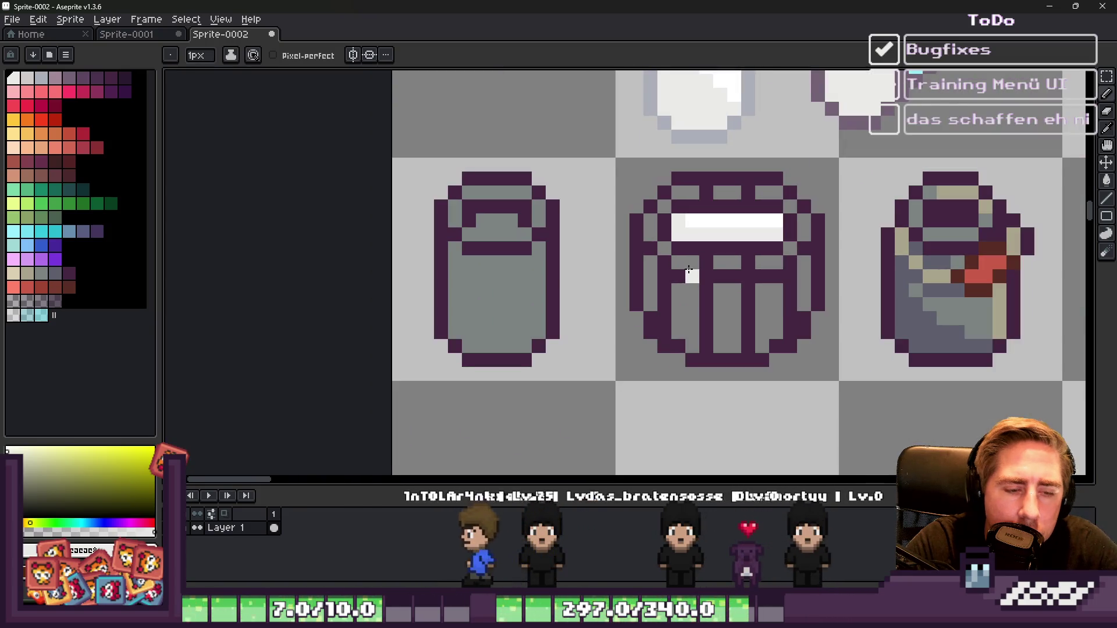
pyautogui.press('m')
pyautogui.moveTo(616, 158)
pyautogui.mouseDown()
pyautogui.moveTo(829, 387)
pyautogui.moveTo(841, 384)
pyautogui.mouseUp()
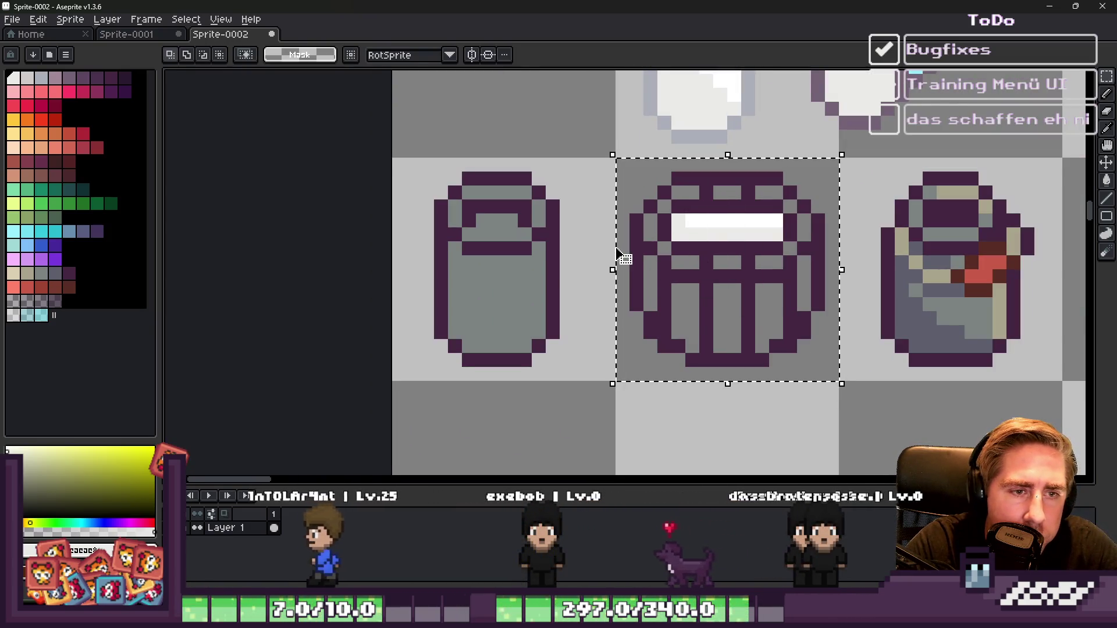
# Step: Fill the barrel outline dark red with Contiguous unchecked, then undo it
pyautogui.click(64, 291)
pyautogui.press('g')
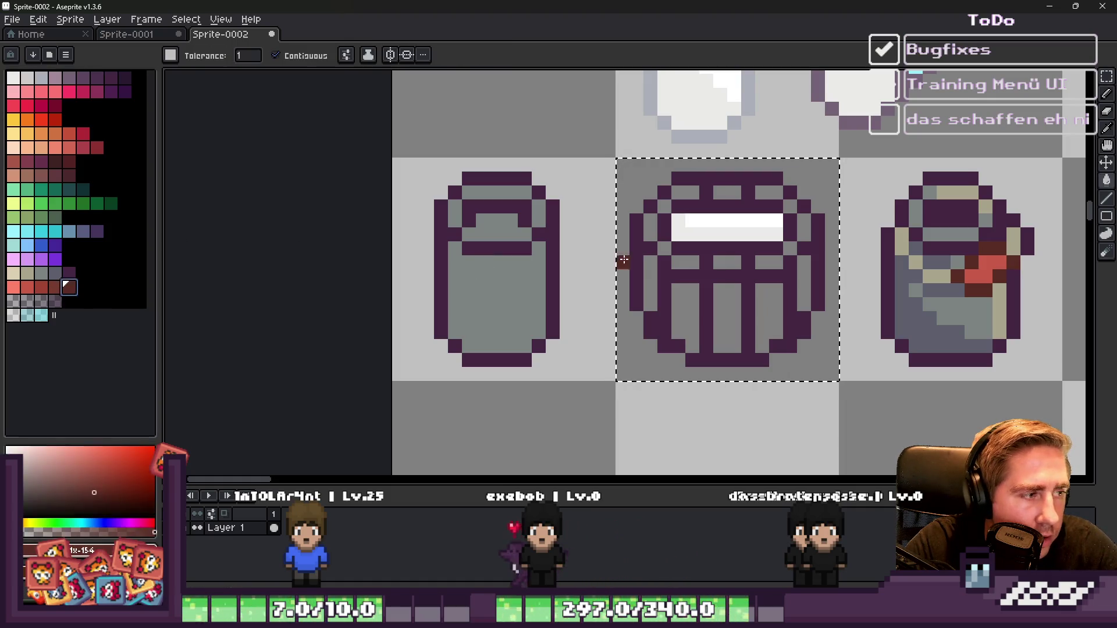
pyautogui.click(329, 56)
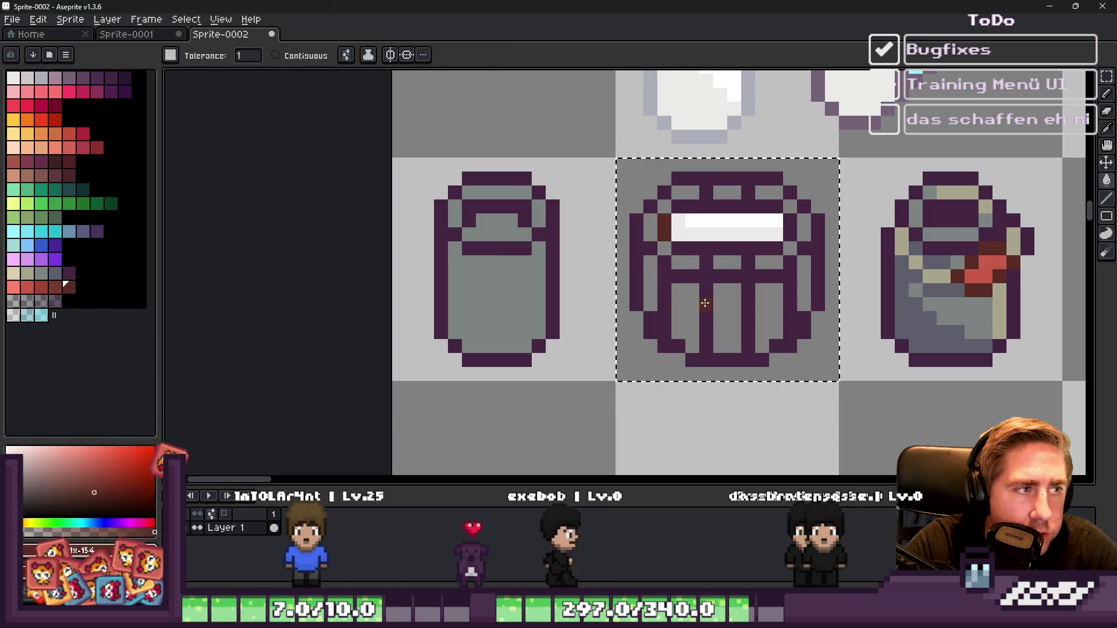
pyautogui.scroll(1, 688, 279)
pyautogui.click(661, 326)
pyautogui.hotkey('ctrl', 'z')
# Step: Choose dark brown, then a lighter brown swatch for the barrel
pyautogui.press('g')
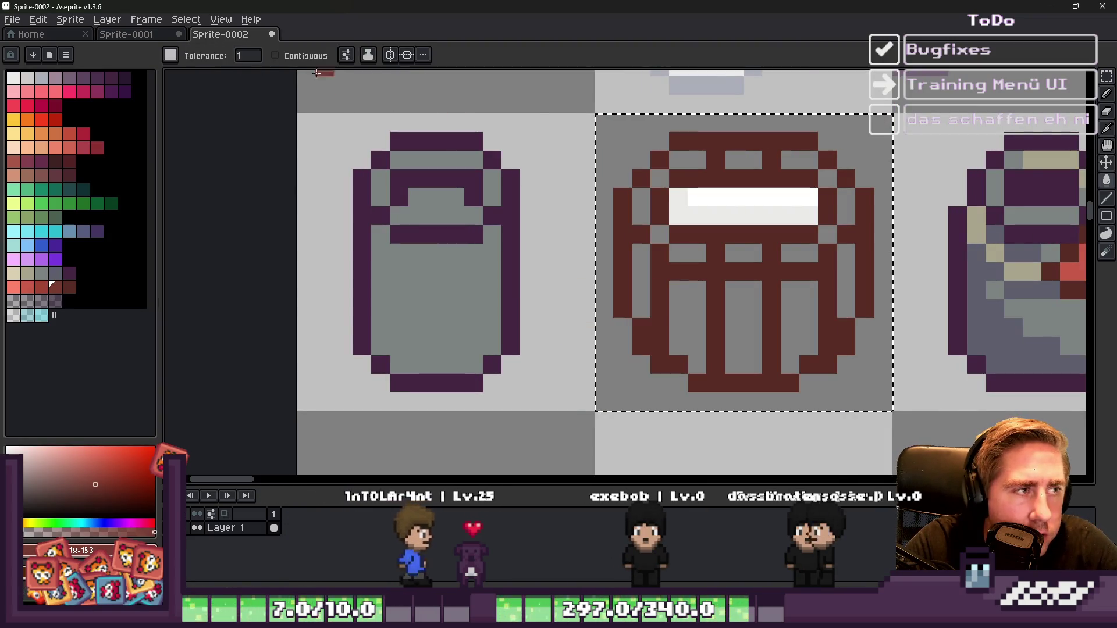
pyautogui.scroll(1, 811, 351)
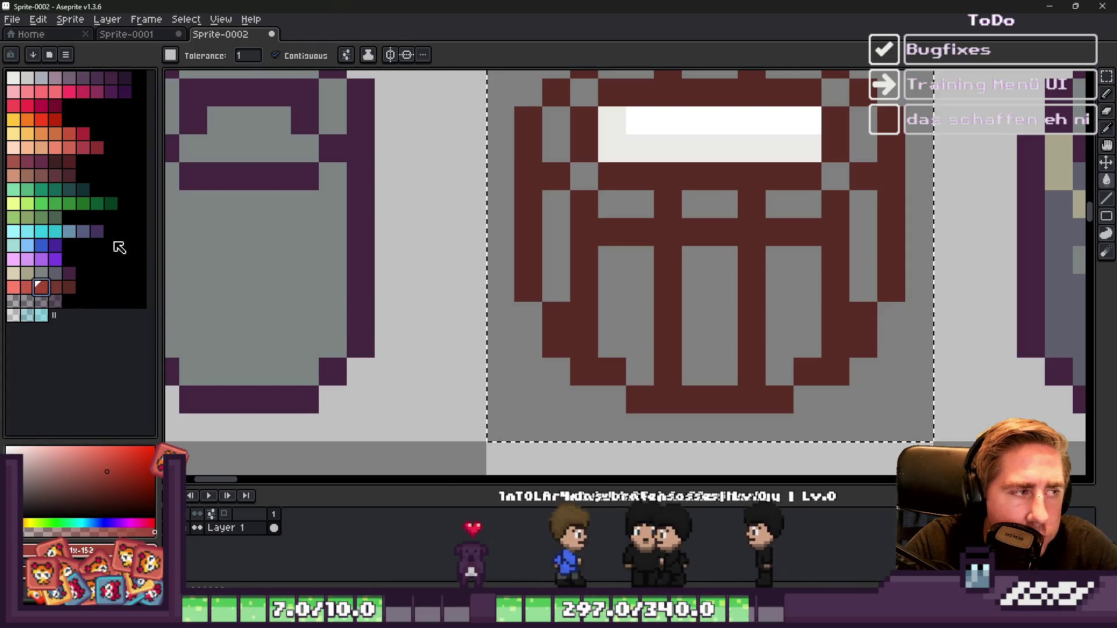
pyautogui.click(71, 175)
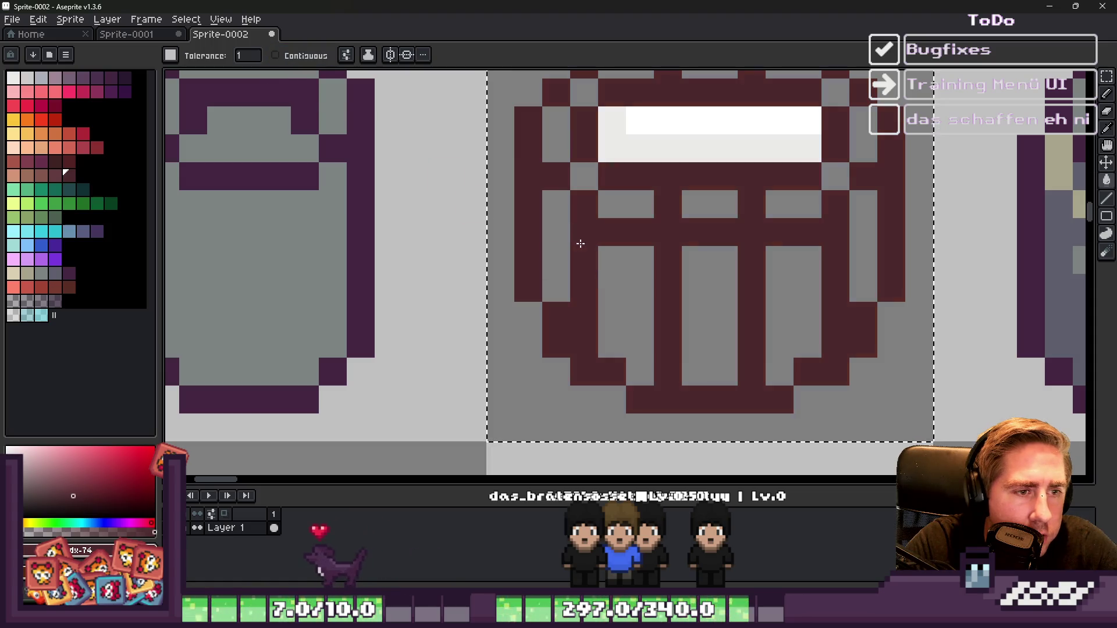
pyautogui.click(41, 175)
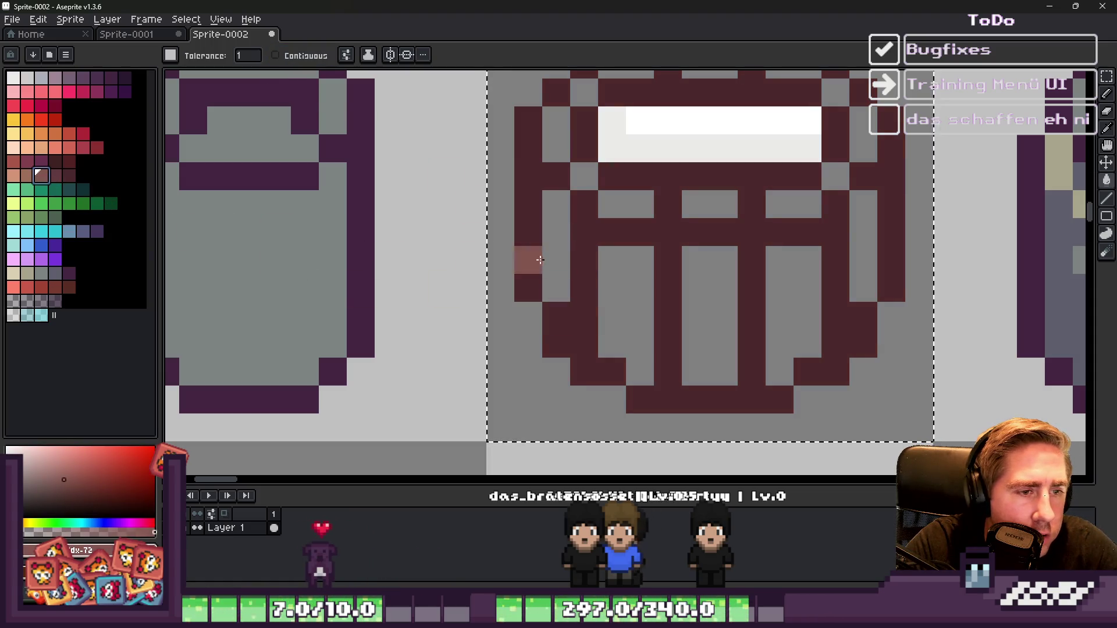
# Step: Re-enable Contiguous and fill the barrel's left and middle slats and windows brown
pyautogui.click(553, 260)
pyautogui.hotkey('ctrl', 'z')
pyautogui.click(275, 55)
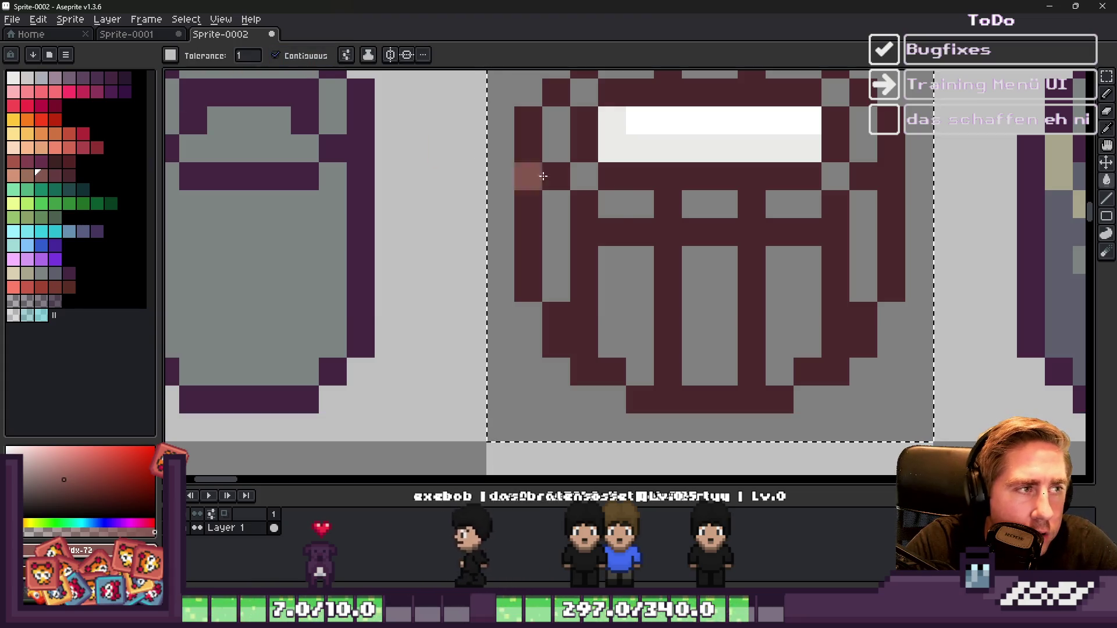
pyautogui.click(583, 176)
pyautogui.click(625, 204)
pyautogui.click(636, 287)
pyautogui.click(707, 248)
pyautogui.click(709, 204)
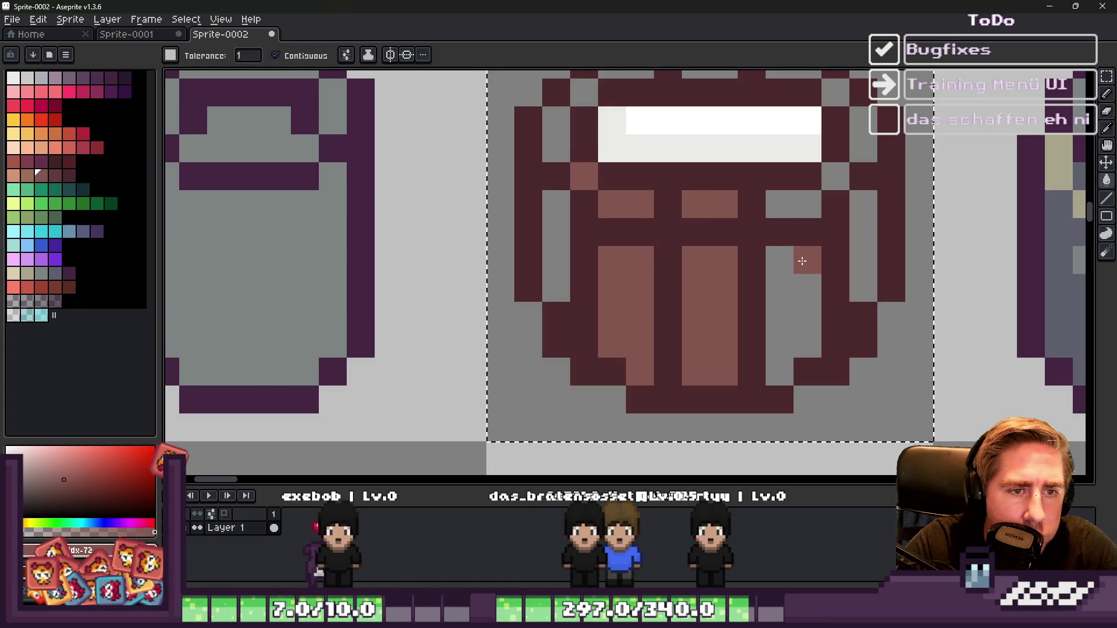
pyautogui.click(802, 258)
pyautogui.click(803, 209)
# Step: Fill the remaining right-side, top and left grey cells brown
pyautogui.click(853, 234)
pyautogui.click(838, 176)
pyautogui.click(863, 133)
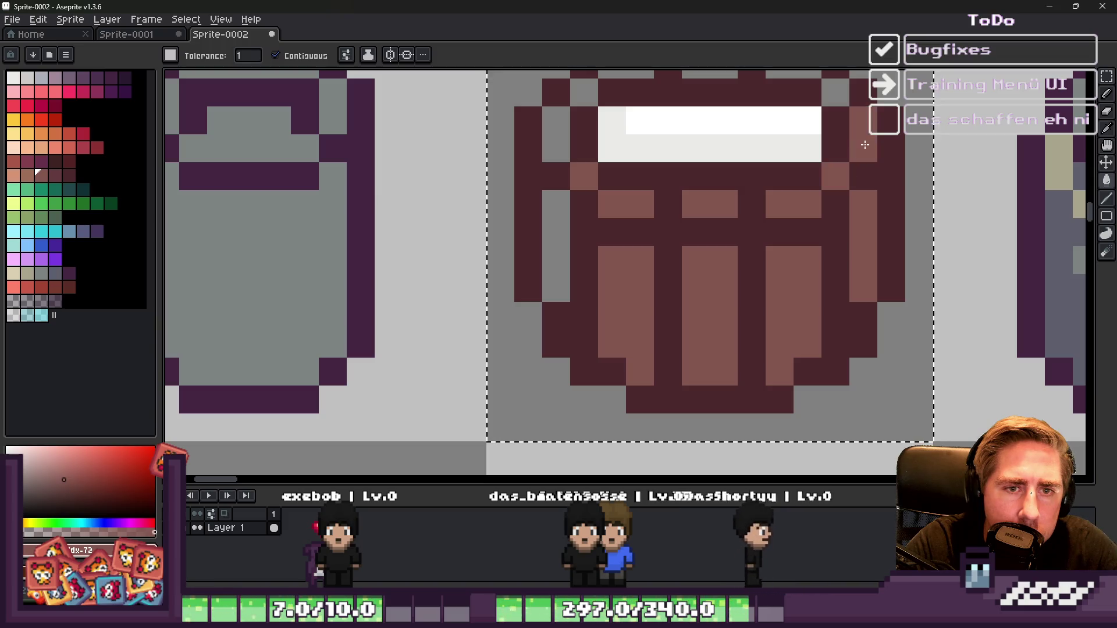
pyautogui.scroll(-2, 774, 232)
pyautogui.scroll(2, 802, 204)
pyautogui.click(766, 185)
pyautogui.click(674, 181)
pyautogui.click(692, 181)
pyautogui.click(610, 184)
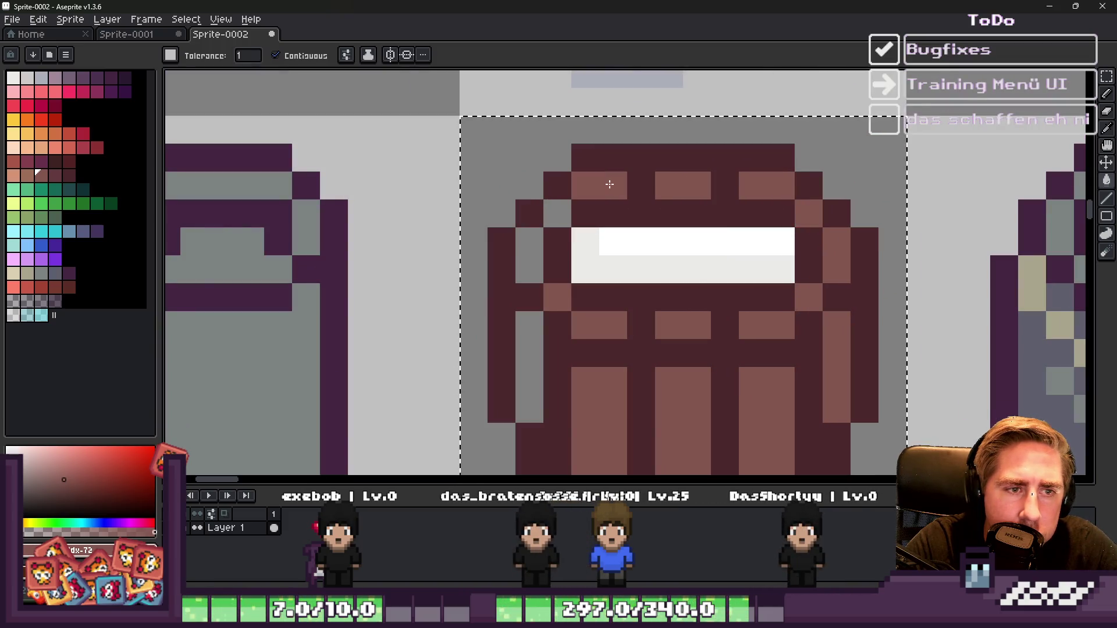
pyautogui.click(529, 326)
# Step: Draw a darker brown shading column down the barrel
pyautogui.scroll(-3, 631, 233)
pyautogui.scroll(3, 637, 232)
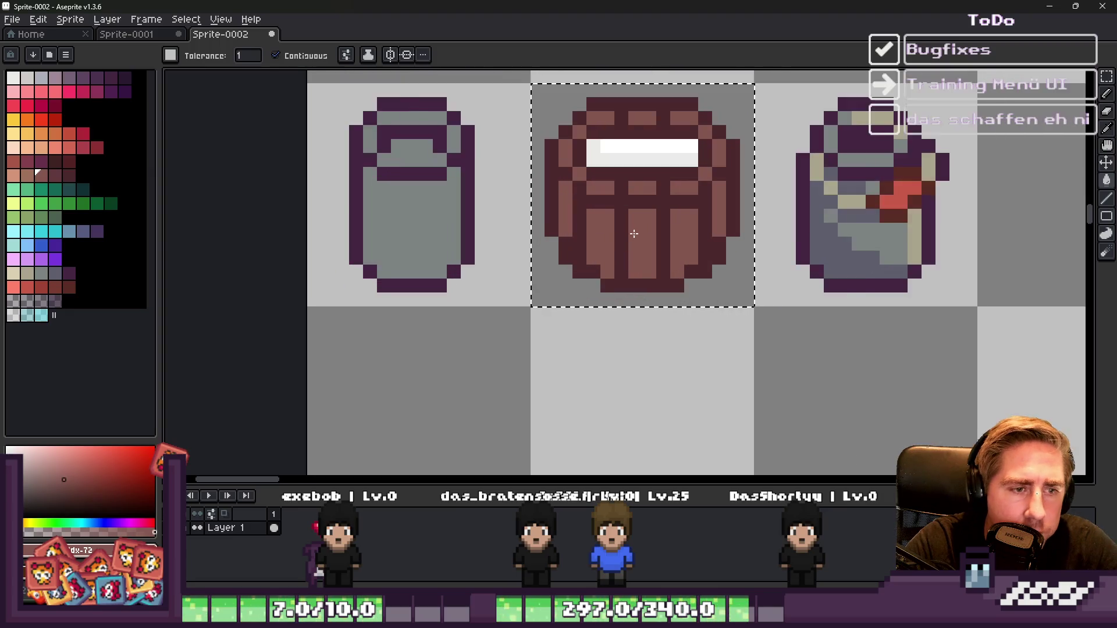
pyautogui.click(47, 175)
pyautogui.press('b')
pyautogui.scroll(1, 638, 200)
pyautogui.moveTo(638, 199); pyautogui.dragTo(638, 349)
# Step: Draw dark brown columns down the barrel's left and right slats
pyautogui.click(537, 208)
pyautogui.moveTo(537, 209); pyautogui.dragTo(525, 314)
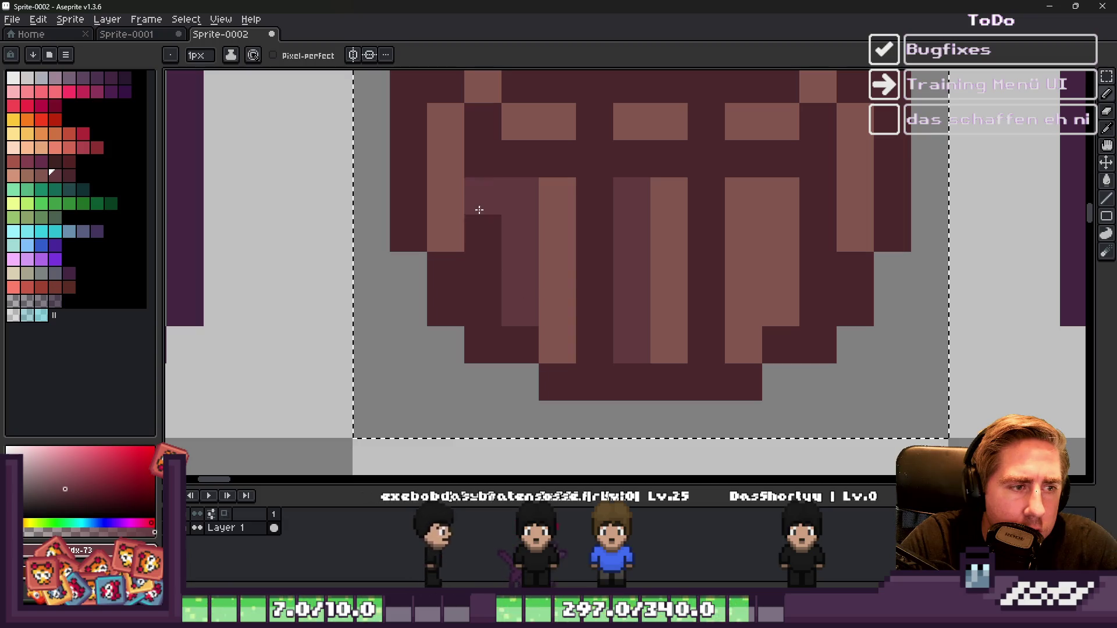
pyautogui.scroll(-3, 479, 209)
pyautogui.scroll(2, 755, 264)
pyautogui.moveTo(734, 261); pyautogui.dragTo(735, 324)
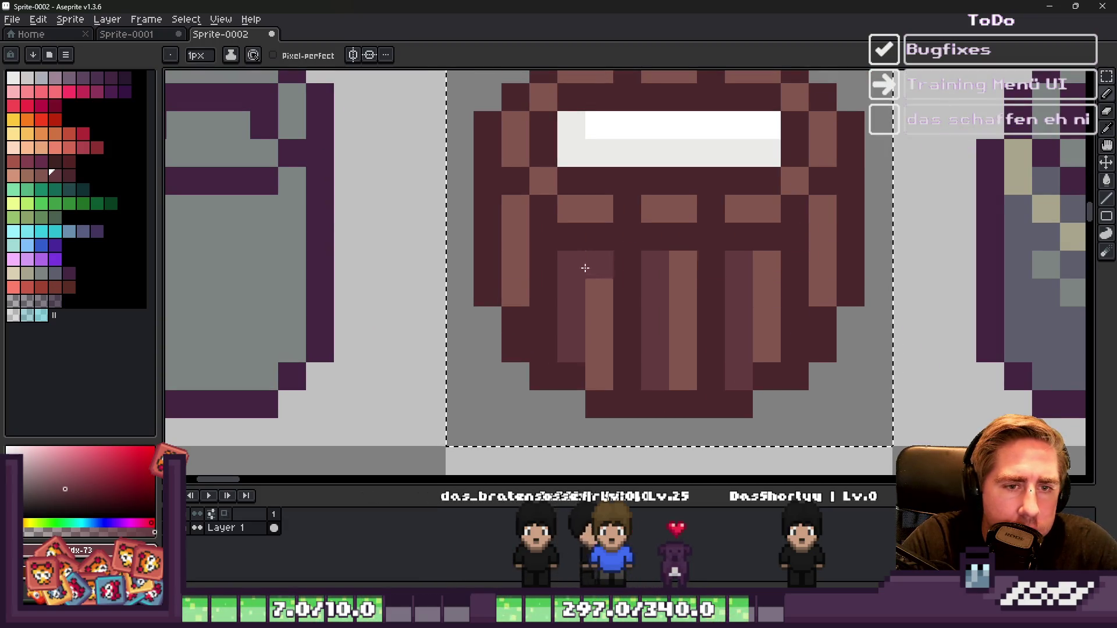
# Step: Add lighter tan highlights to the barrel's right, middle and left windows
pyautogui.click(27, 174)
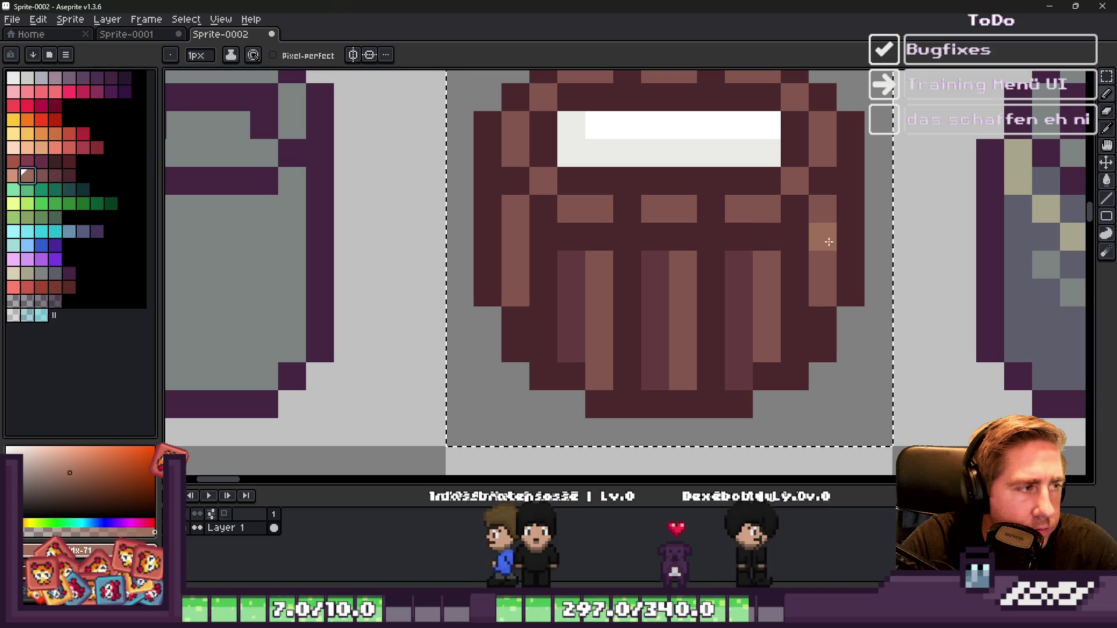
pyautogui.moveTo(739, 209); pyautogui.dragTo(761, 209)
pyautogui.click(681, 209)
pyautogui.click(599, 210)
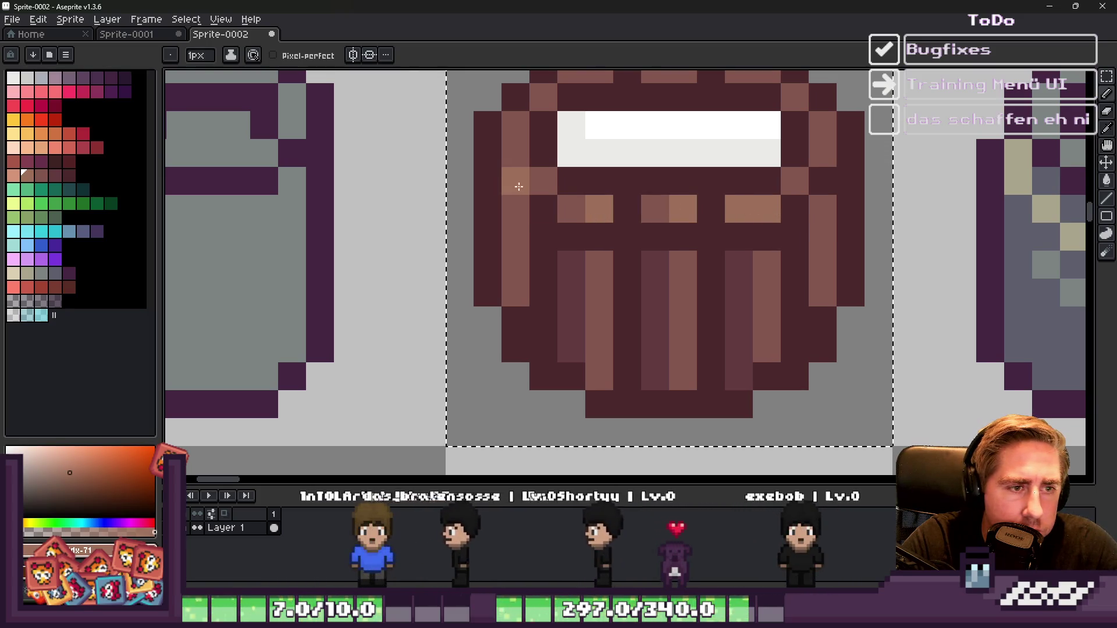
# Step: Paint the barrel's top-middle rim cell light tan, undoing the top-right cell instead
pyautogui.keyDown('alt'); pyautogui.click(641, 198); pyautogui.keyUp('alt')
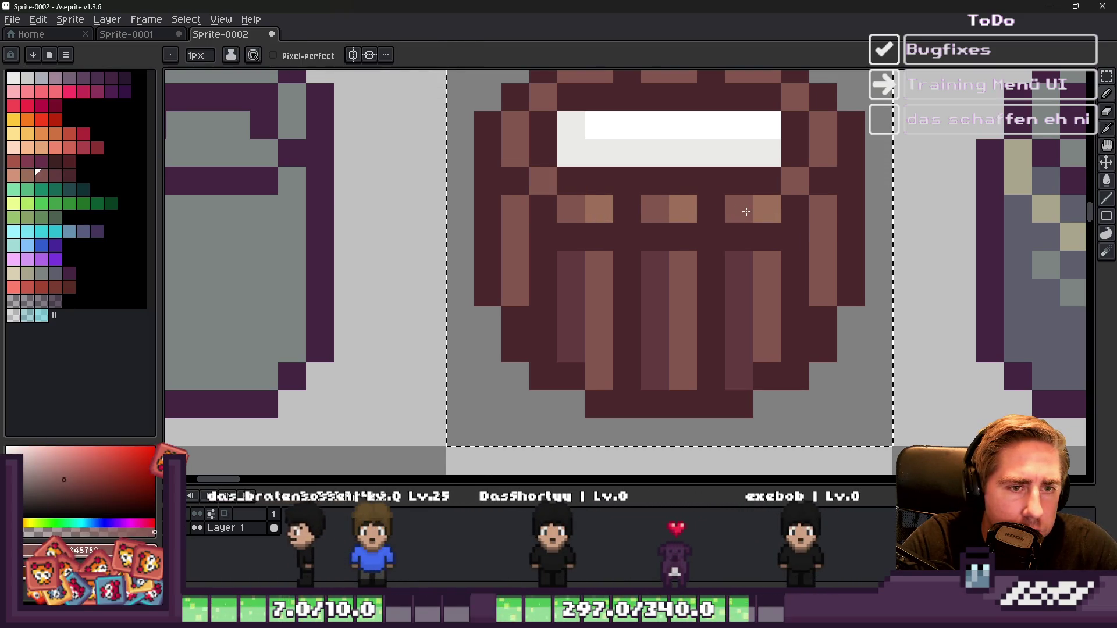
pyautogui.keyDown('alt'); pyautogui.click(767, 201); pyautogui.keyUp('alt')
pyautogui.scroll(-2, 819, 155)
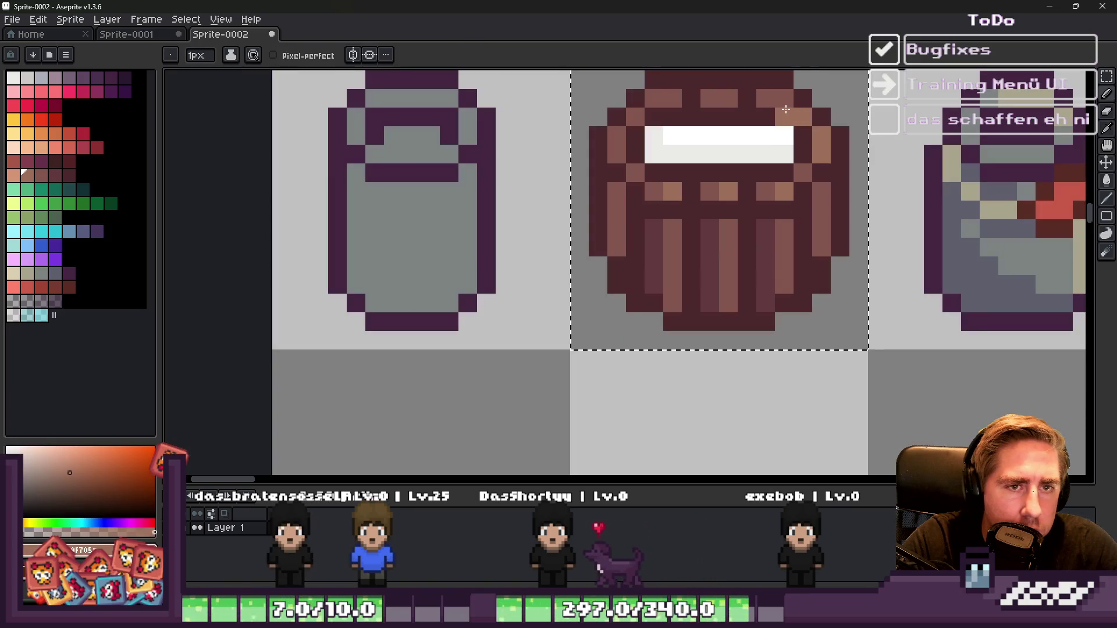
pyautogui.click(760, 97)
pyautogui.scroll(-2, 756, 110)
pyautogui.scroll(2, 750, 121)
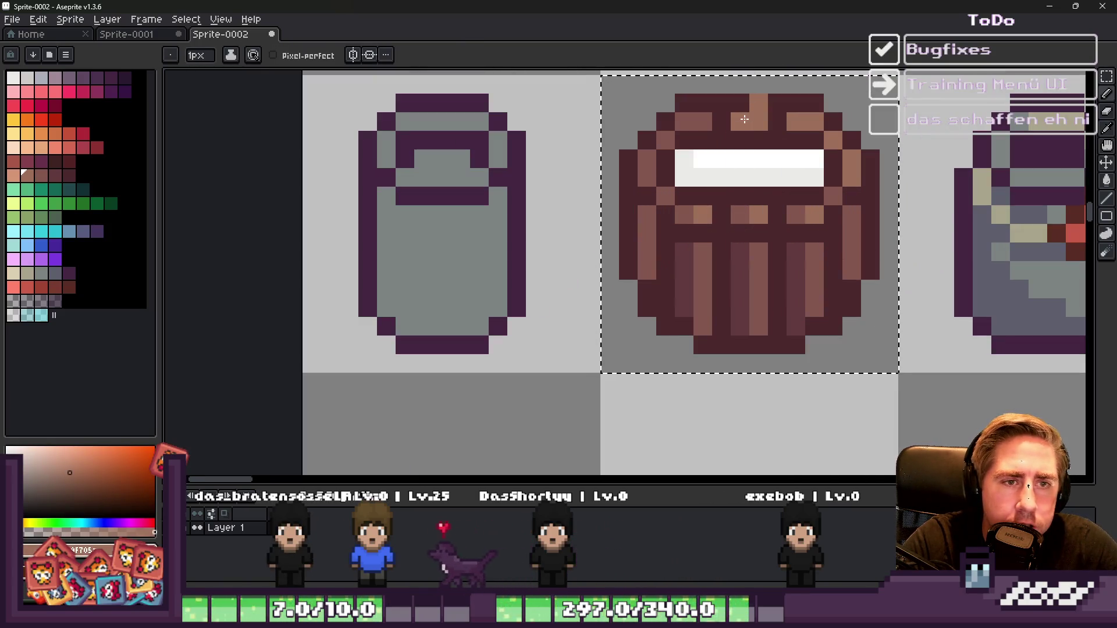
pyautogui.hotkey('ctrl', 'z')
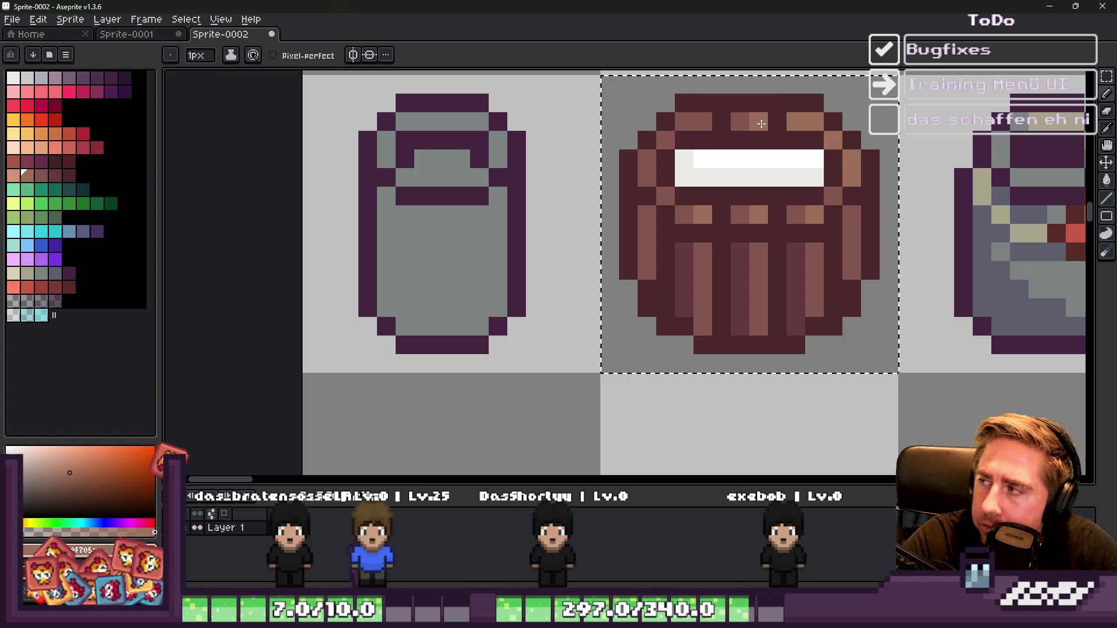
pyautogui.moveTo(757, 123); pyautogui.dragTo(735, 124)
pyautogui.scroll(-3, 657, 157)
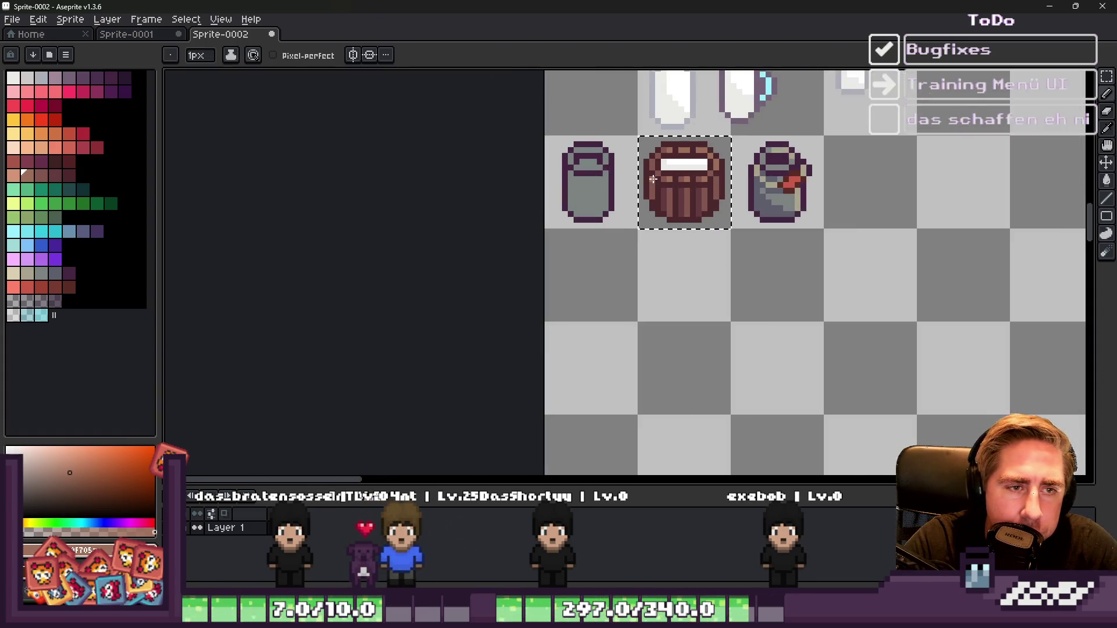
# Step: Extend the light barrel stripe one pixel down and darken a few barrel pixels
pyautogui.scroll(2, 651, 180)
pyautogui.press('alt')
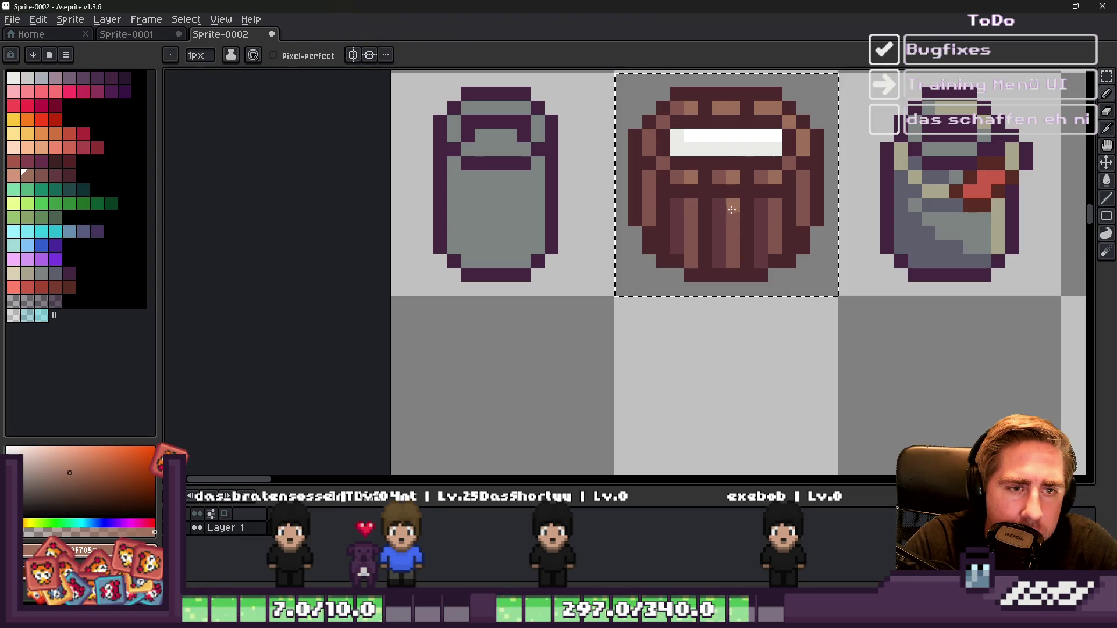
pyautogui.click(733, 220)
pyautogui.scroll(-3, 806, 190)
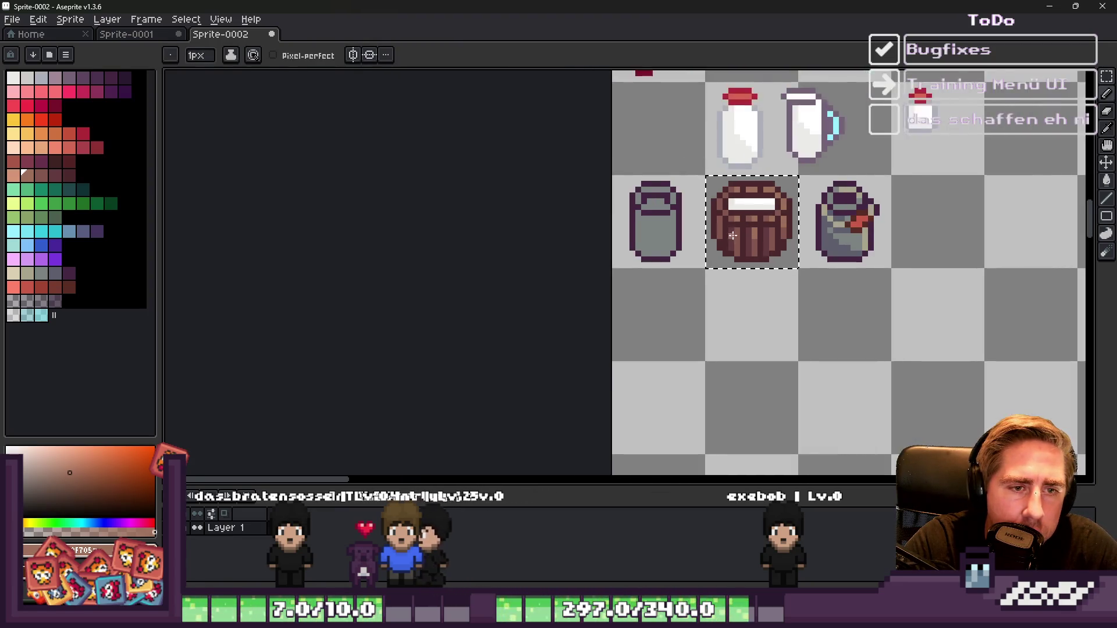
pyautogui.scroll(4, 705, 247)
pyautogui.keyDown('alt'); pyautogui.click(728, 249); pyautogui.keyUp('alt')
pyautogui.moveTo(728, 249); pyautogui.dragTo(705, 239)
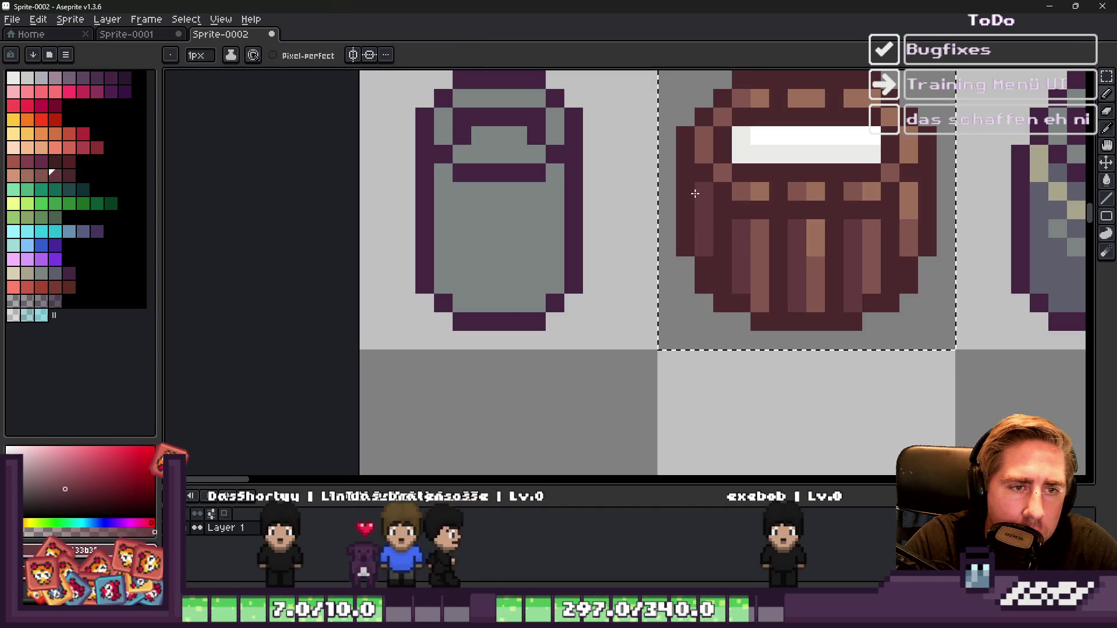
pyautogui.scroll(-4, 704, 239)
pyautogui.scroll(4, 701, 235)
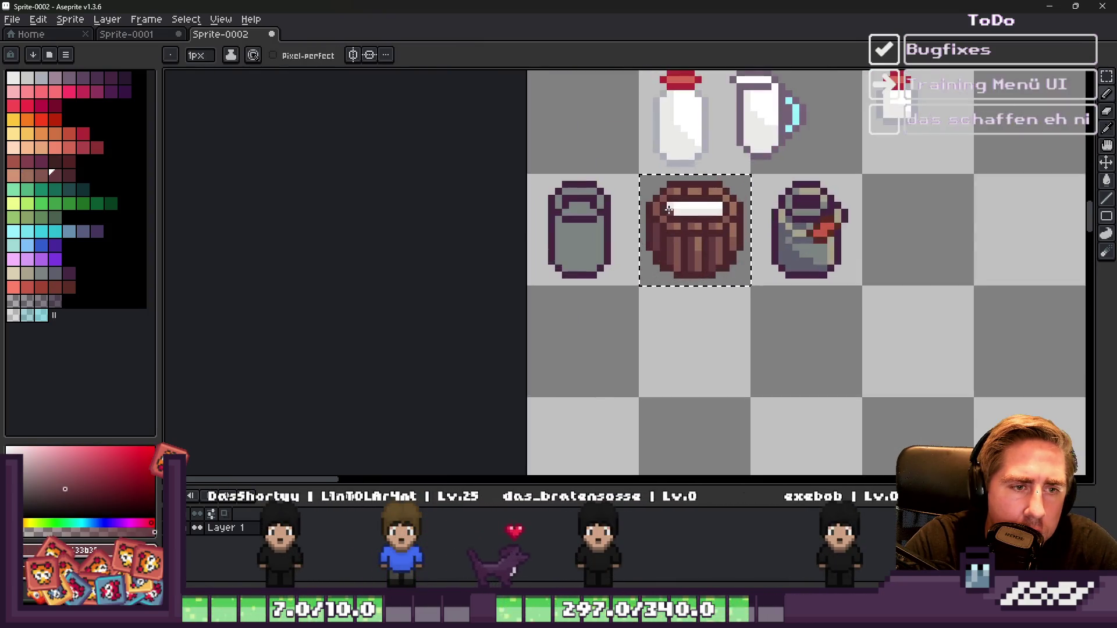
# Step: Widen the white milk surface with extra white pixels, repainting one barrel pixel dark
pyautogui.keyDown('alt'); pyautogui.click(715, 224); pyautogui.keyUp('alt')
pyautogui.click(720, 232)
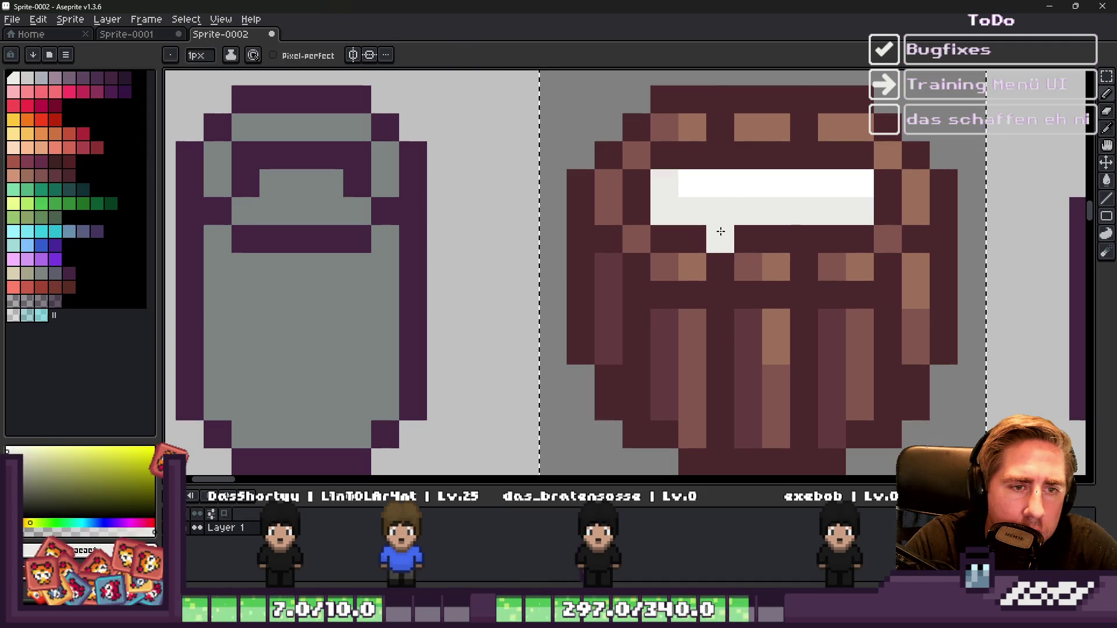
pyautogui.keyDown('alt'); pyautogui.click(805, 256); pyautogui.keyUp('alt')
pyautogui.click(738, 258)
pyautogui.scroll(-4, 757, 250)
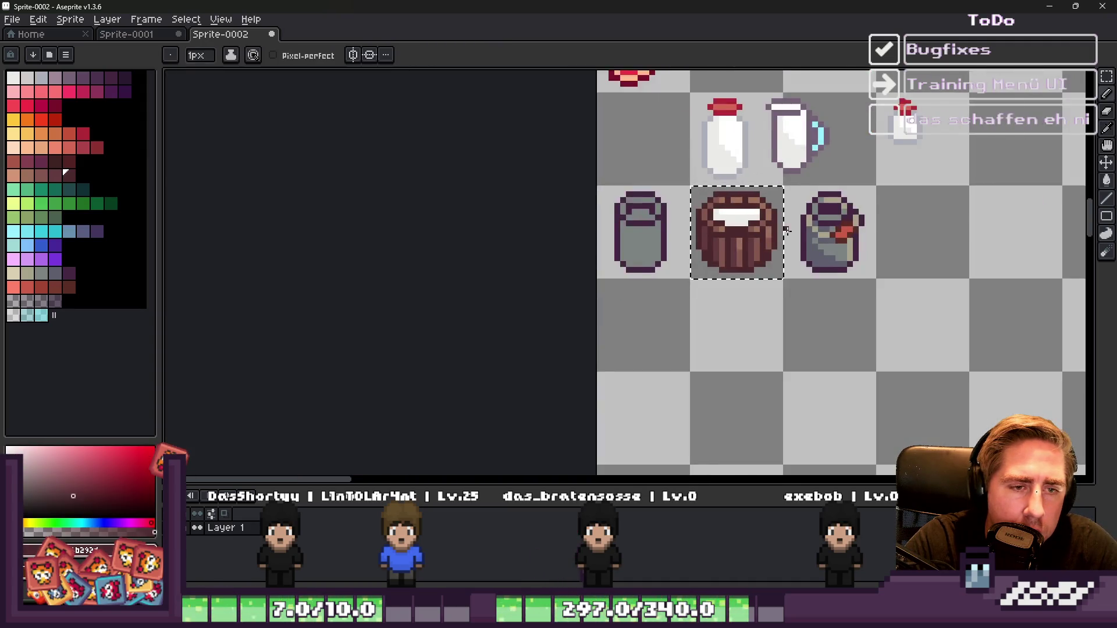
pyautogui.scroll(4, 704, 227)
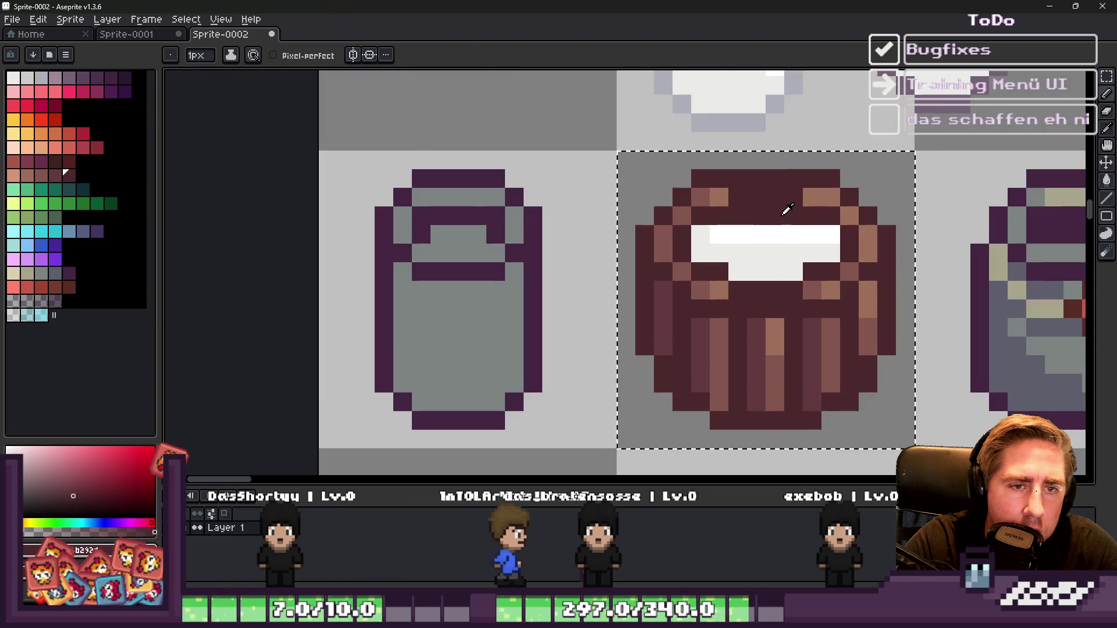
pyautogui.keyDown('alt'); pyautogui.click(789, 224); pyautogui.keyUp('alt')
pyautogui.click(769, 215)
pyautogui.click(793, 216)
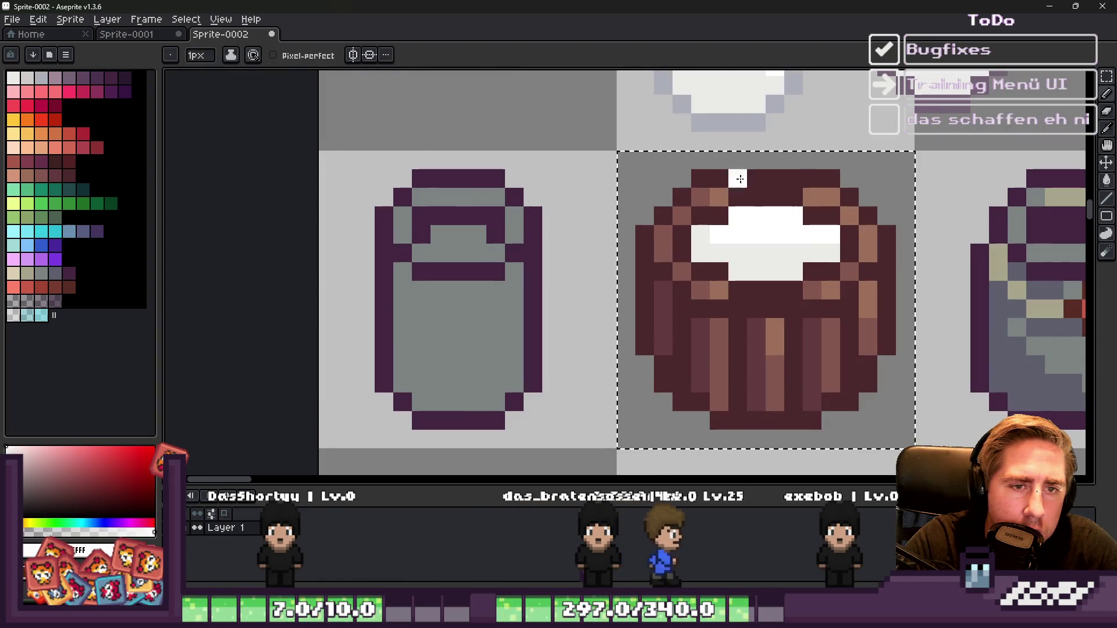
pyautogui.scroll(-6, 780, 162)
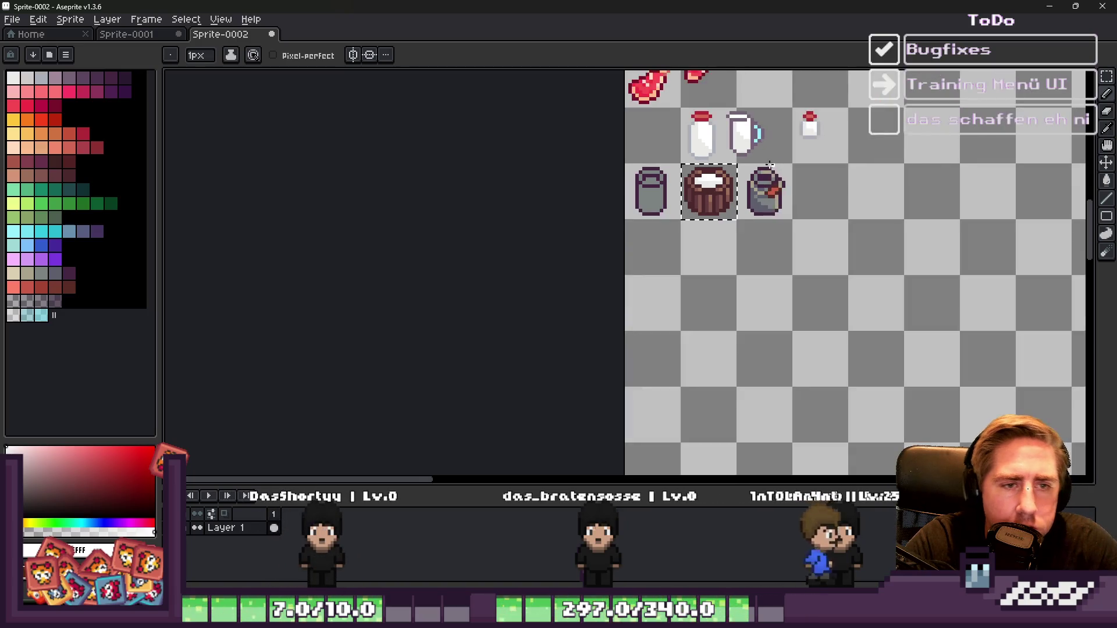
pyautogui.scroll(6, 706, 156)
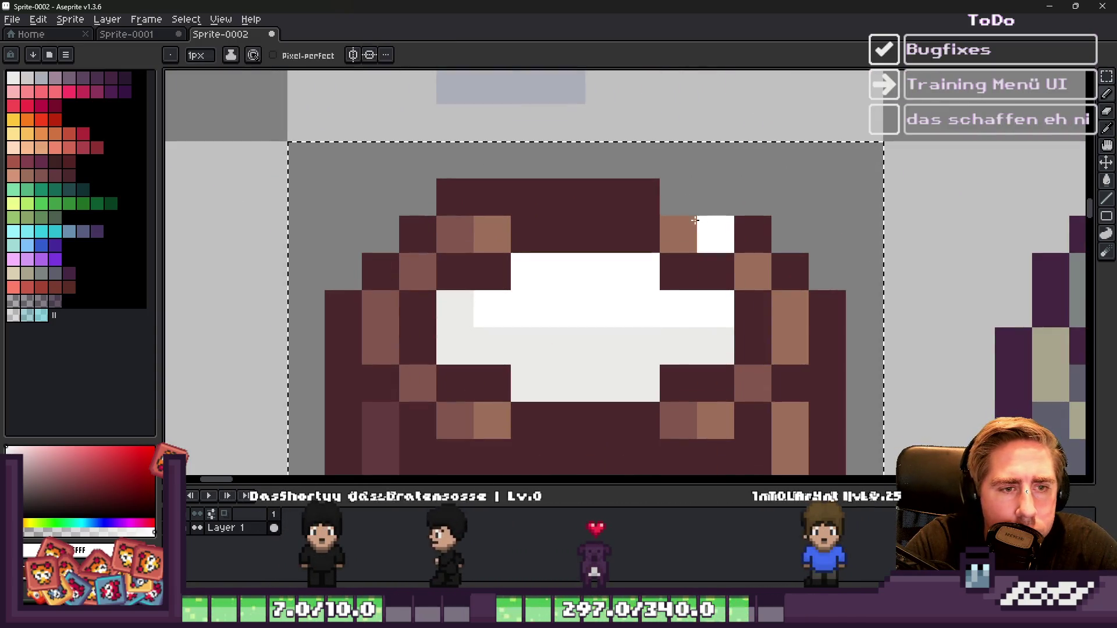
# Step: Paint dark brown over the upper pixels of the barrel's top rim
pyautogui.keyDown('alt'); pyautogui.click(743, 229); pyautogui.keyUp('alt')
pyautogui.moveTo(715, 232)
pyautogui.mouseDown()
pyautogui.moveTo(658, 219)
pyautogui.moveTo(461, 234)
pyautogui.mouseUp()
pyautogui.press('e')
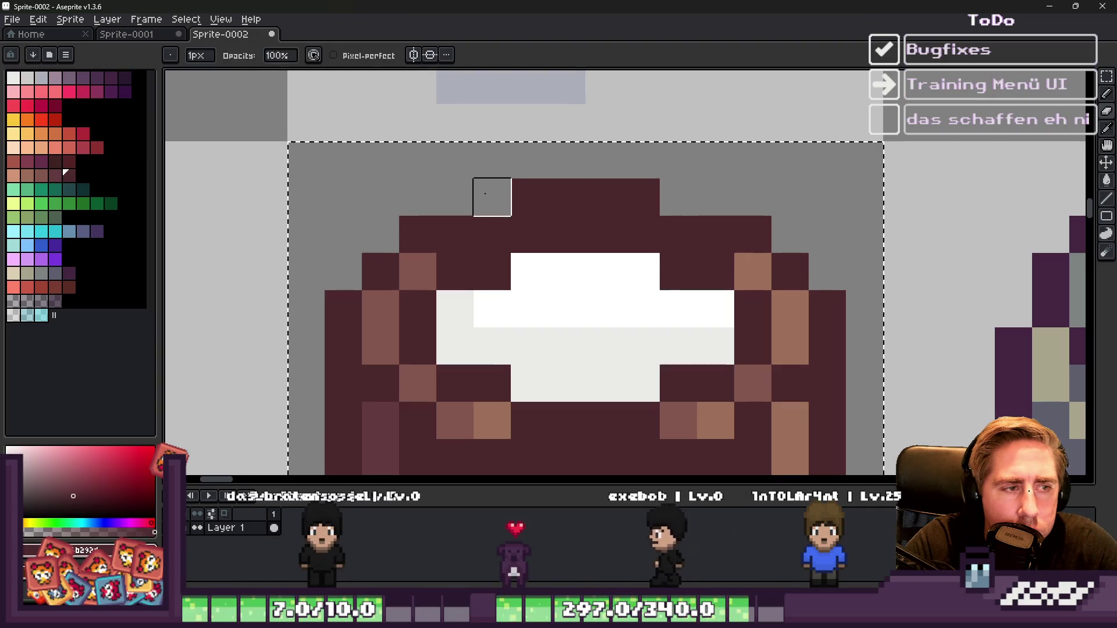
pyautogui.scroll(-6, 733, 156)
pyautogui.scroll(1, 731, 157)
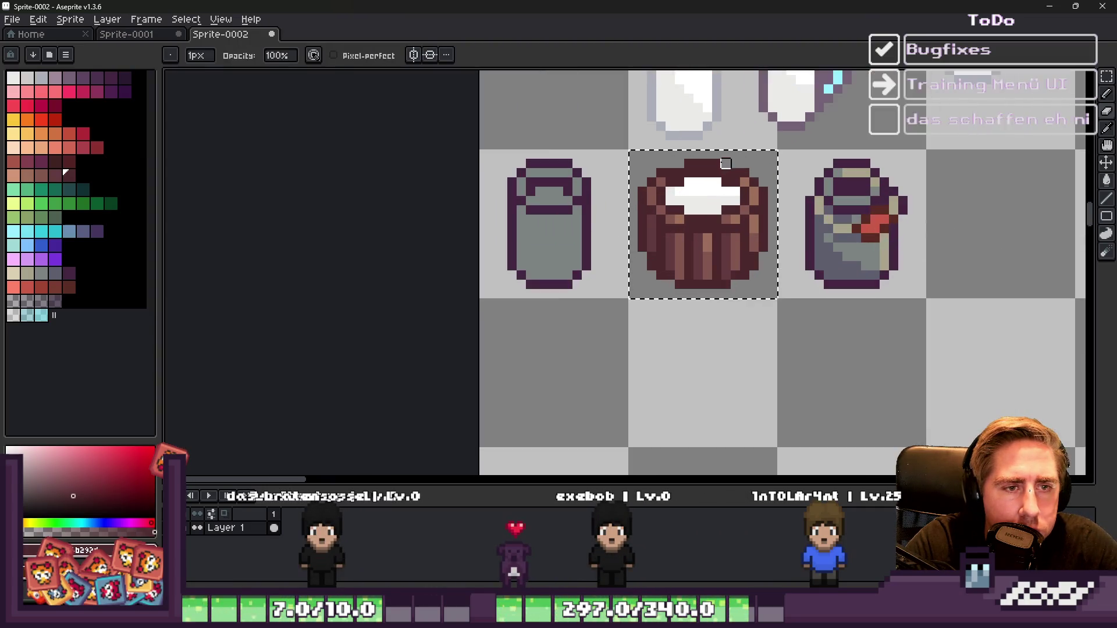
# Step: Deselect the barrel cell with Ctrl+D and return to the drawing tool
pyautogui.scroll(-3, 655, 186)
pyautogui.hotkey('ctrl', 'd')
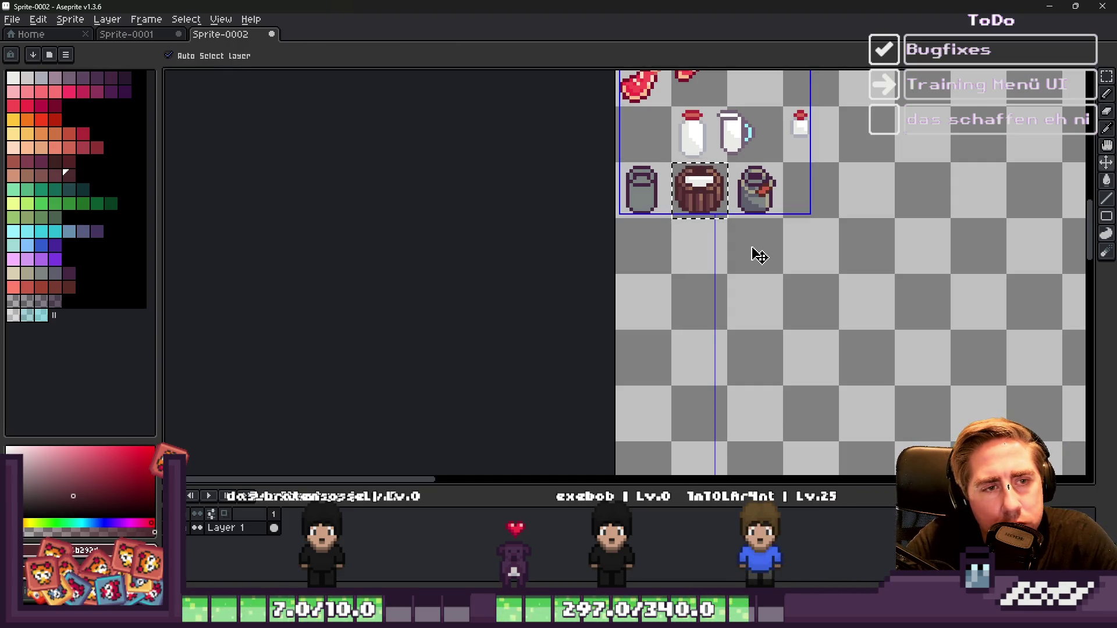
pyautogui.press('e')
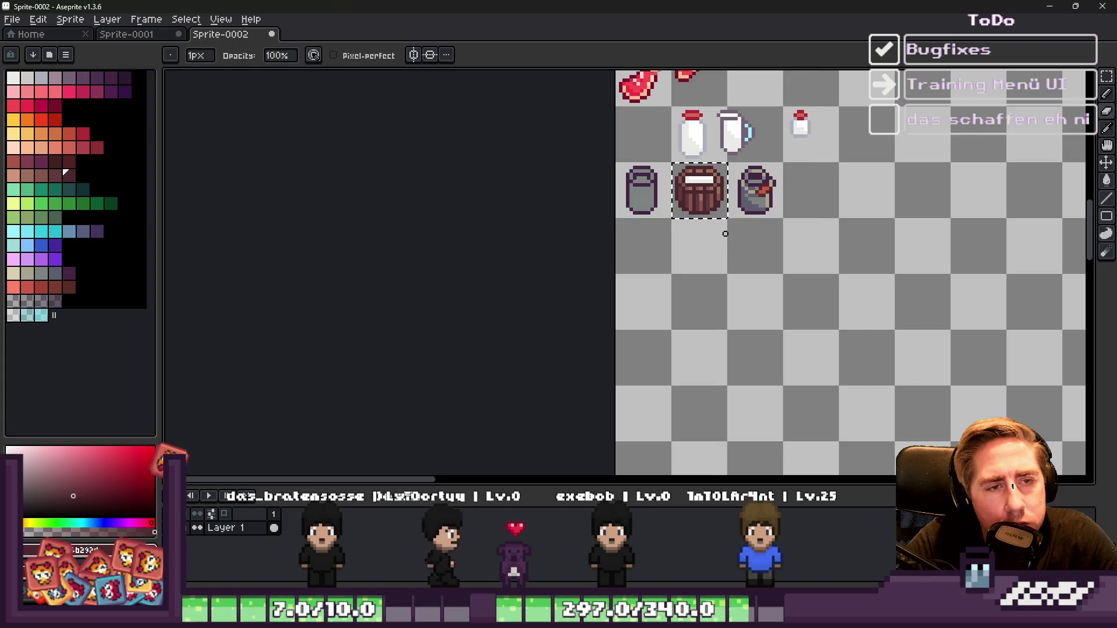
pyautogui.press('v')
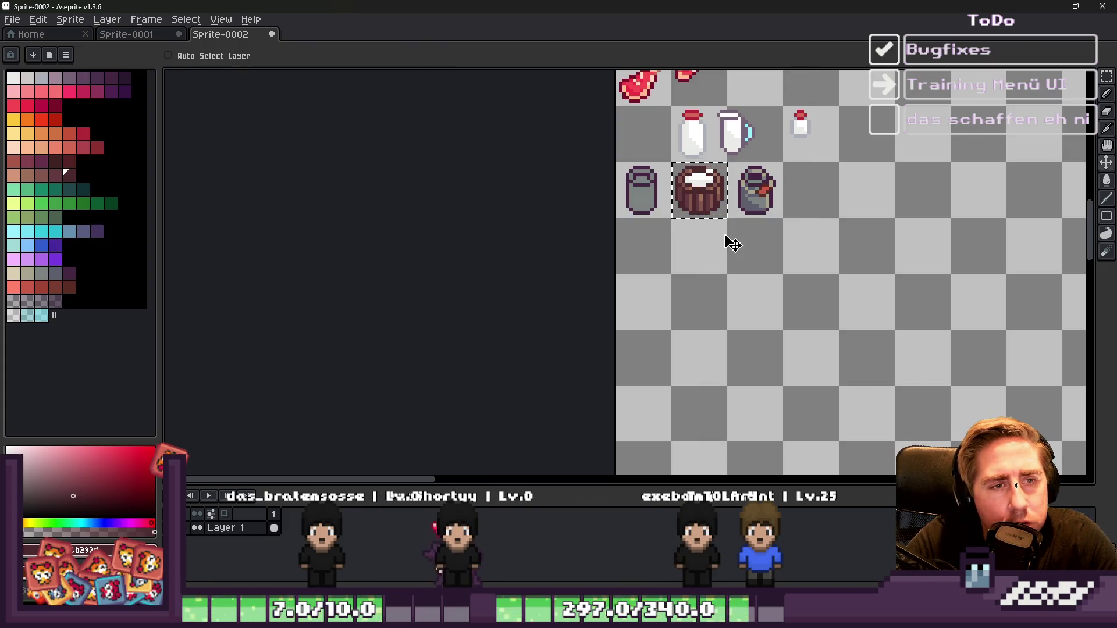
pyautogui.press('e')
# Step: Rework the pixels along the barrel's lower-left outline
pyautogui.scroll(-2, 719, 234)
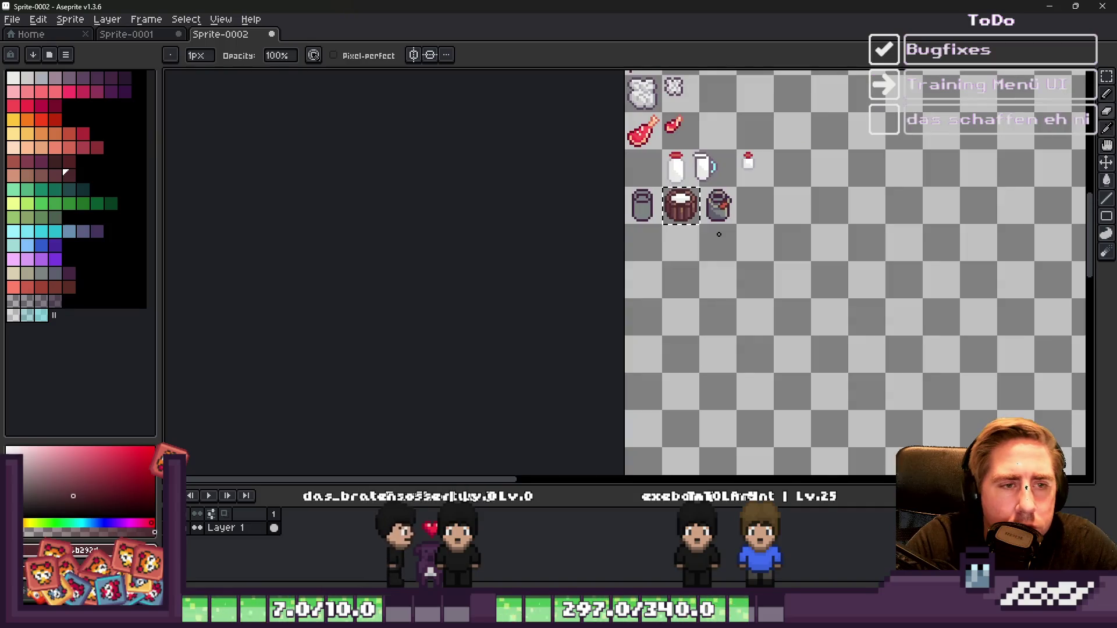
pyautogui.scroll(2, 692, 224)
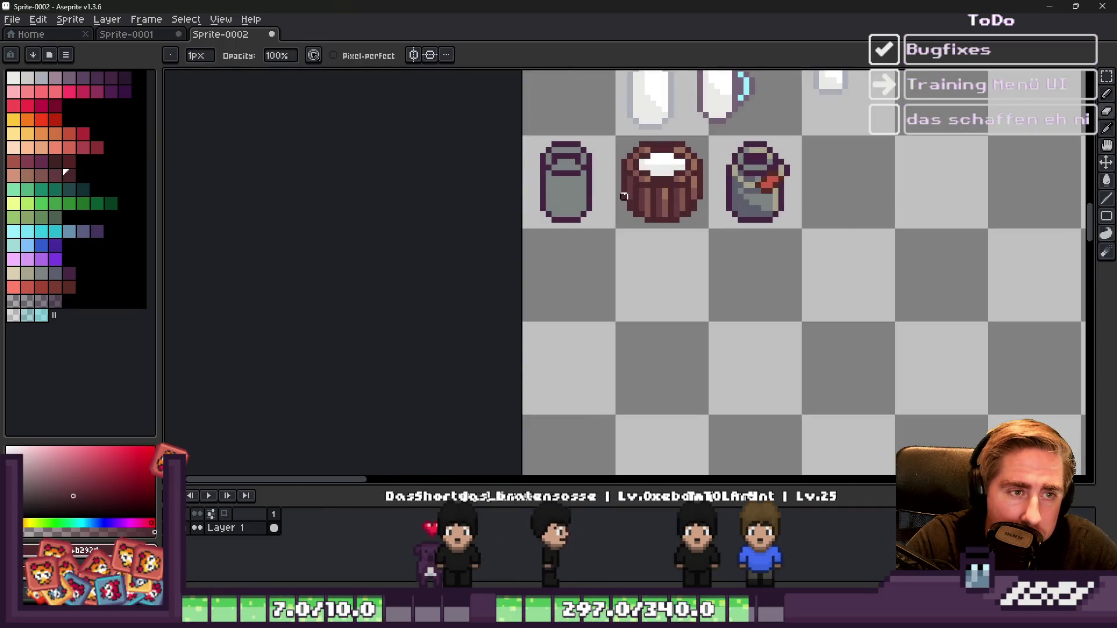
pyautogui.scroll(-2, 624, 192)
pyautogui.scroll(2, 624, 194)
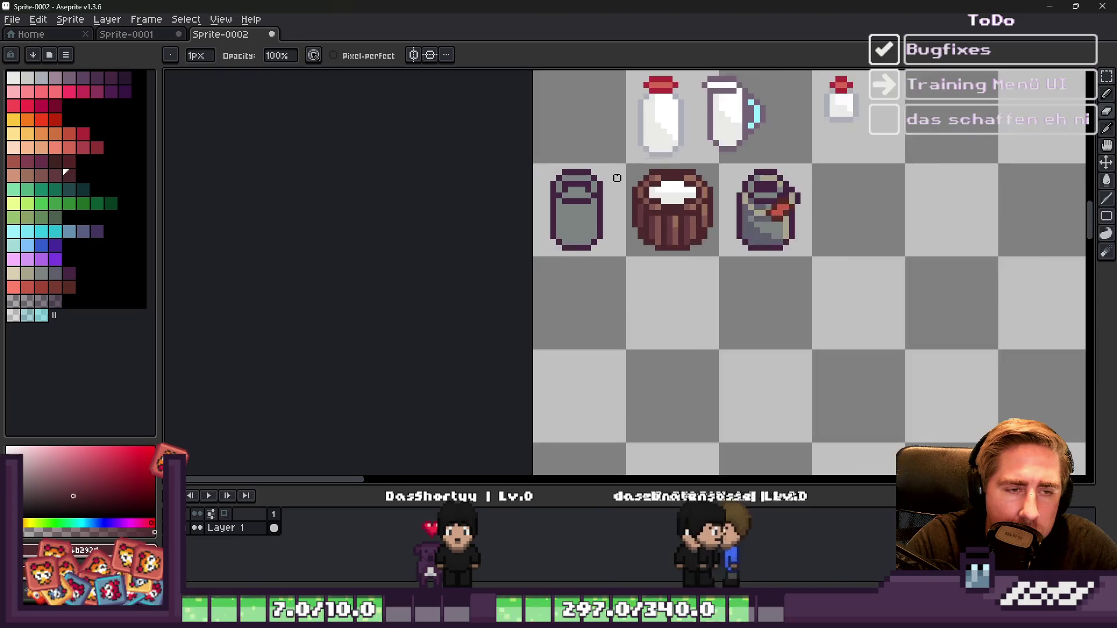
pyautogui.scroll(-2, 661, 282)
pyautogui.scroll(3, 661, 282)
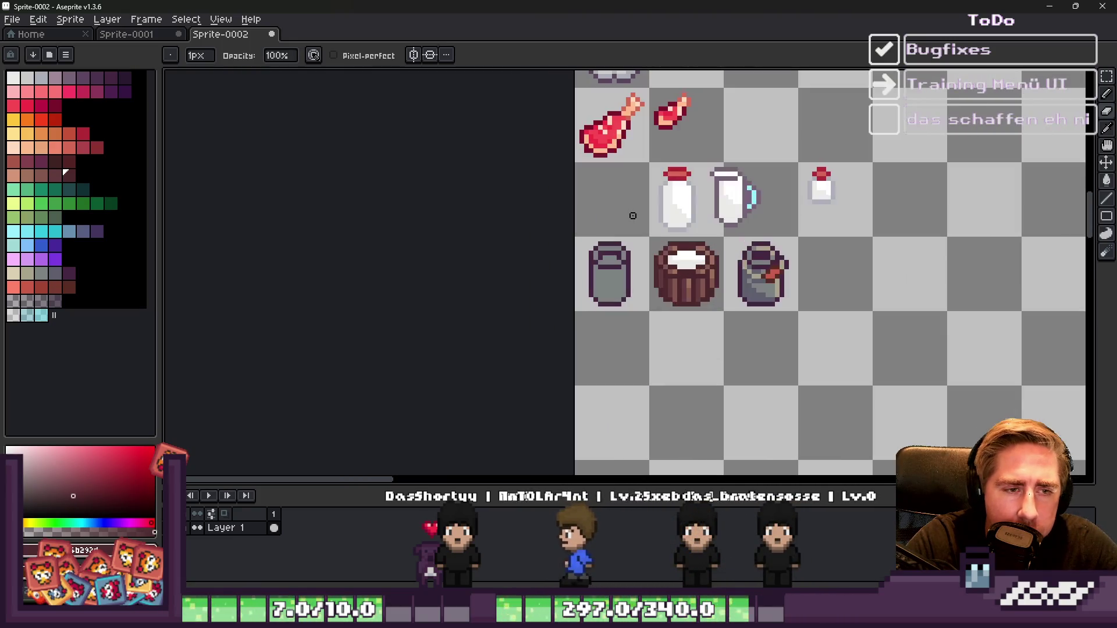
pyautogui.scroll(4, 656, 288)
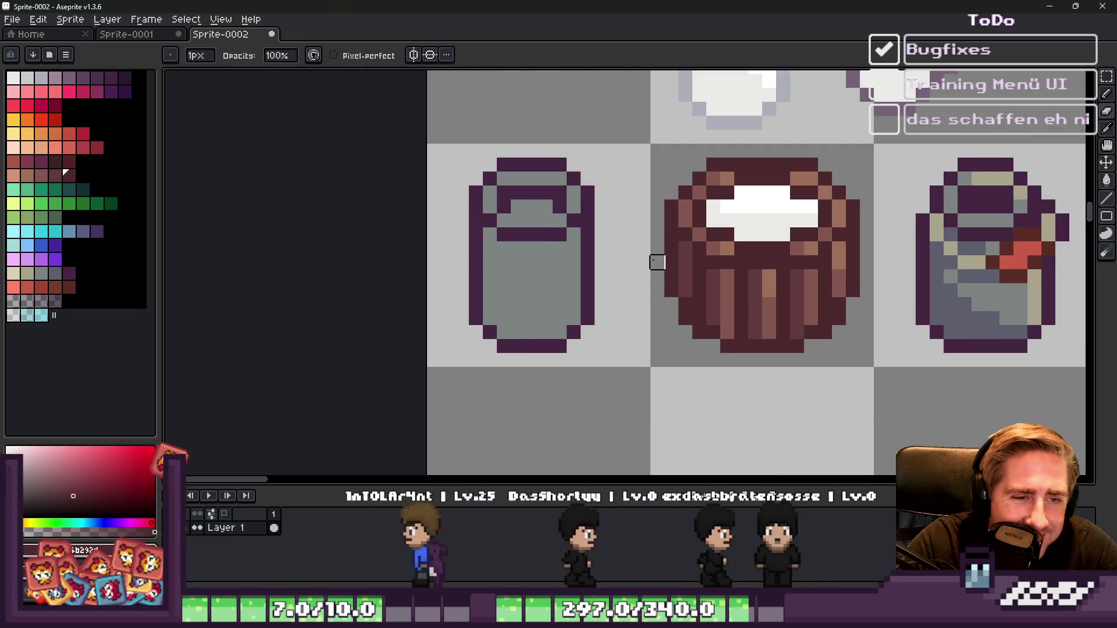
pyautogui.moveTo(663, 265); pyautogui.dragTo(690, 314)
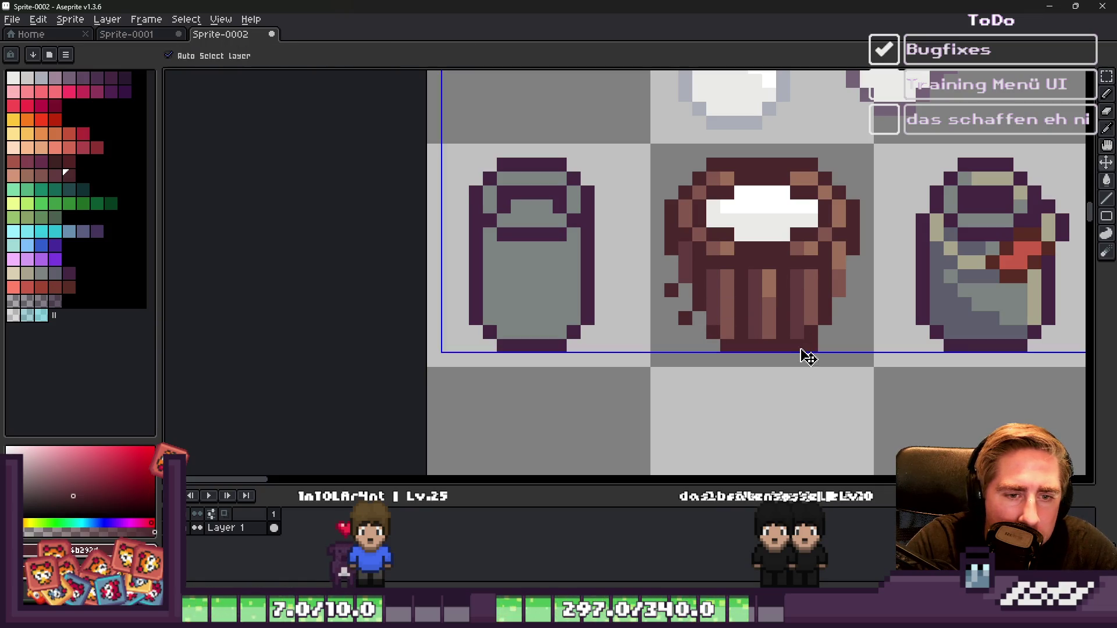
# Step: Lighten an outline pixel at the barrel's bottom-right corner
pyautogui.click(805, 345)
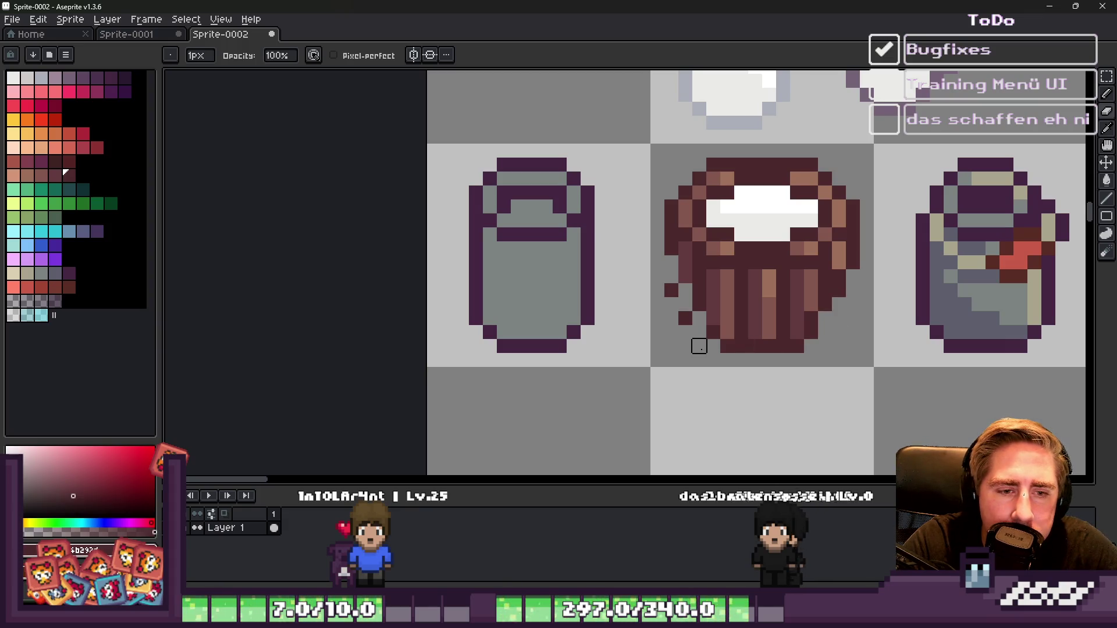
pyautogui.press('e')
pyautogui.scroll(-5, 695, 341)
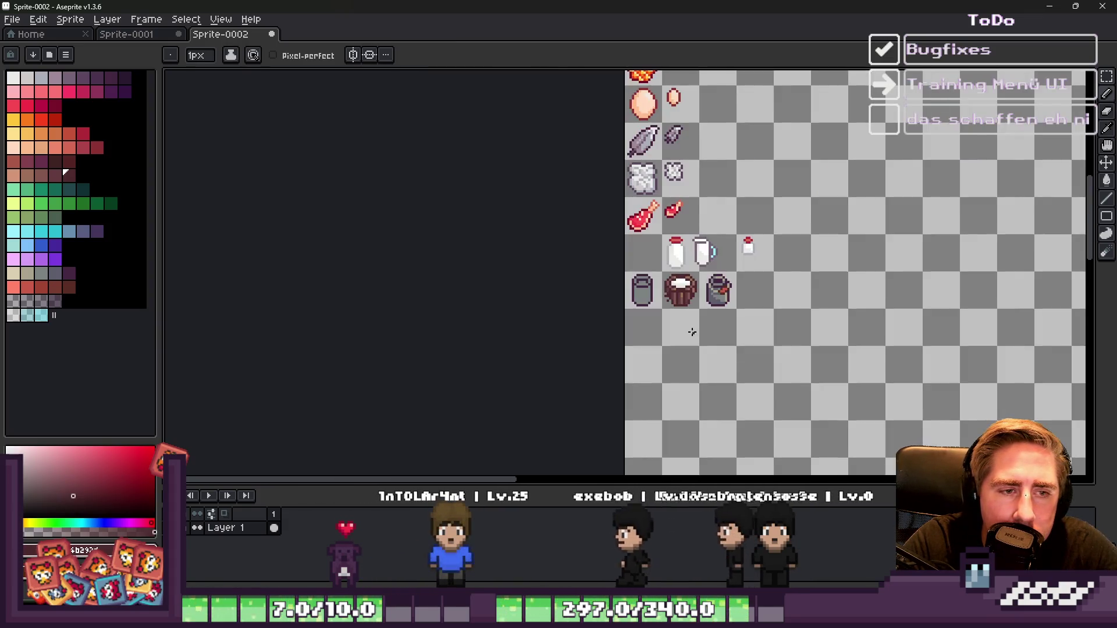
pyautogui.scroll(3, 692, 329)
# Step: Marquee-select the barrel's cell and delete the barrel sprite
pyautogui.press('v')
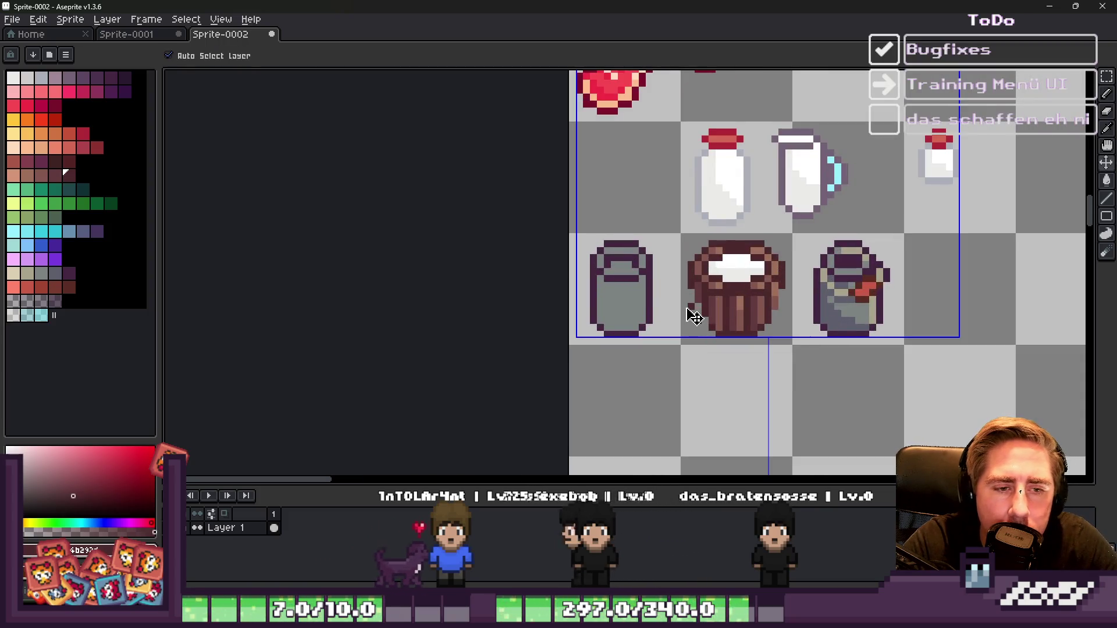
pyautogui.press('m')
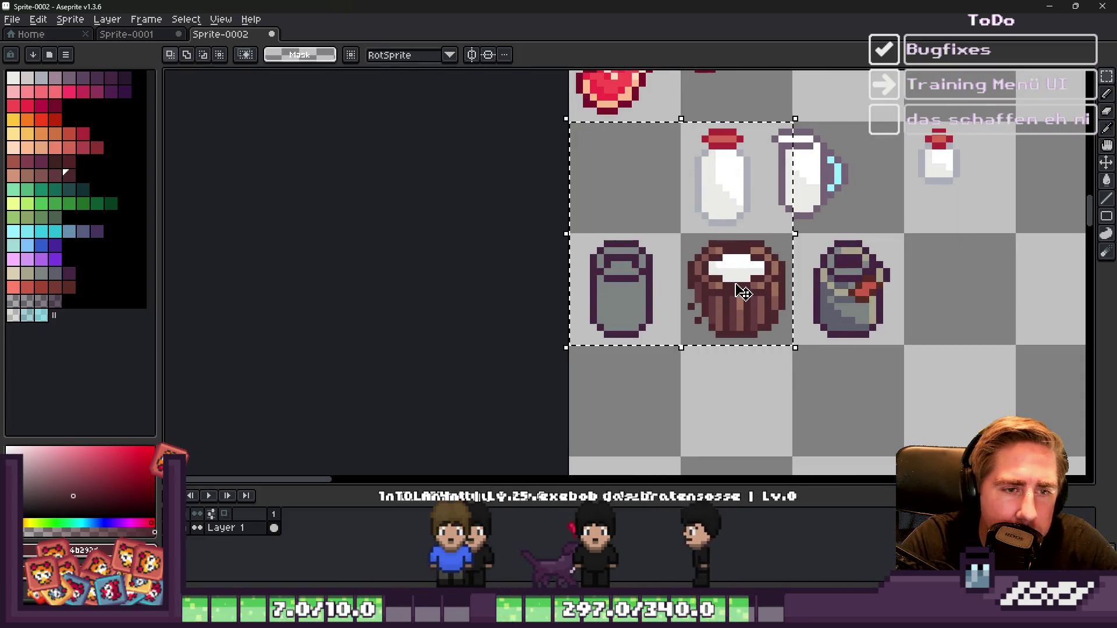
pyautogui.moveTo(684, 236); pyautogui.dragTo(791, 348)
pyautogui.press('Delete')
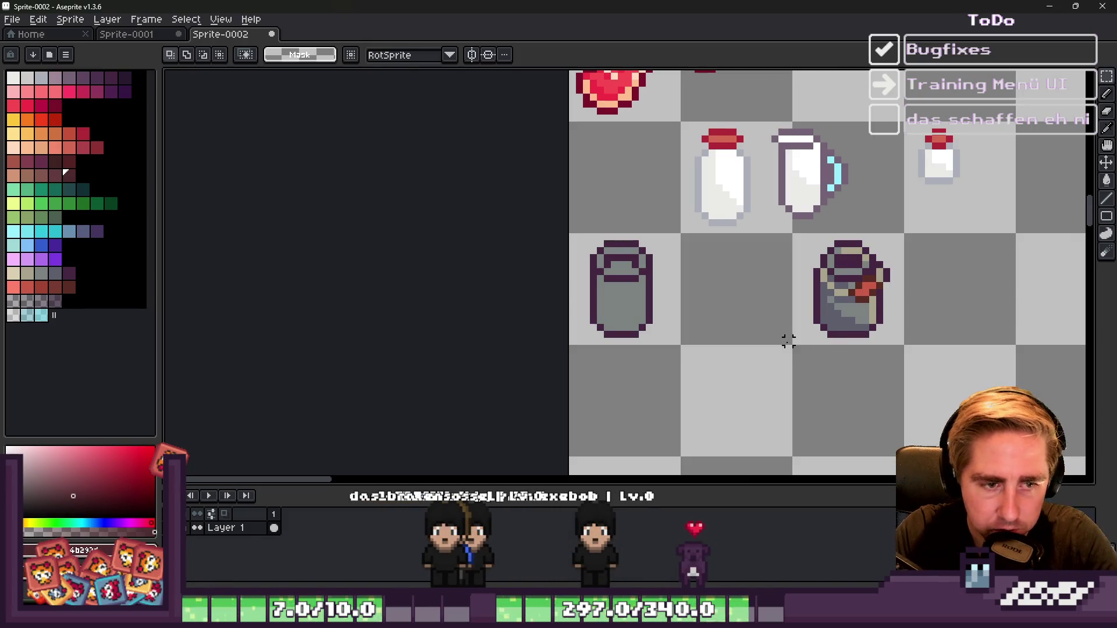
# Step: Draw a rectangular marquee around the dark milk can with the red handle
pyautogui.scroll(-2, 735, 331)
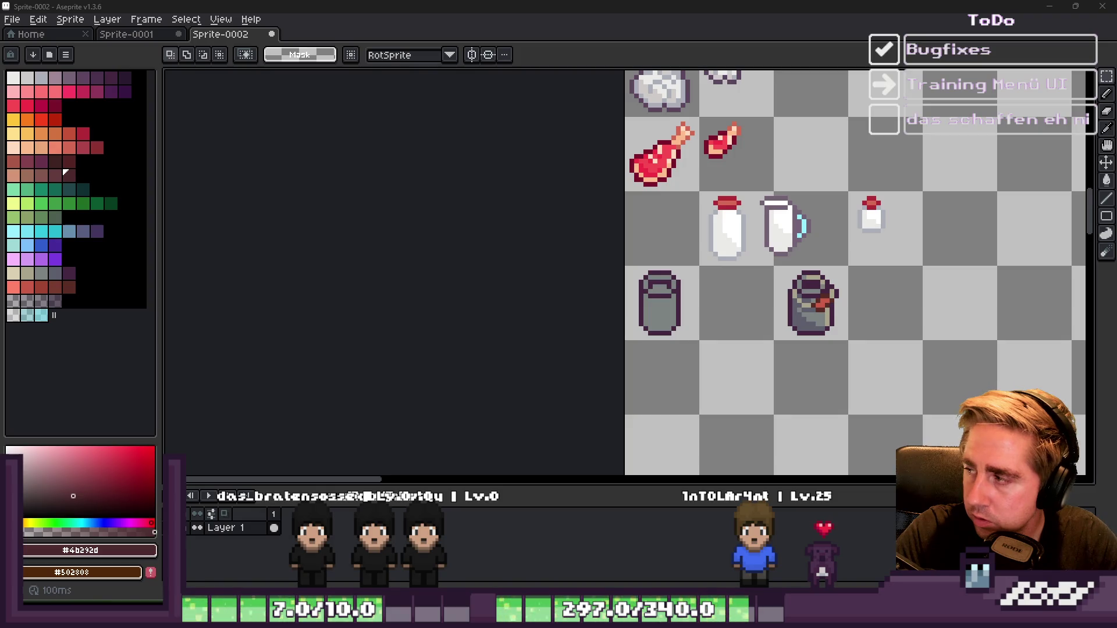
pyautogui.scroll(2, 929, 258)
pyautogui.scroll(-1, 840, 324)
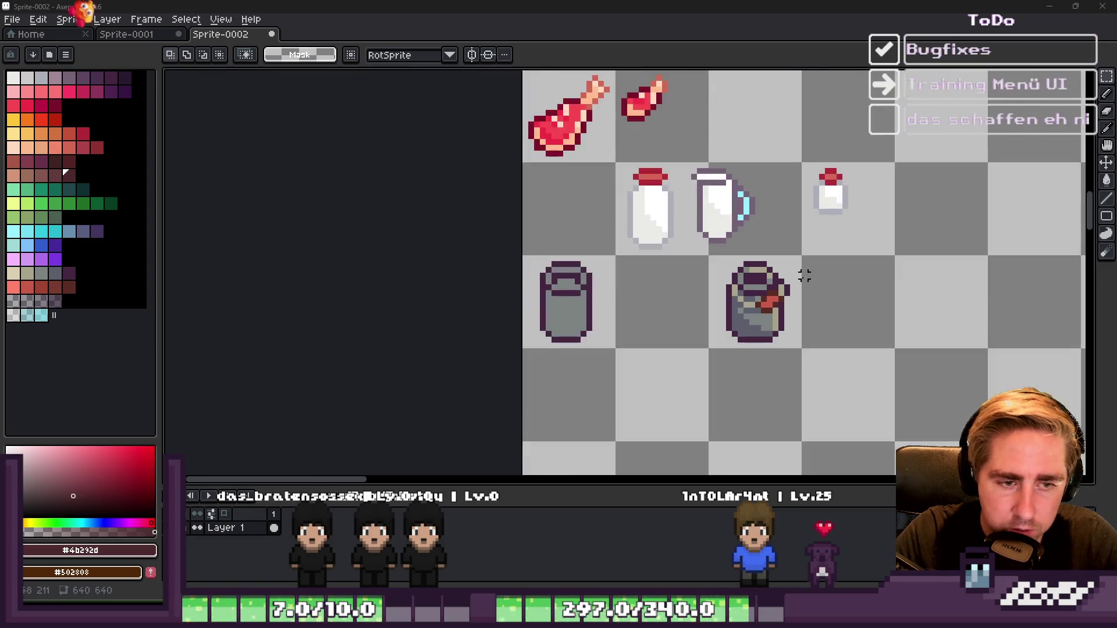
pyautogui.scroll(3, 802, 267)
pyautogui.scroll(-2, 756, 320)
pyautogui.scroll(-1, 733, 290)
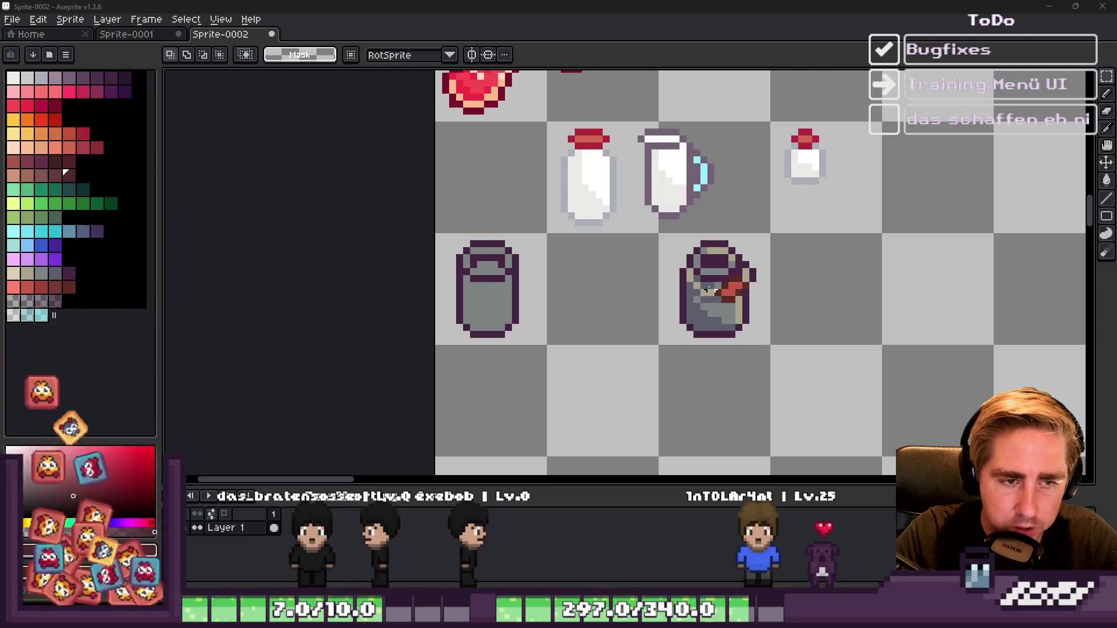
pyautogui.scroll(1, 712, 272)
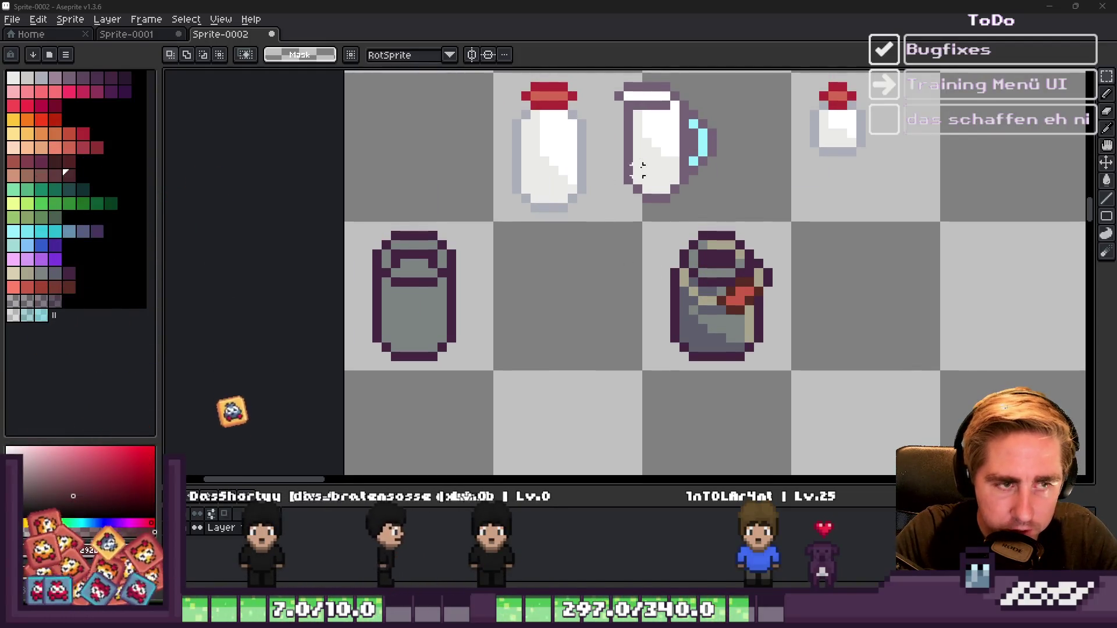
pyautogui.scroll(-2, 722, 225)
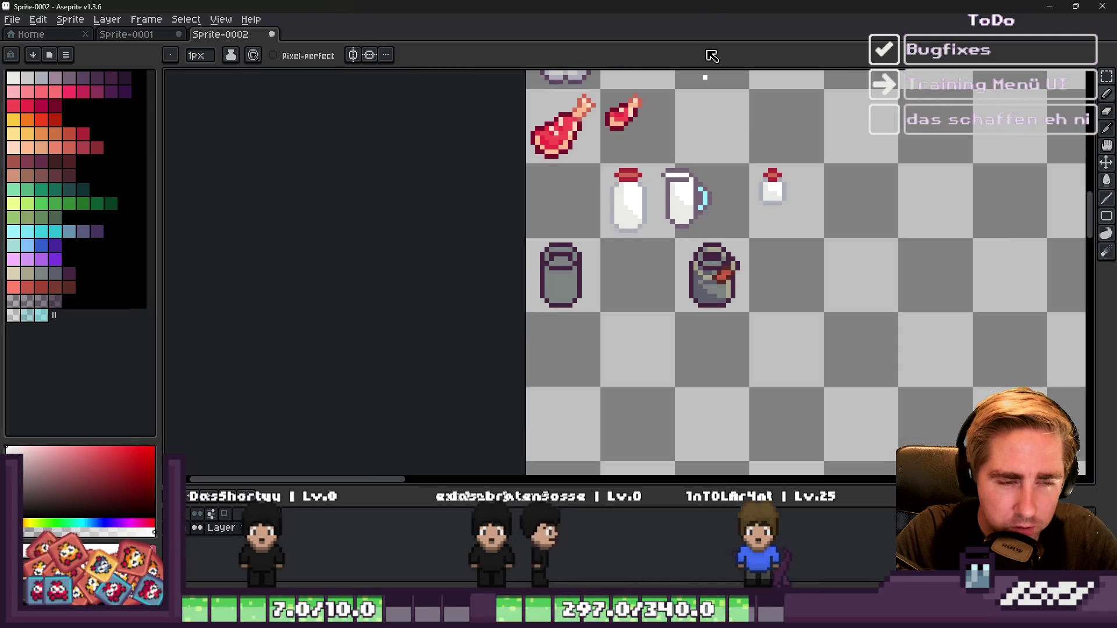
pyautogui.scroll(1, 714, 255)
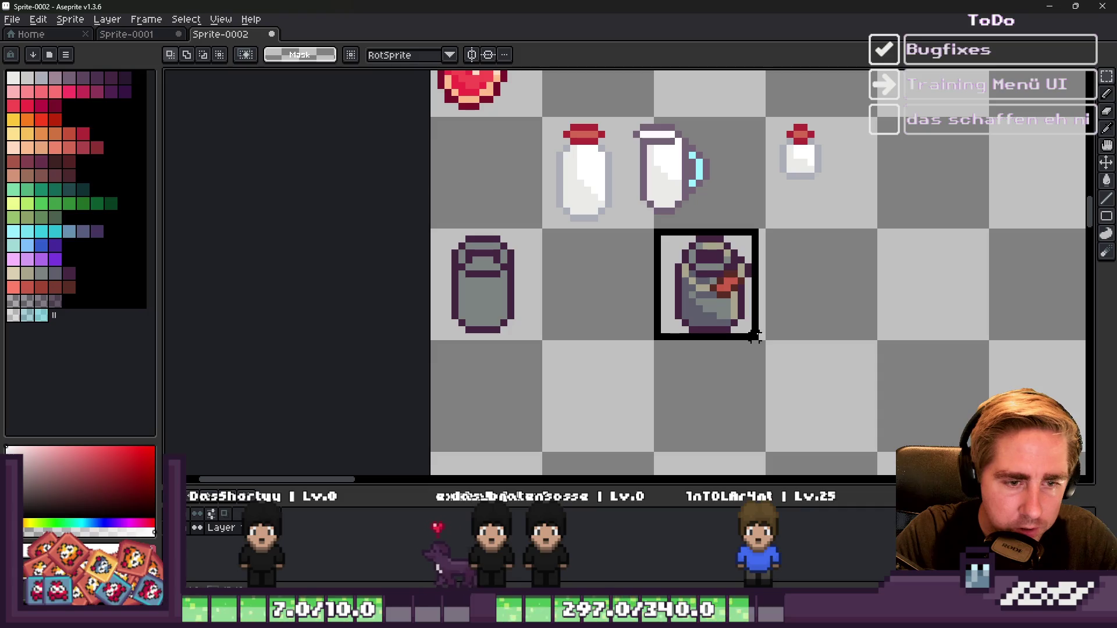
pyautogui.moveTo(761, 336); pyautogui.dragTo(550, 125)
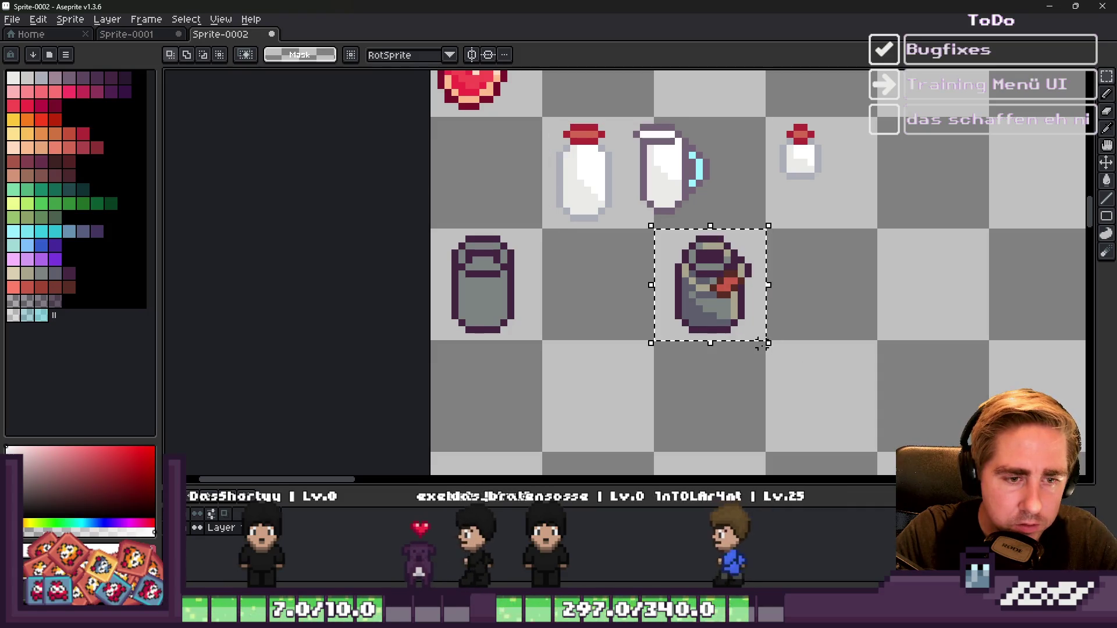
pyautogui.scroll(-3, 721, 387)
pyautogui.scroll(3, 633, 308)
pyautogui.scroll(1, 634, 309)
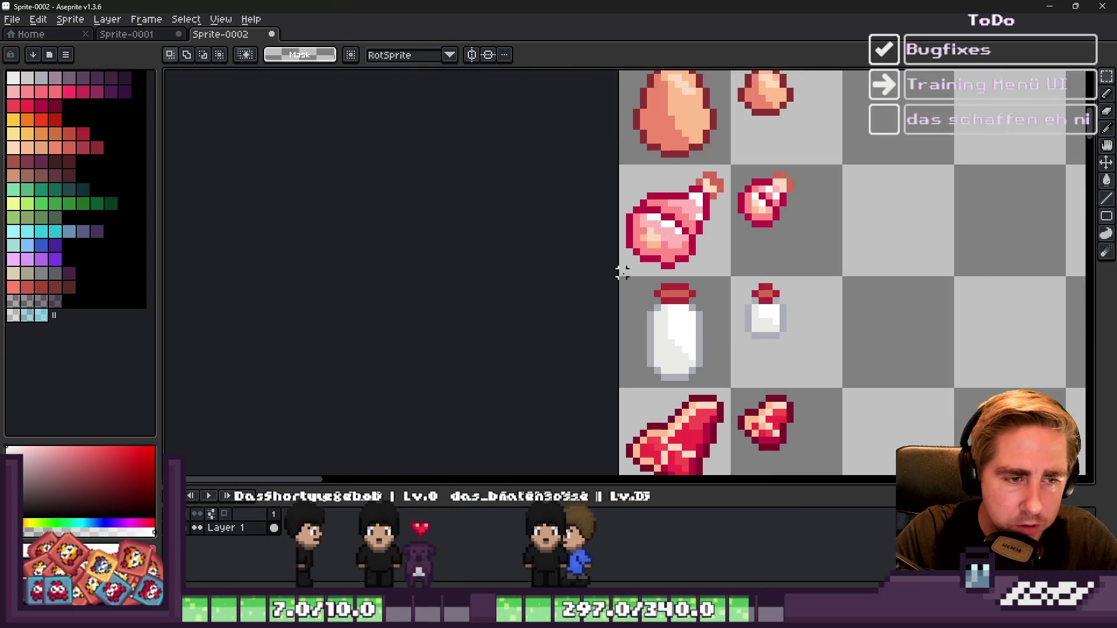
# Step: Select the bottle and jug row and delete it
pyautogui.moveTo(620, 279); pyautogui.dragTo(838, 384)
pyautogui.scroll(-3, 788, 187)
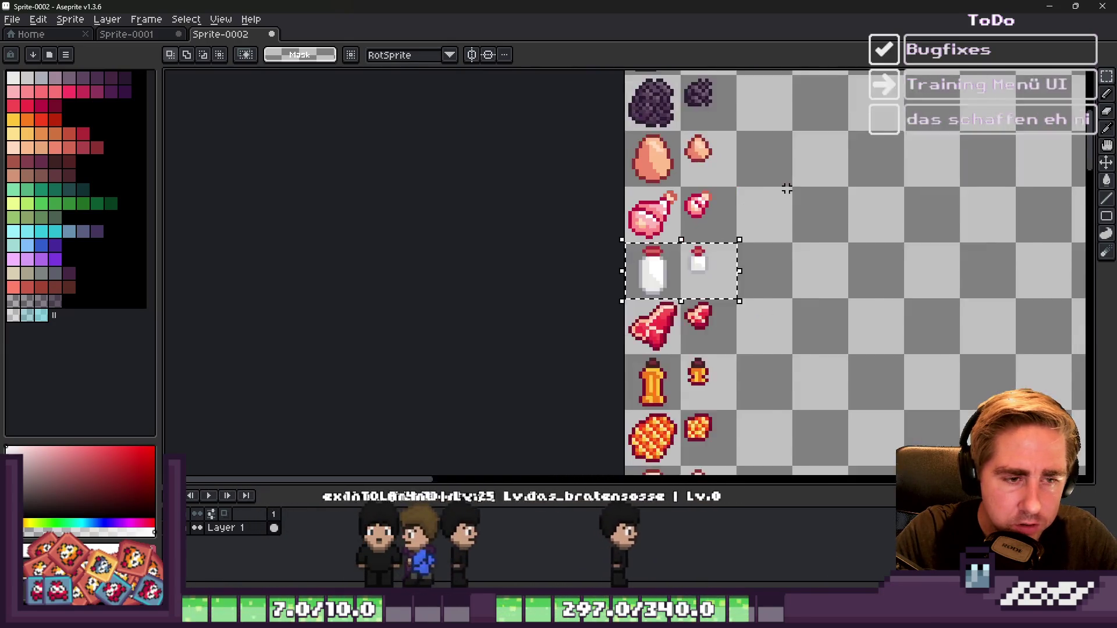
pyautogui.scroll(3, 650, 314)
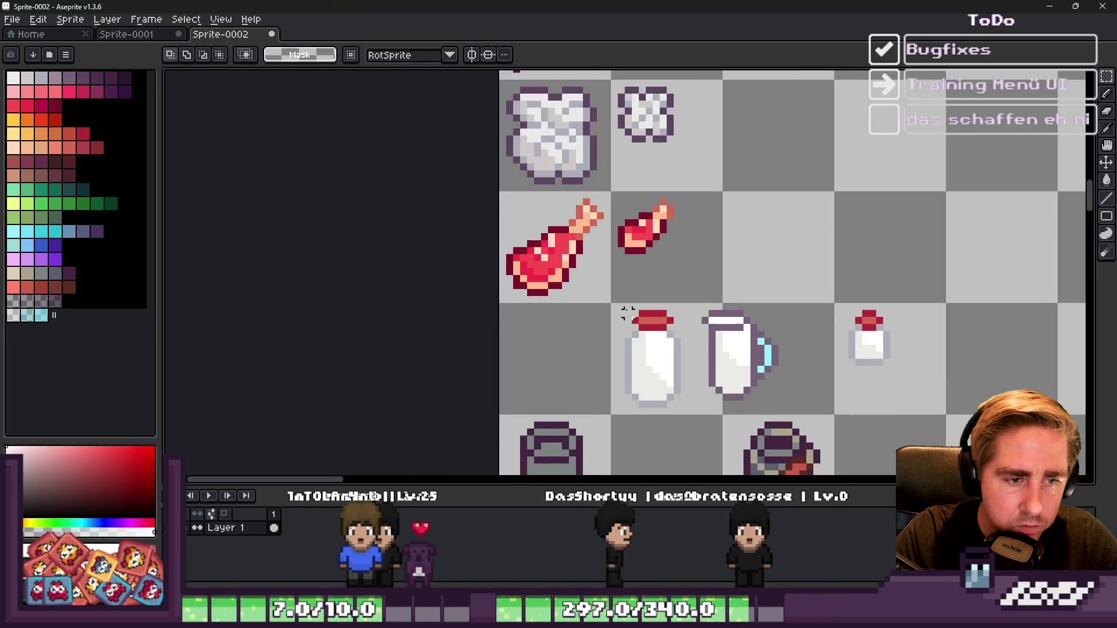
pyautogui.moveTo(613, 307); pyautogui.dragTo(885, 411)
pyautogui.press('Delete')
pyautogui.scroll(-3, 825, 354)
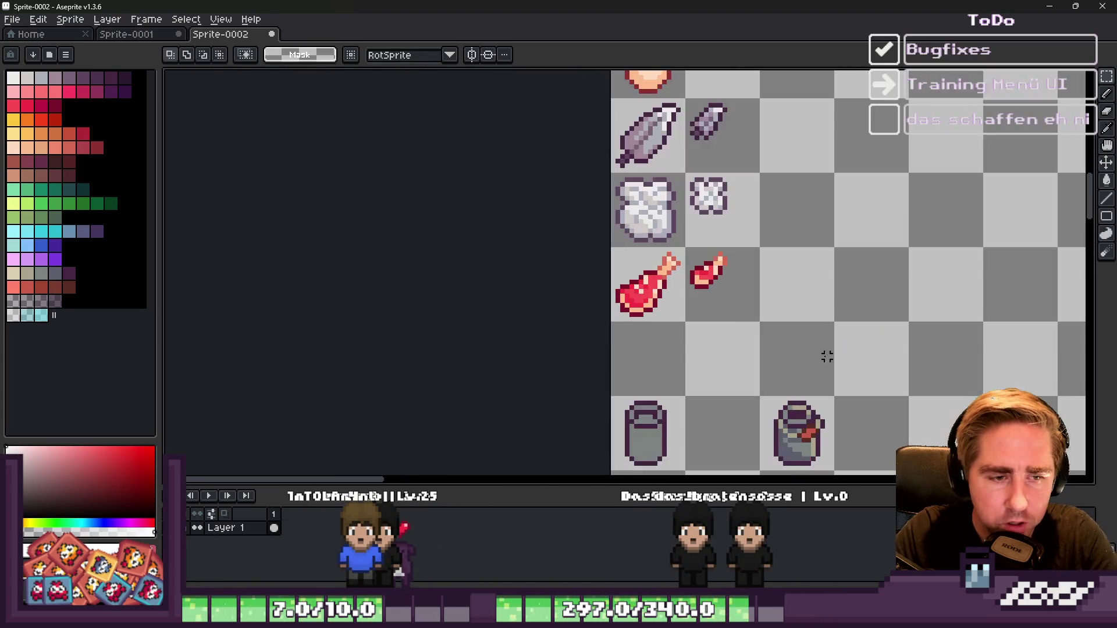
pyautogui.scroll(1, 748, 366)
pyautogui.scroll(-3, 735, 374)
pyautogui.scroll(3, 621, 140)
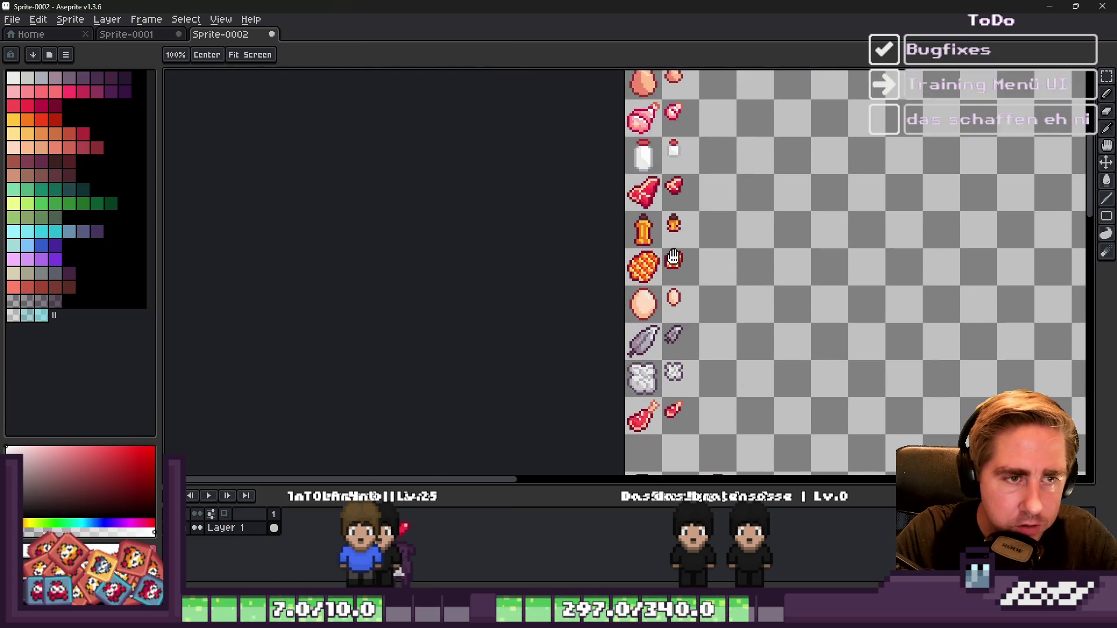
# Step: Move the large and small milk bottles down to the end of the list
pyautogui.moveTo(626, 136)
pyautogui.mouseDown()
pyautogui.moveTo(812, 213)
pyautogui.moveTo(797, 219)
pyautogui.mouseUp()
pyautogui.scroll(-2, 680, 156)
pyautogui.moveTo(676, 398); pyautogui.dragTo(680, 455)
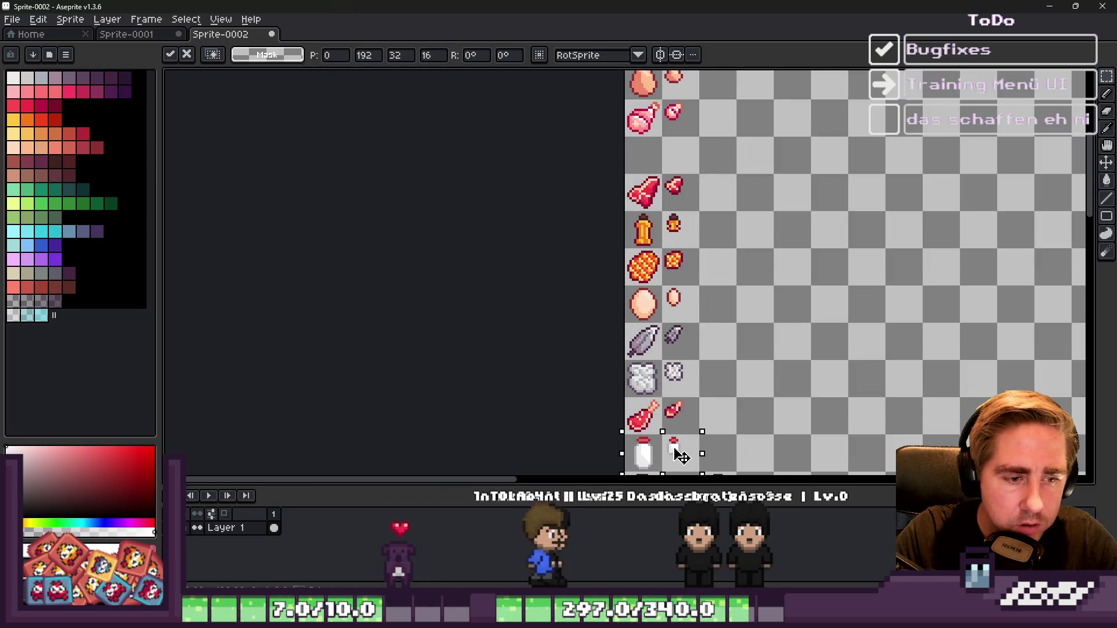
pyautogui.scroll(3, 672, 456)
pyautogui.hotkey('ctrl', 'd')
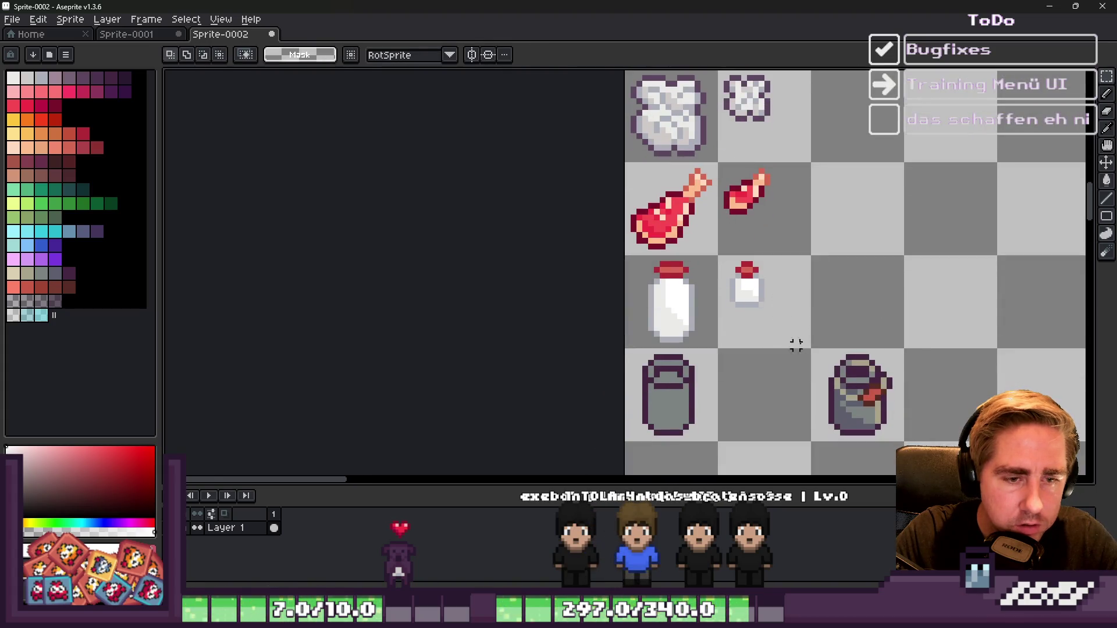
# Step: Move the milk can with the red handle into the empty row under the ham
pyautogui.moveTo(813, 351); pyautogui.dragTo(900, 433)
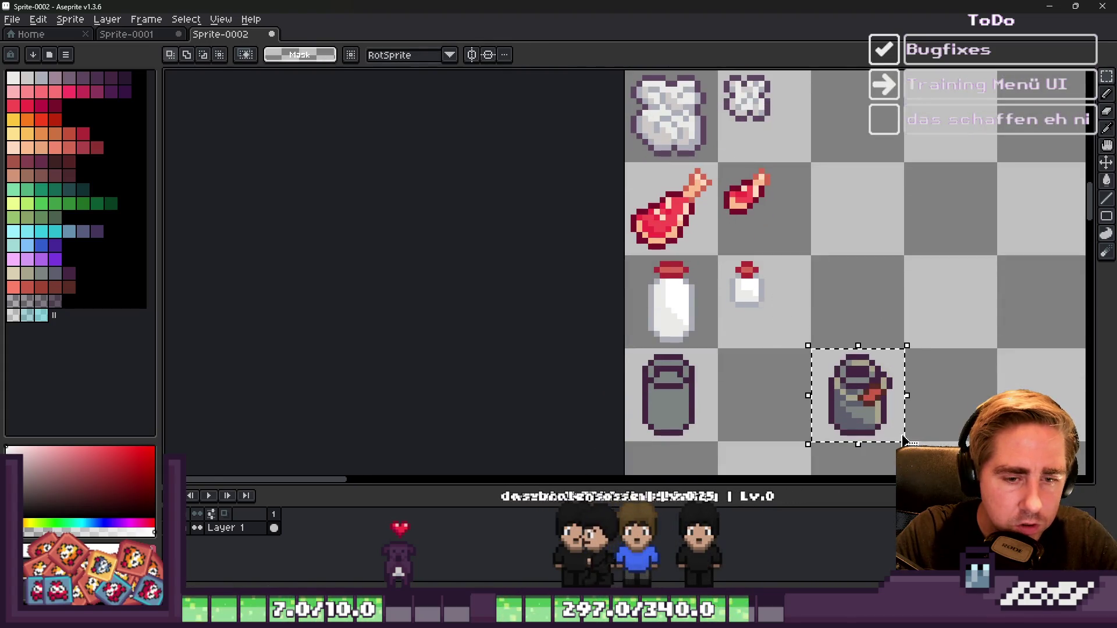
pyautogui.scroll(-3, 853, 407)
pyautogui.scroll(4, 530, 330)
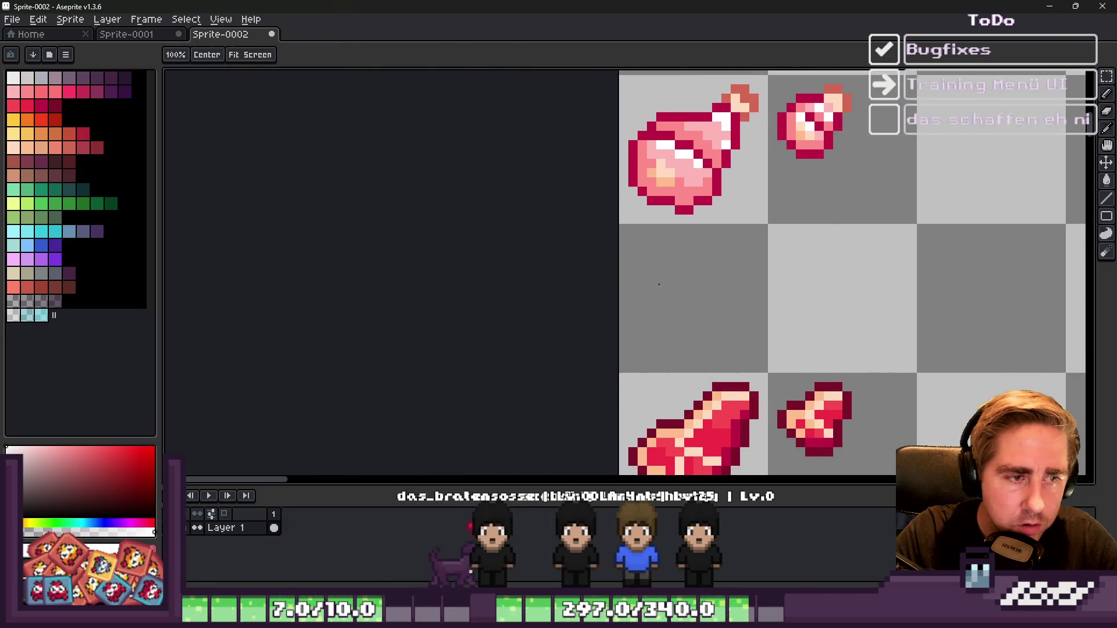
pyautogui.scroll(3, 672, 282)
pyautogui.scroll(-2, 657, 263)
pyautogui.moveTo(656, 262); pyautogui.dragTo(746, 295)
pyautogui.press('Return')
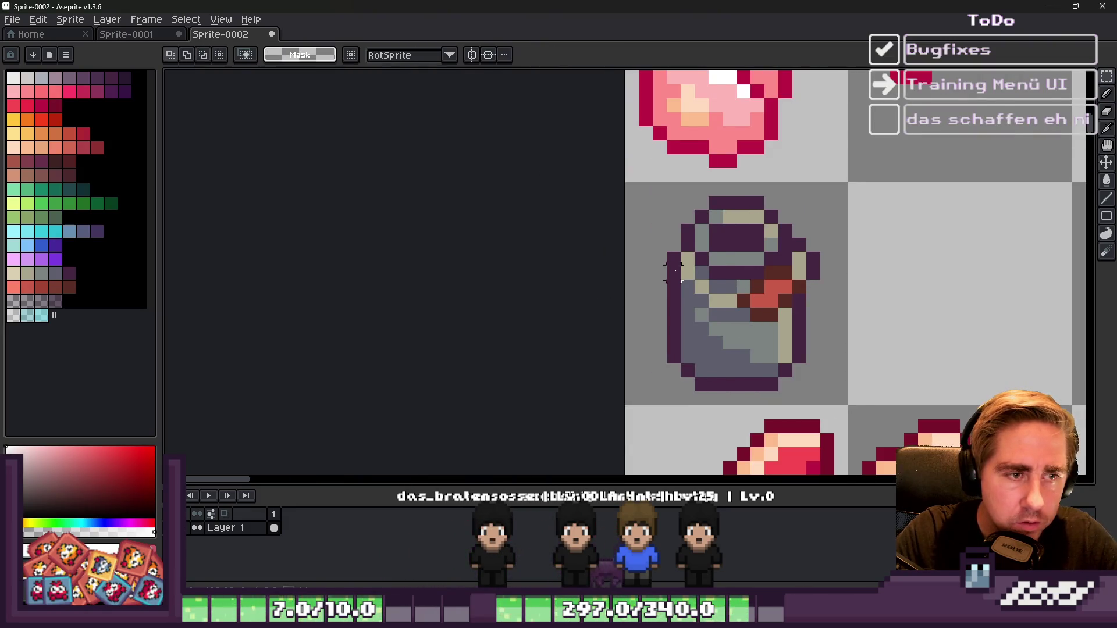
pyautogui.scroll(-1, 686, 273)
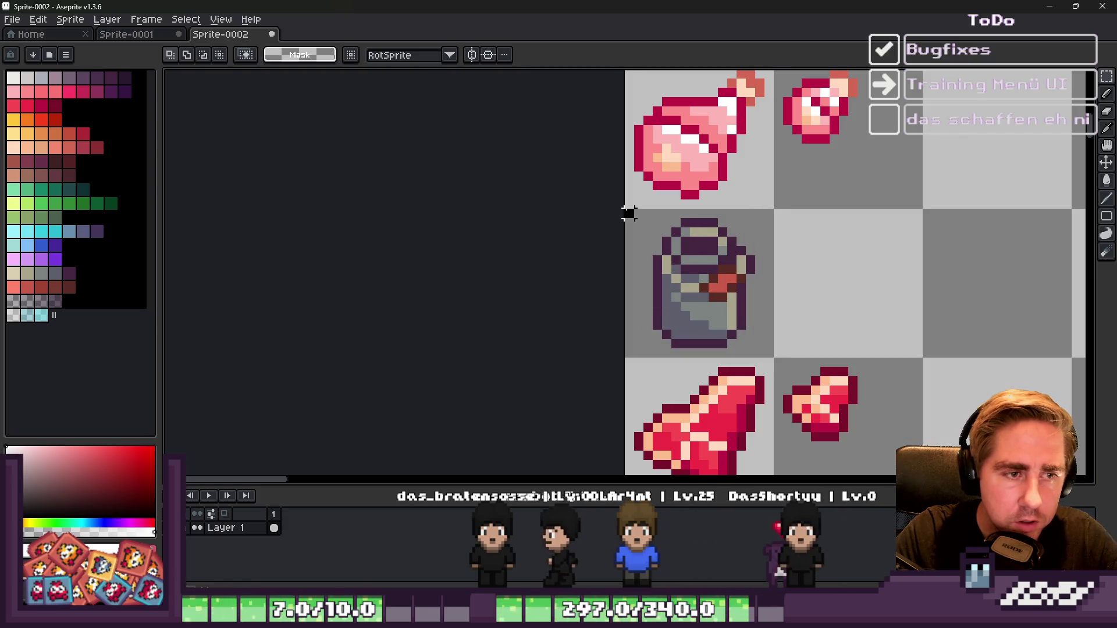
# Step: Place a copy of the milk can one cell right, shrunk to about 12.7 pixels square
pyautogui.moveTo(629, 214); pyautogui.dragTo(773, 359)
pyautogui.moveTo(705, 305); pyautogui.dragTo(852, 304)
pyautogui.moveTo(926, 357); pyautogui.dragTo(868, 319)
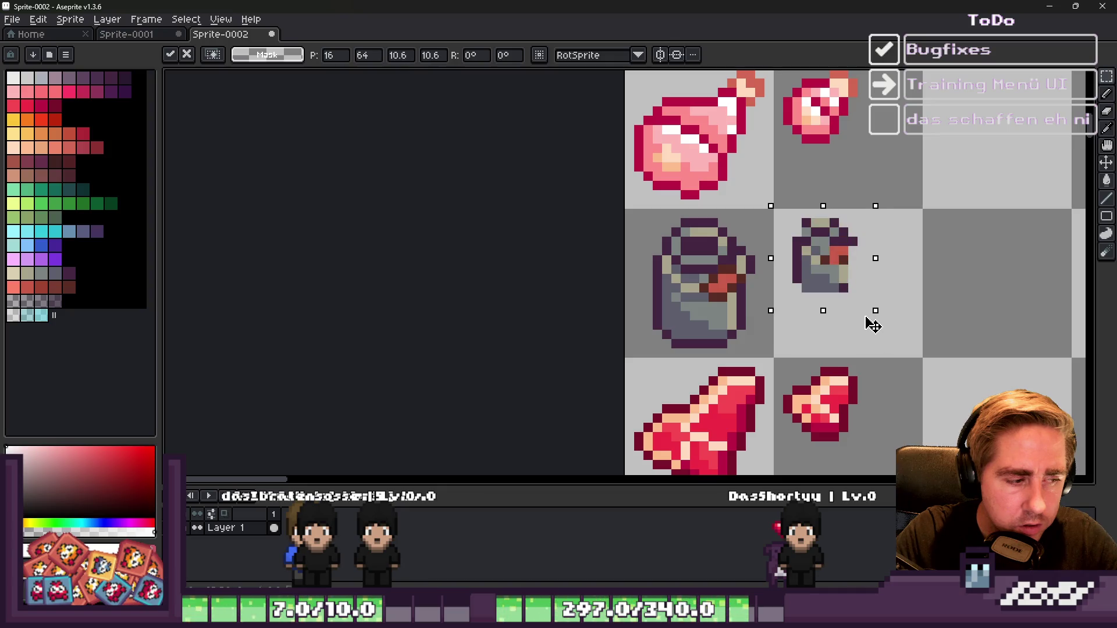
pyautogui.click(861, 314)
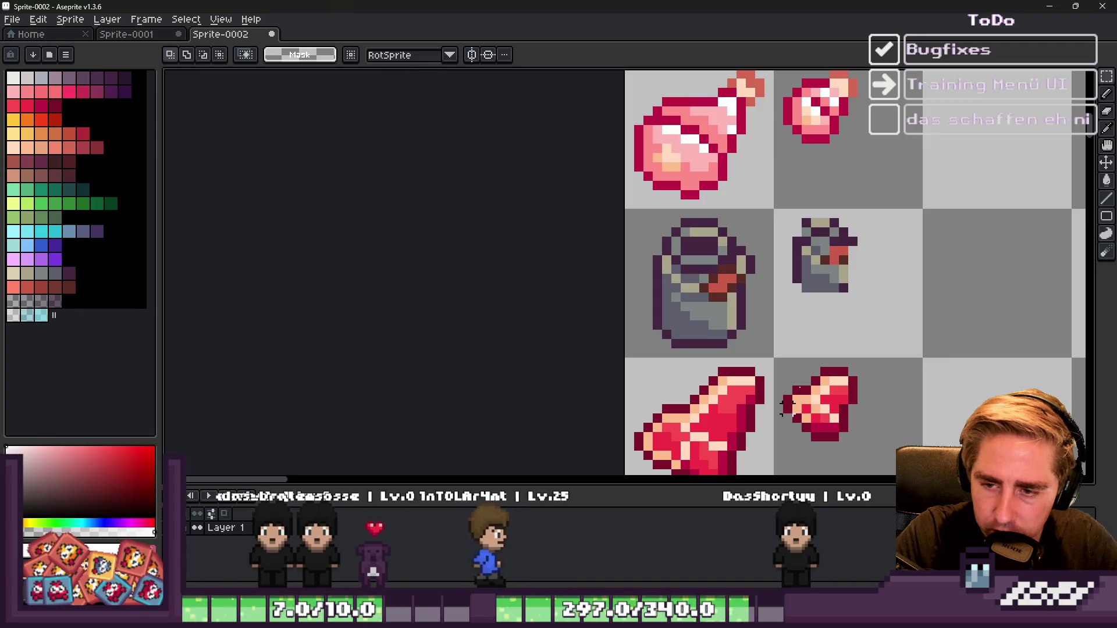
# Step: Add dark purple outline pixels to the small can, undoing a trial bottom outline stroke
pyautogui.scroll(3, 814, 307)
pyautogui.press('b')
pyautogui.keyDown('alt'); pyautogui.click(793, 230); pyautogui.keyUp('alt')
pyautogui.keyDown('alt'); pyautogui.click(774, 239); pyautogui.keyUp('alt')
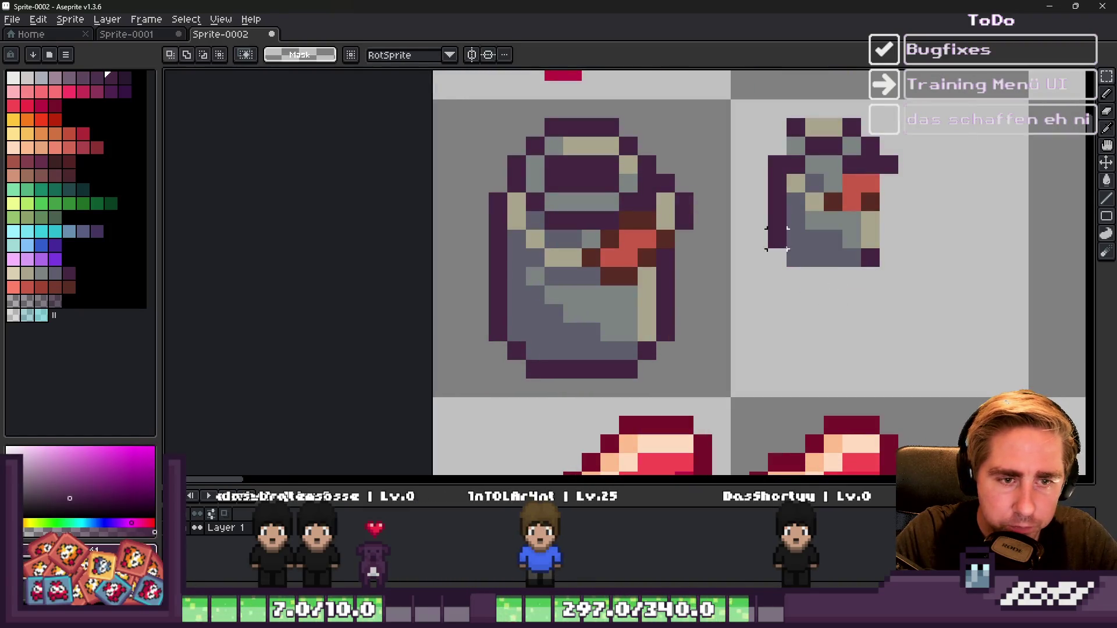
pyautogui.click(807, 280)
pyautogui.moveTo(808, 280)
pyautogui.mouseDown()
pyautogui.moveTo(796, 277)
pyautogui.moveTo(848, 270)
pyautogui.mouseUp()
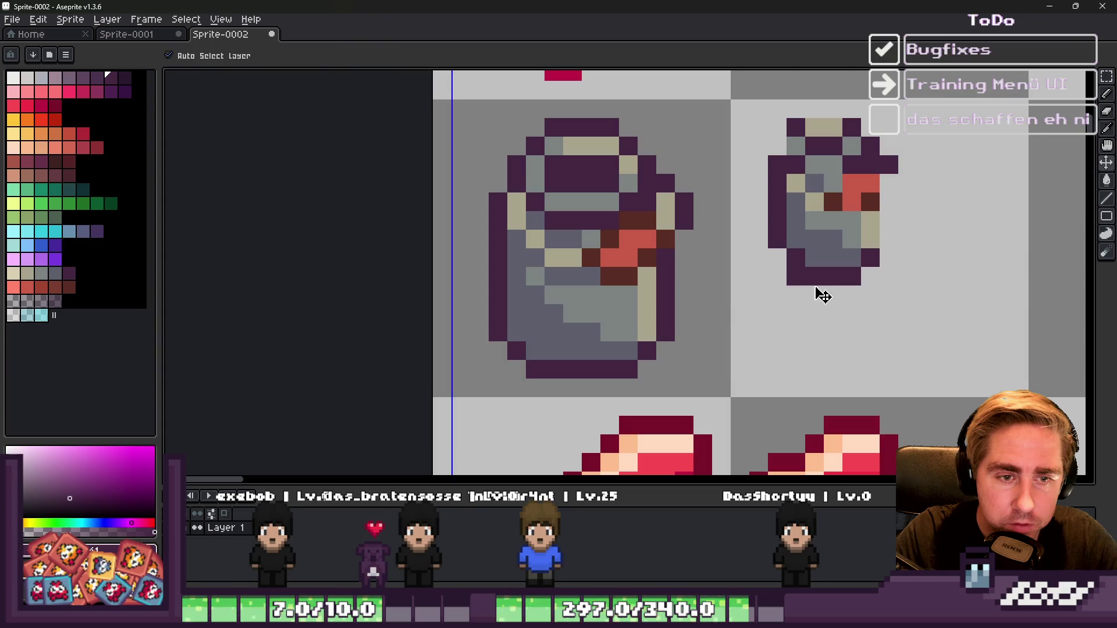
pyautogui.hotkey('ctrl', 'z')
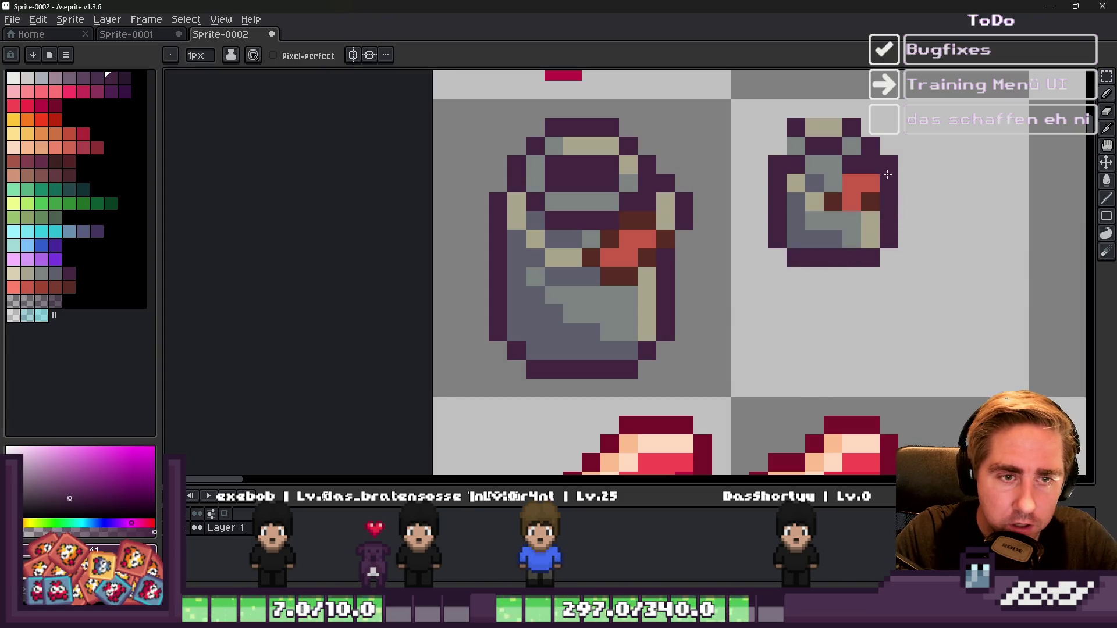
pyautogui.click(820, 109)
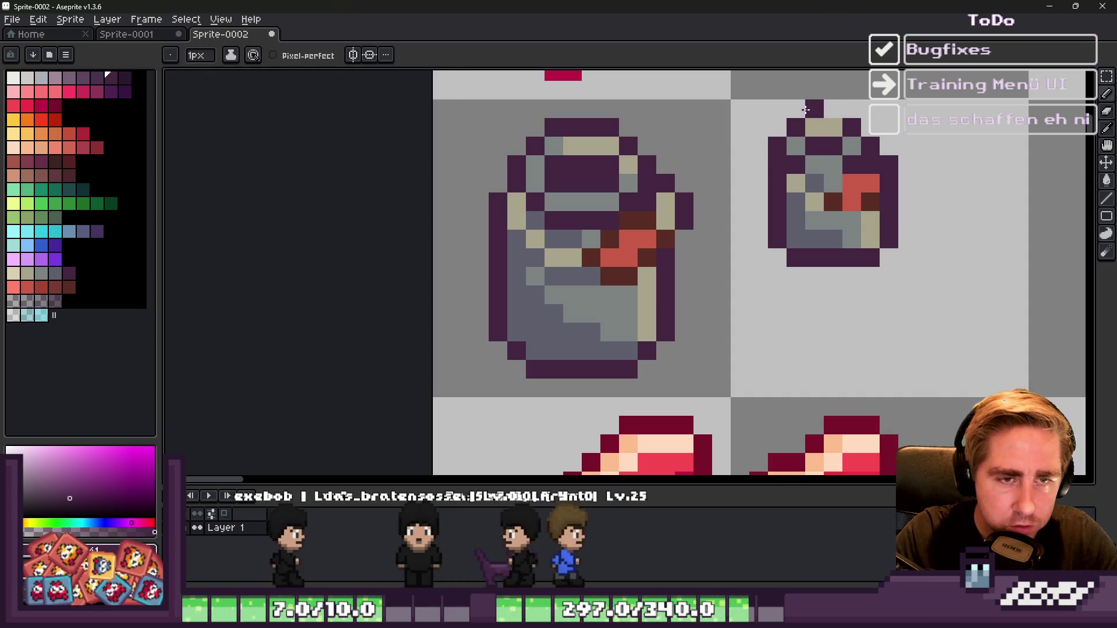
# Step: Shift the upper part of the small can down one pixel with a rectangular selection
pyautogui.press('m')
pyautogui.moveTo(763, 97)
pyautogui.mouseDown()
pyautogui.moveTo(861, 150)
pyautogui.moveTo(901, 213)
pyautogui.mouseUp()
pyautogui.moveTo(851, 165); pyautogui.dragTo(850, 184)
pyautogui.hotkey('ctrl', 'd')
# Step: Swap the small can's handle pixels between the red and dark maroon colours
pyautogui.press('b')
pyautogui.keyDown('alt'); pyautogui.click(833, 221); pyautogui.keyUp('alt')
pyautogui.click(852, 221)
pyautogui.keyDown('alt'); pyautogui.click(855, 203); pyautogui.keyUp('alt')
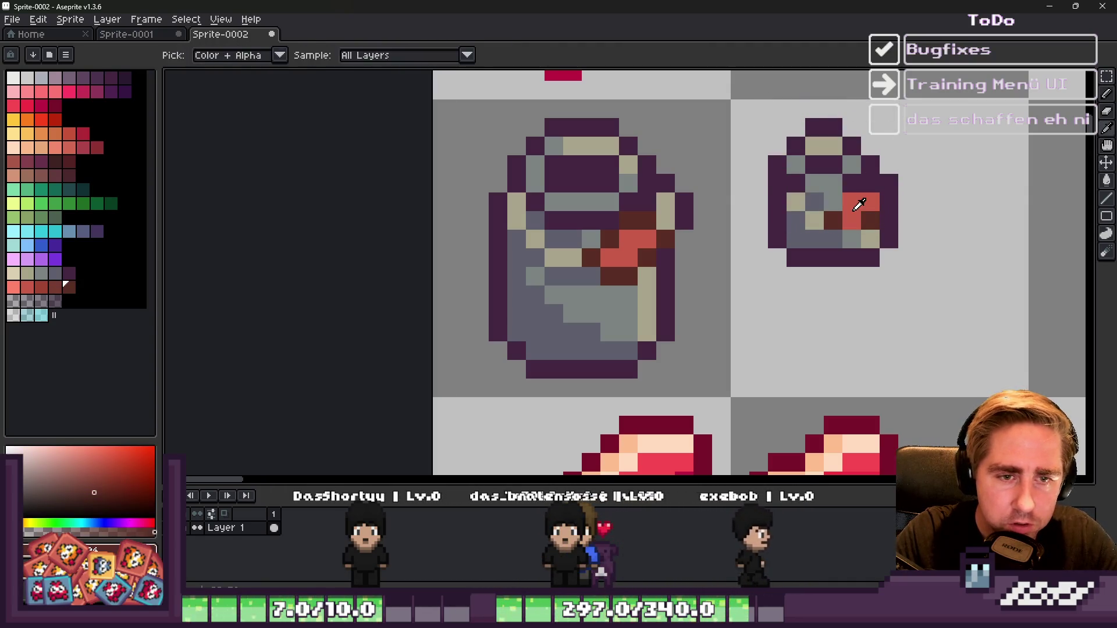
pyautogui.moveTo(833, 221)
pyautogui.mouseDown()
pyautogui.moveTo(852, 221)
pyautogui.moveTo(850, 241)
pyautogui.moveTo(835, 230)
pyautogui.mouseUp()
pyautogui.scroll(-4, 820, 222)
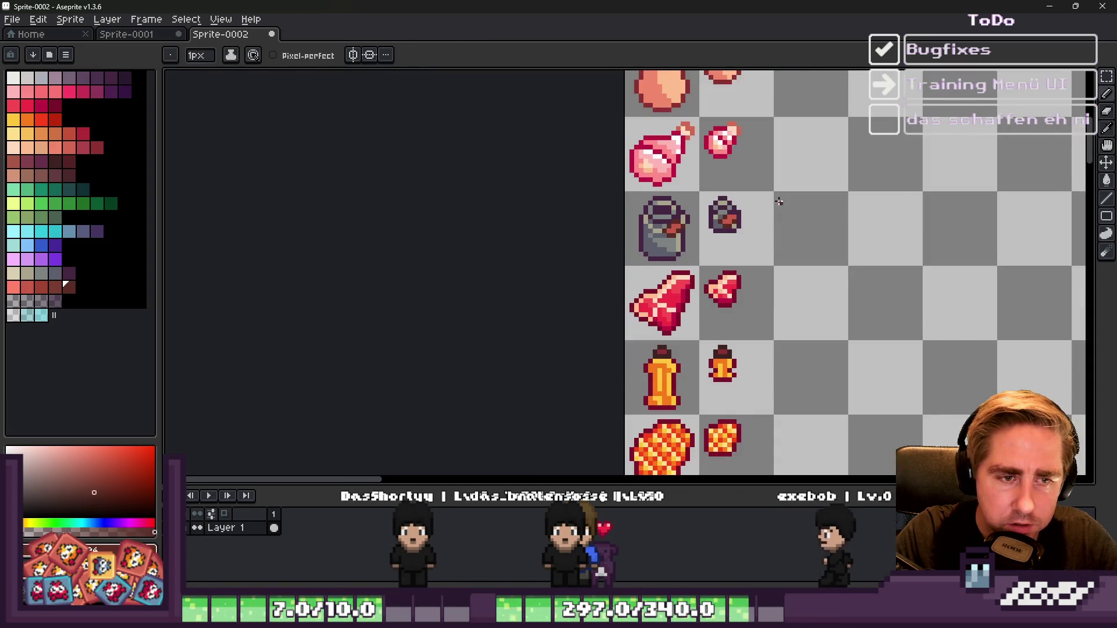
pyautogui.scroll(5, 682, 238)
pyautogui.press('v')
pyautogui.hotkey('ctrl', 'z')
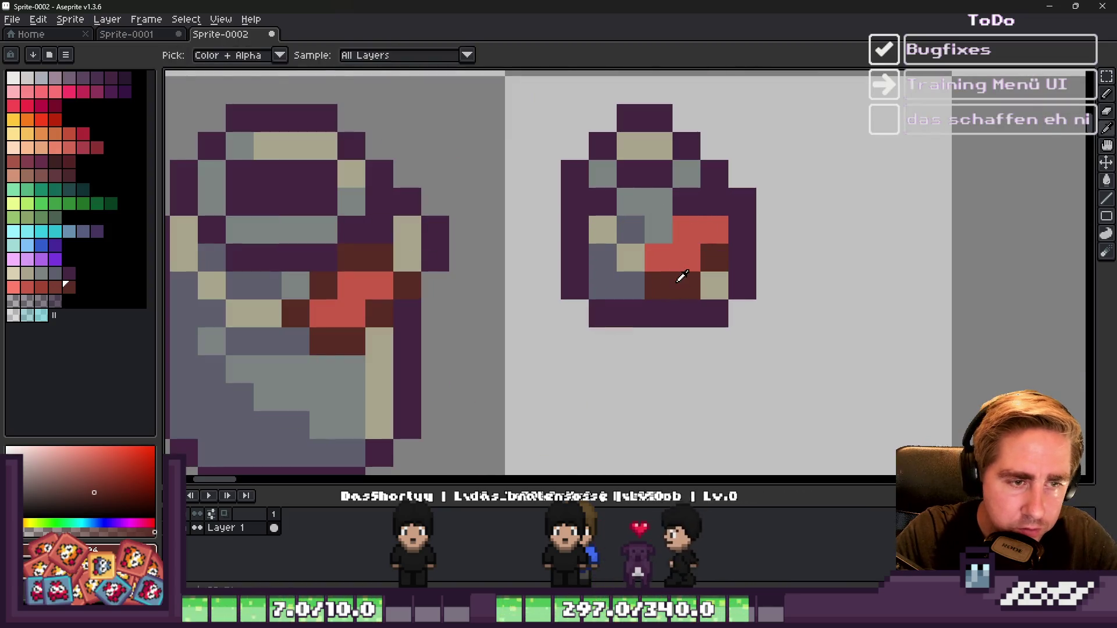
# Step: Touch up the small can's handle shading with maroon, grey and dark grey-purple pixels
pyautogui.click(695, 257)
pyautogui.keyDown('alt'); pyautogui.click(659, 230); pyautogui.keyUp('alt')
pyautogui.click(714, 257)
pyautogui.keyDown('alt'); pyautogui.click(686, 257); pyautogui.keyUp('alt')
pyautogui.click(710, 232)
pyautogui.keyDown('alt'); pyautogui.click(661, 226); pyautogui.keyUp('alt')
pyautogui.click(695, 282)
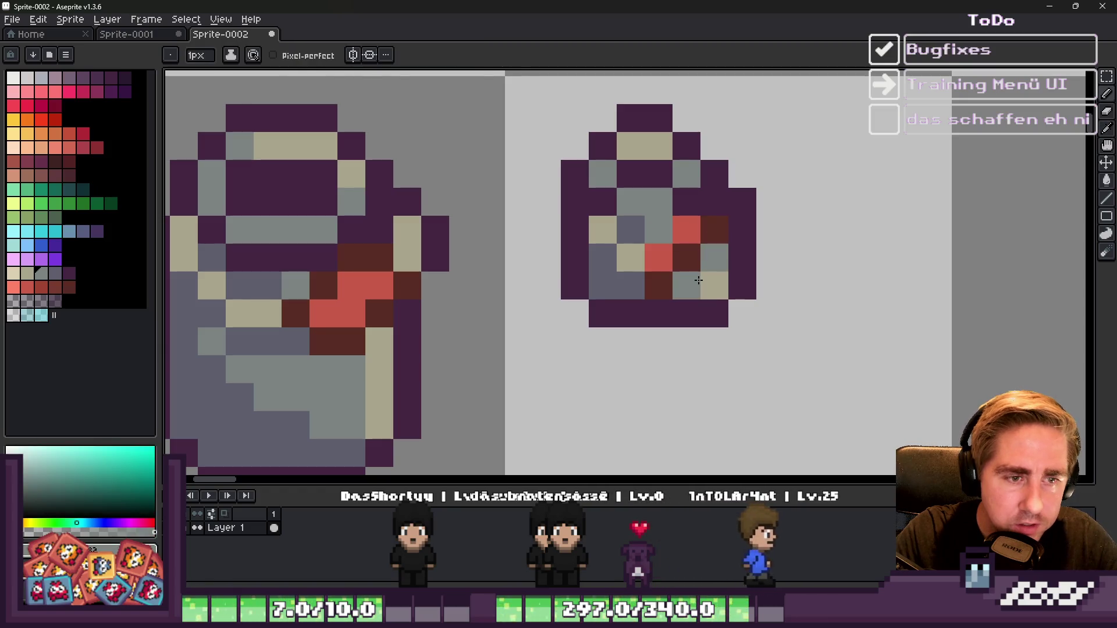
pyautogui.keyDown('alt'); pyautogui.click(634, 284); pyautogui.keyUp('alt')
pyautogui.click(649, 283)
pyautogui.keyDown('alt'); pyautogui.click(680, 259); pyautogui.keyUp('alt')
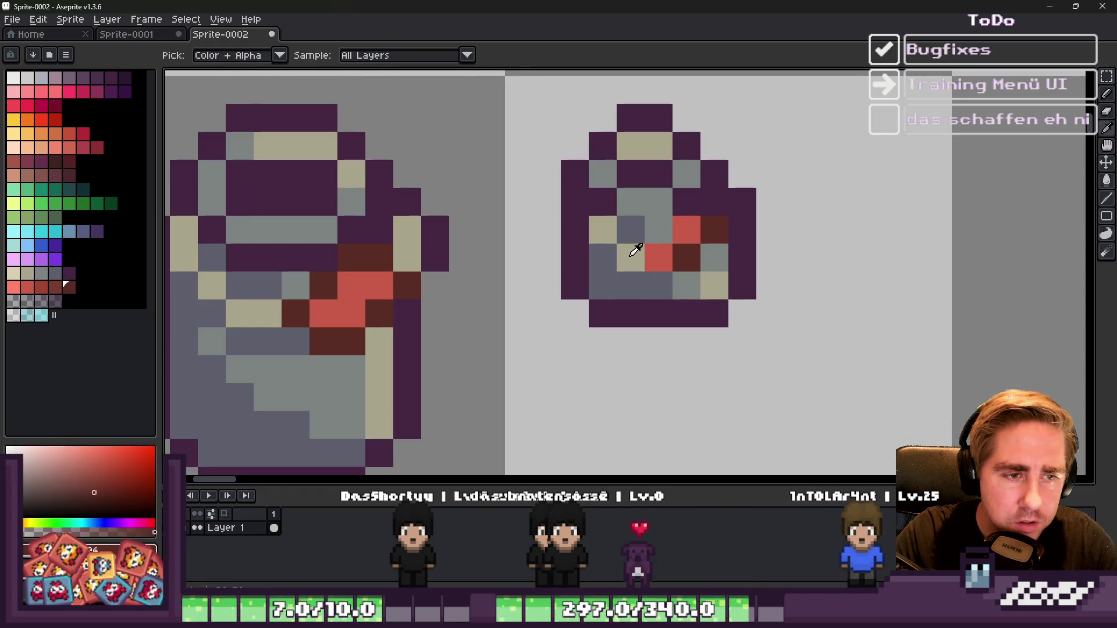
pyautogui.keyDown('alt'); pyautogui.click(634, 251); pyautogui.keyUp('alt')
pyautogui.keyDown('alt'); pyautogui.click(642, 172); pyautogui.keyUp('alt')
pyautogui.click(665, 206)
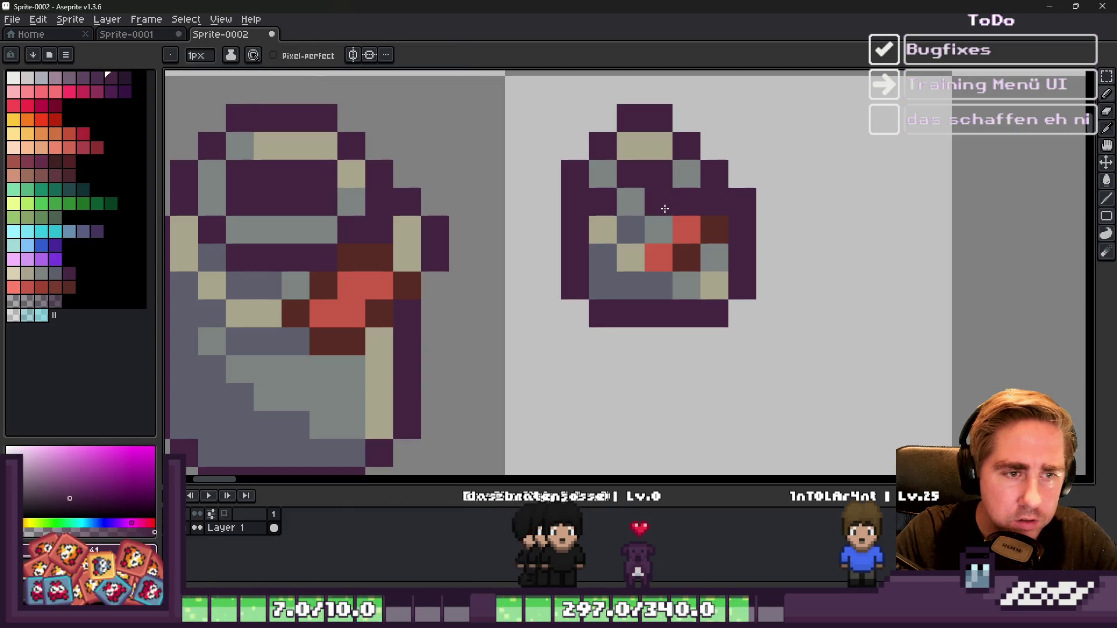
# Step: Paint over the stray pixel beside the small jug using beige sampled from the jug
pyautogui.scroll(-5, 749, 201)
pyautogui.scroll(5, 695, 203)
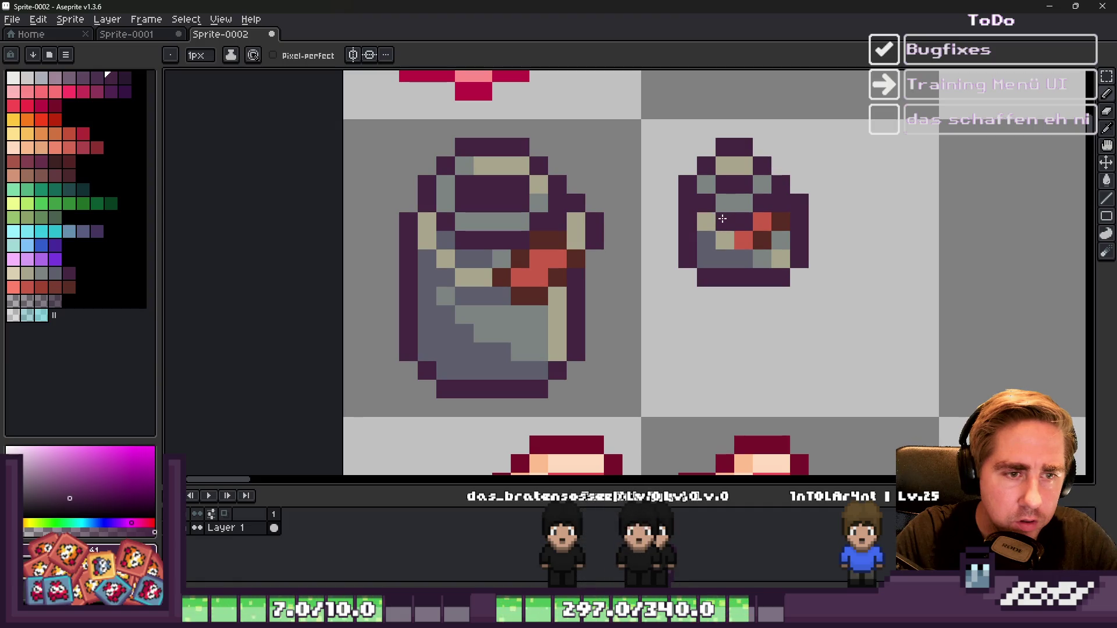
pyautogui.scroll(-3, 722, 218)
pyautogui.scroll(-1, 735, 189)
pyautogui.scroll(4, 721, 188)
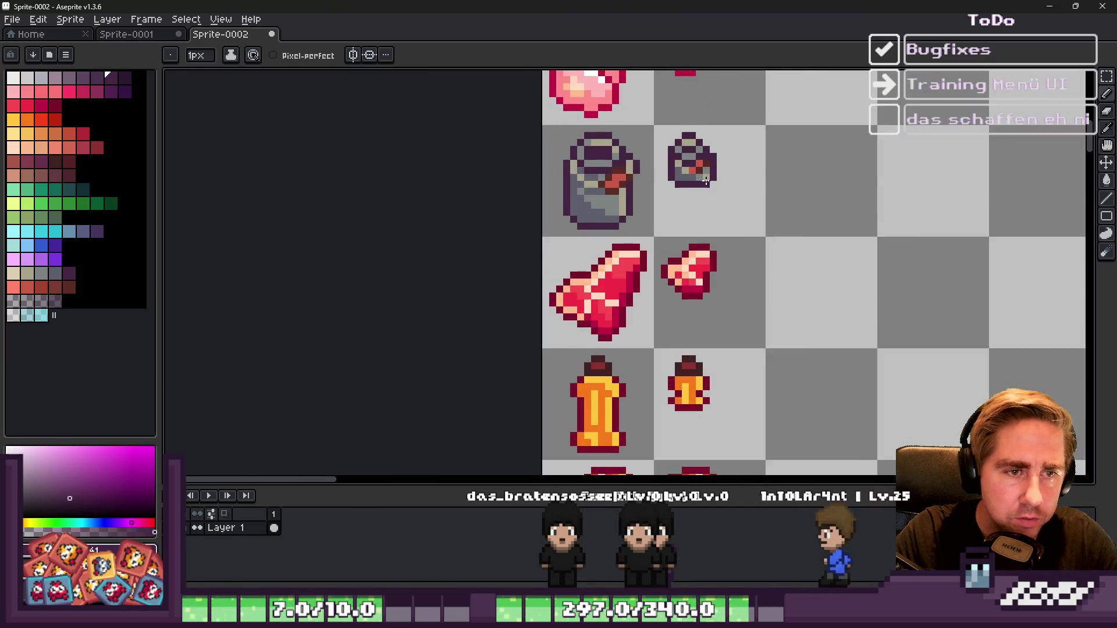
pyautogui.press('e')
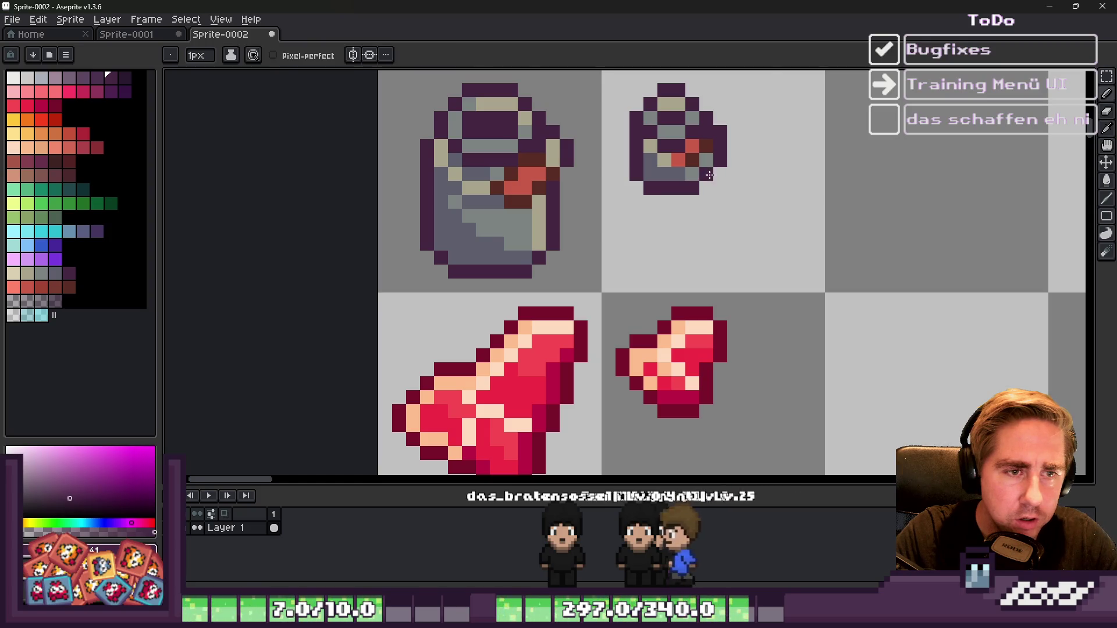
pyautogui.scroll(-3, 709, 175)
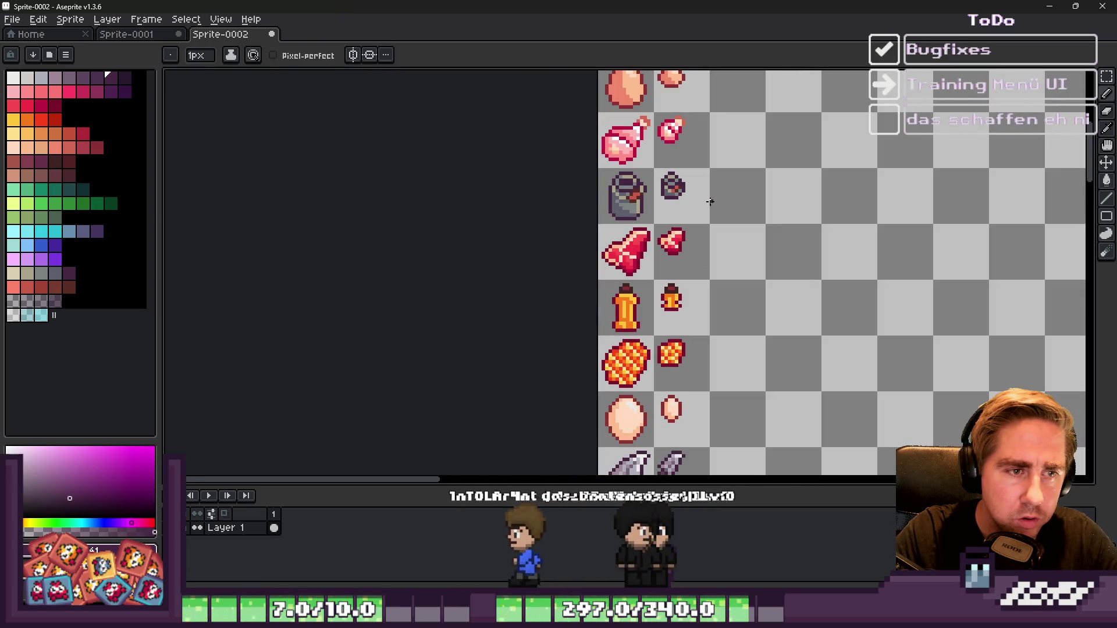
pyautogui.scroll(4, 715, 202)
pyautogui.press('b')
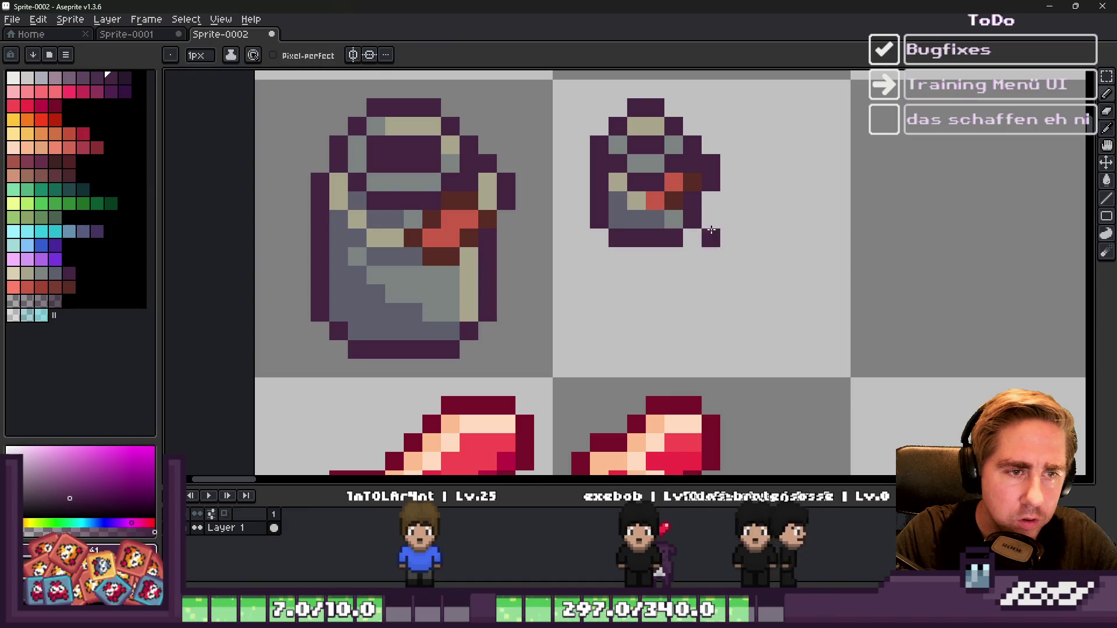
pyautogui.keyDown('alt'); pyautogui.click(636, 200); pyautogui.keyUp('alt')
pyautogui.click(655, 219)
pyautogui.press('e')
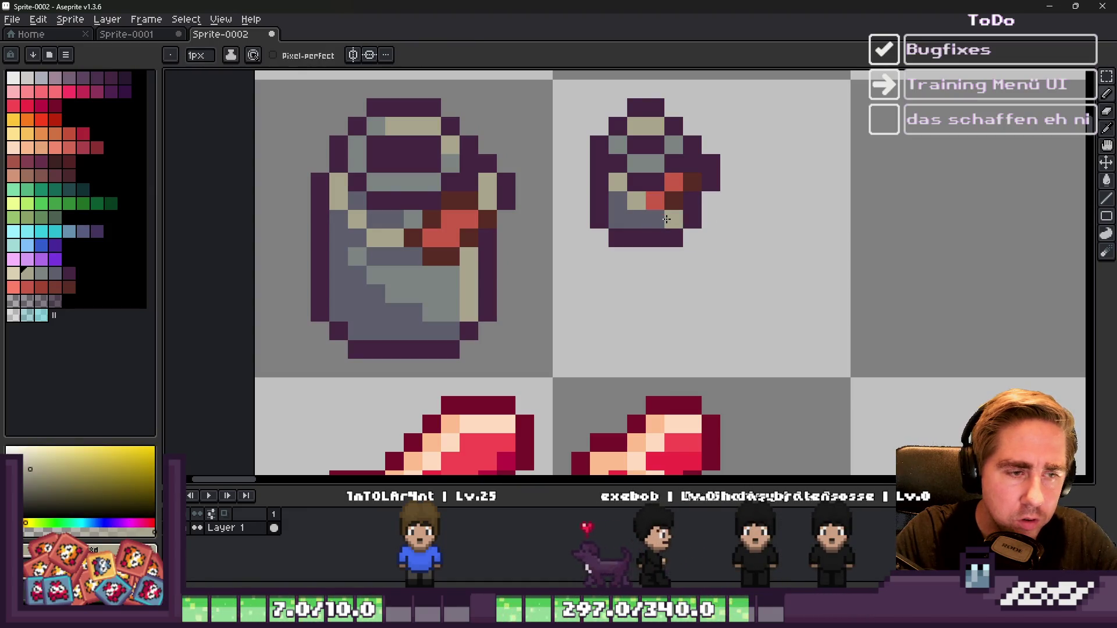
pyautogui.scroll(-3, 731, 194)
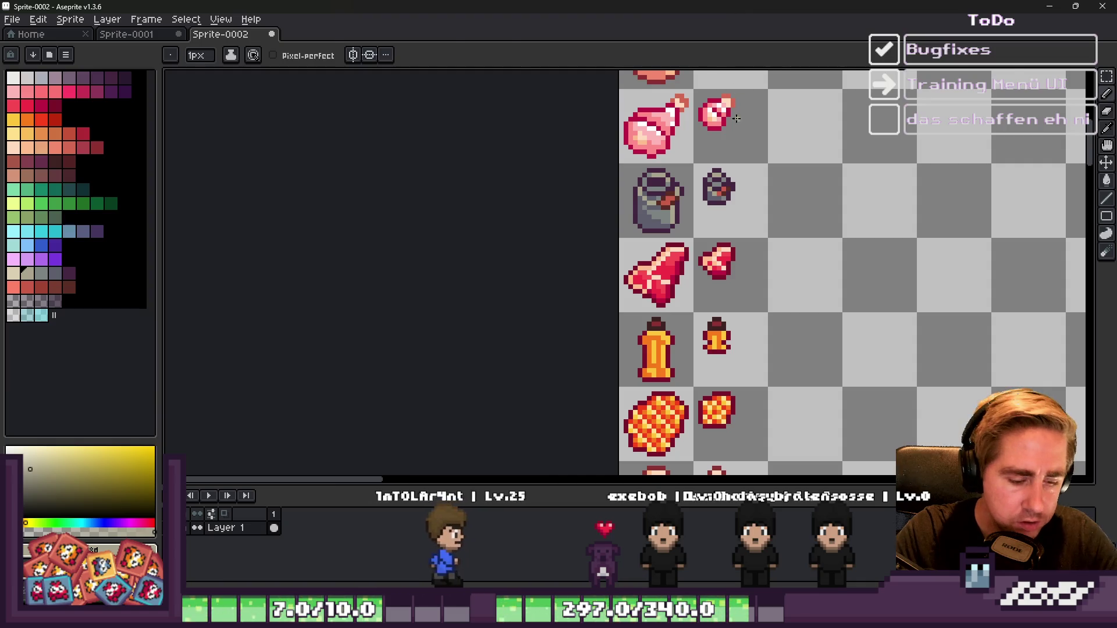
pyautogui.press('m')
pyautogui.scroll(-3, 635, 129)
pyautogui.scroll(3, 635, 128)
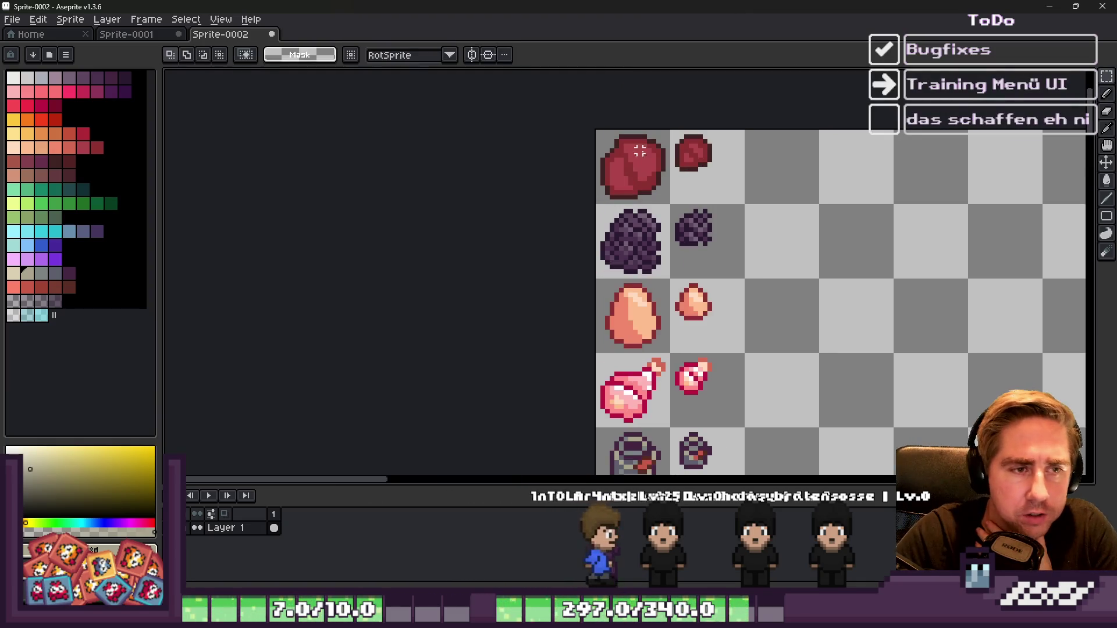
pyautogui.scroll(1, 631, 213)
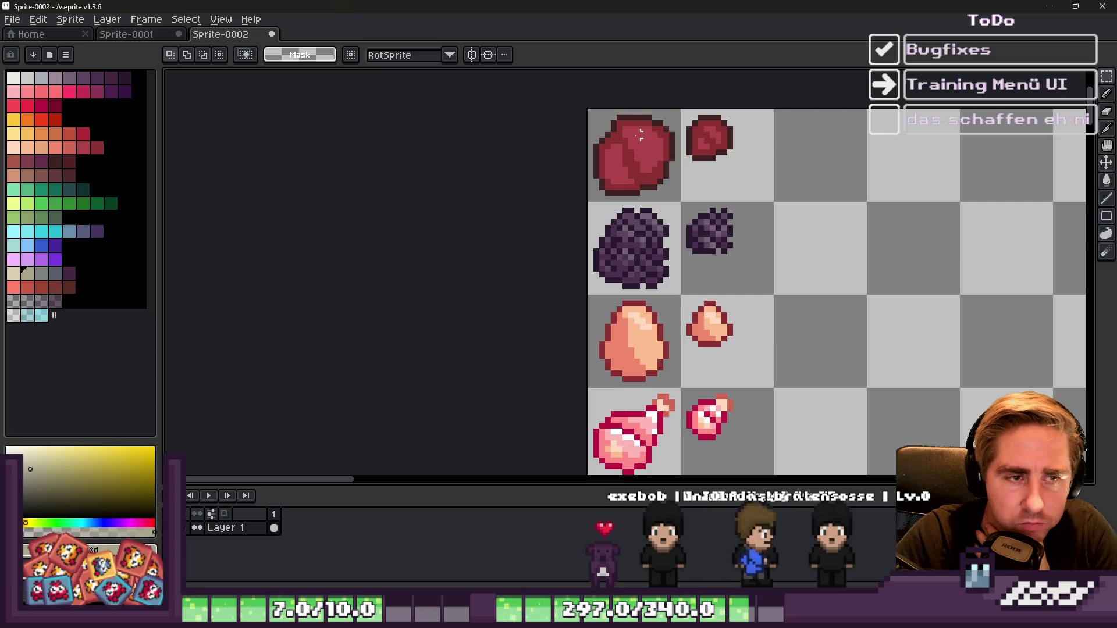
pyautogui.scroll(-3, 665, 231)
pyautogui.scroll(3, 669, 174)
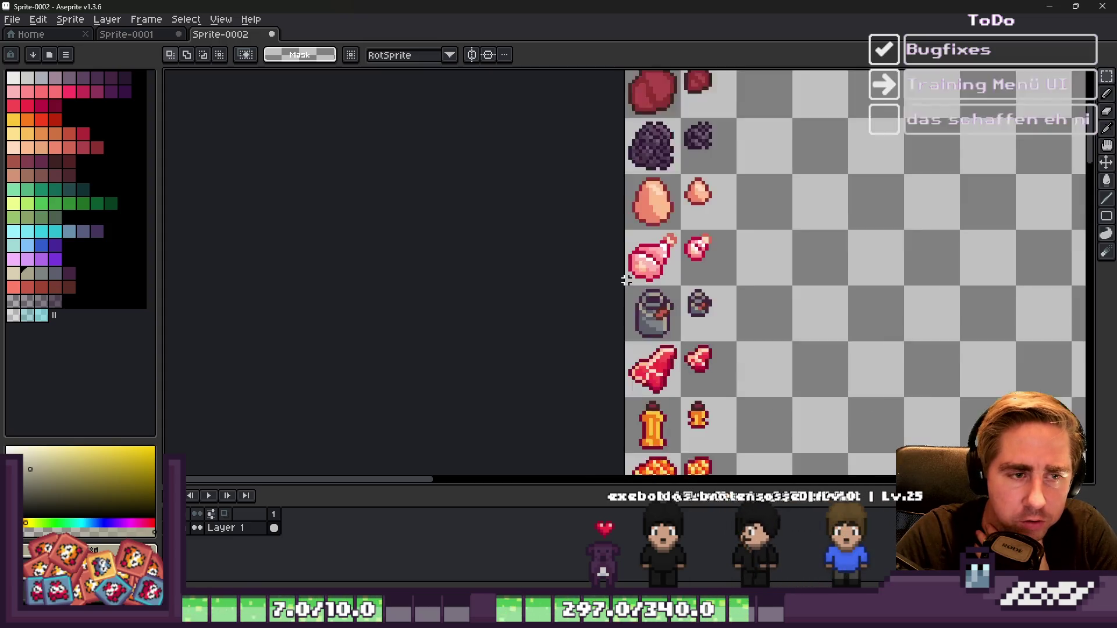
pyautogui.scroll(-1, 675, 131)
pyautogui.scroll(-1, 663, 215)
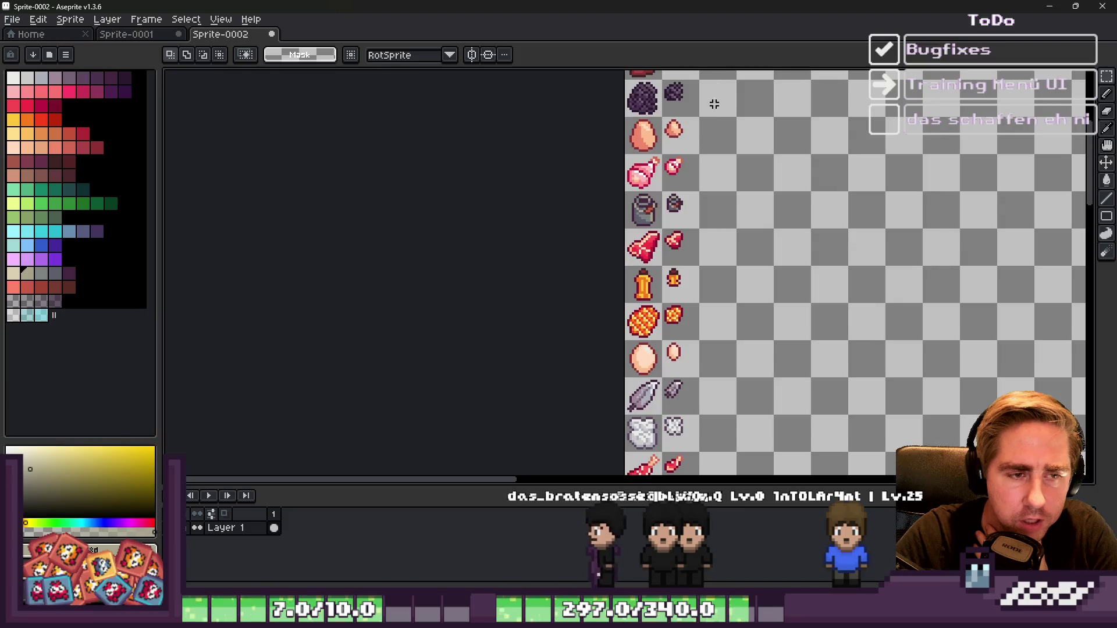
pyautogui.scroll(1, 642, 220)
pyautogui.scroll(2, 694, 203)
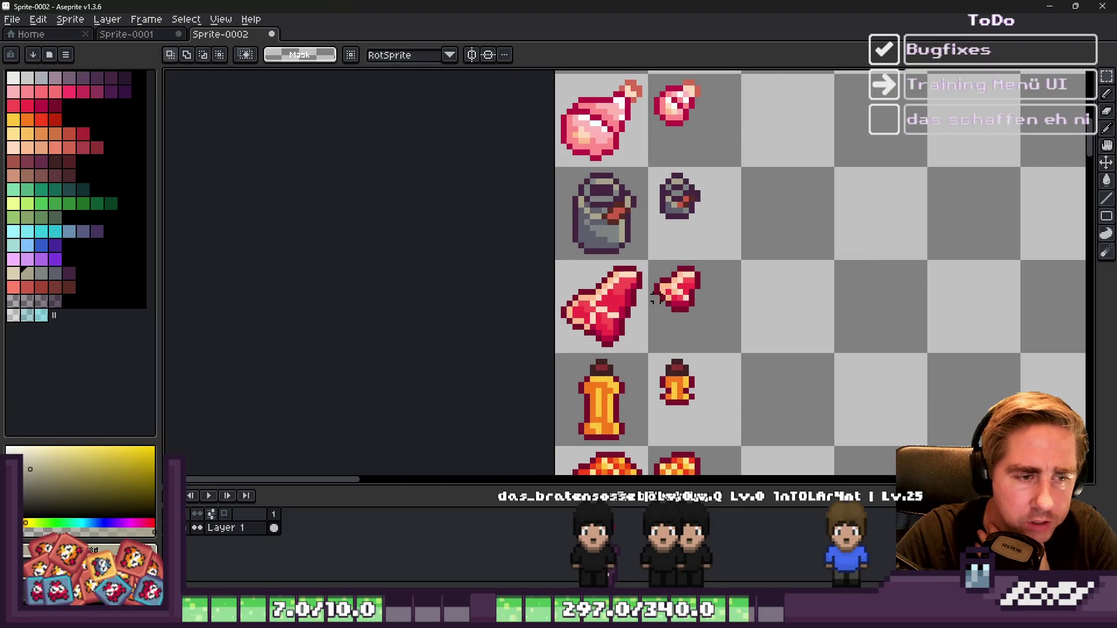
pyautogui.scroll(-2, 645, 302)
pyautogui.scroll(3, 706, 212)
pyautogui.scroll(-1, 718, 152)
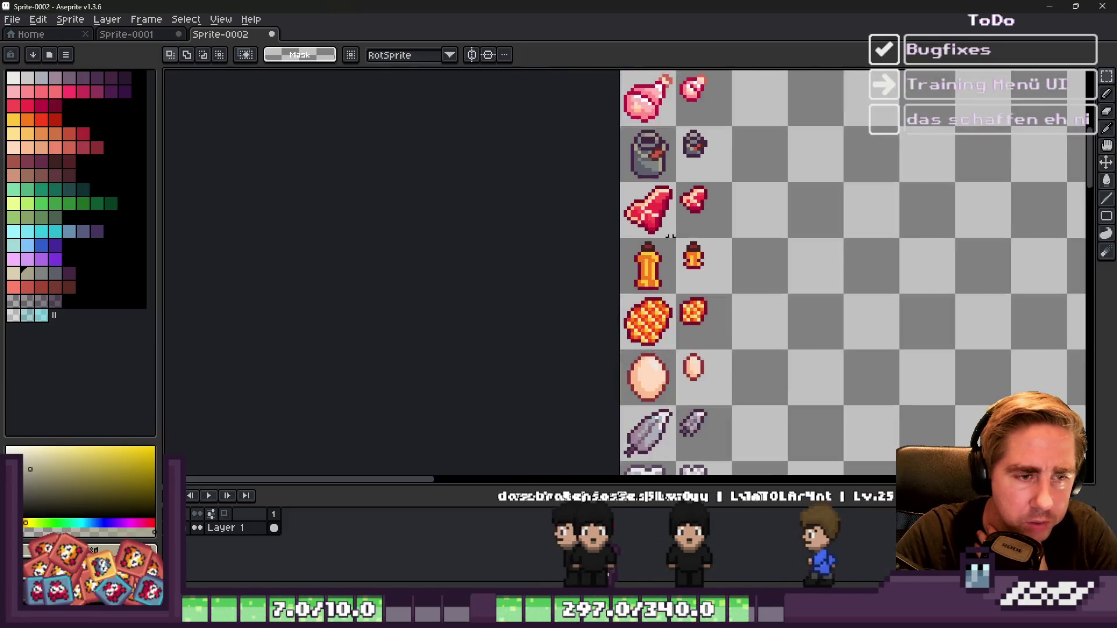
pyautogui.scroll(2, 639, 352)
pyautogui.scroll(-2, 639, 349)
pyautogui.scroll(3, 639, 349)
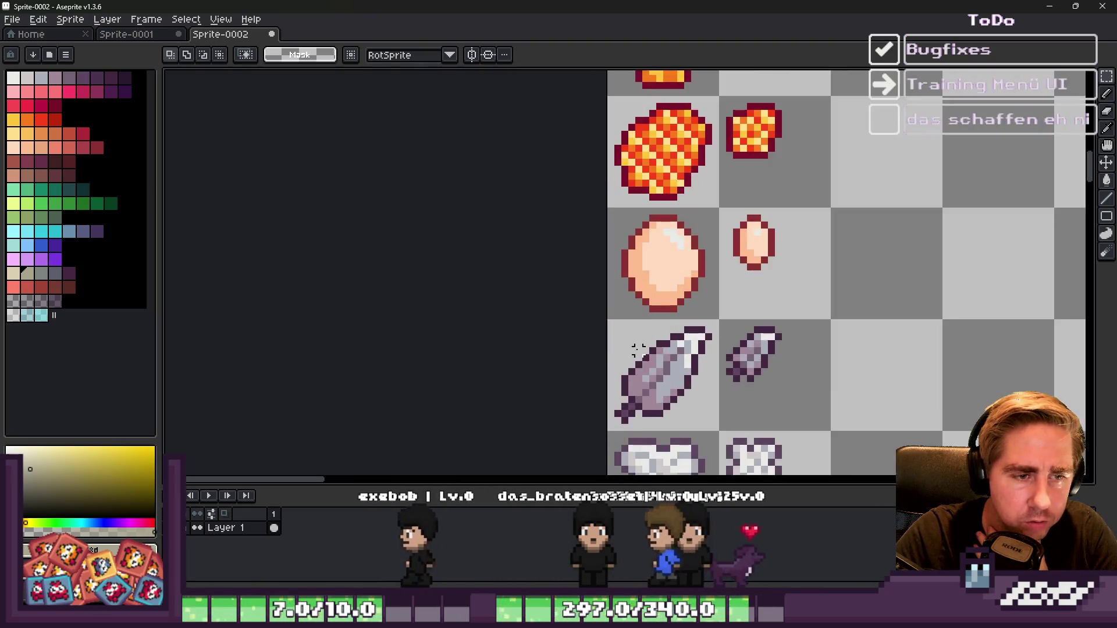
pyautogui.scroll(-4, 639, 350)
pyautogui.scroll(3, 645, 349)
pyautogui.scroll(-3, 645, 355)
pyautogui.scroll(5, 696, 215)
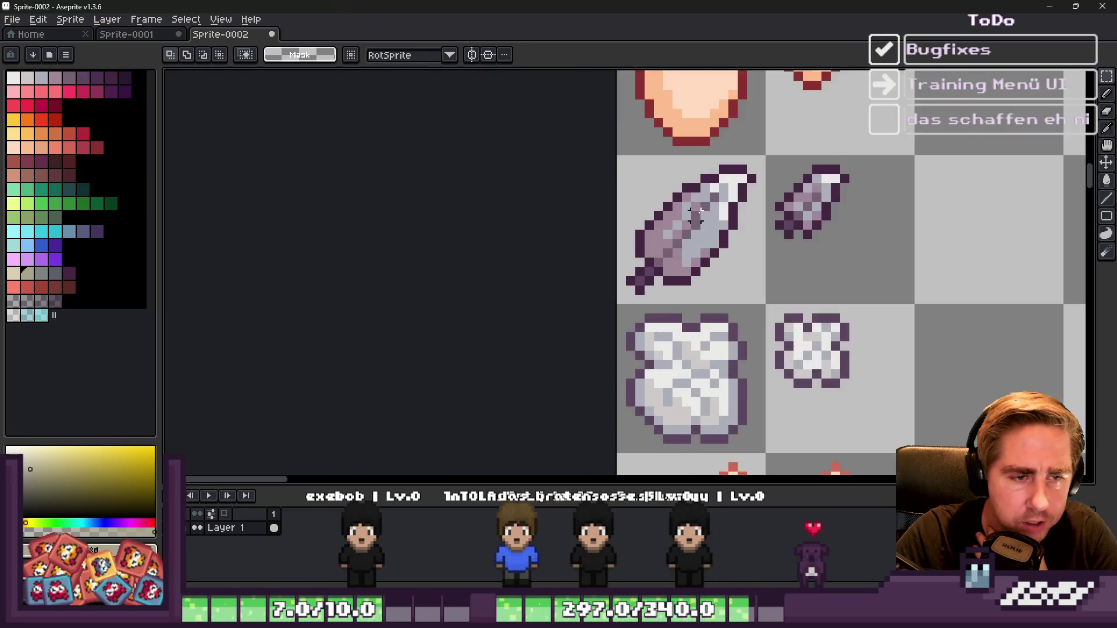
pyautogui.scroll(-3, 695, 215)
pyautogui.scroll(3, 669, 216)
pyautogui.scroll(-1, 658, 217)
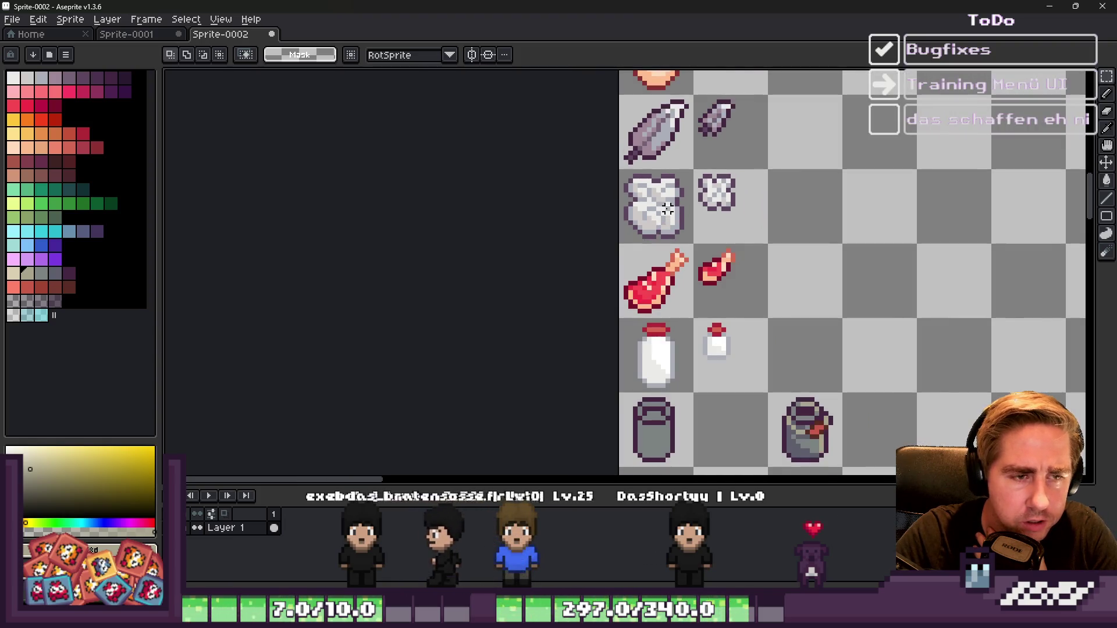
pyautogui.scroll(1, 667, 210)
# Step: Reposition the white item and meat rows block
pyautogui.moveTo(666, 210); pyautogui.dragTo(757, 326)
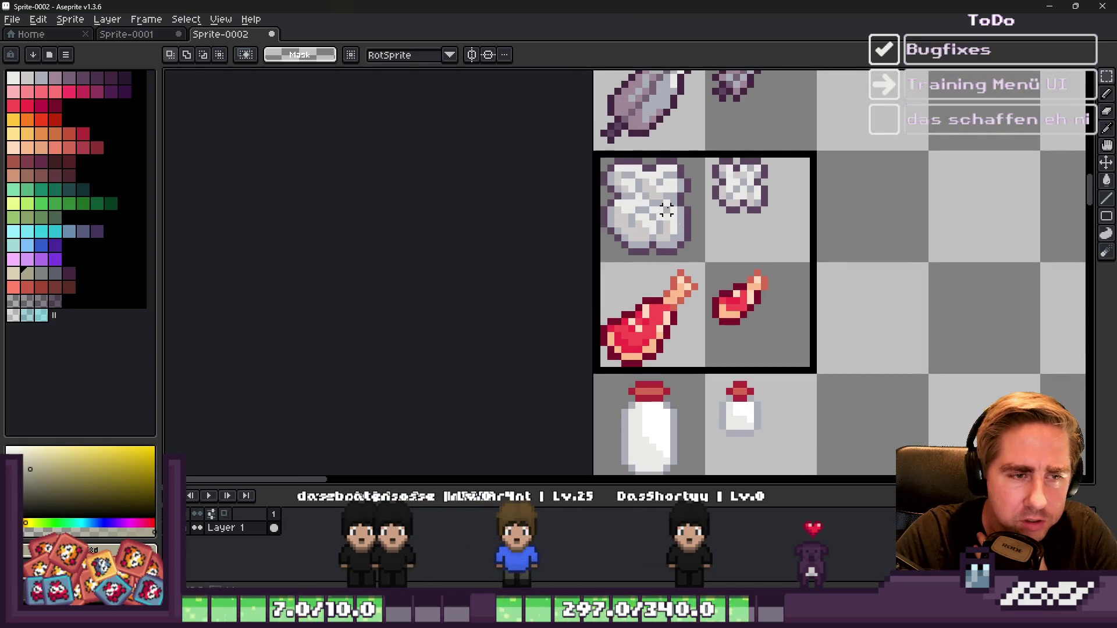
pyautogui.click(760, 217)
pyautogui.scroll(-2, 692, 345)
pyautogui.scroll(1, 692, 346)
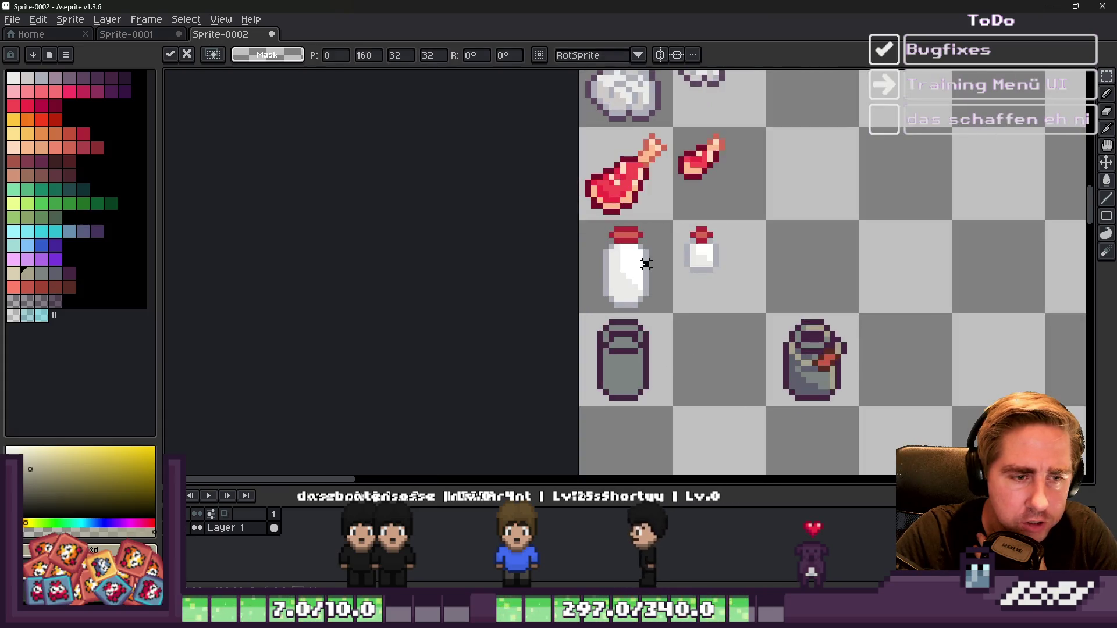
pyautogui.press('Return')
pyautogui.moveTo(643, 261); pyautogui.dragTo(721, 373)
pyautogui.hotkey('ctrl', 'd')
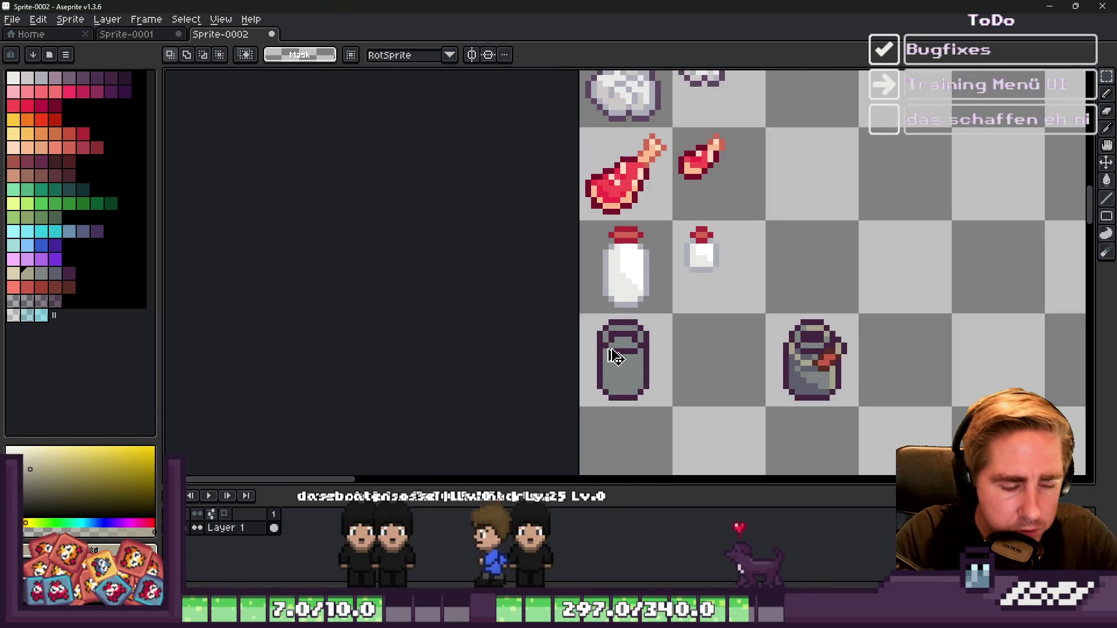
# Step: Delete the plain milk jug and the remaining jug from the bottom row
pyautogui.moveTo(581, 316); pyautogui.dragTo(668, 400)
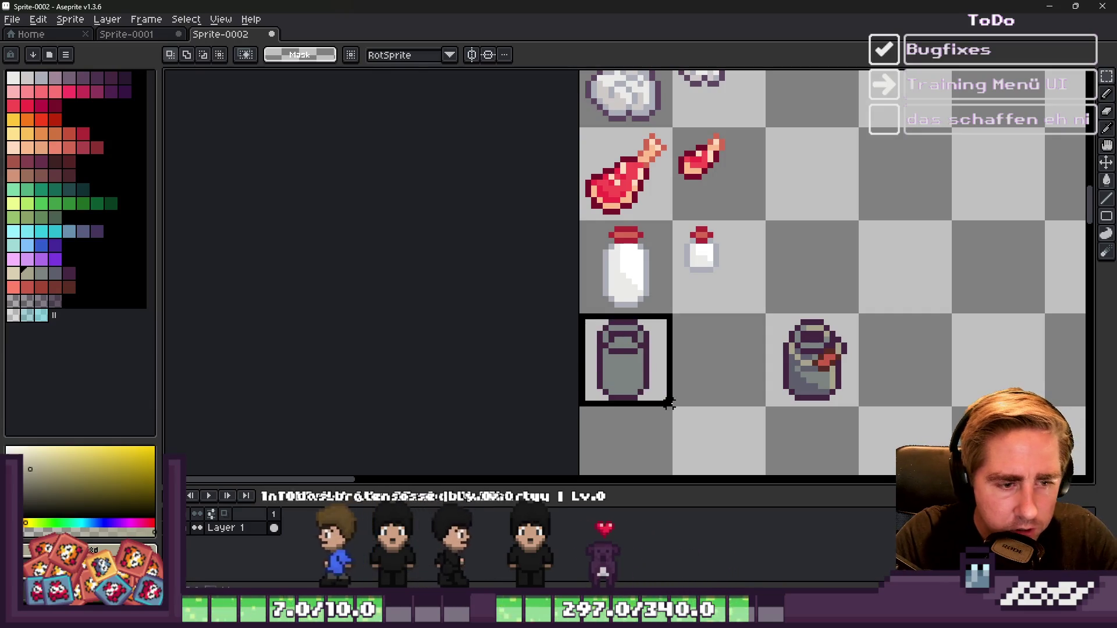
pyautogui.press('Delete')
pyautogui.moveTo(767, 316); pyautogui.dragTo(855, 403)
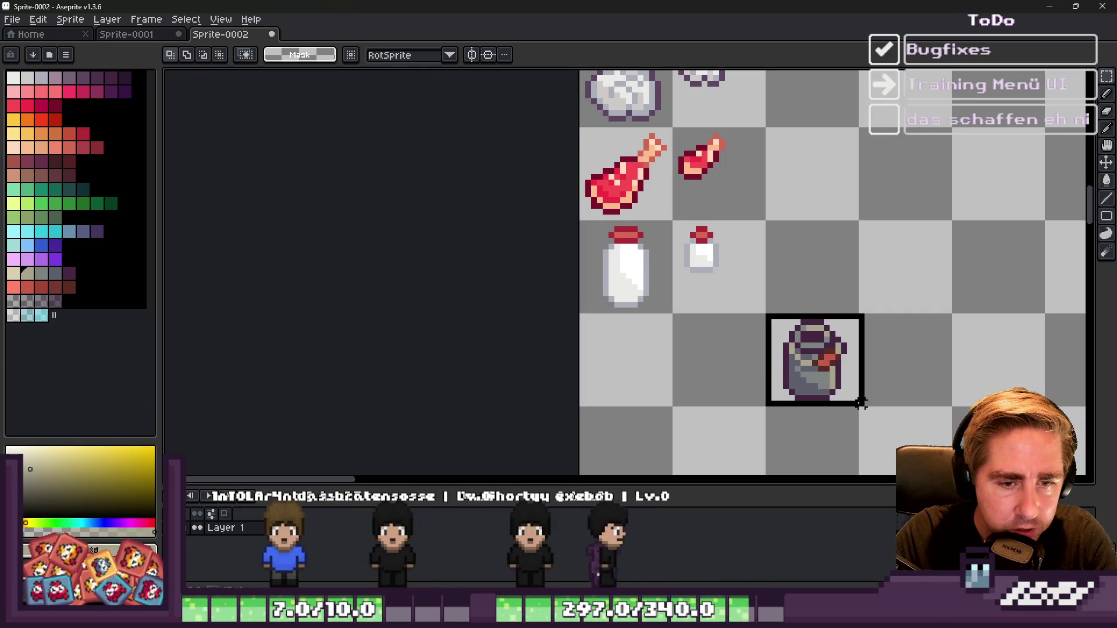
pyautogui.press('Delete')
# Step: Copy the white item row down into the empty row below
pyautogui.scroll(3, 716, 244)
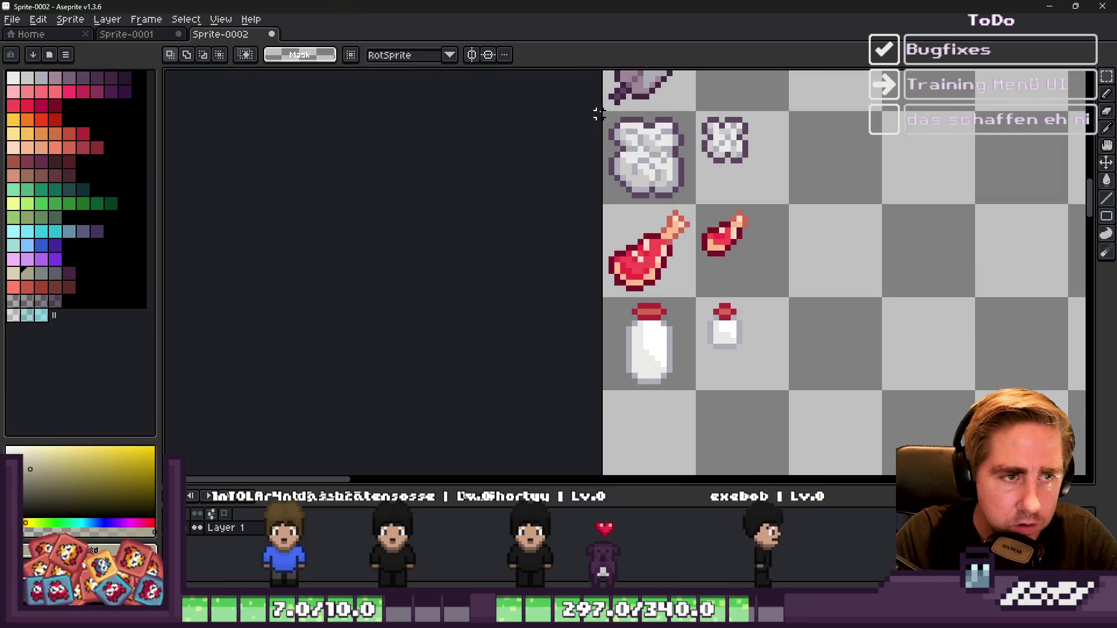
pyautogui.moveTo(602, 110)
pyautogui.mouseDown()
pyautogui.moveTo(693, 199)
pyautogui.moveTo(792, 212)
pyautogui.mouseUp()
pyautogui.click(681, 162)
pyautogui.moveTo(602, 111); pyautogui.dragTo(792, 203)
pyautogui.moveTo(678, 157); pyautogui.dragTo(677, 433)
pyautogui.press('Return')
pyautogui.scroll(-3, 730, 167)
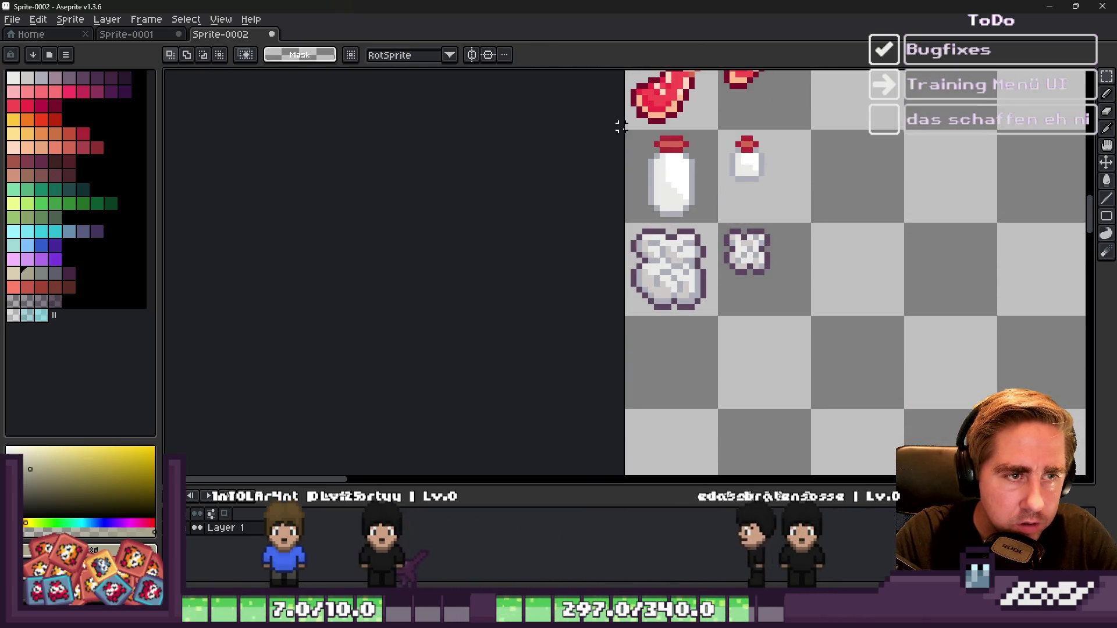
# Step: Copy the milk bottle row into the bottom row and delete the upper original
pyautogui.moveTo(627, 133)
pyautogui.mouseDown()
pyautogui.moveTo(765, 217)
pyautogui.moveTo(813, 225)
pyautogui.mouseUp()
pyautogui.moveTo(654, 172); pyautogui.dragTo(672, 356)
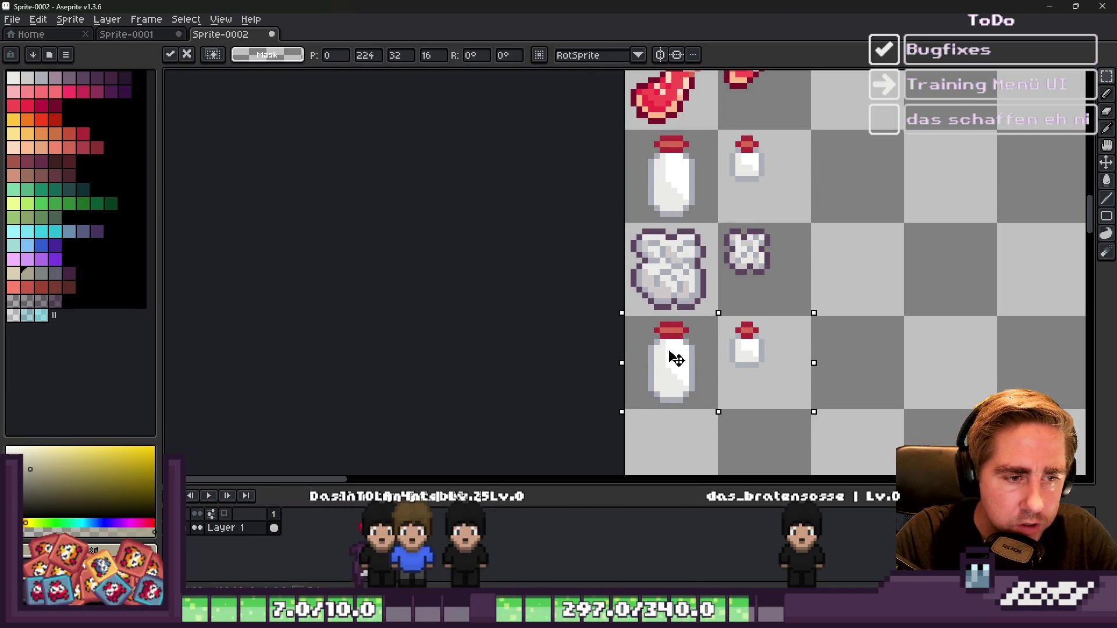
pyautogui.click(650, 223)
pyautogui.moveTo(651, 223)
pyautogui.mouseDown()
pyautogui.moveTo(756, 174)
pyautogui.moveTo(810, 224)
pyautogui.mouseUp()
pyautogui.press('Delete')
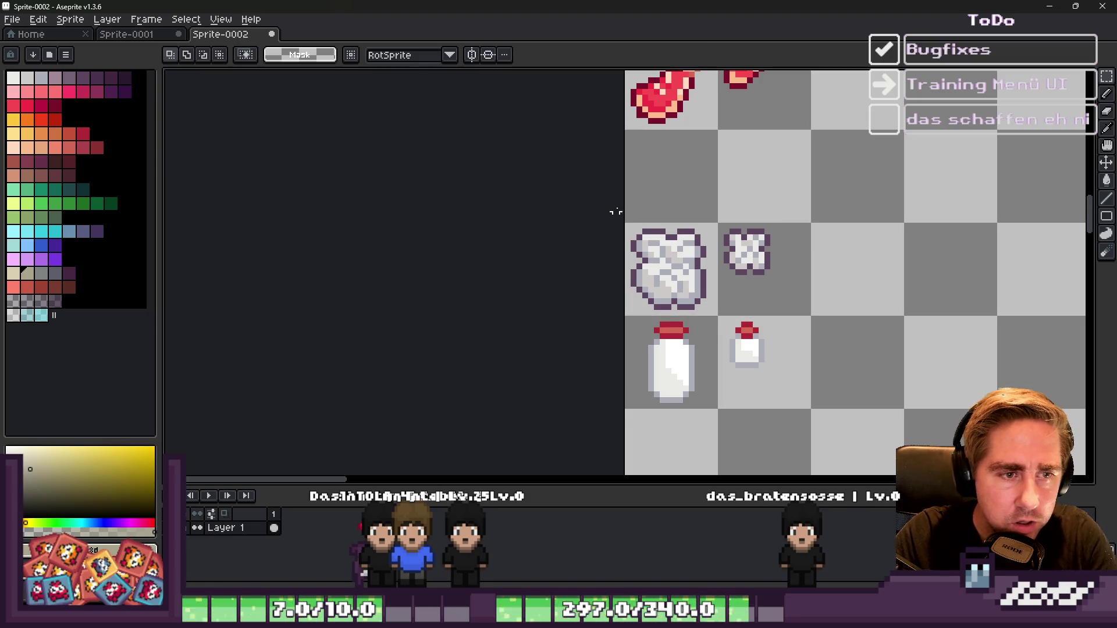
# Step: Move the rows below the gap up to close the empty space
pyautogui.moveTo(721, 325); pyautogui.dragTo(811, 411)
pyautogui.moveTo(668, 317); pyautogui.dragTo(673, 224)
pyautogui.press('Return')
pyautogui.scroll(-7, 687, 296)
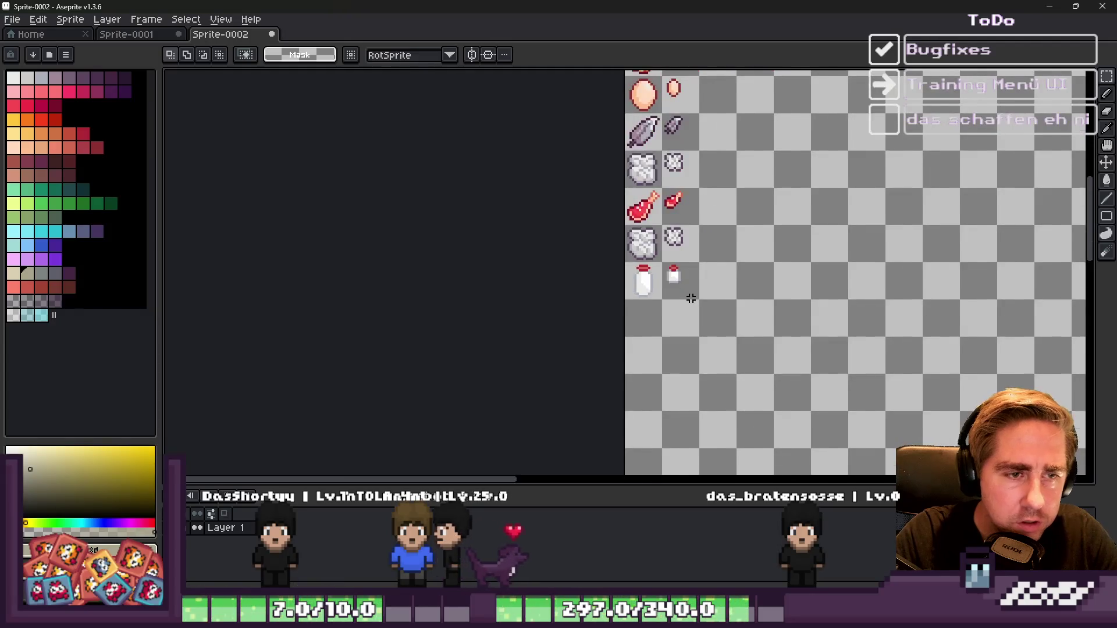
pyautogui.scroll(2, 687, 297)
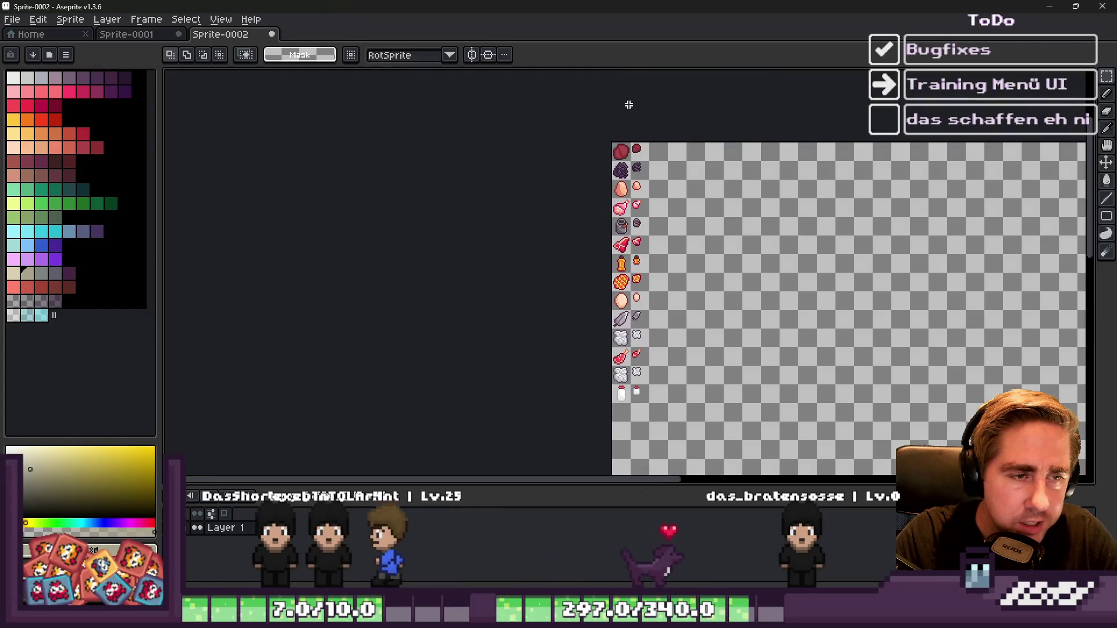
pyautogui.moveTo(583, 125); pyautogui.dragTo(649, 420)
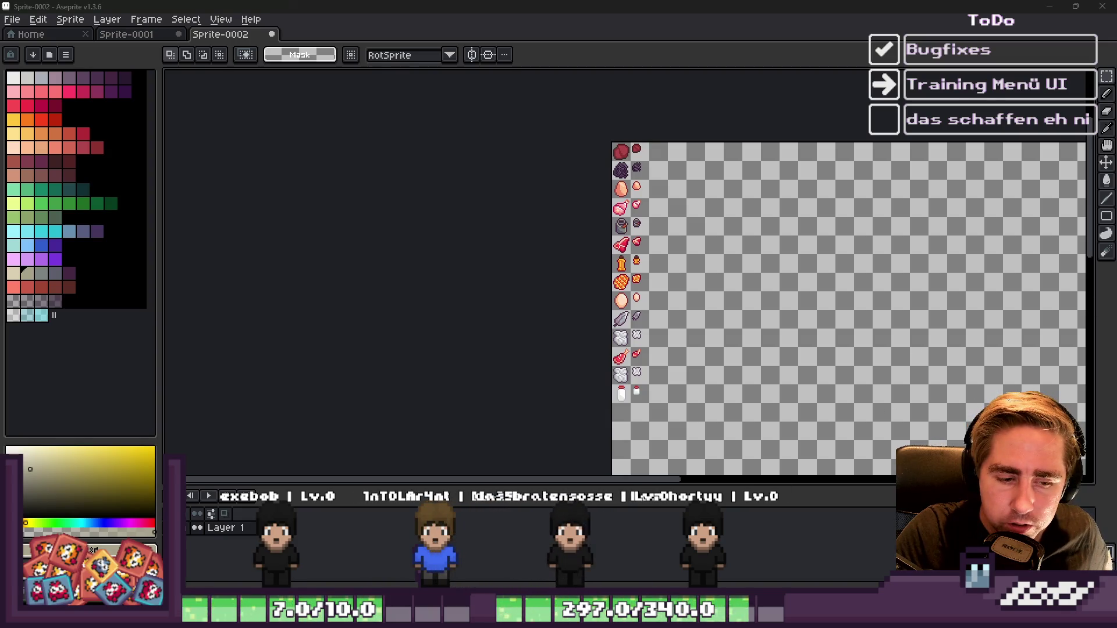
pyautogui.moveTo(594, 550)
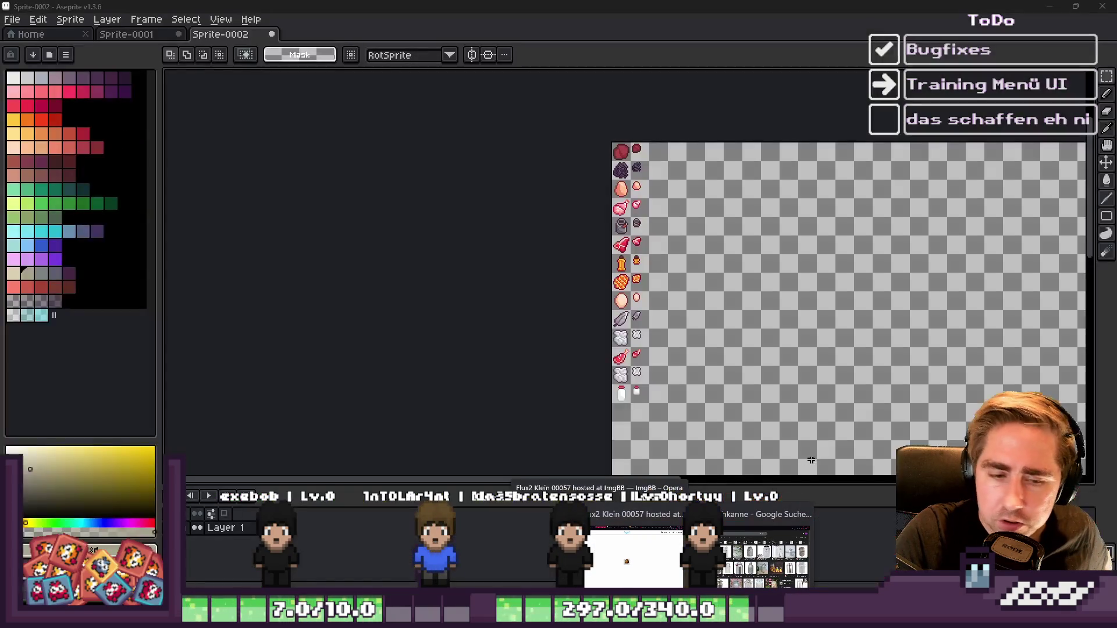
pyautogui.scroll(1, 694, 285)
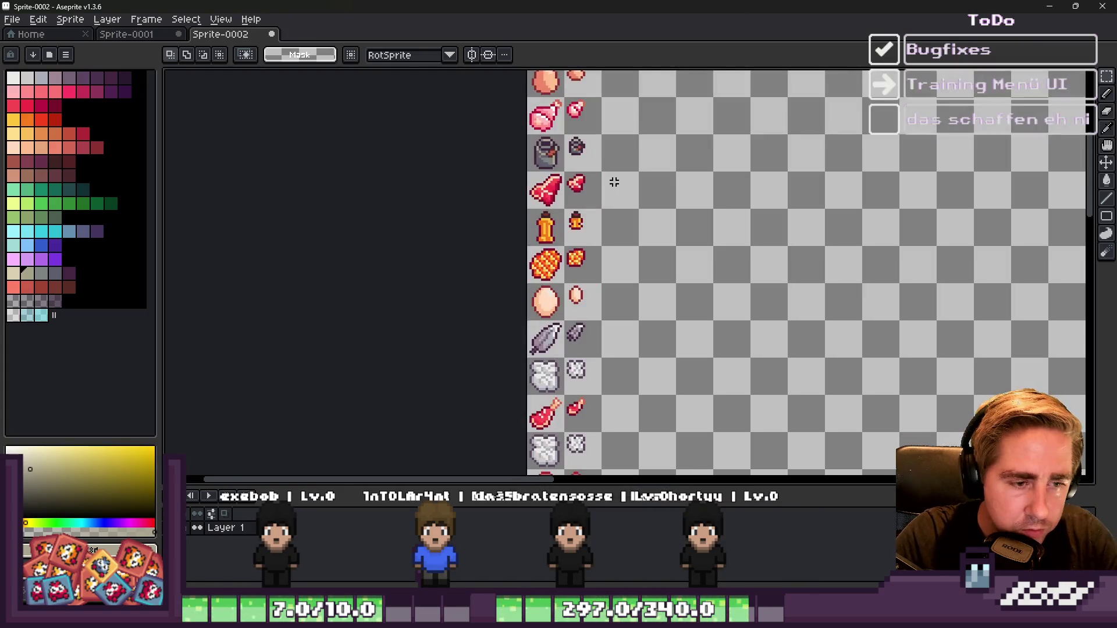
pyautogui.scroll(-1, 608, 309)
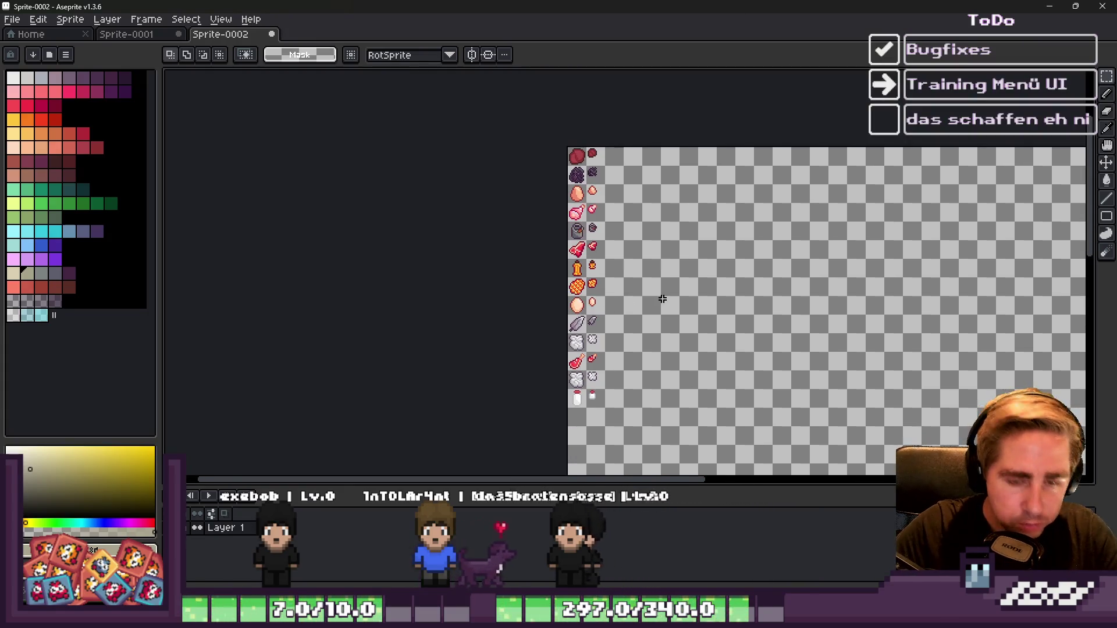